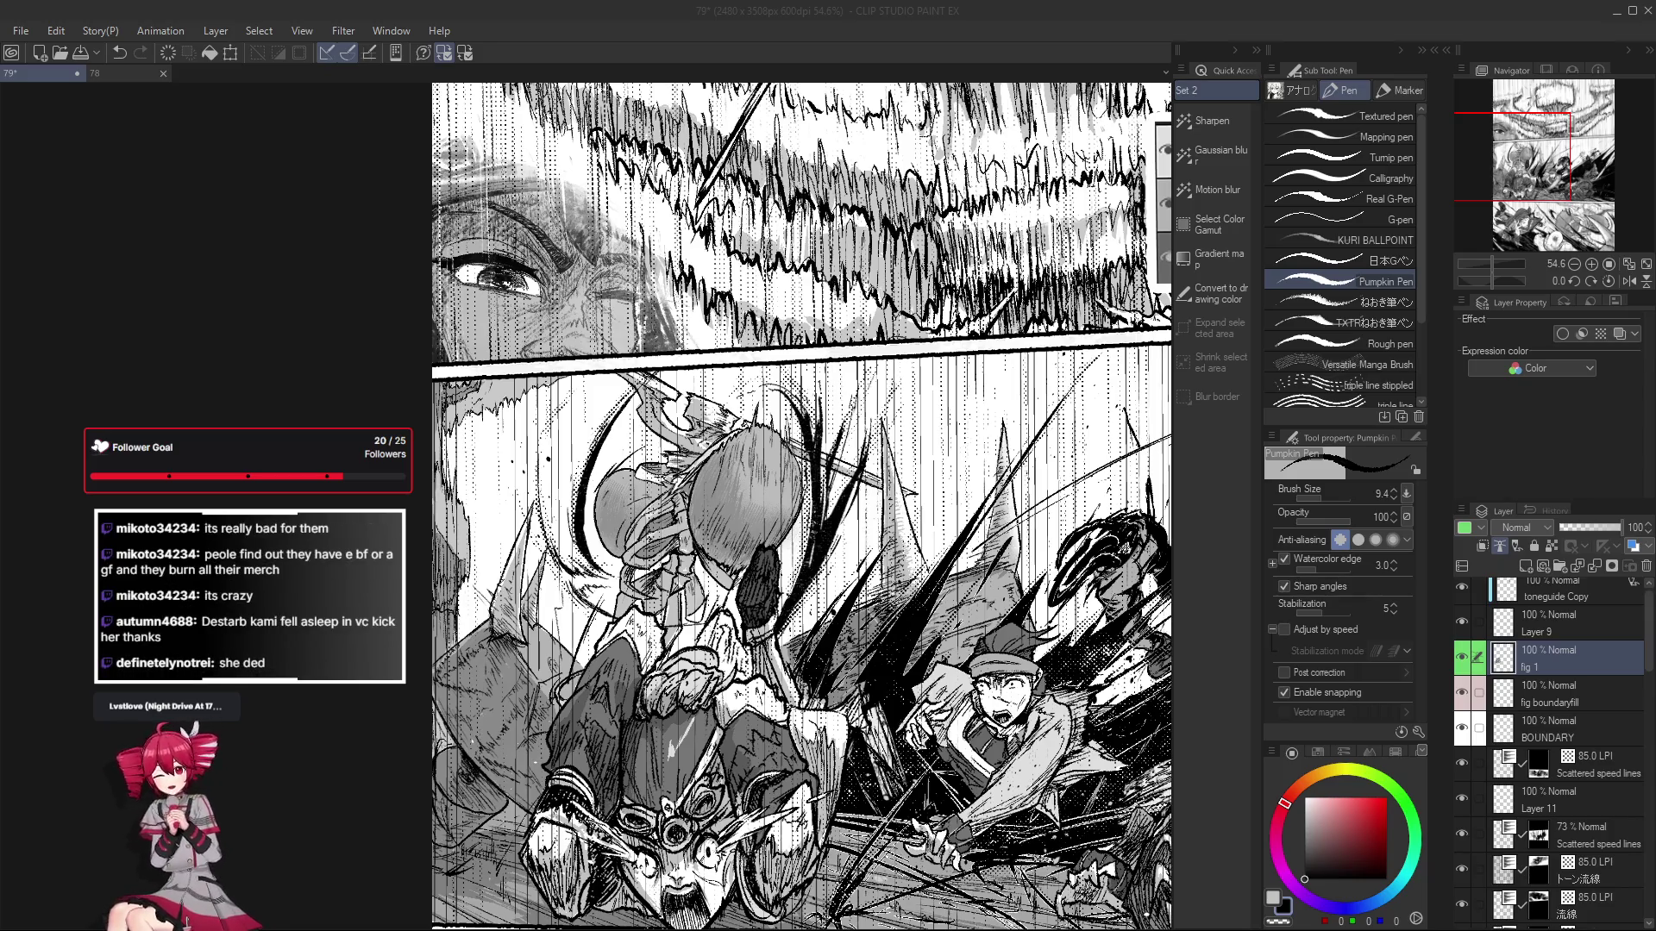
Zoom out to 38.5% to review the whole clash panel, then back in to 61.3%.
key("alt+Tab")
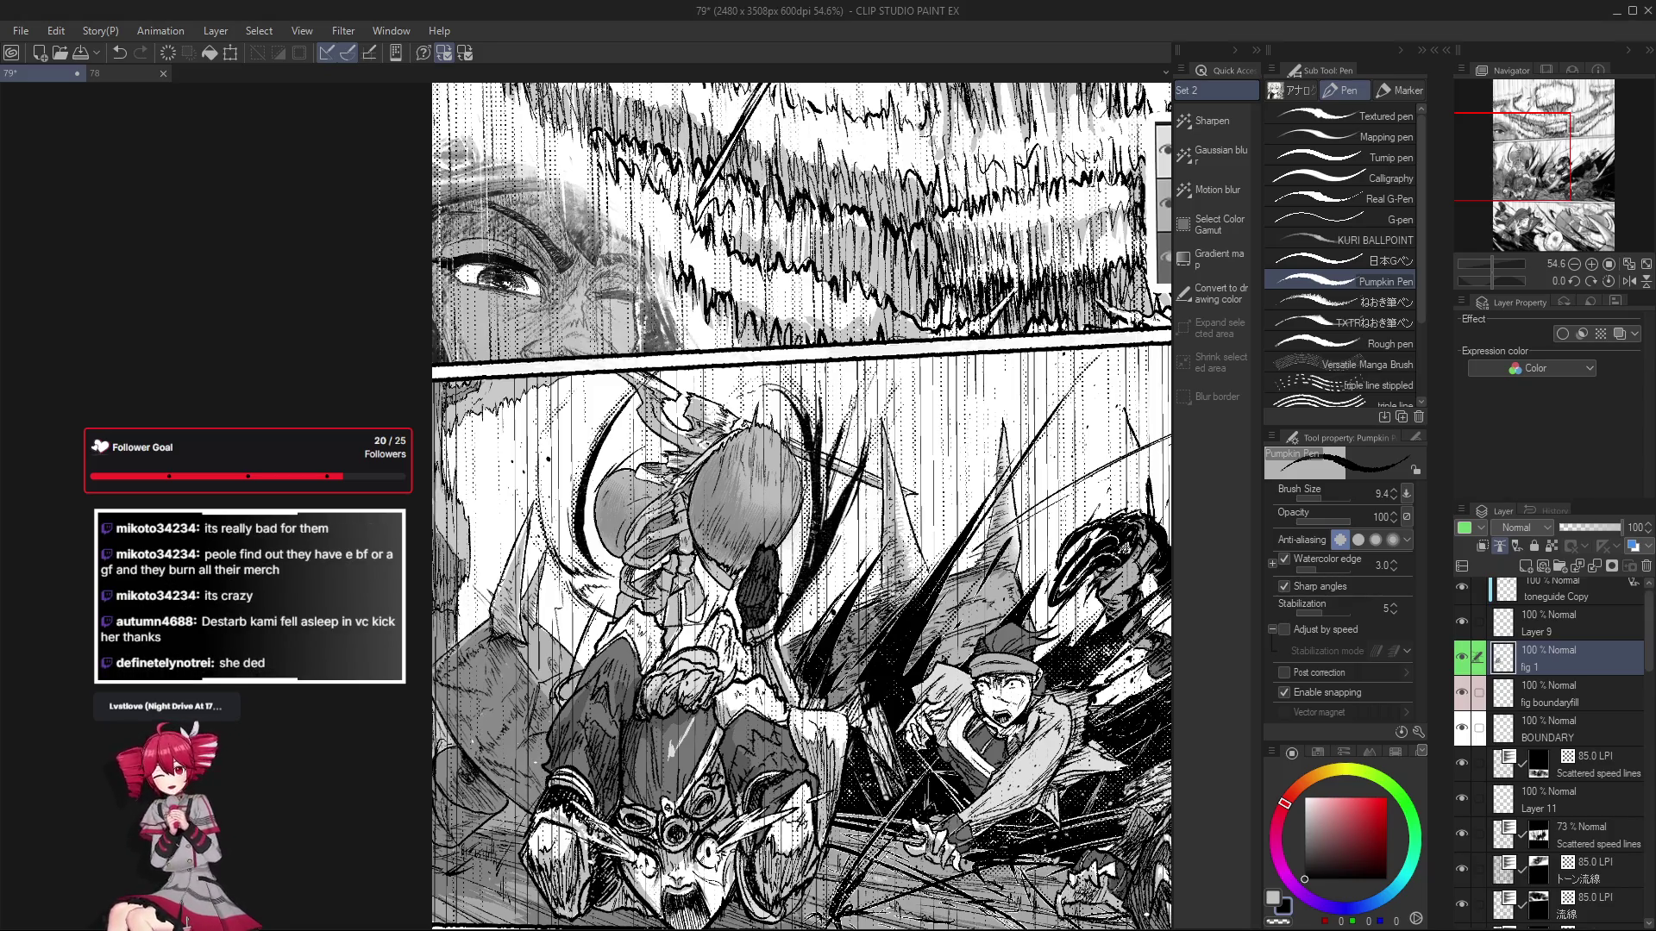
key("alt+Tab")
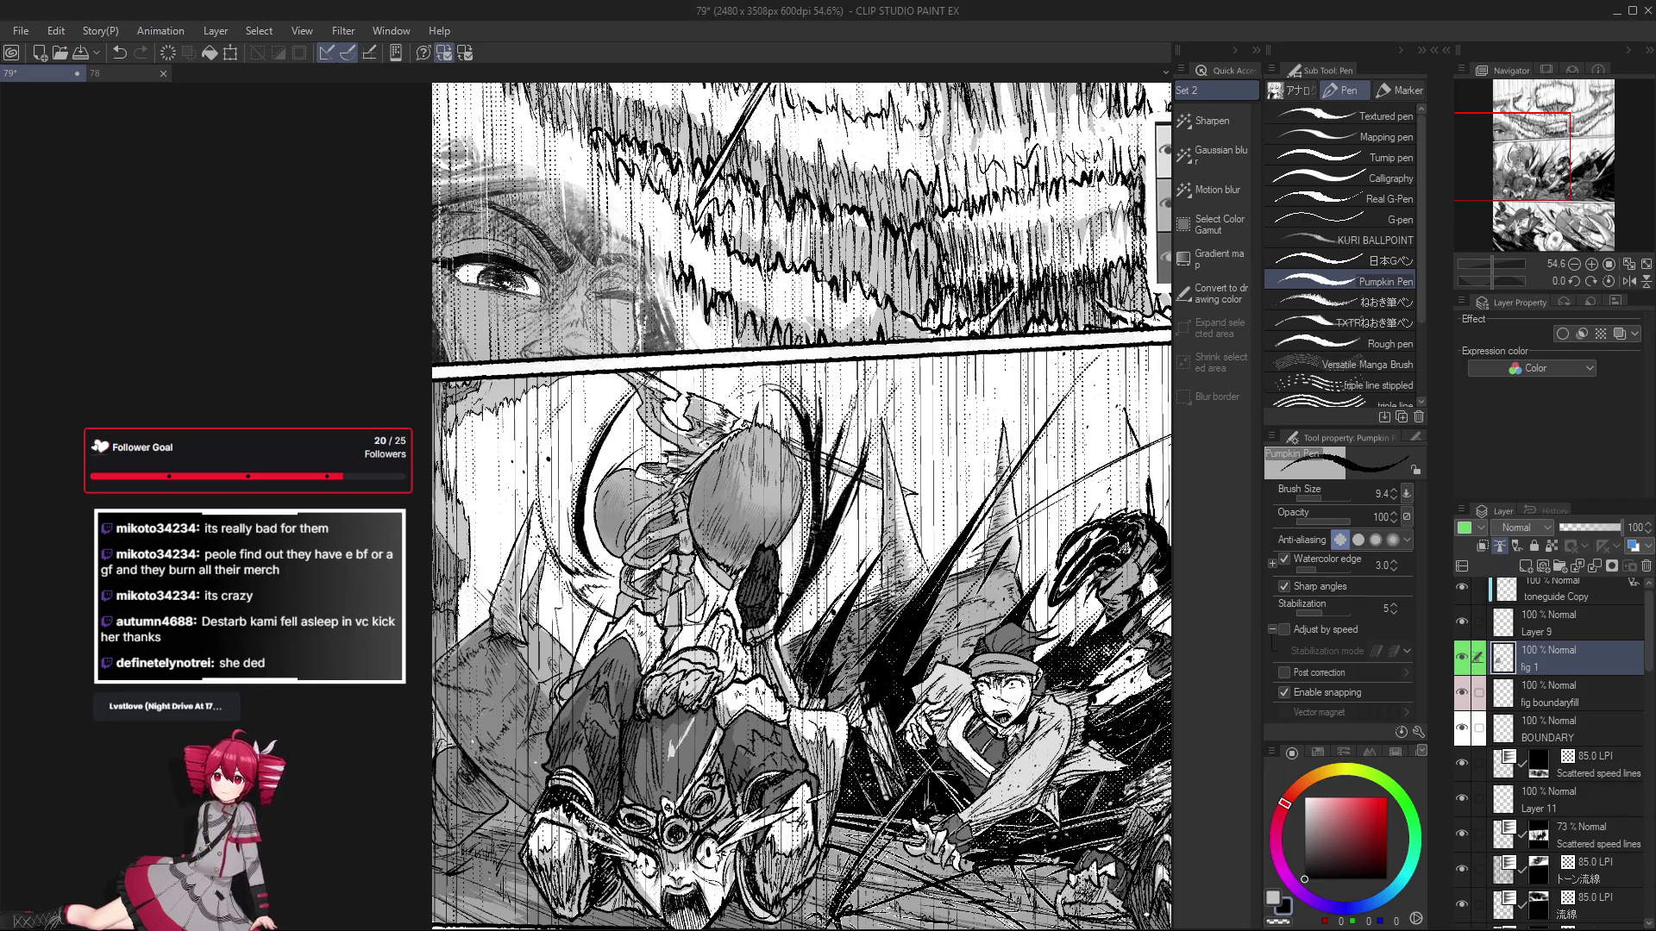
scroll(569, 560, "down", 1)
scroll(569, 561, "down", 1)
scroll(569, 560, "down", 1)
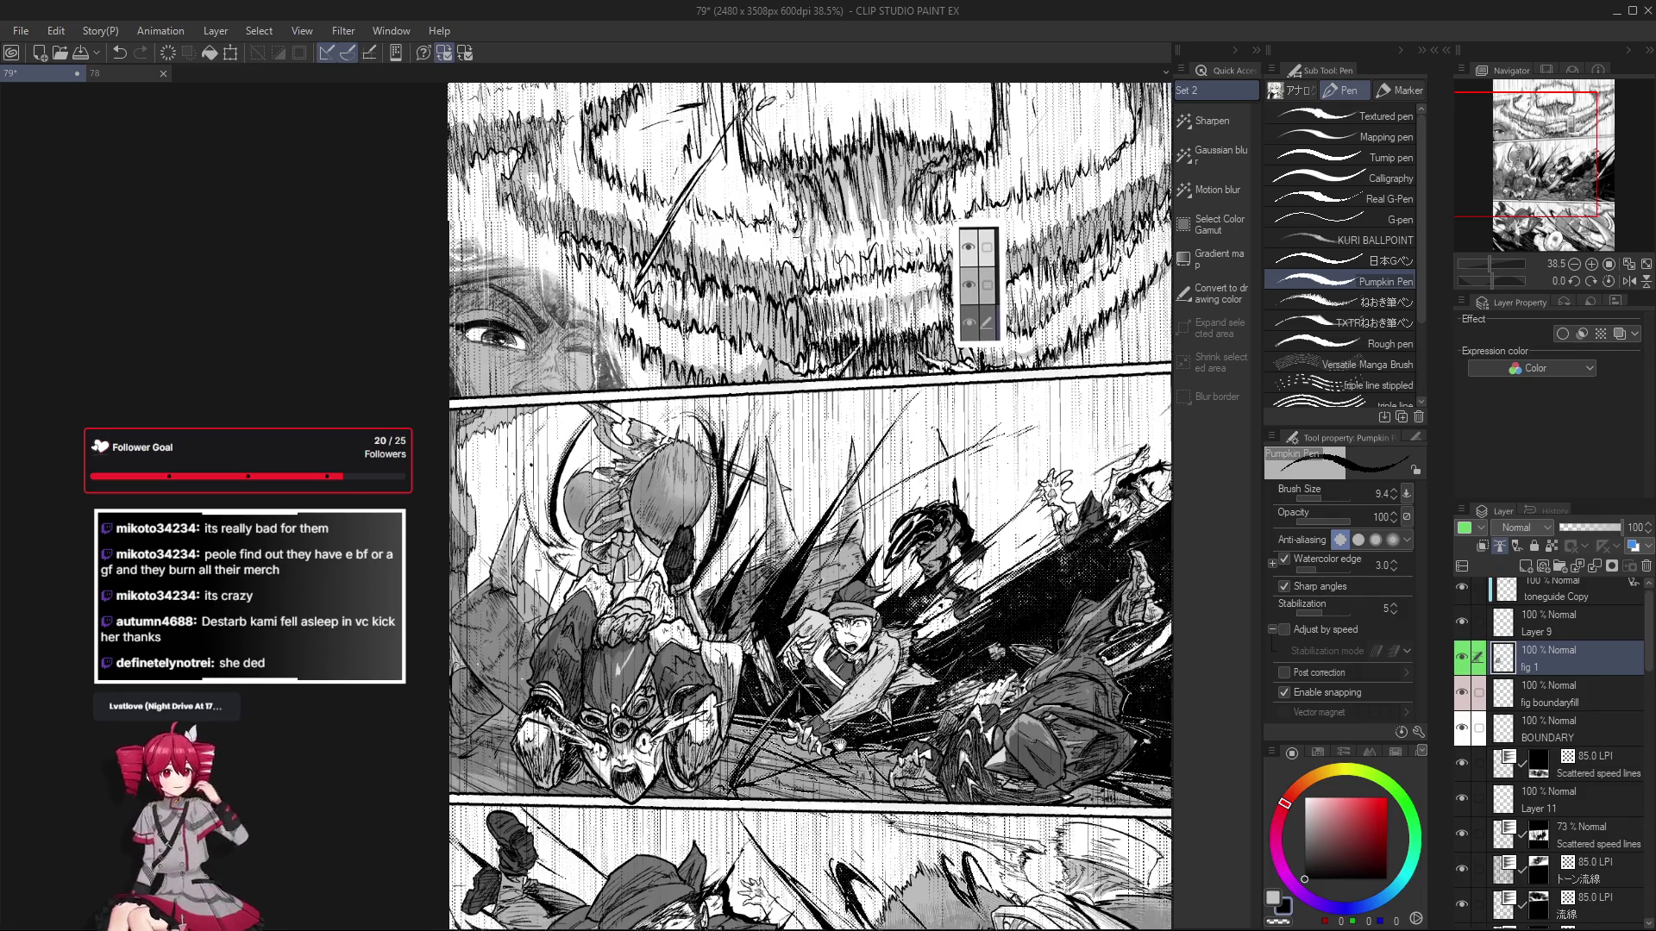
scroll(811, 509, "up", 1)
scroll(811, 509, "up", 1)
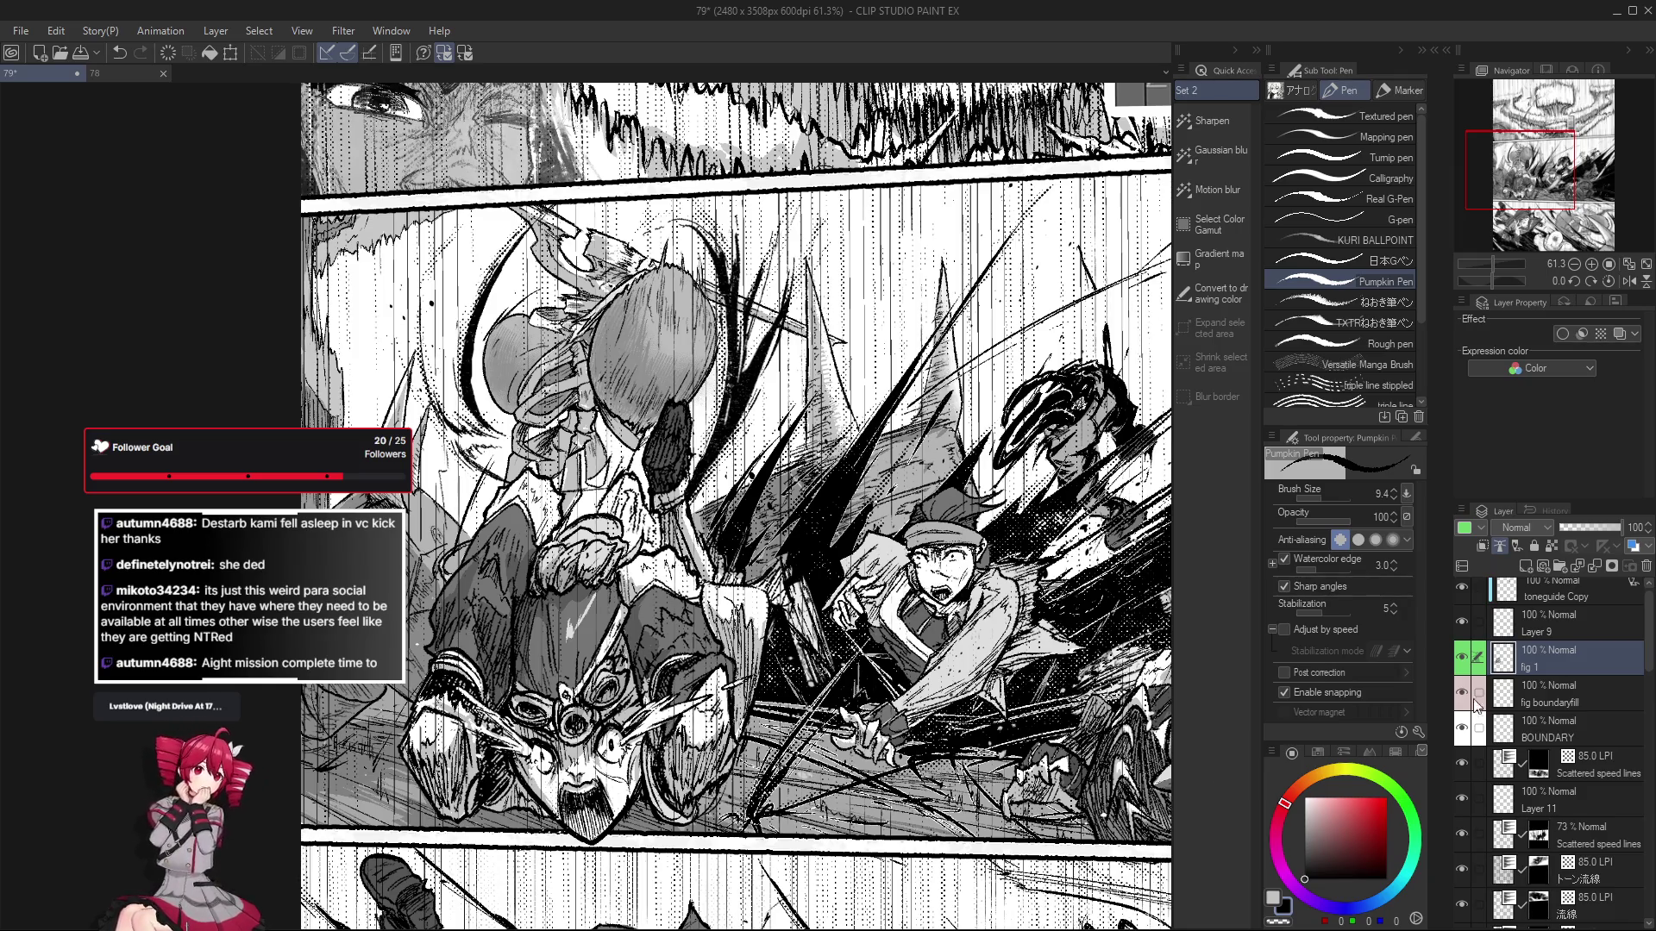
Switch to the Pumpkin Pen Eraser, then back to the Pumpkin Pen to redraw fighter lines on fig 1.
key("e")
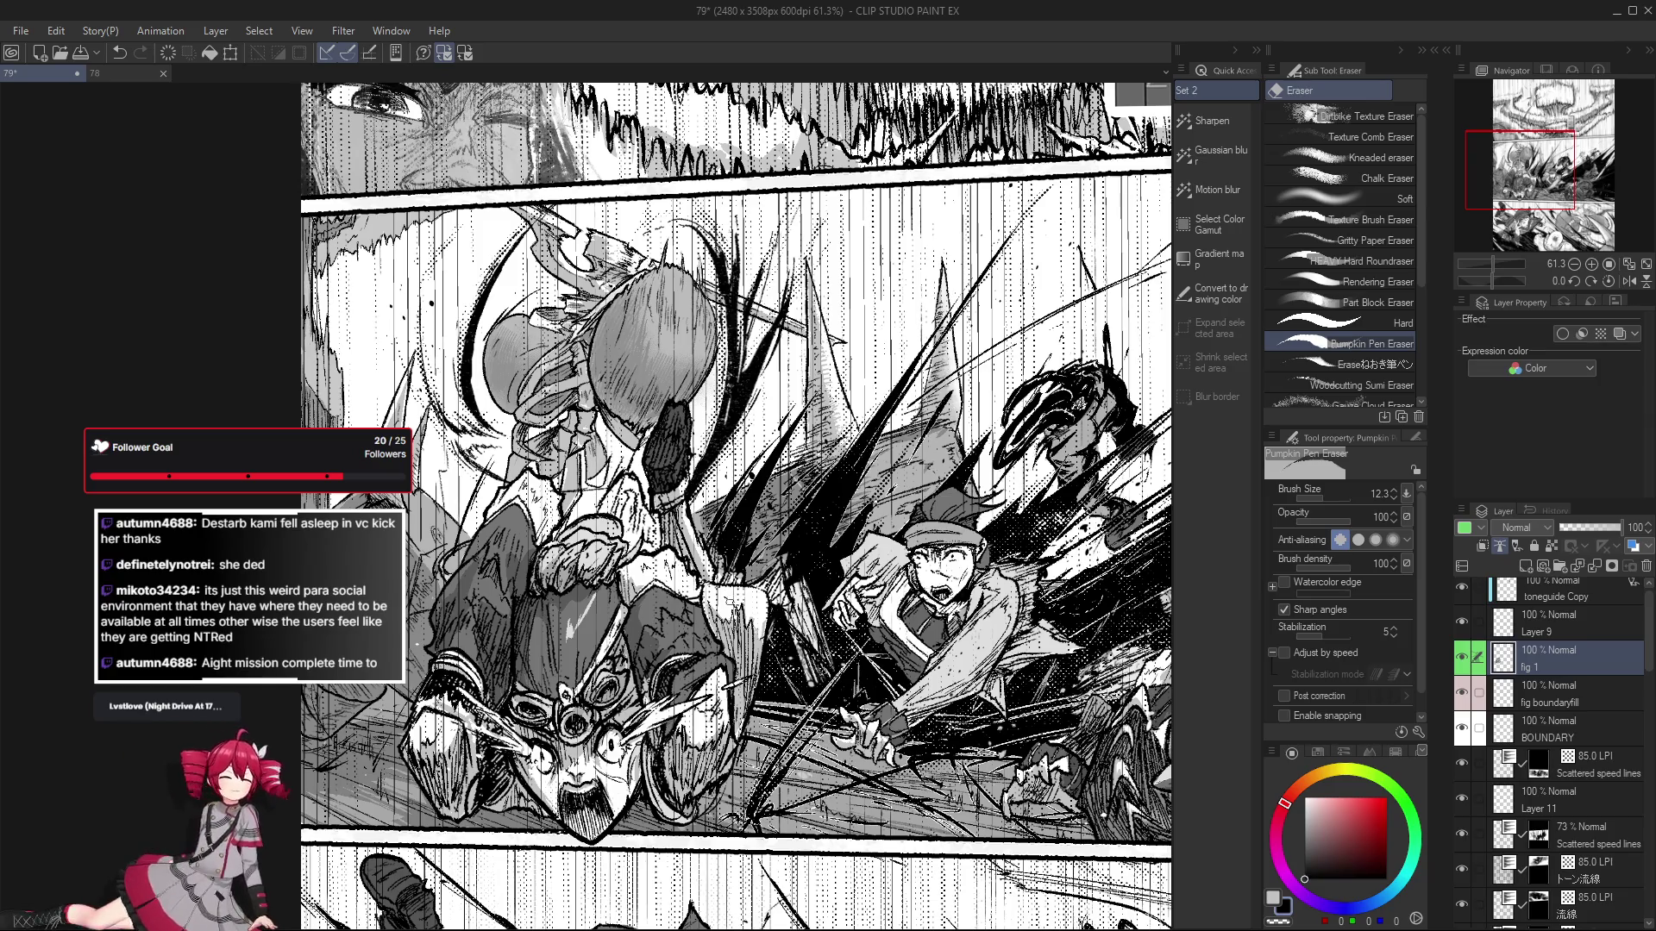
scroll(759, 642, "up", 1)
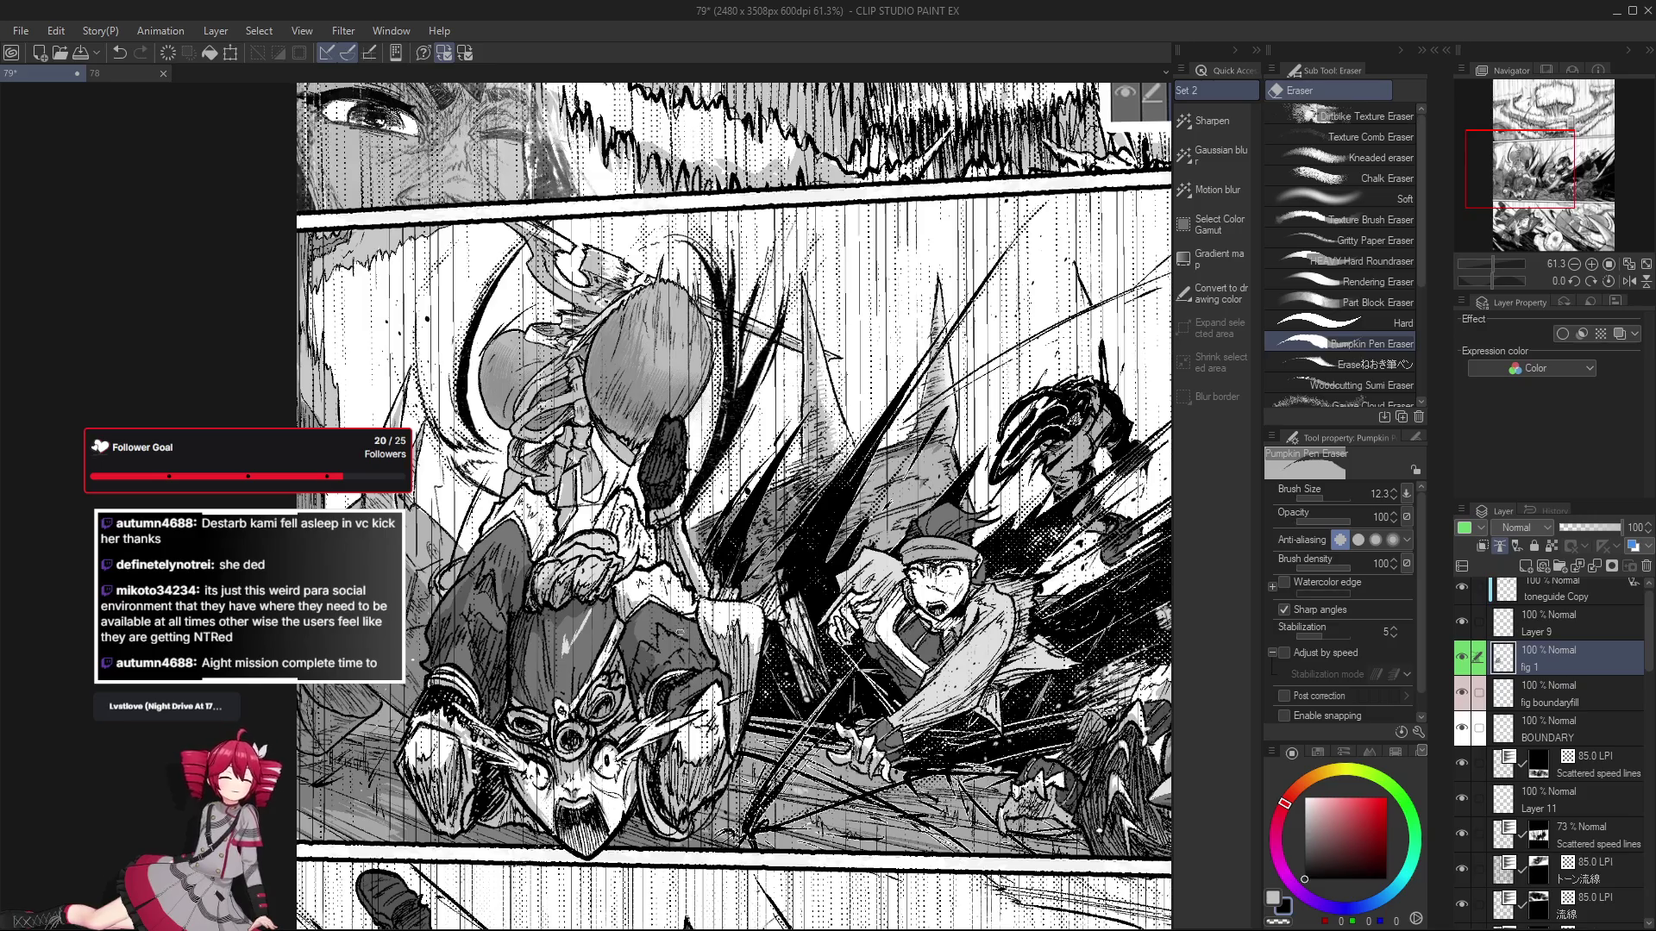
key("p")
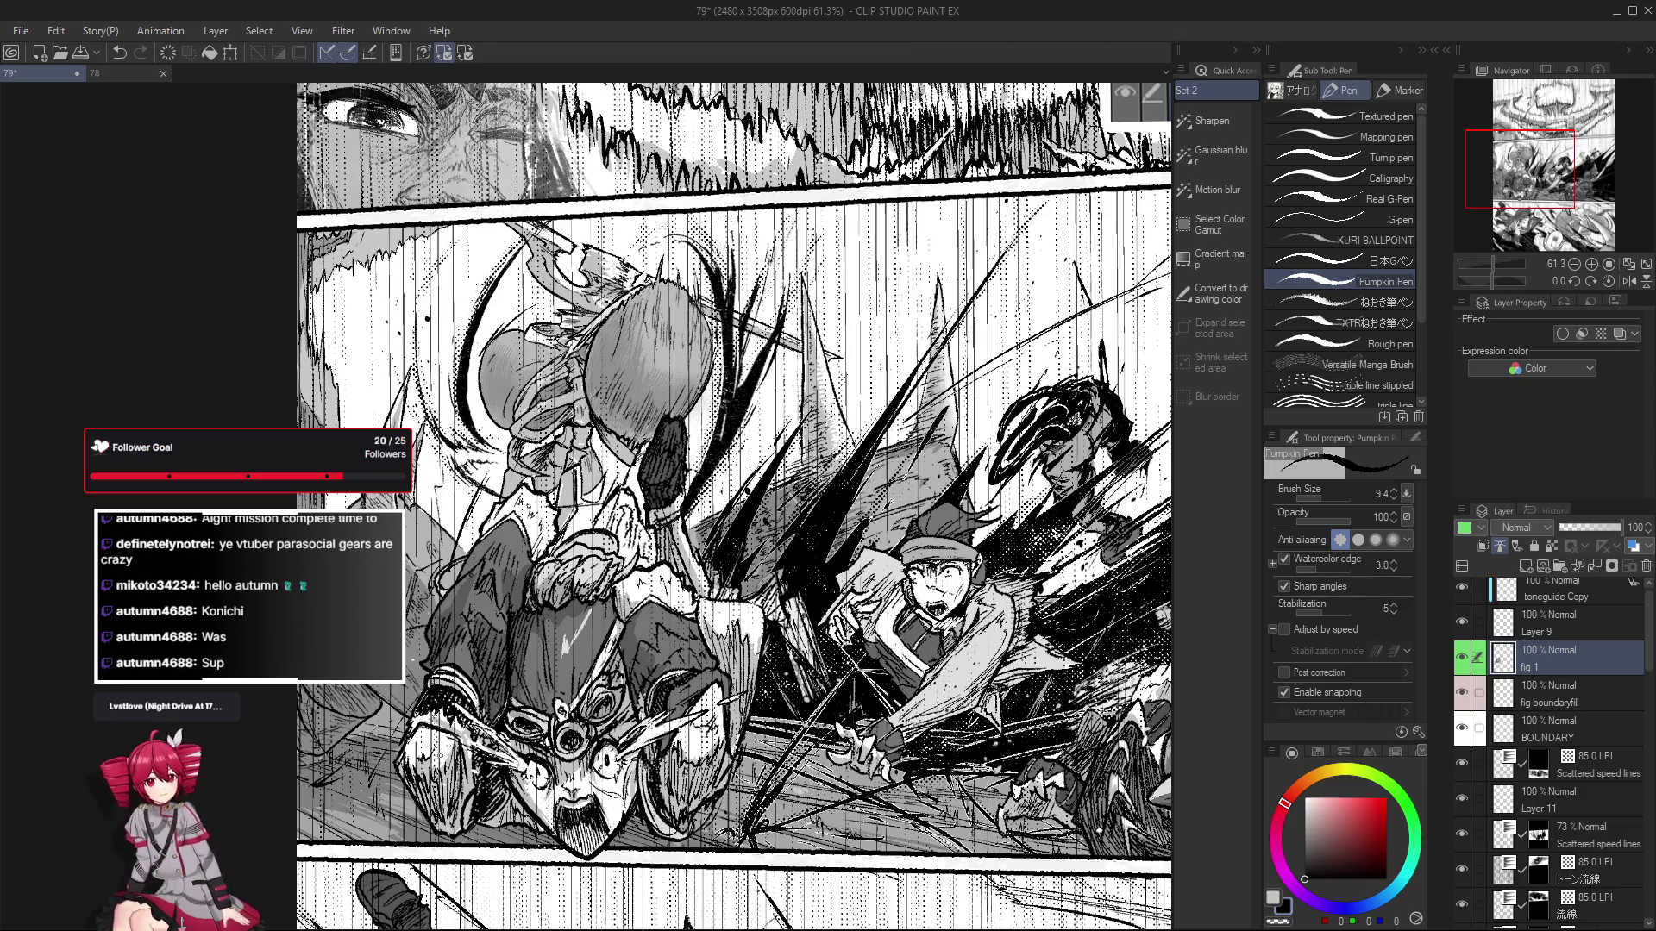
scroll(422, 750, "up", 2)
At 88.5% zoom, erase stray lines on the upside-down armoured fighter on fig 1.
key("e")
scroll(431, 639, "up", 1)
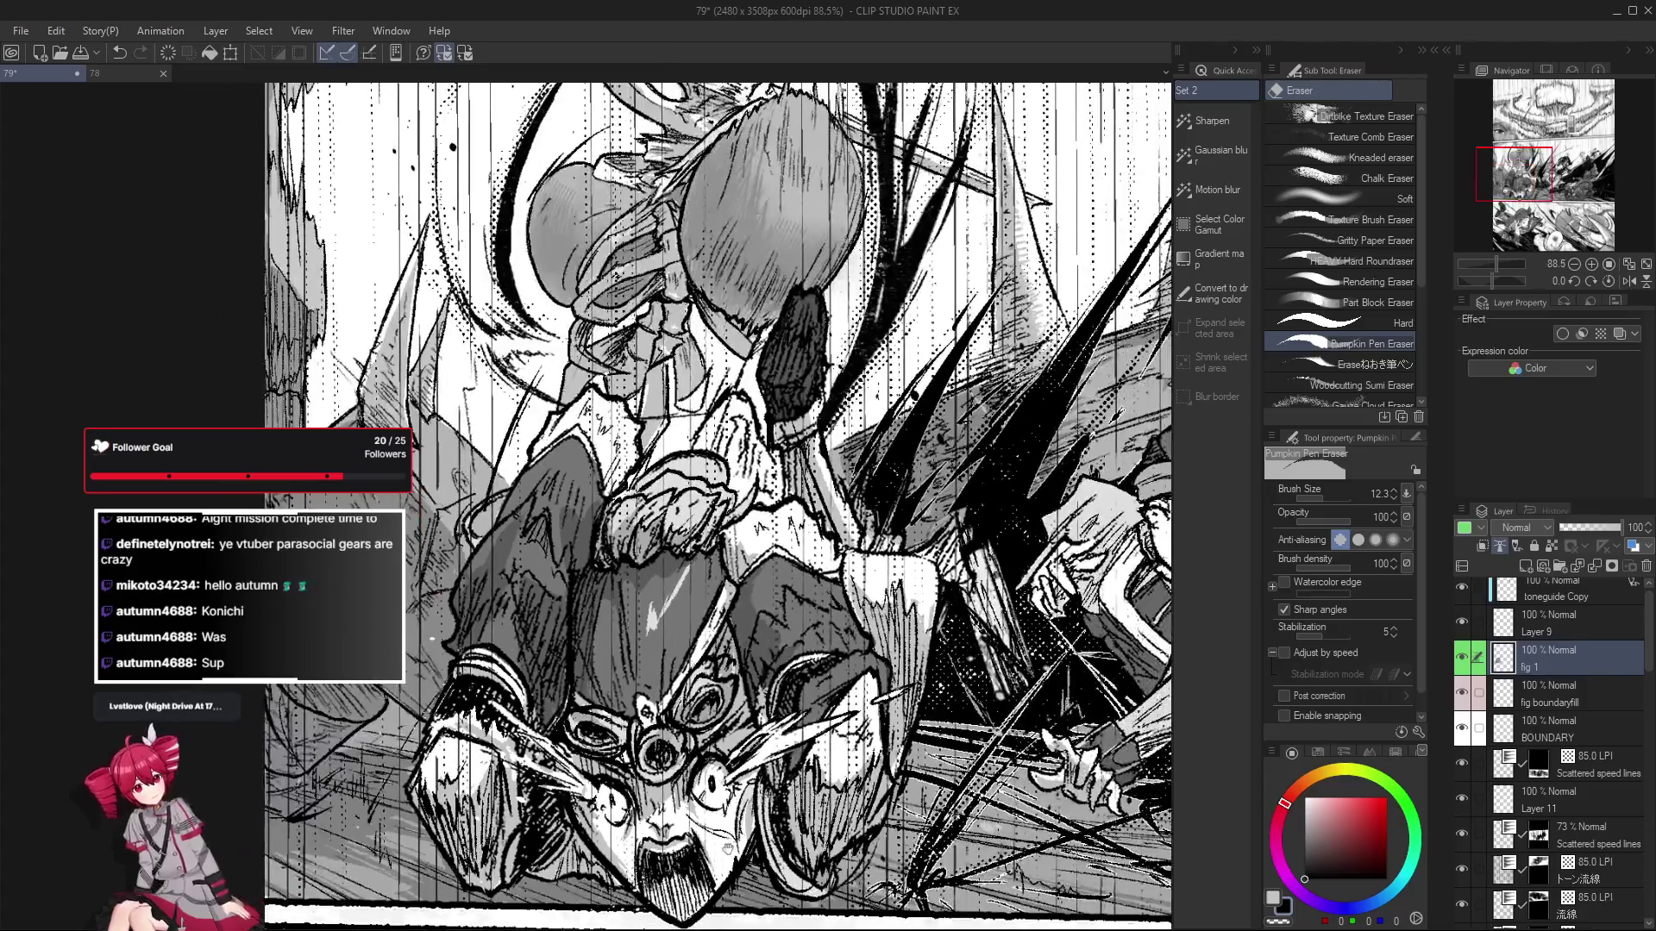
left_click_drag(432, 638, 442, 613)
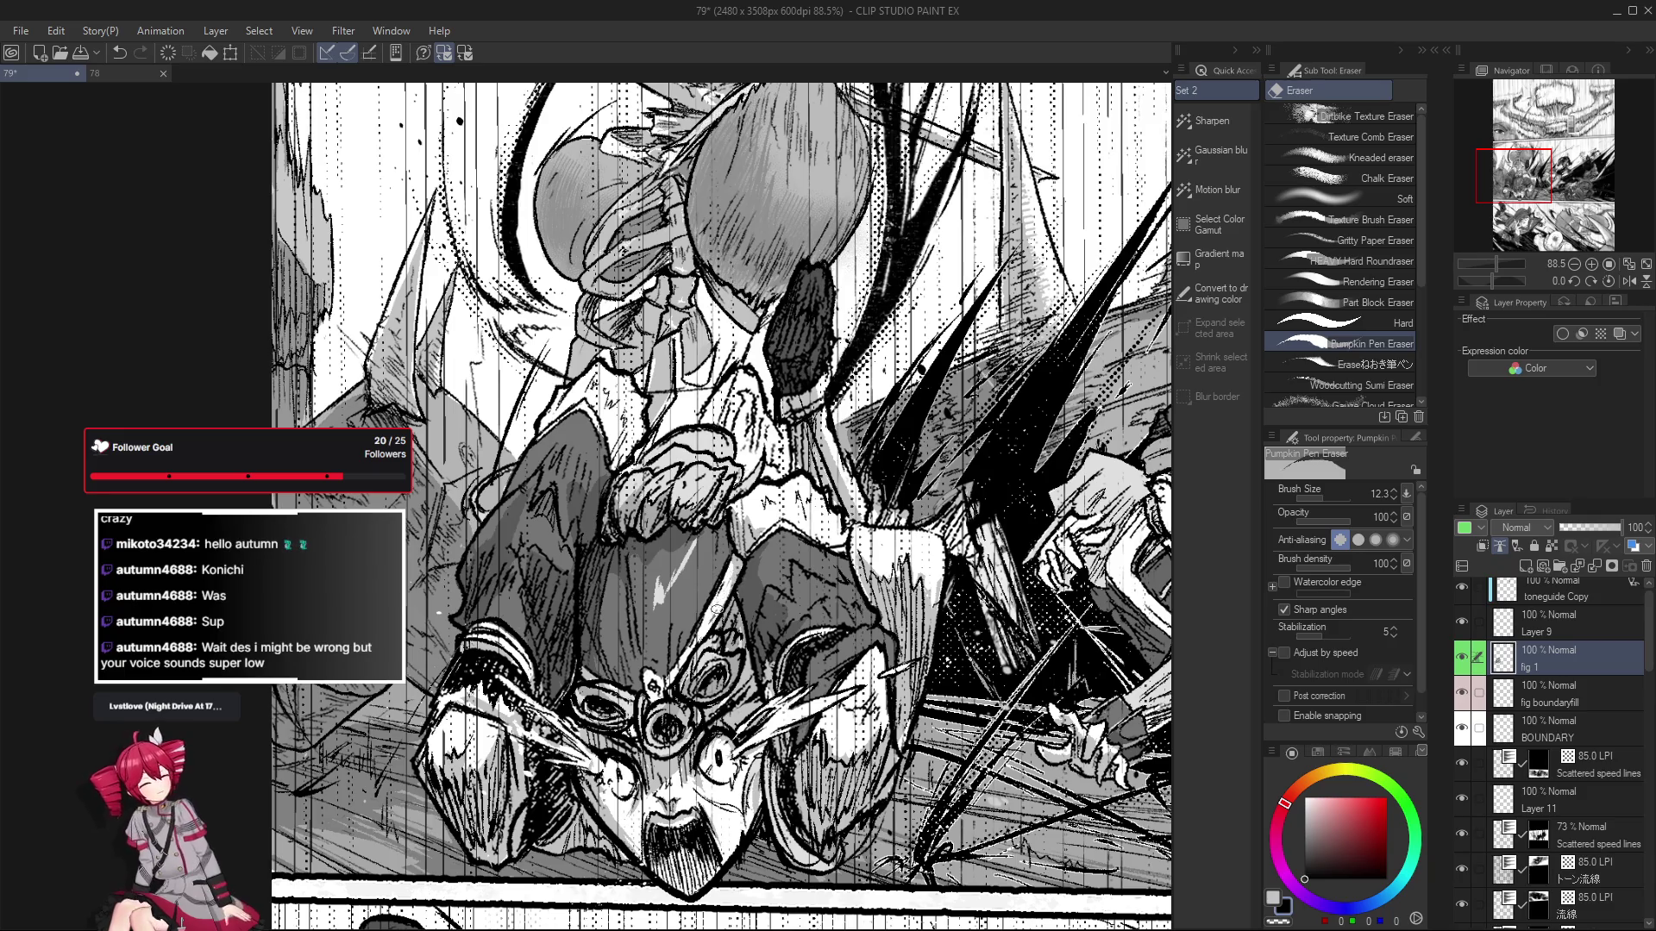
left_click_drag(721, 590, 701, 615)
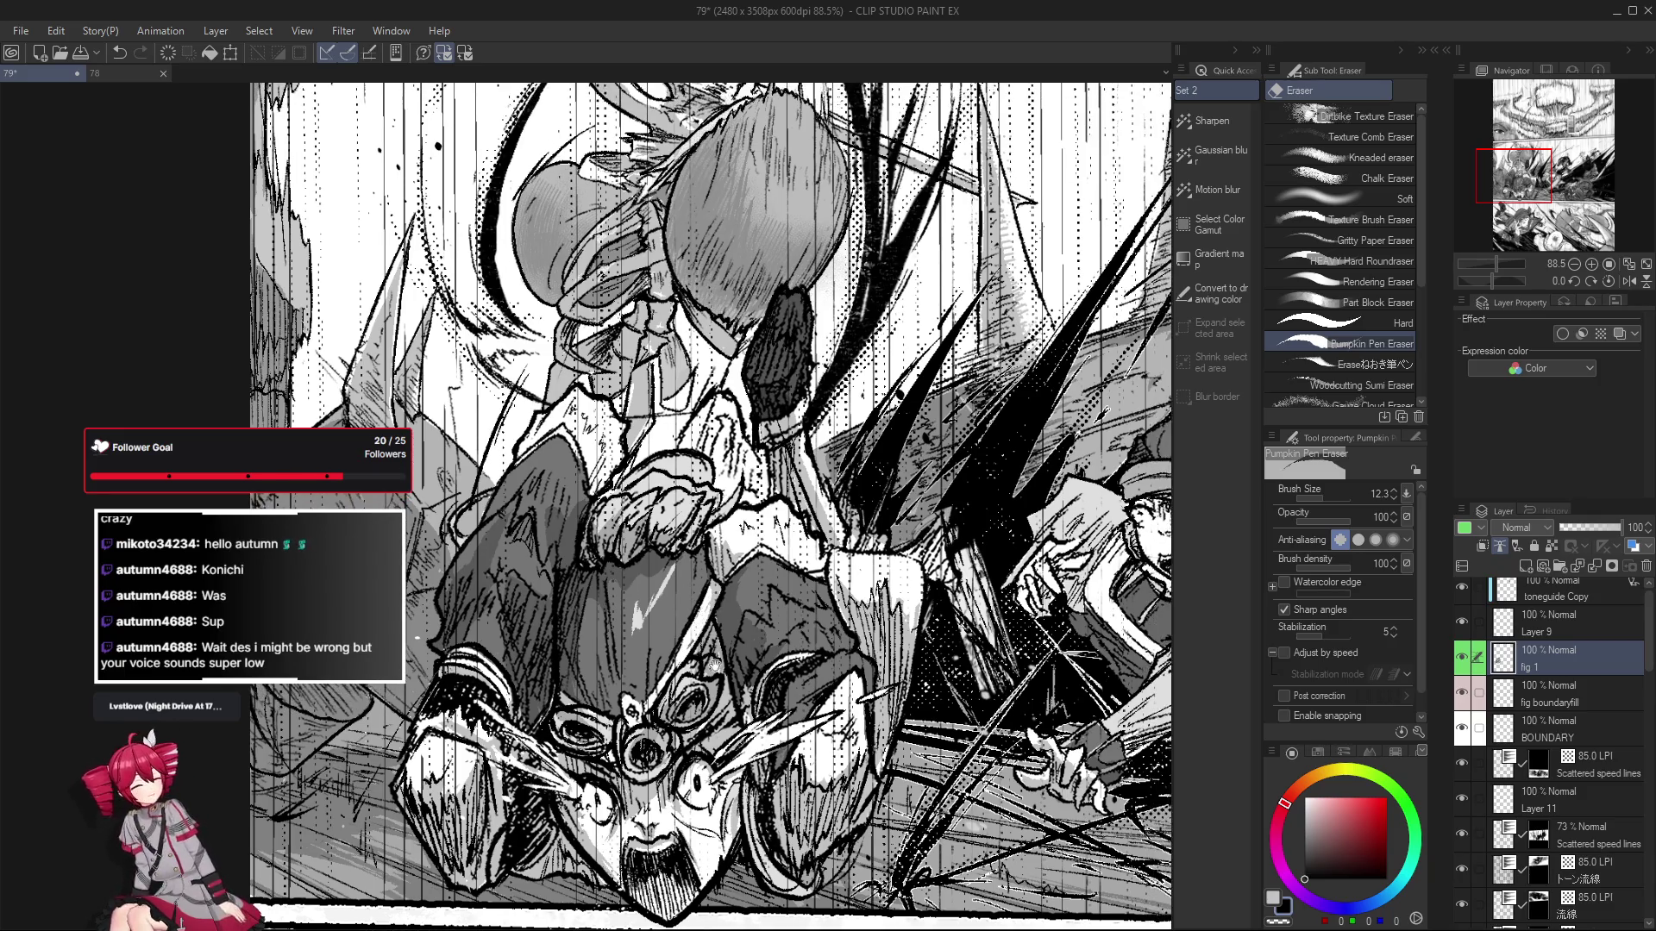
key("p")
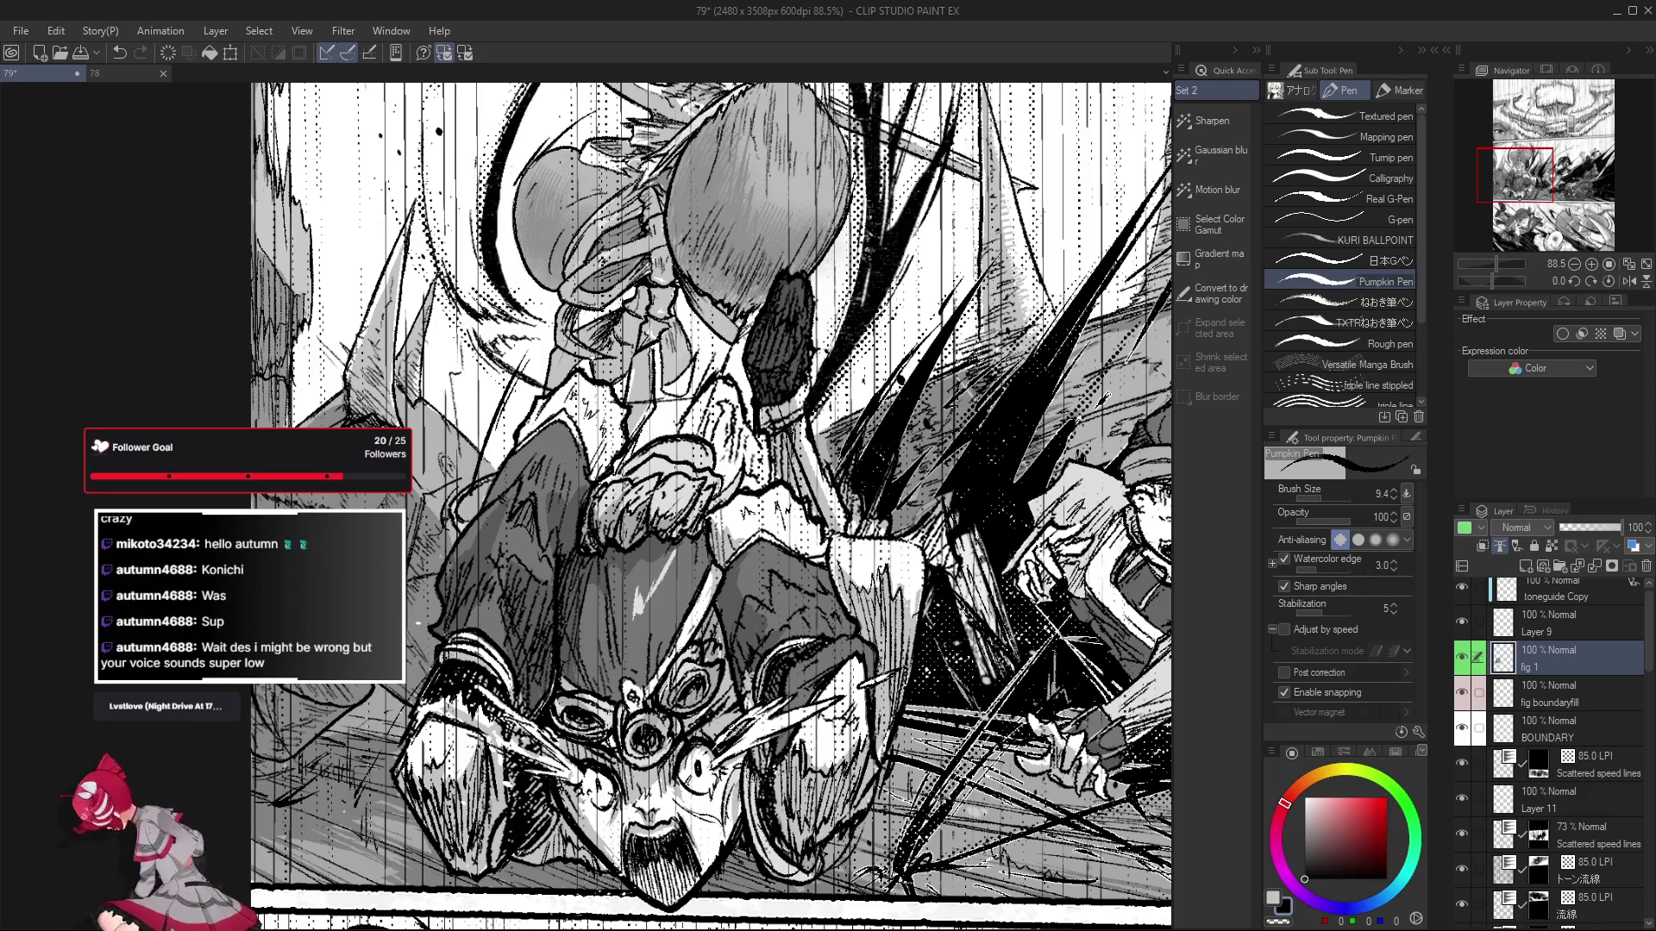
Undo the last stroke and redraw the middle-panel figures' lines with the Pumpkin Pen on fig 1.
key("ctrl+z")
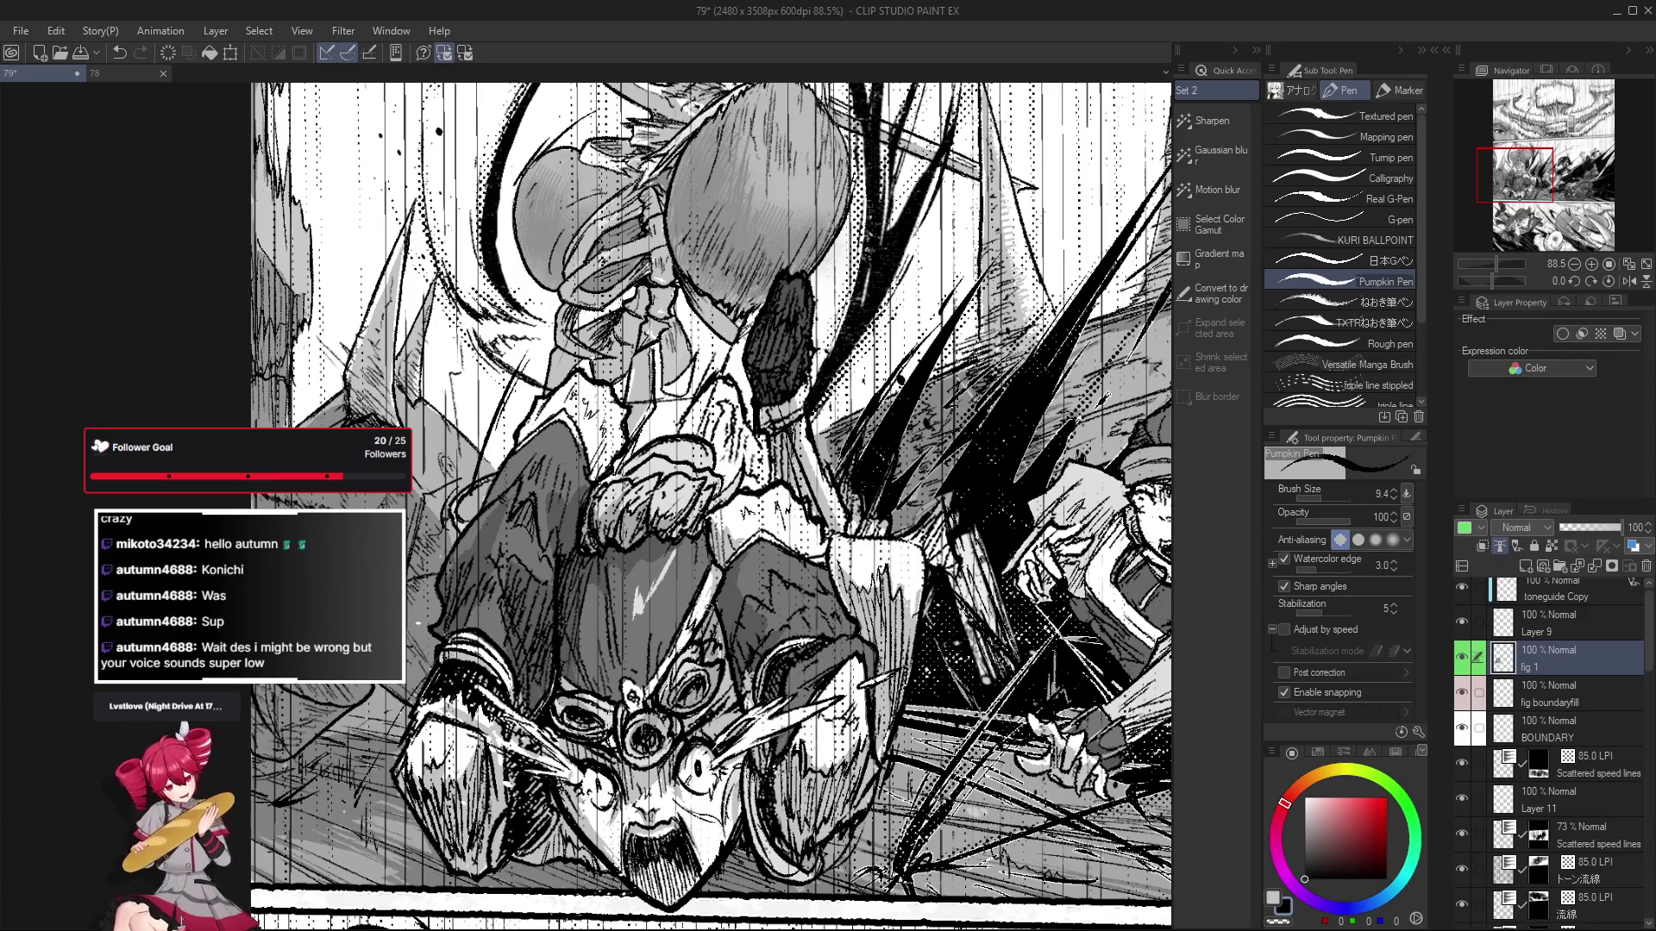
scroll(699, 630, "down", 2)
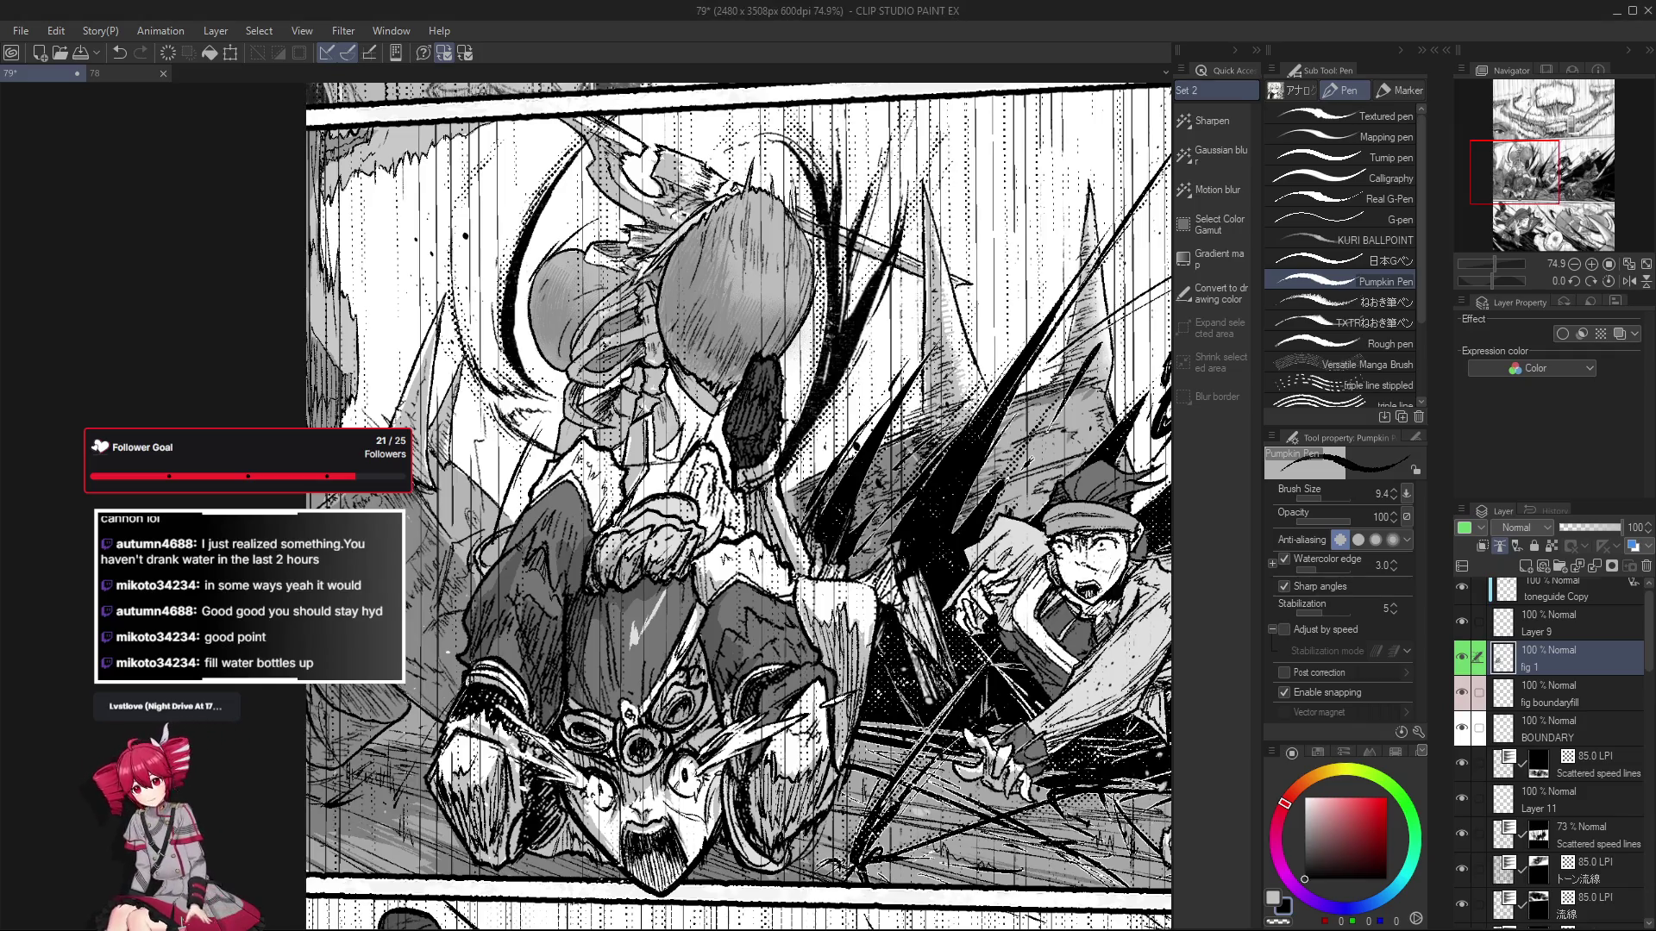
scroll(775, 686, "down", 5)
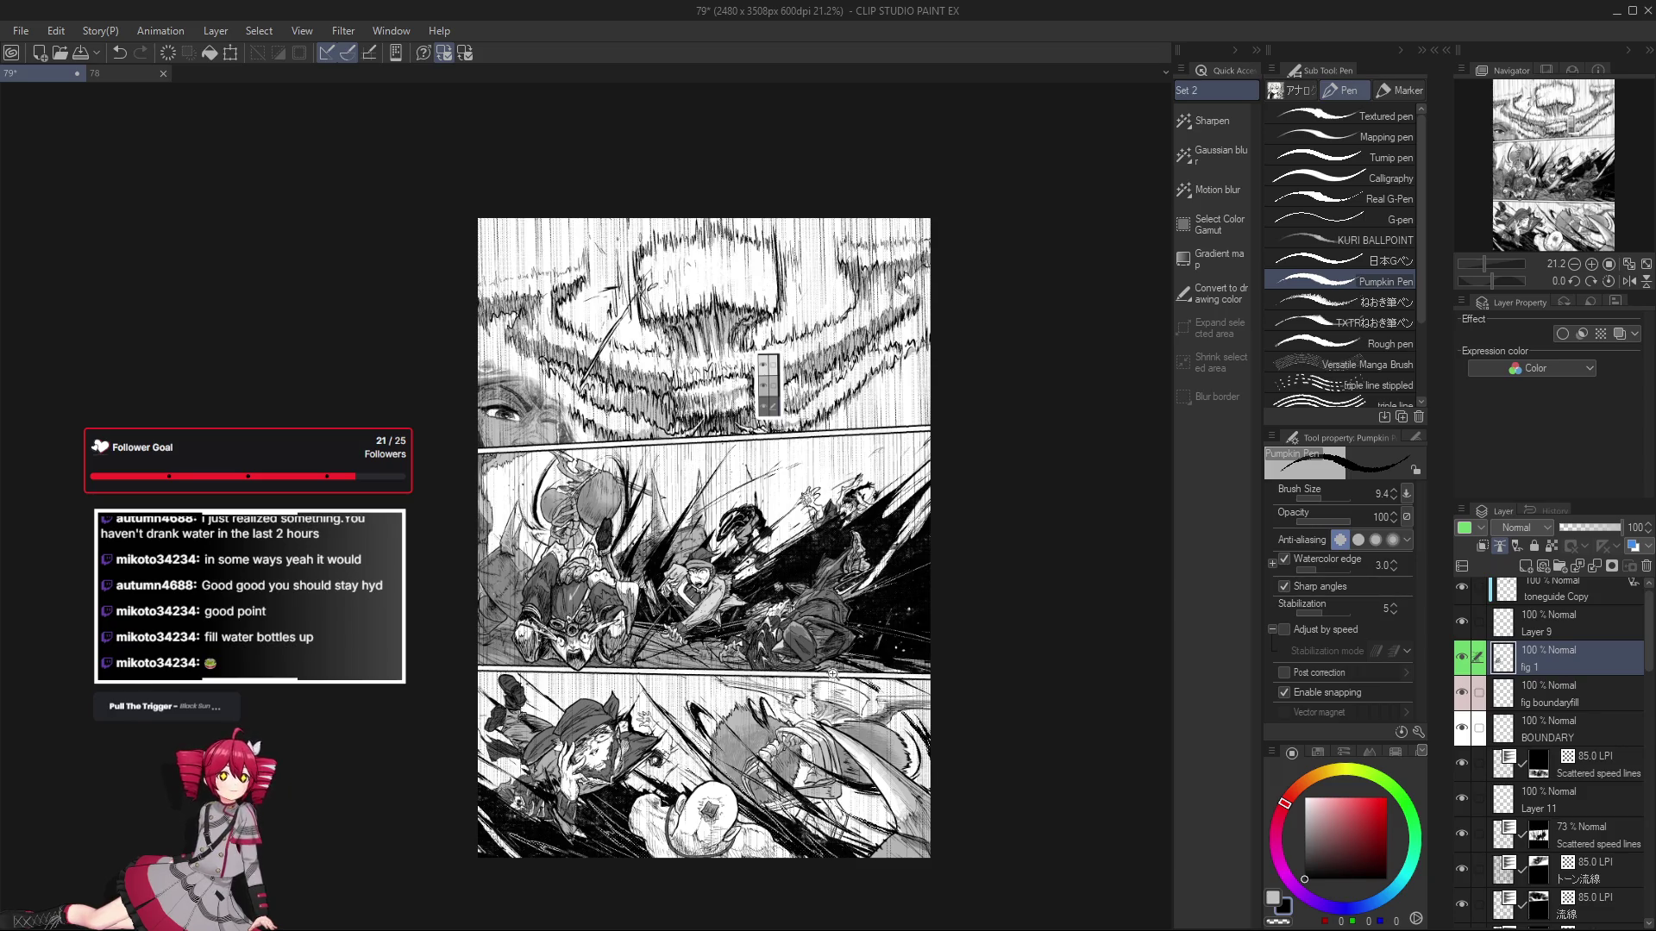
Zoom to about 53.7%, centred on the middle clash panel's fighters.
scroll(953, 739, "up", 3)
scroll(953, 739, "down", 2)
scroll(698, 664, "up", 1)
scroll(698, 664, "up", 2)
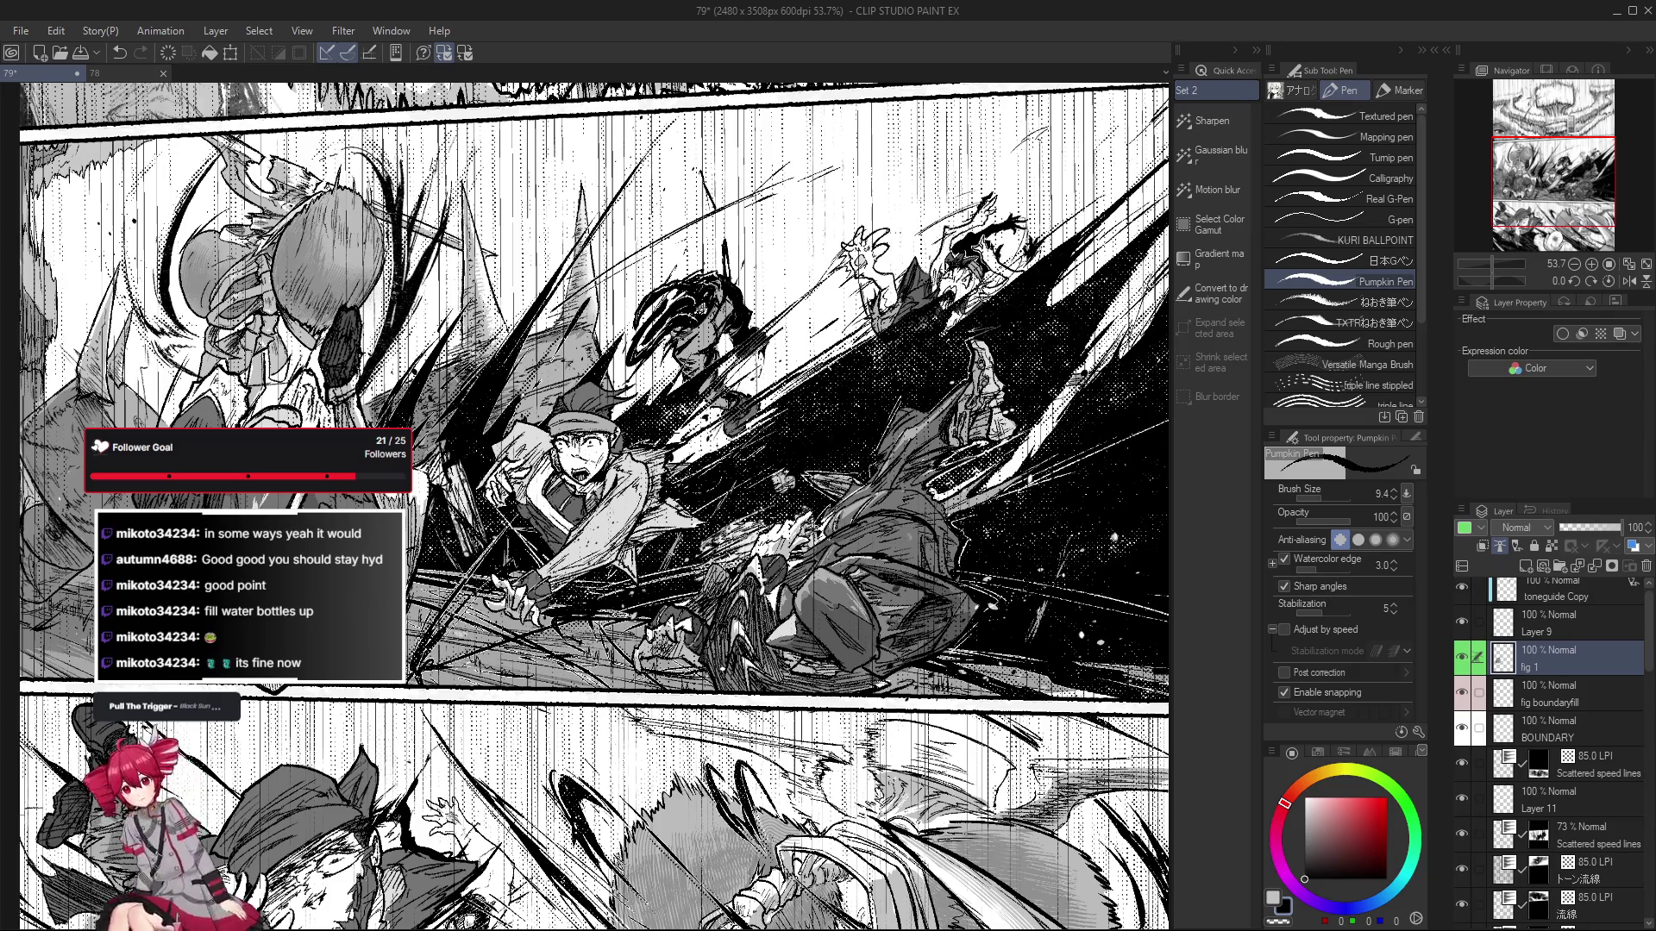
Bring the left-side clash figures into view and erase lines with a slightly smaller eraser.
left_click_drag(595, 509, 746, 533)
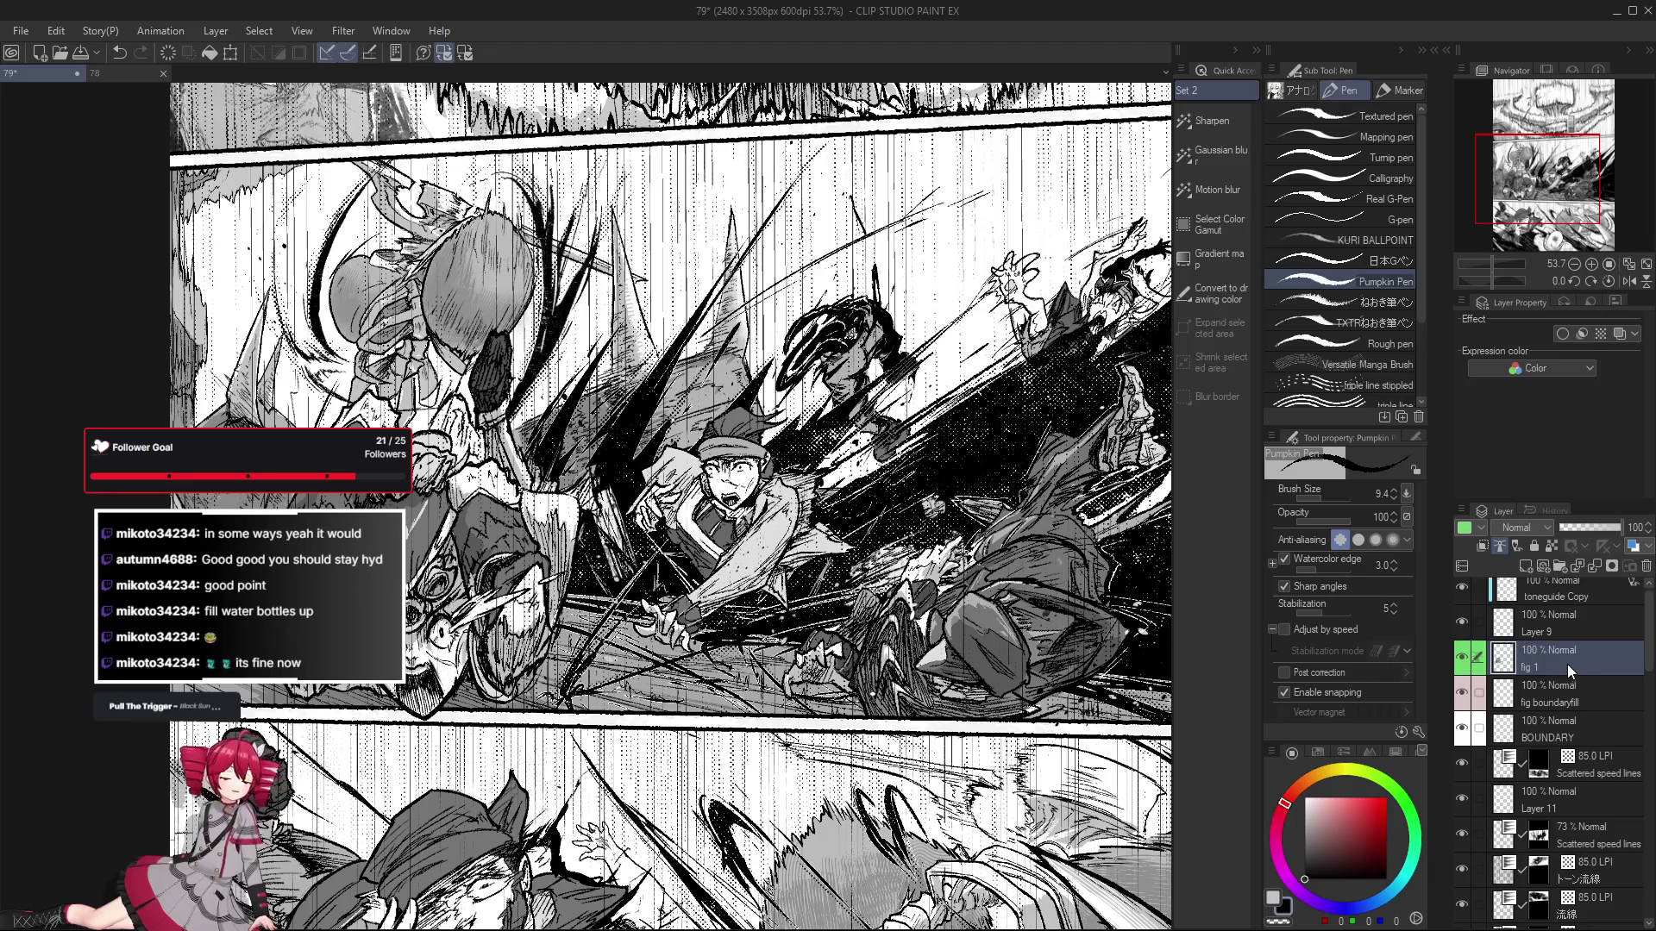
scroll(442, 517, "up", 2)
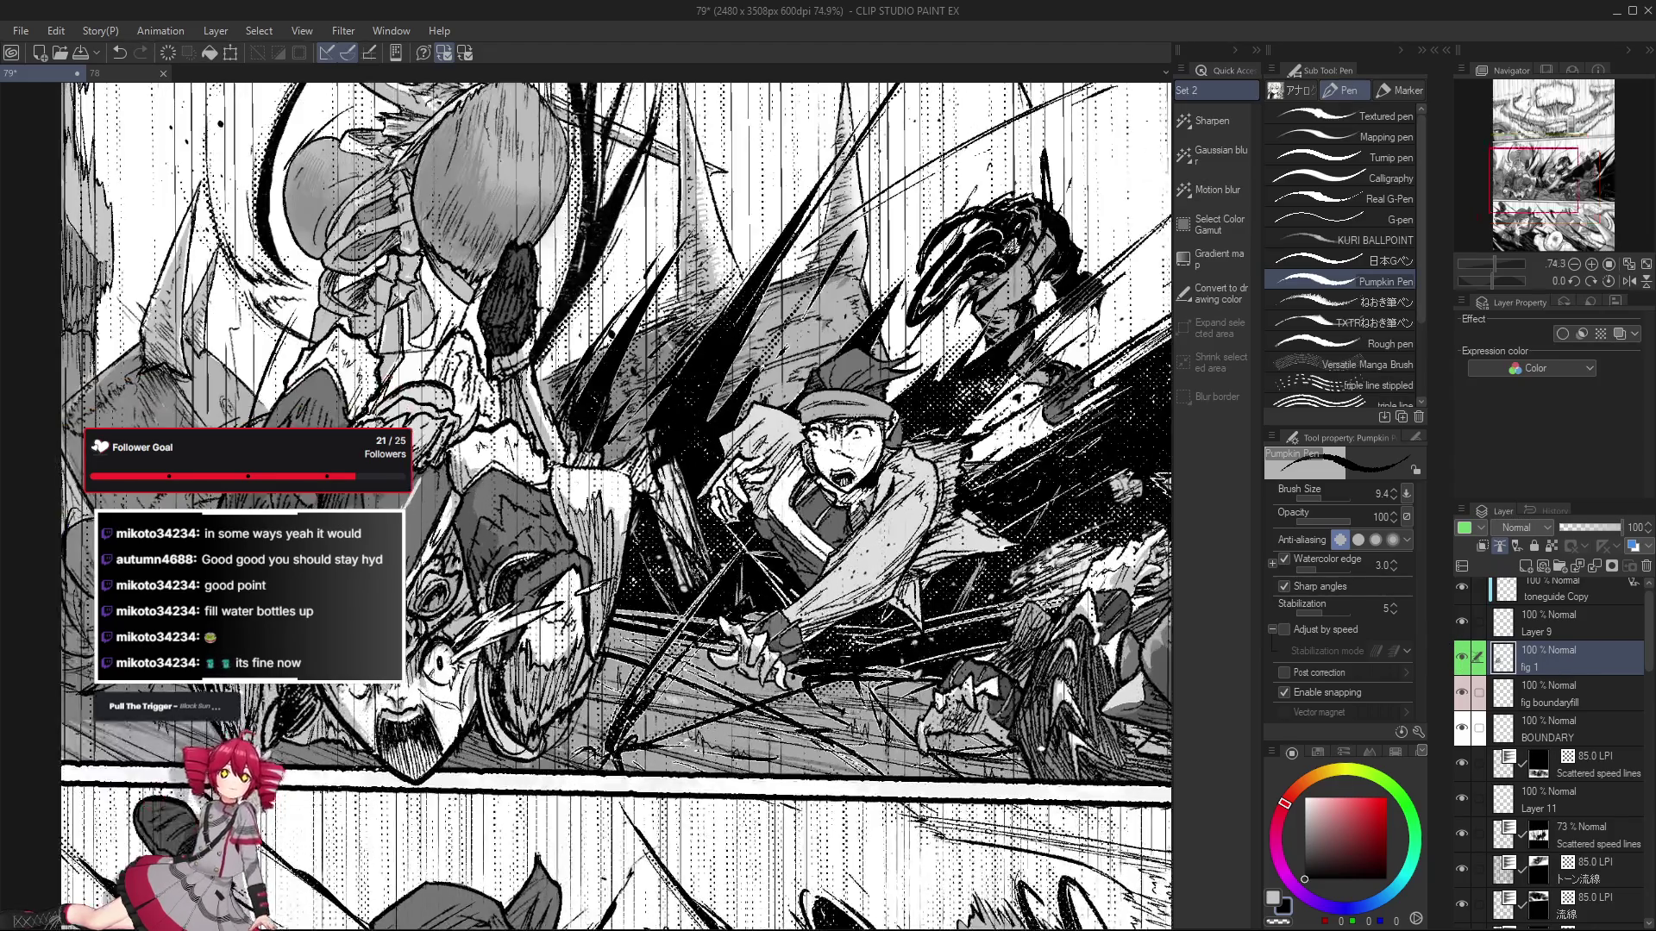
scroll(441, 517, "up", 2)
key("e")
mouse_move(441, 528)
left_mouse_down()
mouse_move(428, 520)
mouse_move(499, 583)
left_mouse_up()
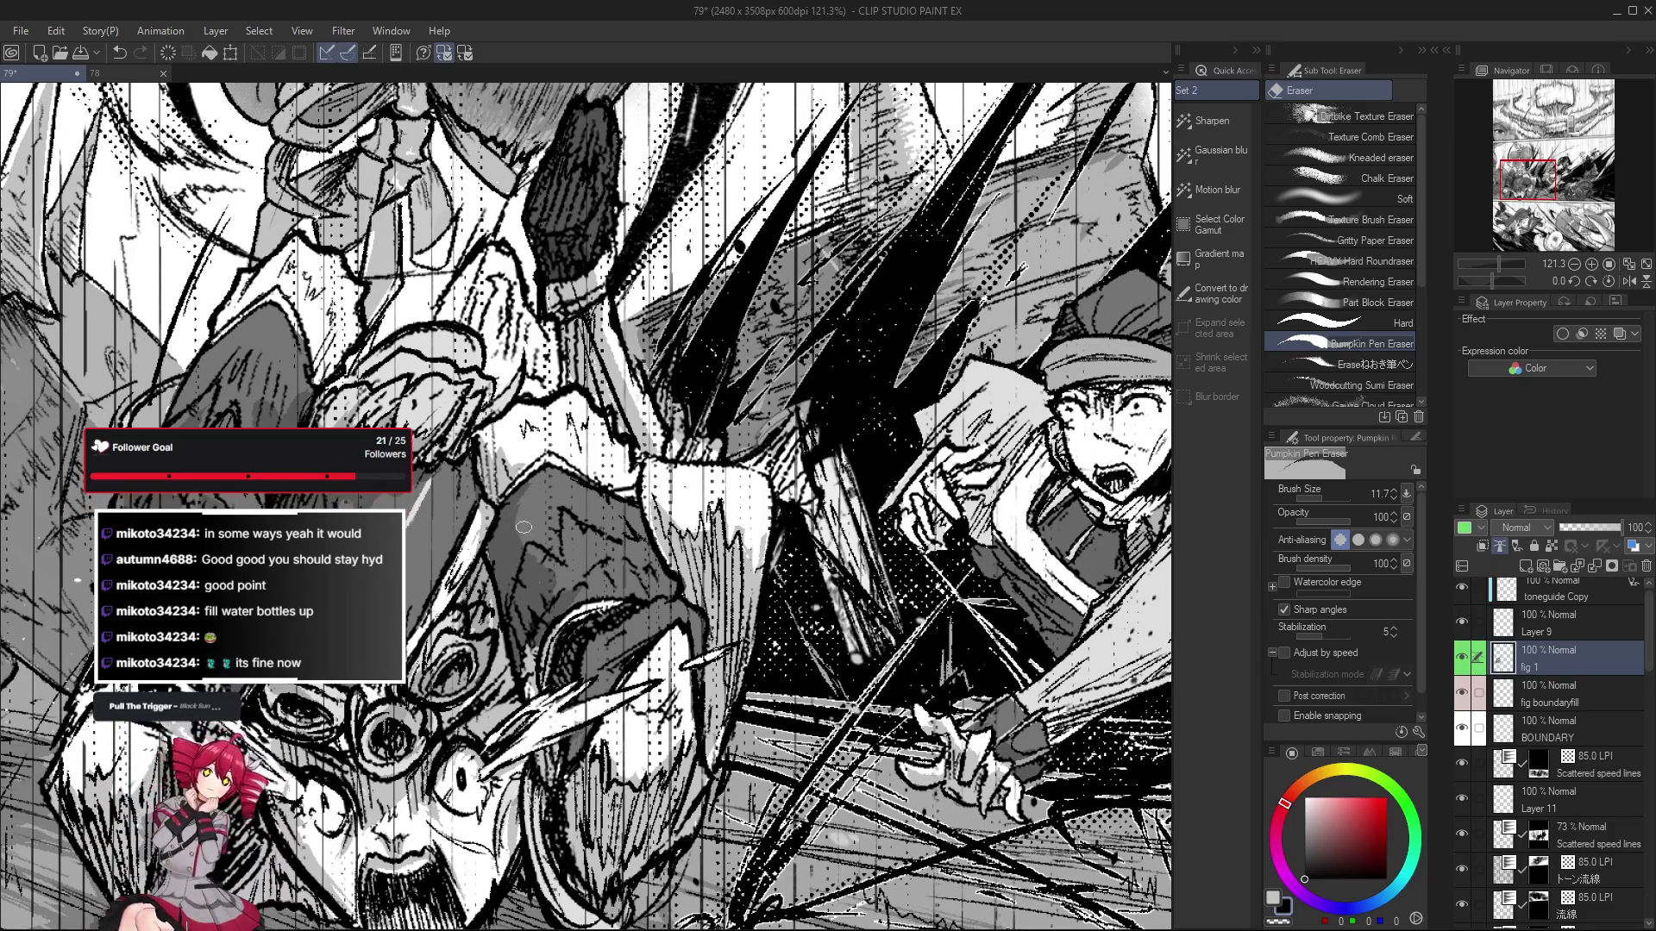
key("p")
Erase more ink lines on the clashing figures, undoing one unwanted eraser stroke.
left_click_drag(482, 509, 503, 498)
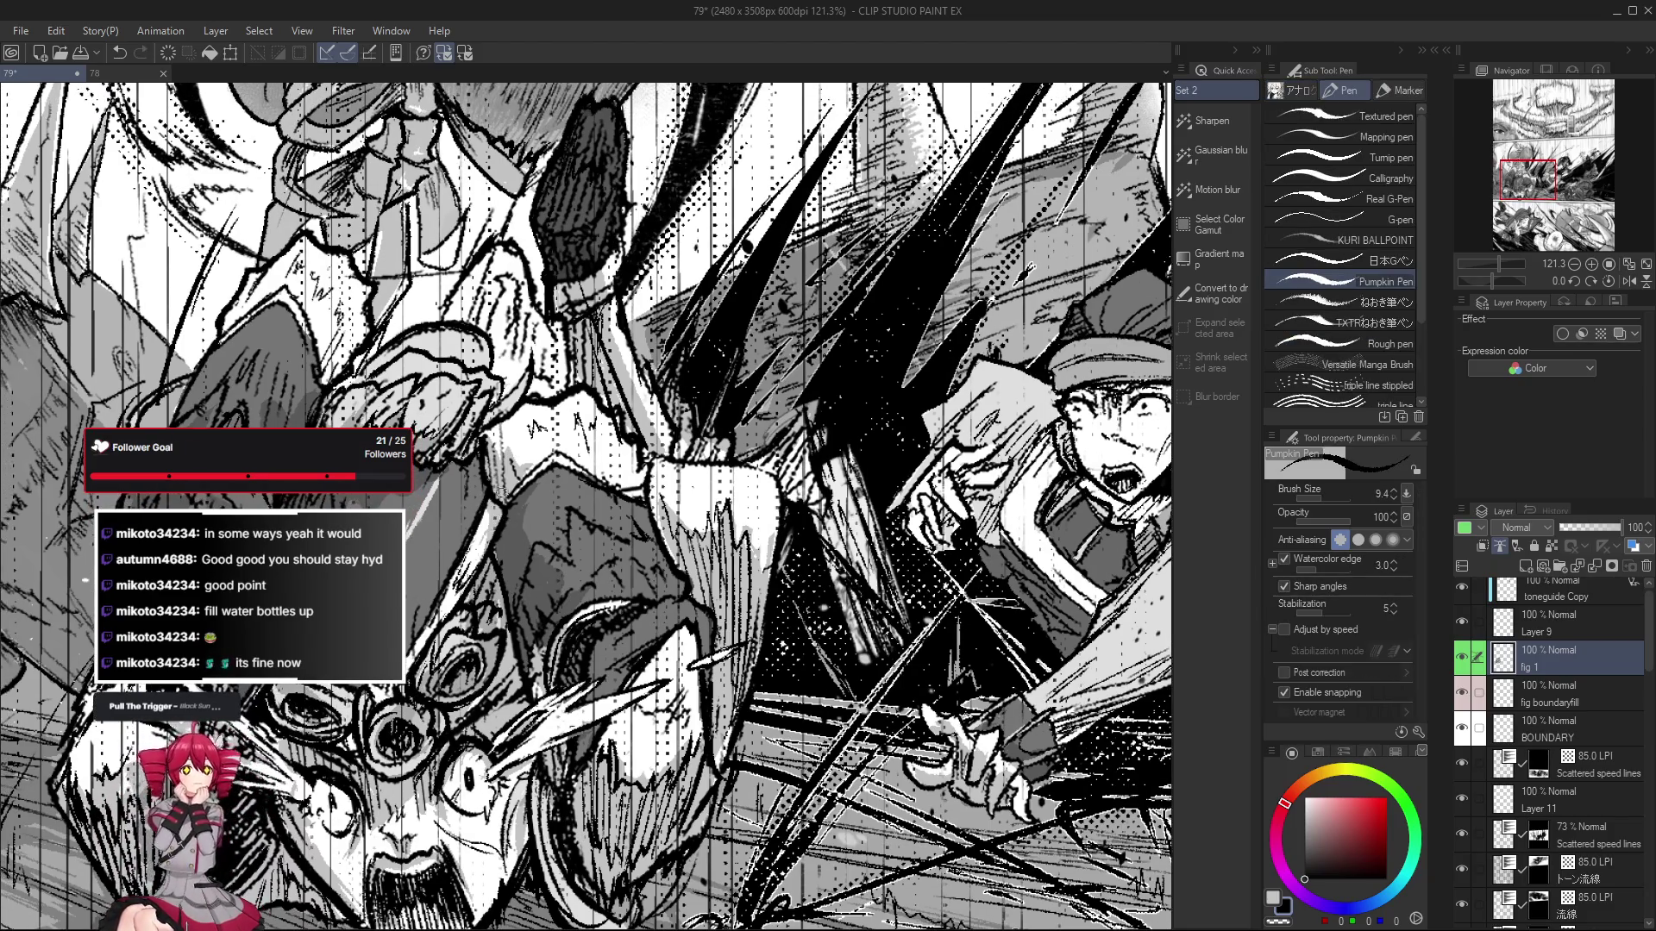
scroll(475, 464, "down", 2)
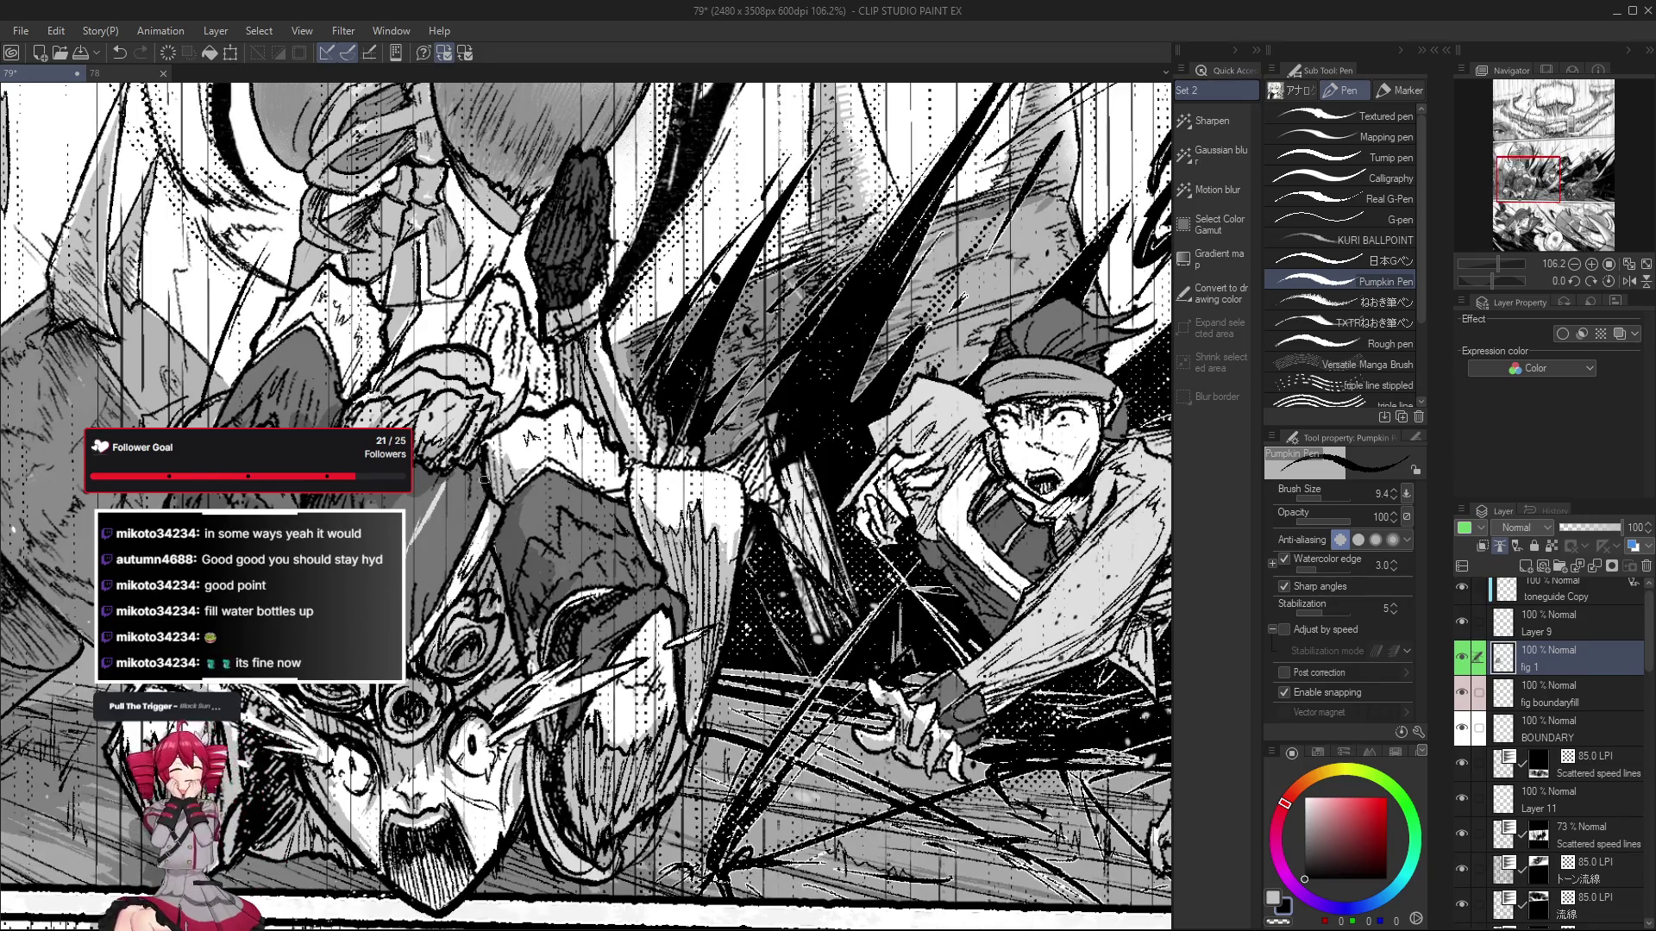
scroll(477, 463, "down", 3)
scroll(483, 487, "up", 1)
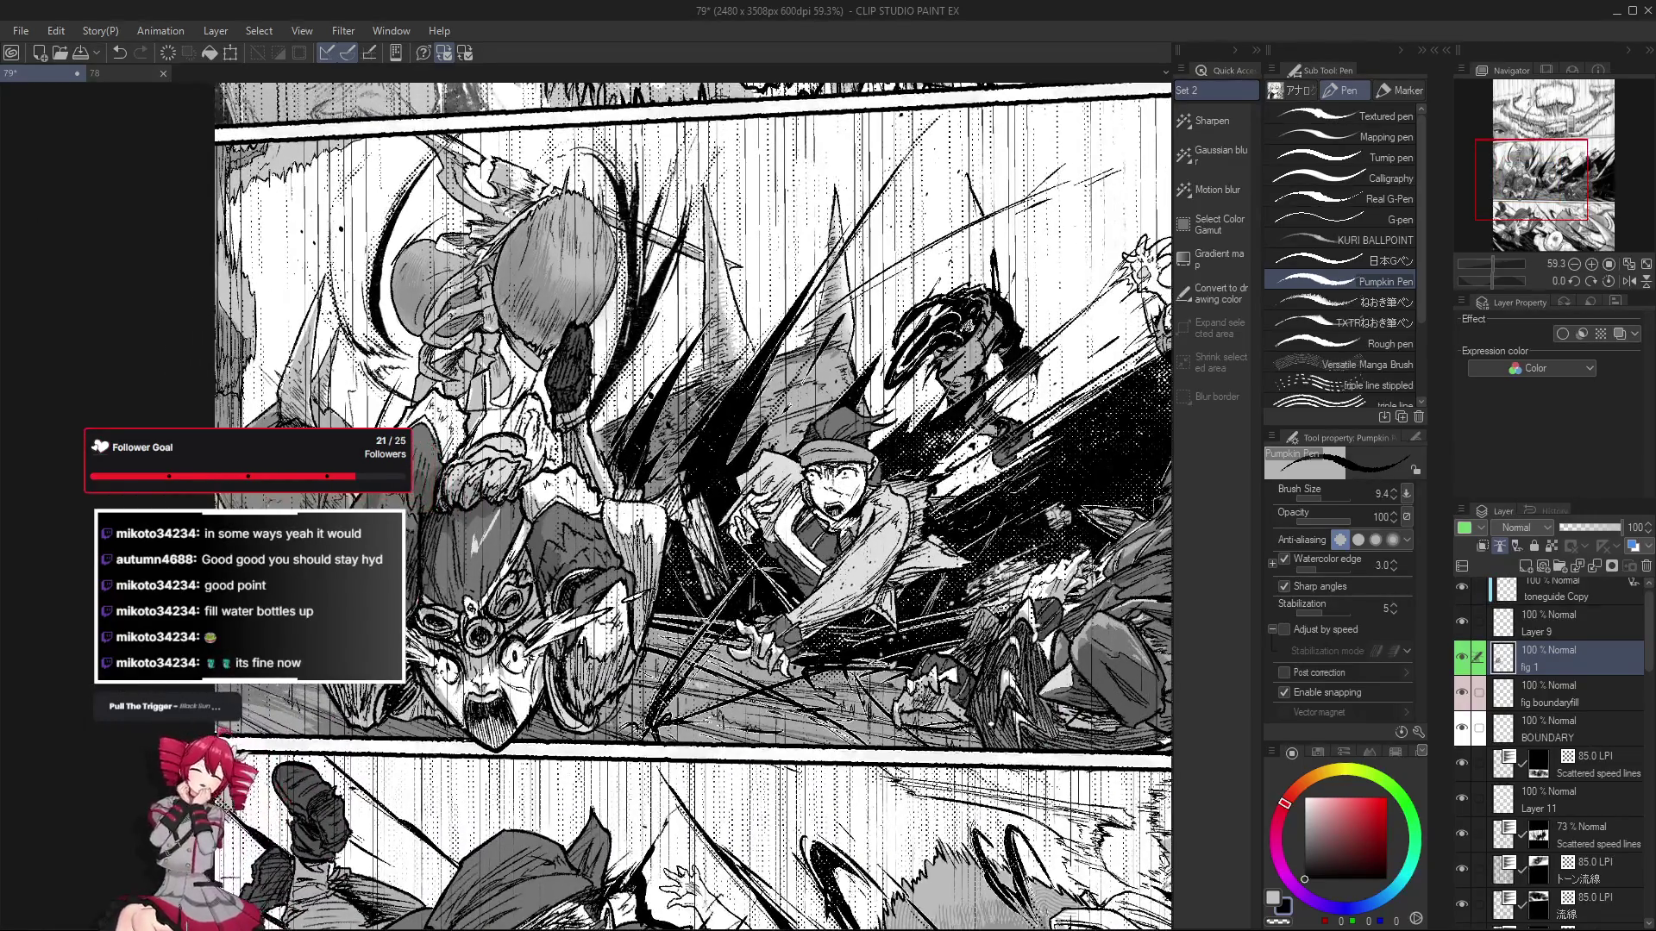
scroll(487, 509, "up", 1)
scroll(487, 509, "up", 2)
key("e")
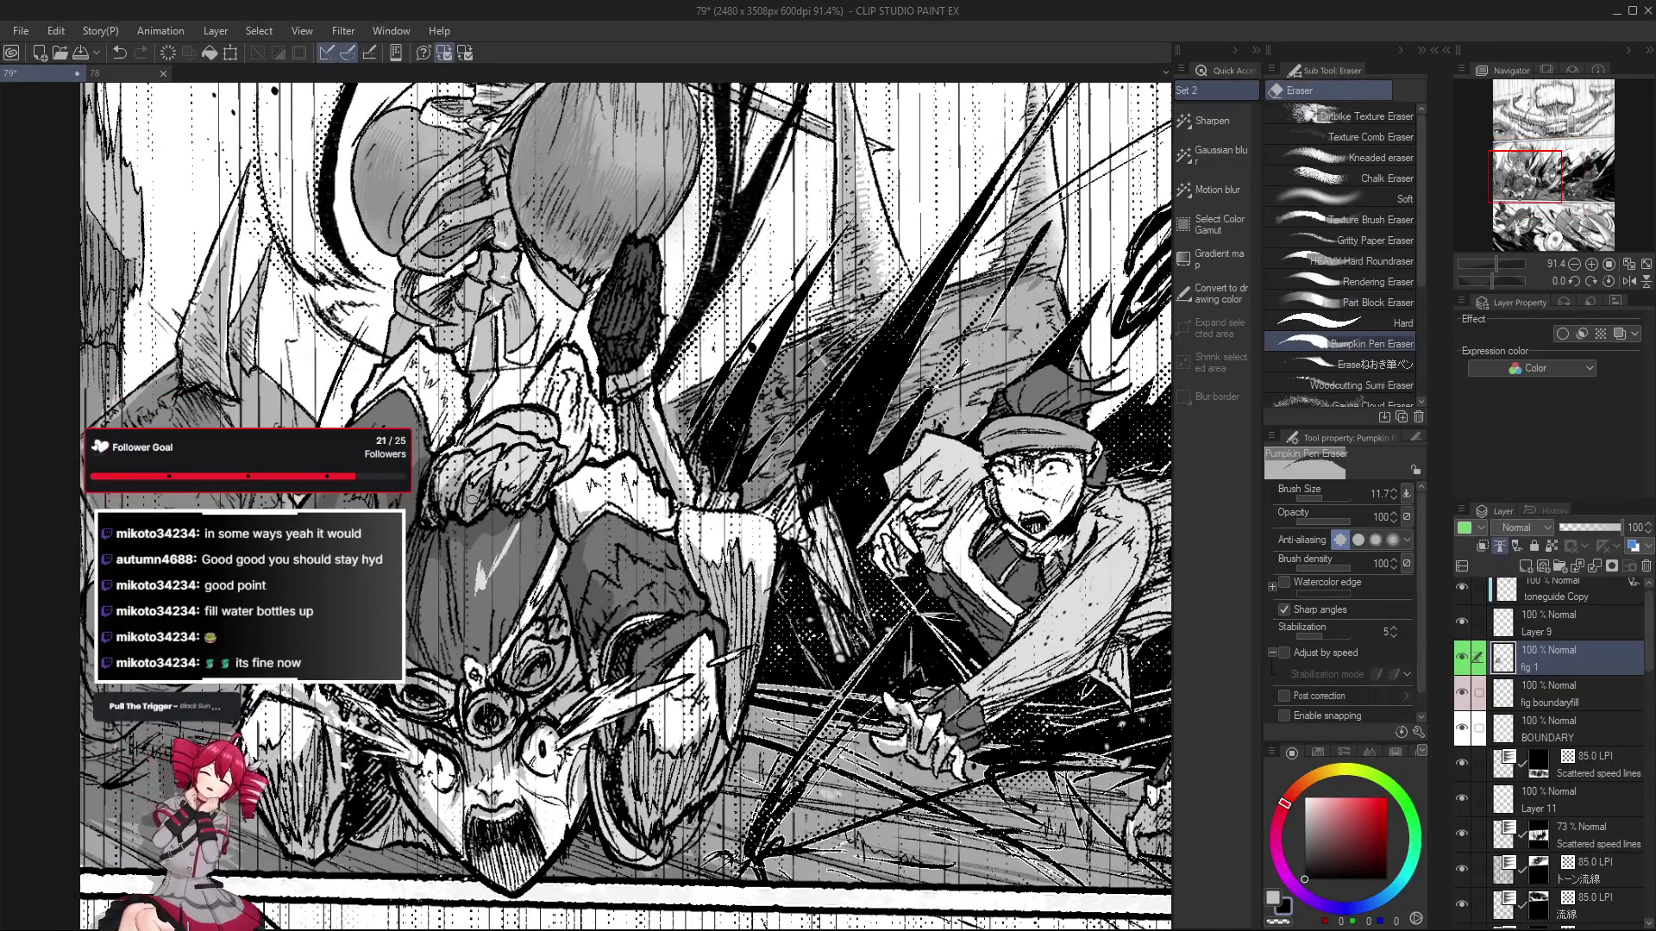
scroll(467, 494, "up", 1)
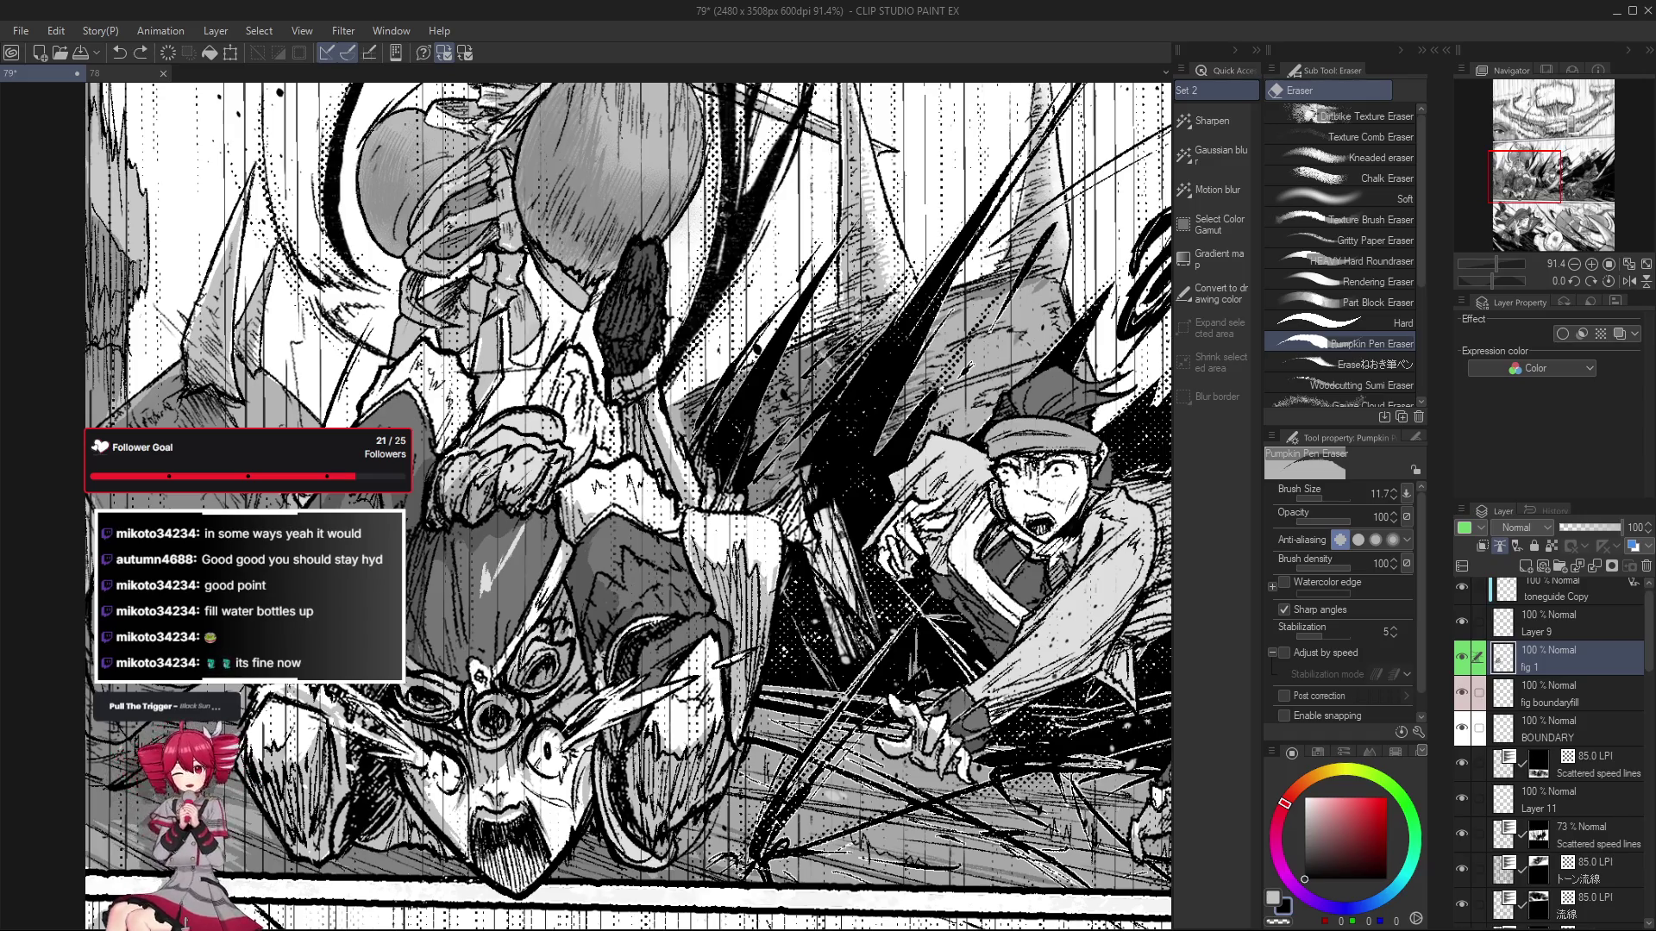
key("ctrl+z")
scroll(627, 507, "up", 1)
key("p")
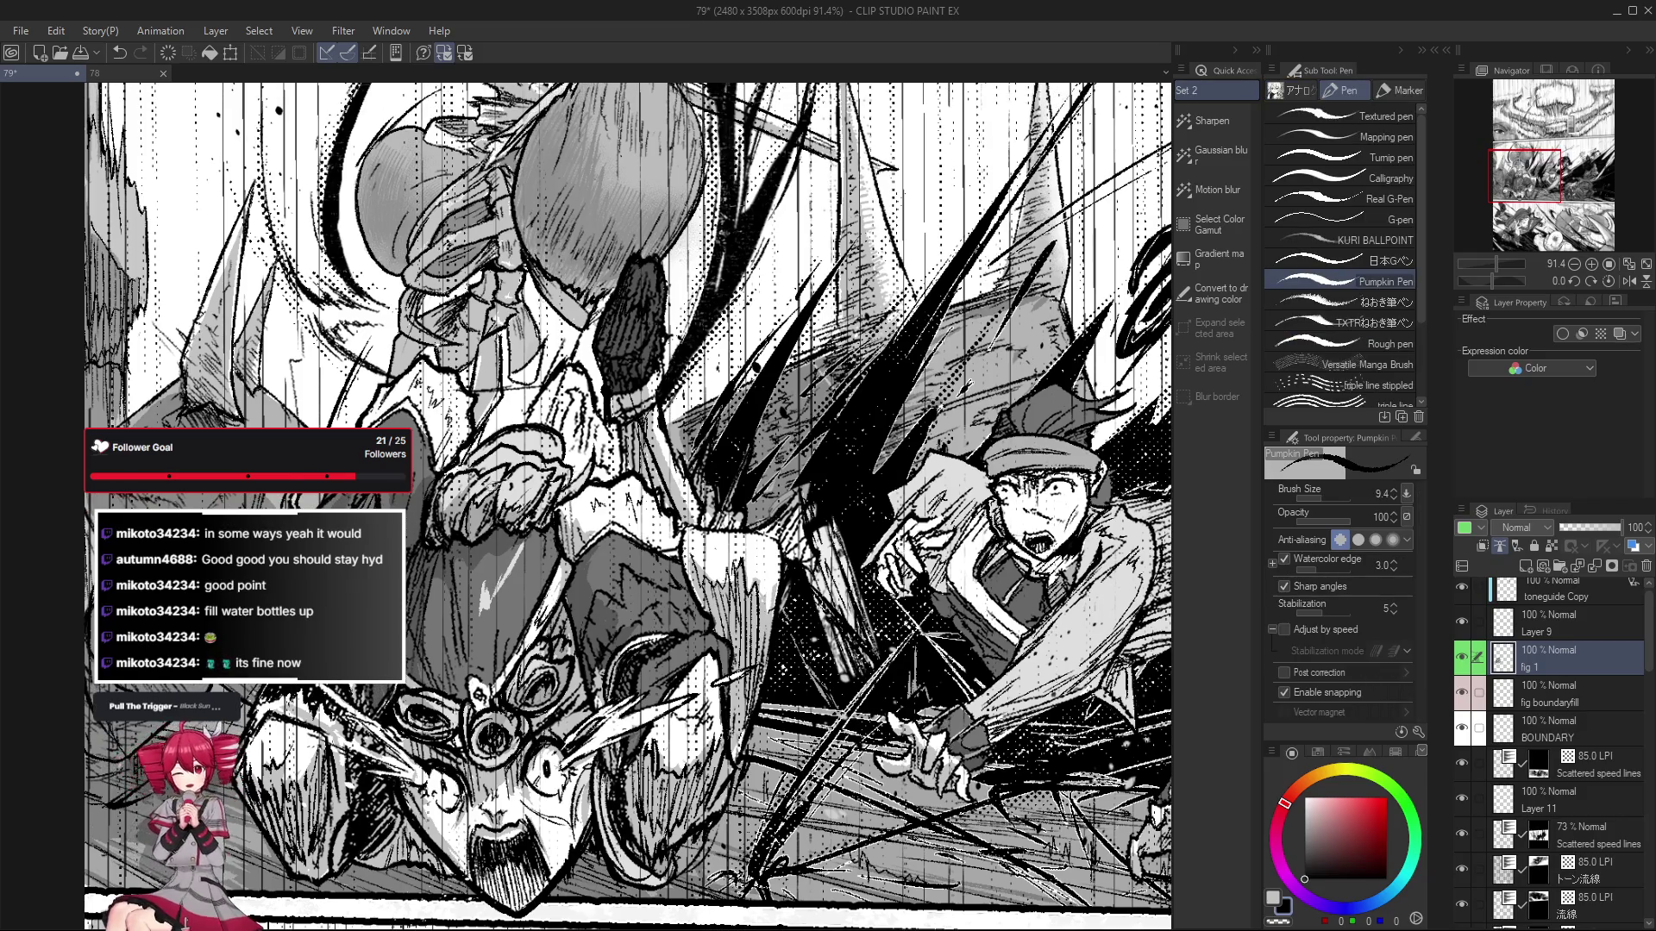
Erase and re-ink a few more lines on the fighters with the Pumpkin Pen.
key("e")
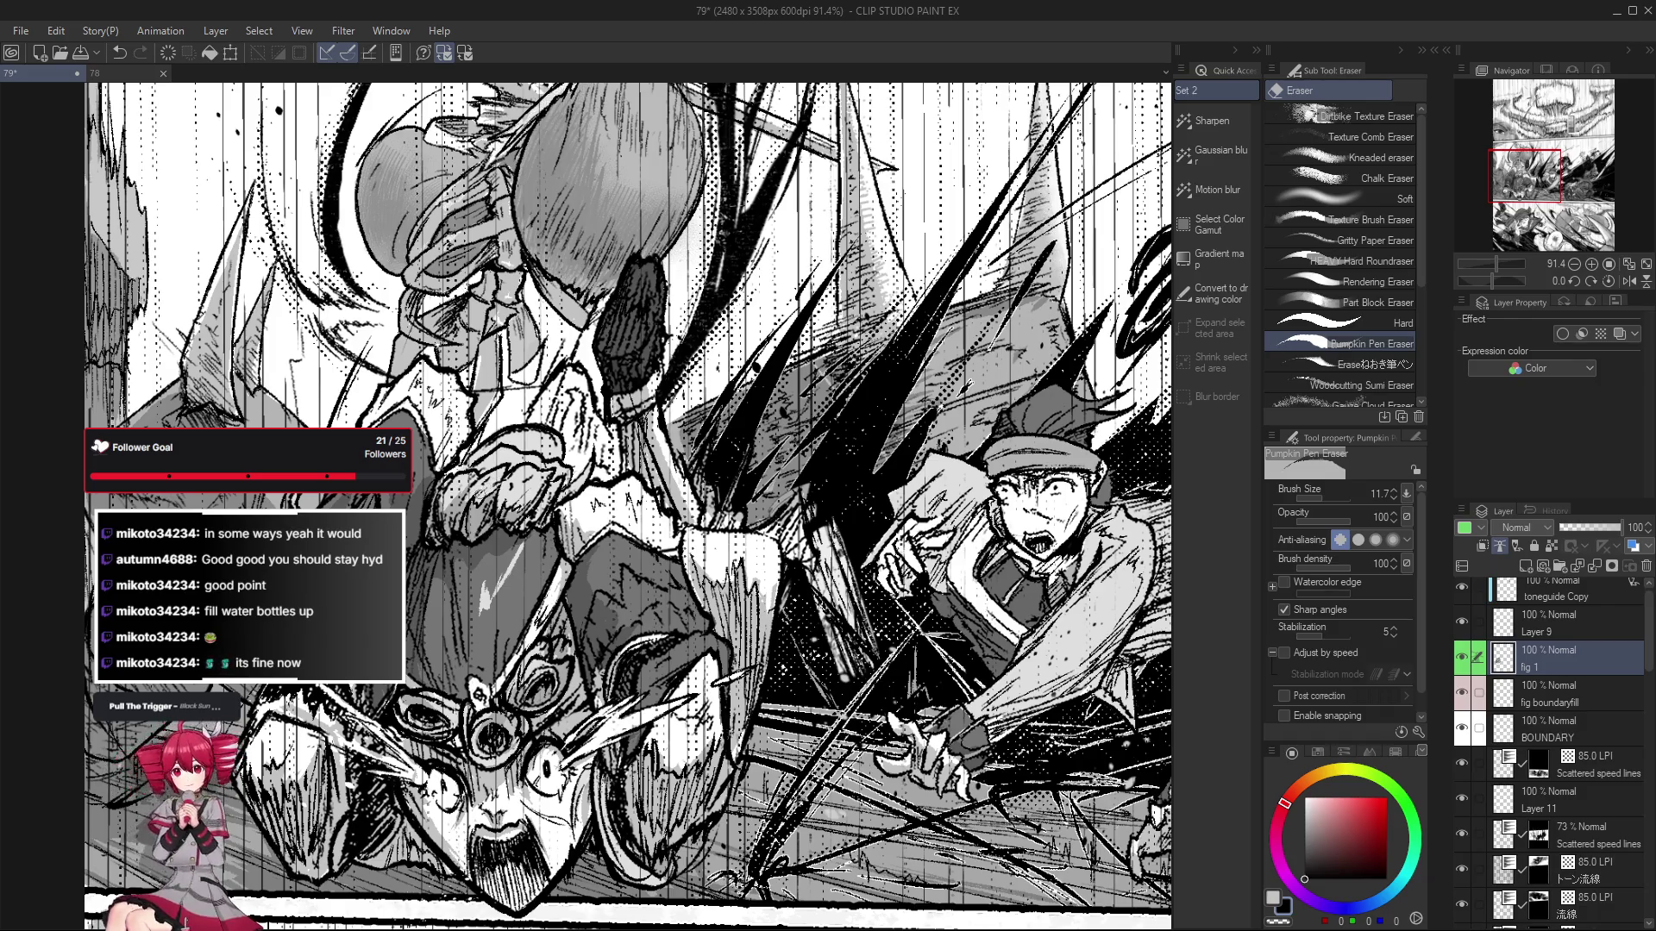
scroll(496, 527, "up", 1)
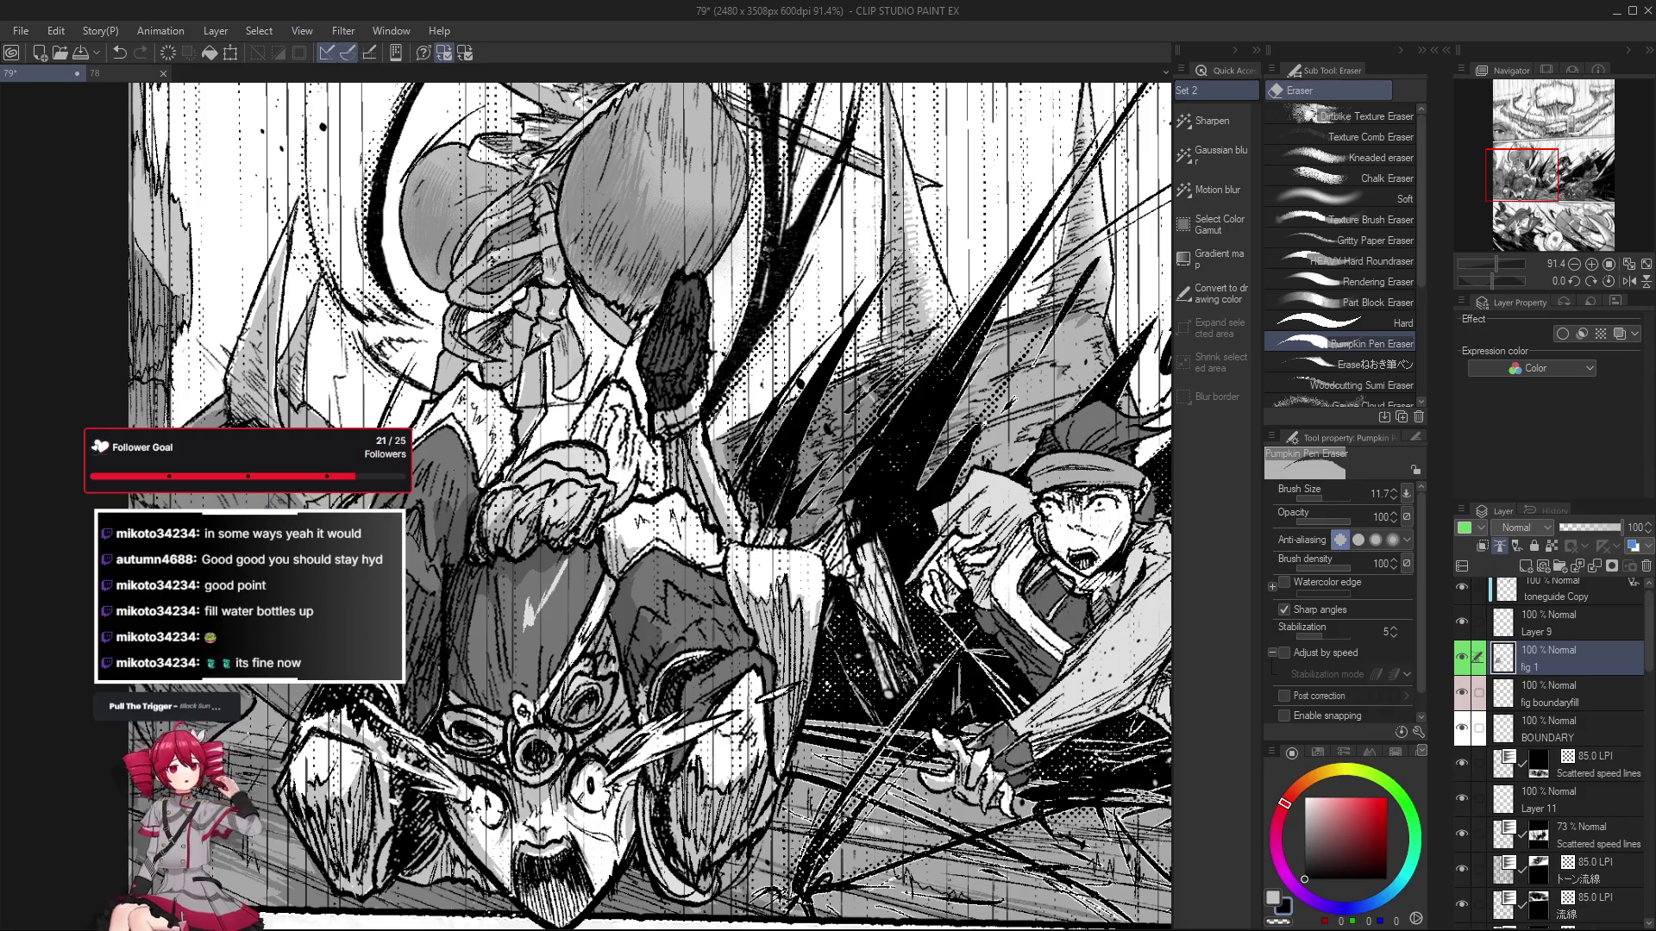
key("p")
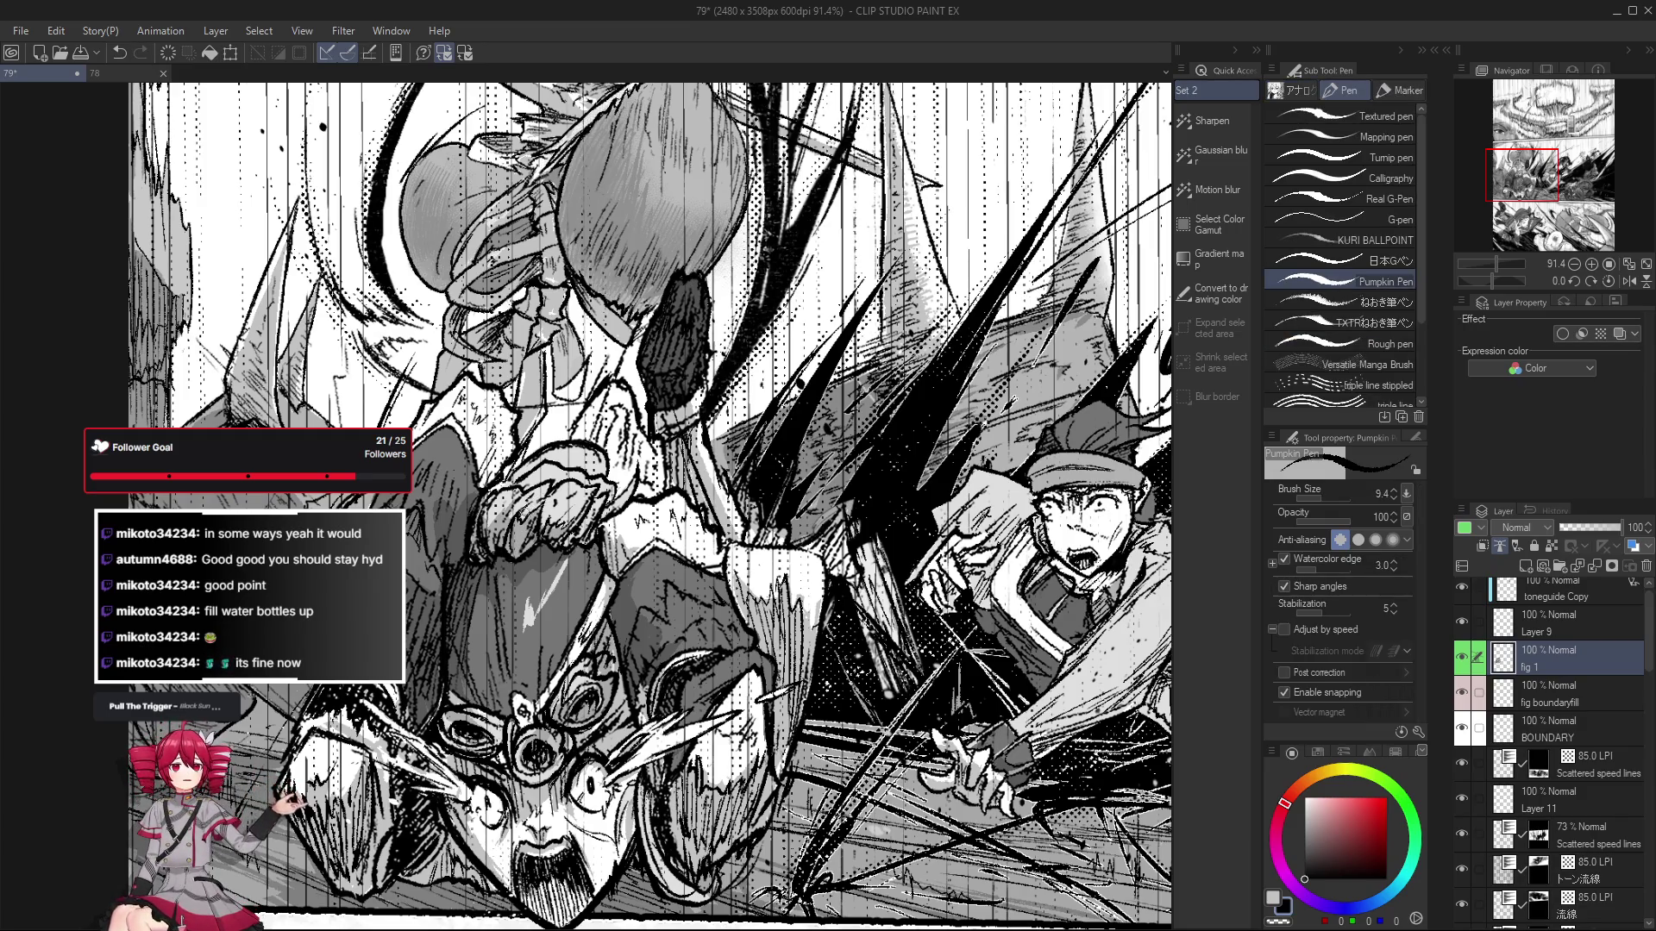
left_click_drag(496, 525, 525, 515)
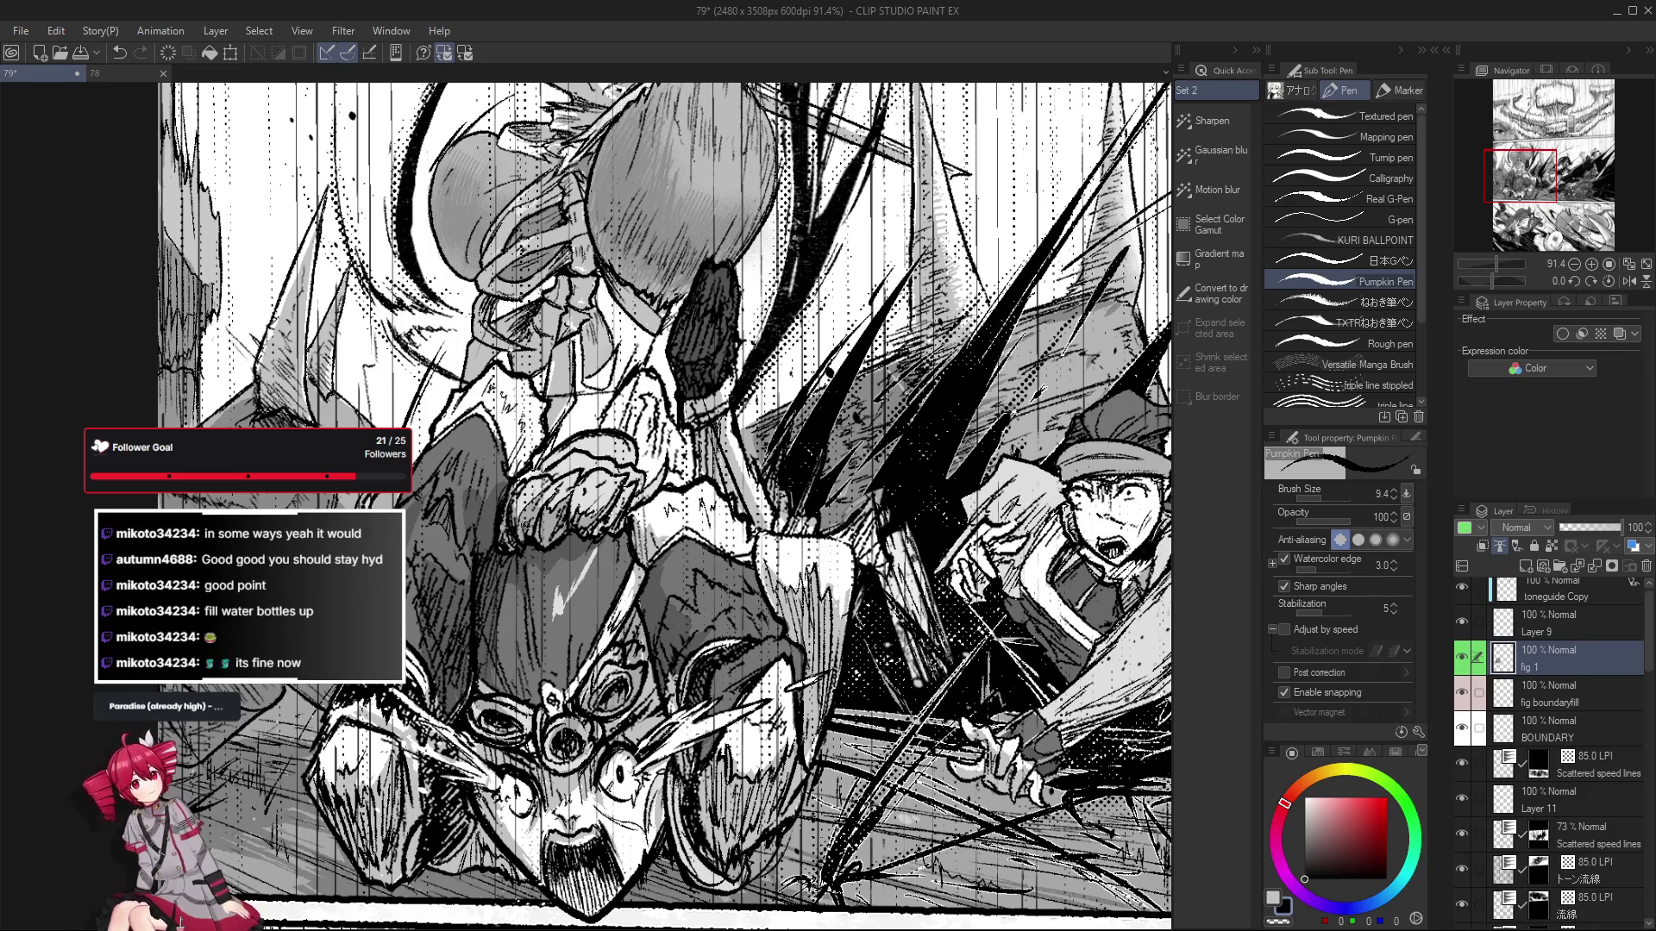
scroll(664, 507, "down", 3)
scroll(664, 507, "down", 2)
scroll(601, 583, "up", 4)
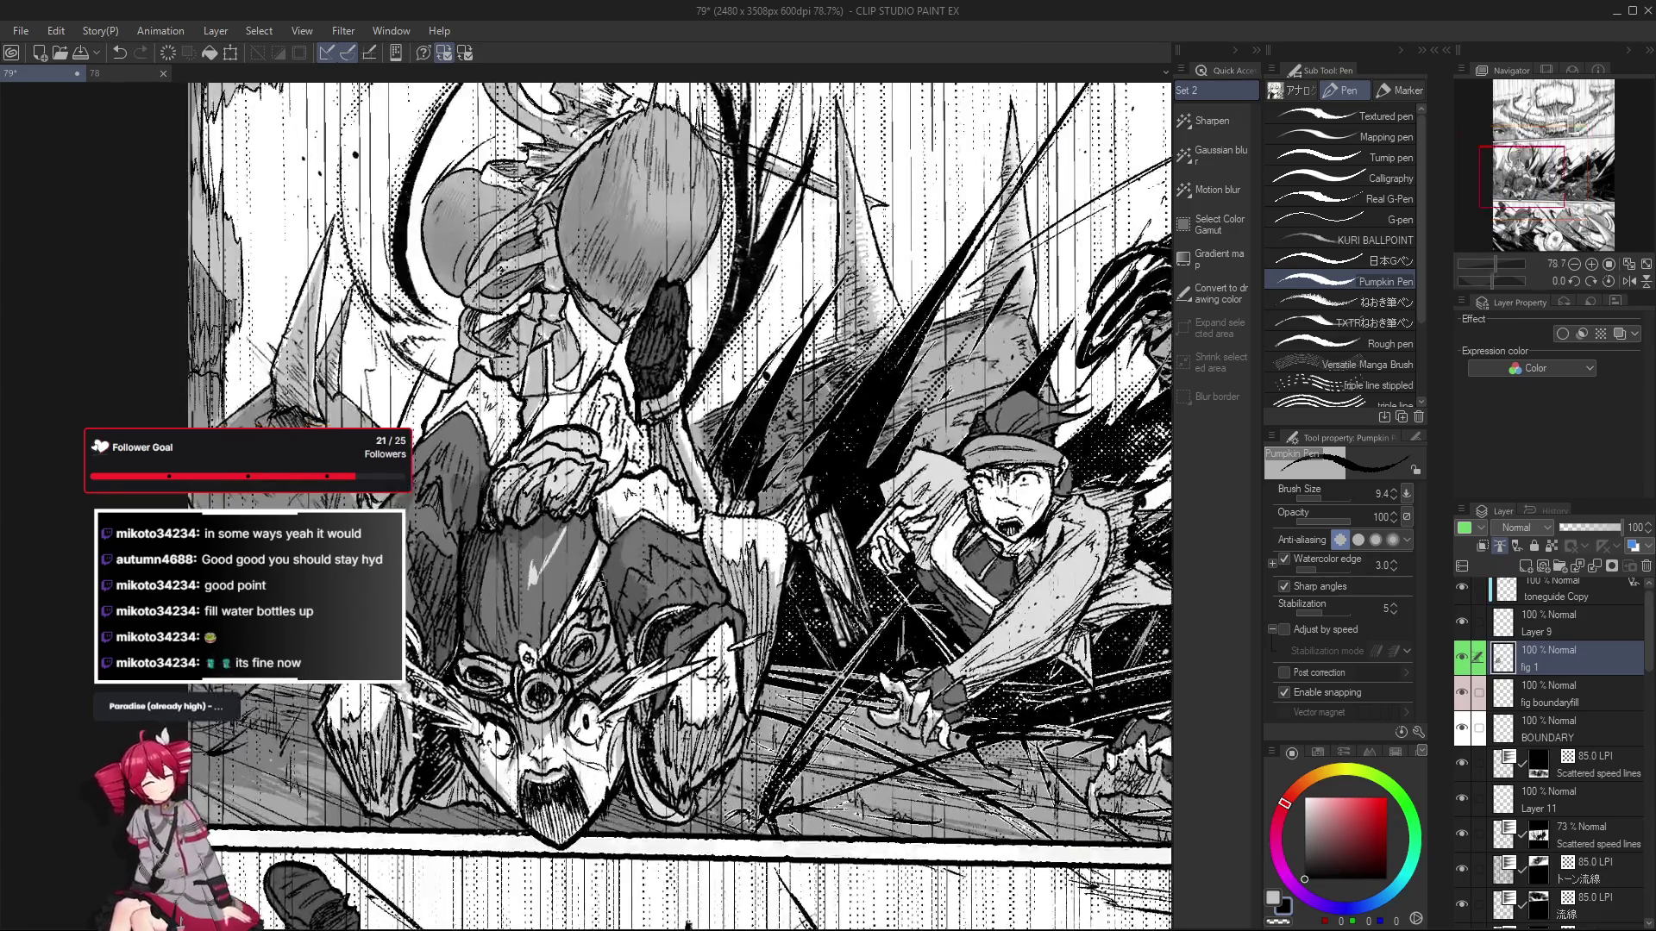
scroll(598, 624, "down", 2)
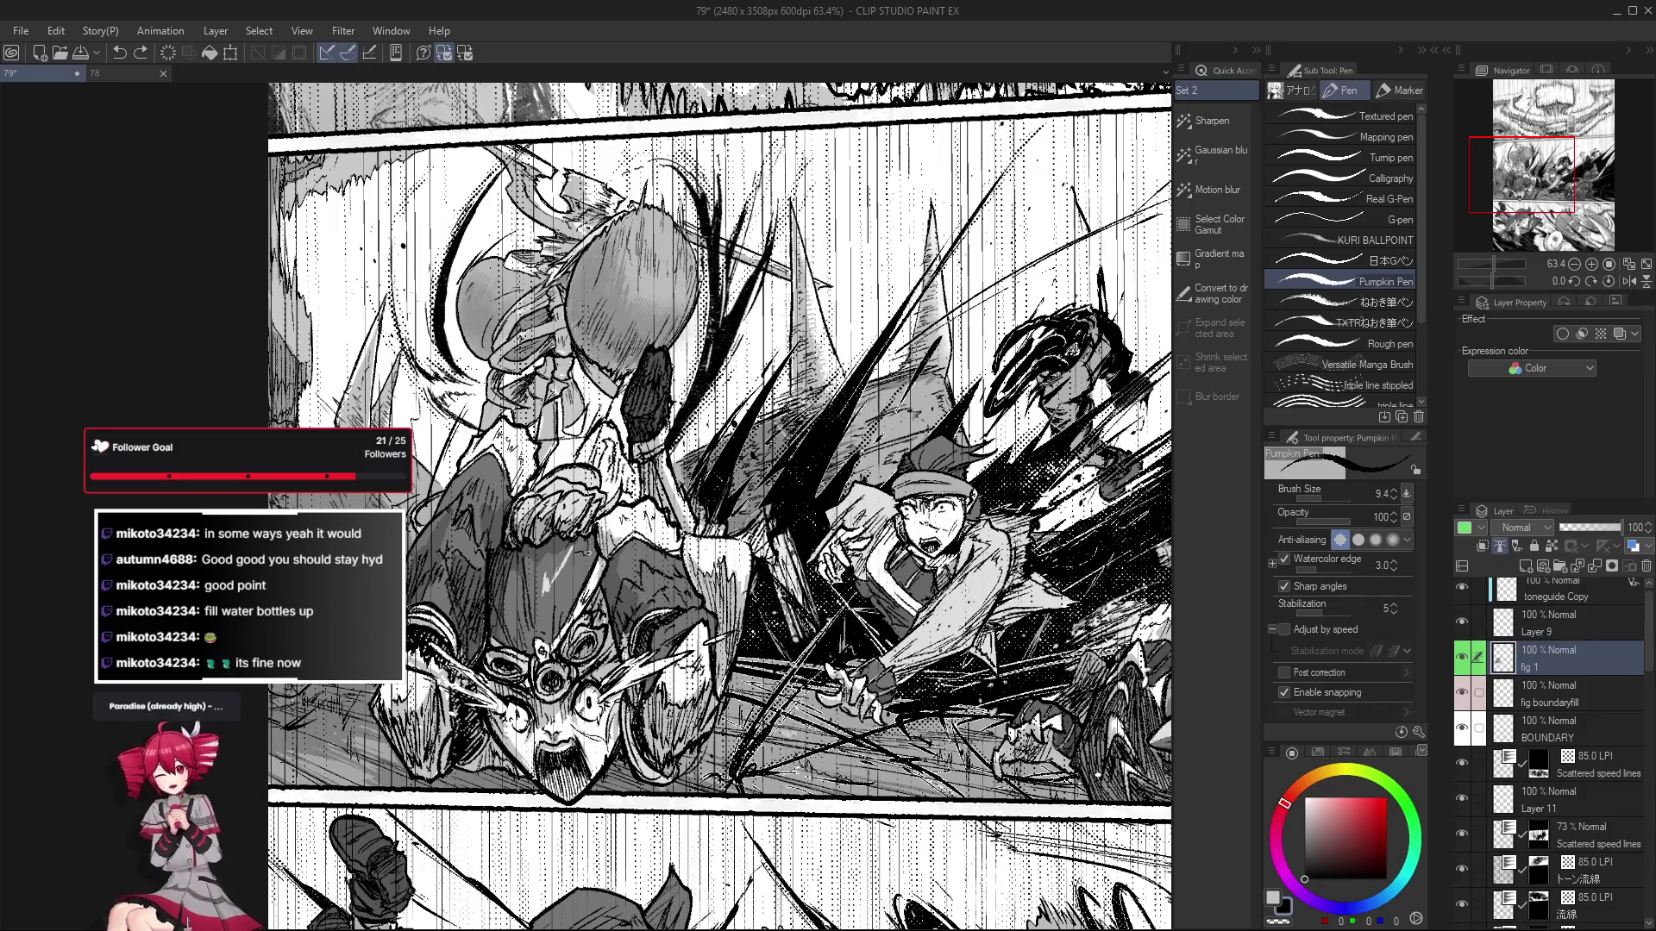
scroll(585, 595, "down", 2)
scroll(585, 595, "up", 2)
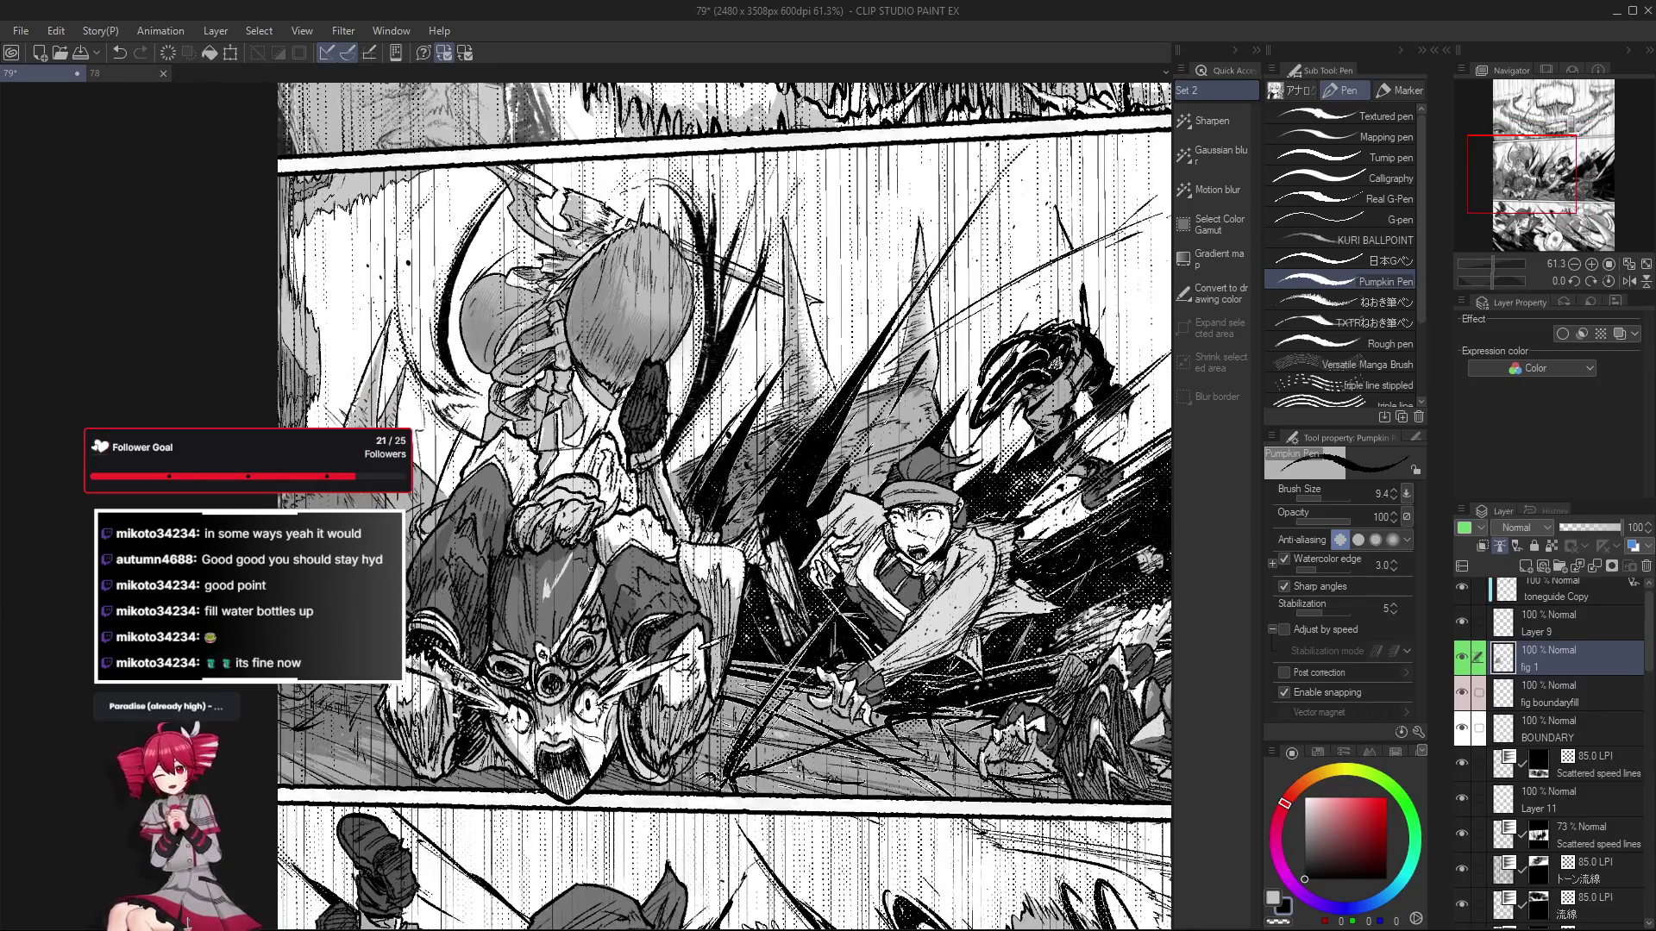
left_click_drag(724, 507, 735, 510)
left_click_drag(597, 595, 605, 599)
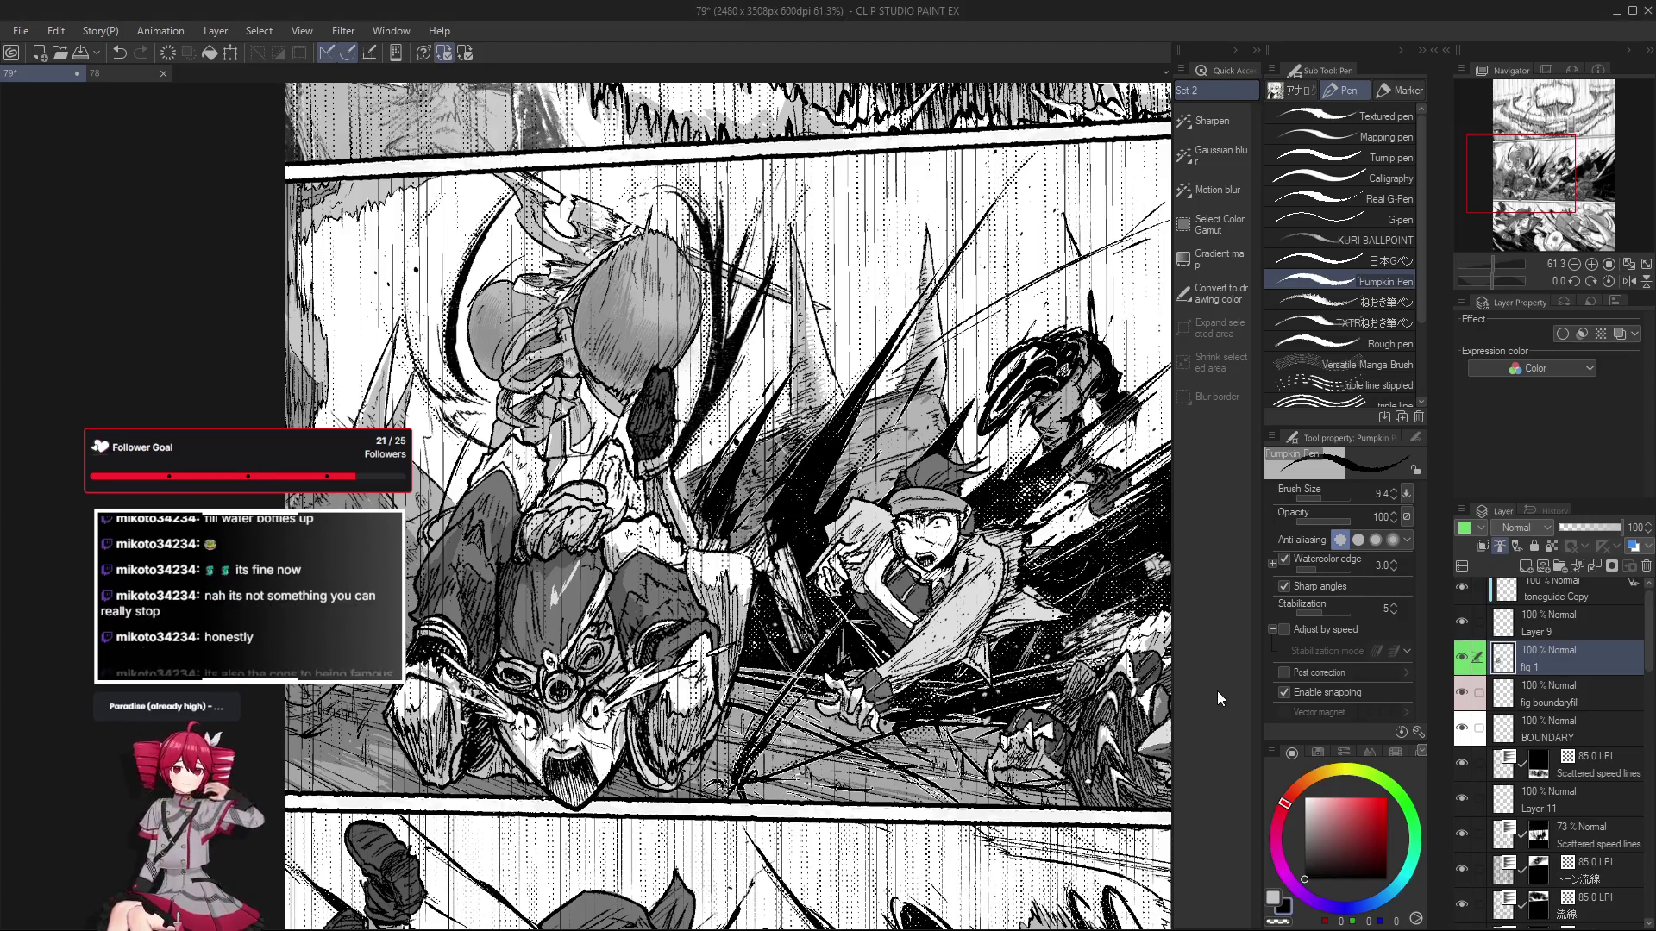
key("e")
scroll(600, 578, "up", 2)
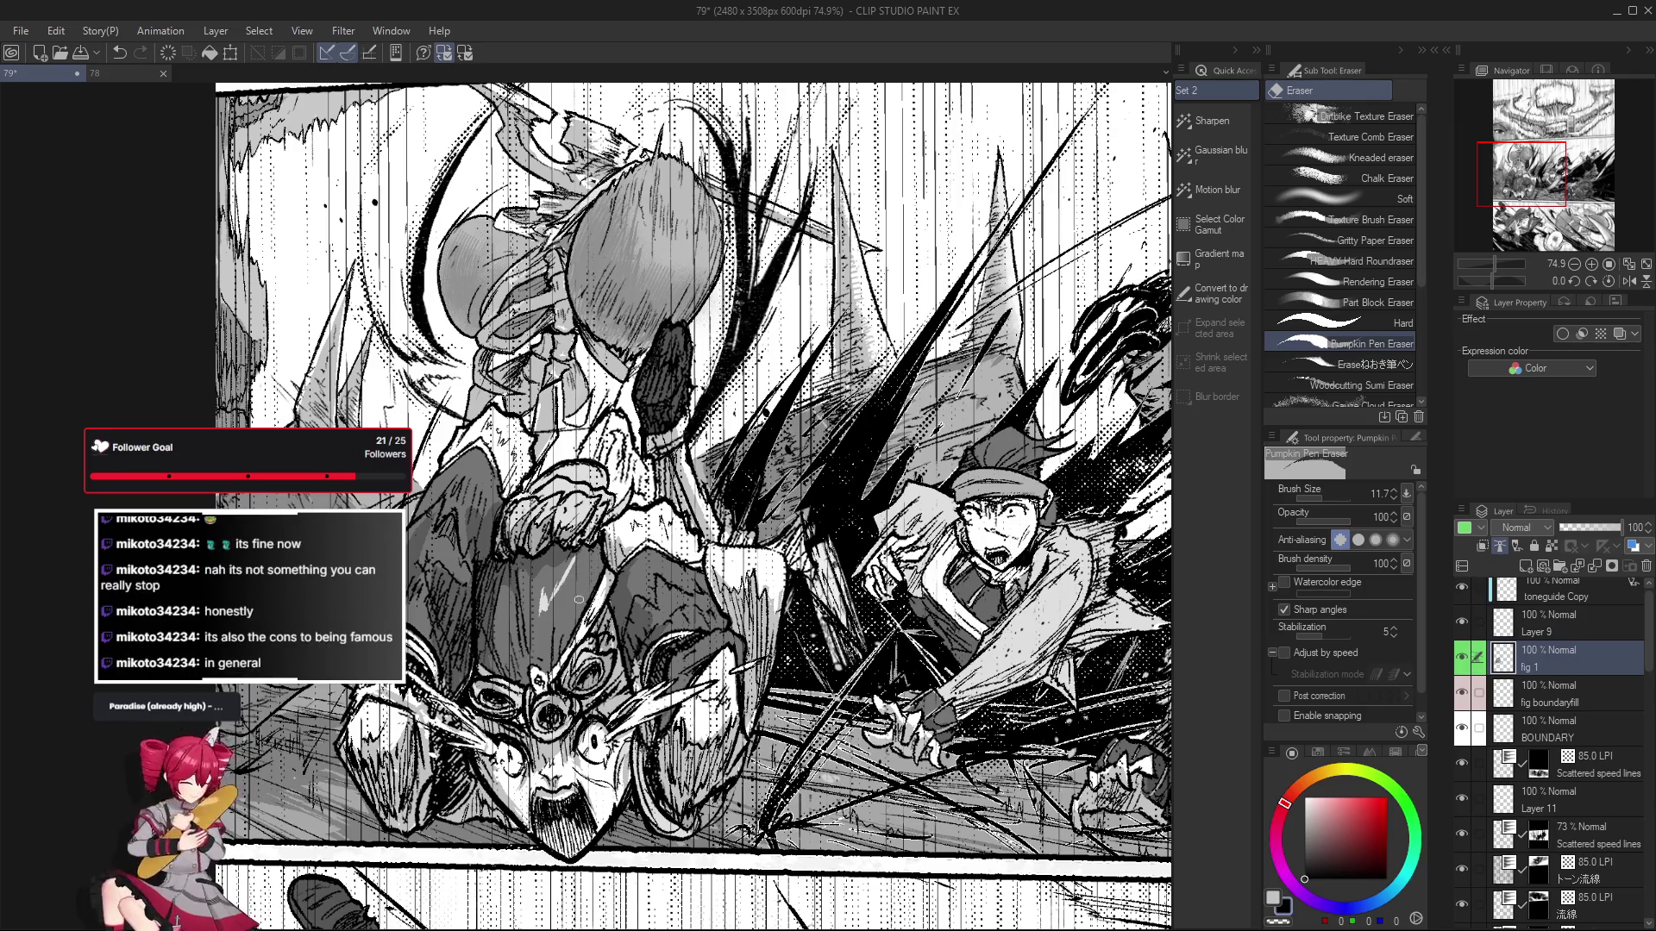
Erase stray bits and redraw small lines on the fighters, then zoom out to the whole panel.
key("p")
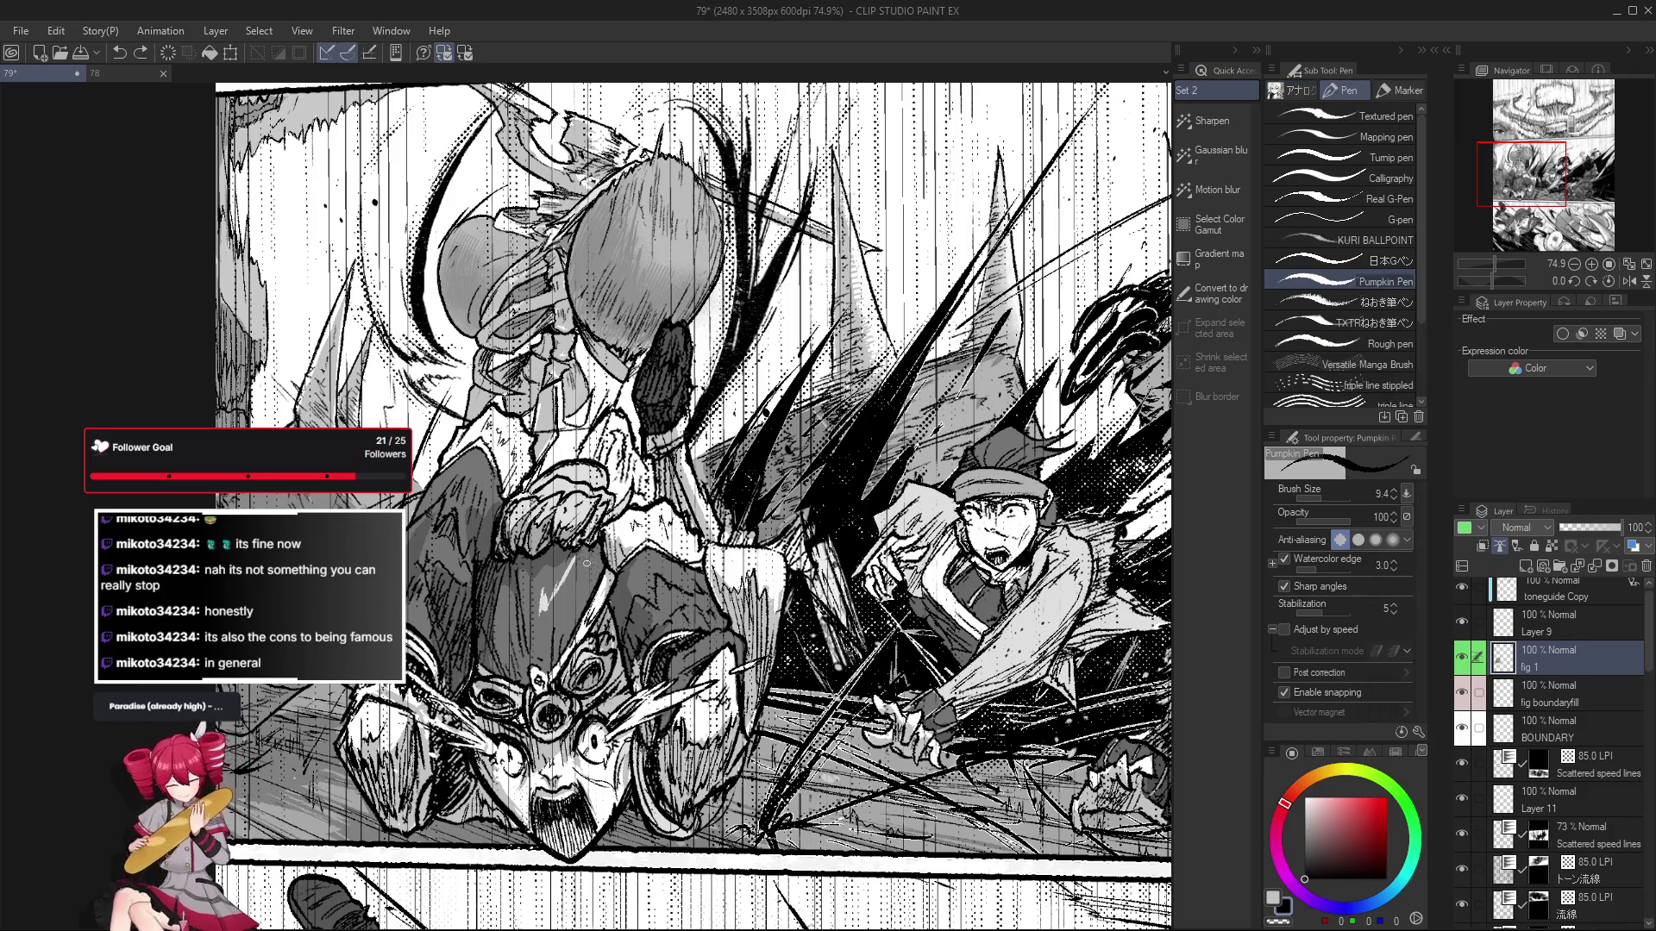
left_click_drag(590, 570, 610, 567)
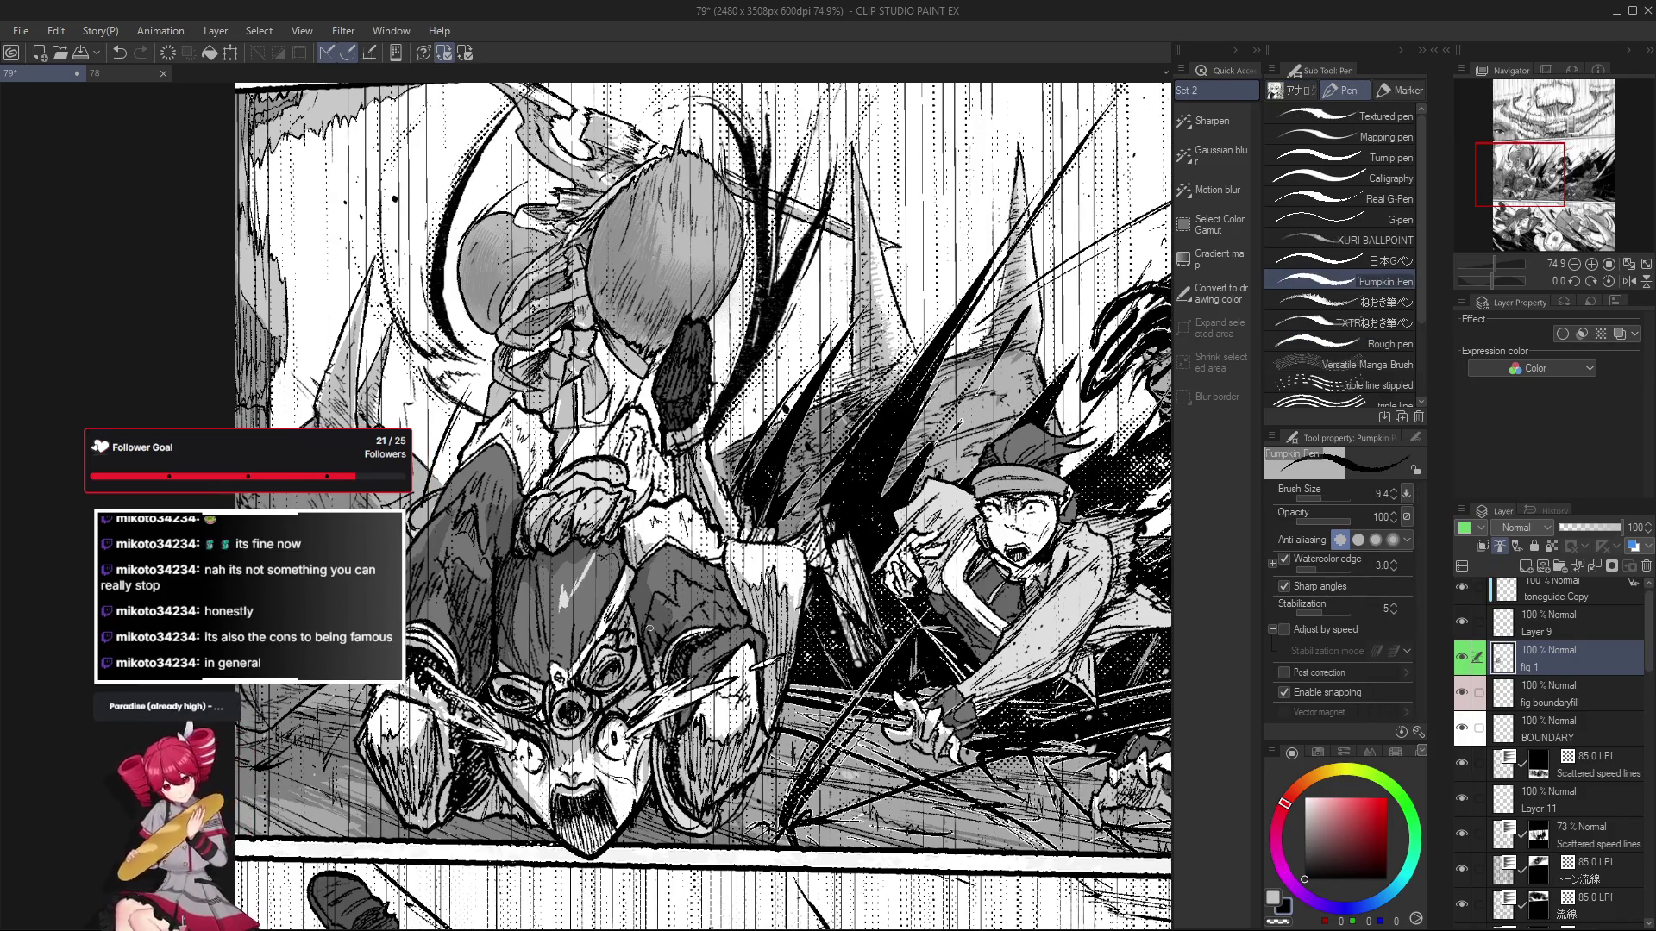
left_click_drag(646, 627, 587, 643)
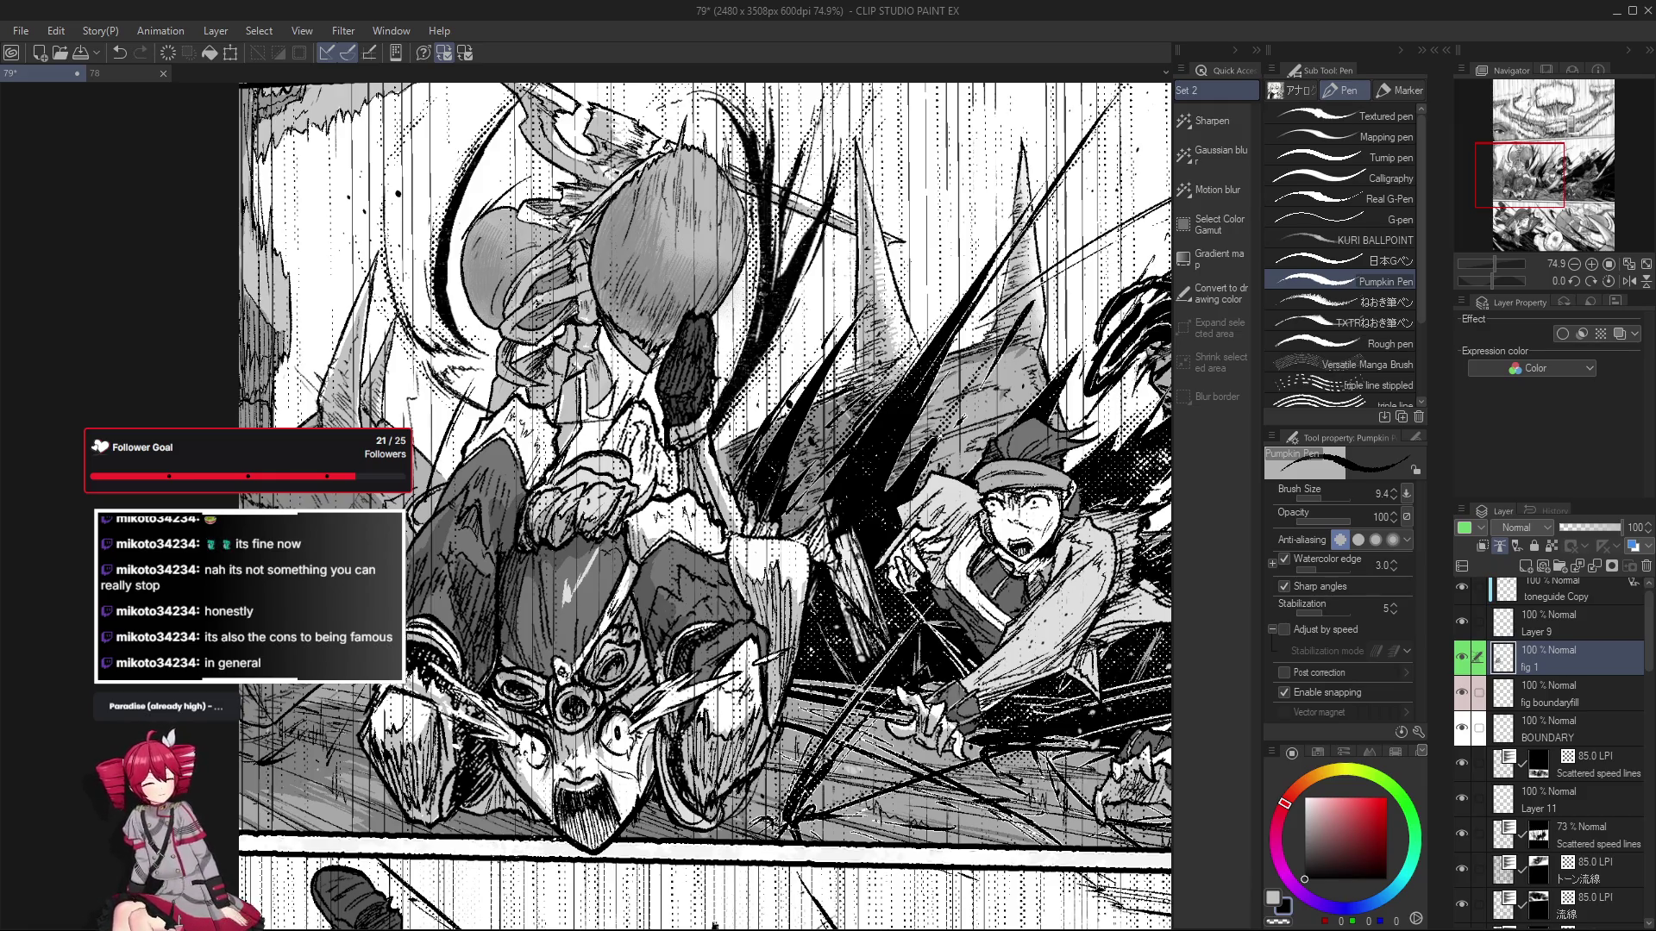
key("e")
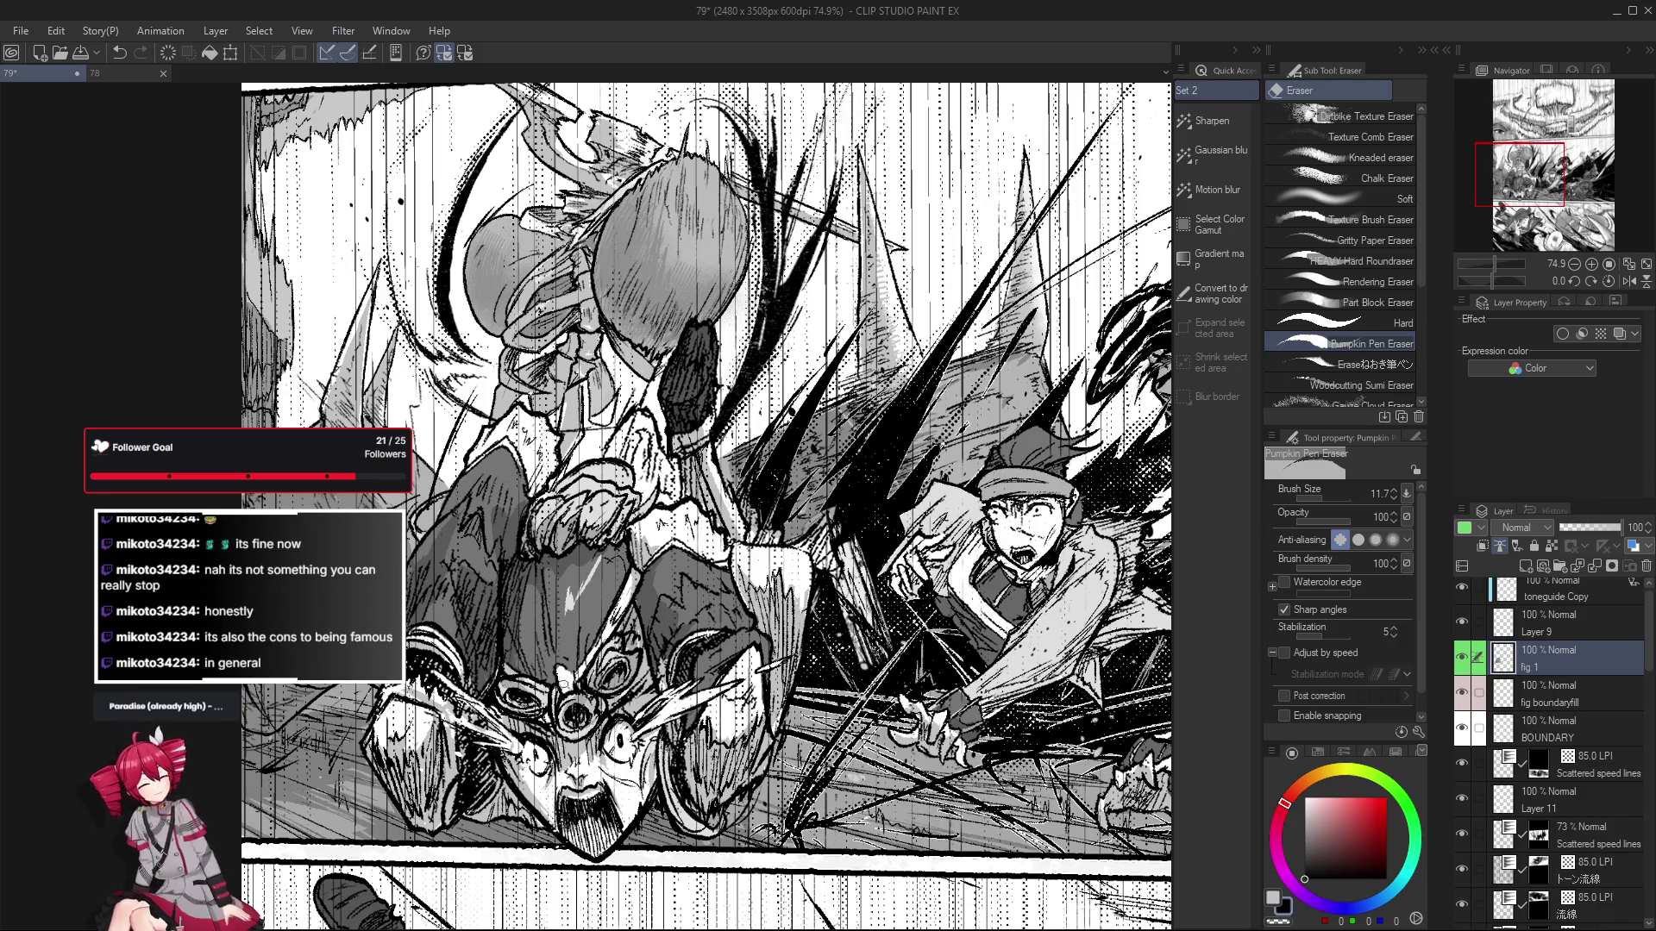
key("p")
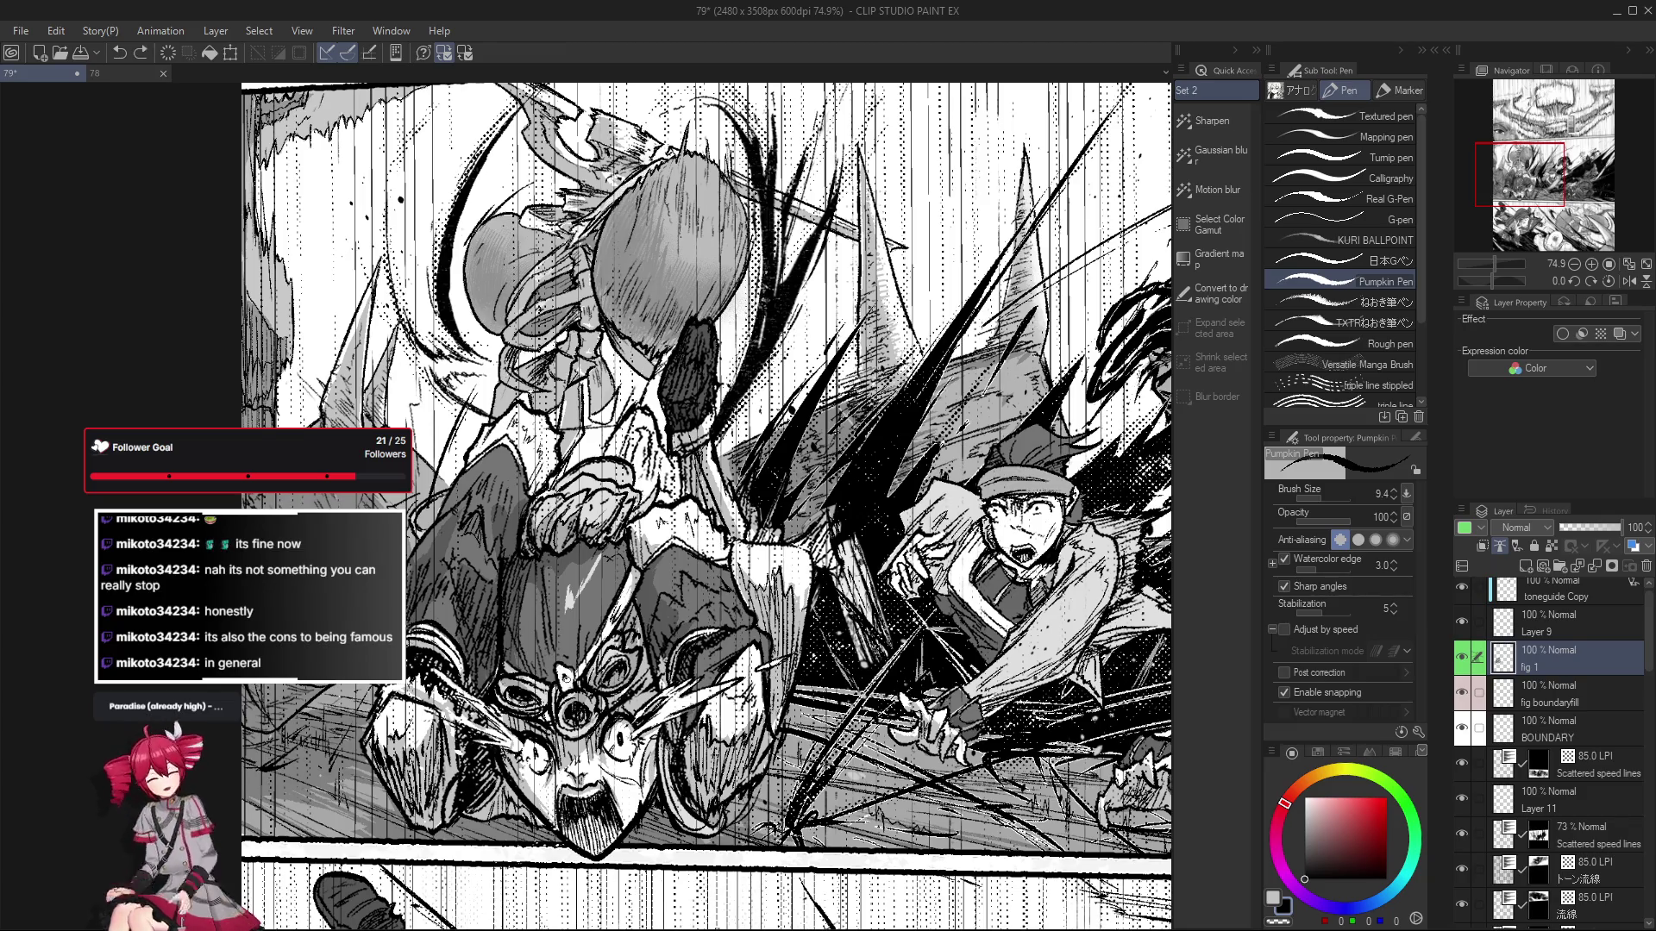
scroll(707, 508, "up", 3)
scroll(492, 776, "down", 1)
scroll(492, 776, "down", 1)
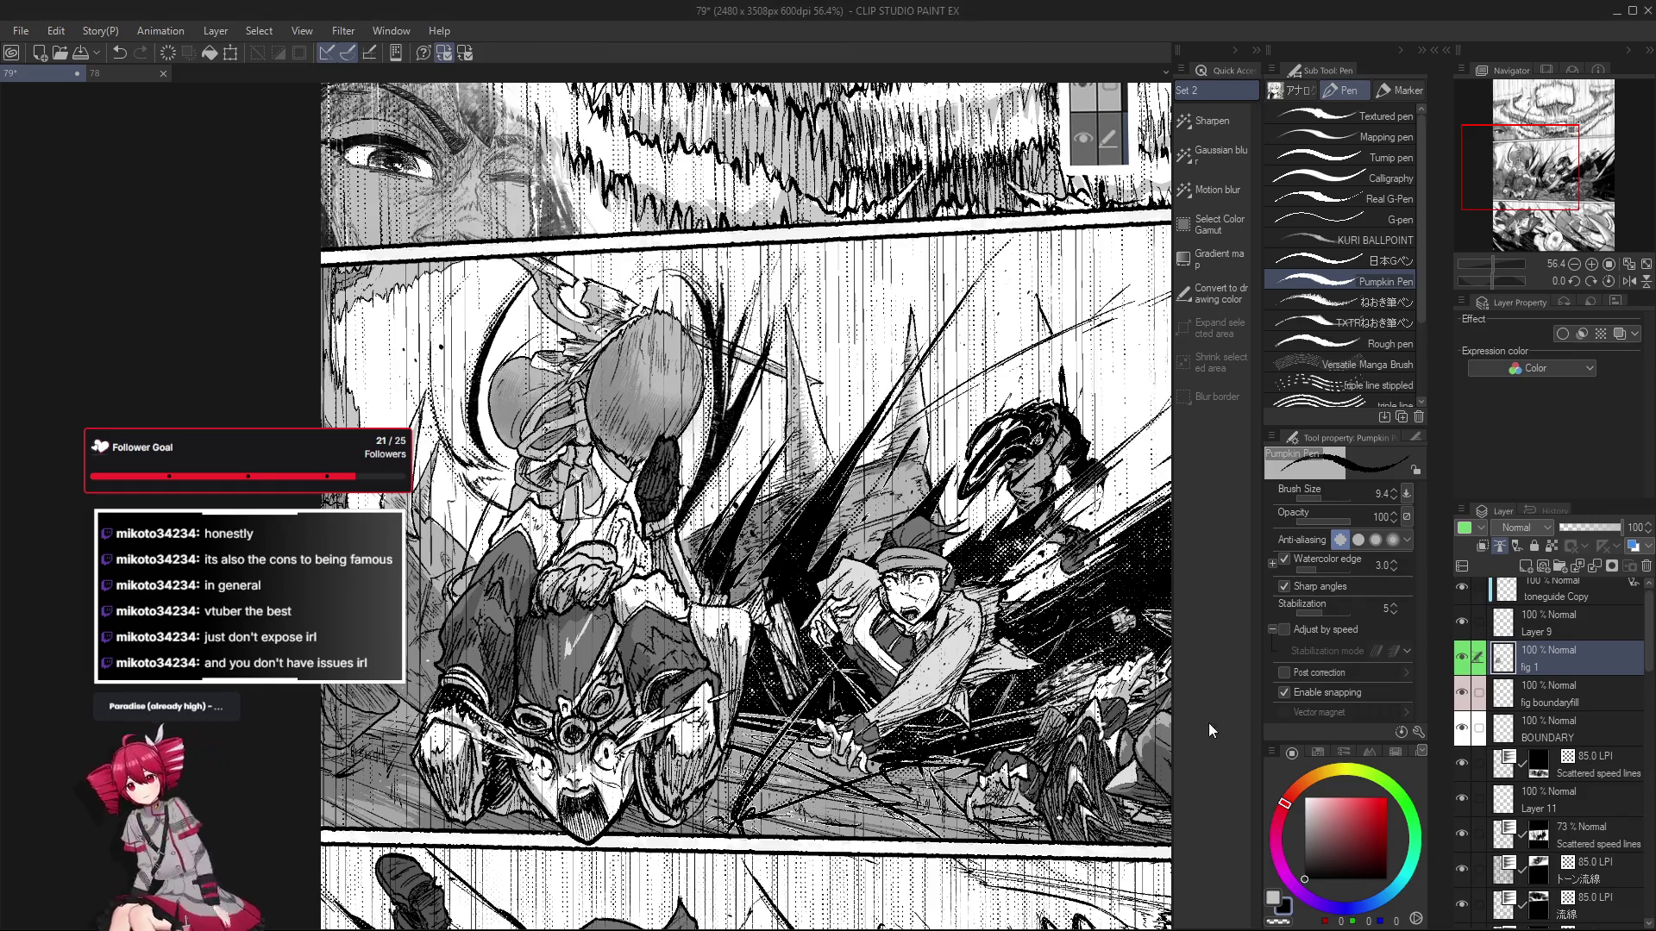
Hide and show the fig 1 layer to compare the fighters with and without tones.
left_click(1463, 659)
left_click_drag(746, 509, 853, 478)
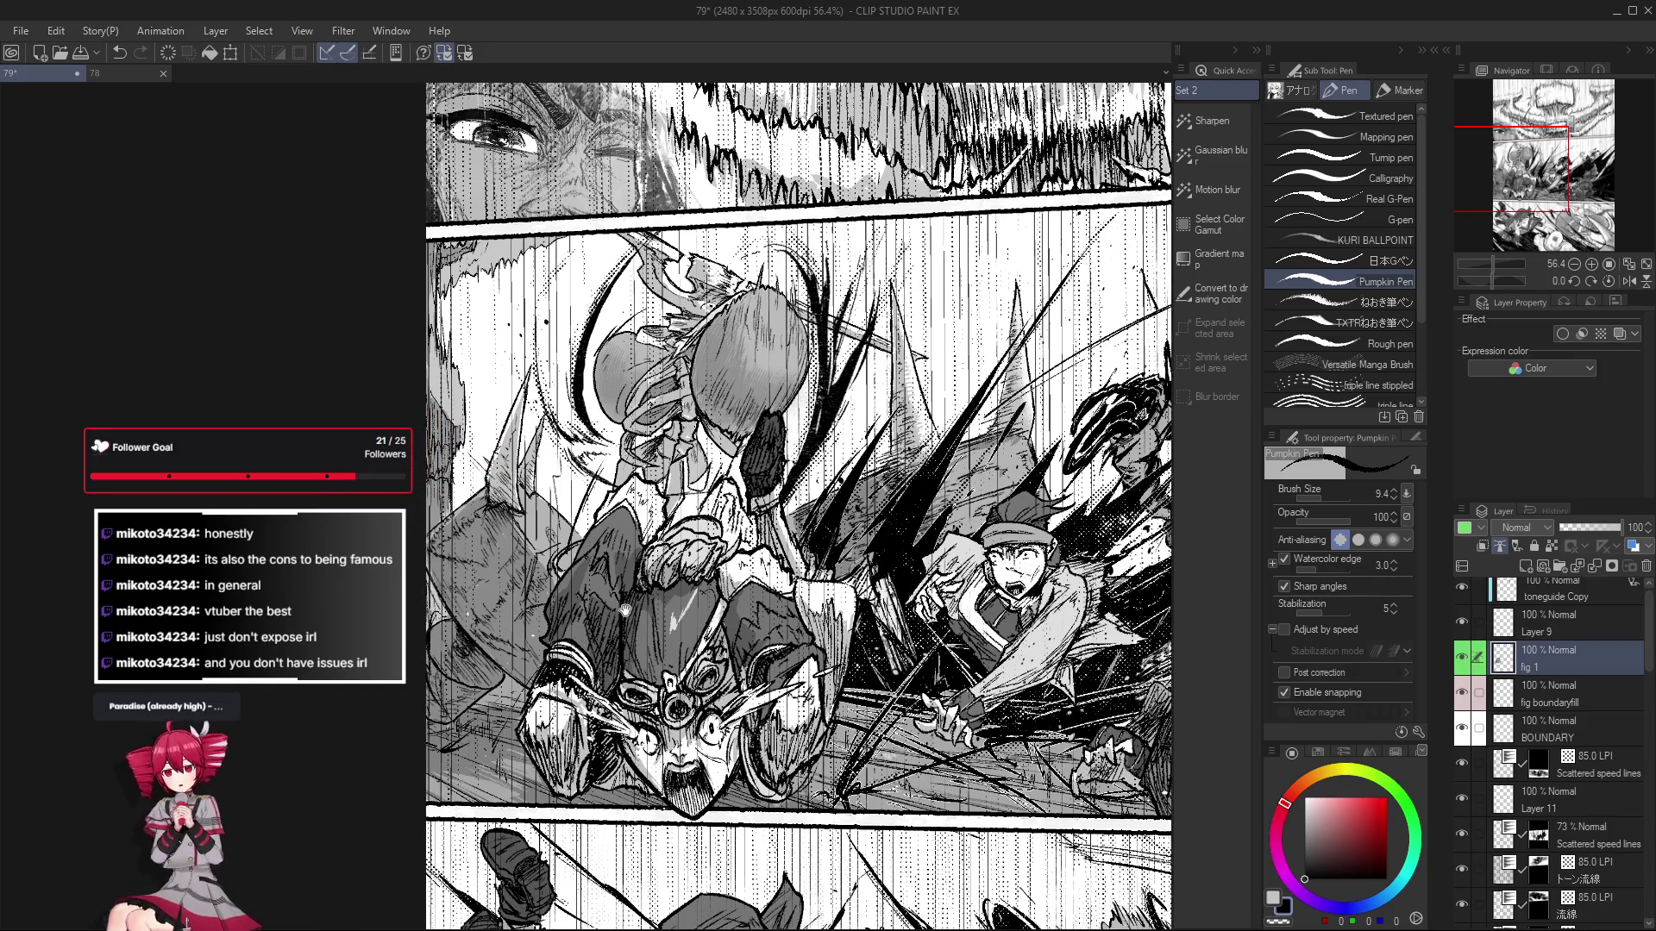
left_click_drag(623, 598, 627, 587)
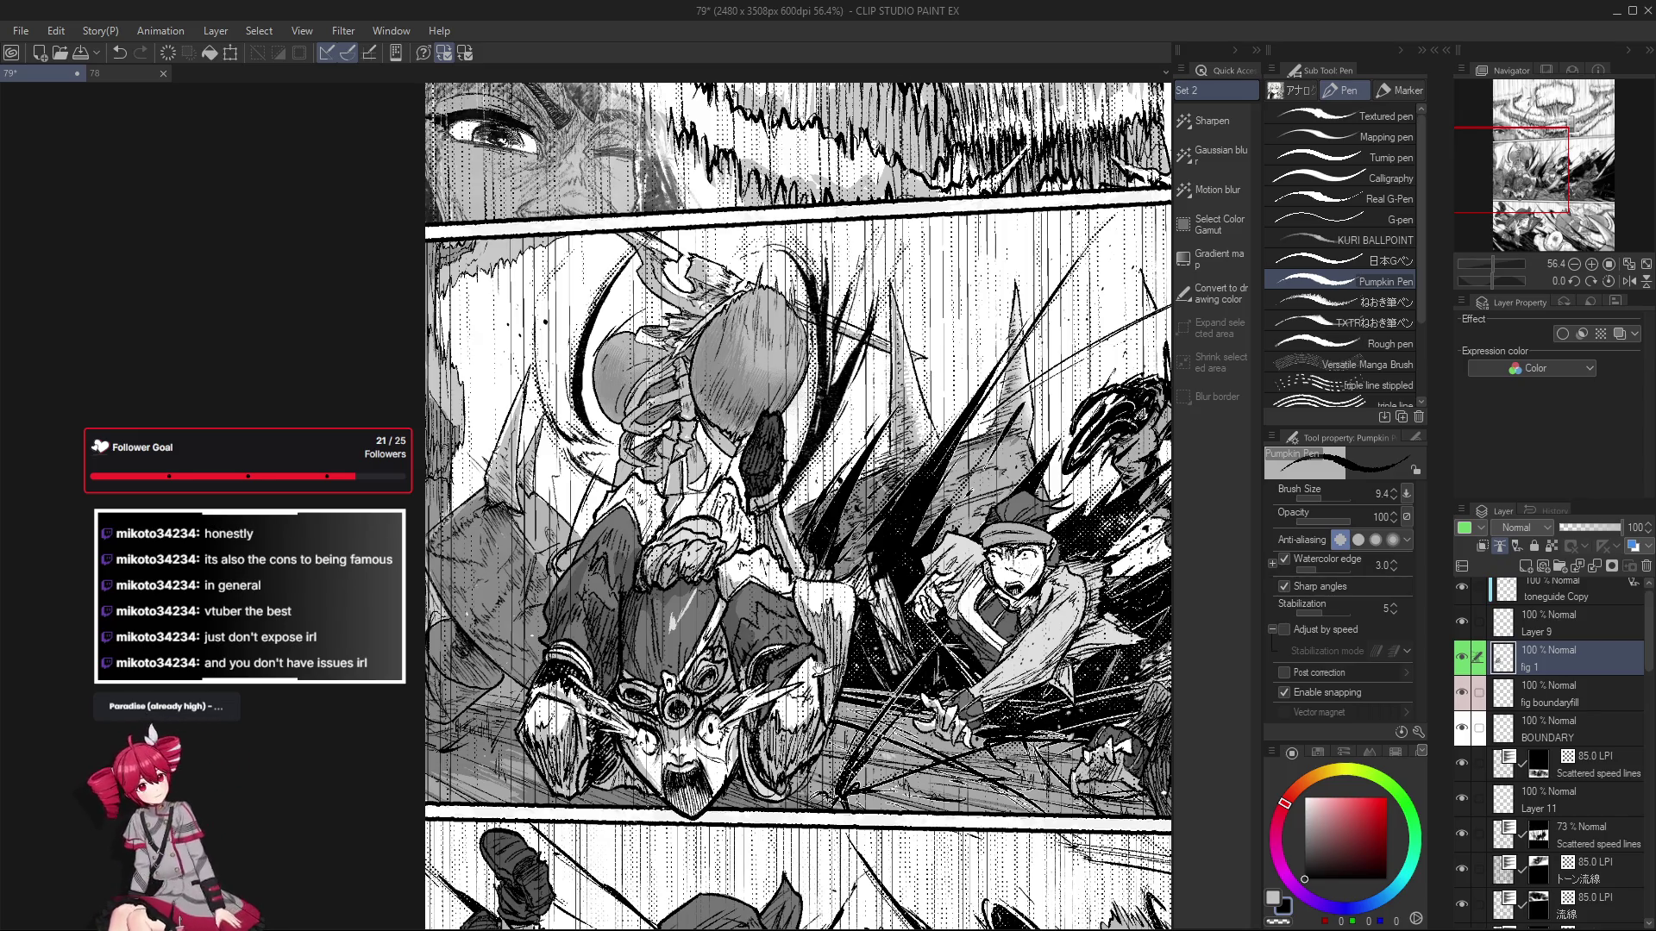
left_click_drag(819, 669, 814, 663)
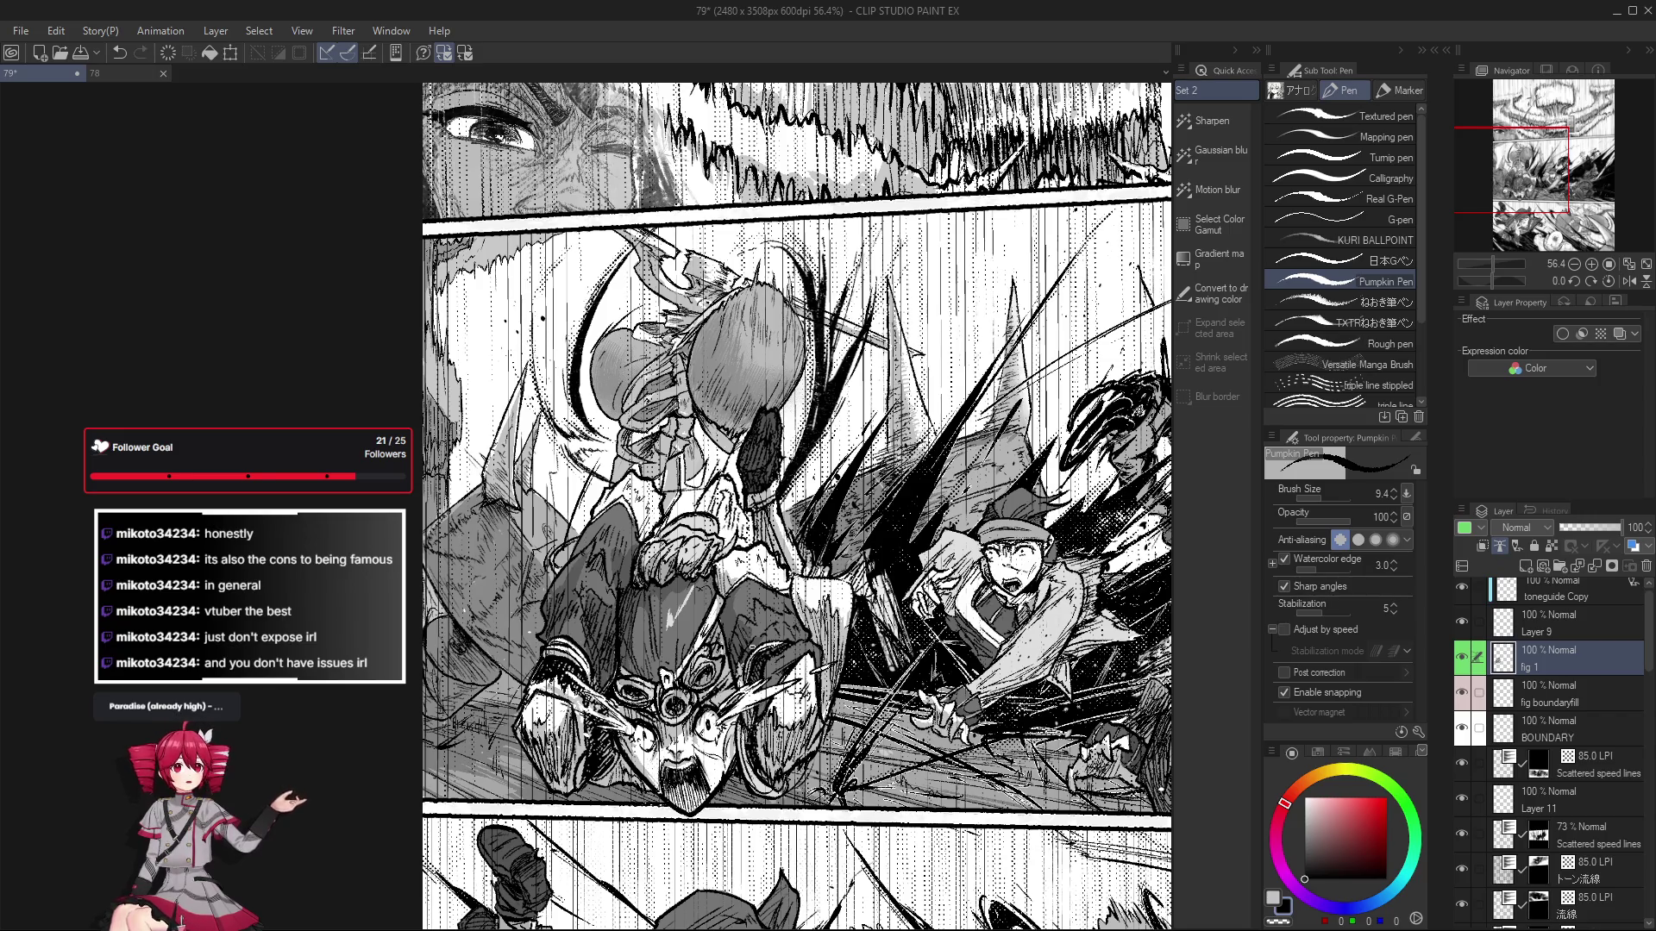
Undo the last edit to the clashing figures and check the result.
key("ctrl+z")
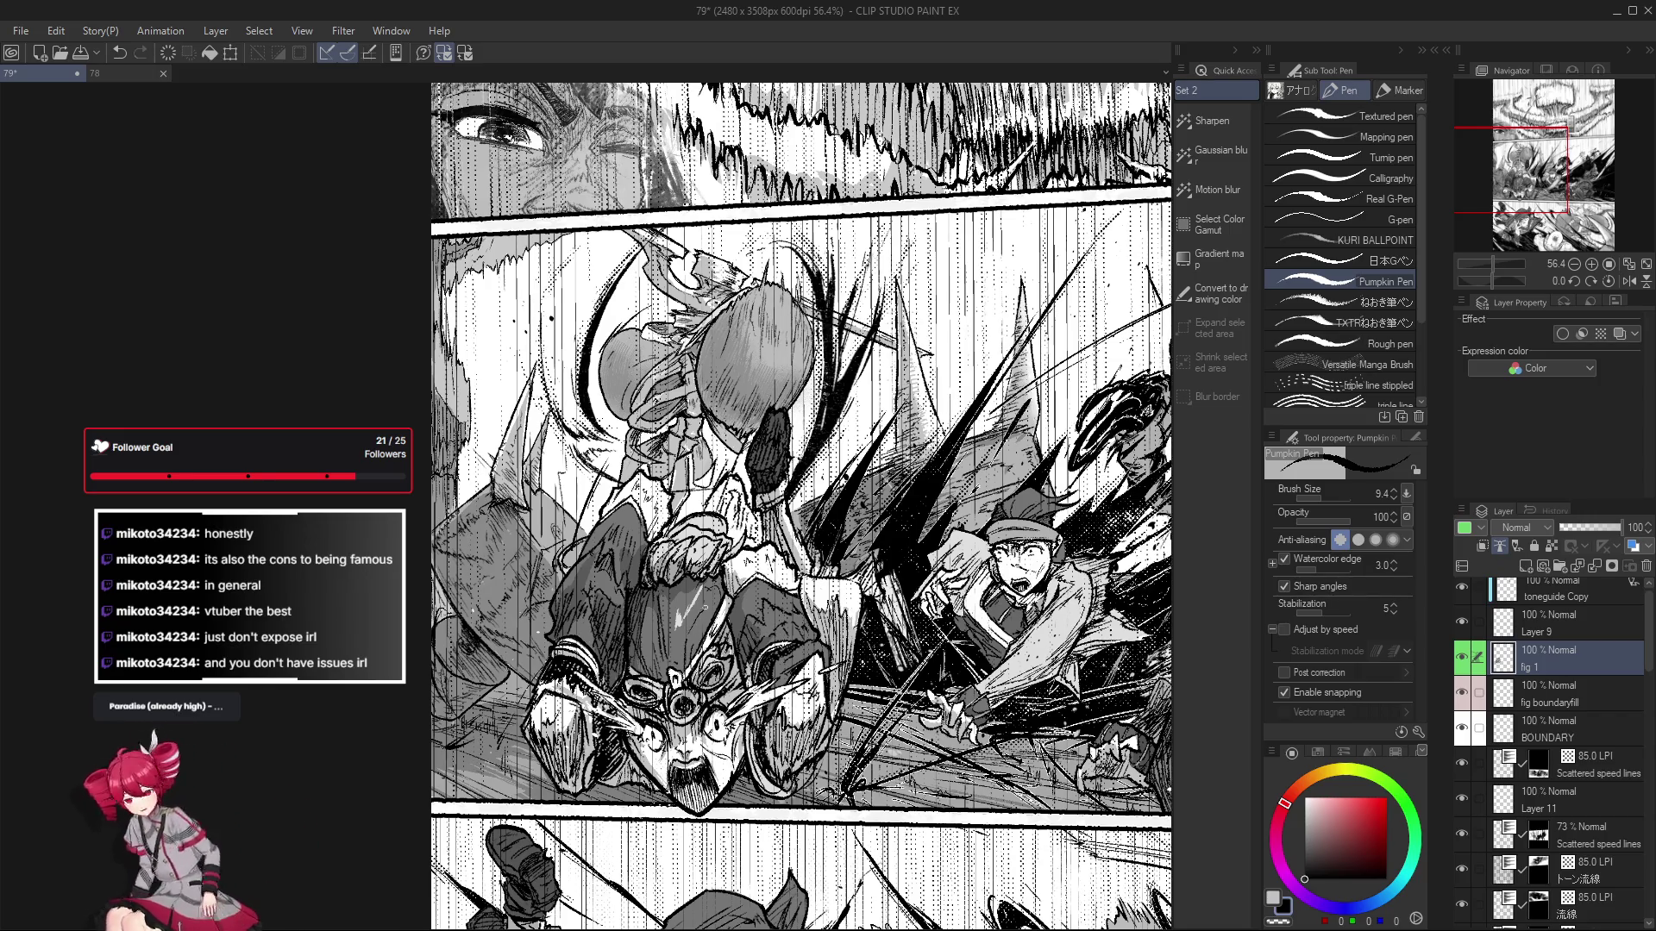
scroll(669, 690, "down", 2)
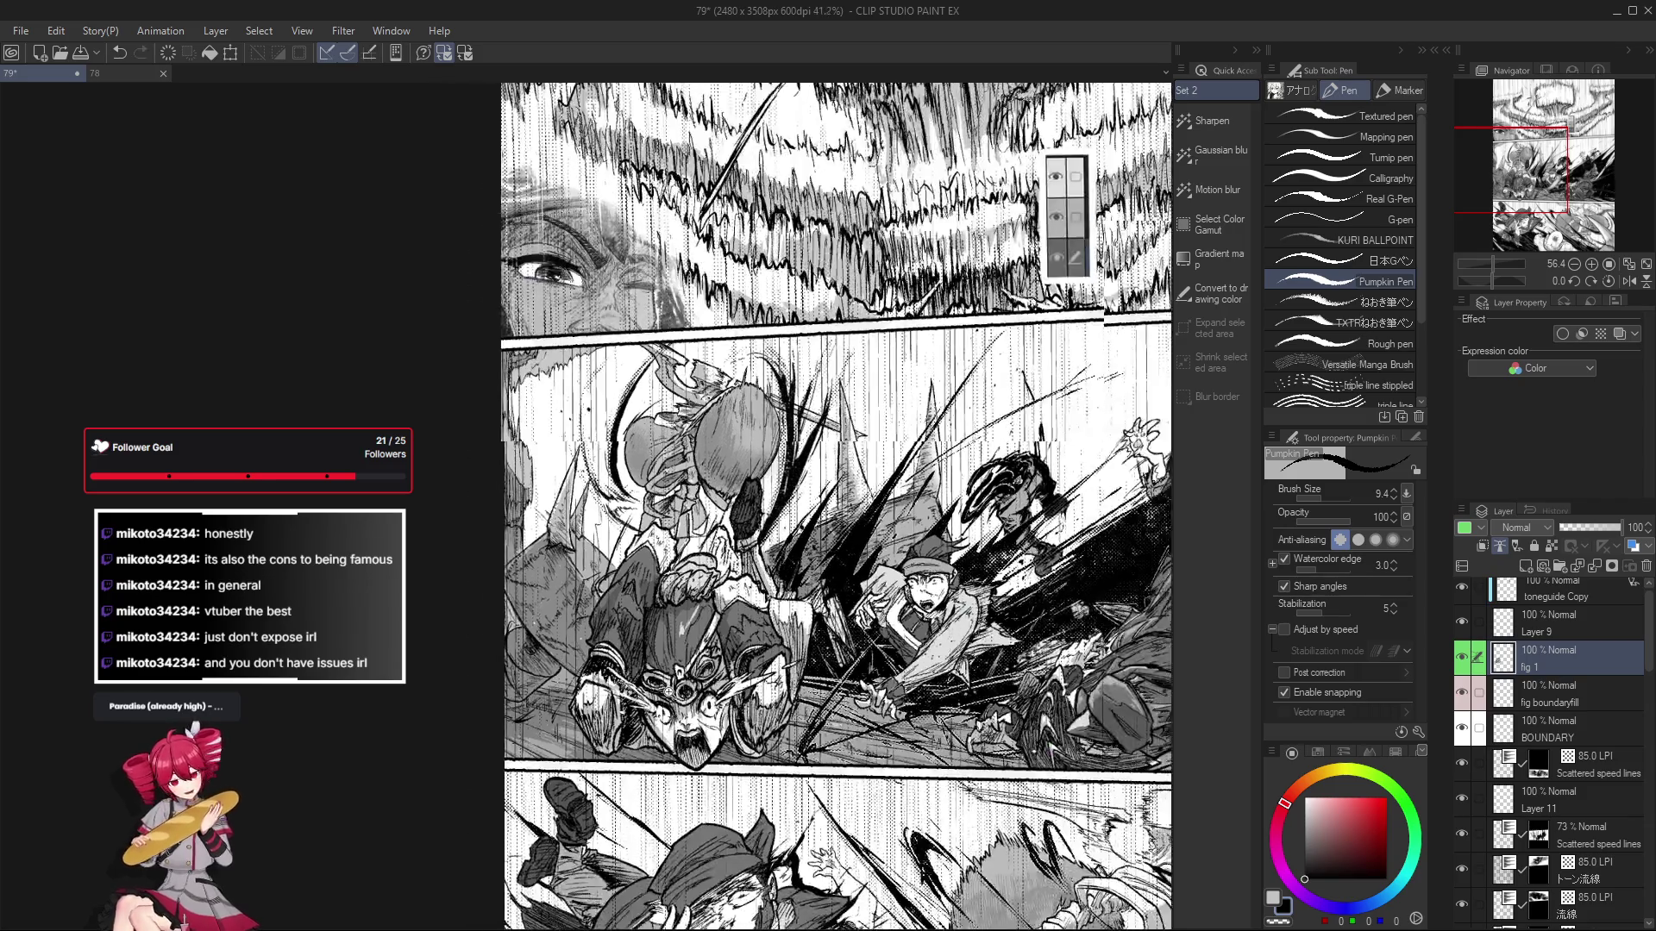
scroll(669, 690, "up", 2)
scroll(715, 591, "up", 1)
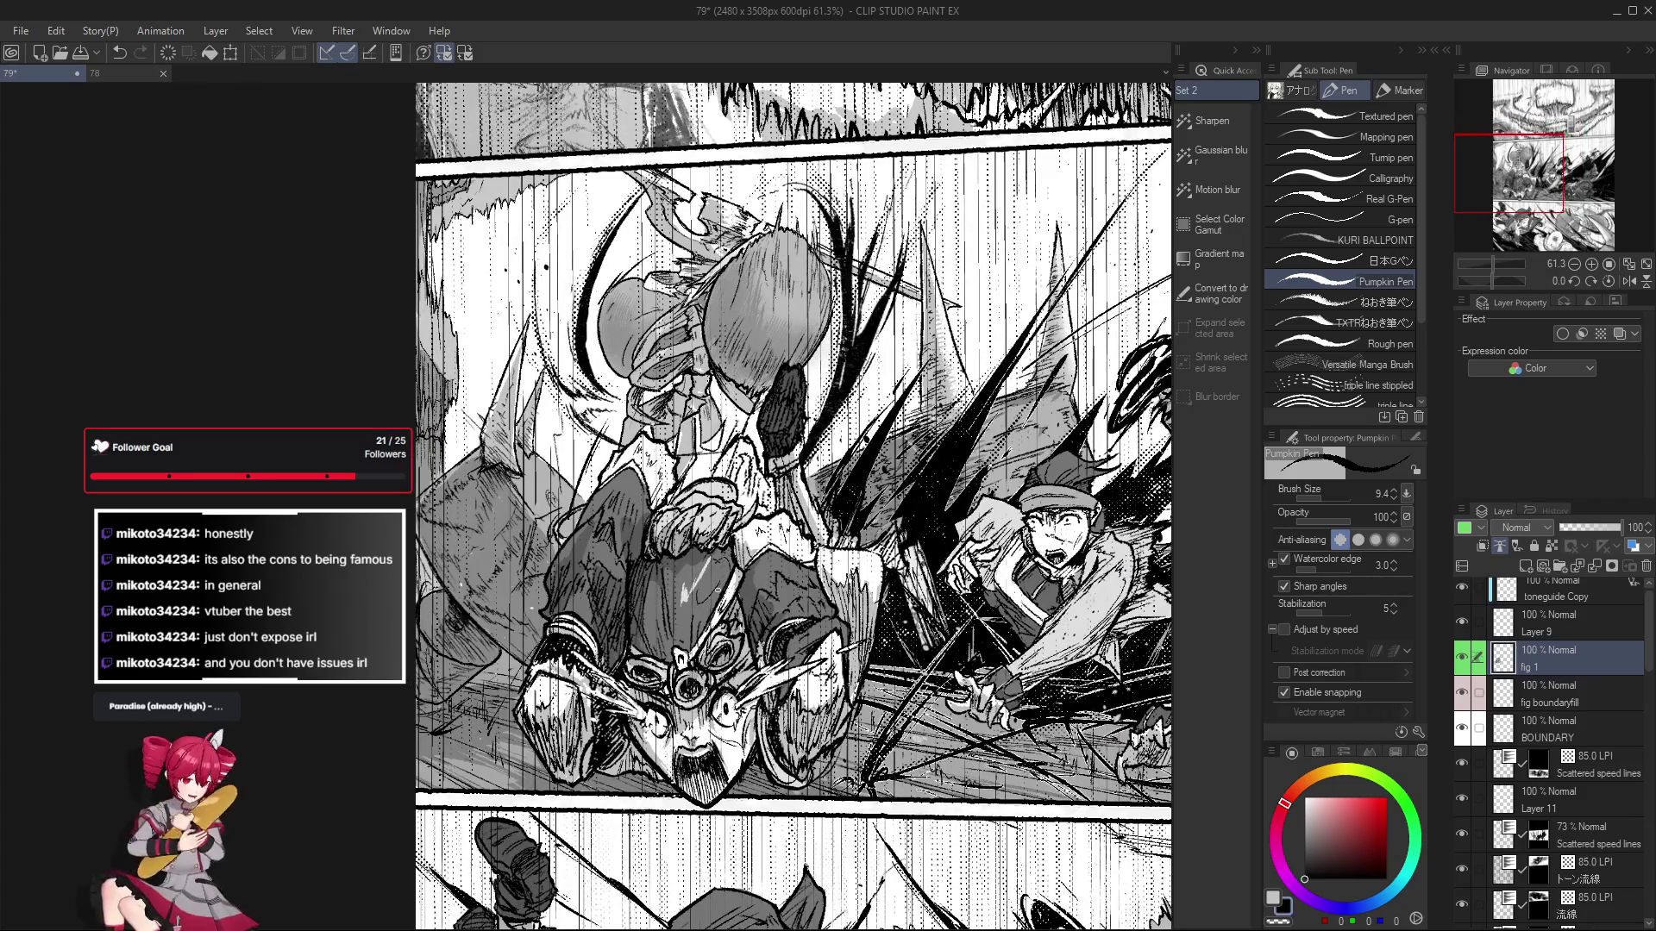
scroll(716, 590, "down", 1)
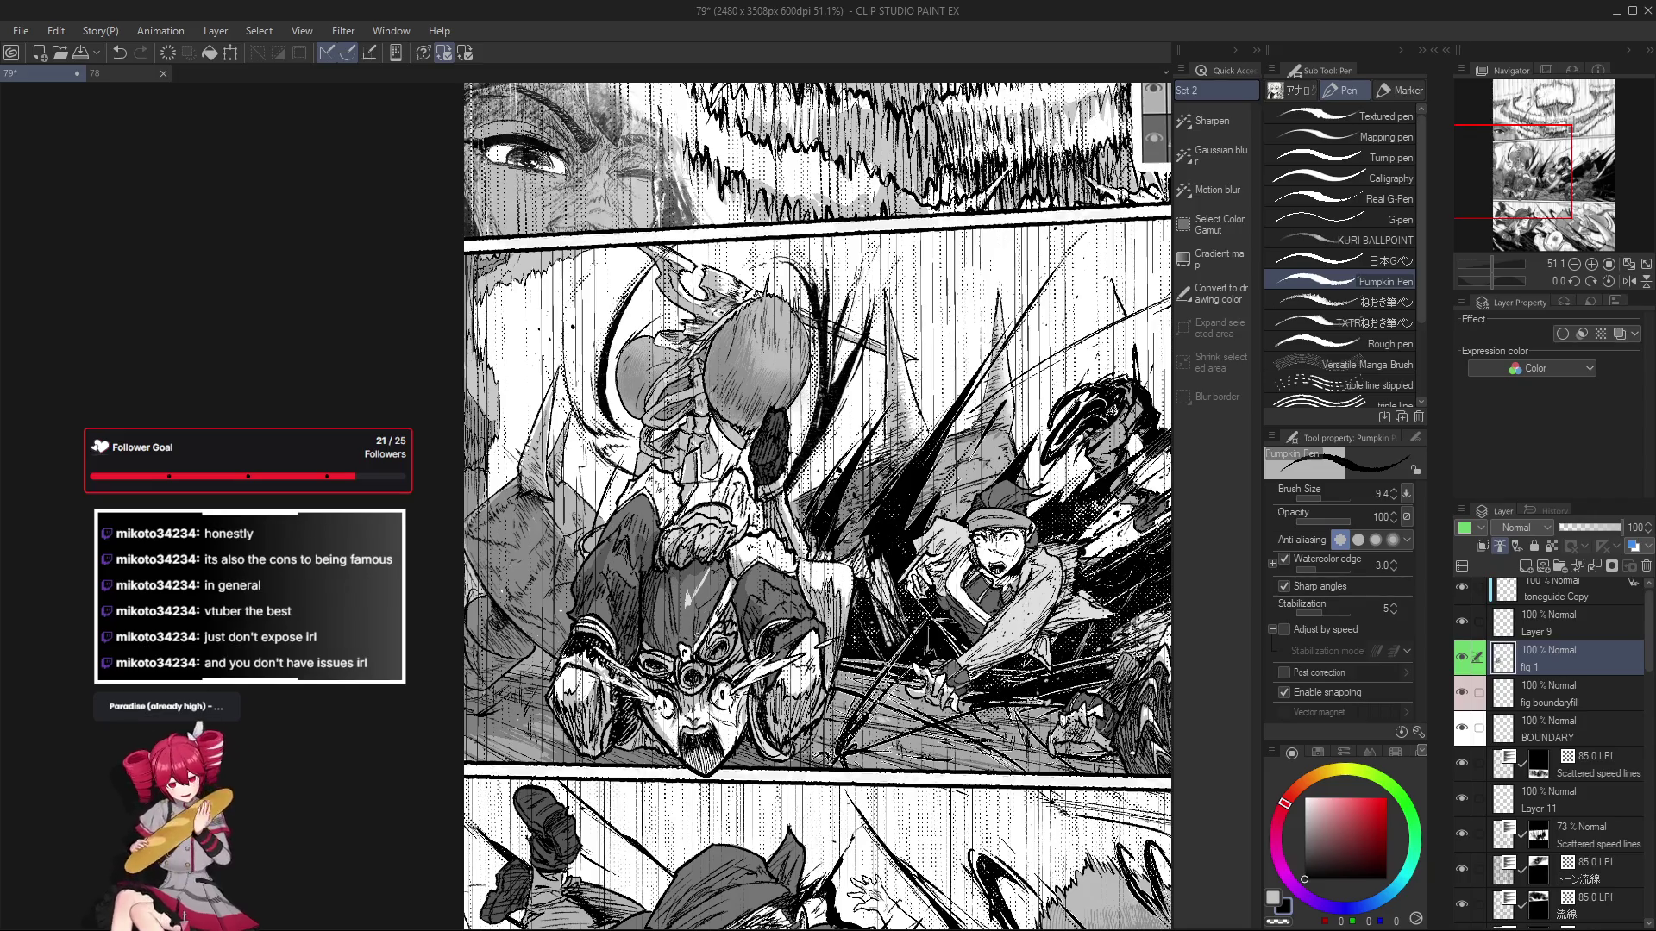
scroll(716, 591, "up", 1)
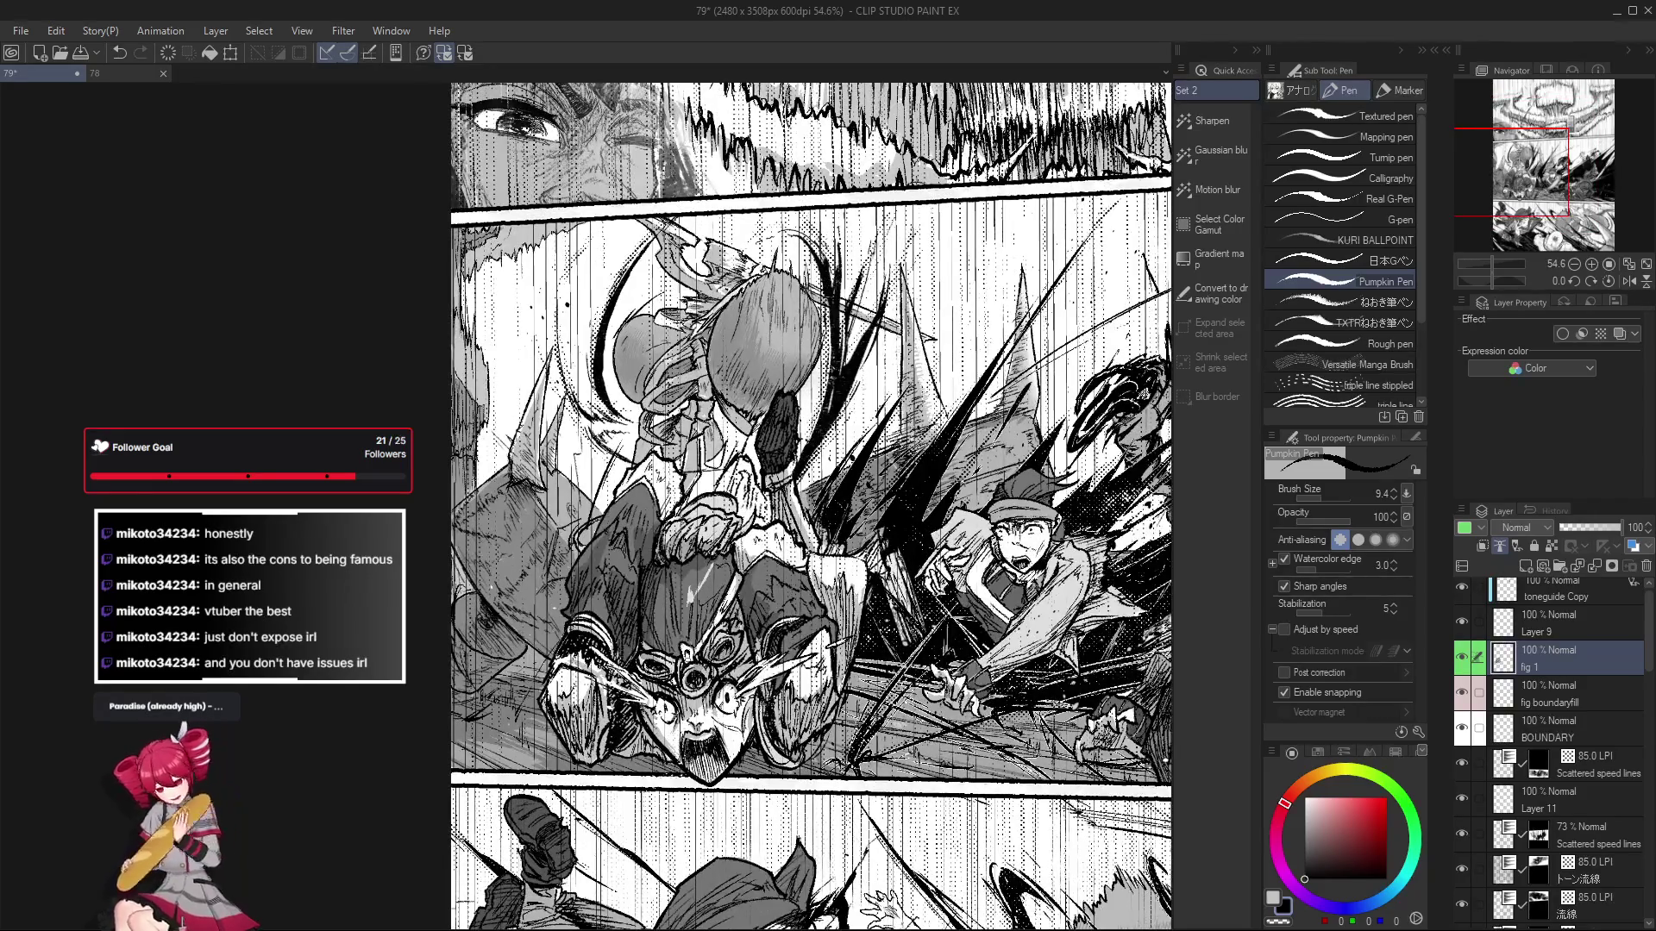
scroll(716, 591, "down", 1)
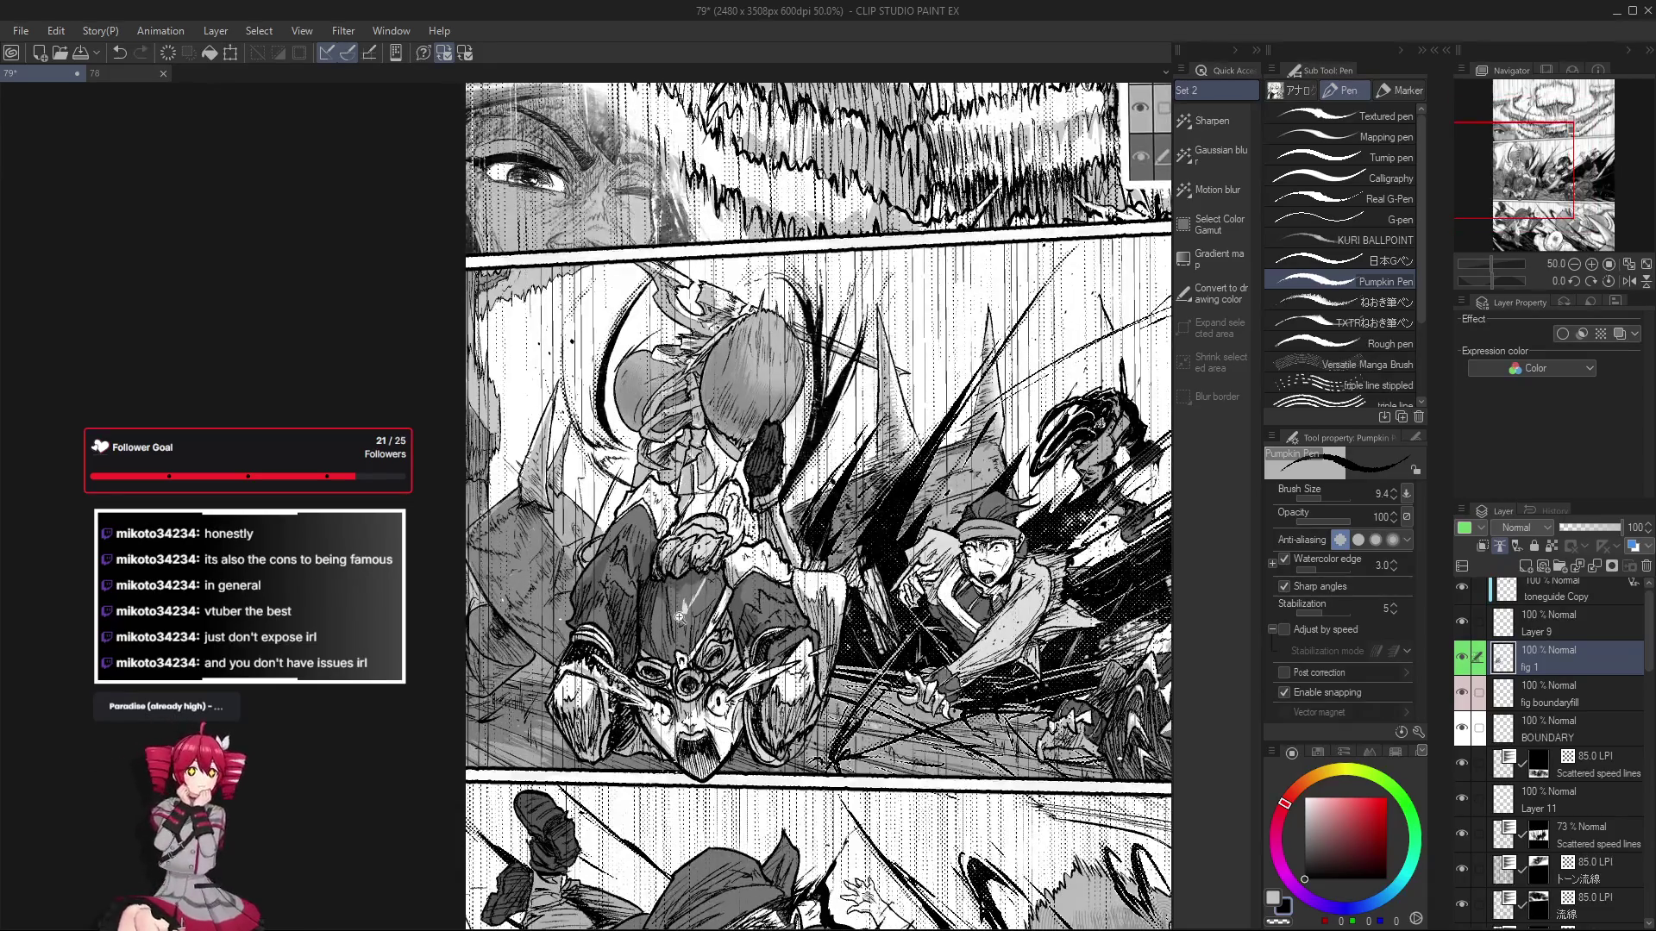
scroll(679, 611, "down", 1)
scroll(674, 620, "up", 1)
Sample the light grey (194,194,194) from the clash panel artwork as the drawing colour.
scroll(674, 618, "down", 1)
scroll(675, 617, "up", 1)
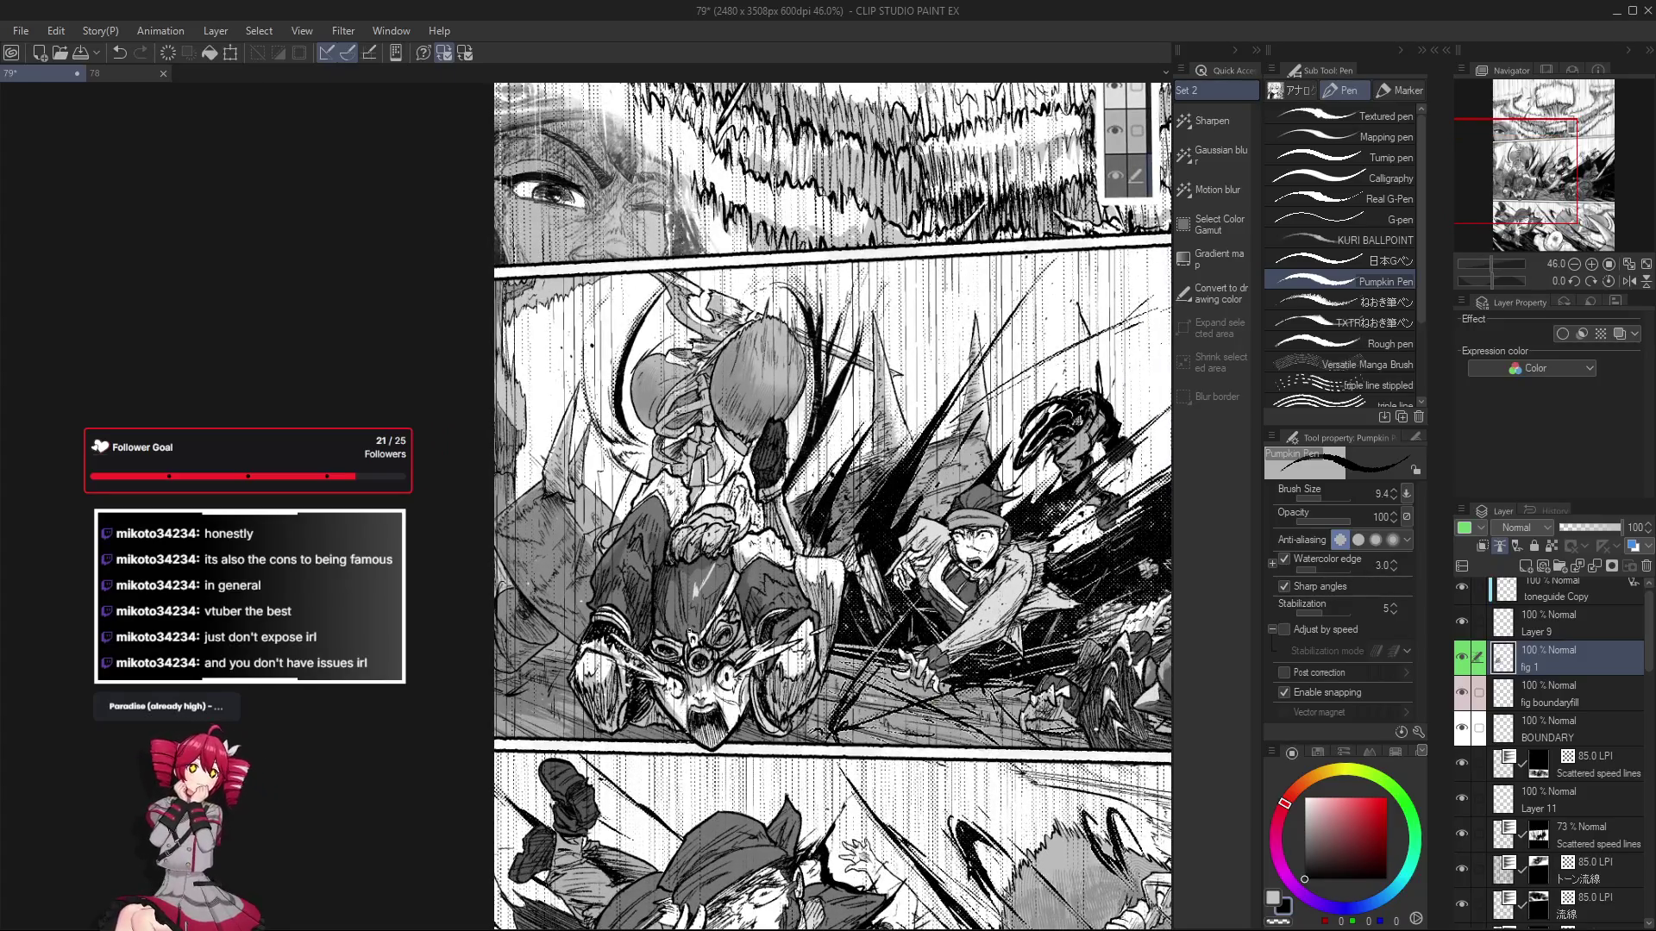
left_click_drag(677, 615, 700, 612)
scroll(700, 612, "up", 5)
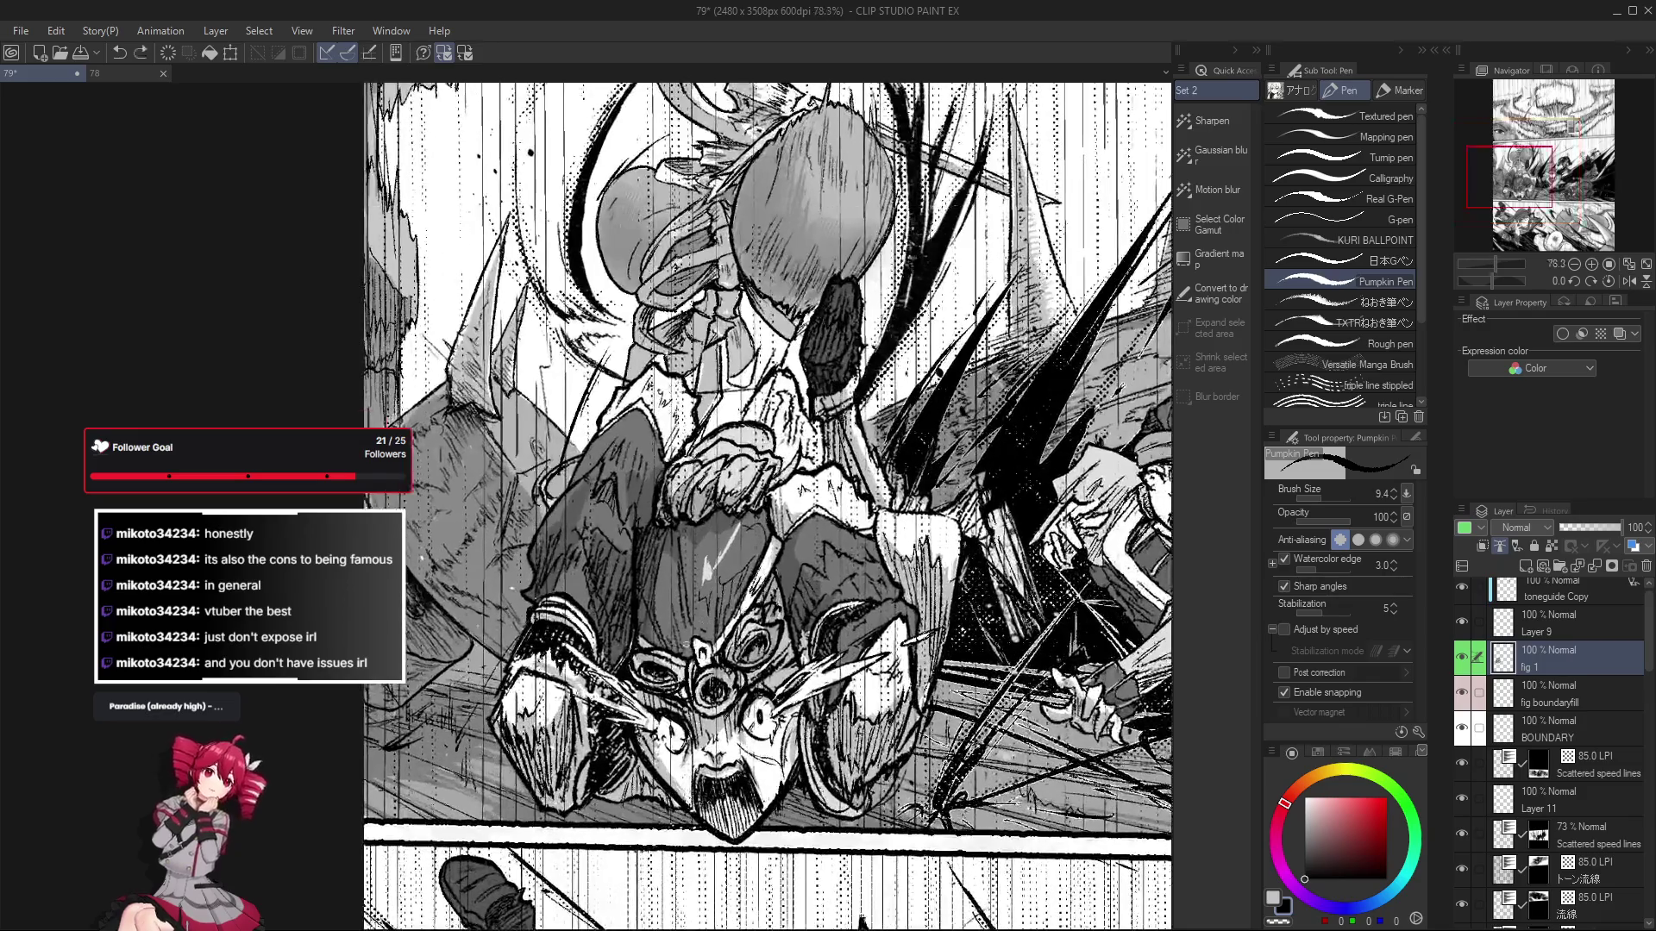
scroll(682, 641, "down", 2)
scroll(658, 617, "up", 1)
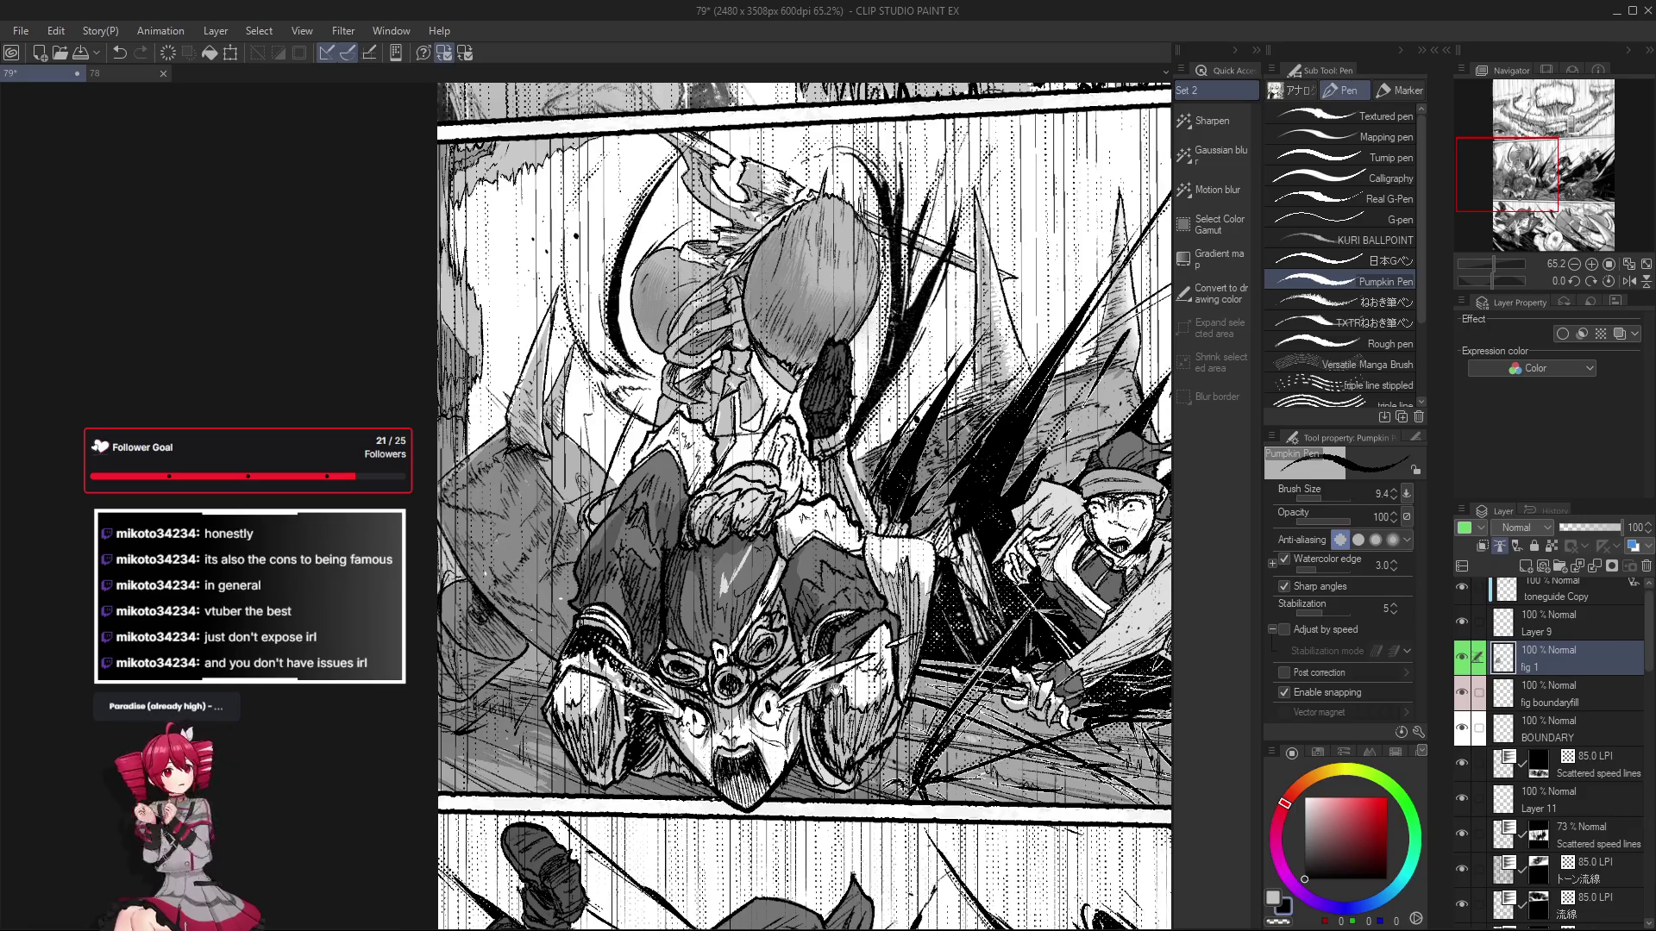
mouse_move(653, 607)
left_mouse_down()
mouse_move(829, 640)
mouse_move(776, 661)
left_mouse_up()
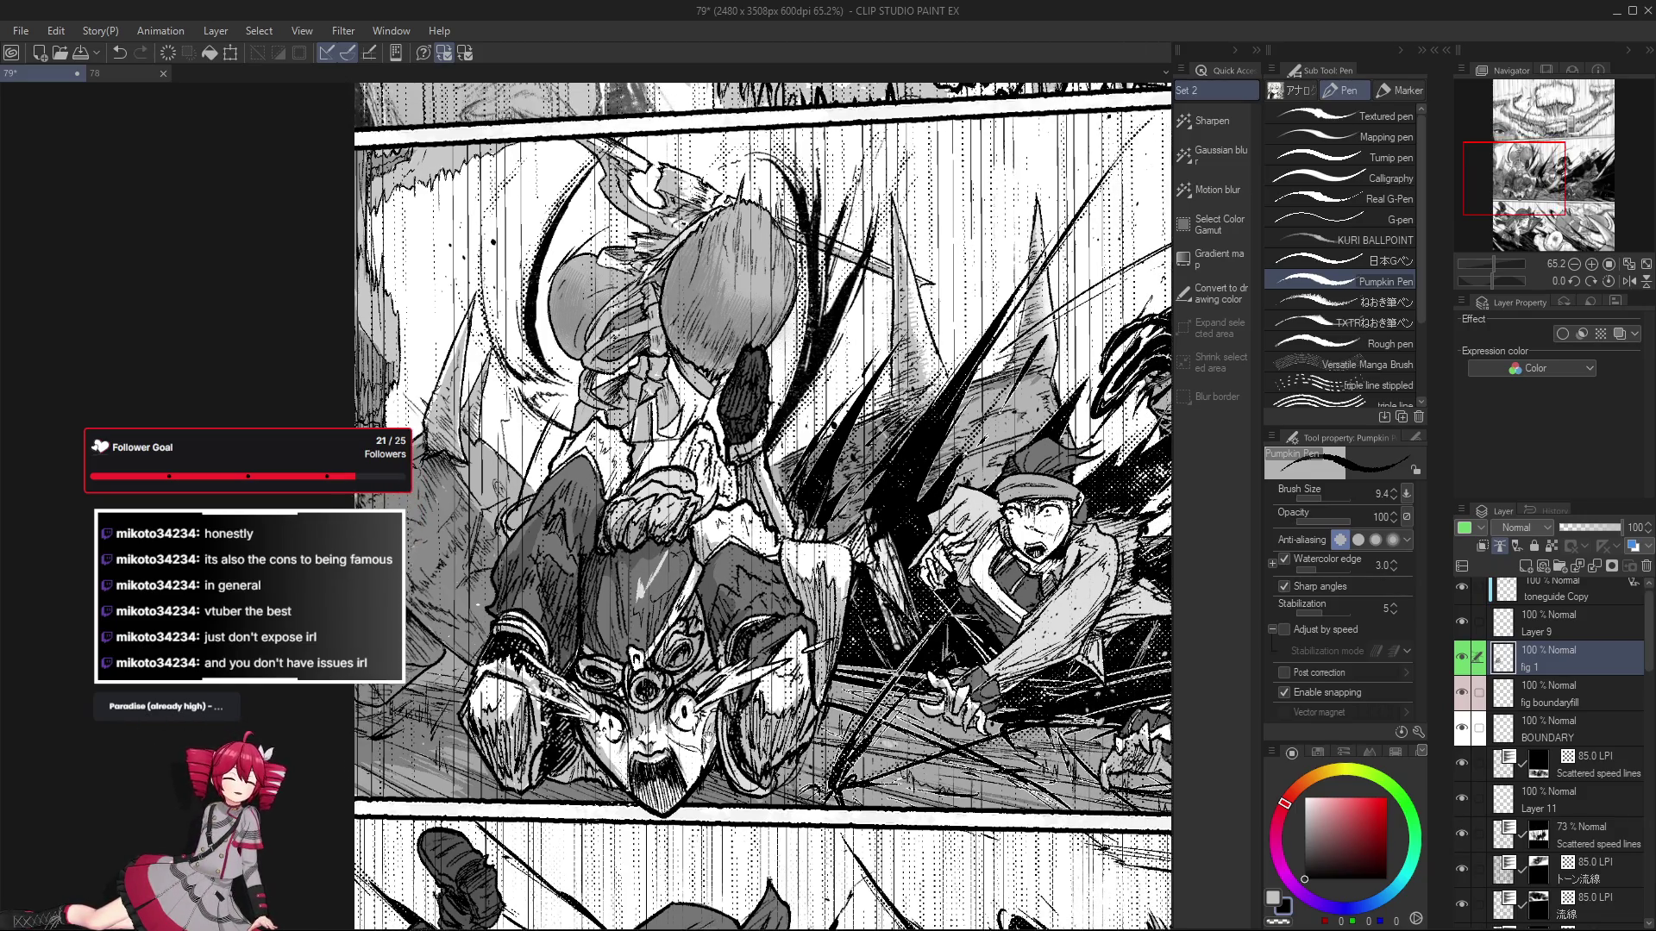
left_click_drag(597, 618, 598, 627)
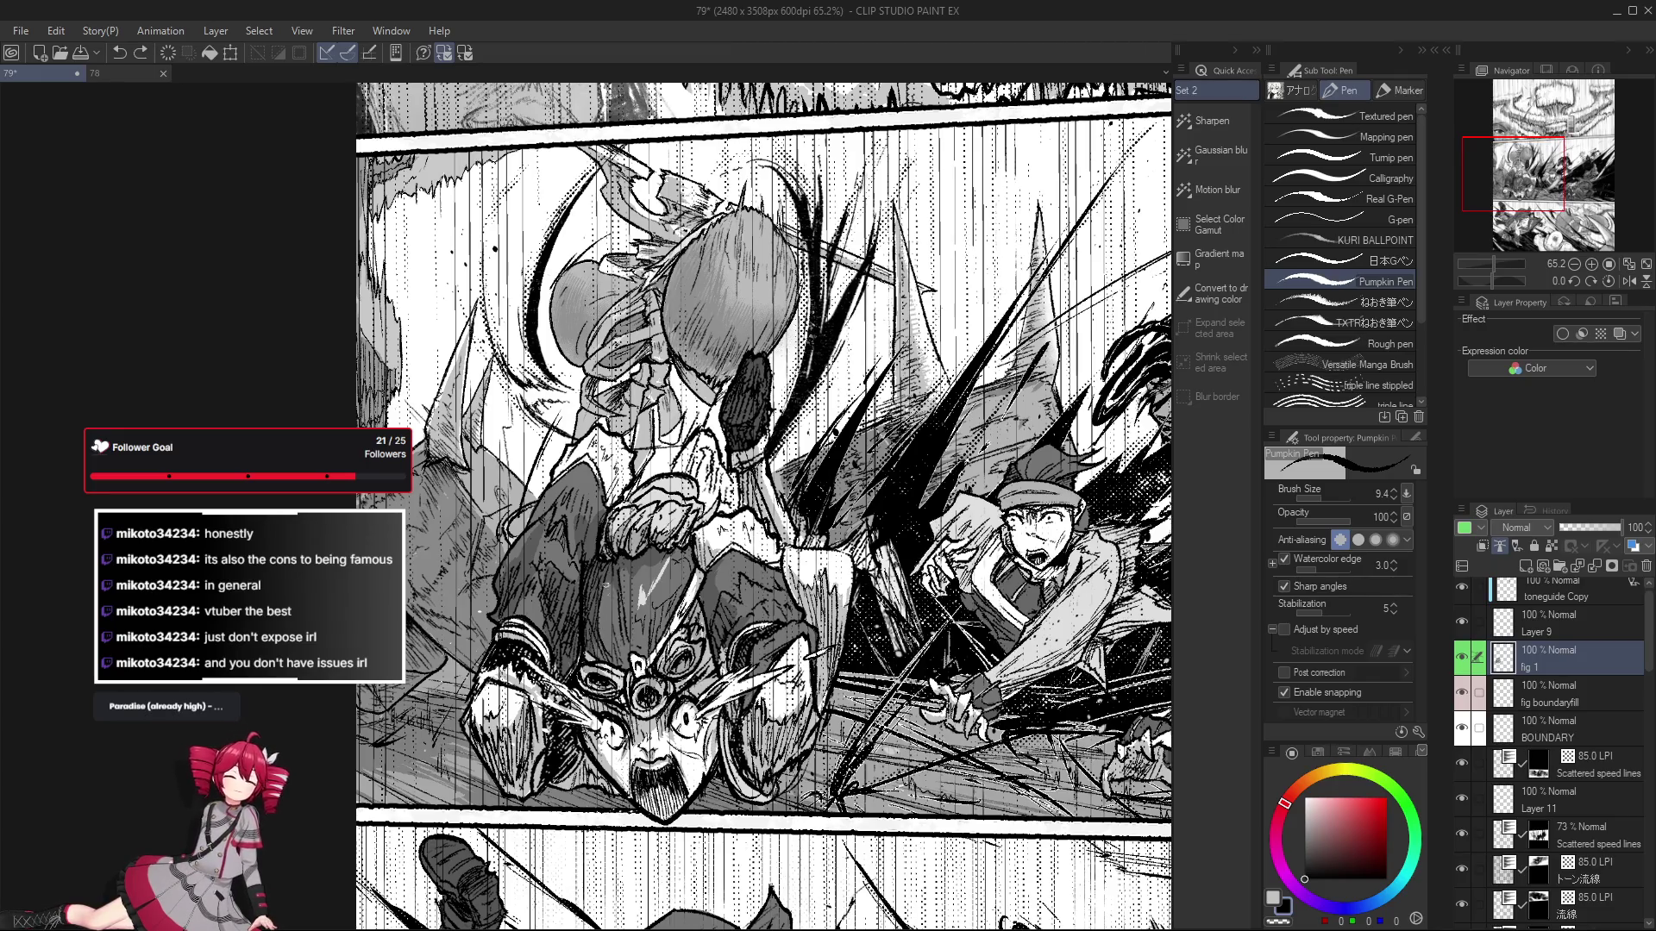
left_click_drag(759, 517, 752, 526)
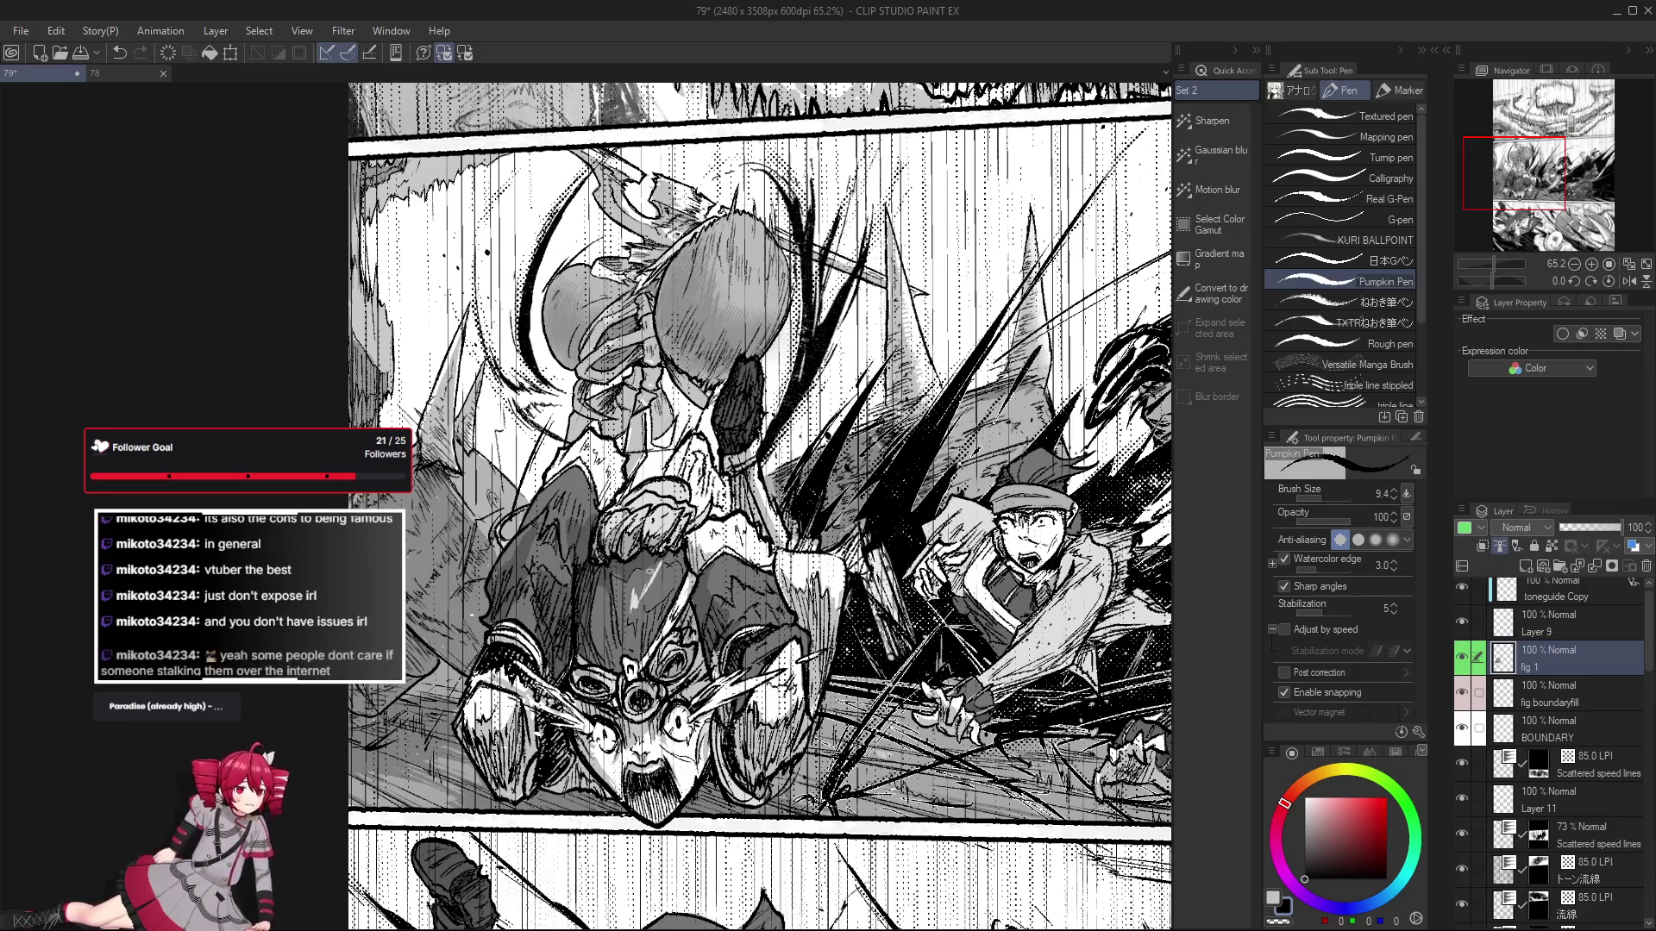
left_click_drag(600, 559, 631, 586)
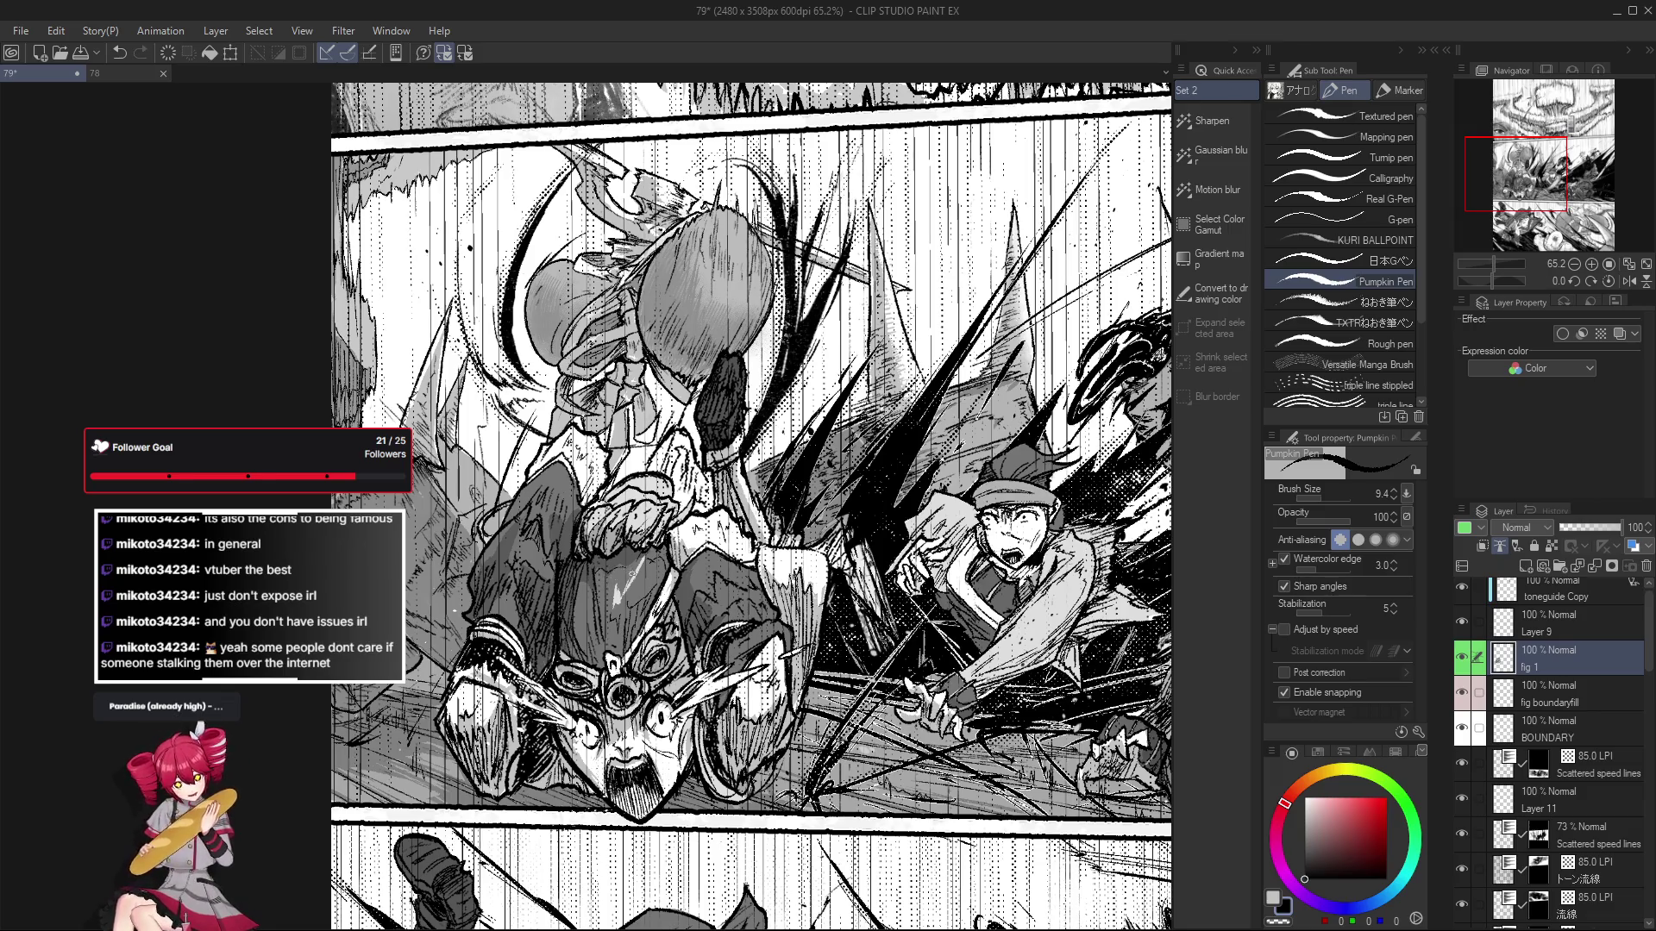
left_click_drag(651, 559, 662, 541)
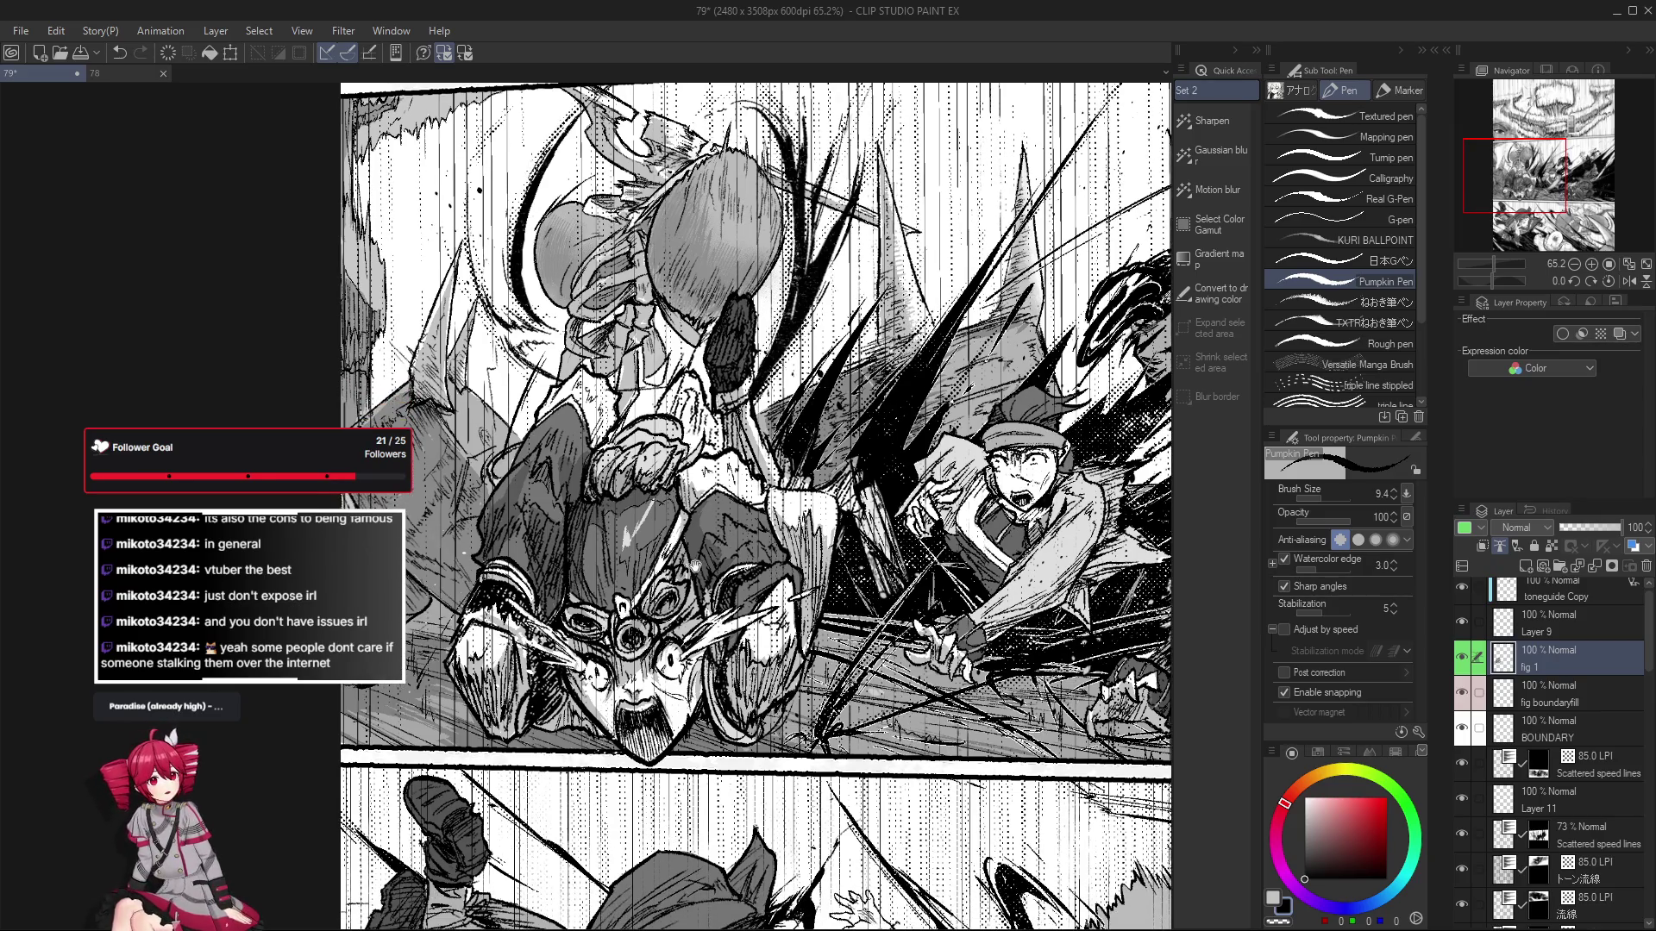
left_click_drag(619, 584, 592, 532)
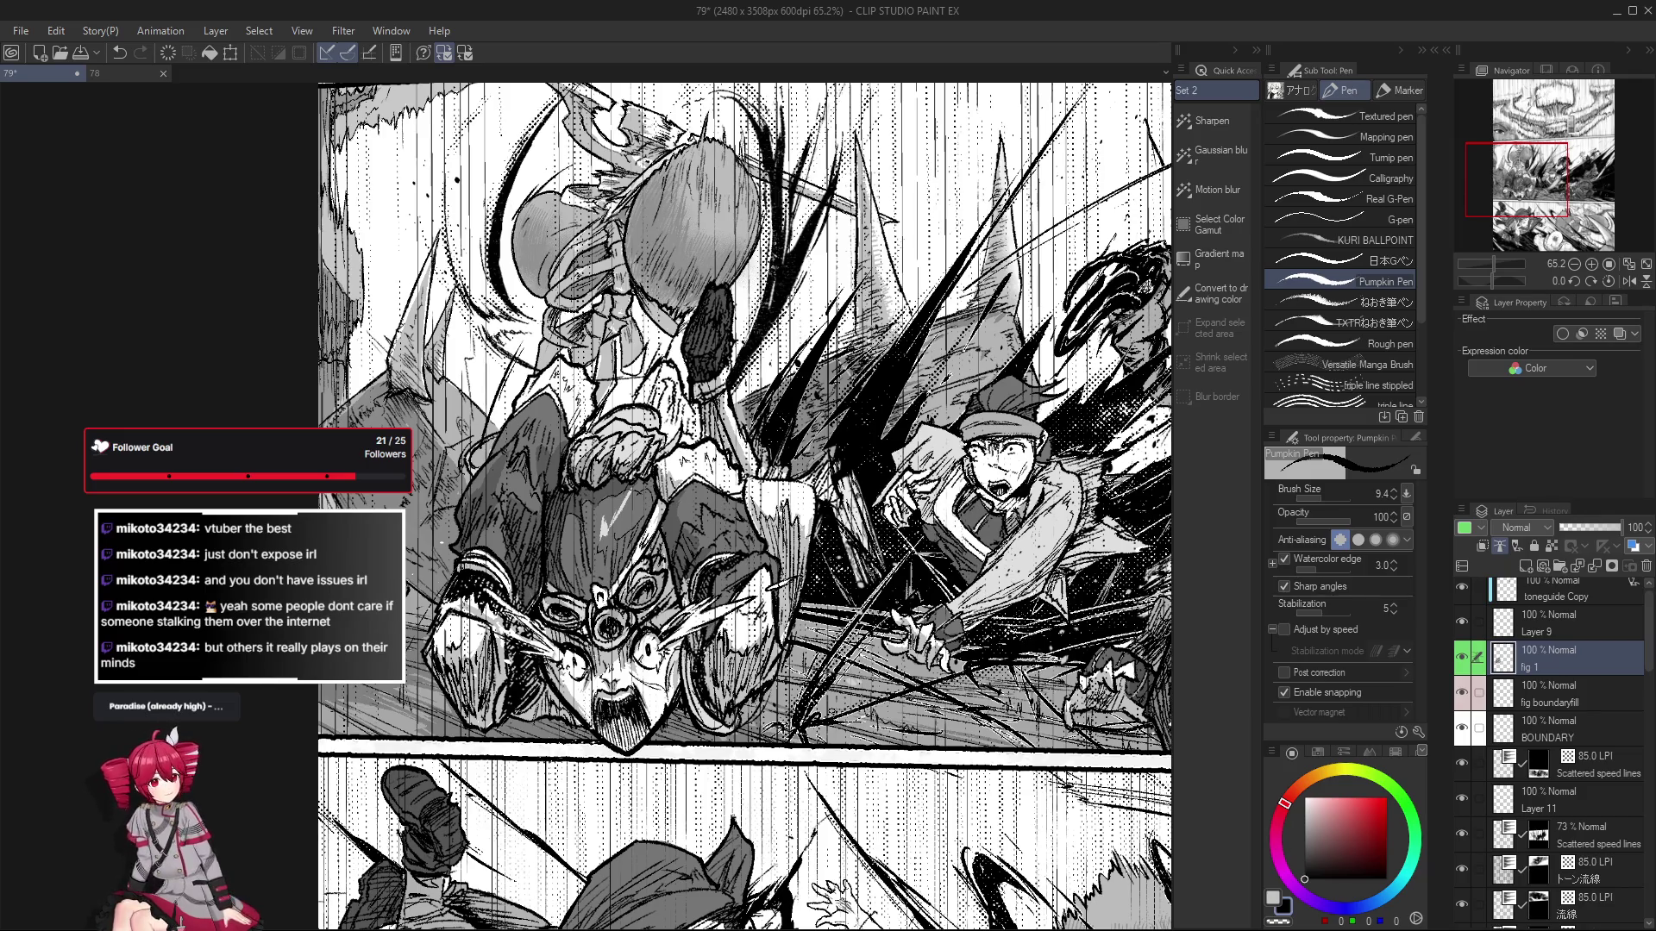
left_click_drag(746, 668, 741, 652)
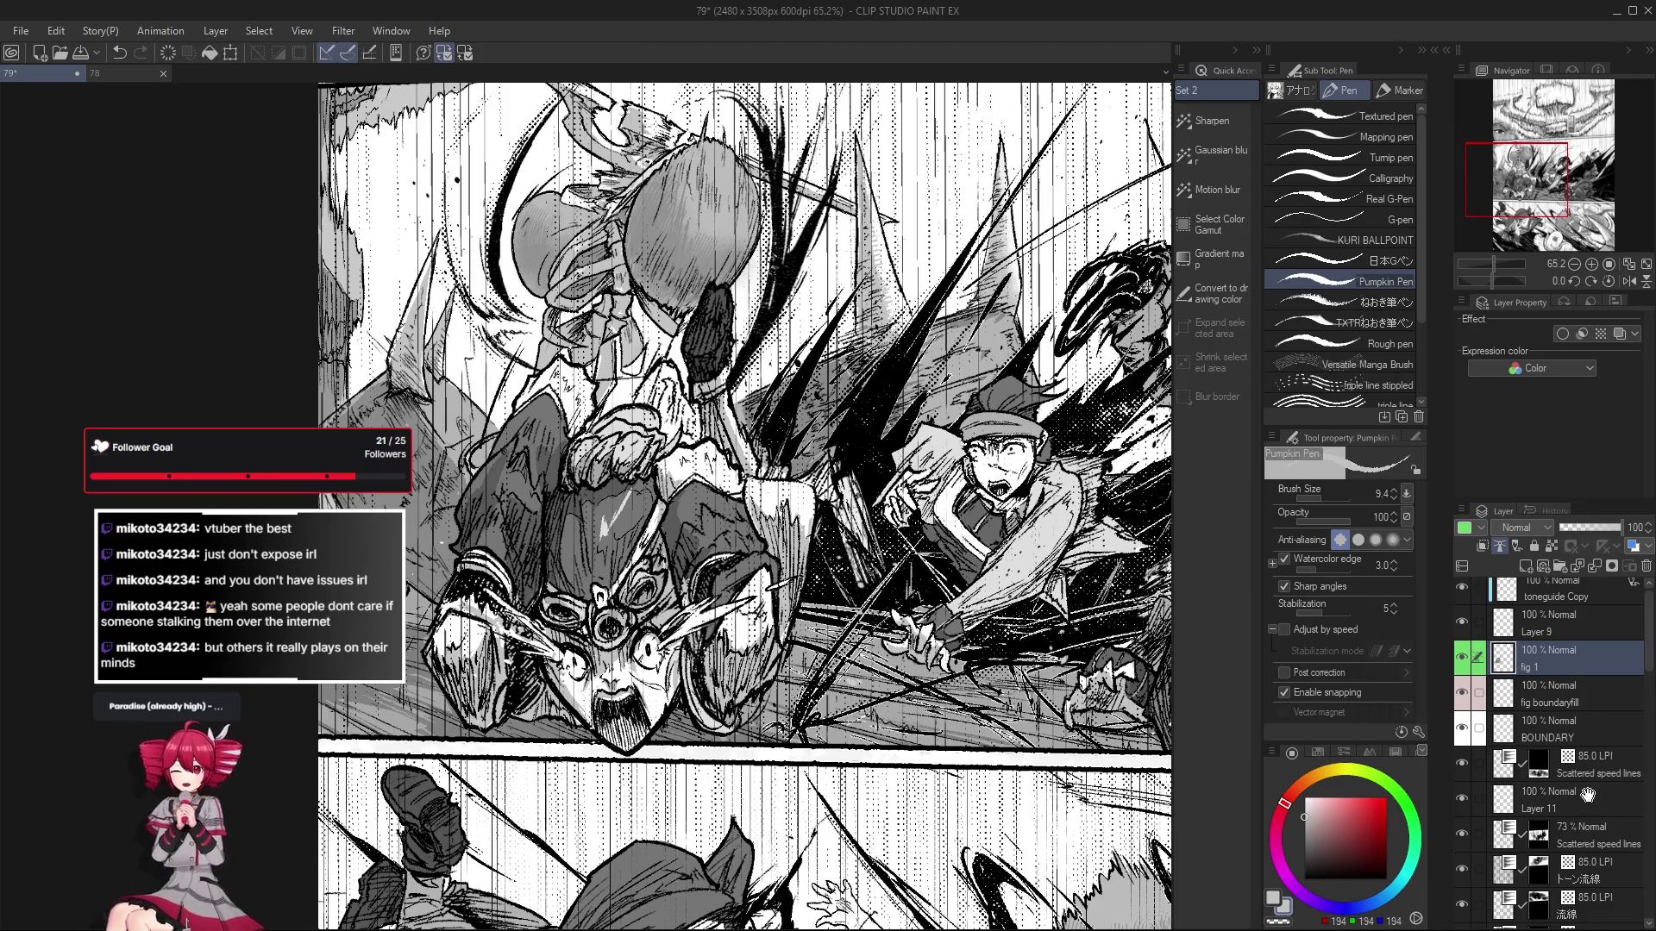
Select the SHADOWs Copy layer and switch to the Lasso fill sub tool for grey shadows.
scroll(1587, 792, "down", 6)
left_click(1475, 780)
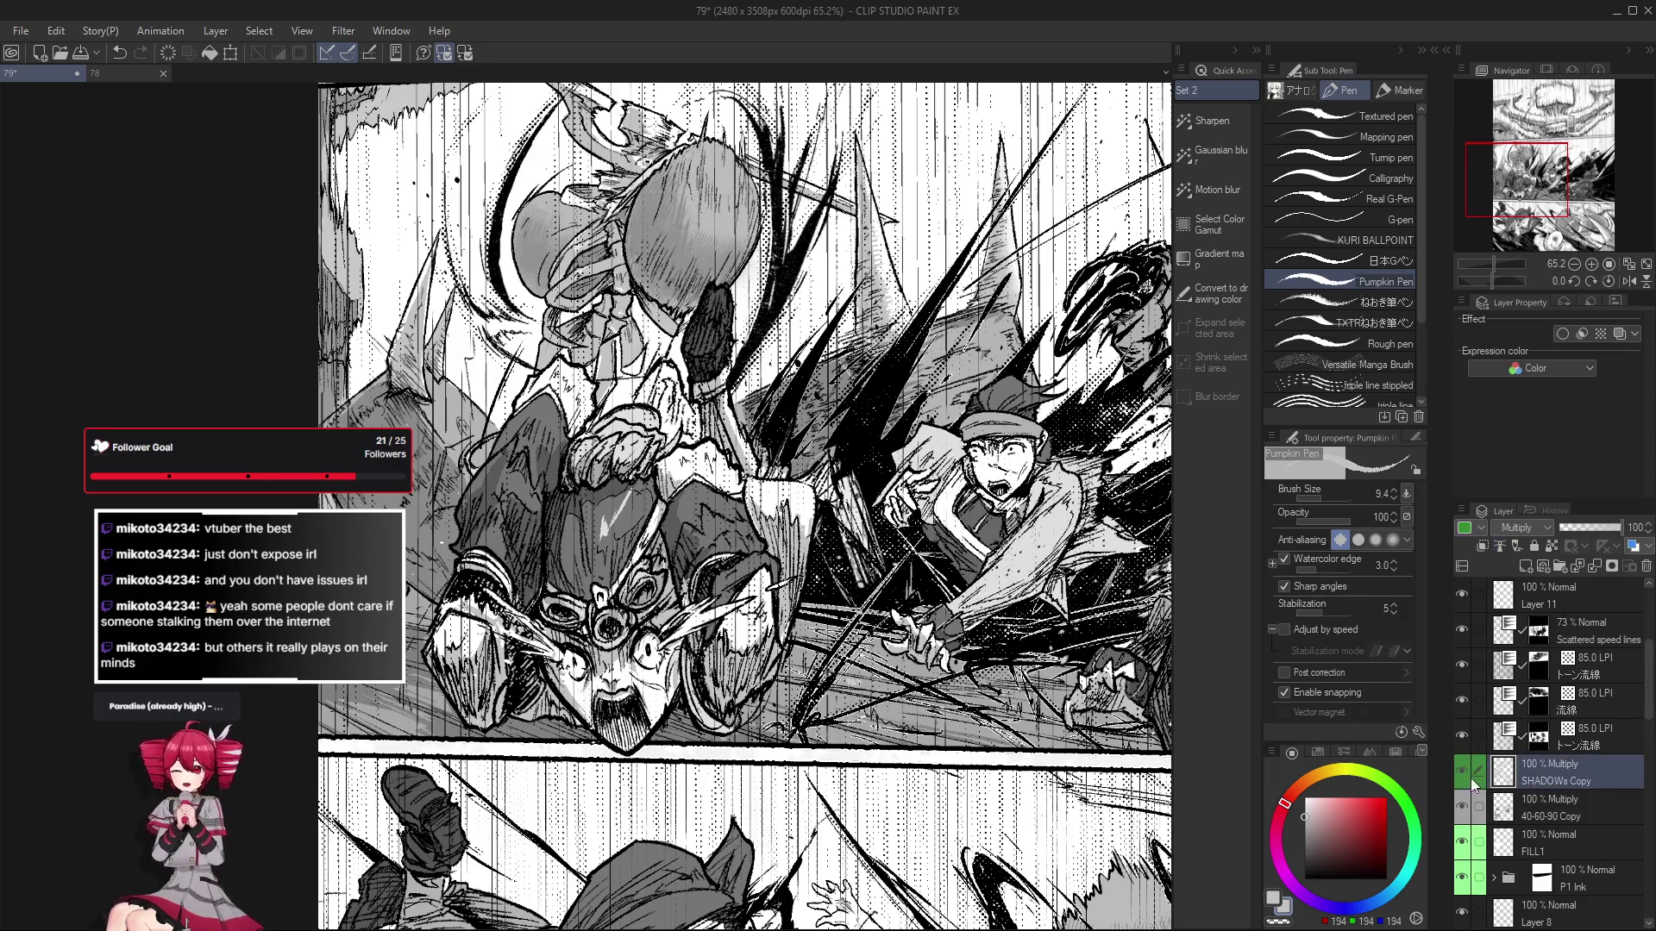
key("g")
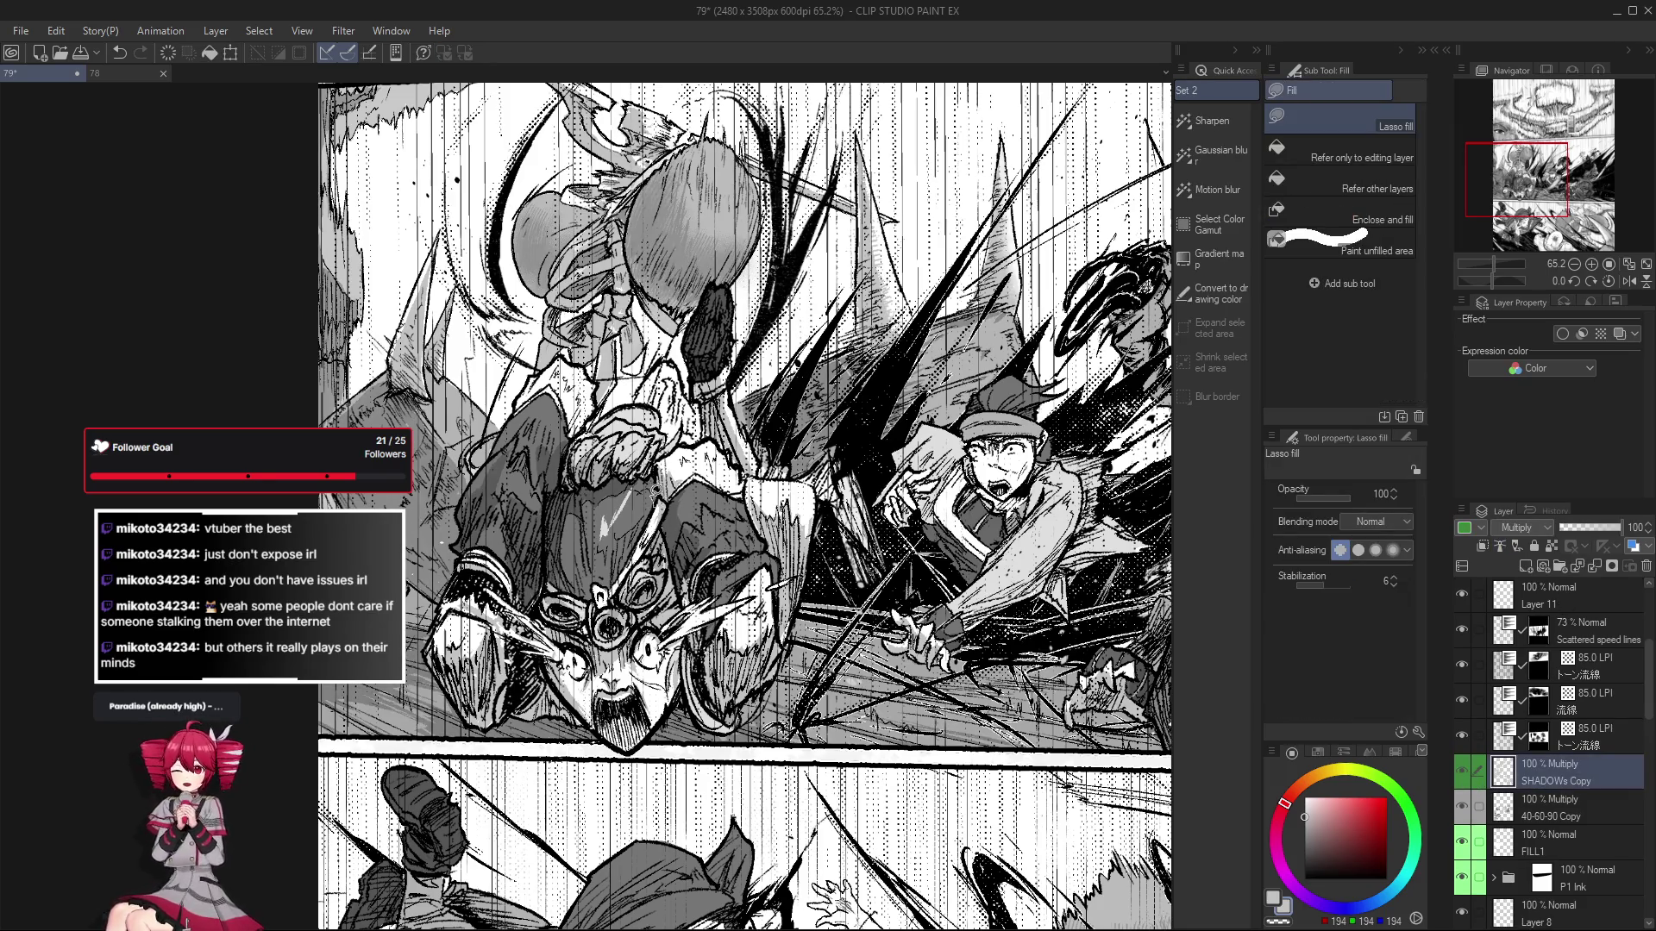
scroll(651, 509, "up", 1)
scroll(659, 517, "up", 1)
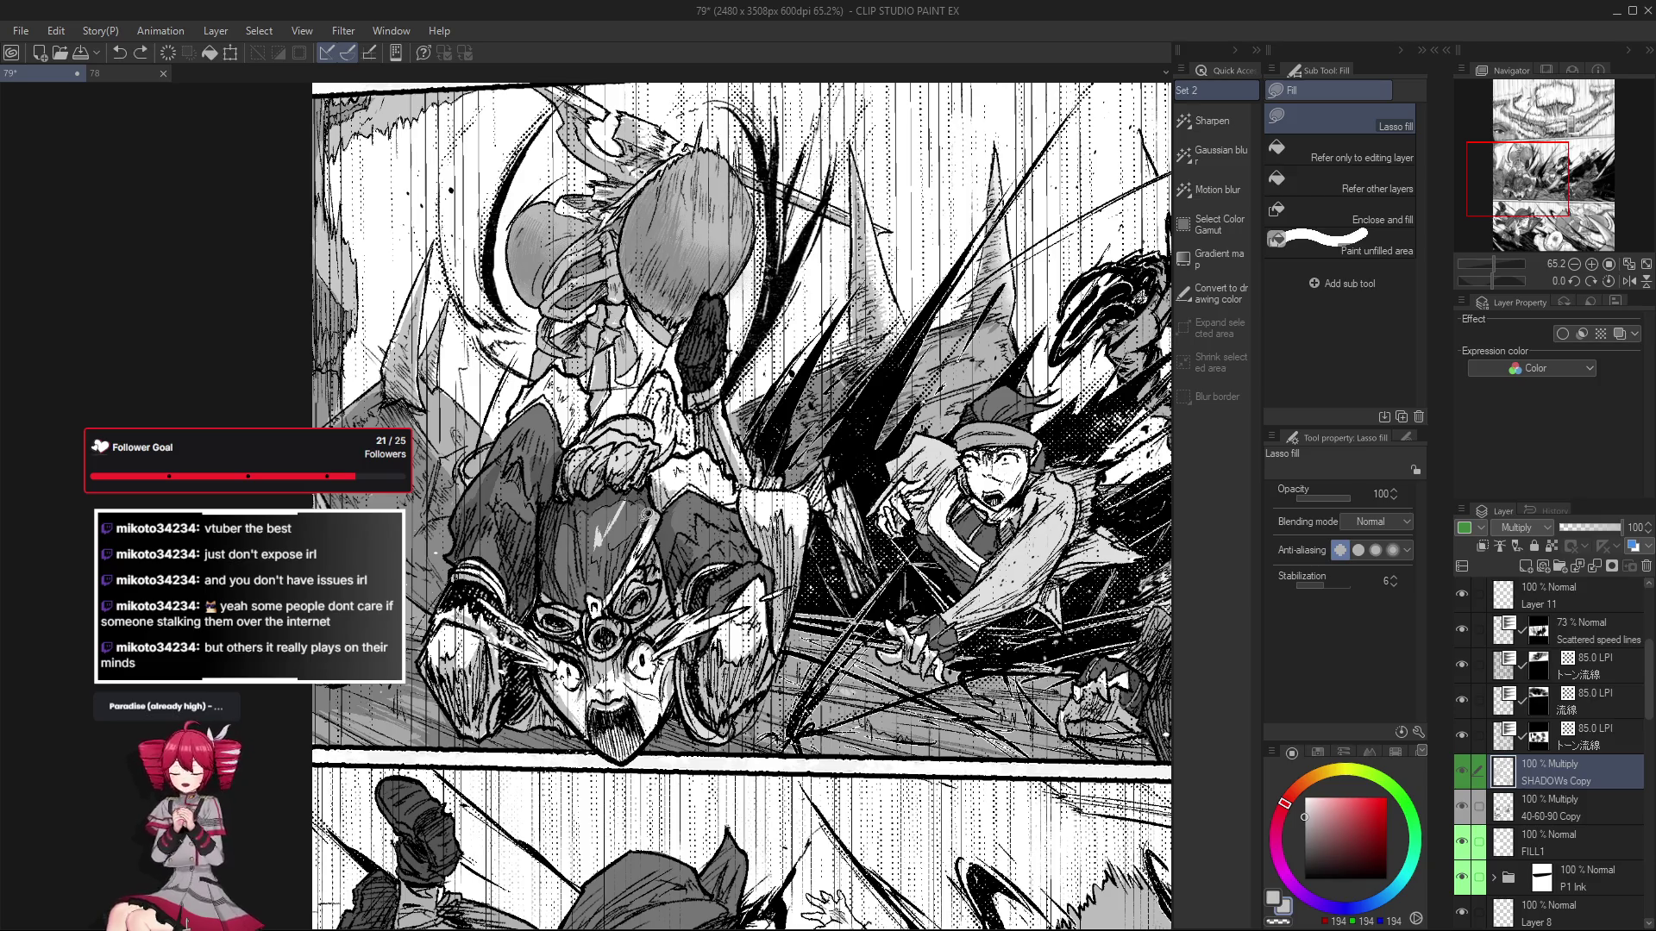
scroll(657, 500, "up", 1)
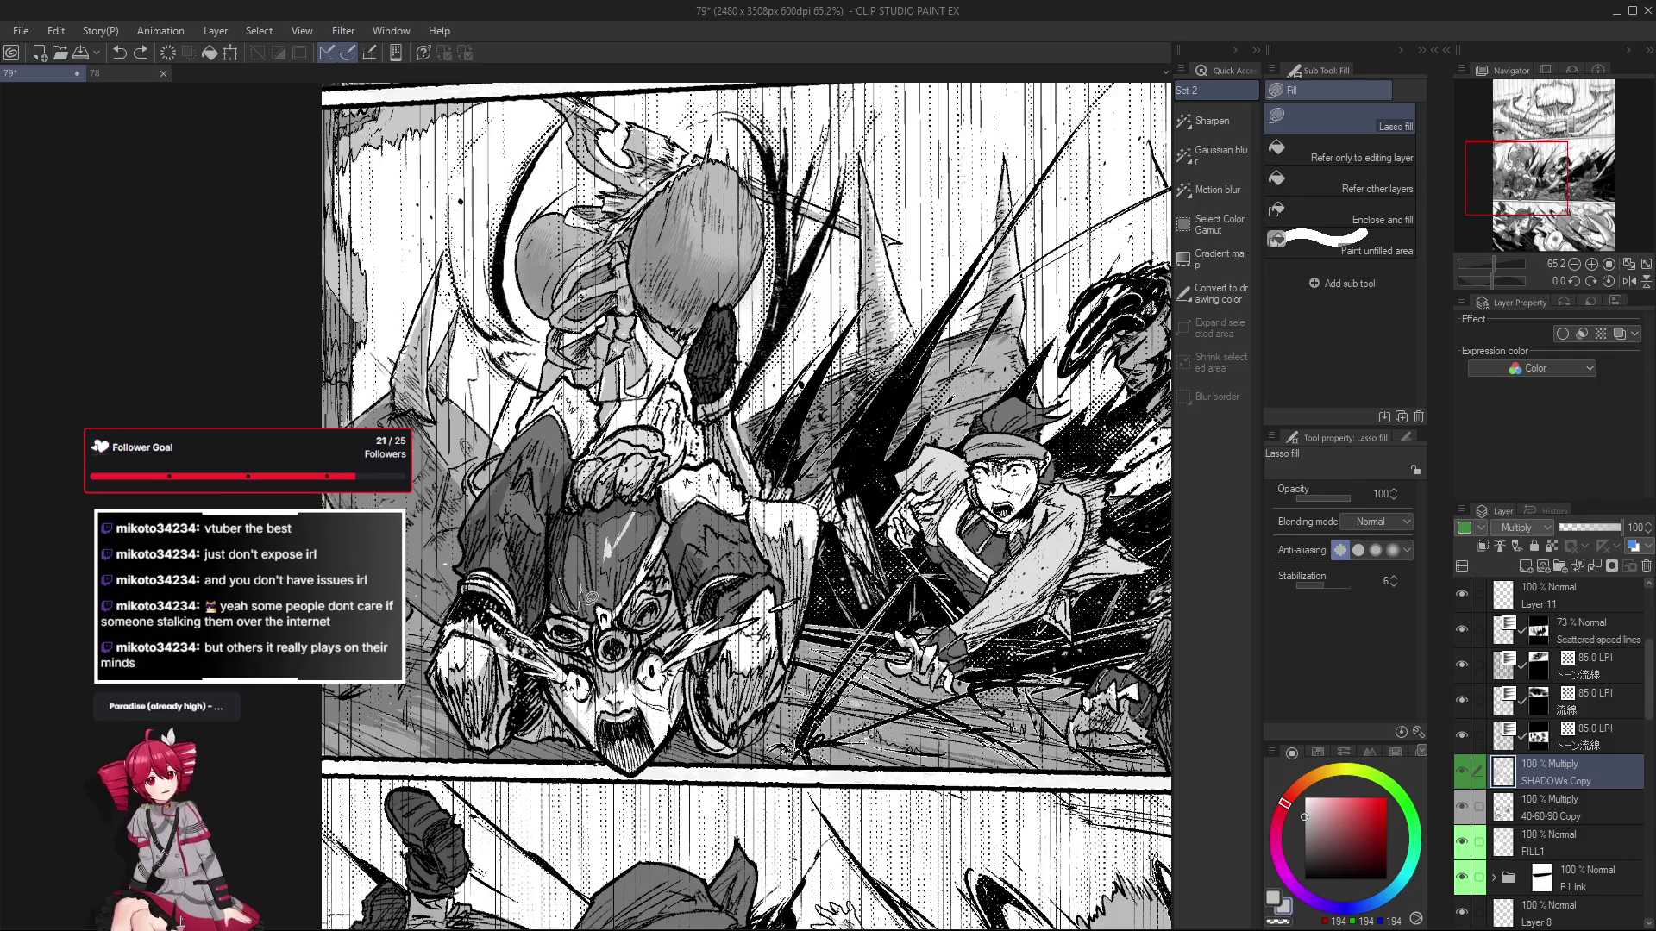
scroll(578, 614, "down", 1)
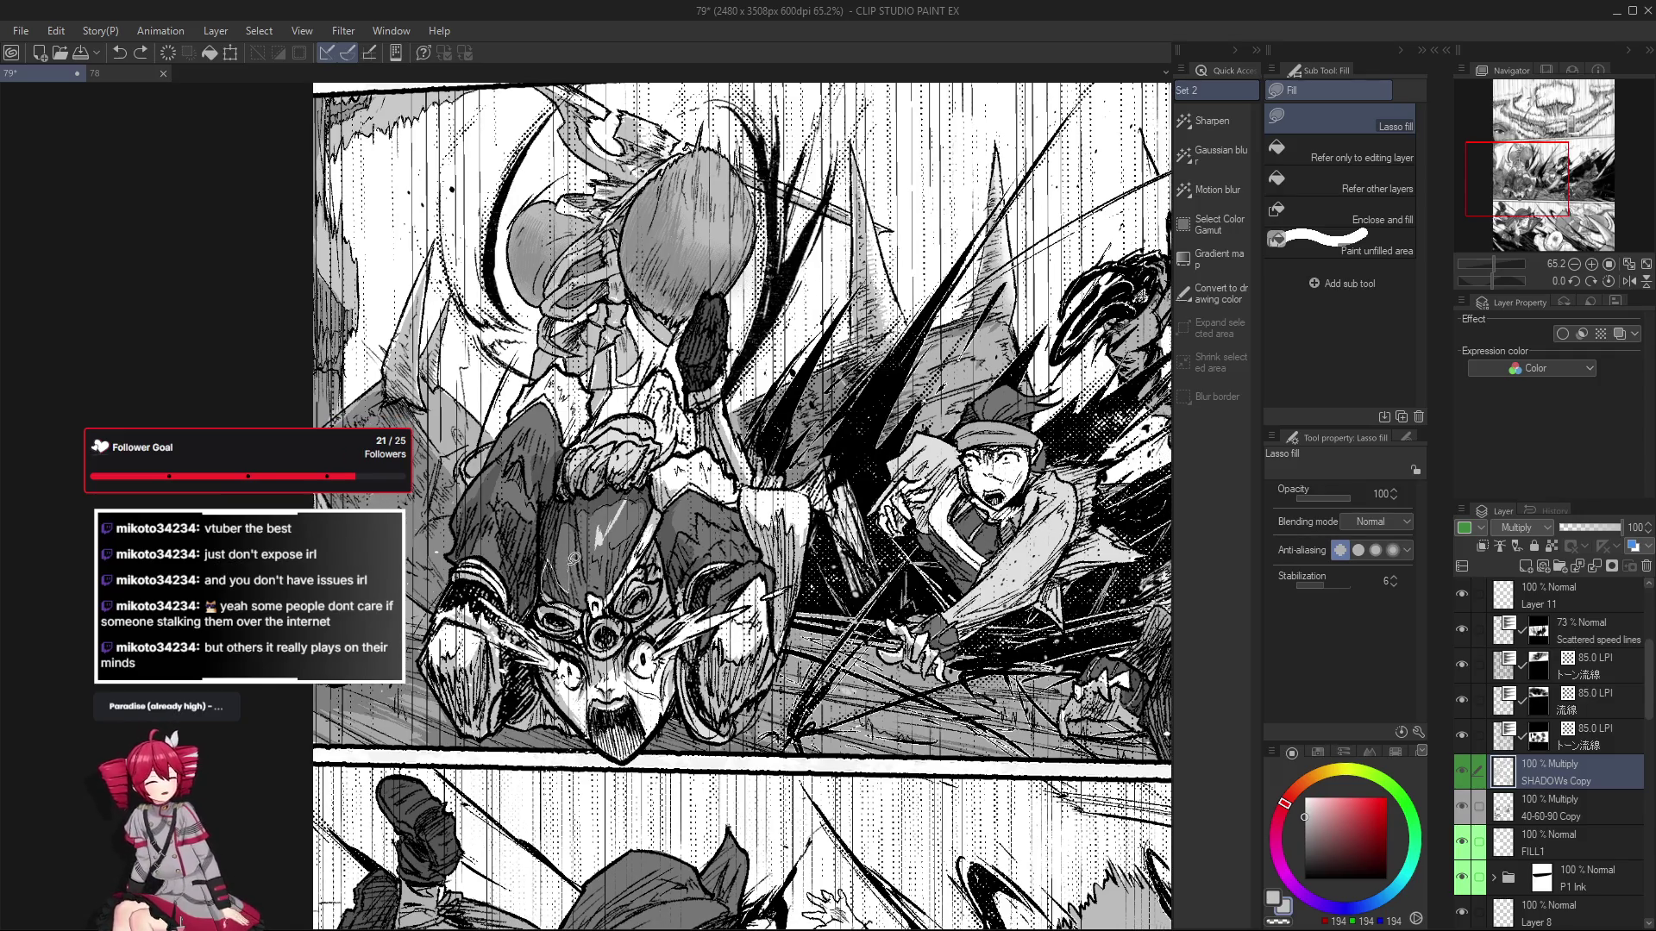
scroll(569, 587, "up", 1)
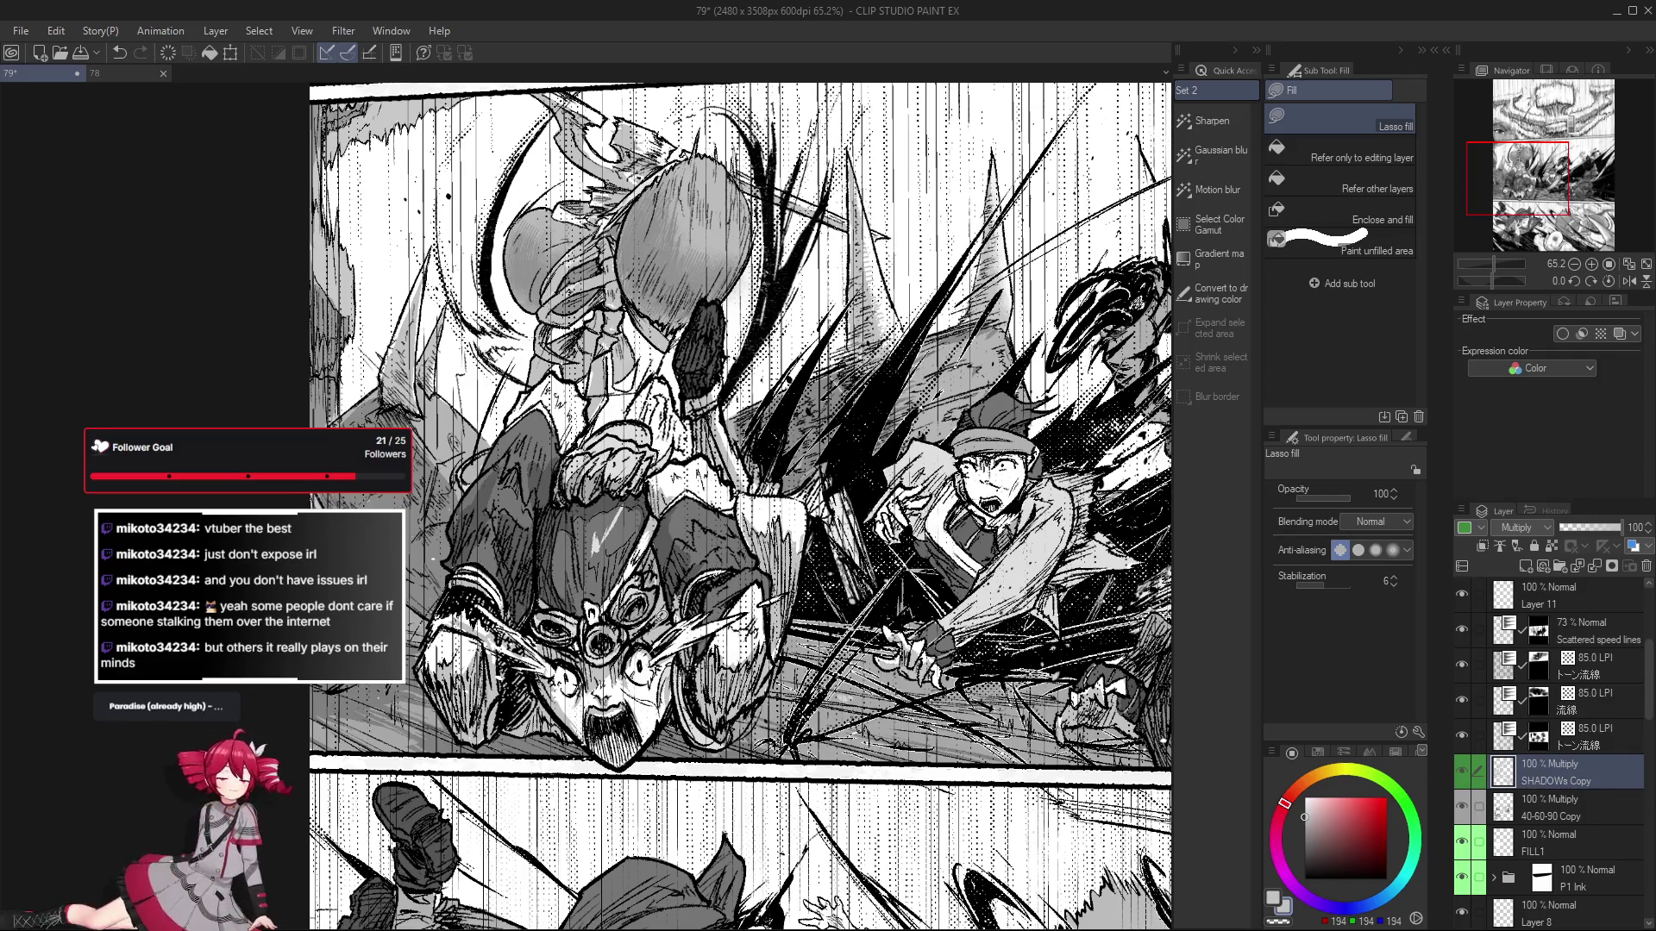
Return to the Pumpkin Pen and settle the brush size at about 15.
key("p")
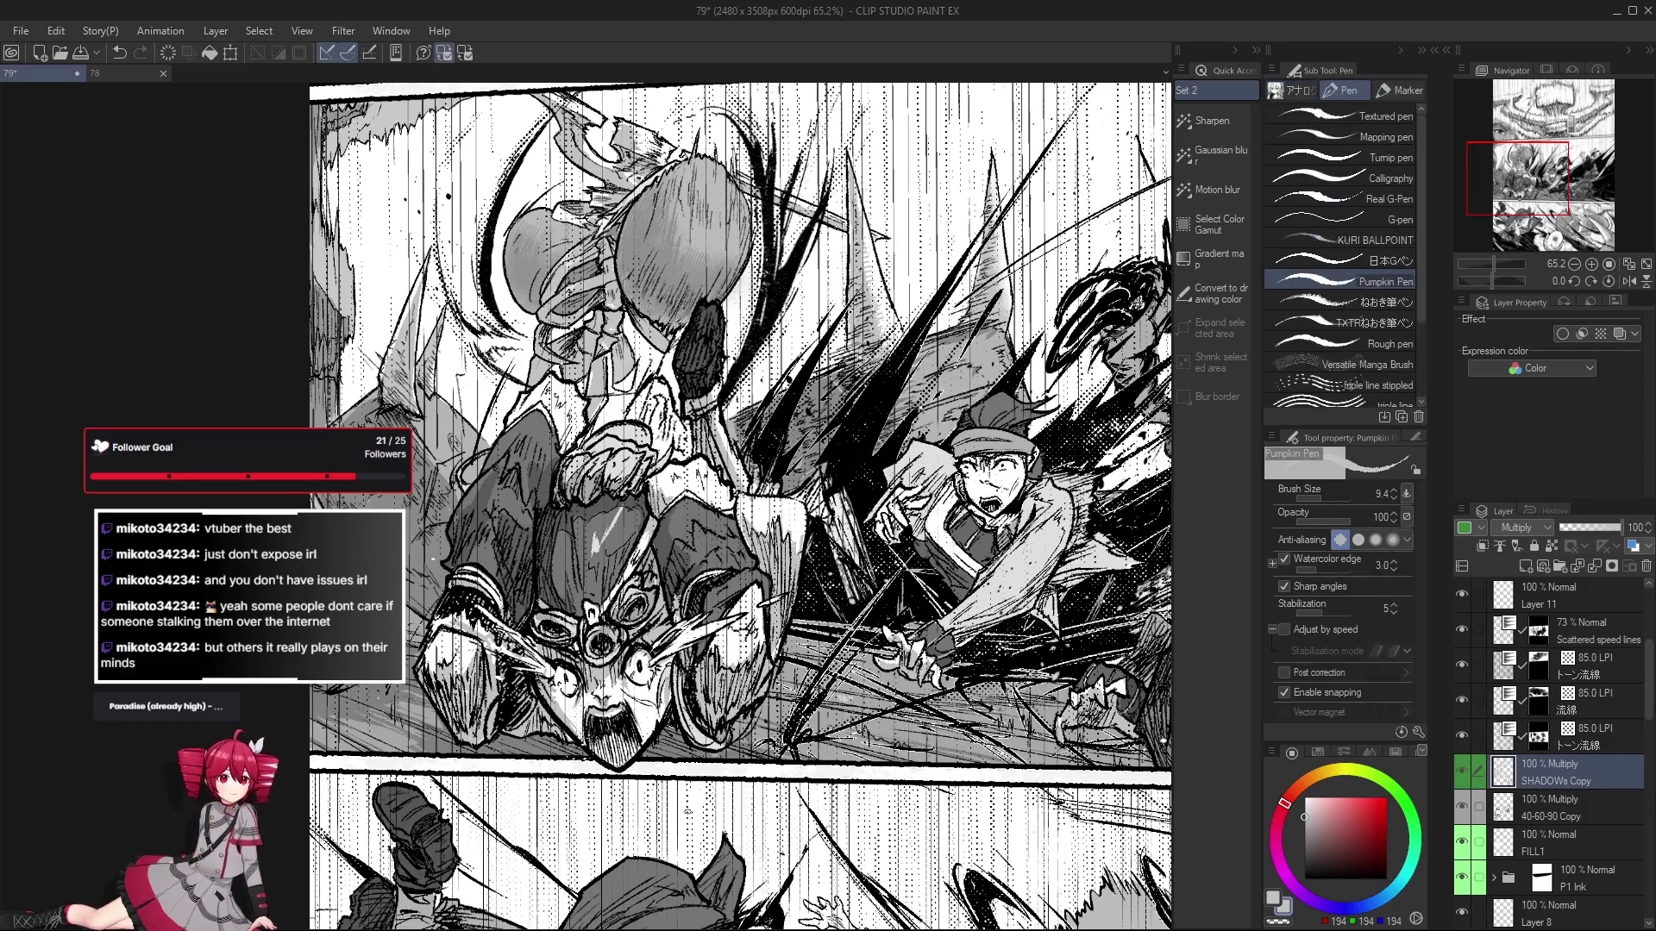
key("bracketright")
key("bracketright")
key("bracketright")
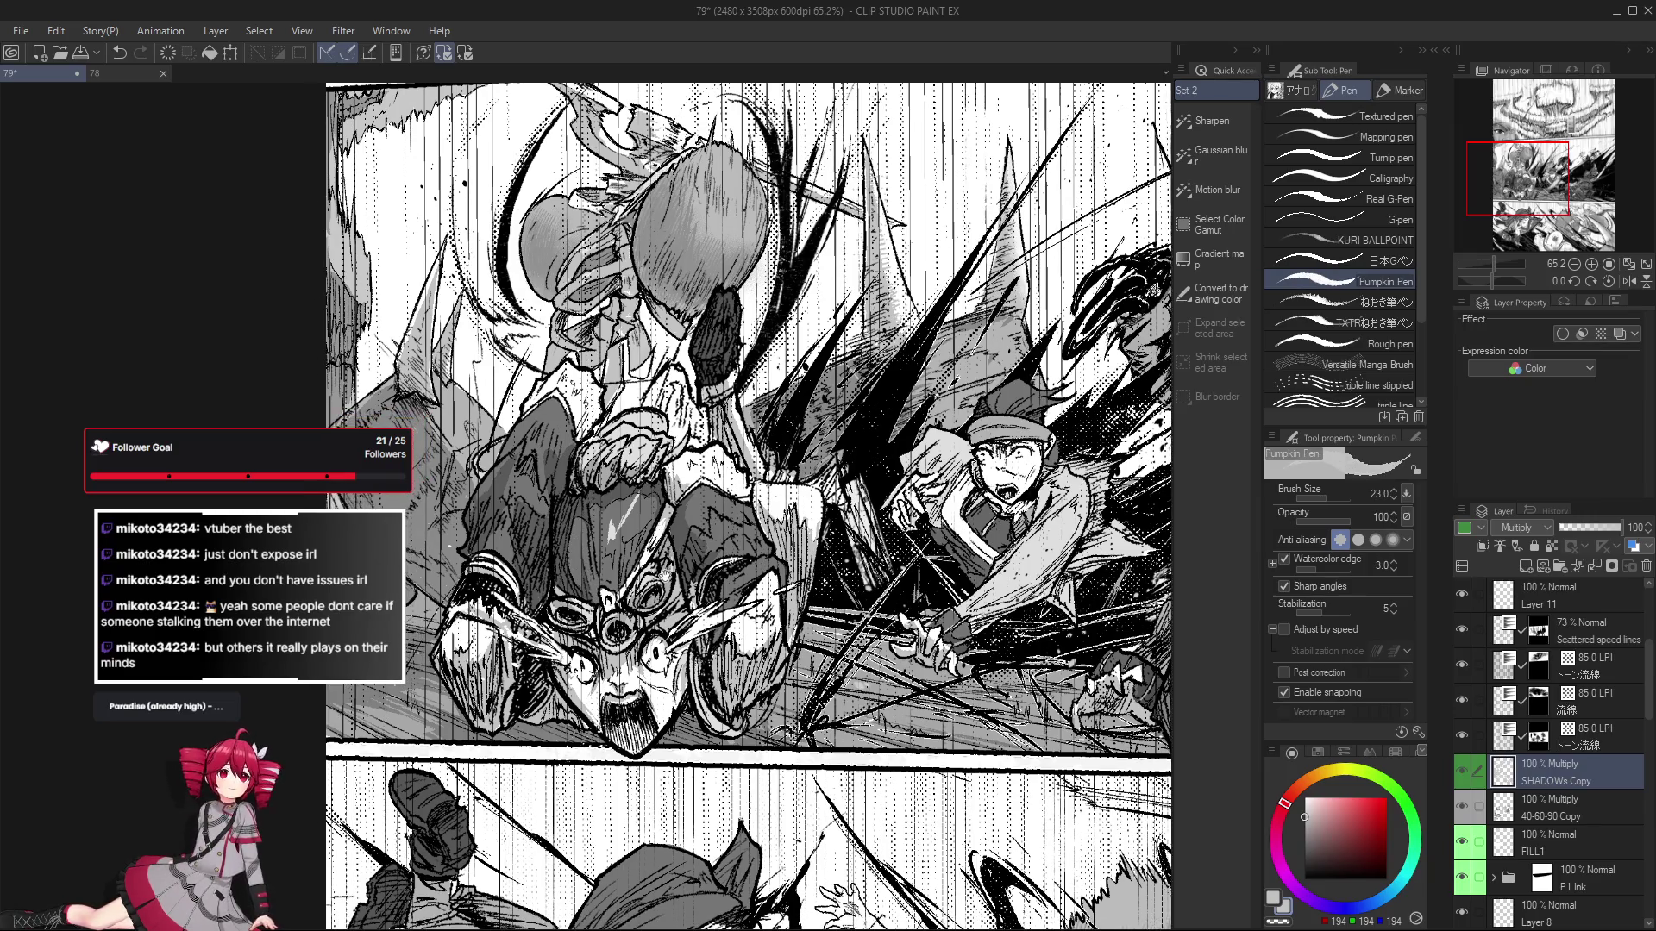
left_click_drag(571, 525, 587, 512)
key("bracketleft")
key("bracketleft")
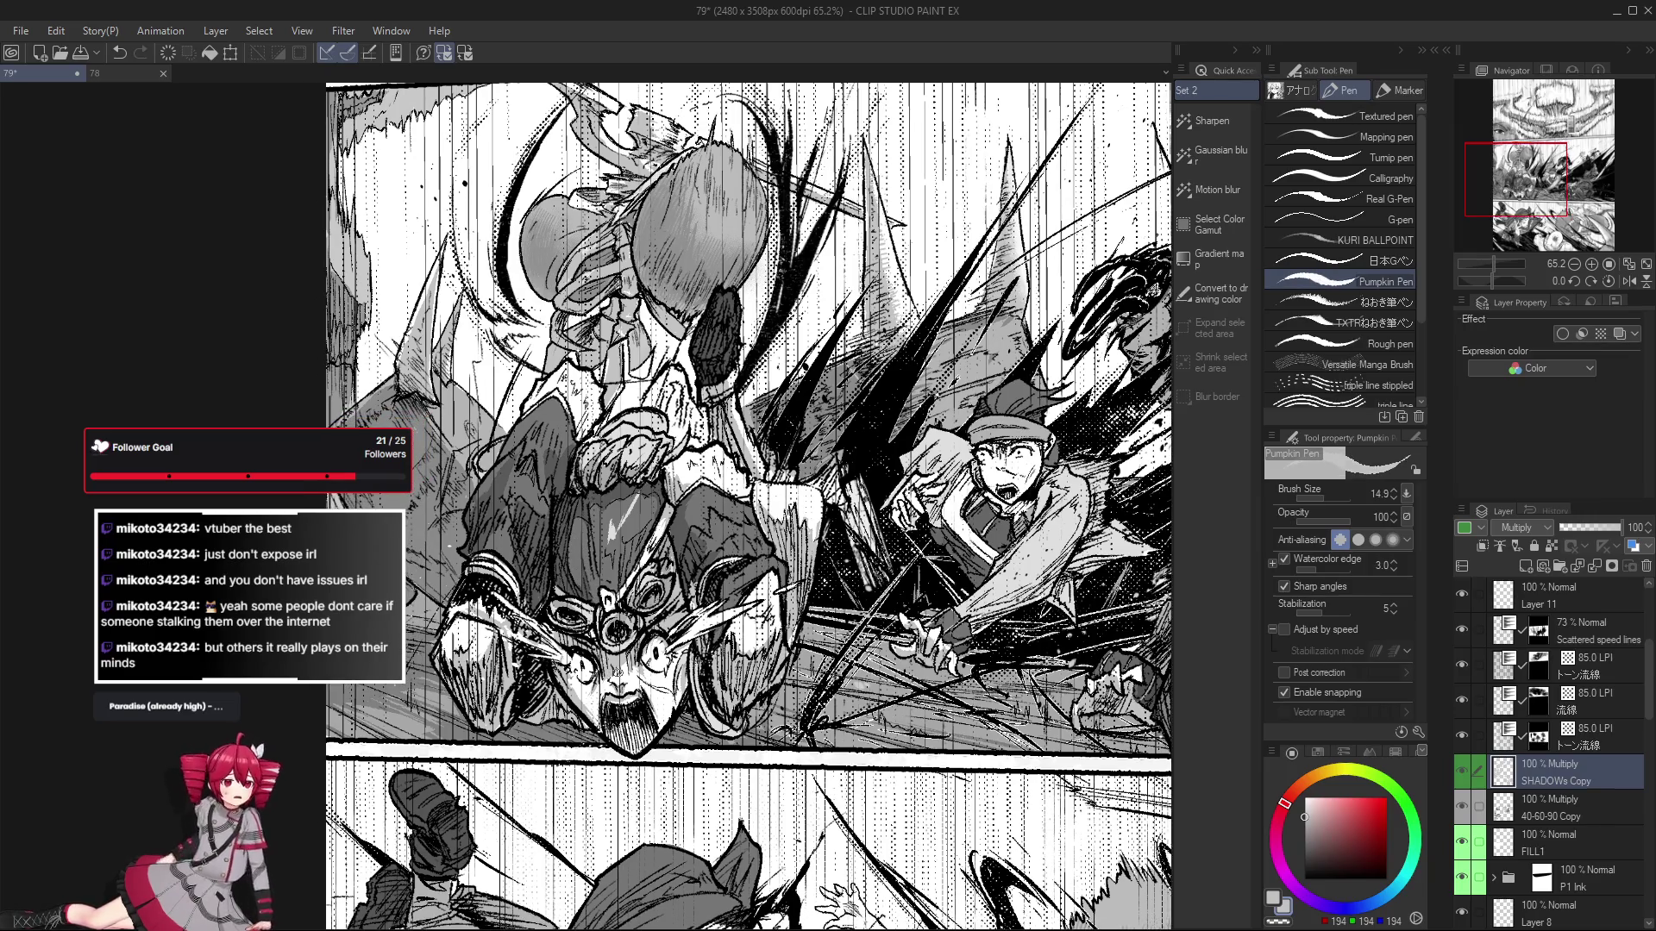
Briefly toggle the eraser, return to the pen, and undo the last marks near the eye.
key("e")
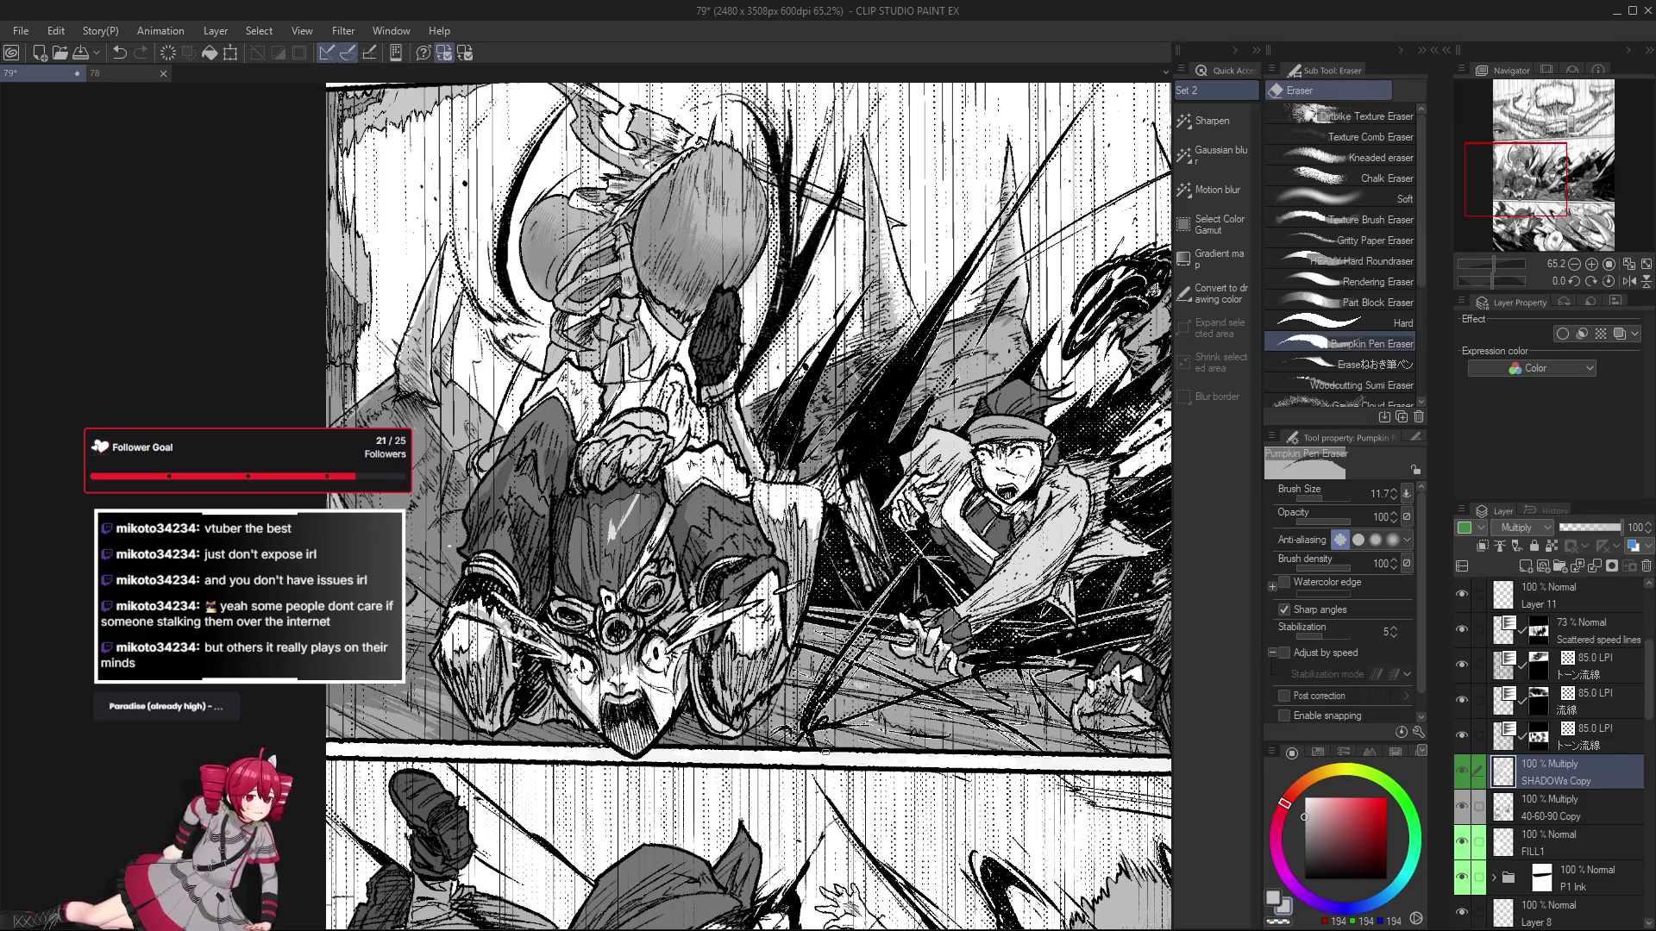
key("p")
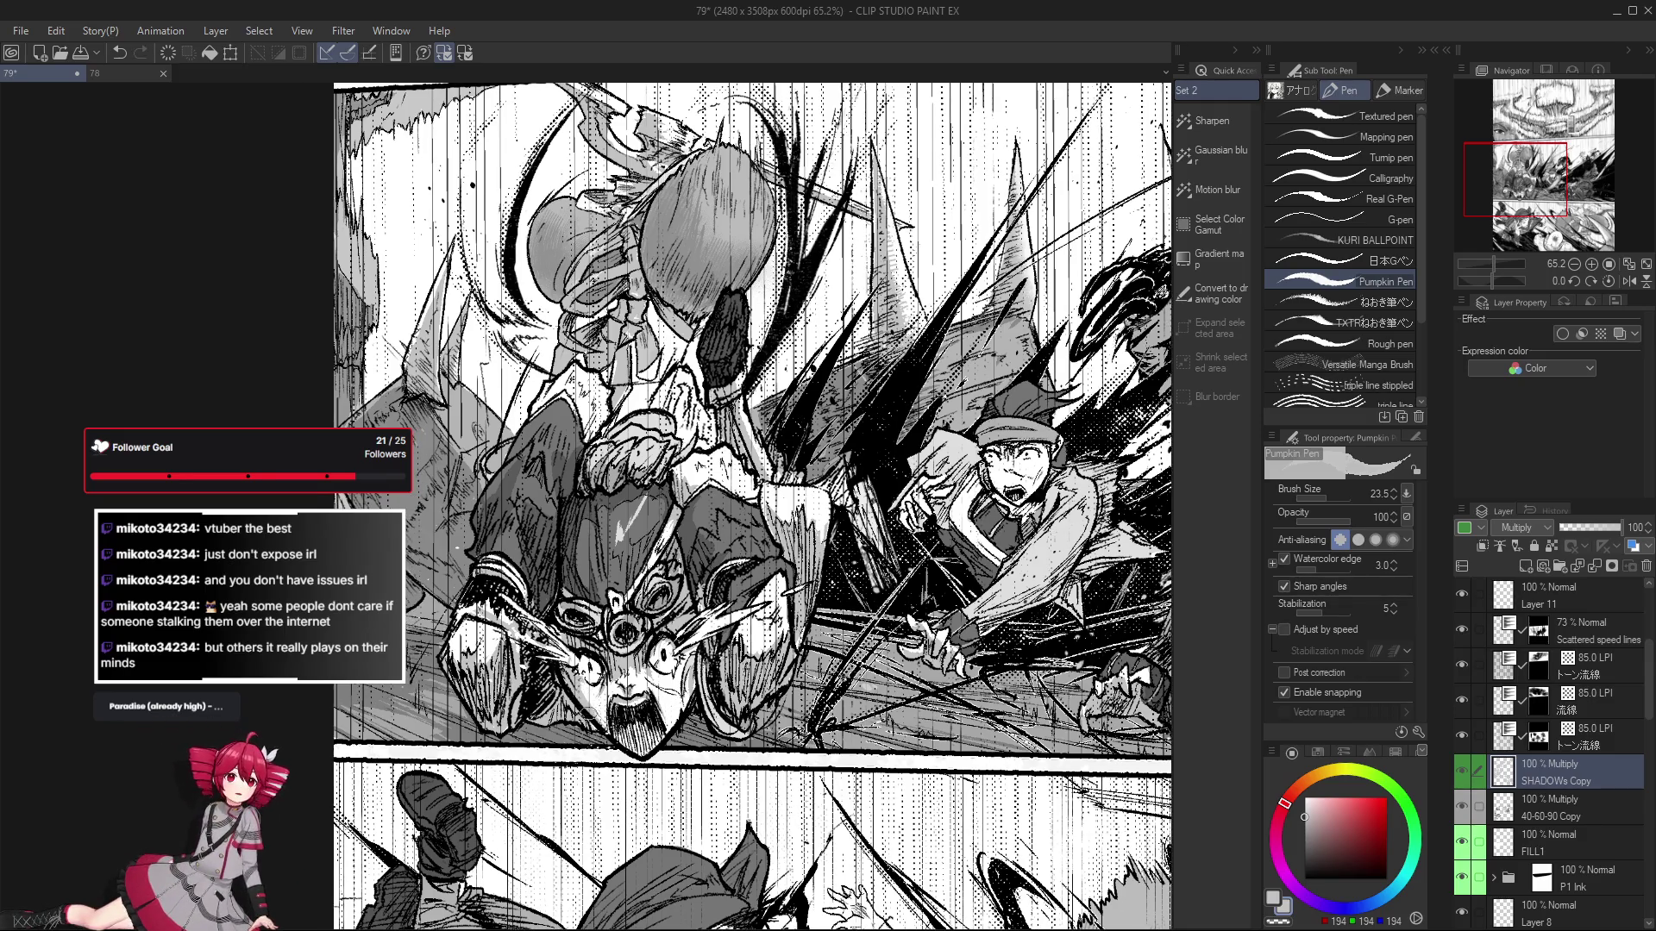
key("ctrl+z")
key("ctrl+z")
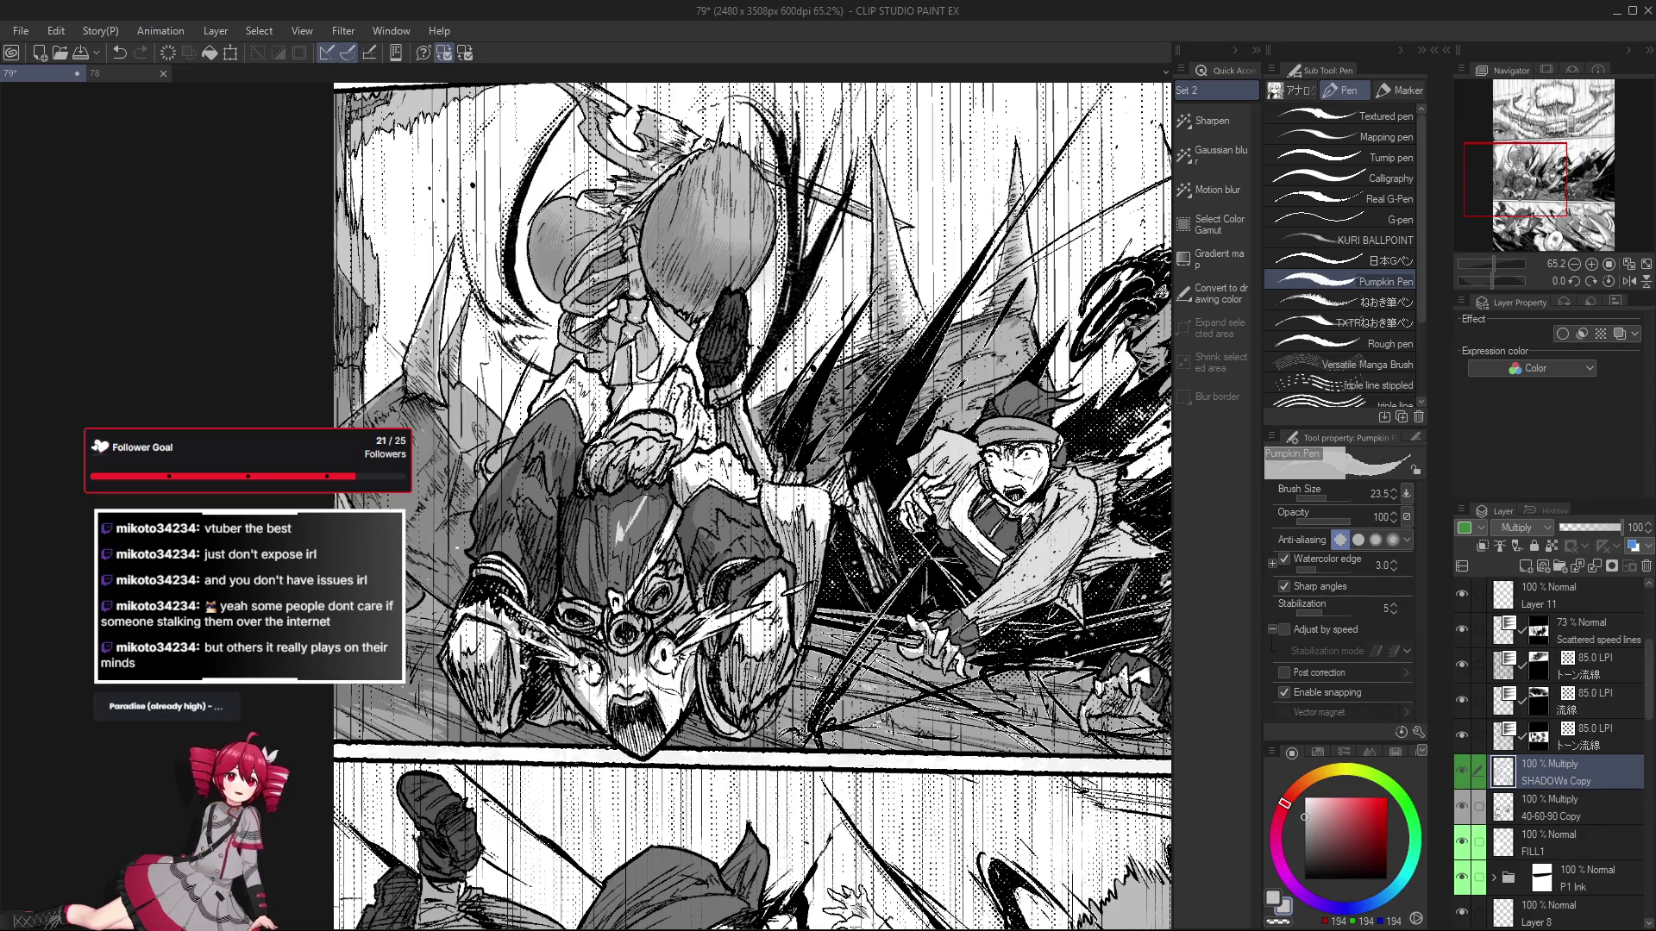
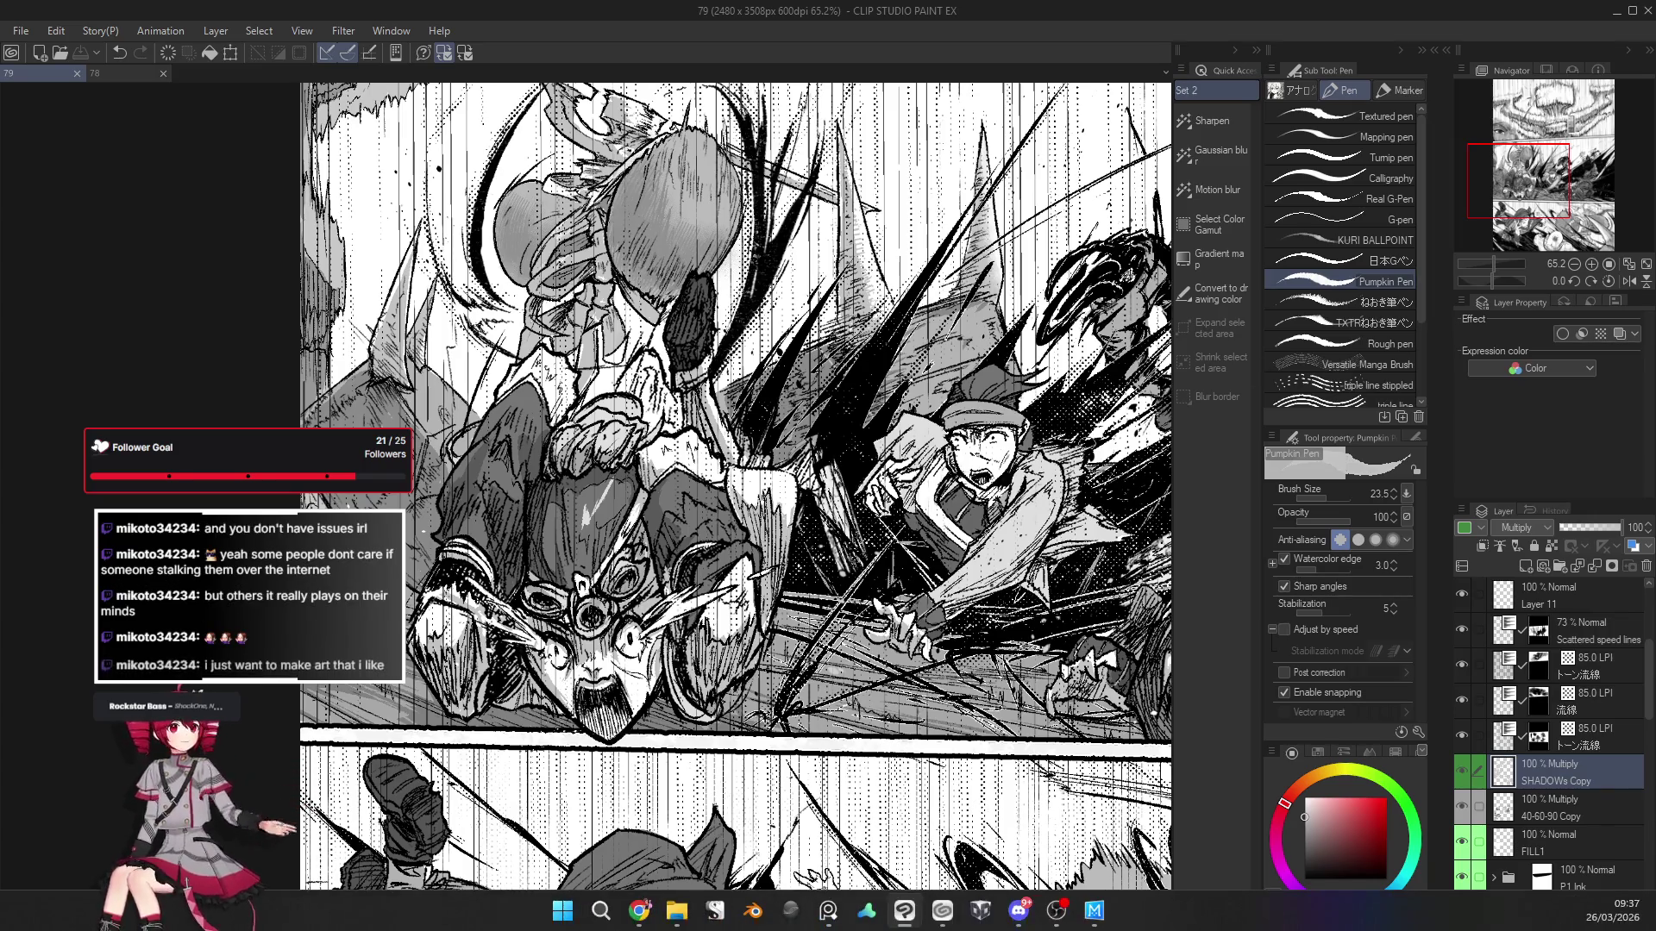
Recenter the page in view and hide the toneguide Copy layer.
scroll(488, 616, "down", 1)
scroll(487, 616, "down", 2)
left_click_drag(778, 471, 658, 493)
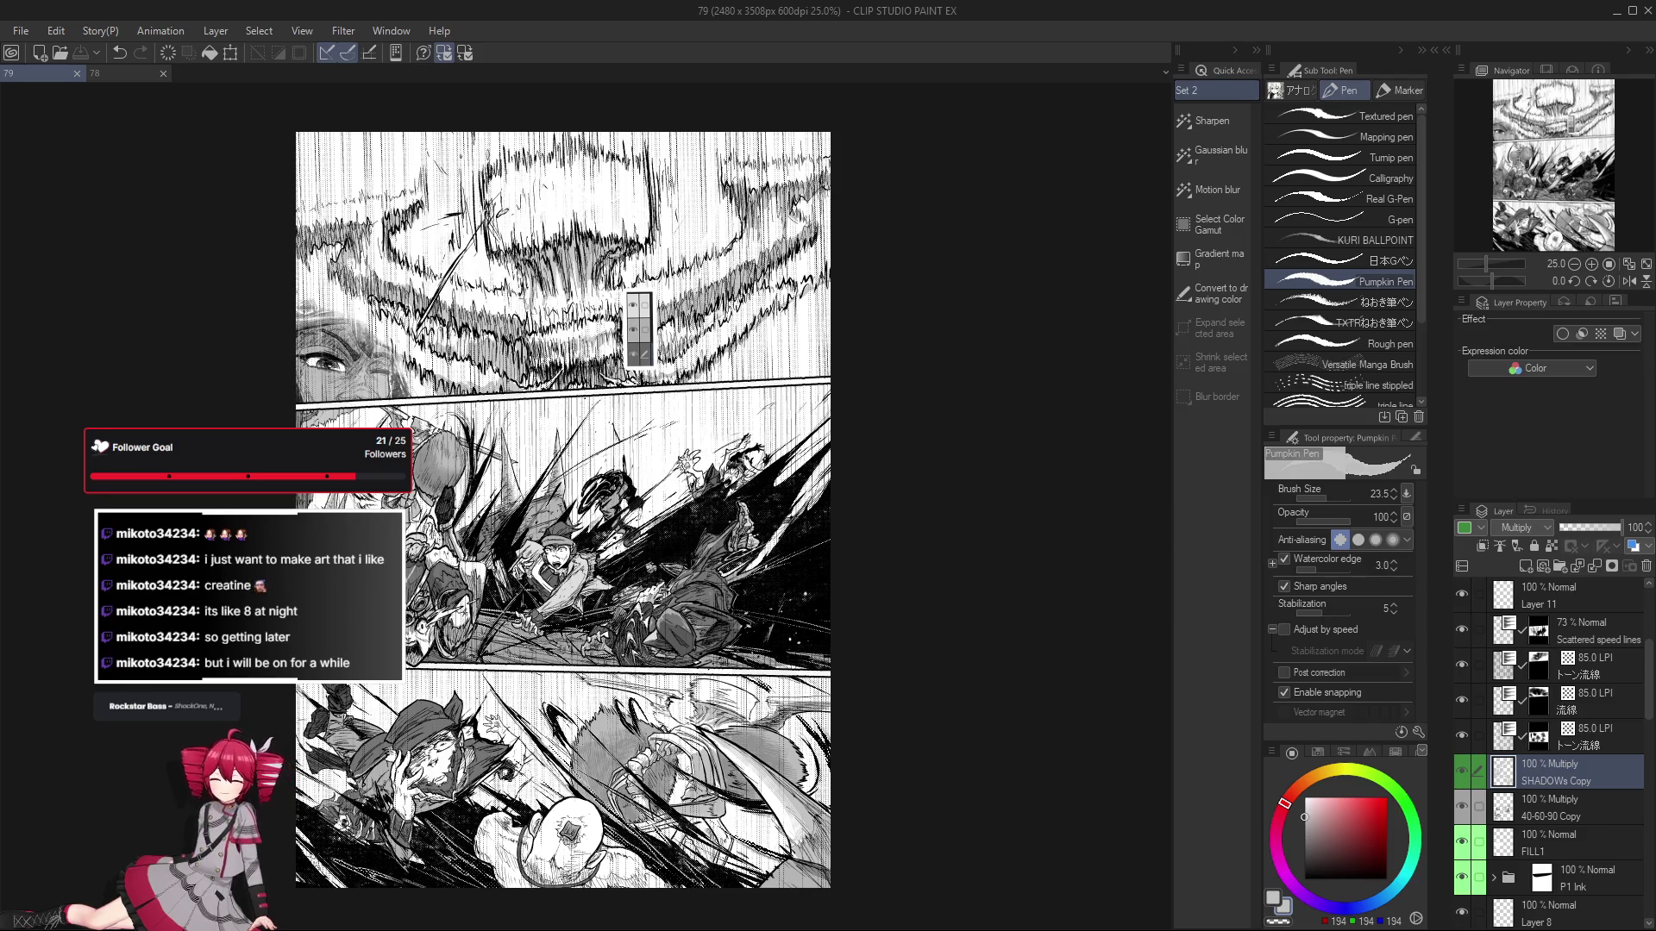
scroll(1538, 769, "up", 2)
scroll(1538, 769, "up", 3)
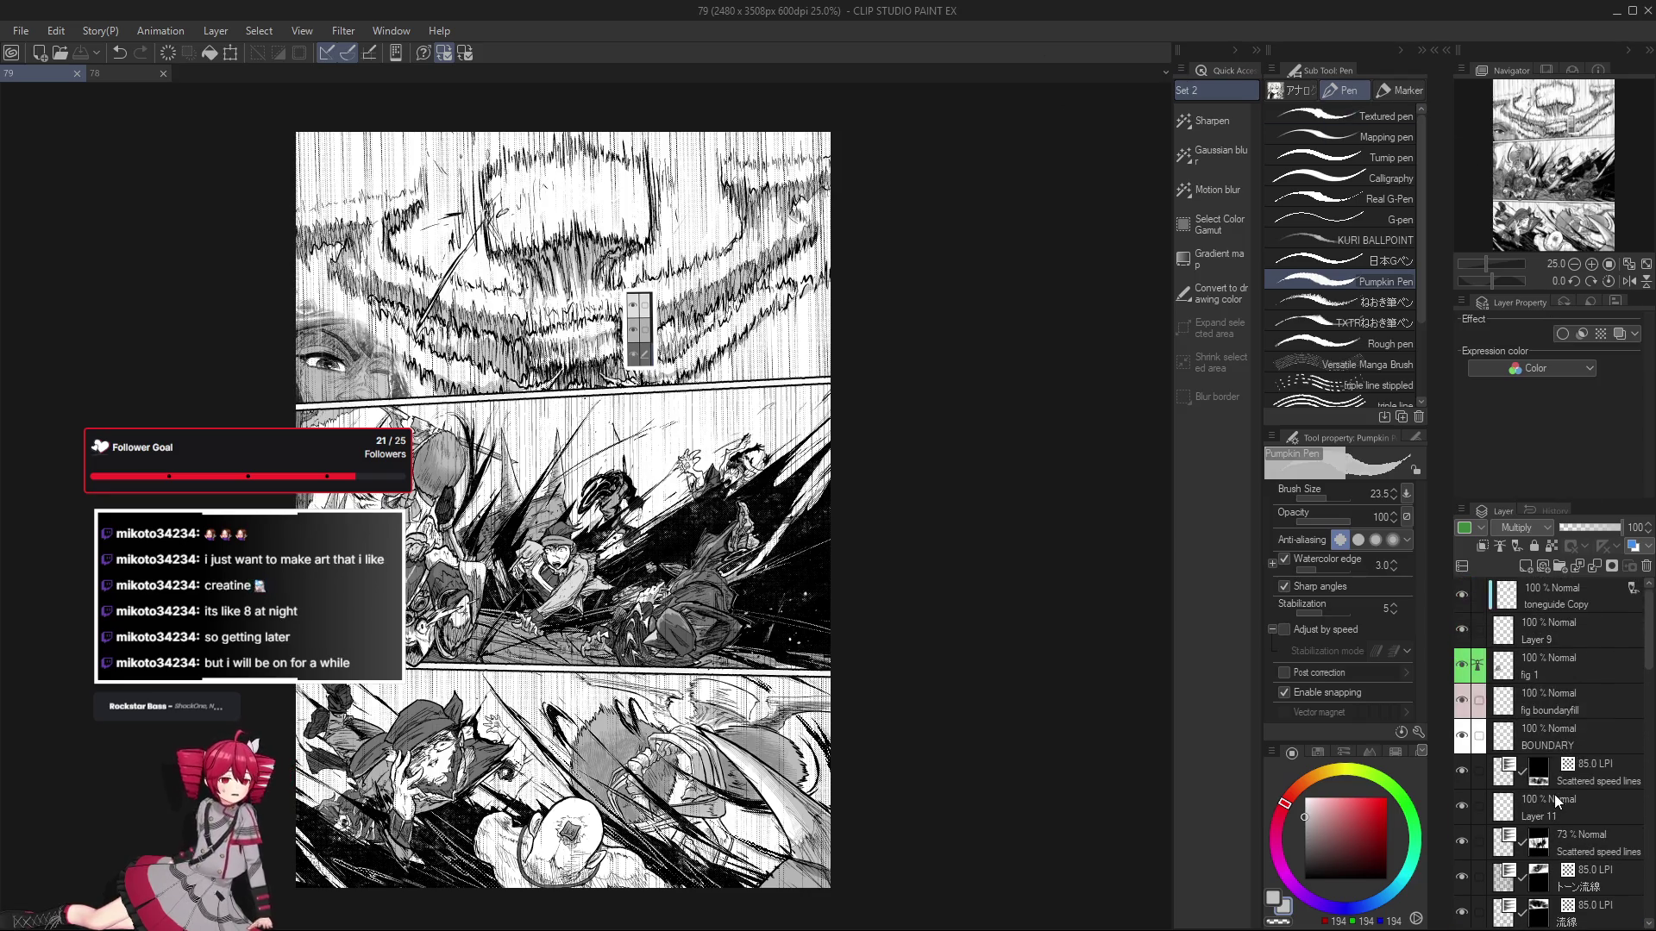
left_click(1462, 595)
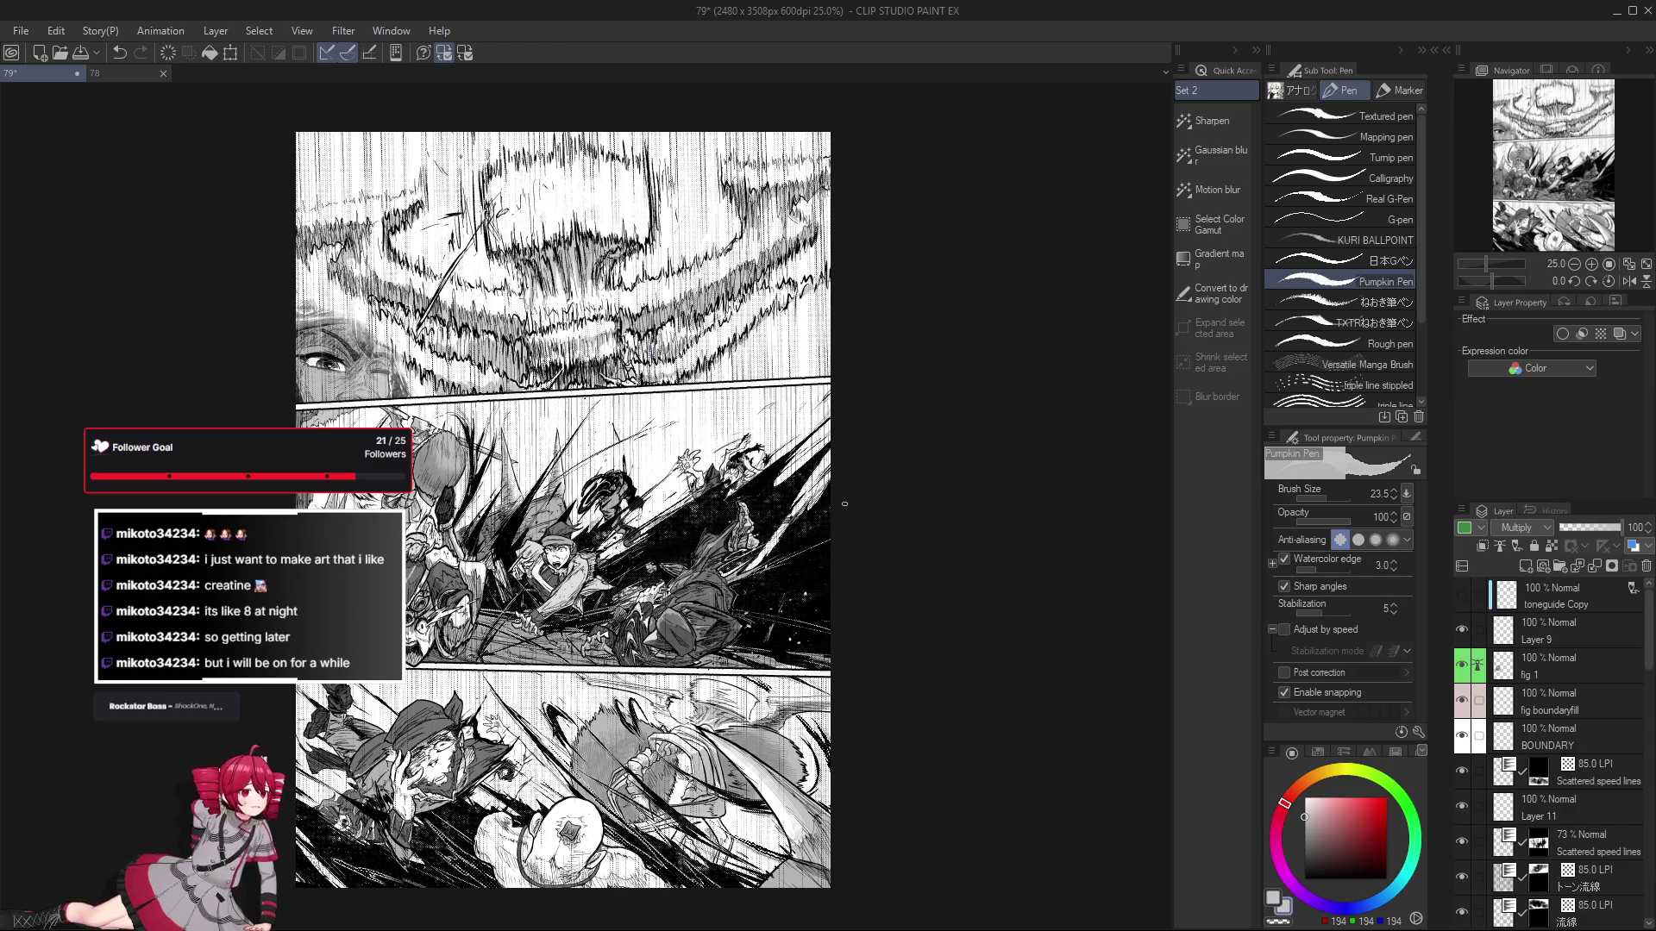
left_click_drag(1485, 264, 1483, 264)
Target fig 3 (part 1), then select legend fig 3 (part 2) together with FILL 3 (part 2).
scroll(778, 497, "up", 1)
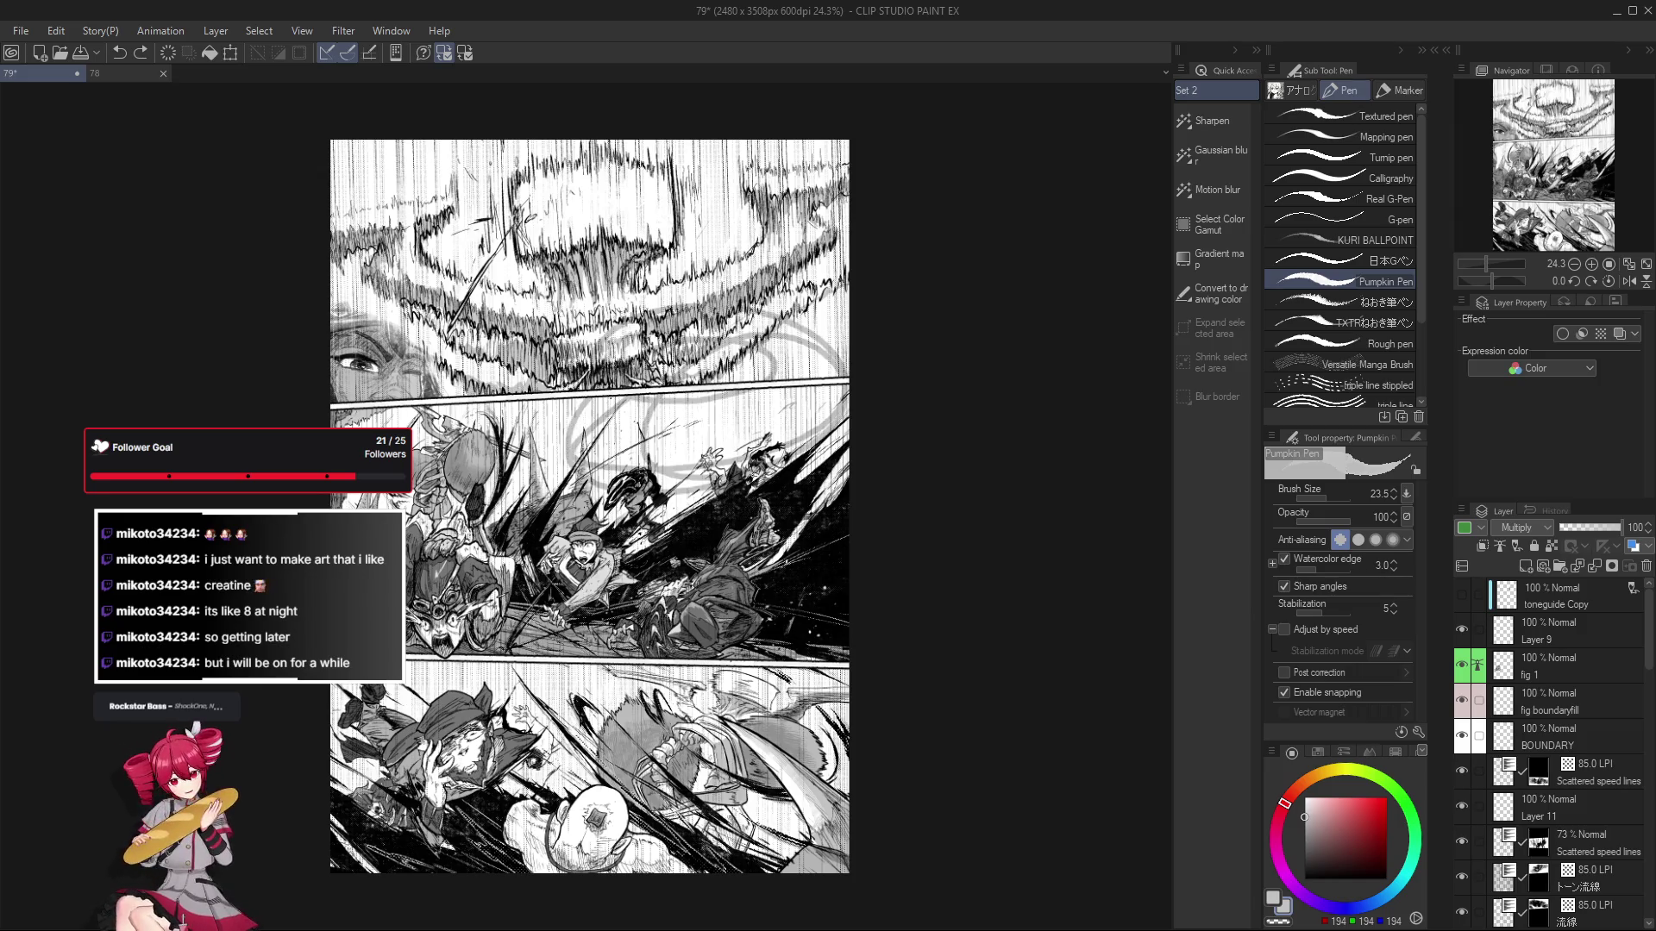
scroll(881, 425, "up", 1)
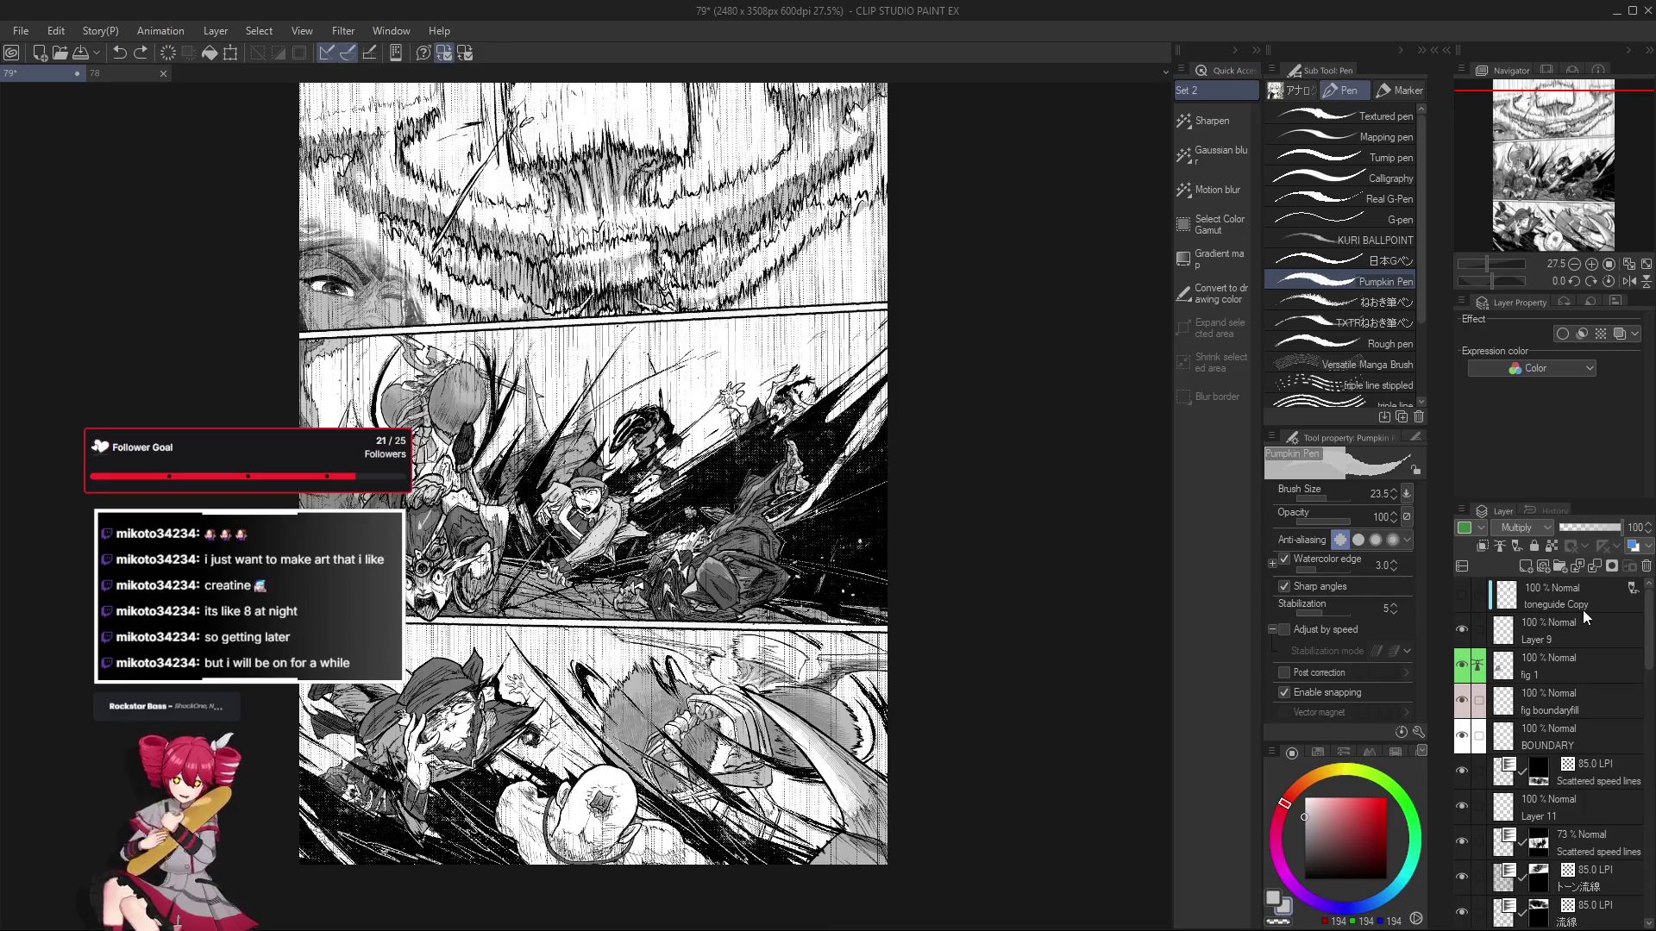
scroll(1575, 740, "down", 3)
scroll(1585, 793, "down", 5)
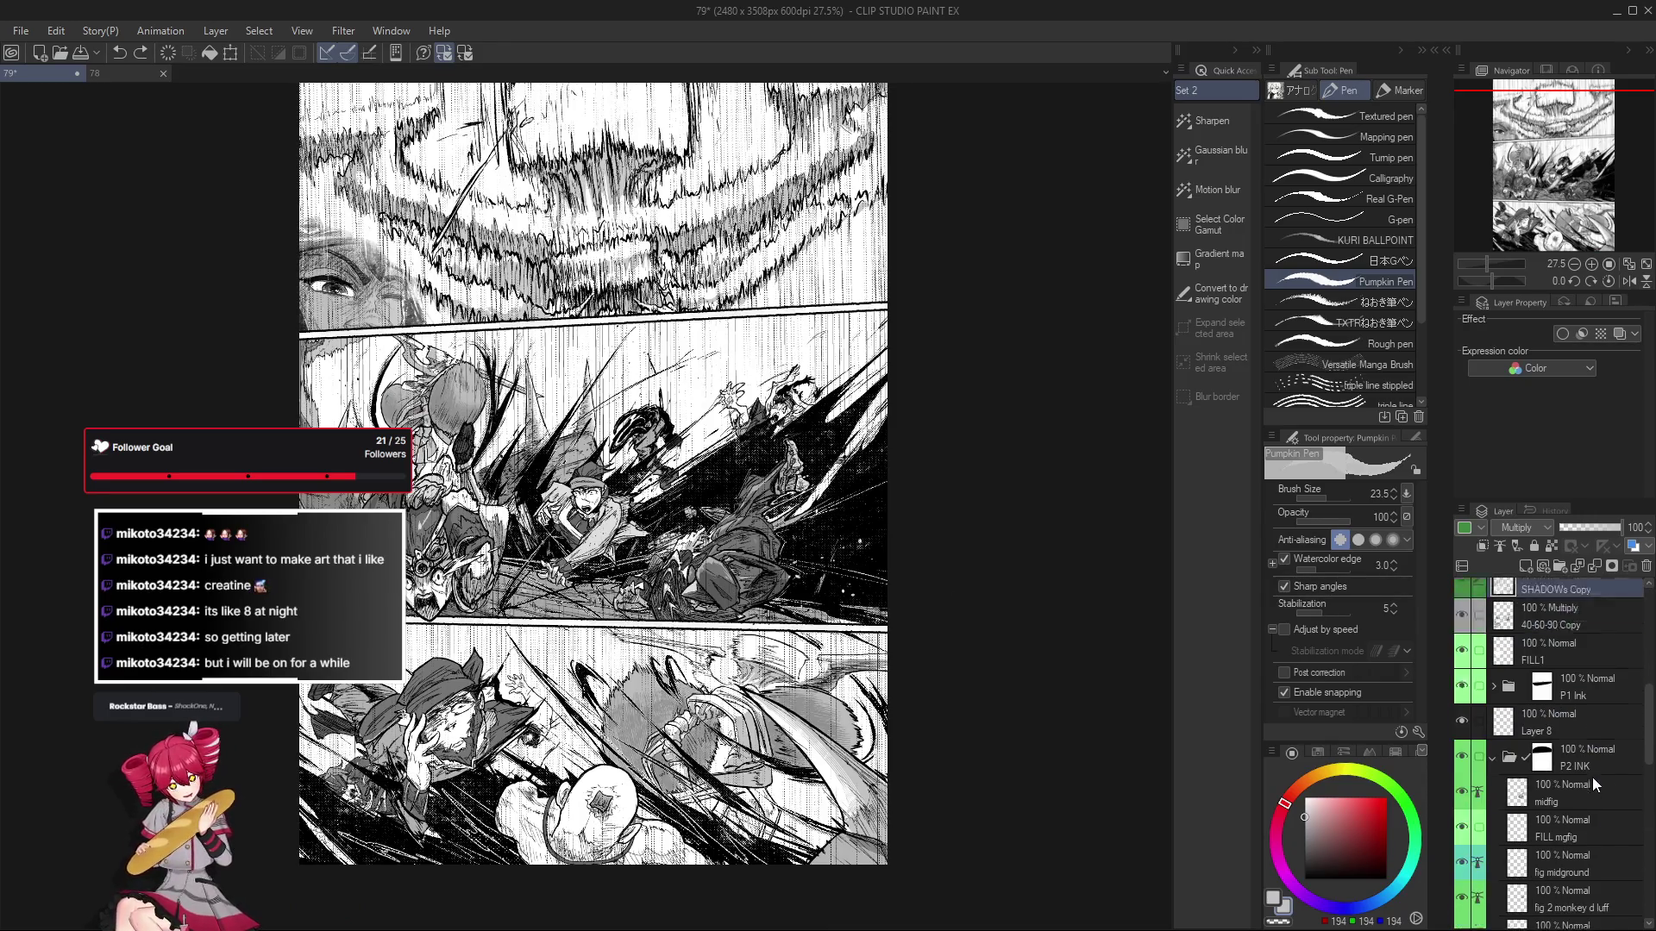
left_click(1577, 831)
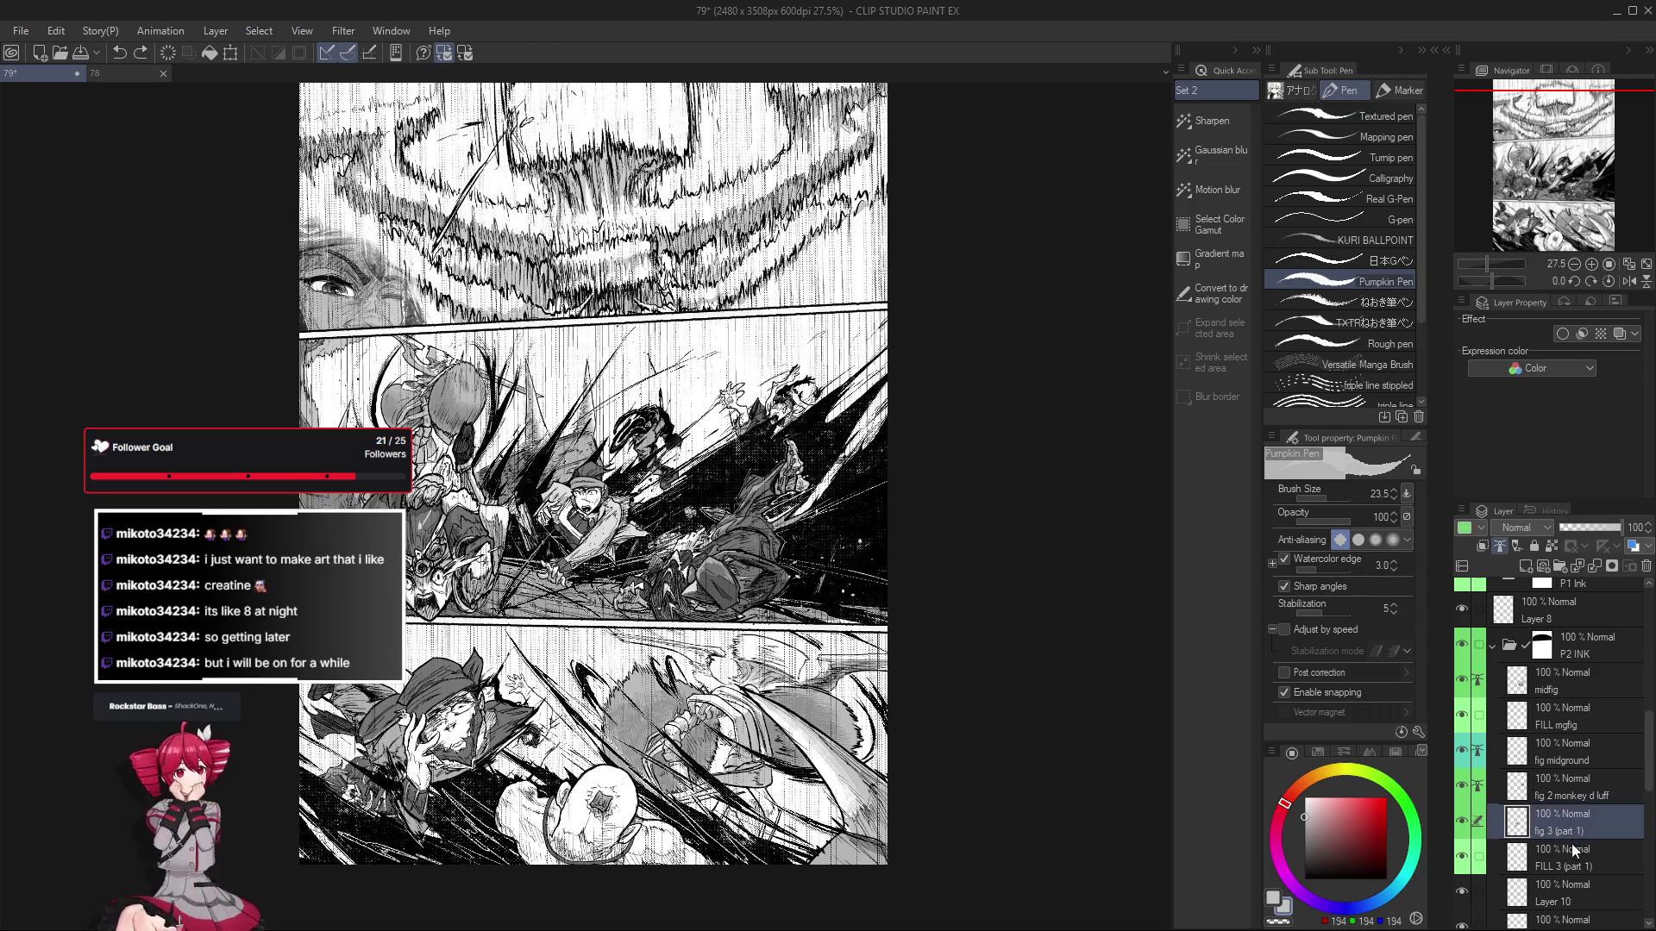
scroll(1595, 874, "down", 3)
scroll(1592, 878, "down", 5)
scroll(1592, 877, "down", 3)
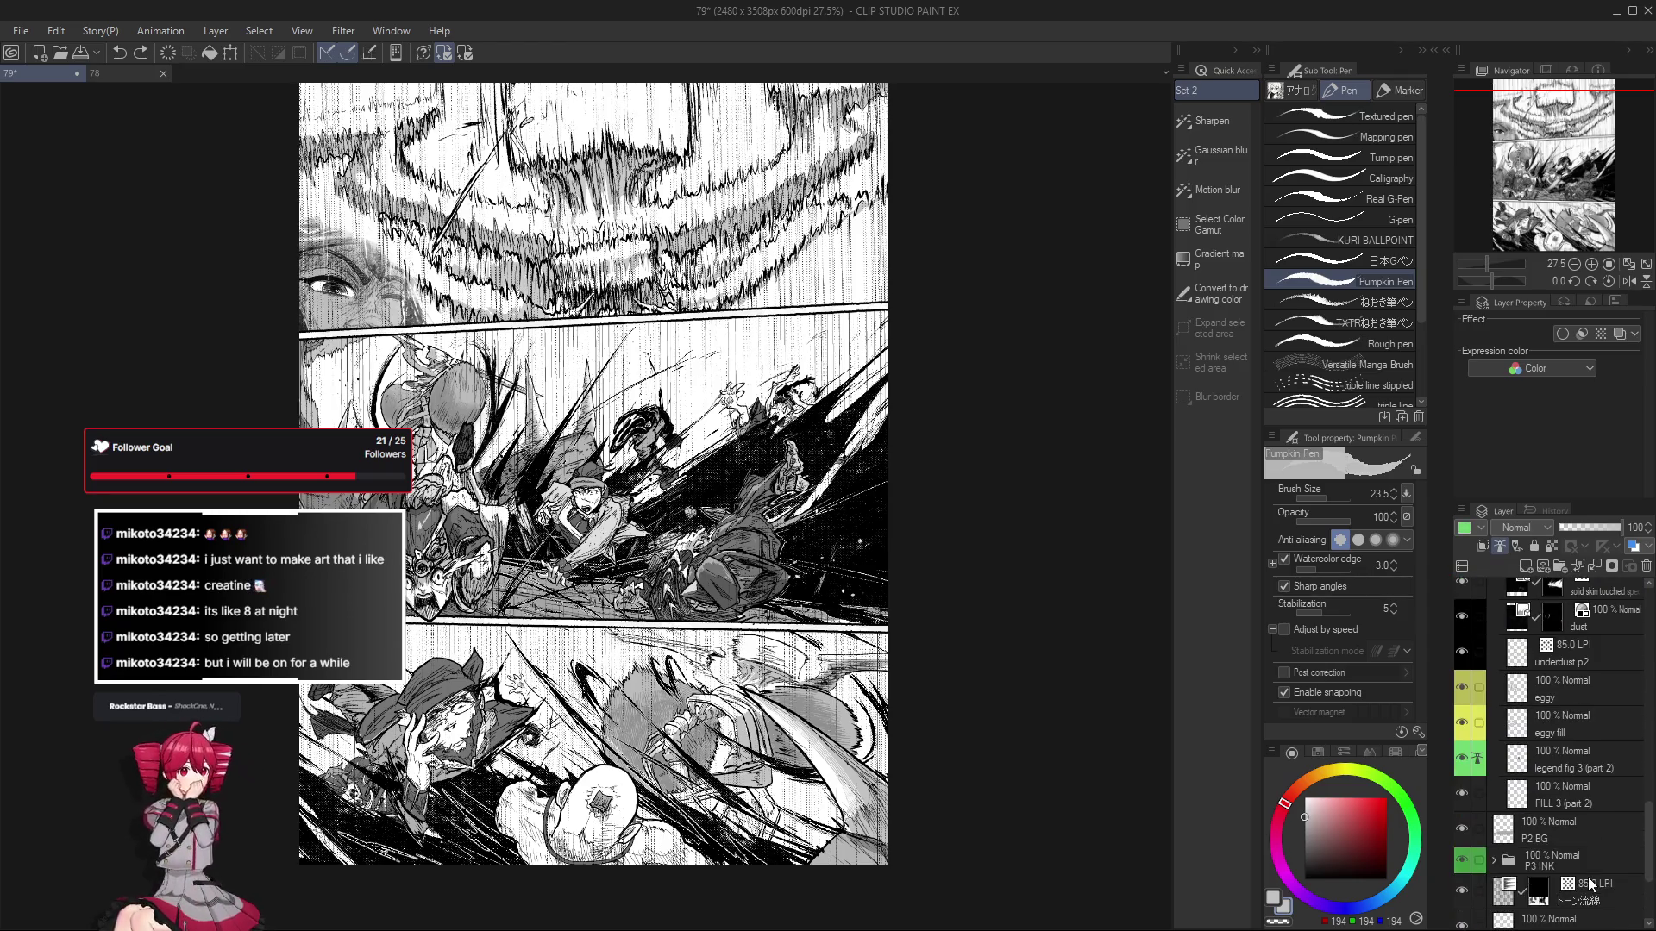
left_click(1584, 764)
left_click(1584, 803)
scroll(694, 467, "up", 2)
scroll(694, 467, "up", 2)
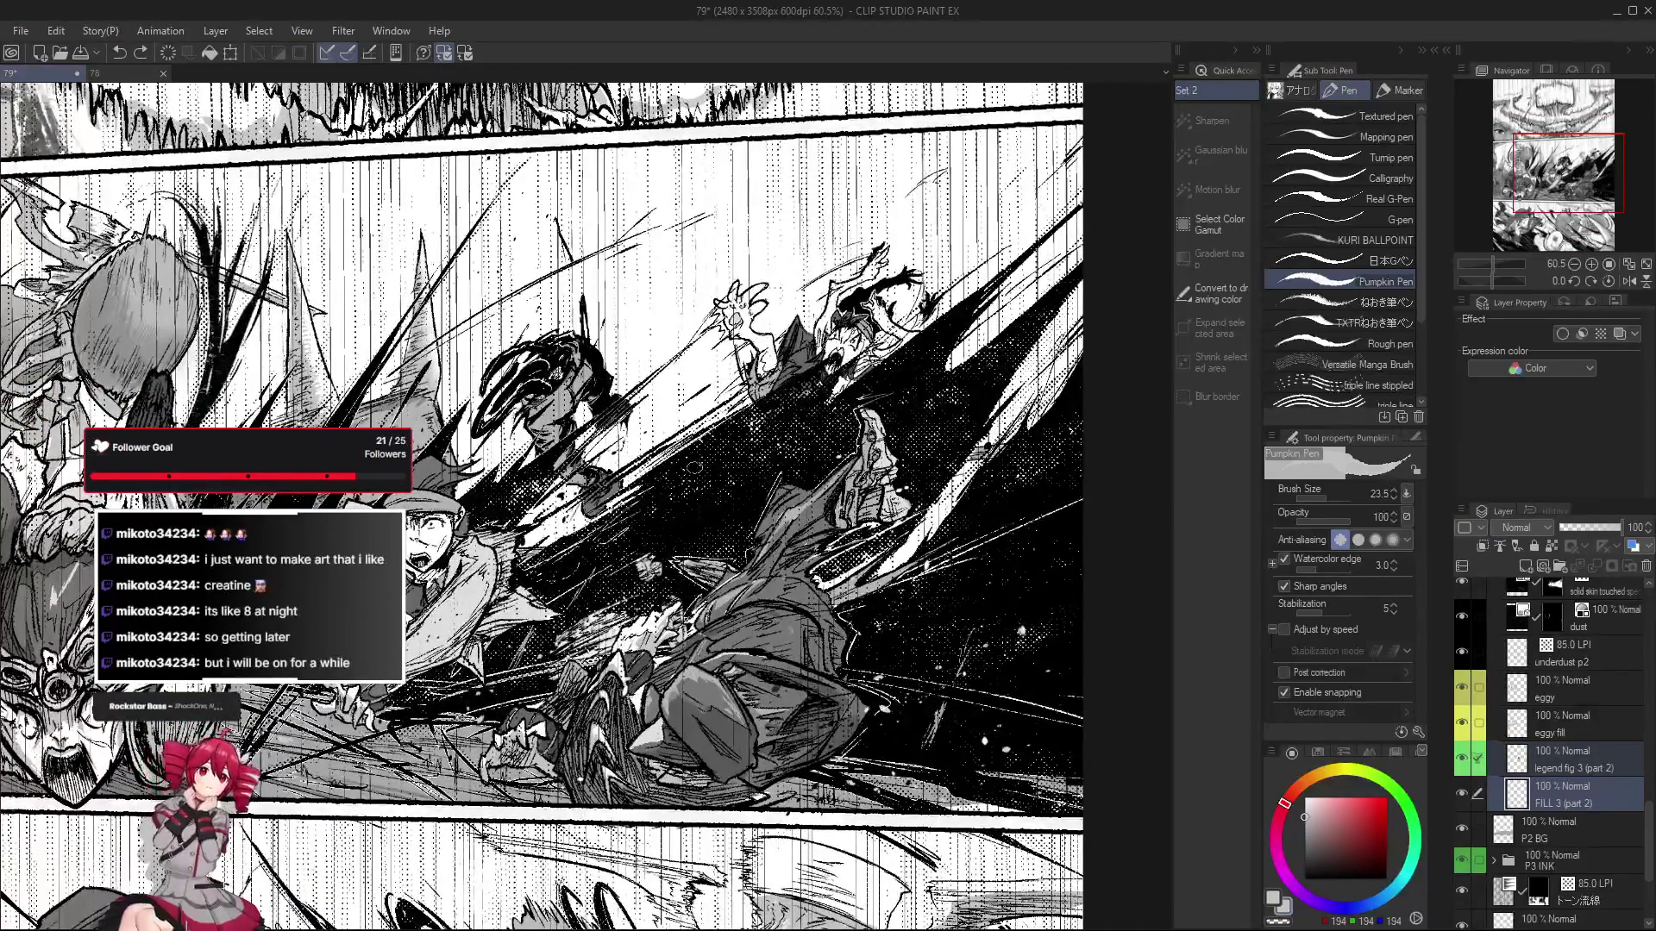
Solo legend fig 3 (part 2), lasso around the third figure, then show all layers again.
key("m")
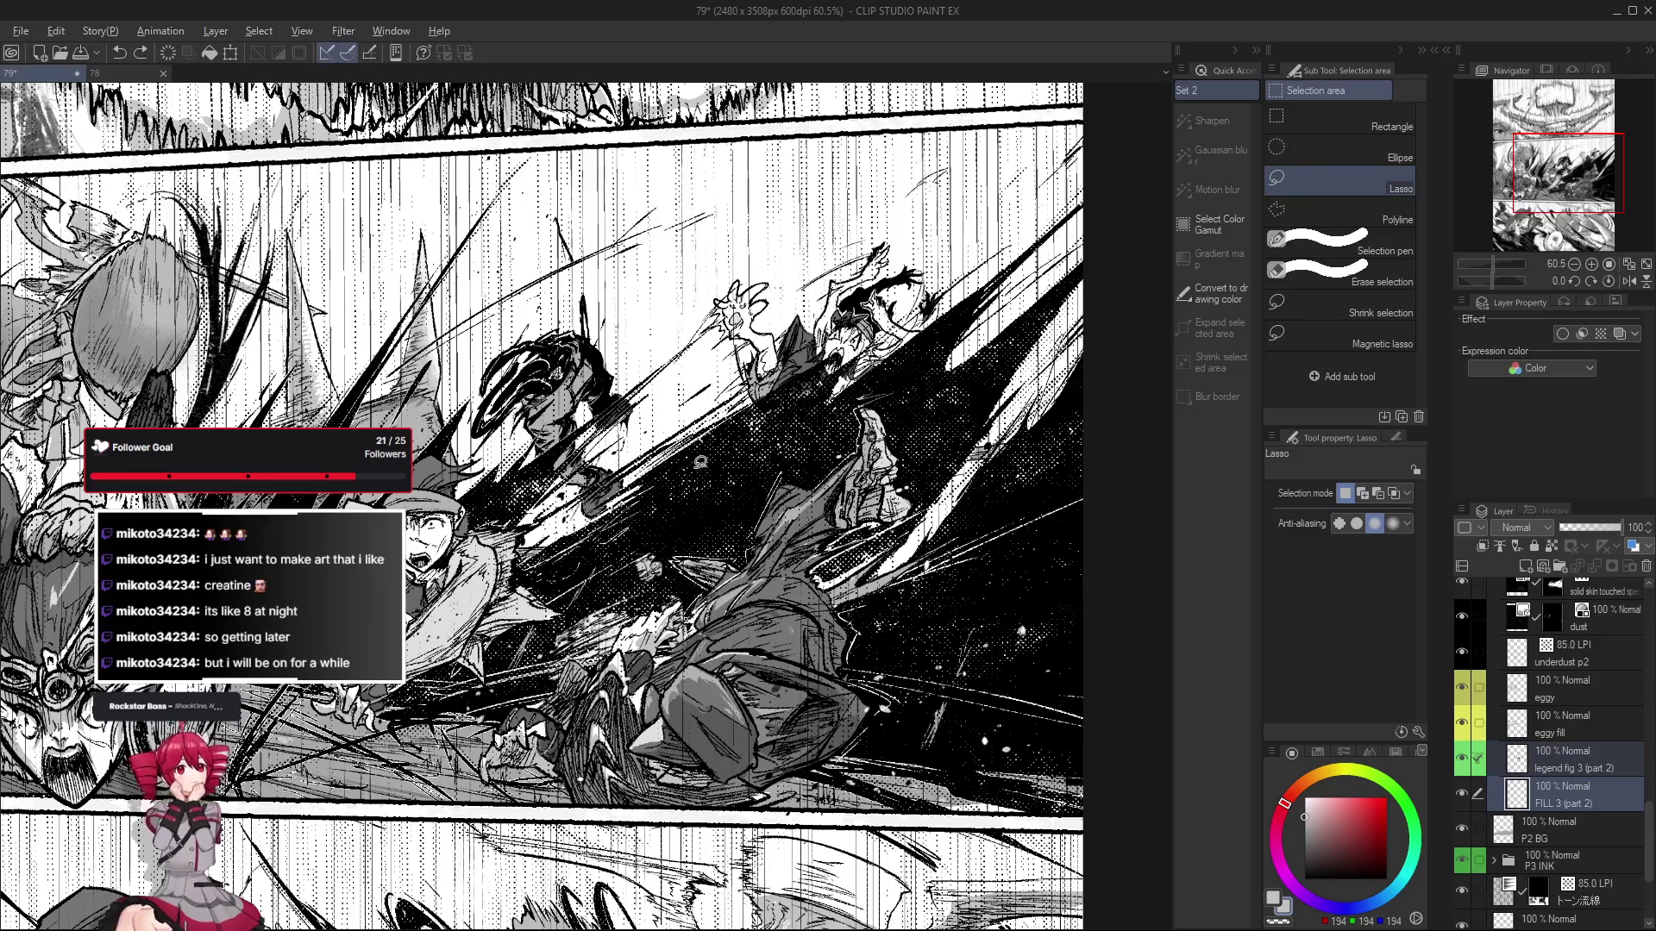
left_click(1461, 758, "alt")
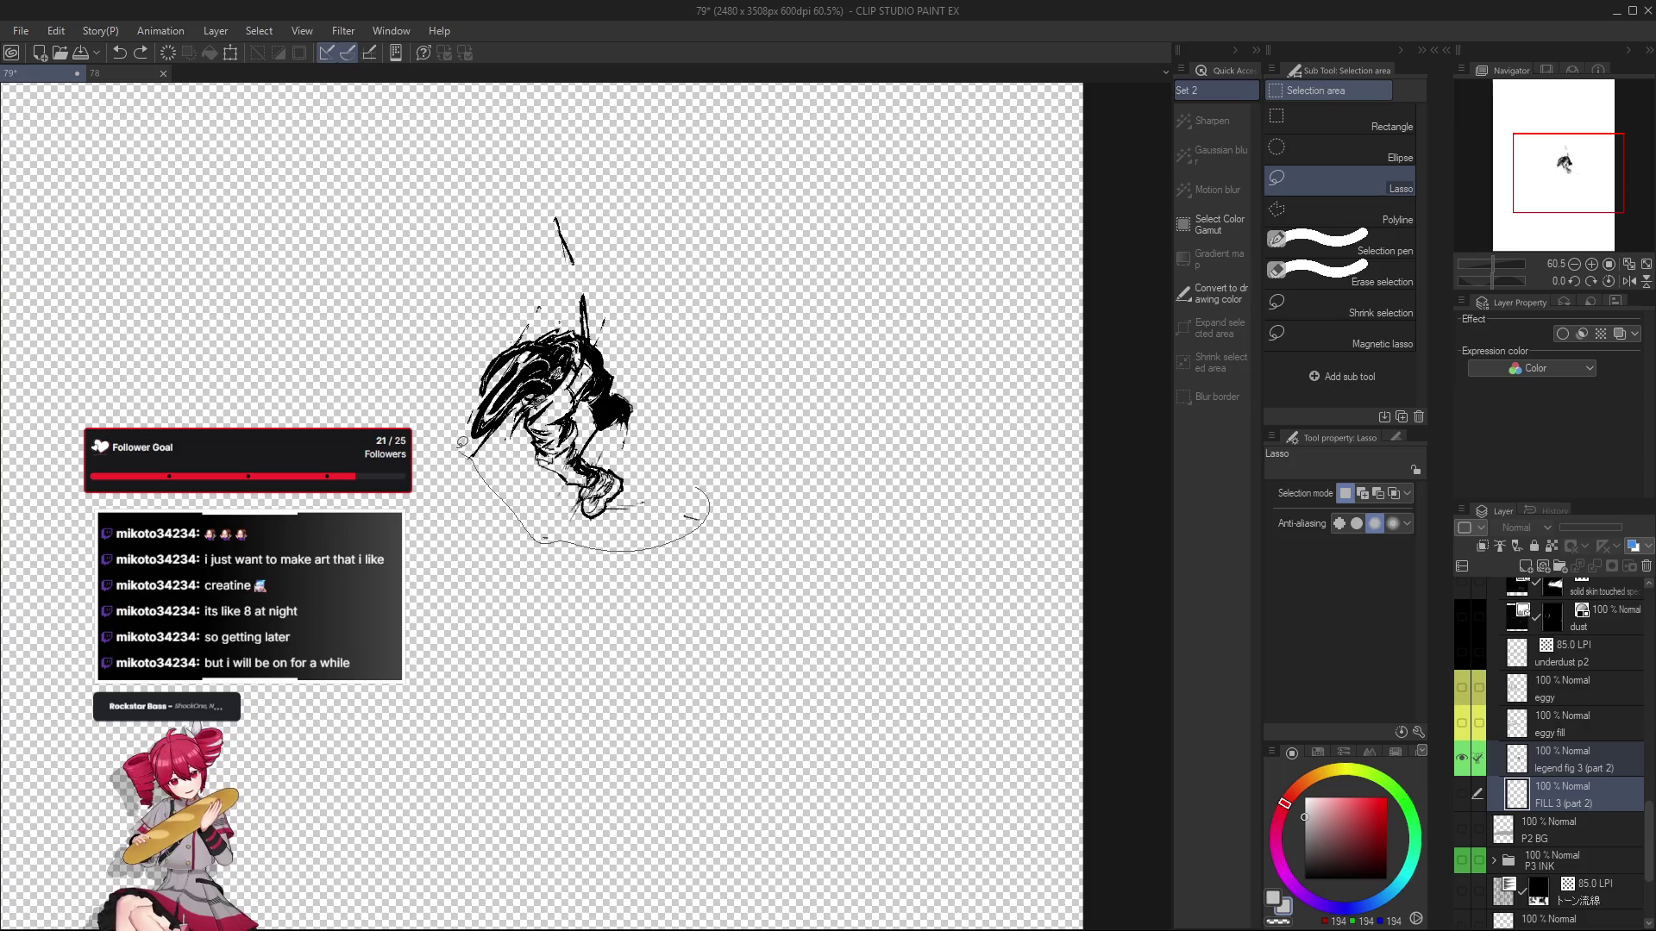
left_click_drag(694, 518, 552, 205)
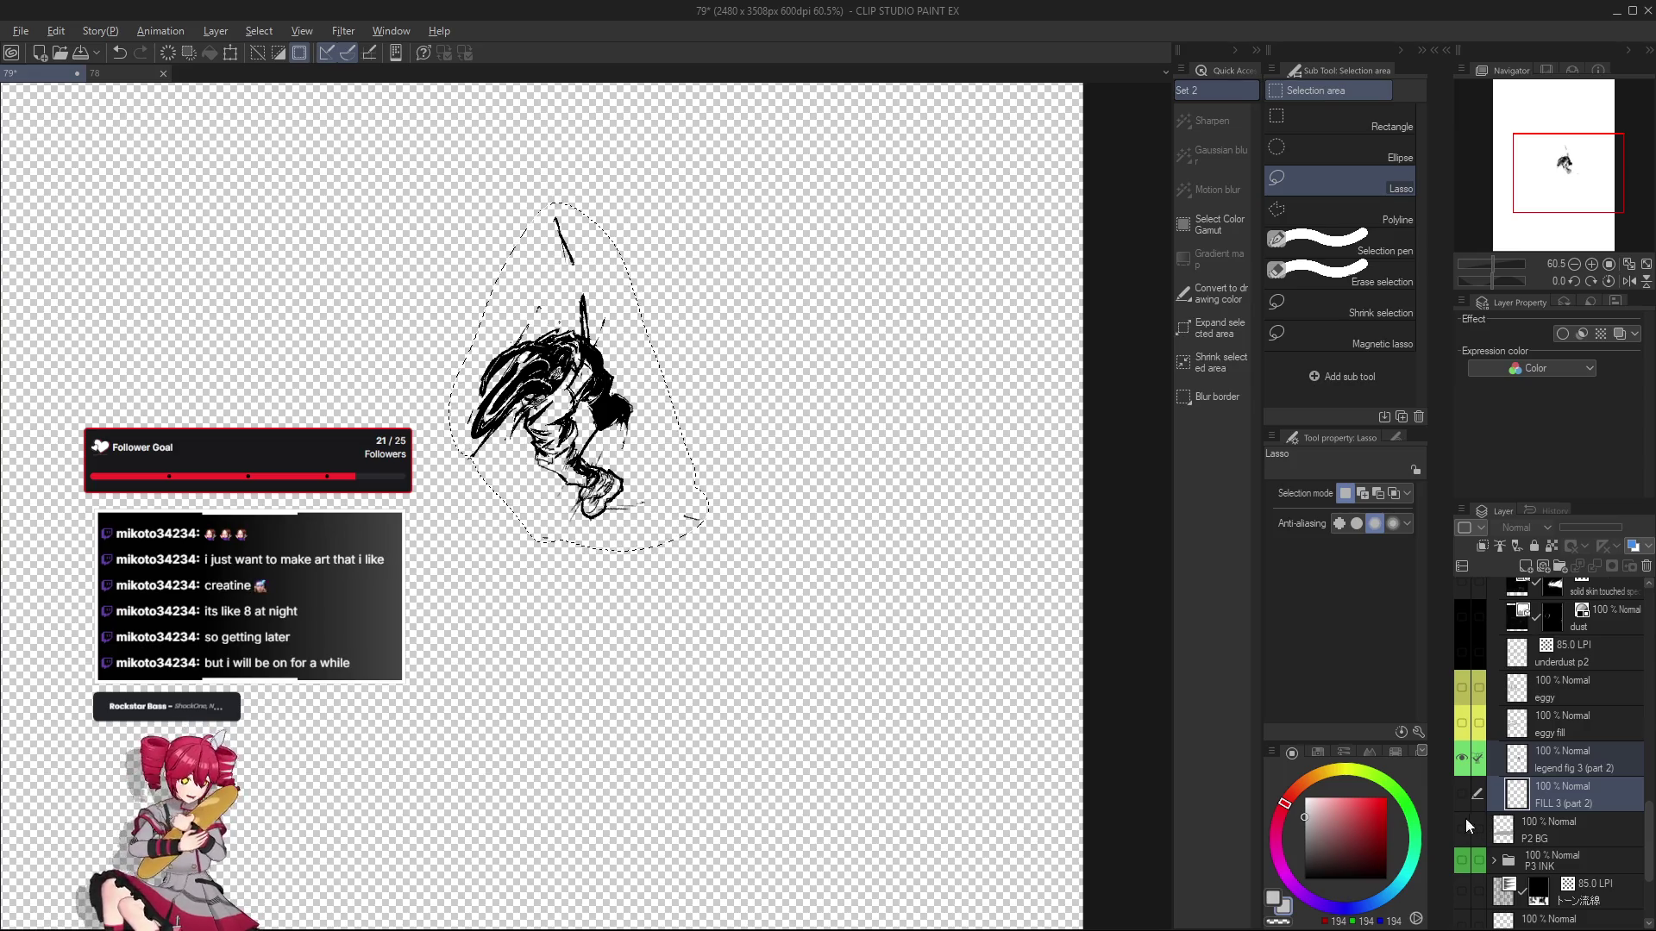
left_click(1462, 758, "alt")
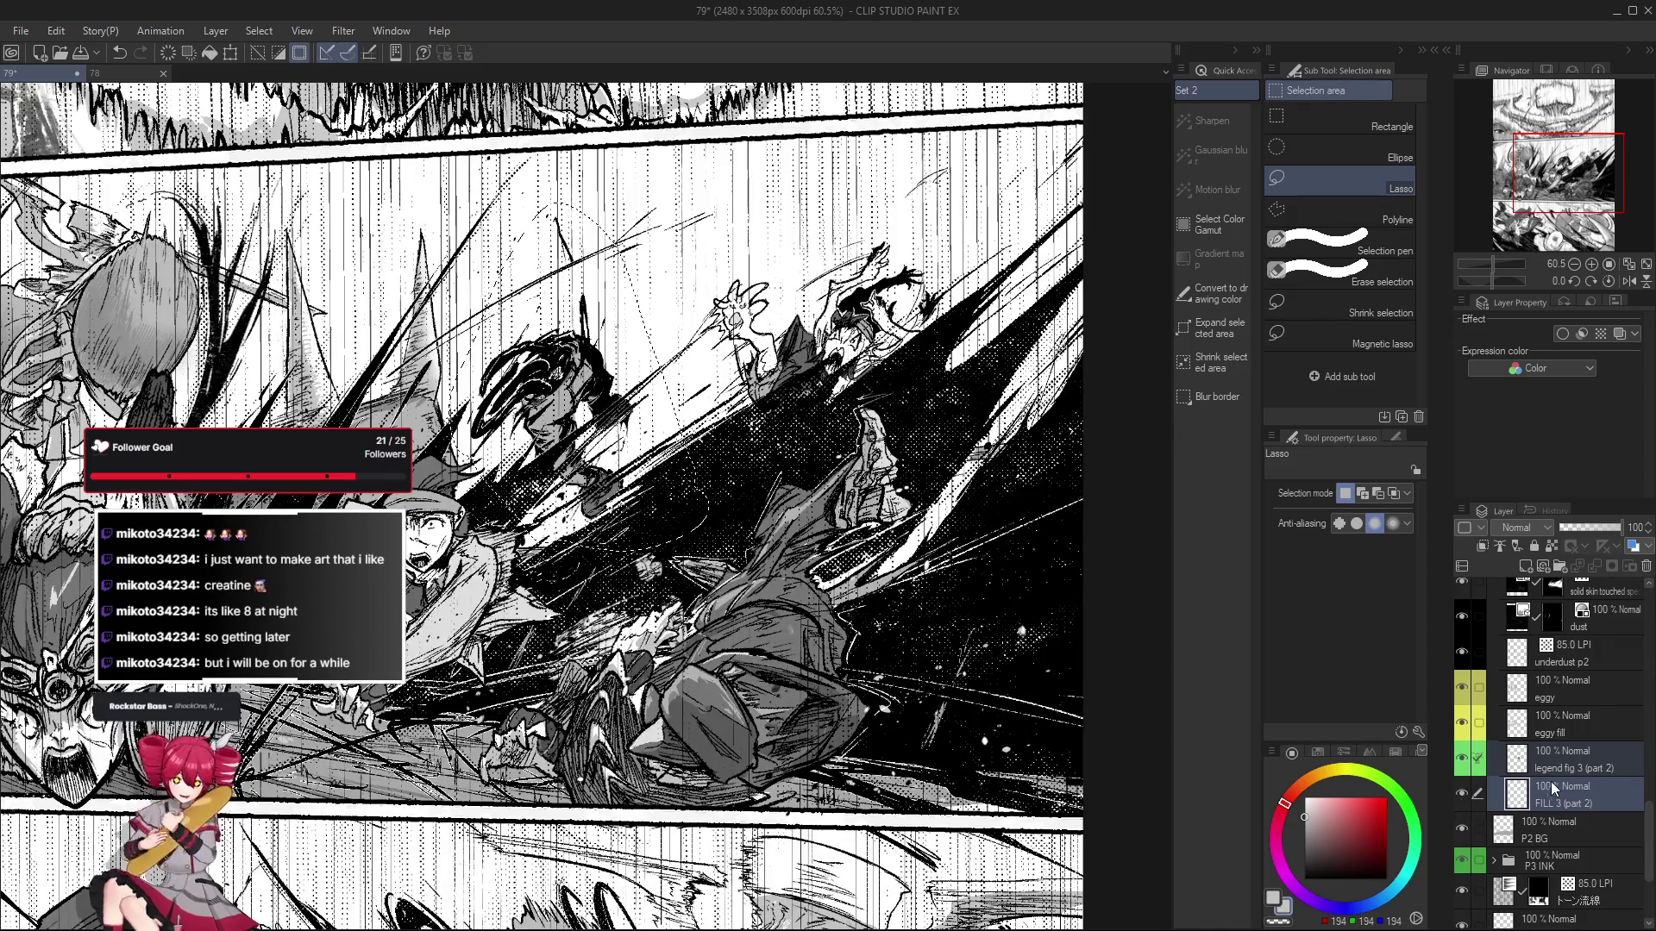
scroll(1511, 764, "up", 1)
scroll(1511, 764, "up", 1)
scroll(1511, 765, "up", 1)
scroll(607, 607, "up", 3)
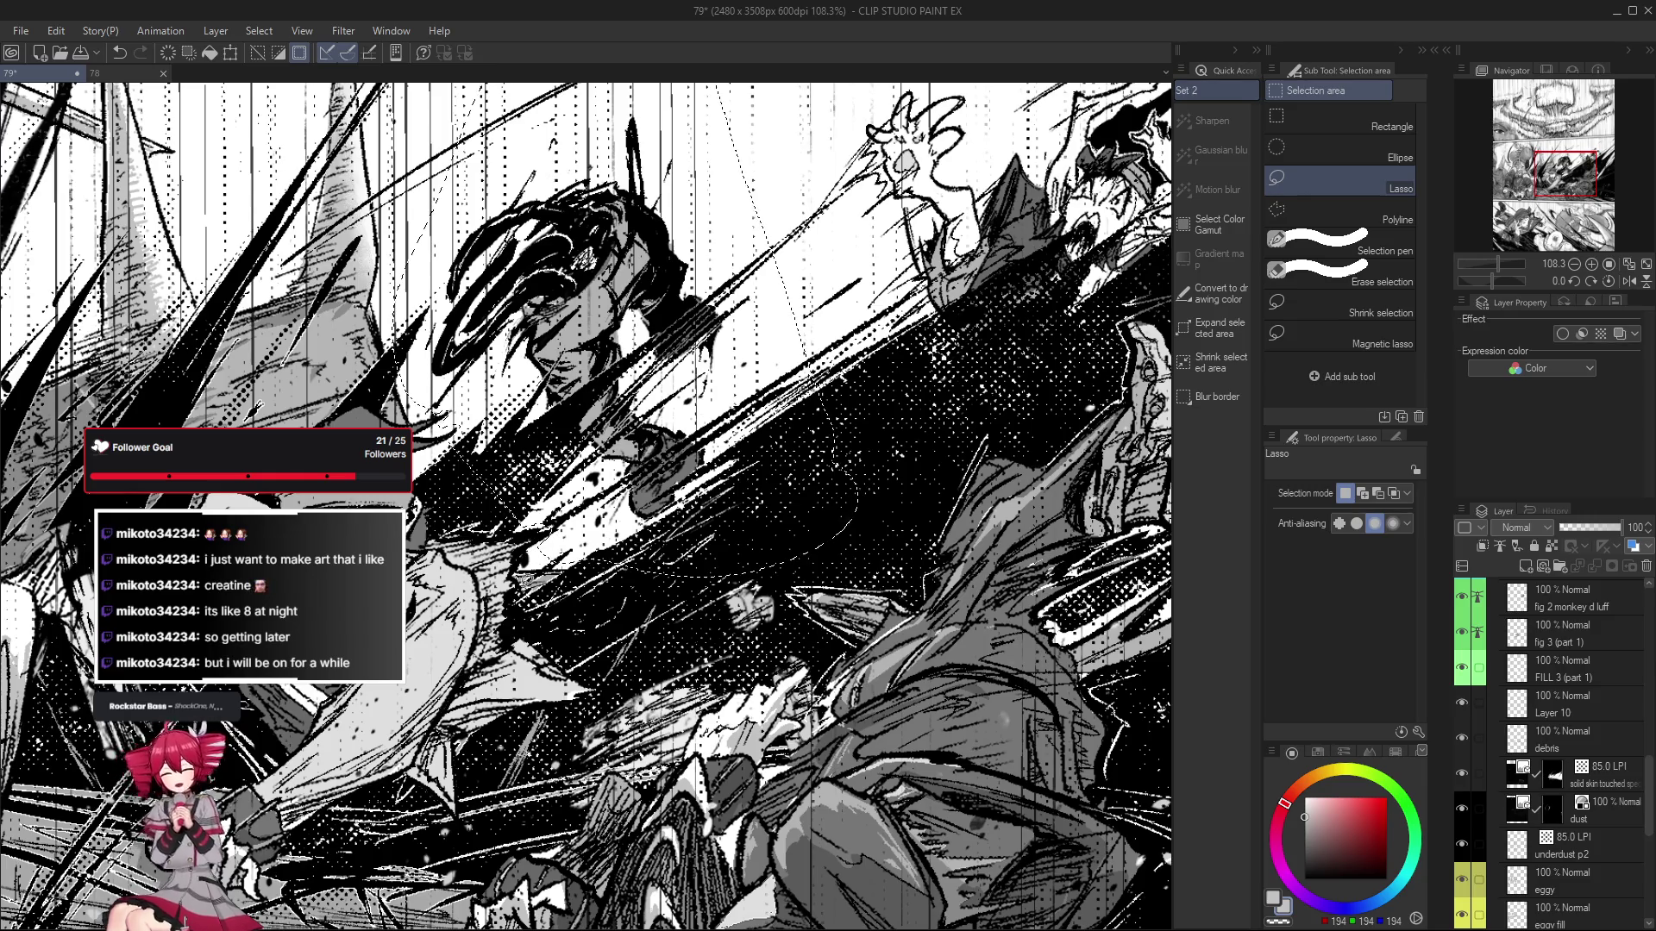
scroll(517, 577, "down", 2)
scroll(1560, 821, "up", 5)
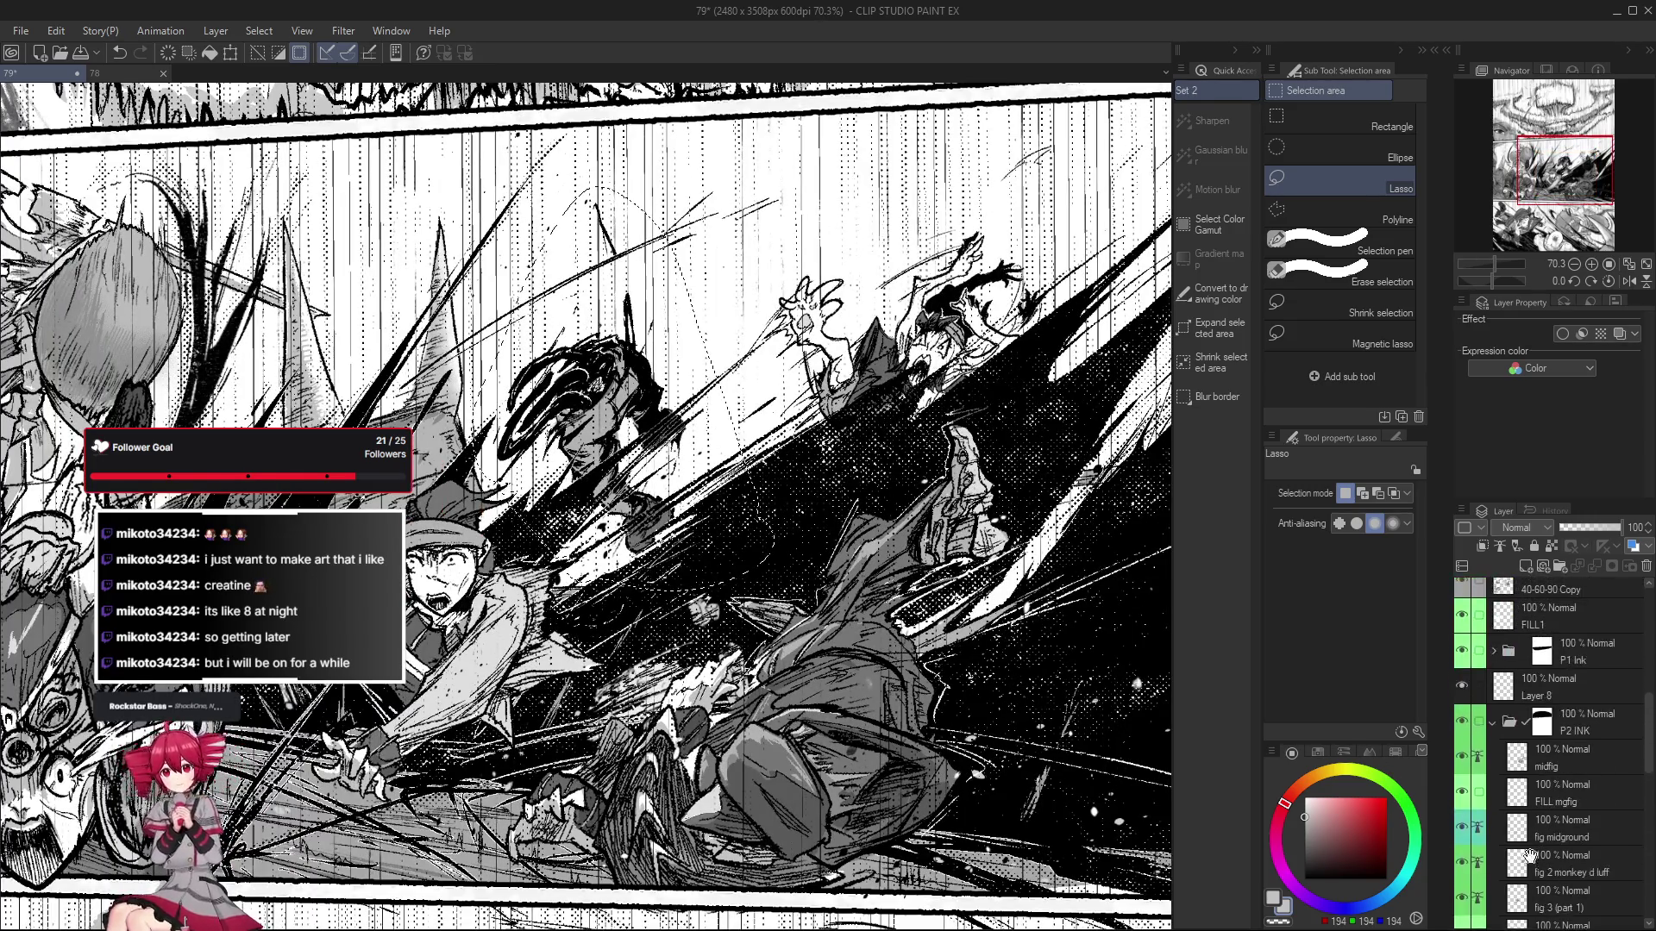
scroll(1002, 735, "down", 2)
key("ctrl+t")
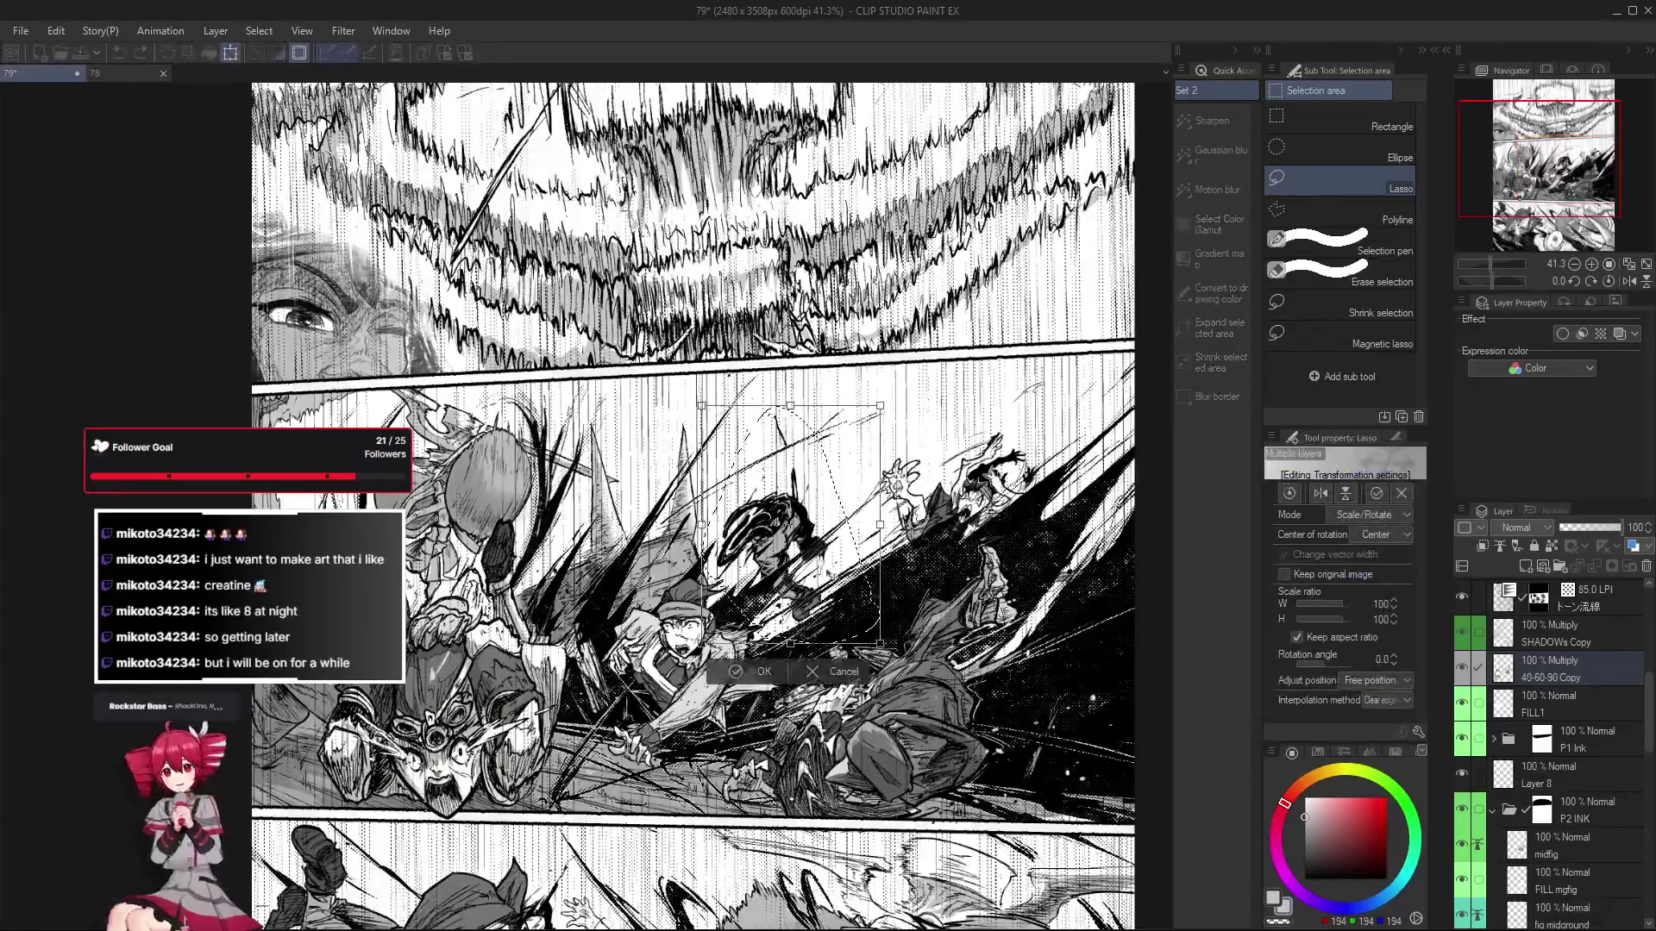
scroll(936, 666, "down", 2)
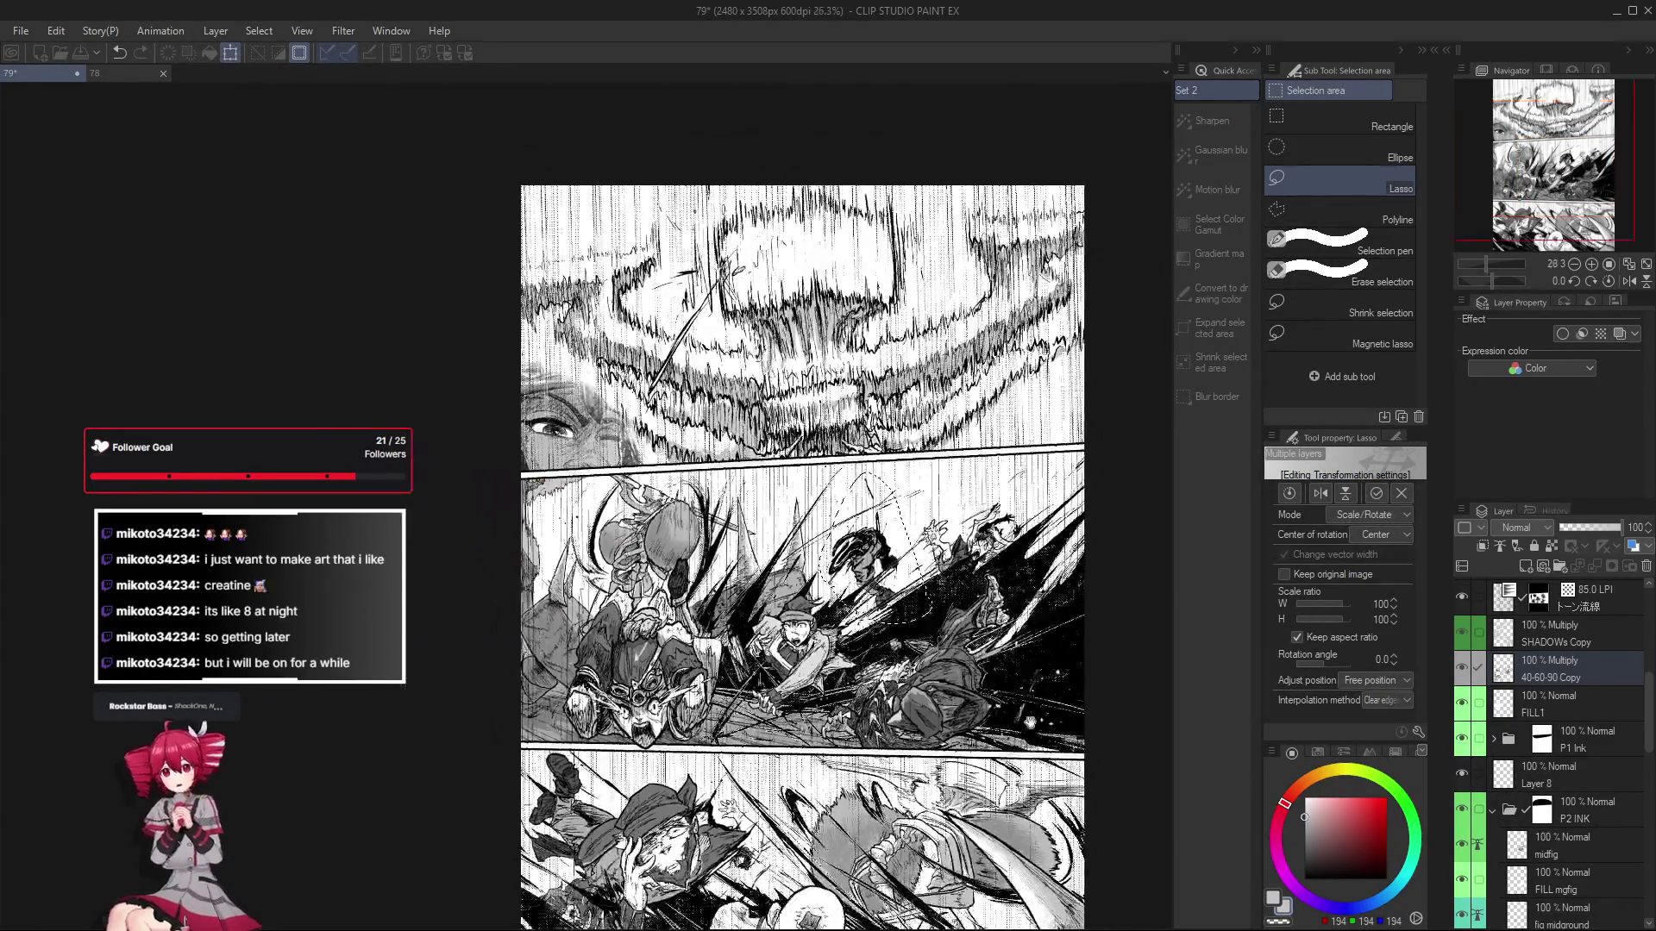
key("Return")
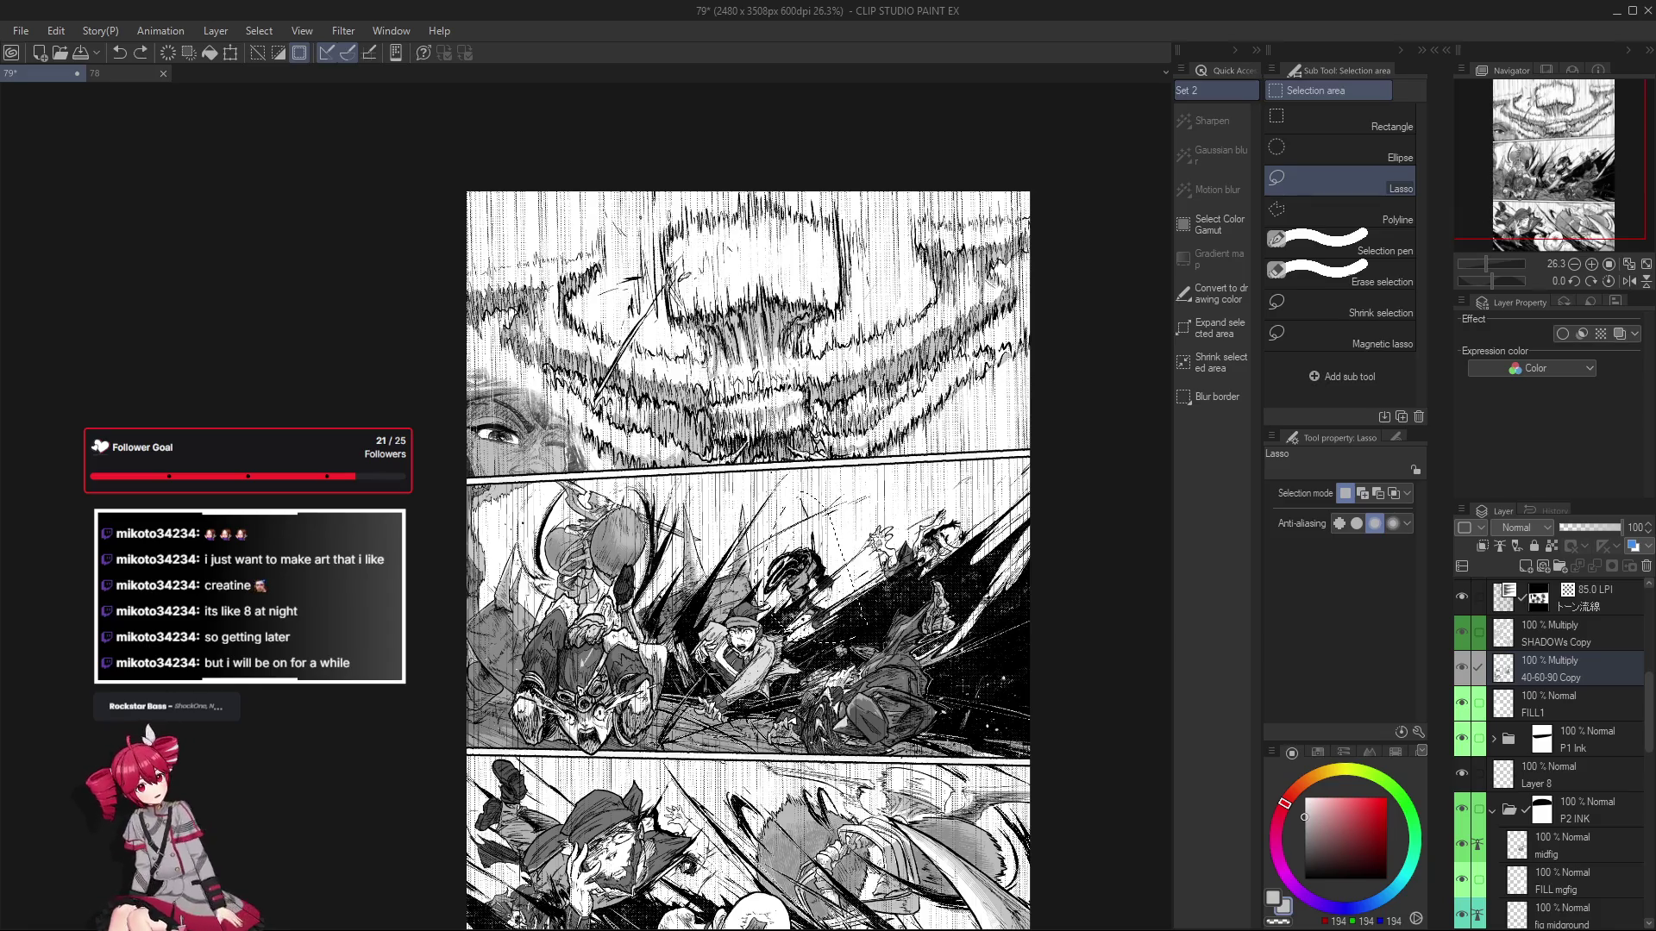
scroll(985, 723, "down", 1)
scroll(985, 723, "up", 1)
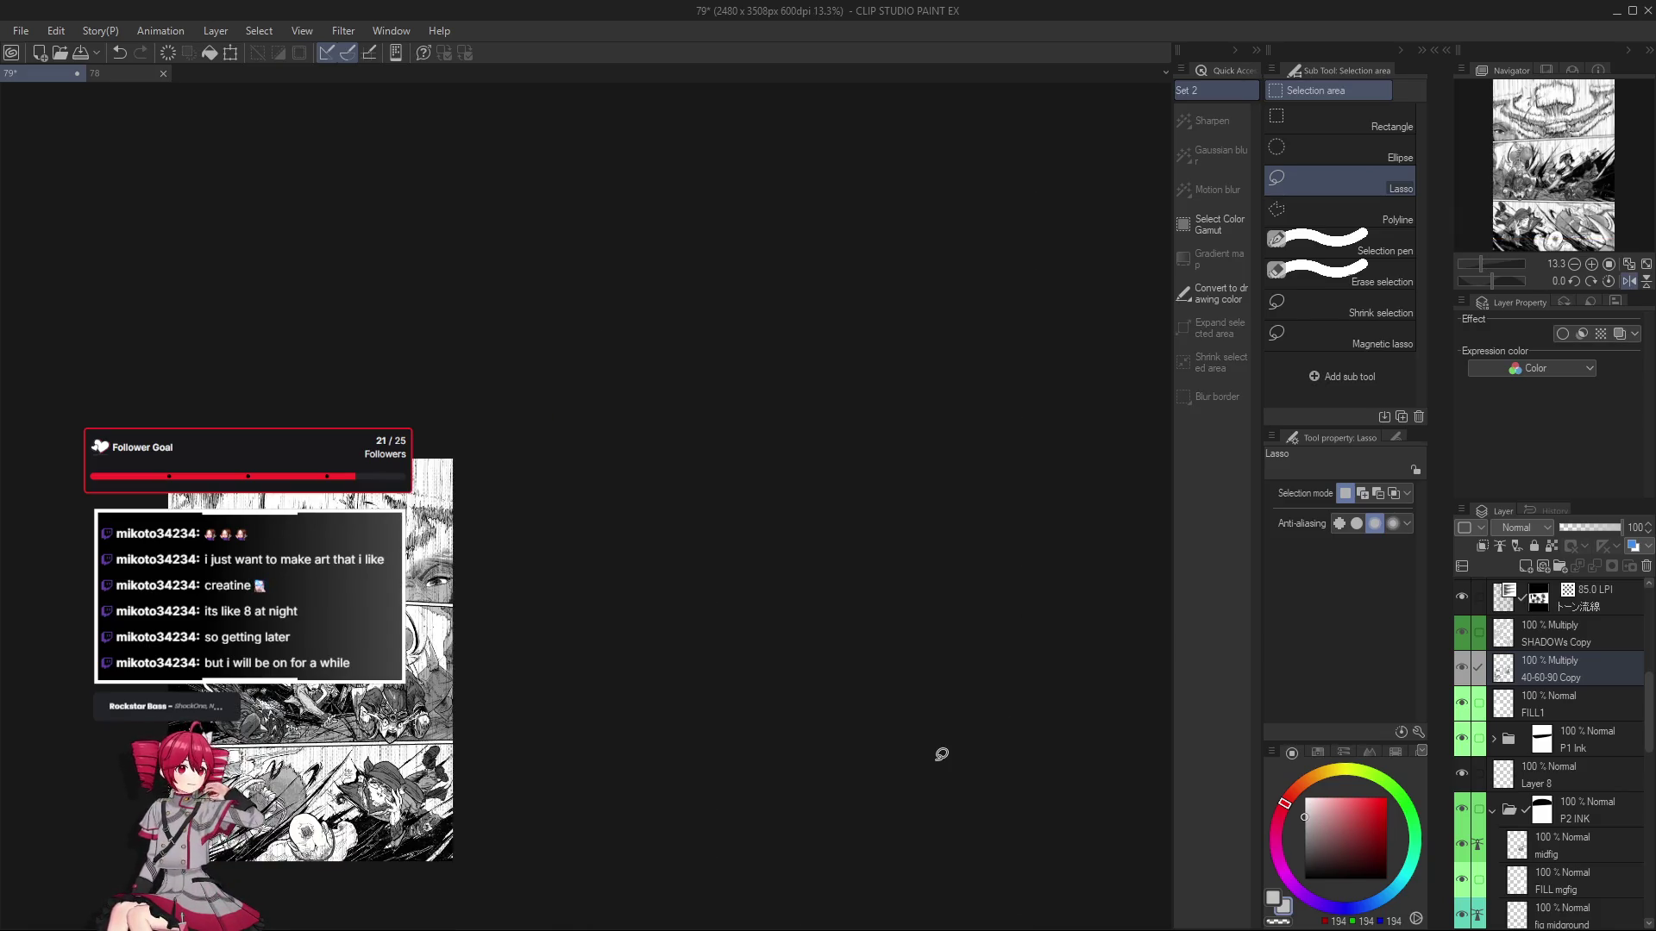
scroll(928, 775, "up", 1)
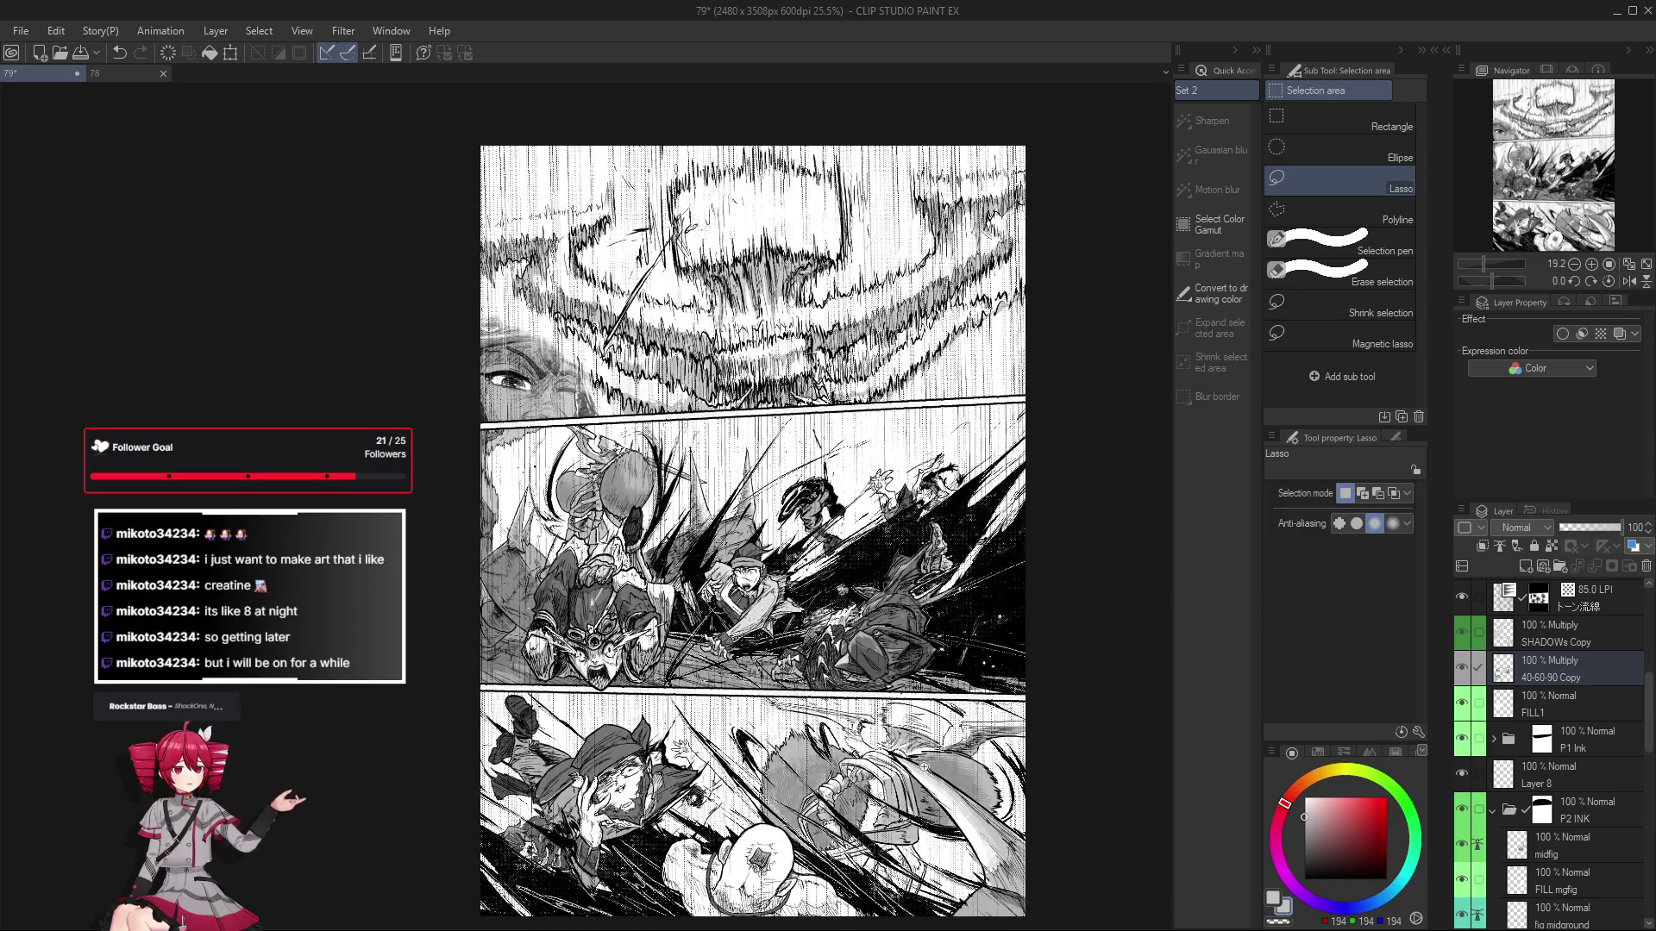
key("p")
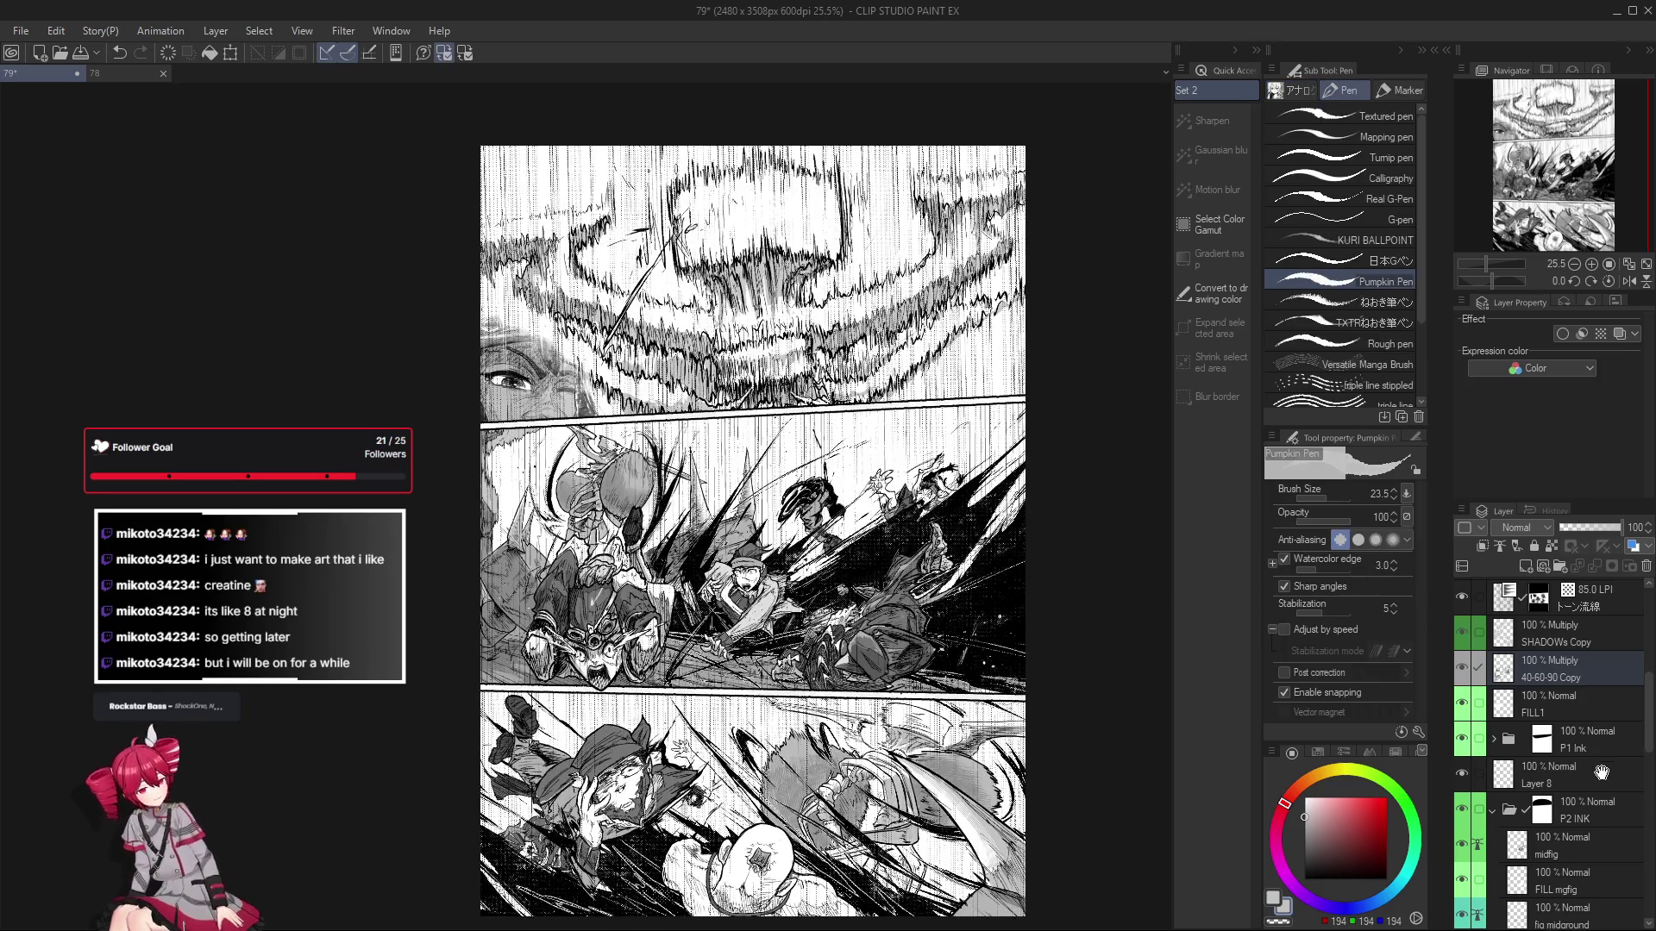
Target the fig 3 (part 1) layer and zoom in on the capped boy.
left_click_drag(1601, 769, 1599, 594)
left_click_drag(957, 782, 954, 772)
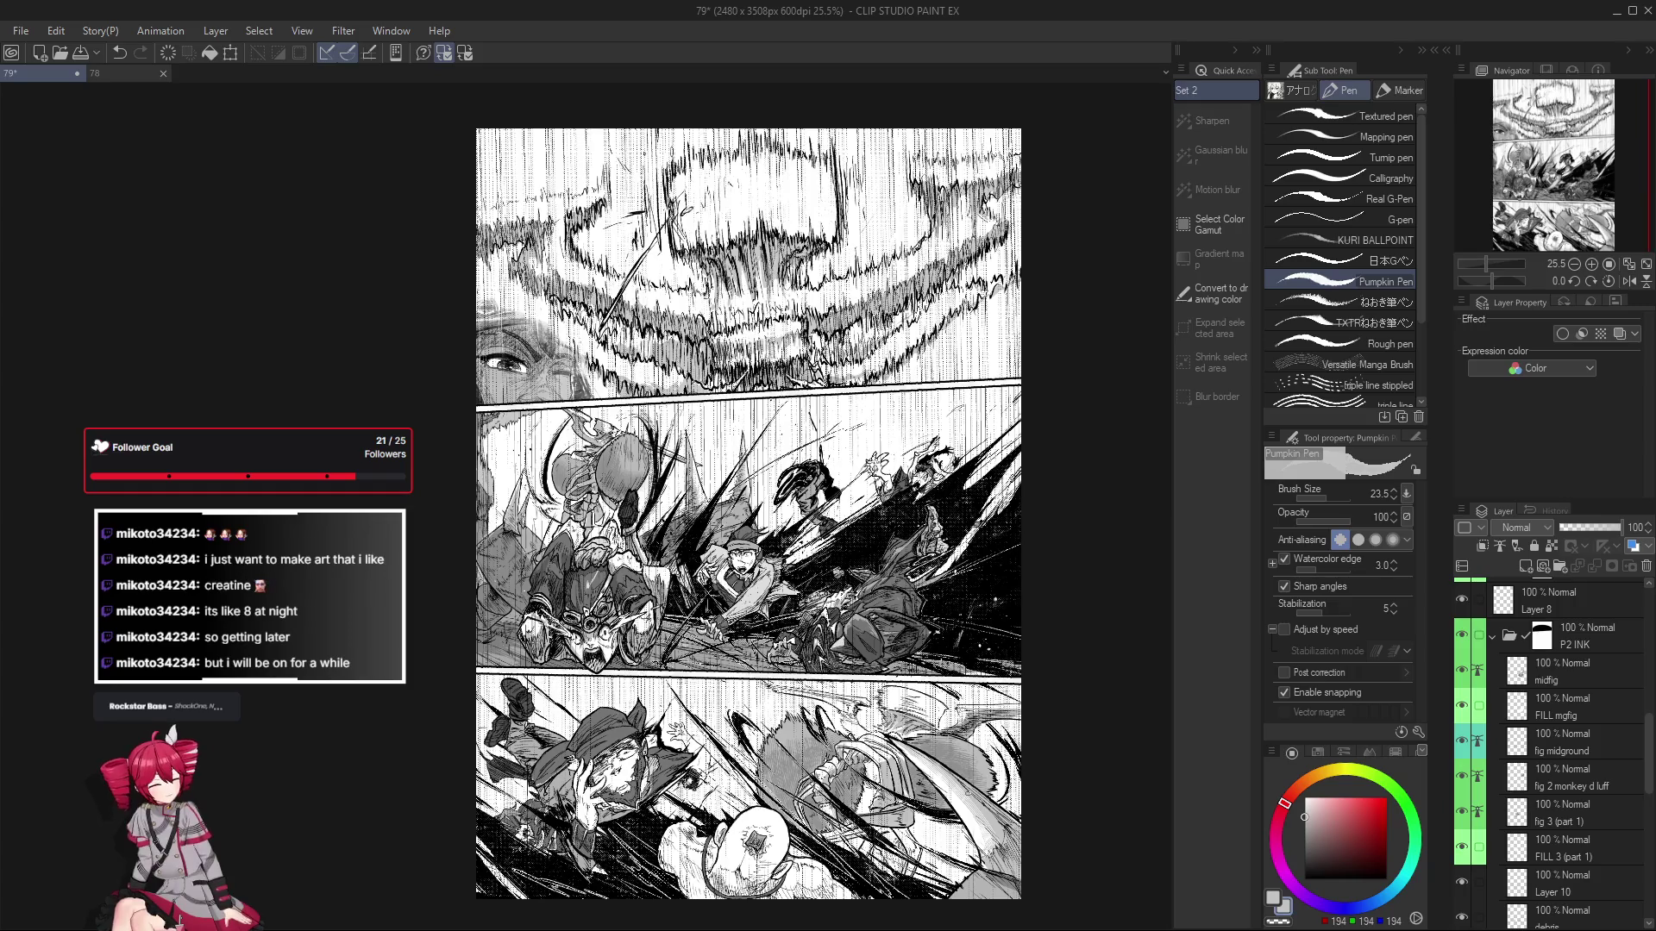
scroll(815, 760, "down", 2)
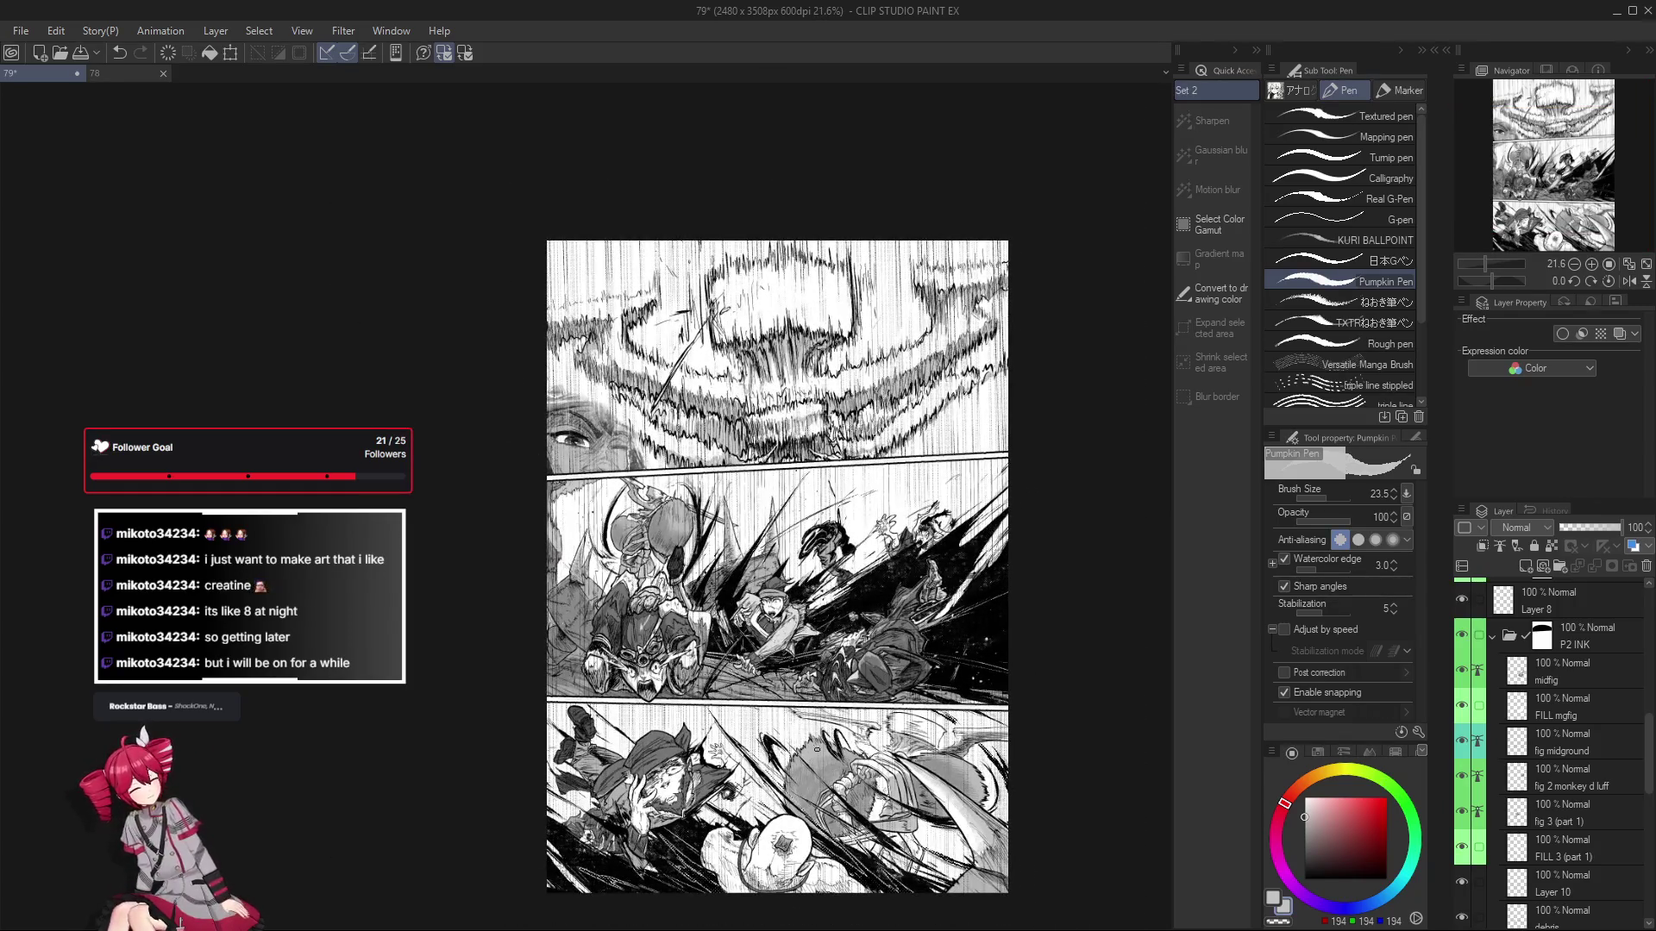
scroll(773, 642, "up", 5)
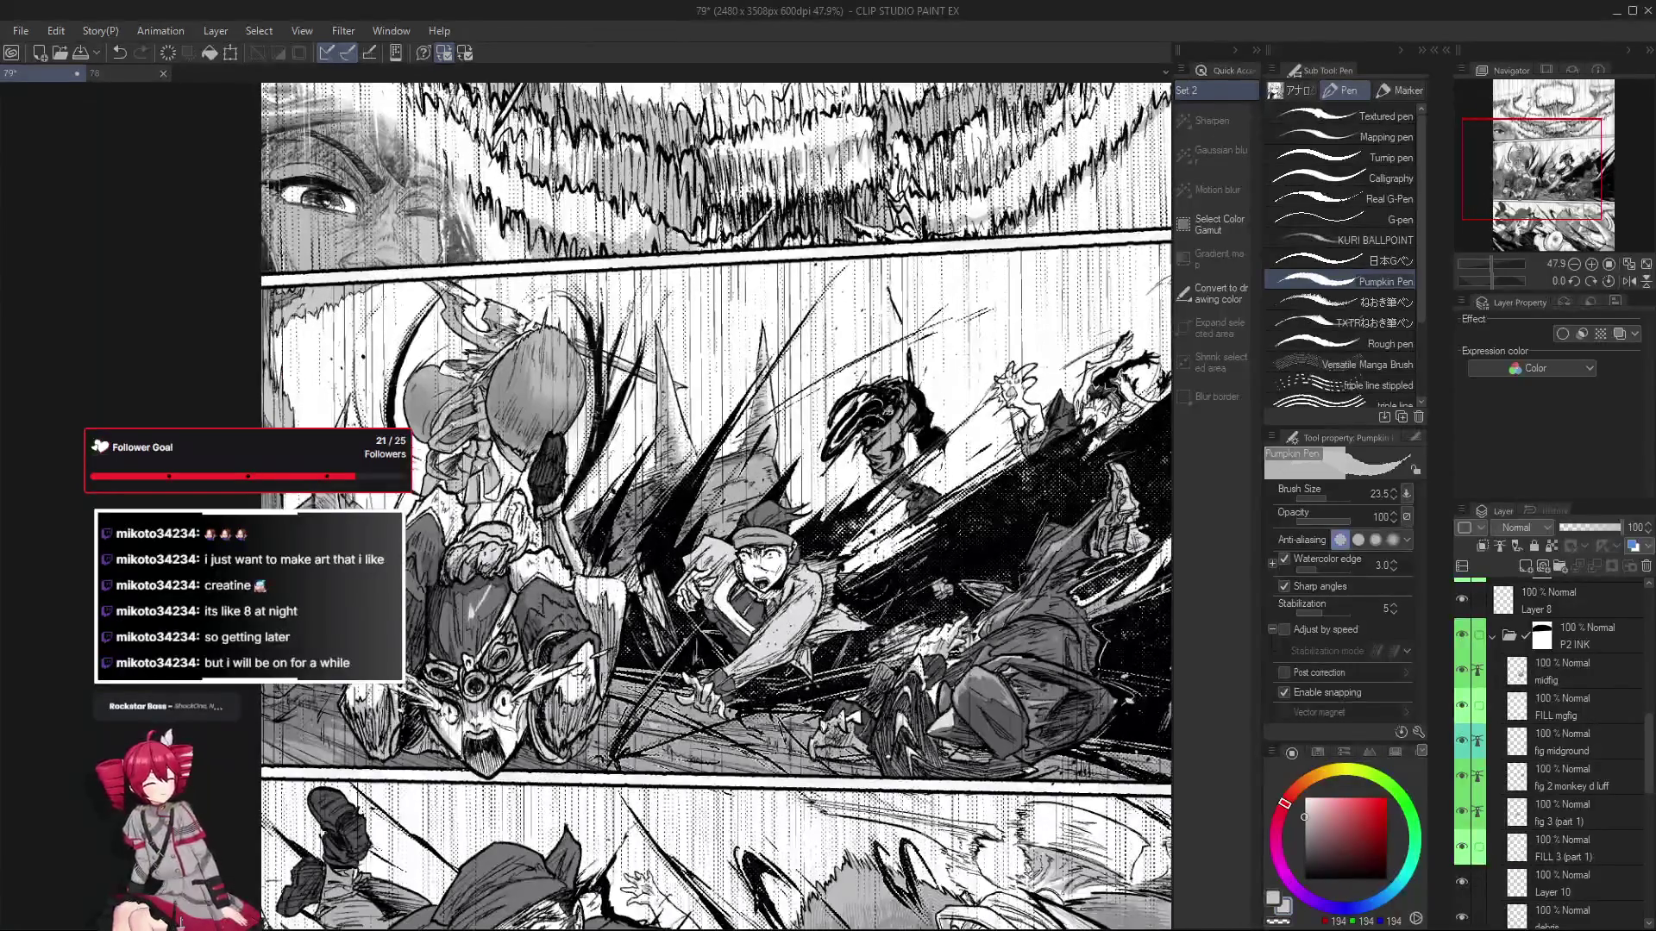
left_click(1596, 794)
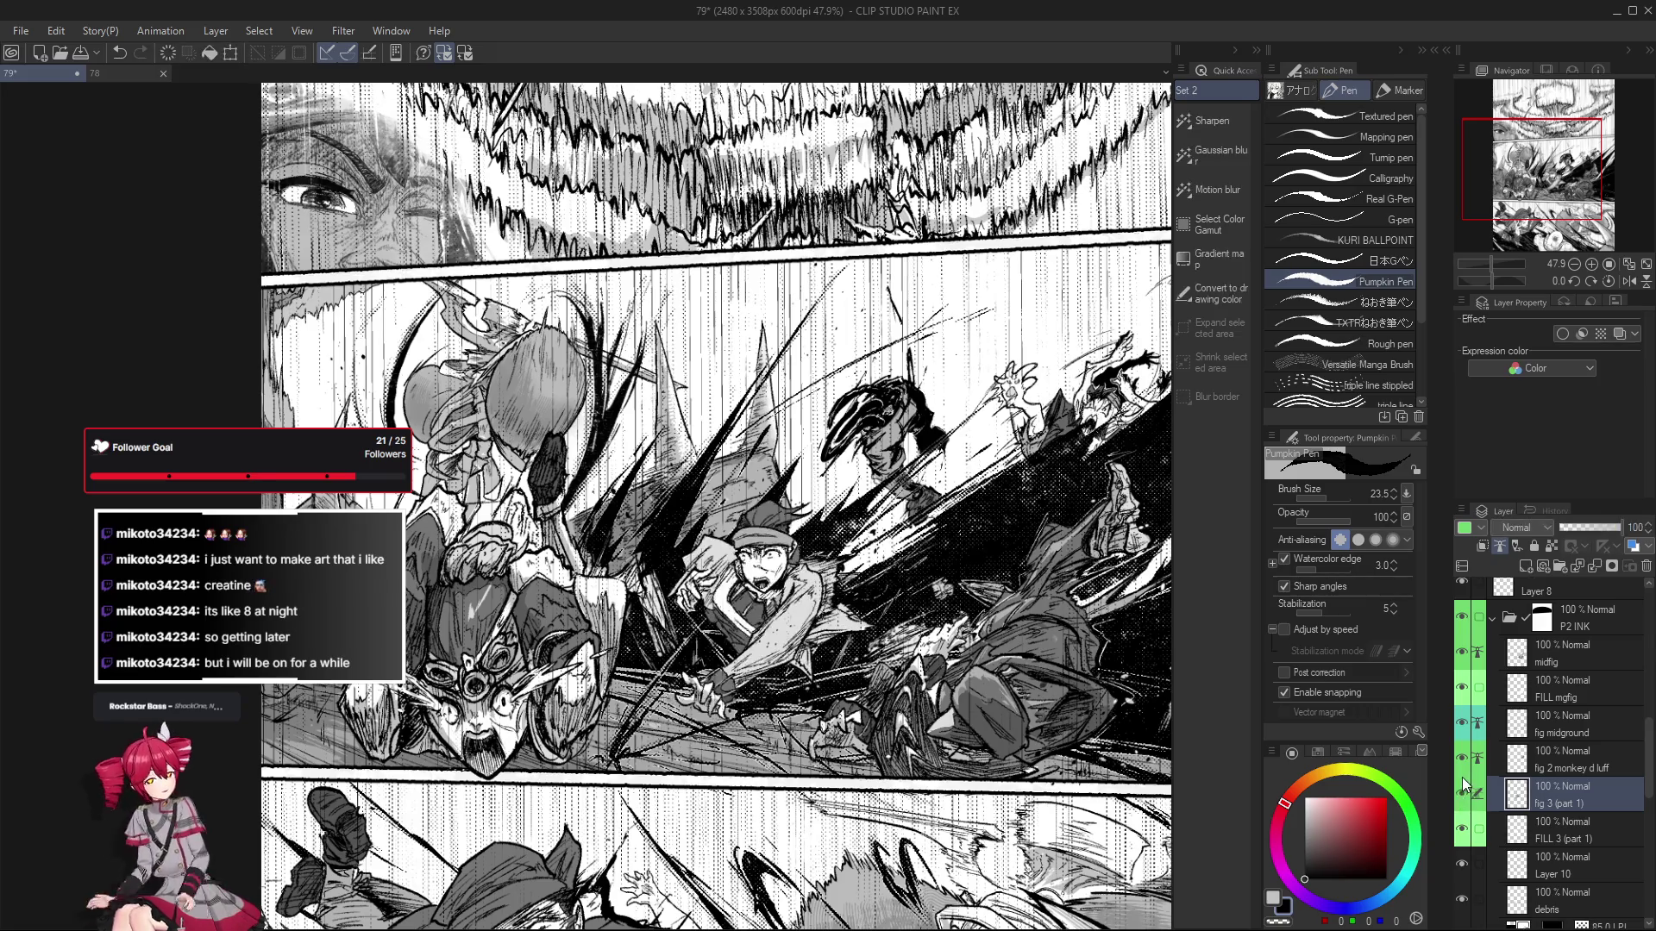
scroll(735, 567, "up", 4)
scroll(763, 552, "up", 2)
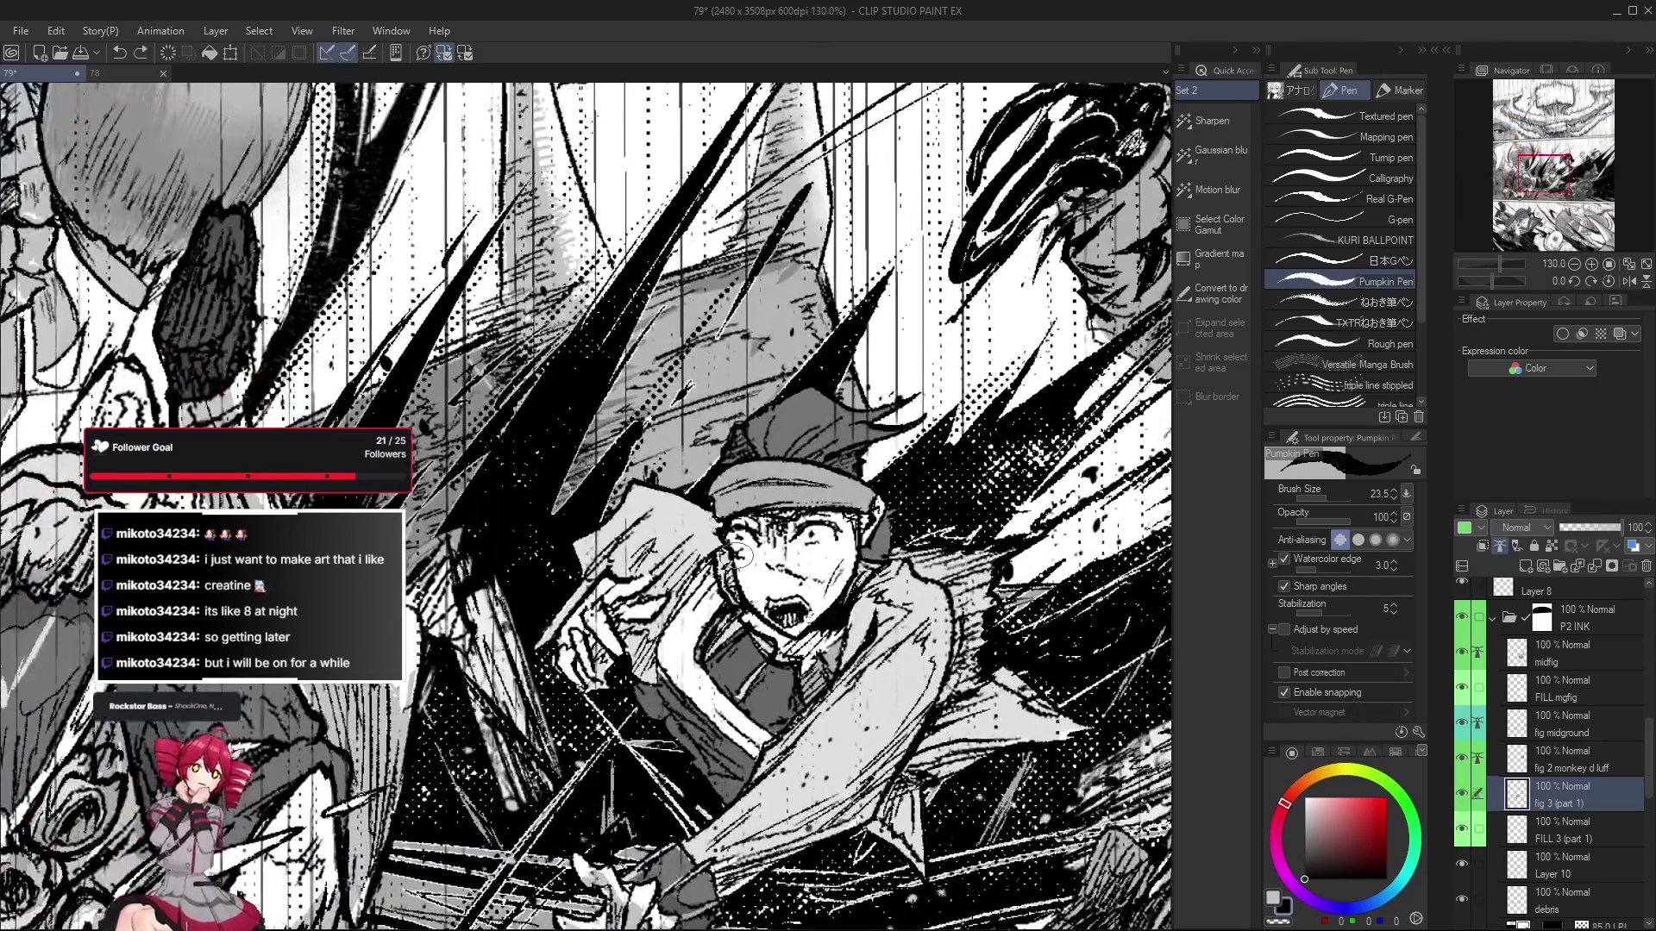
Erase stray marks on his face, then return to a smaller Pumpkin Pen brush.
key("e")
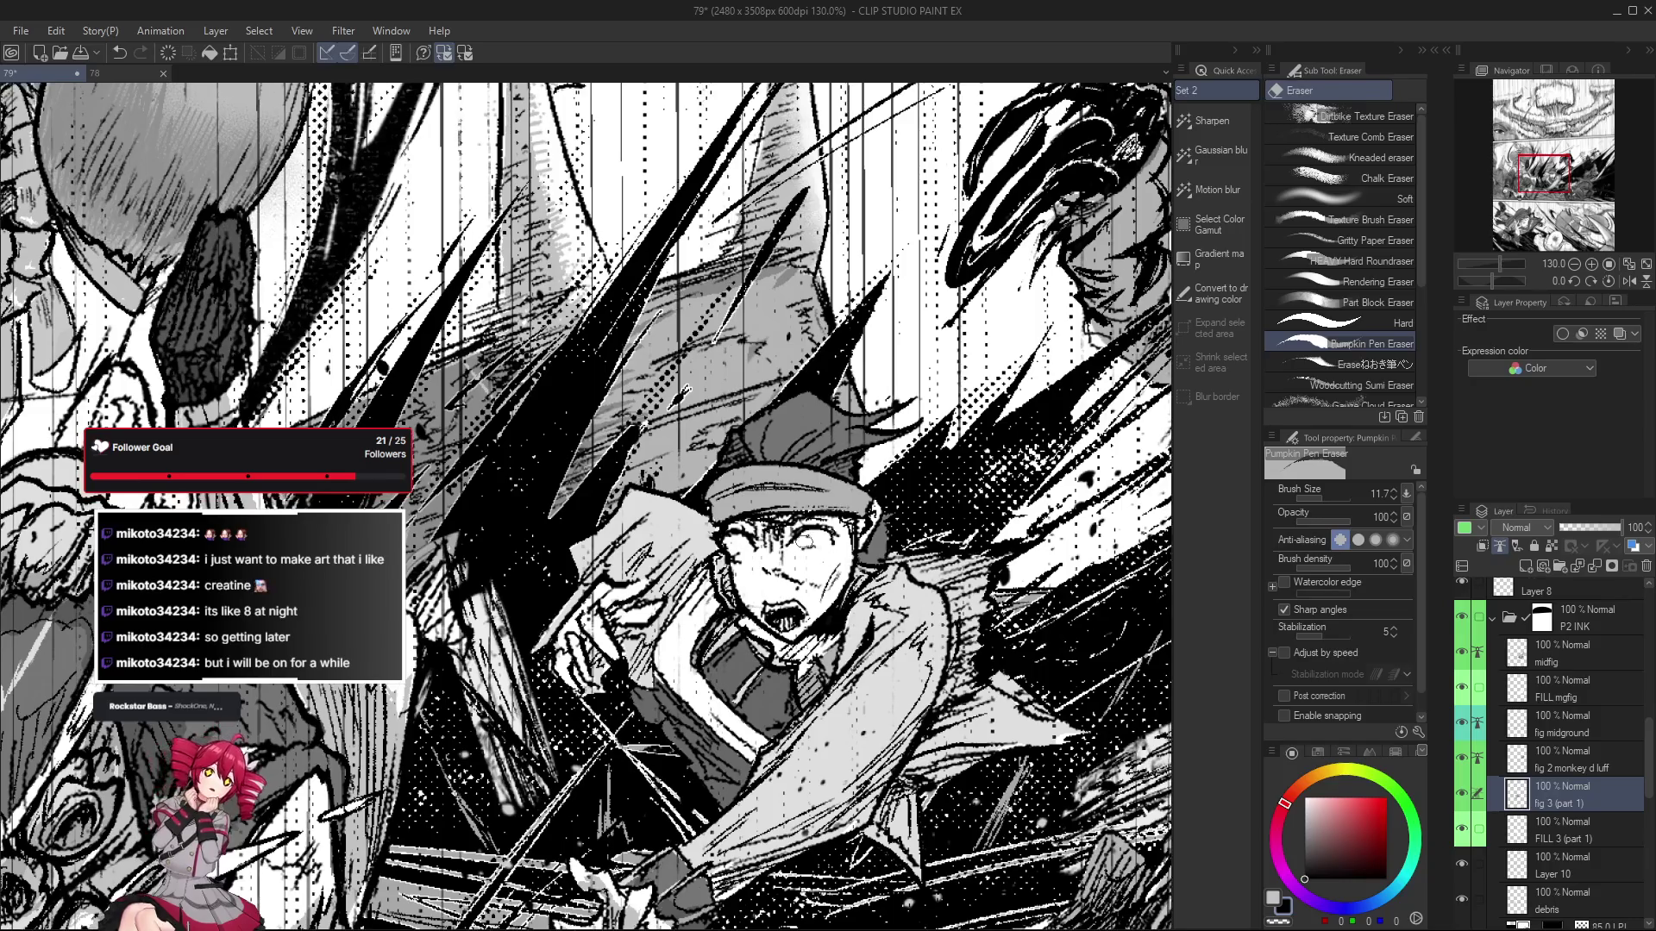
scroll(801, 550, "down", 9)
scroll(843, 631, "up", 8)
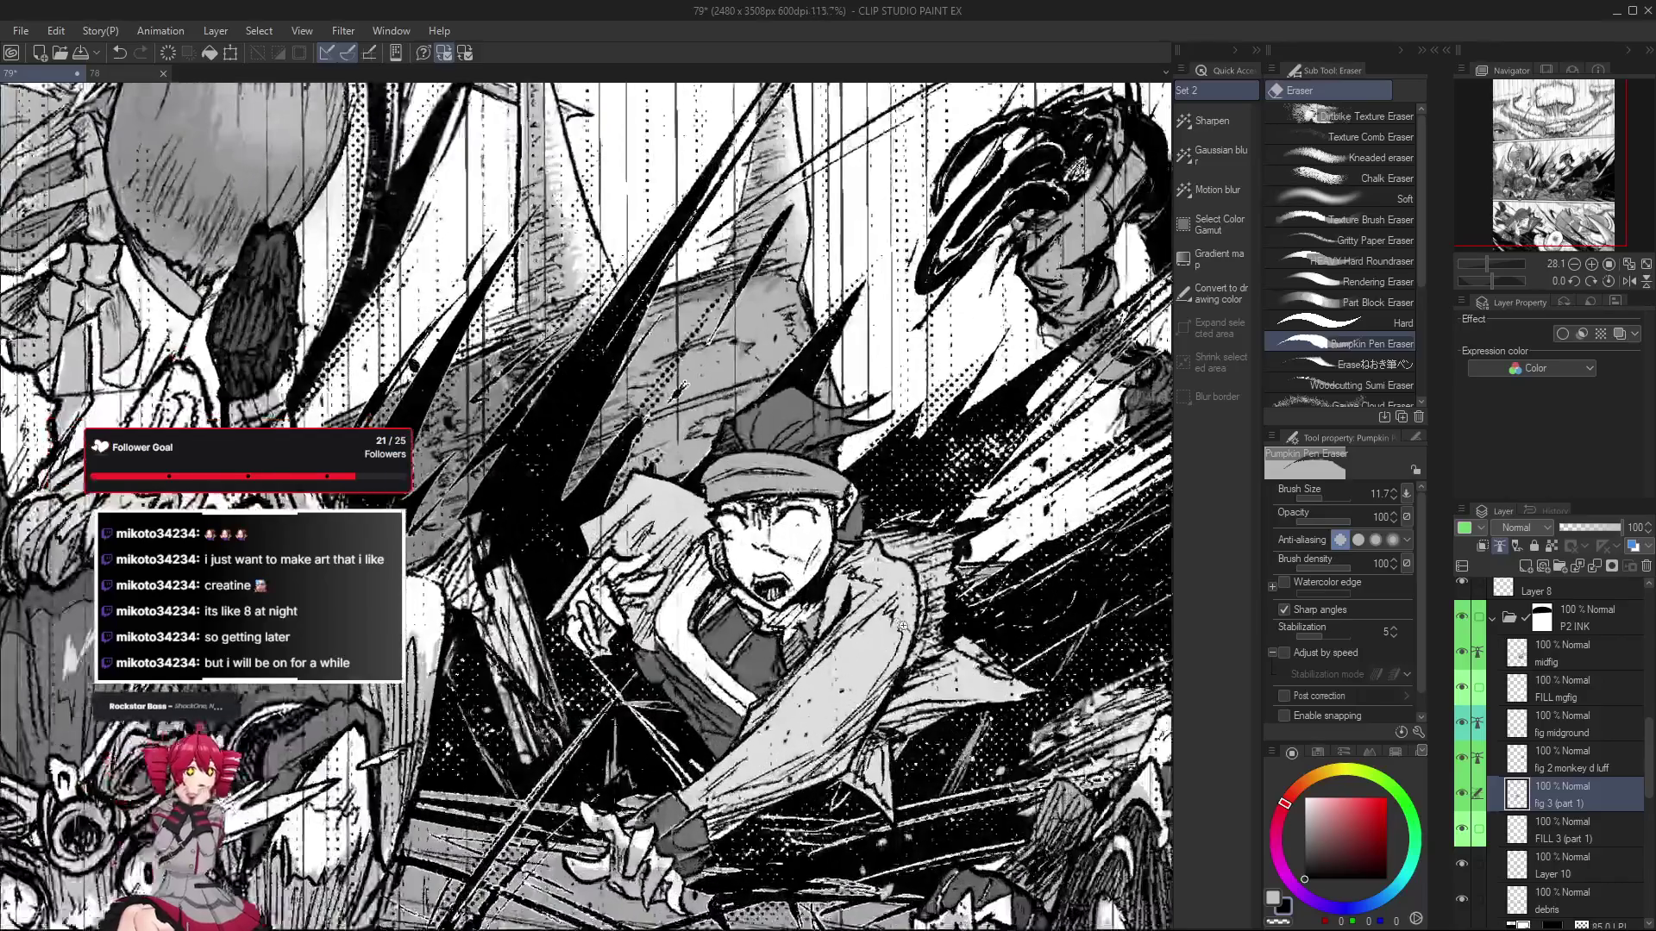
key("p")
key("bracketleft")
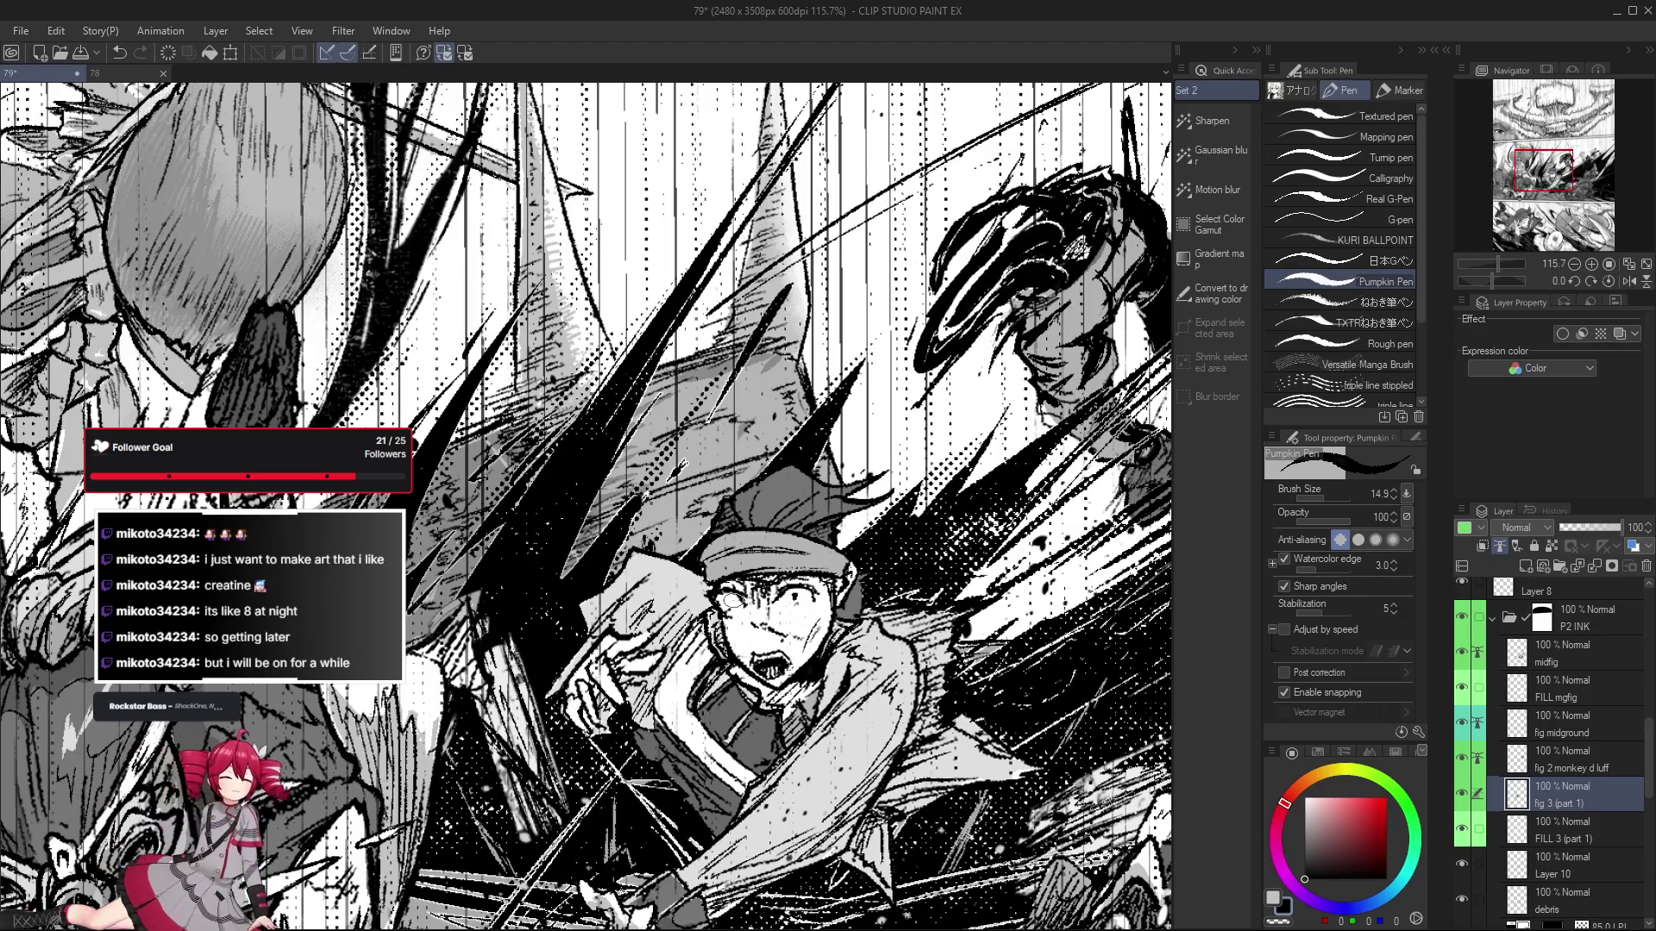
scroll(736, 612, "down", 5)
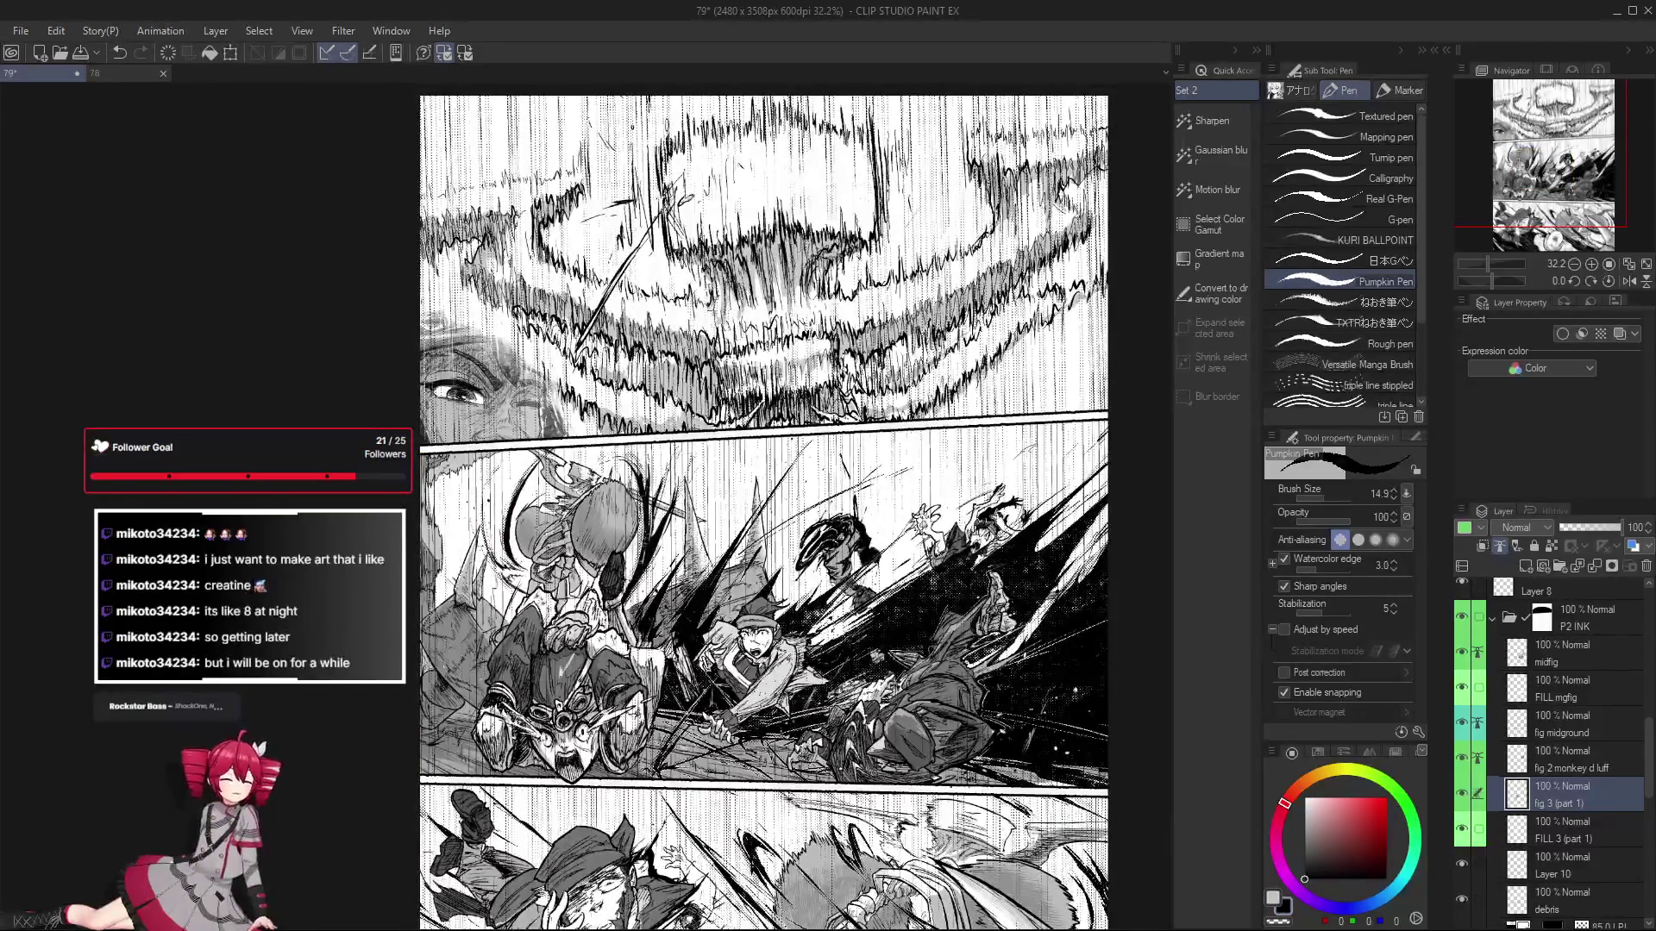
Target the SHADOWs Copy multiply layer and sample the light grey from the artwork.
scroll(1541, 782, "up", 2)
scroll(1541, 782, "up", 5)
left_click(1582, 742)
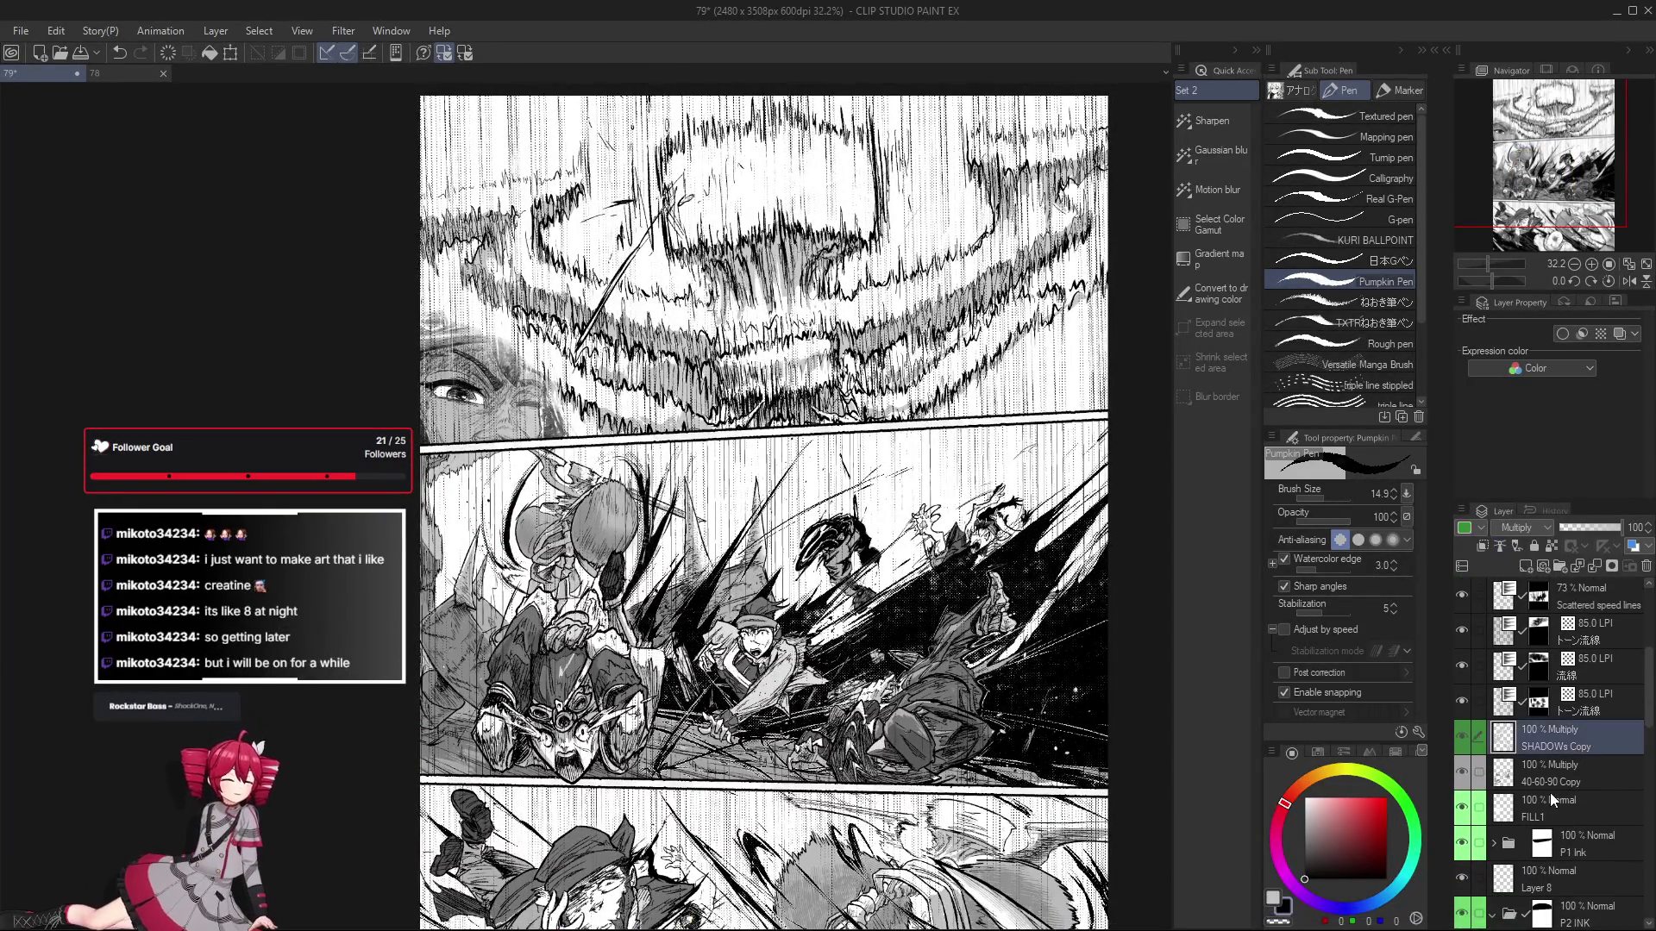
left_click(867, 349, "alt")
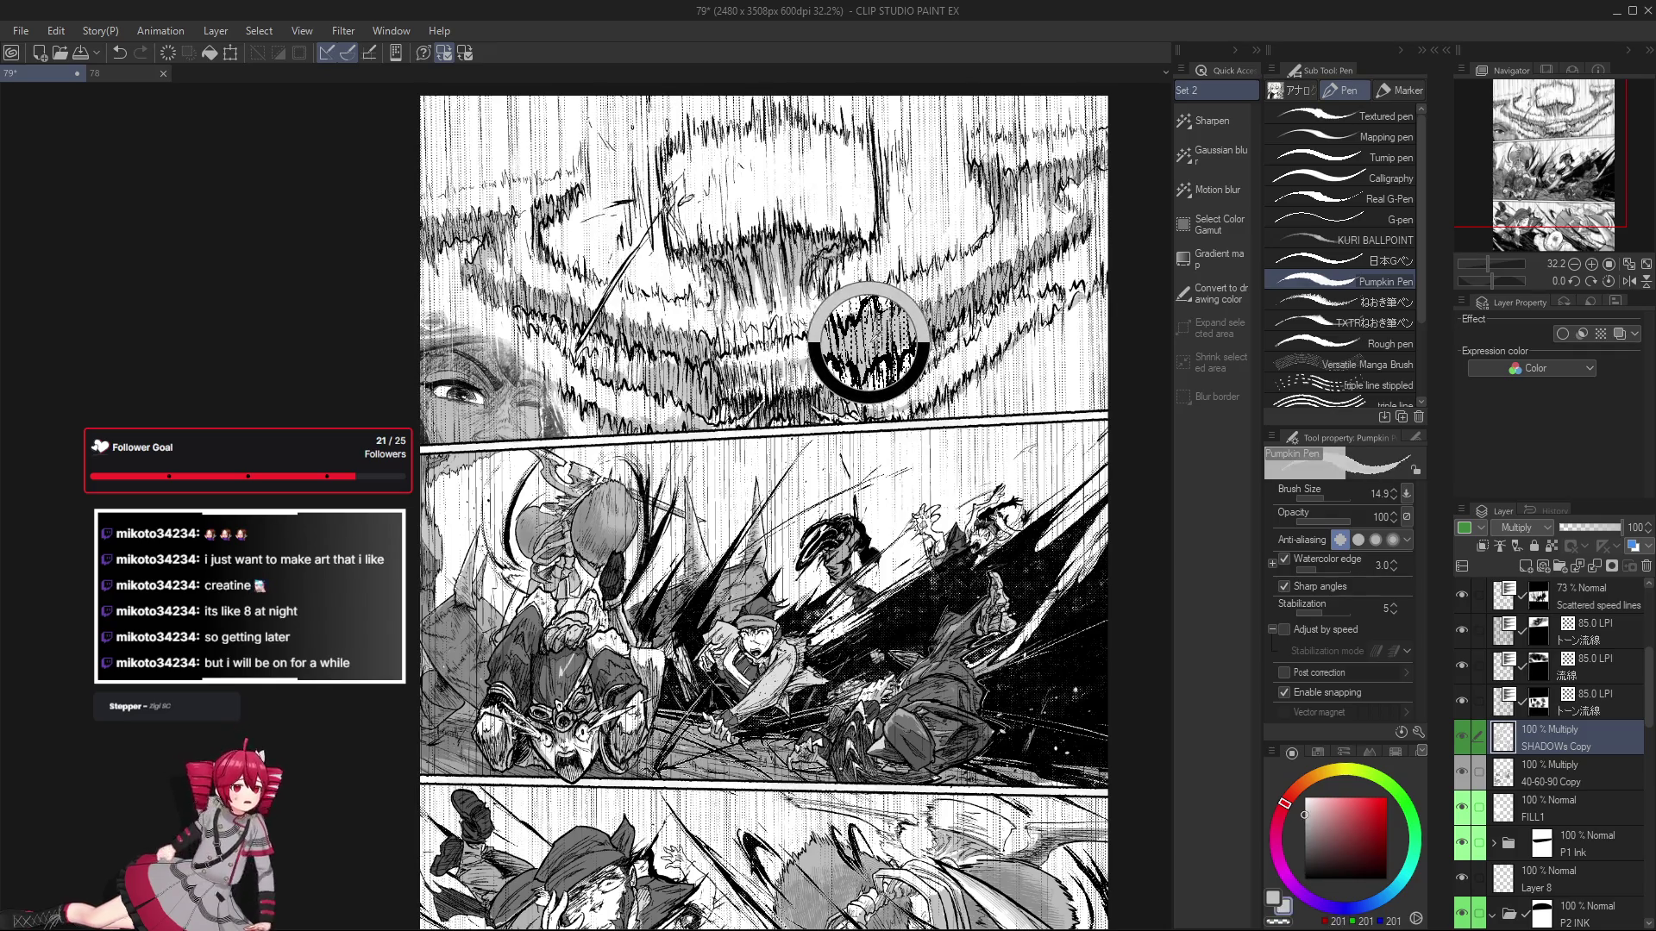
scroll(748, 673, "up", 5)
Lasso-fill light grey shadow across the headband character's face.
key("g")
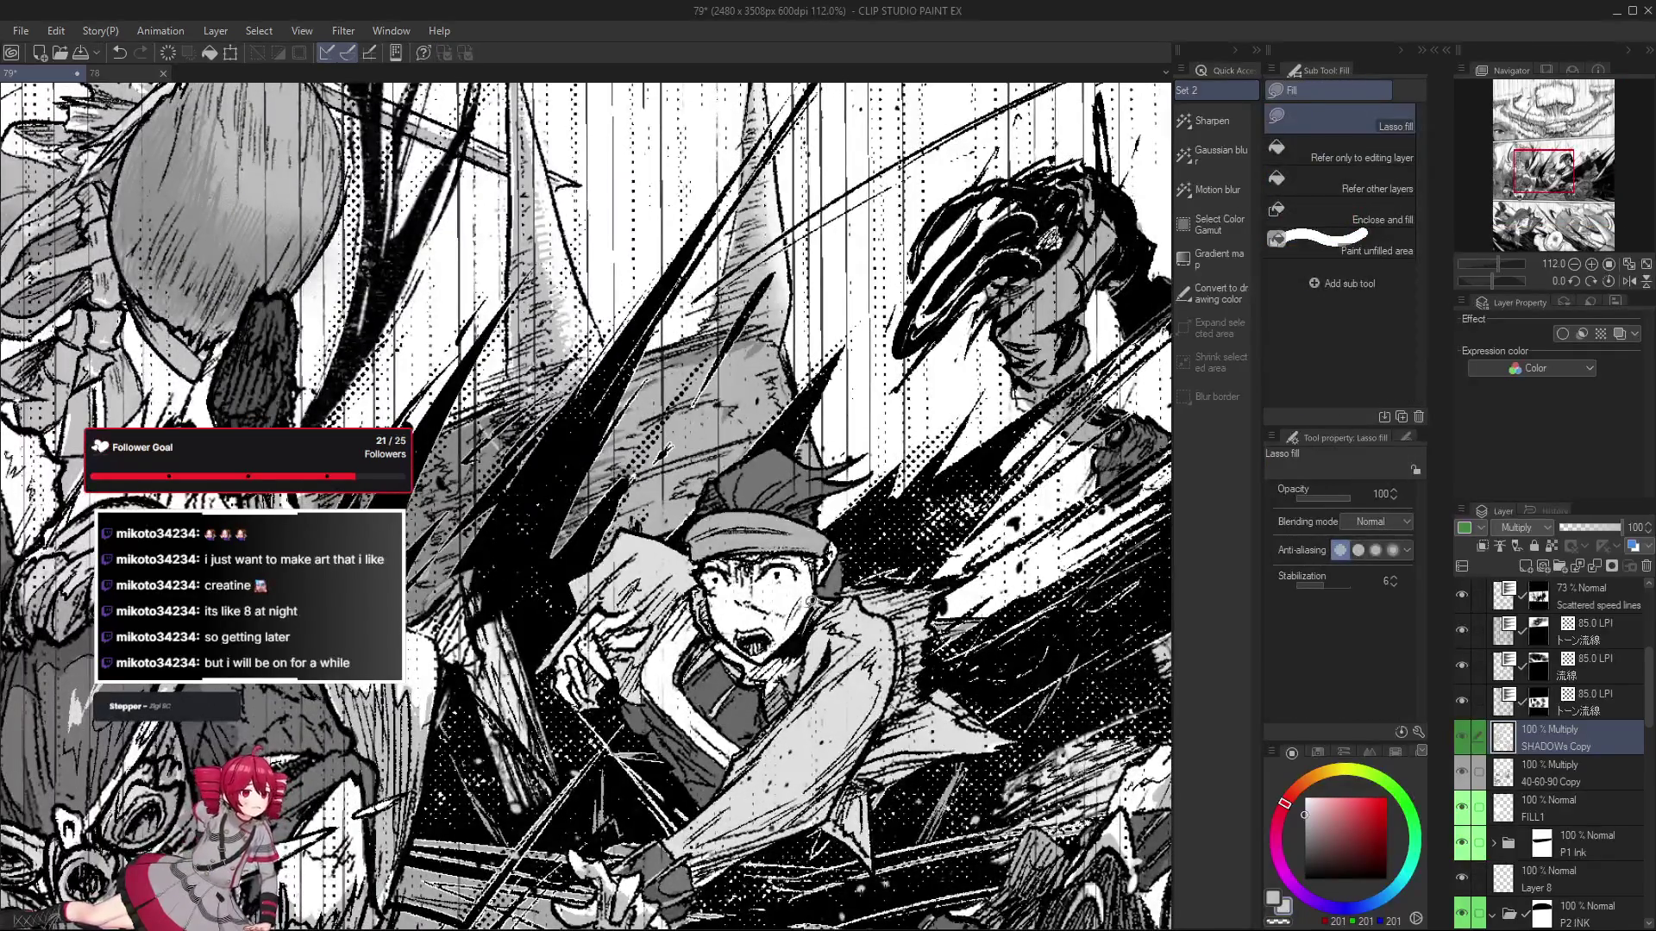
left_click_drag(812, 593, 798, 565)
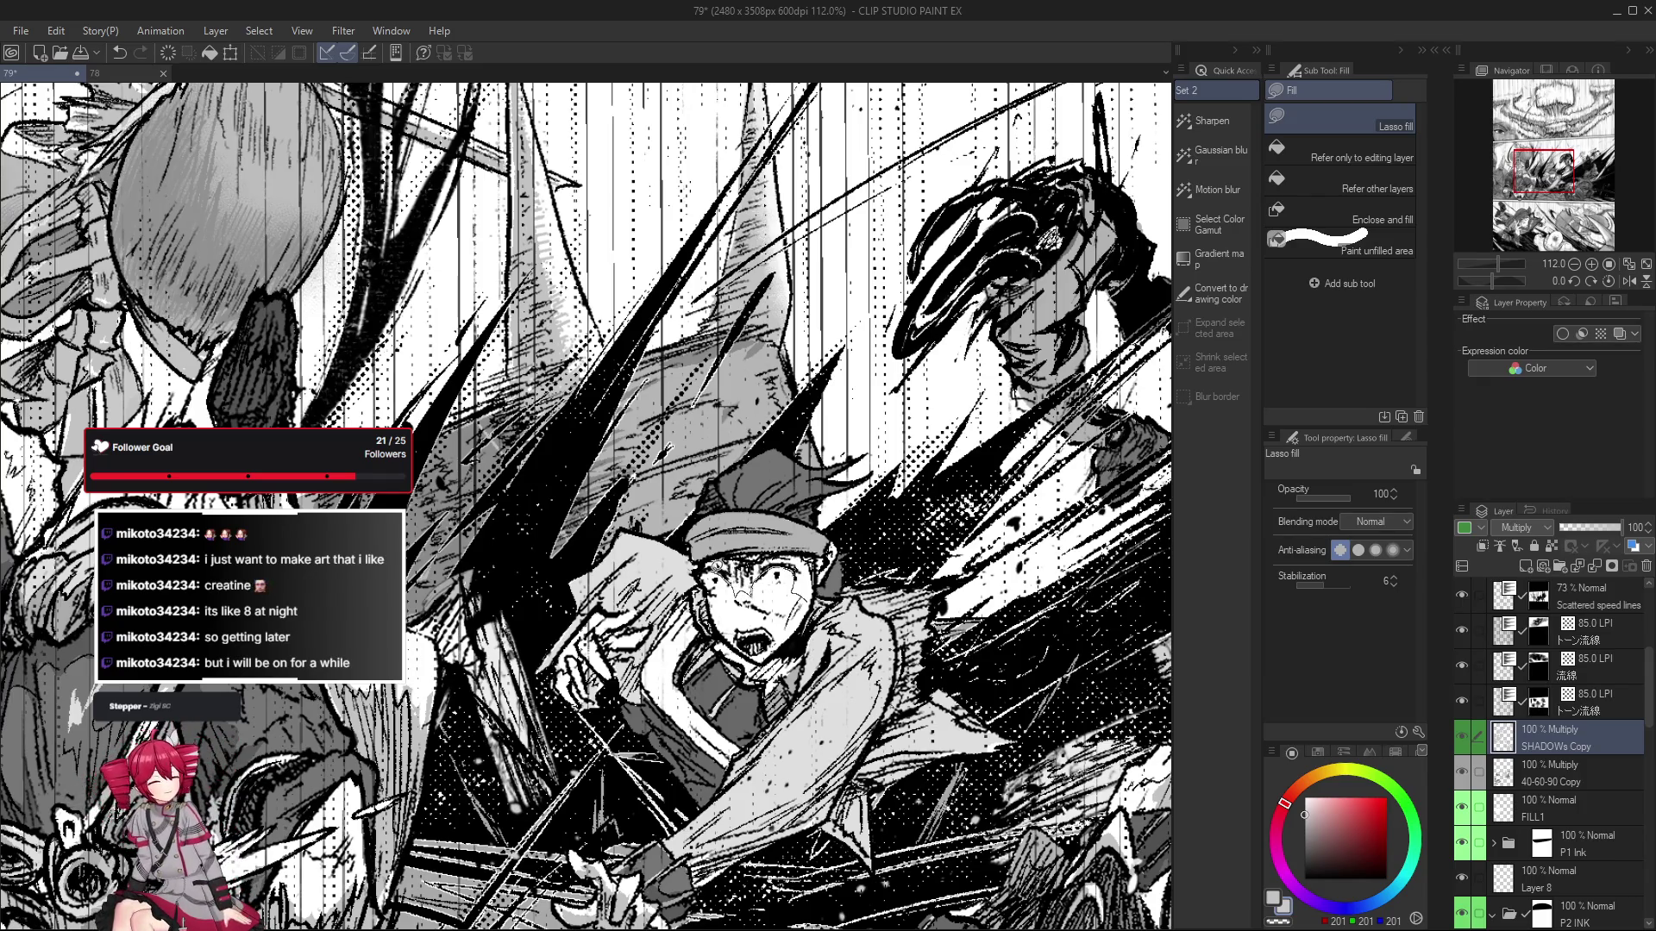
mouse_move(804, 552)
left_mouse_down()
mouse_move(781, 620)
mouse_move(789, 591)
left_mouse_up()
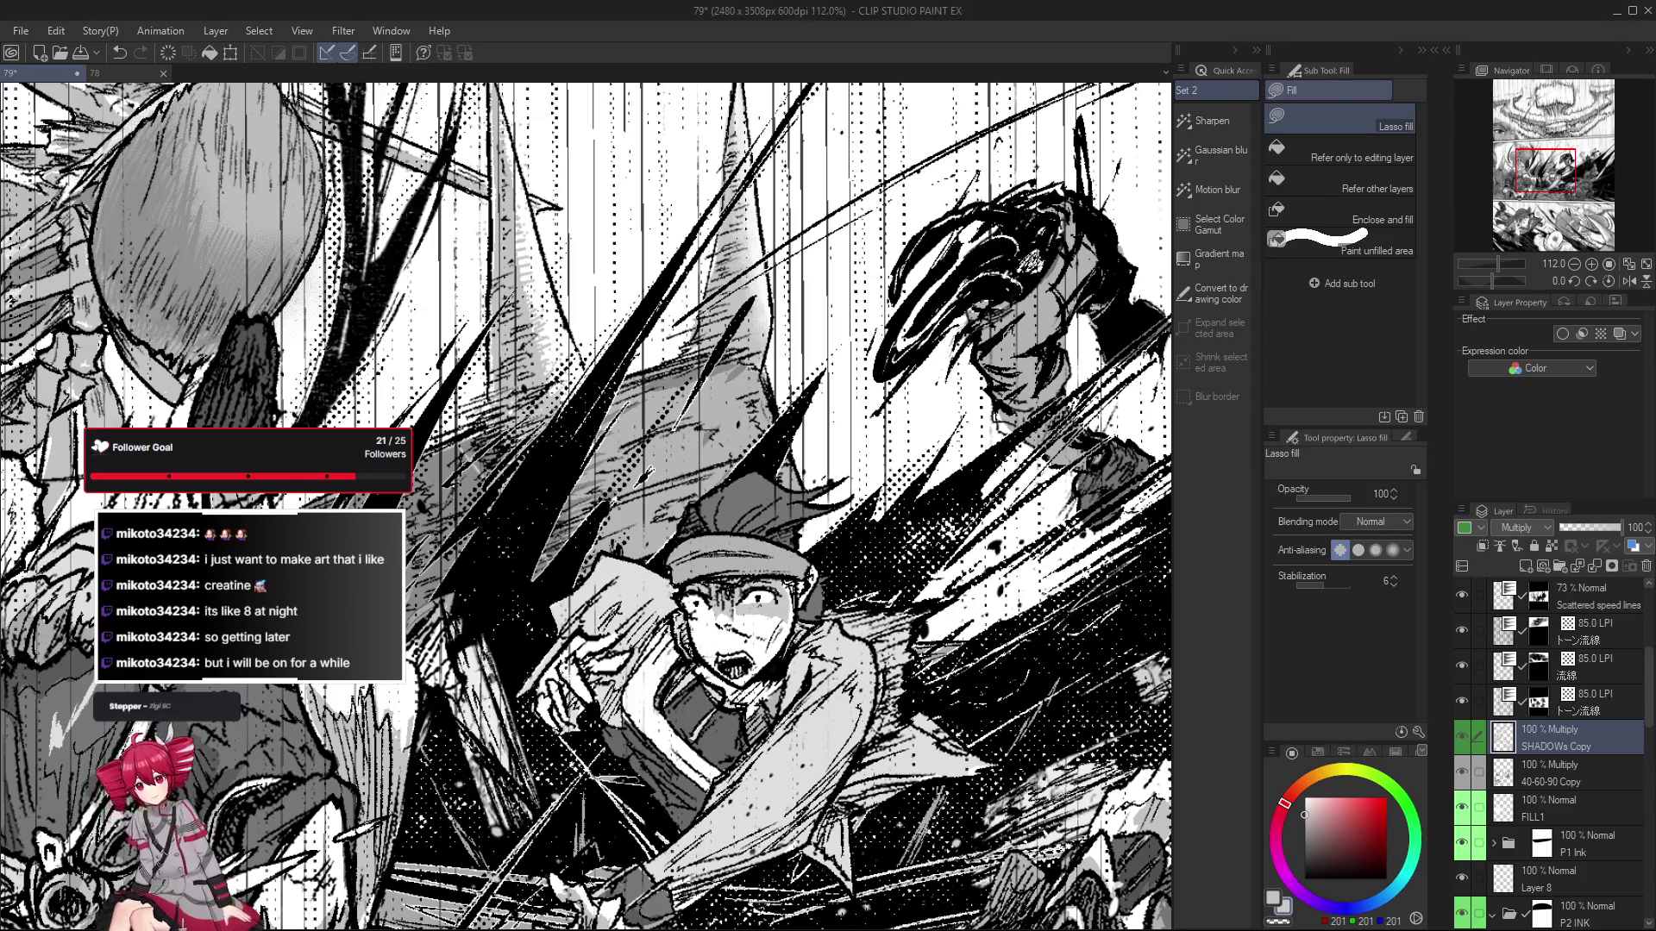
key("e")
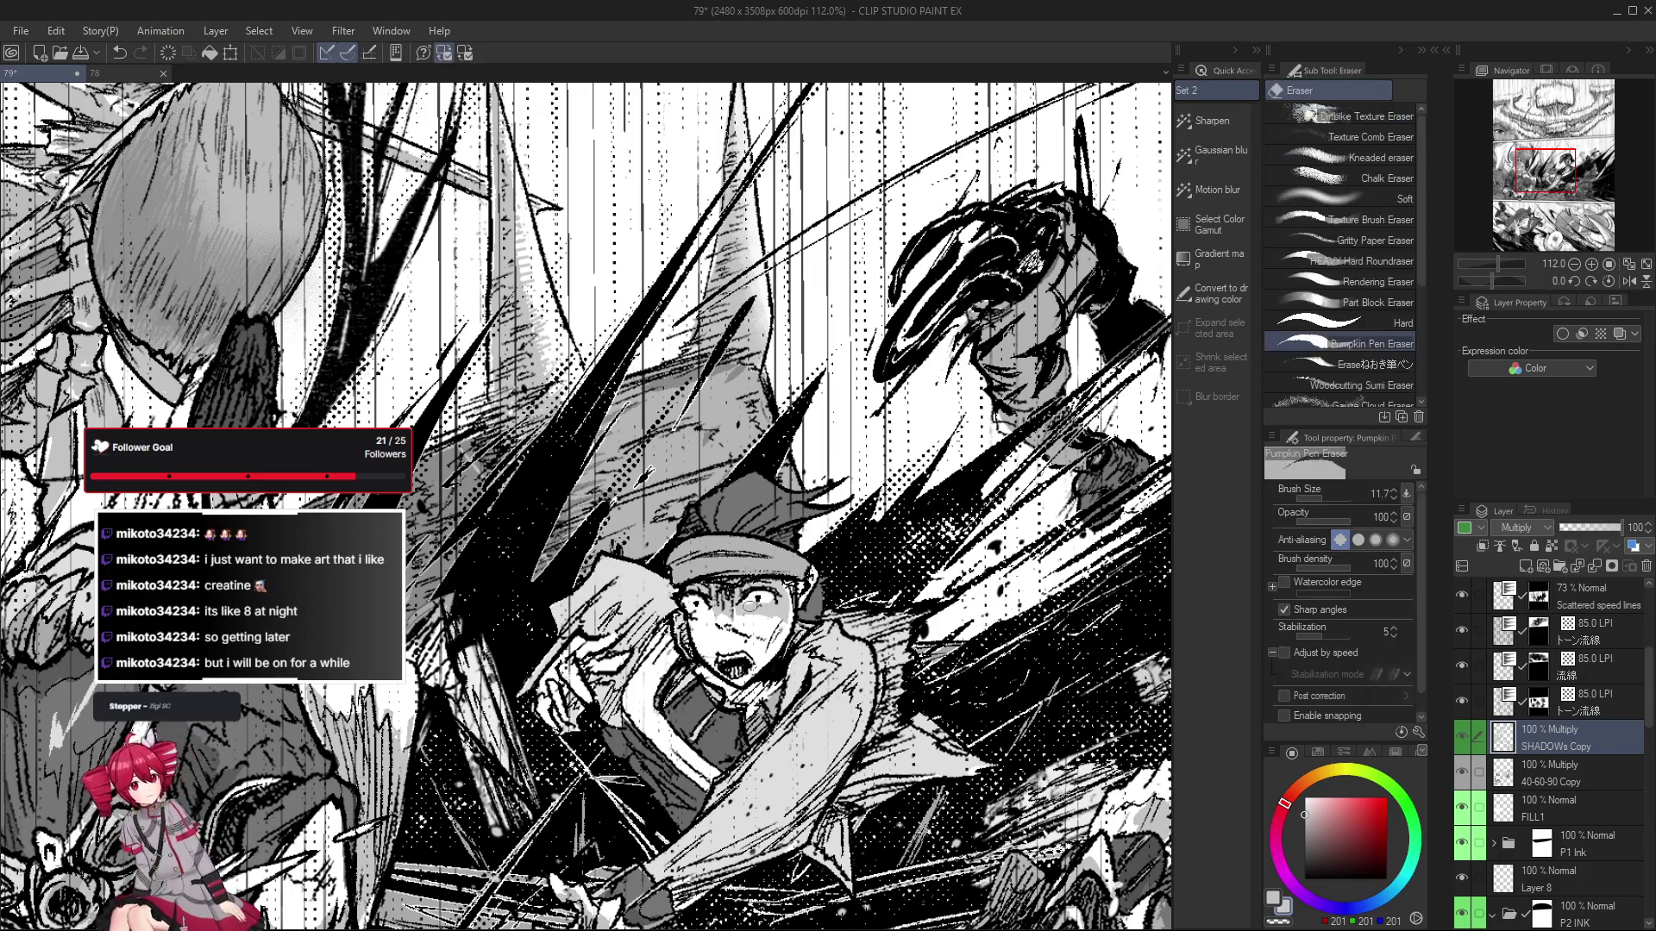
scroll(785, 608, "down", 2)
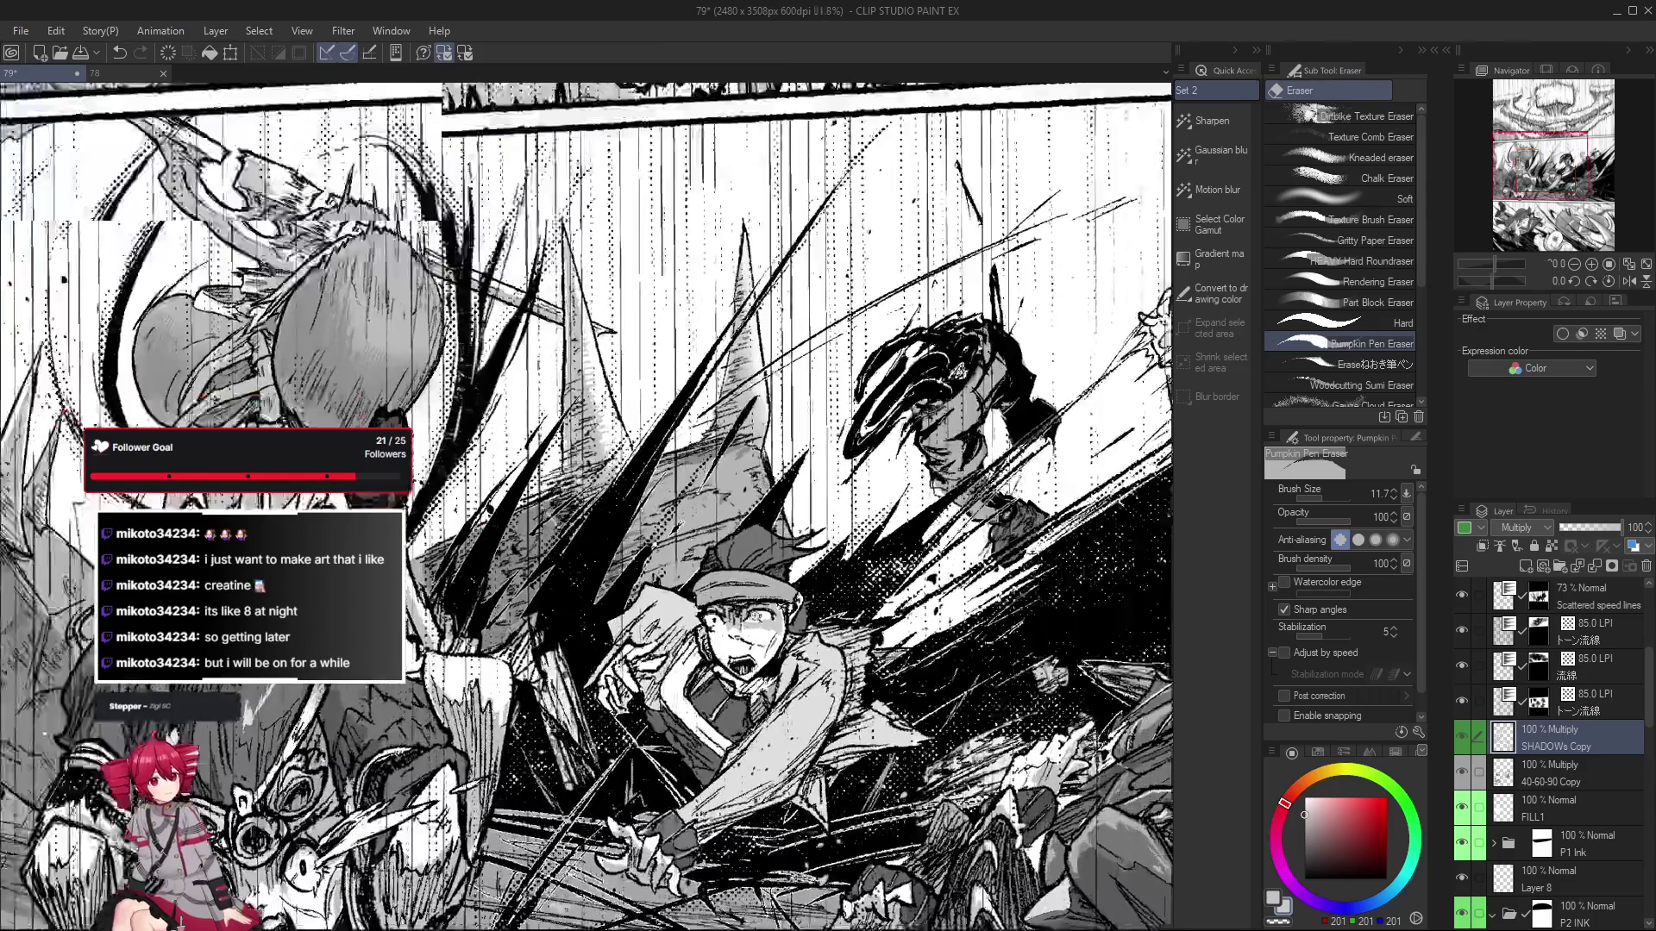
key("g")
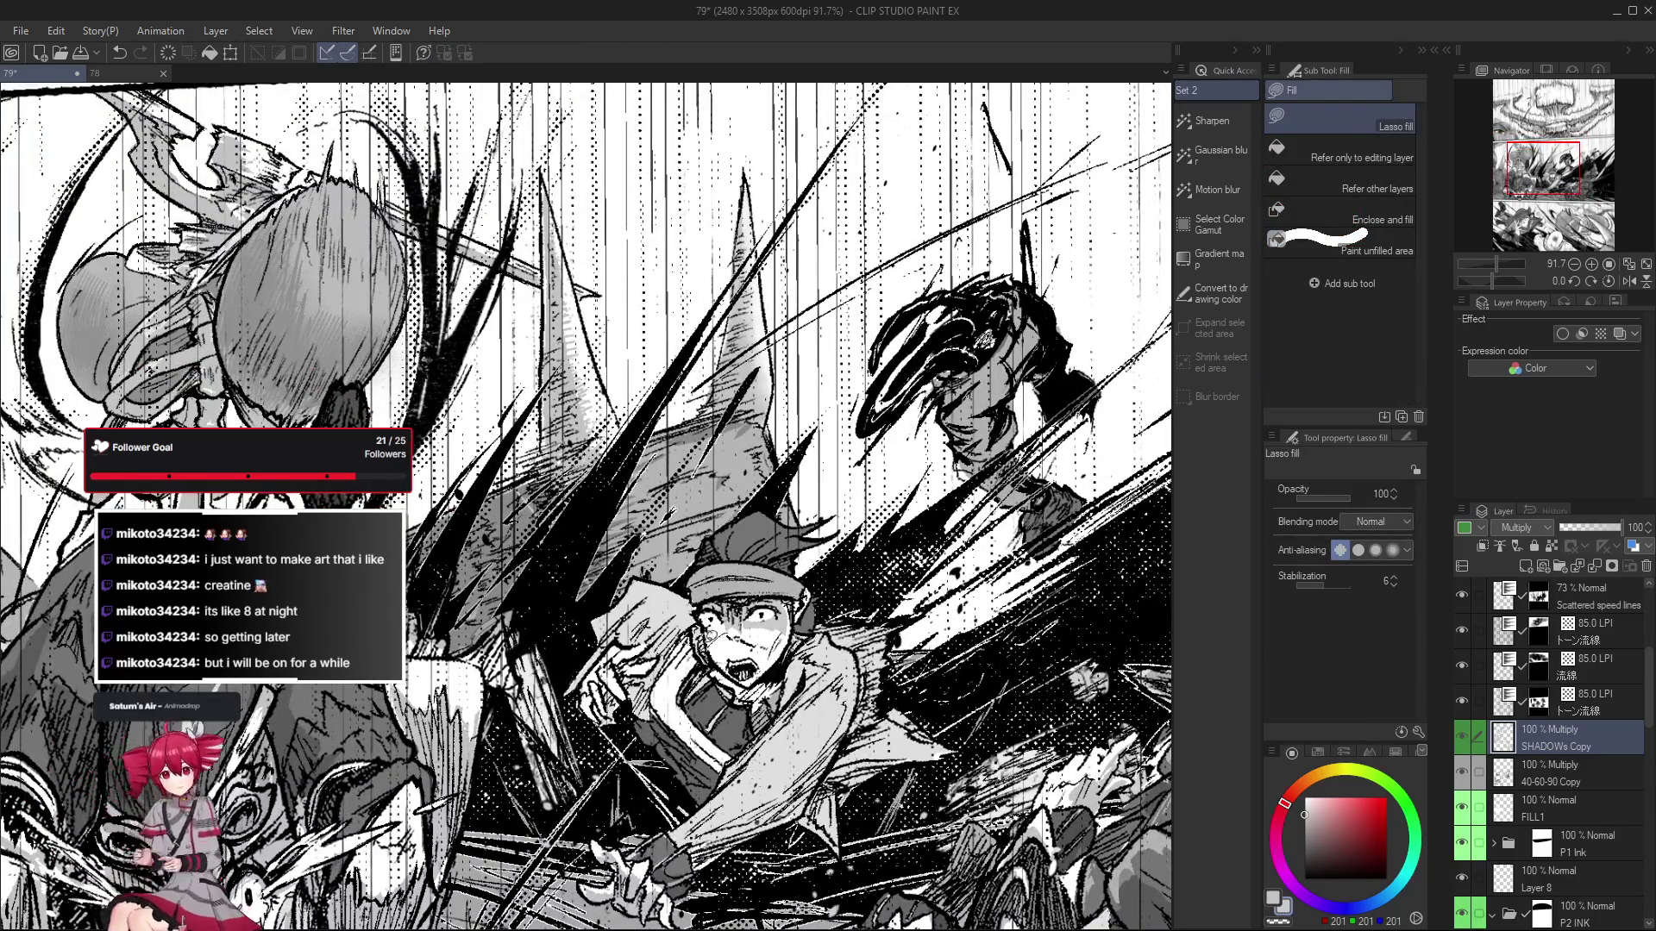
scroll(729, 617, "down", 1)
scroll(733, 660, "down", 2)
scroll(738, 724, "down", 1)
scroll(742, 786, "down", 2)
scroll(742, 786, "down", 2)
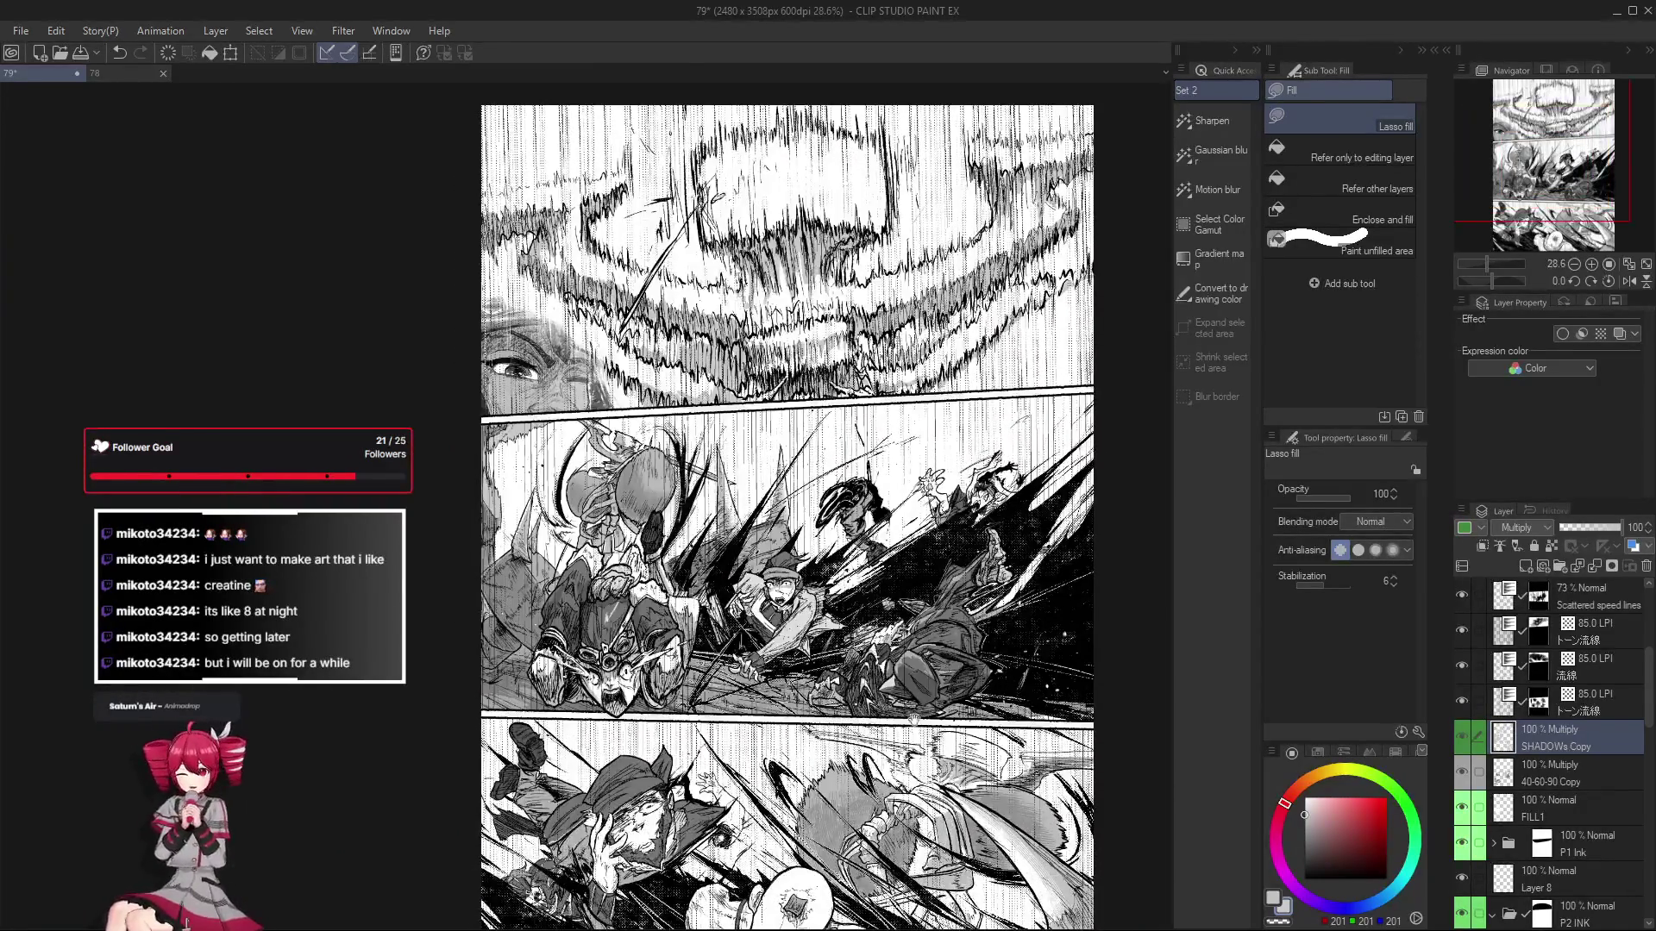
scroll(763, 584, "up", 2)
scroll(763, 584, "up", 2)
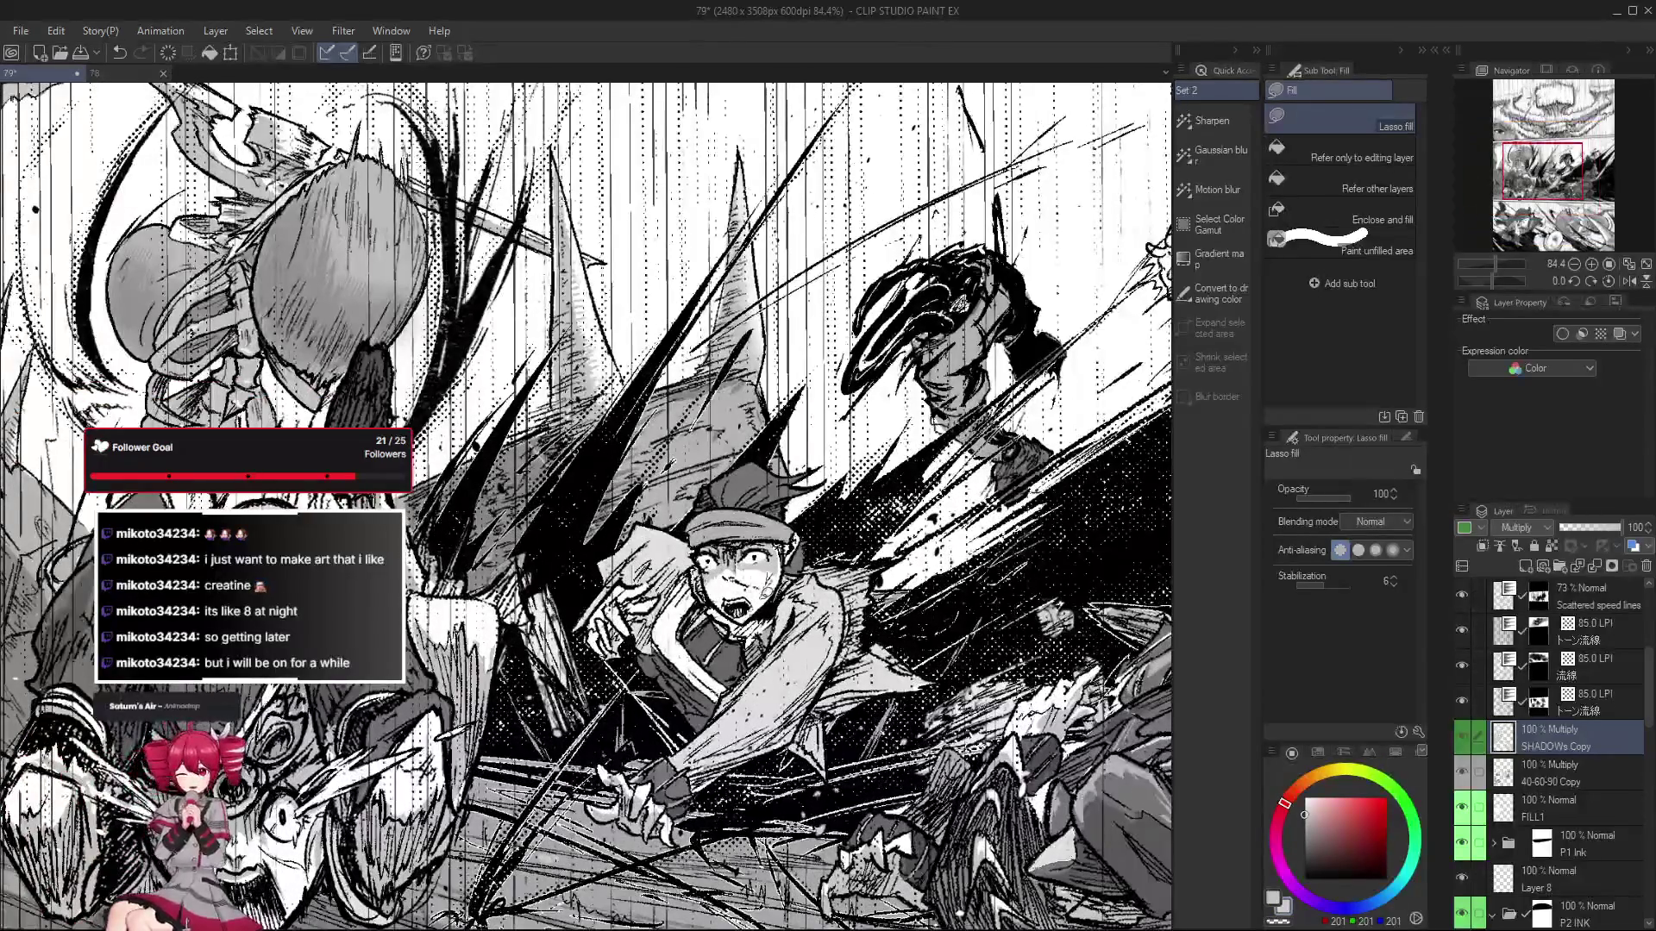
scroll(780, 574, "down", 1)
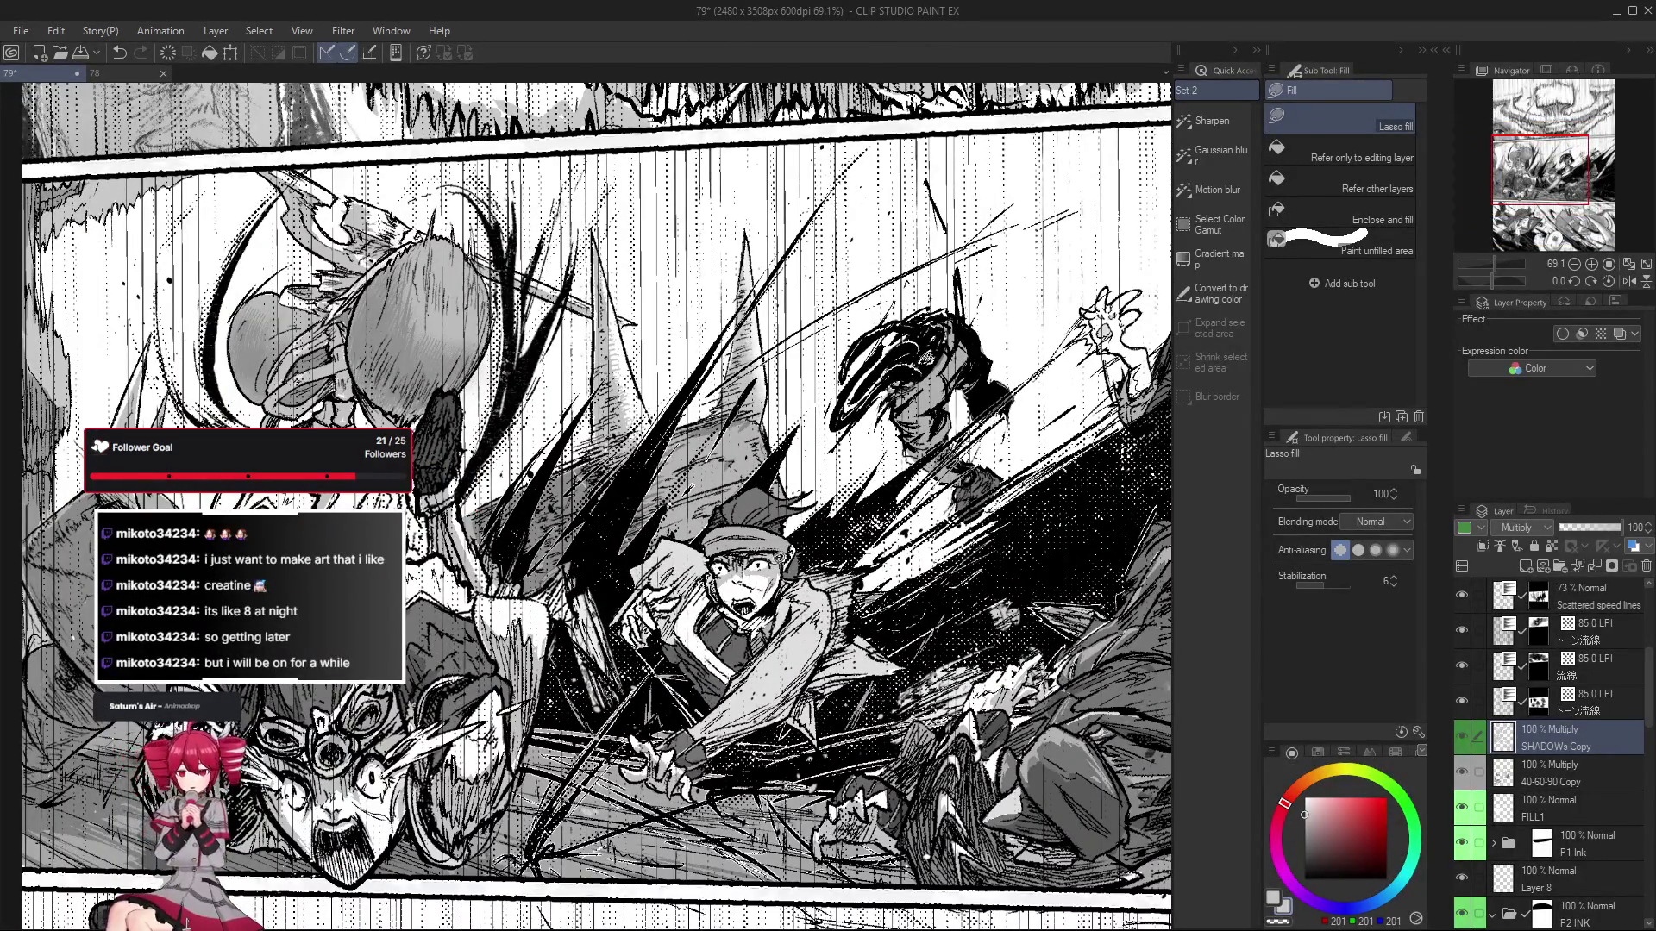
scroll(780, 570, "down", 1)
scroll(781, 569, "down", 4)
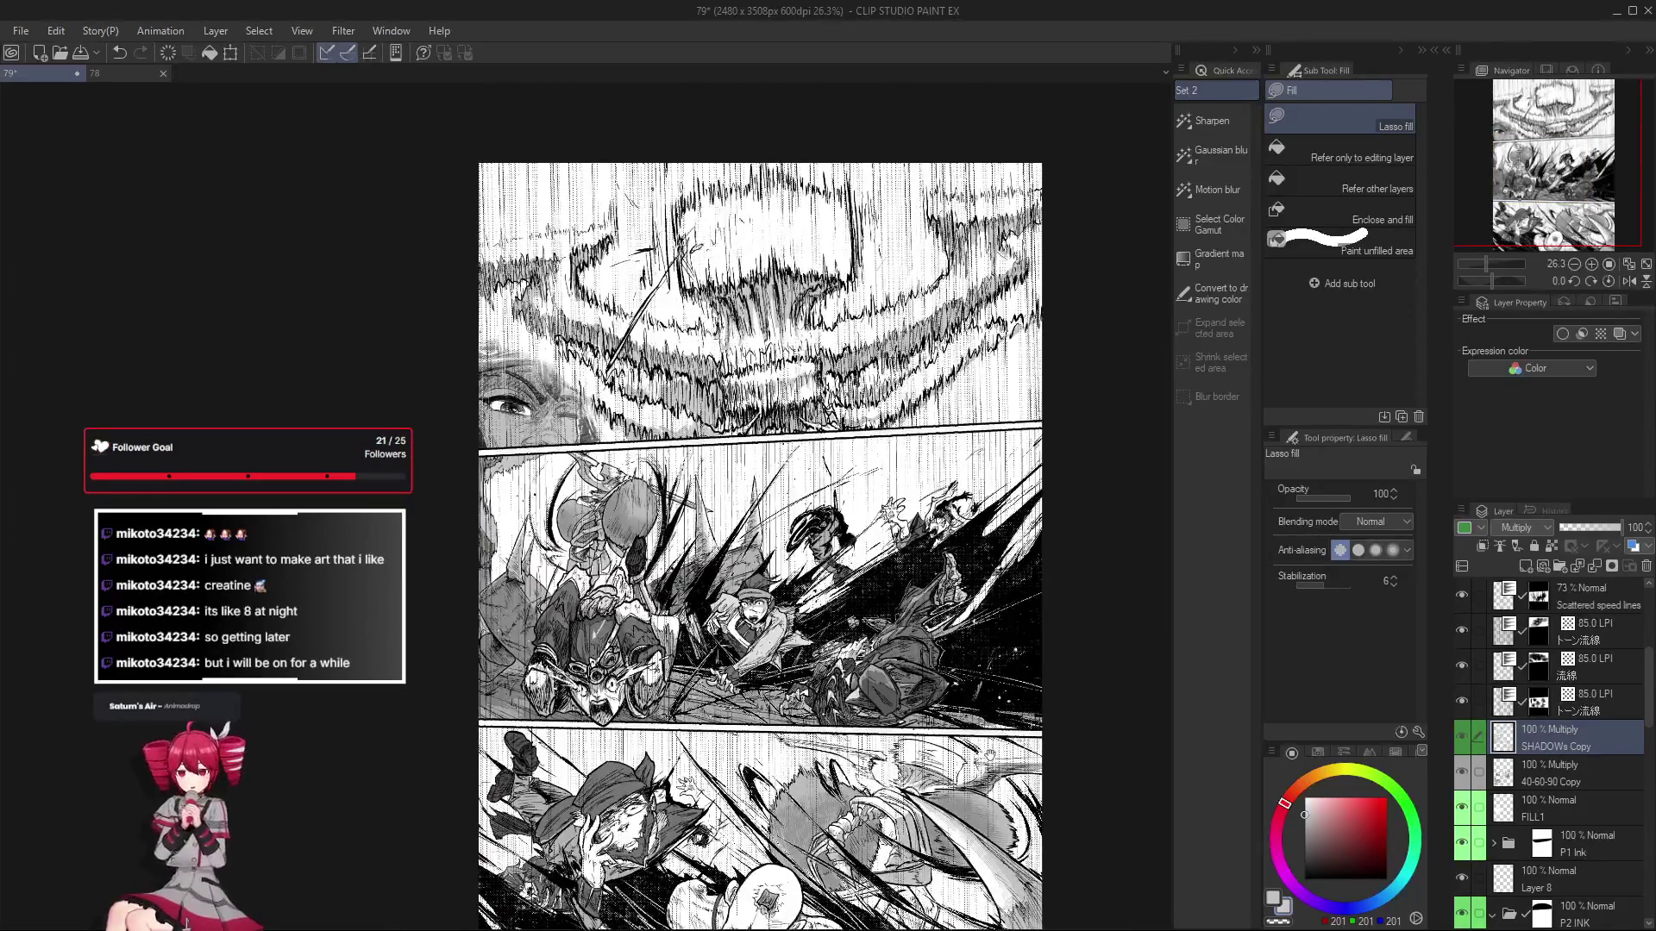
scroll(677, 668, "up", 1)
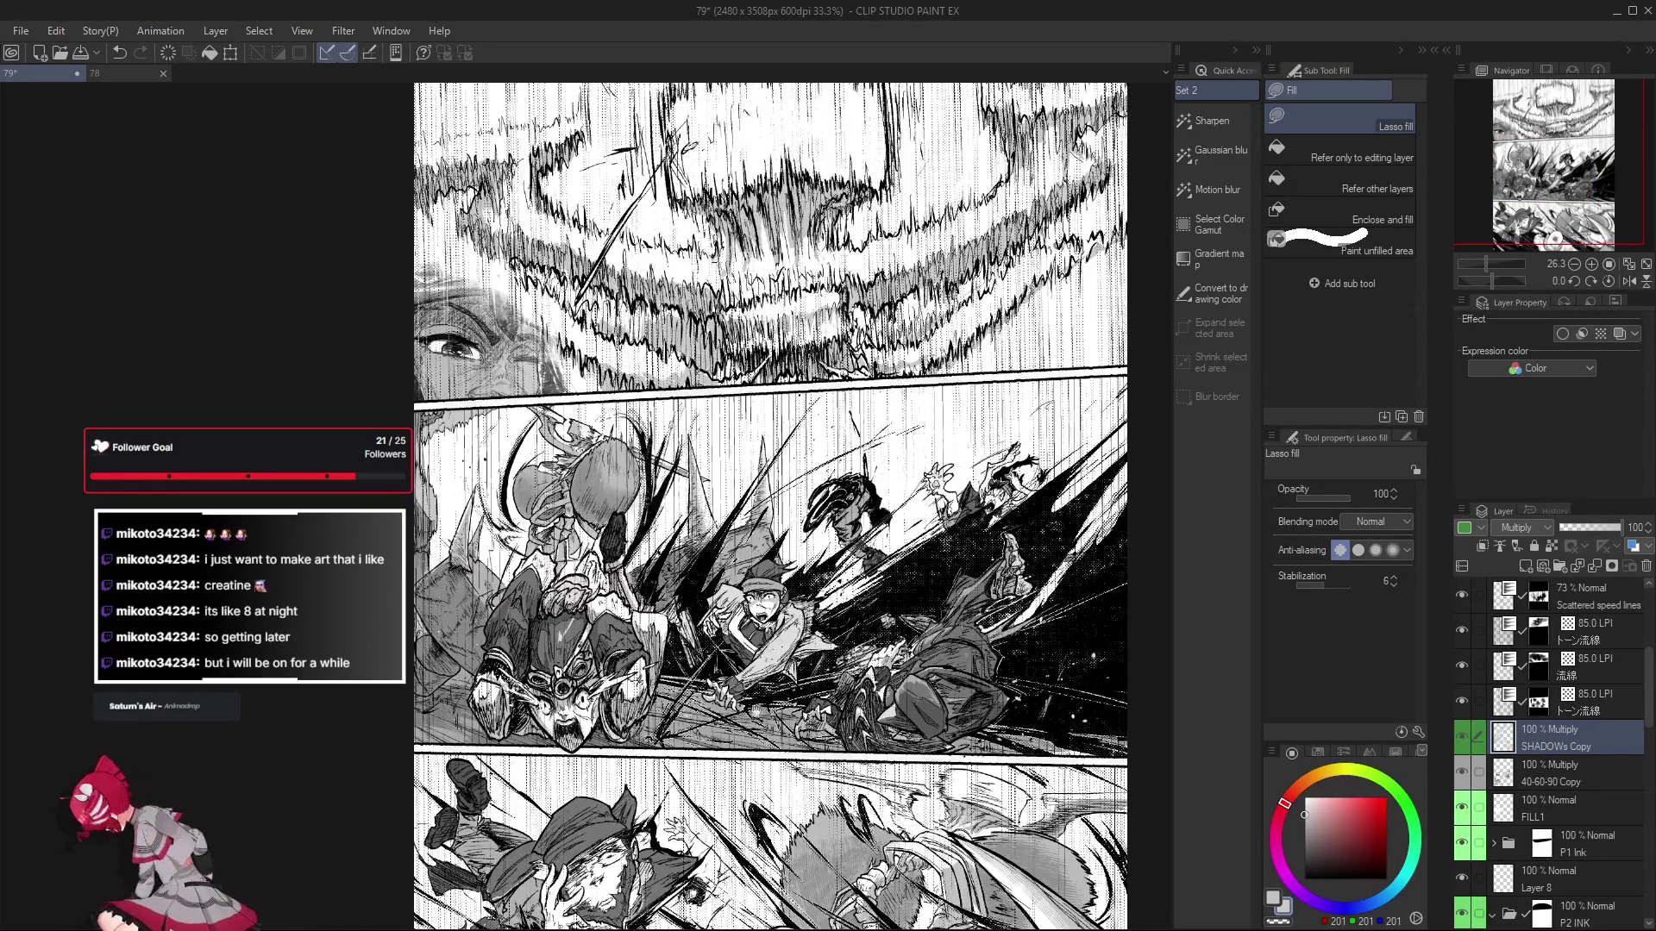
scroll(885, 756, "up", 2)
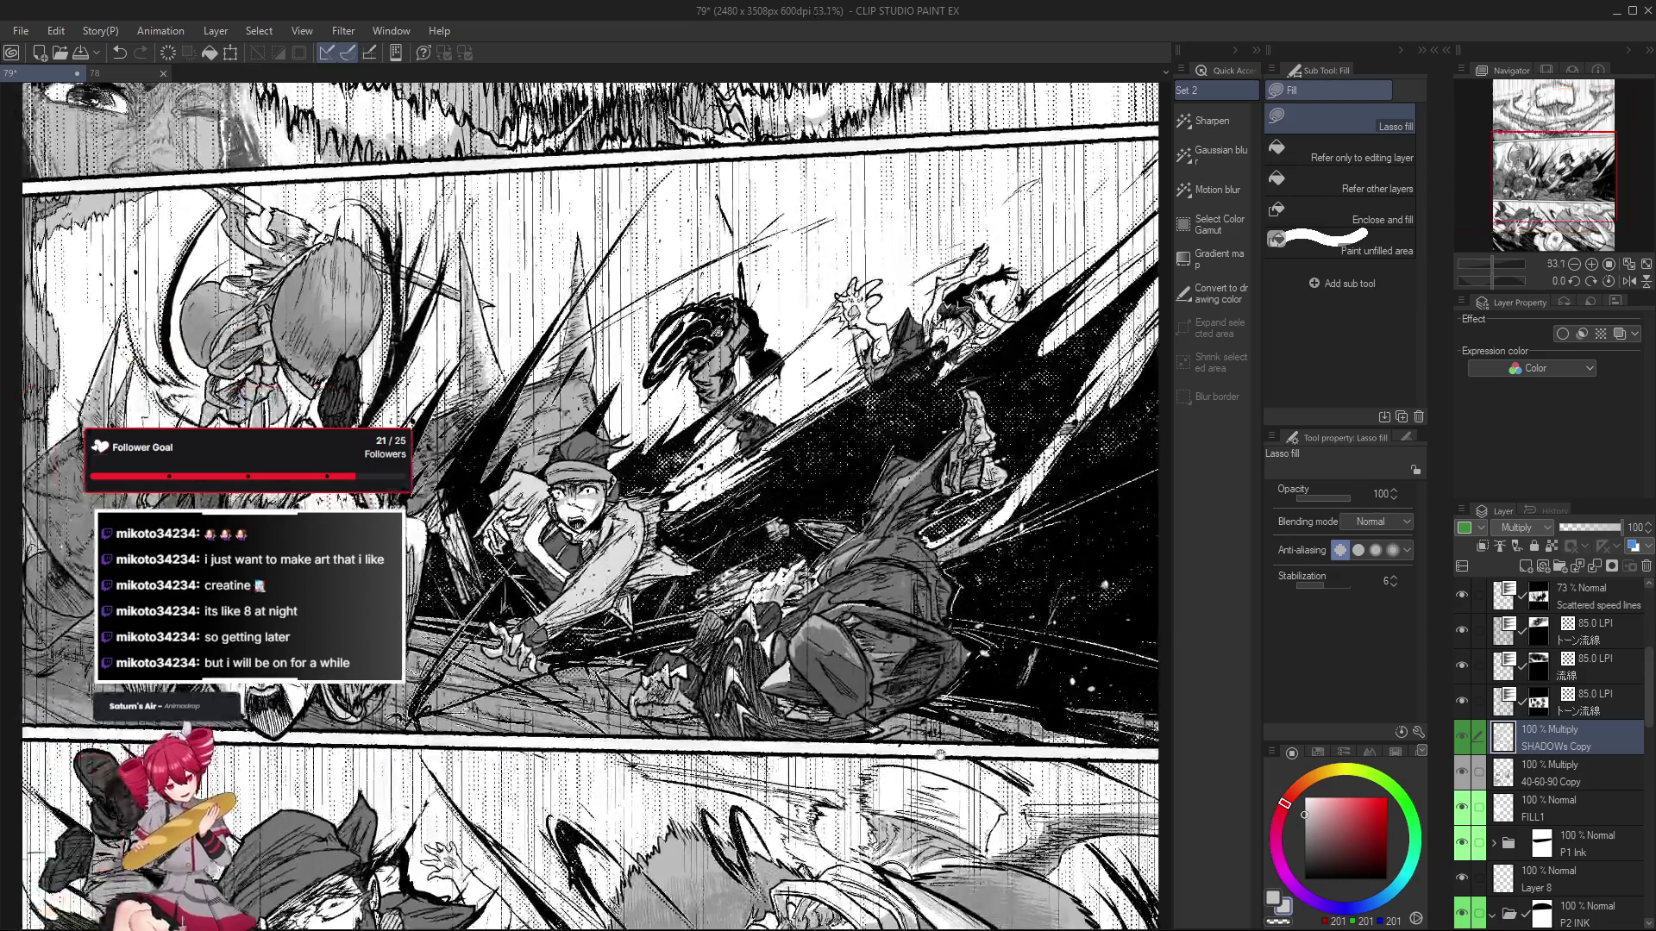
key("e")
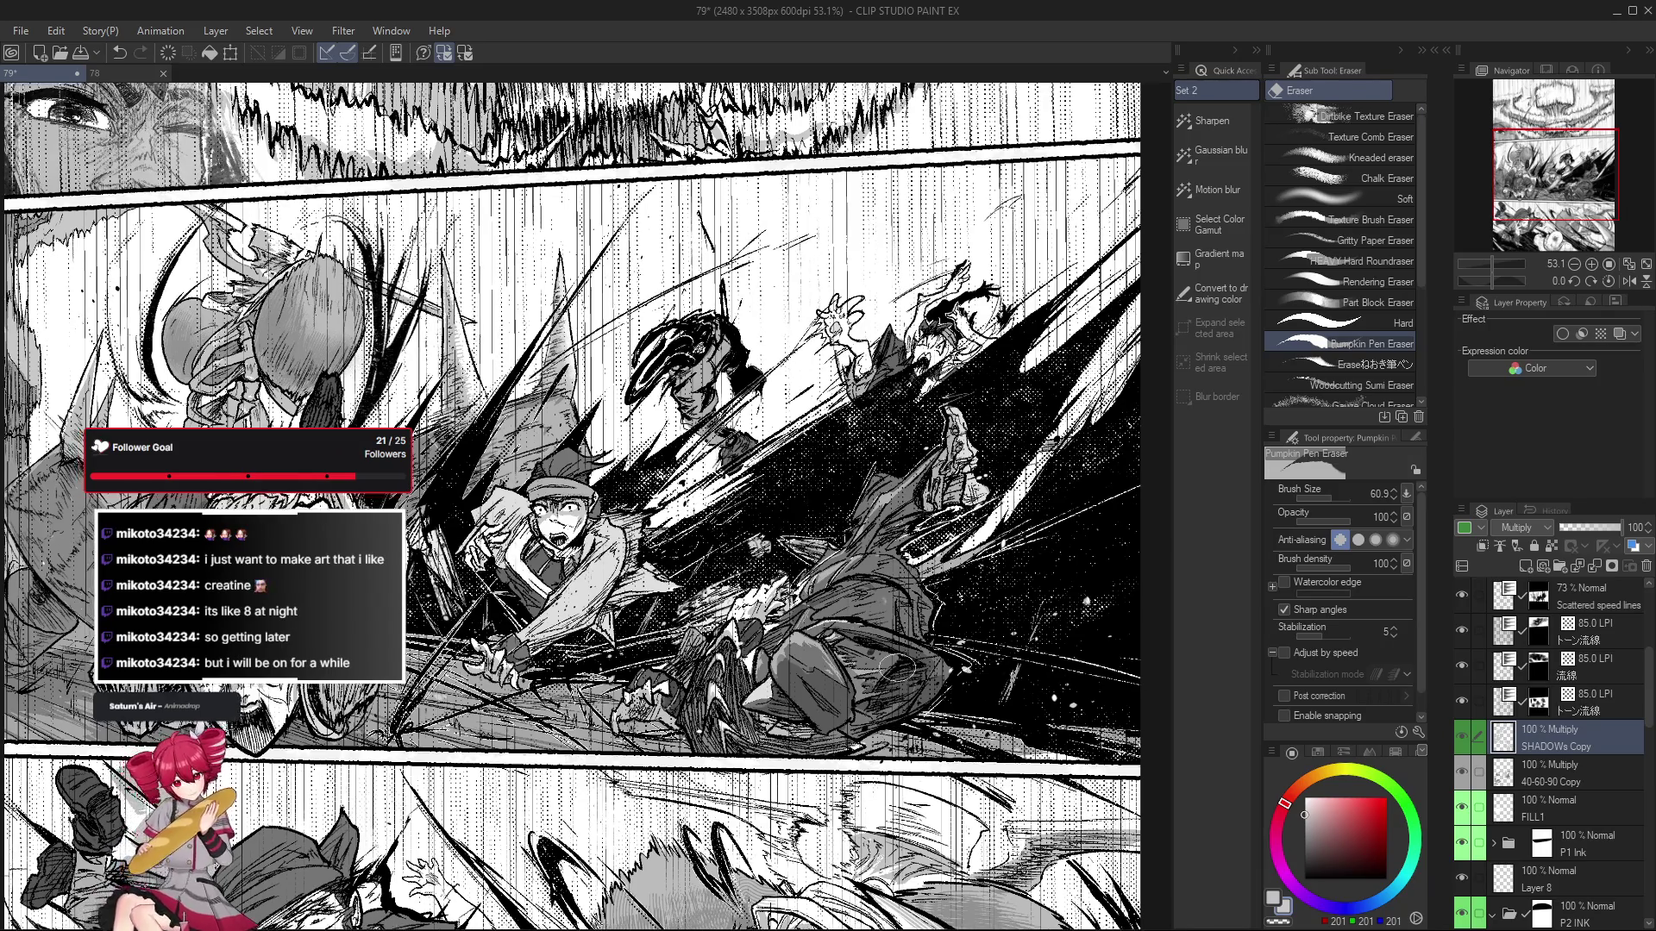
Reactivate lasso fill and frame the bulbous insect monster in the middle panel.
key("g")
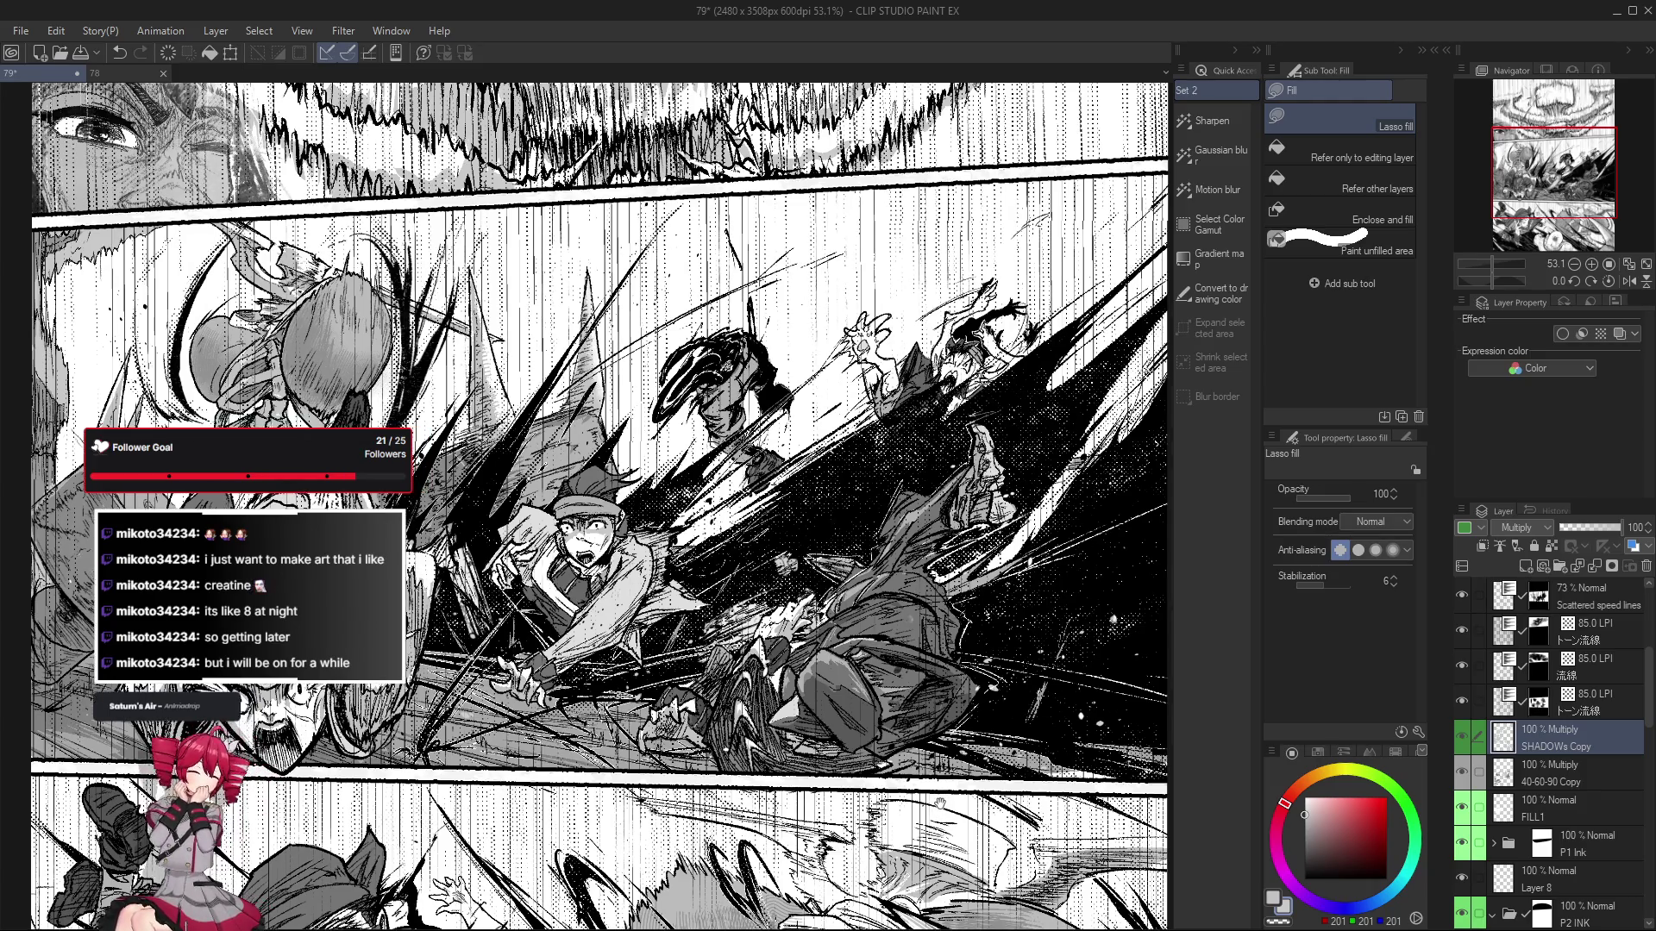
left_click_drag(593, 507, 722, 615)
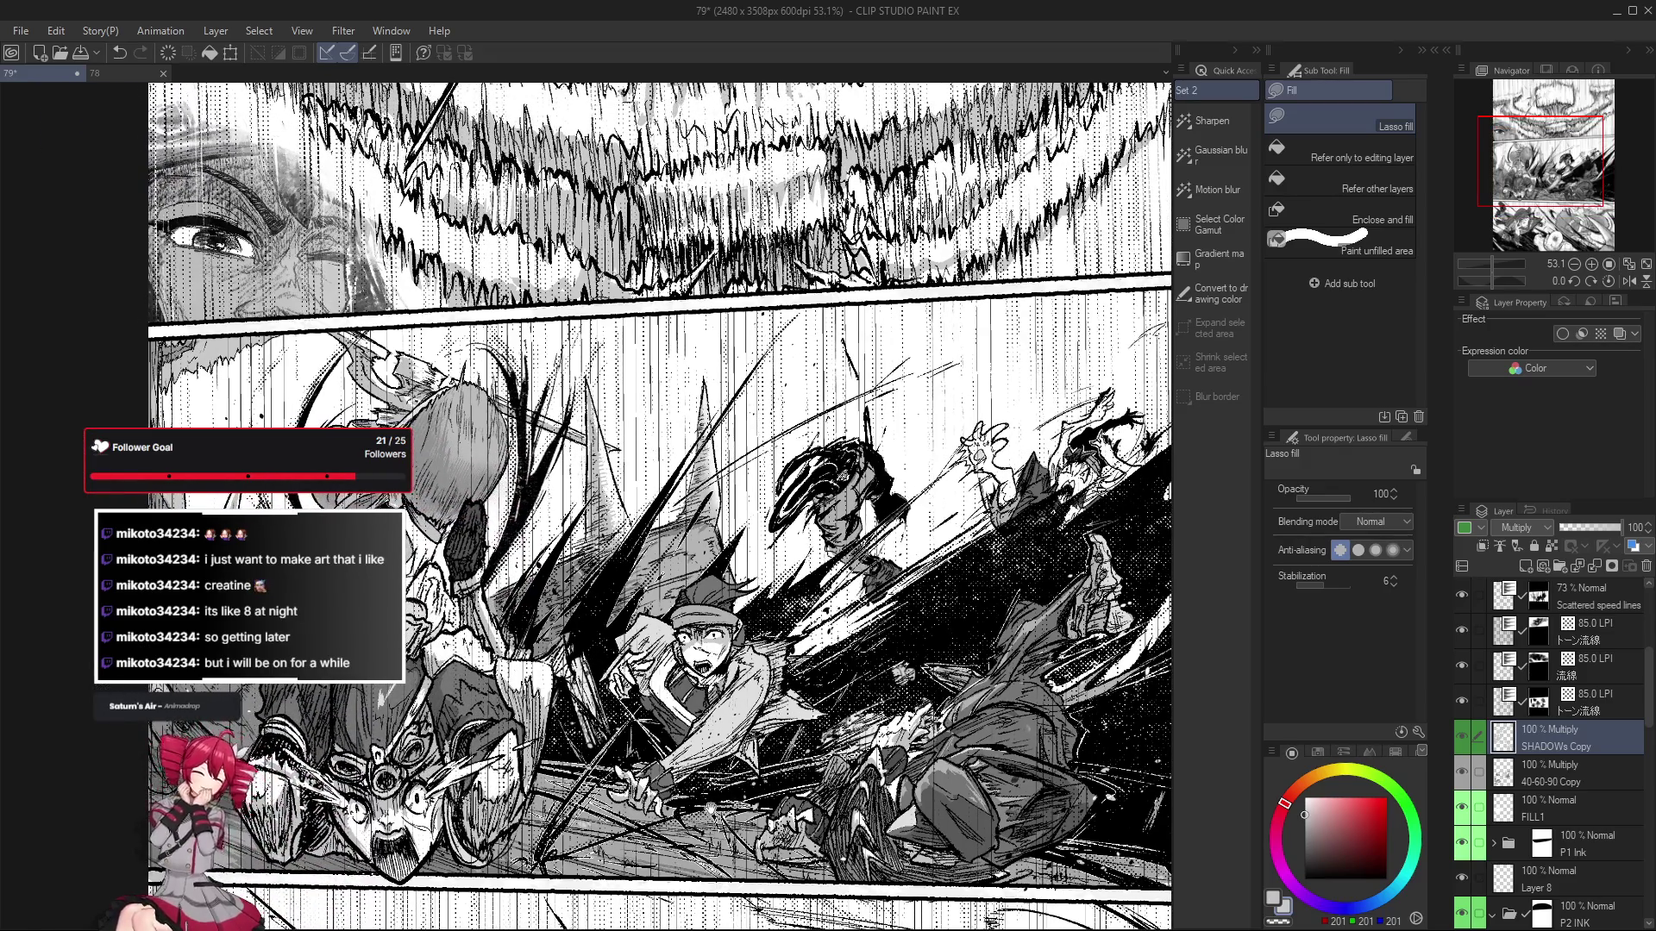
left_click_drag(537, 540, 566, 563)
scroll(566, 562, "up", 2)
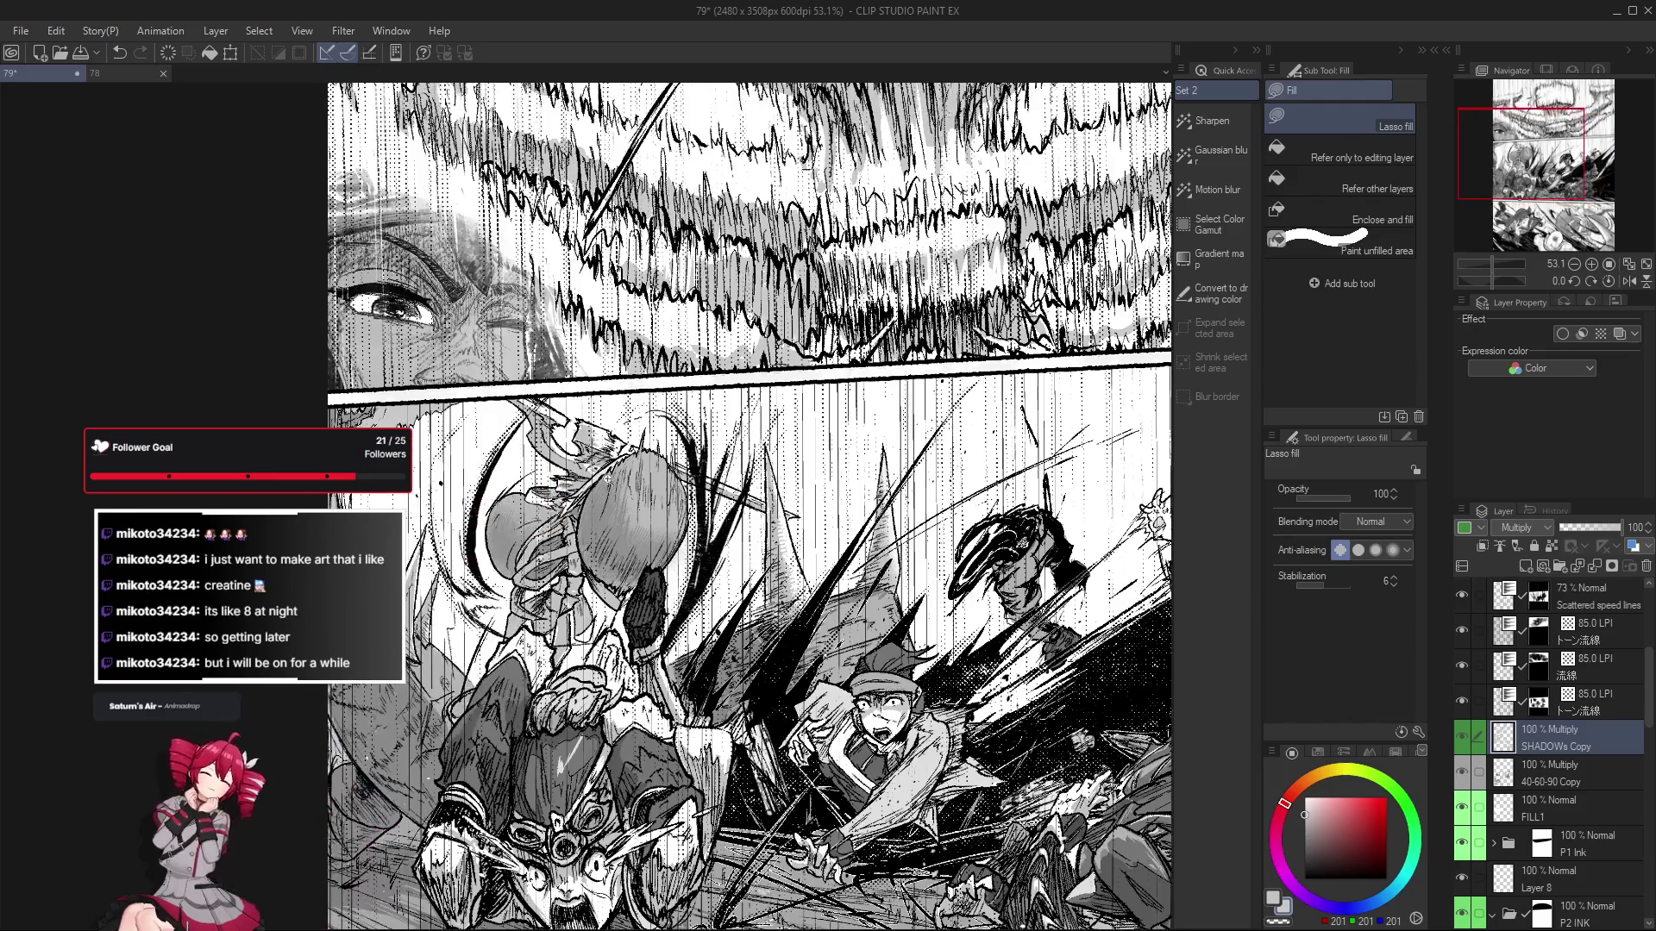
scroll(556, 442, "up", 1)
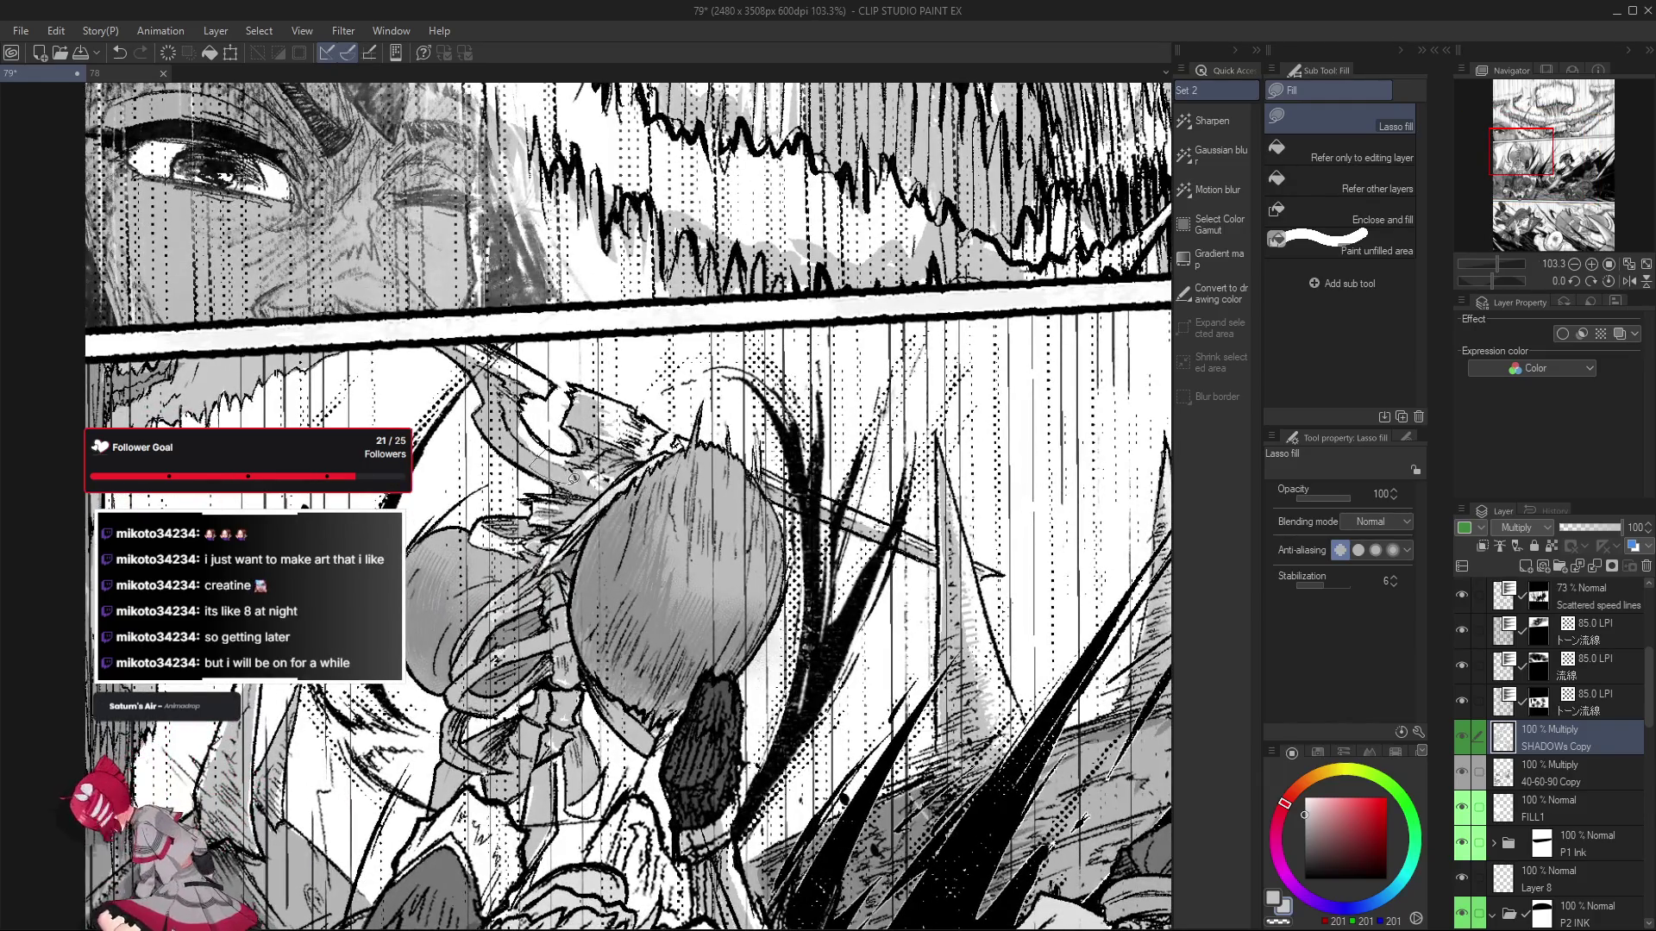
scroll(555, 443, "down", 1)
scroll(557, 444, "down", 1)
scroll(561, 444, "down", 1)
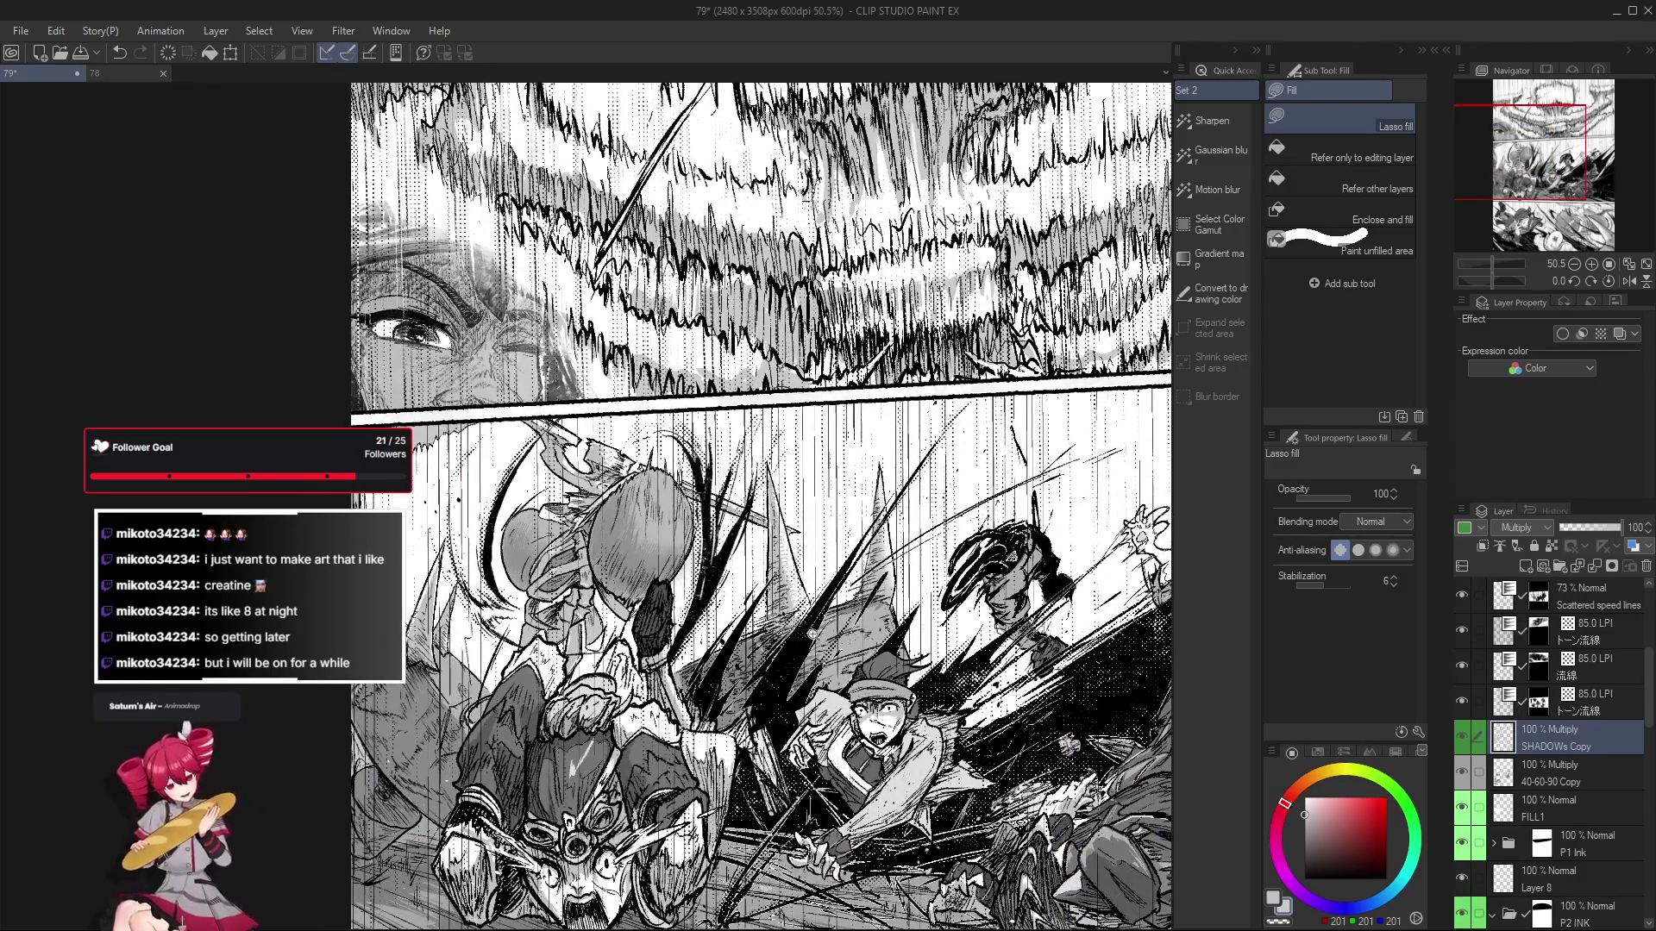
scroll(561, 444, "down", 3)
scroll(561, 445, "up", 2)
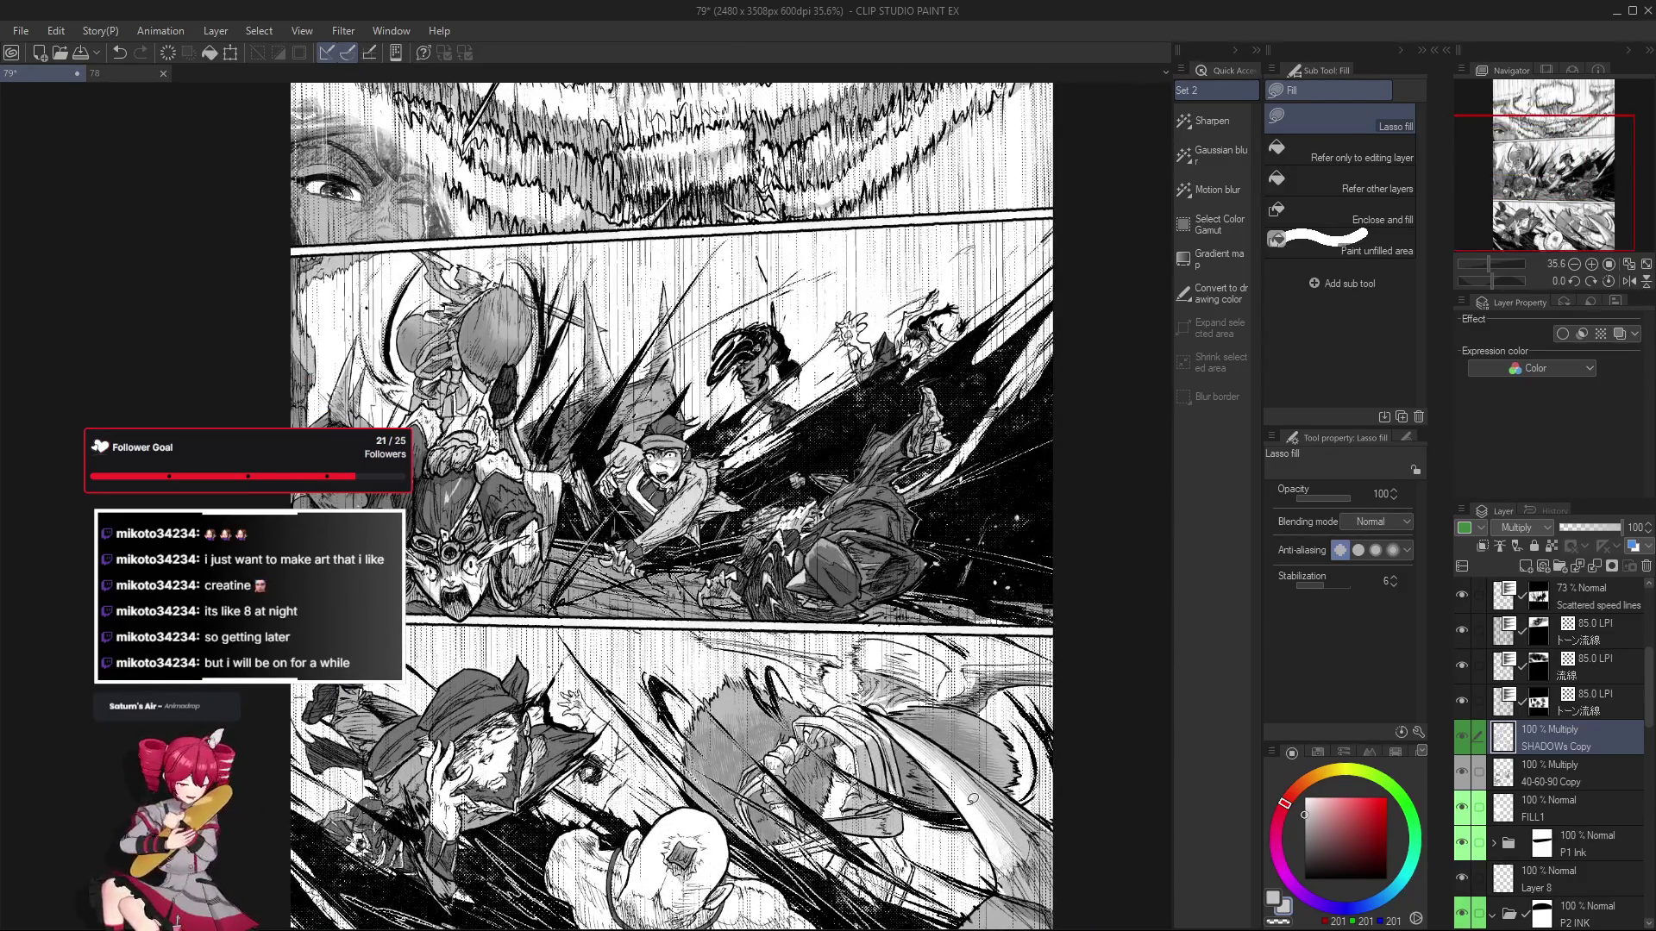
scroll(564, 408, "up", 1)
scroll(565, 408, "up", 1)
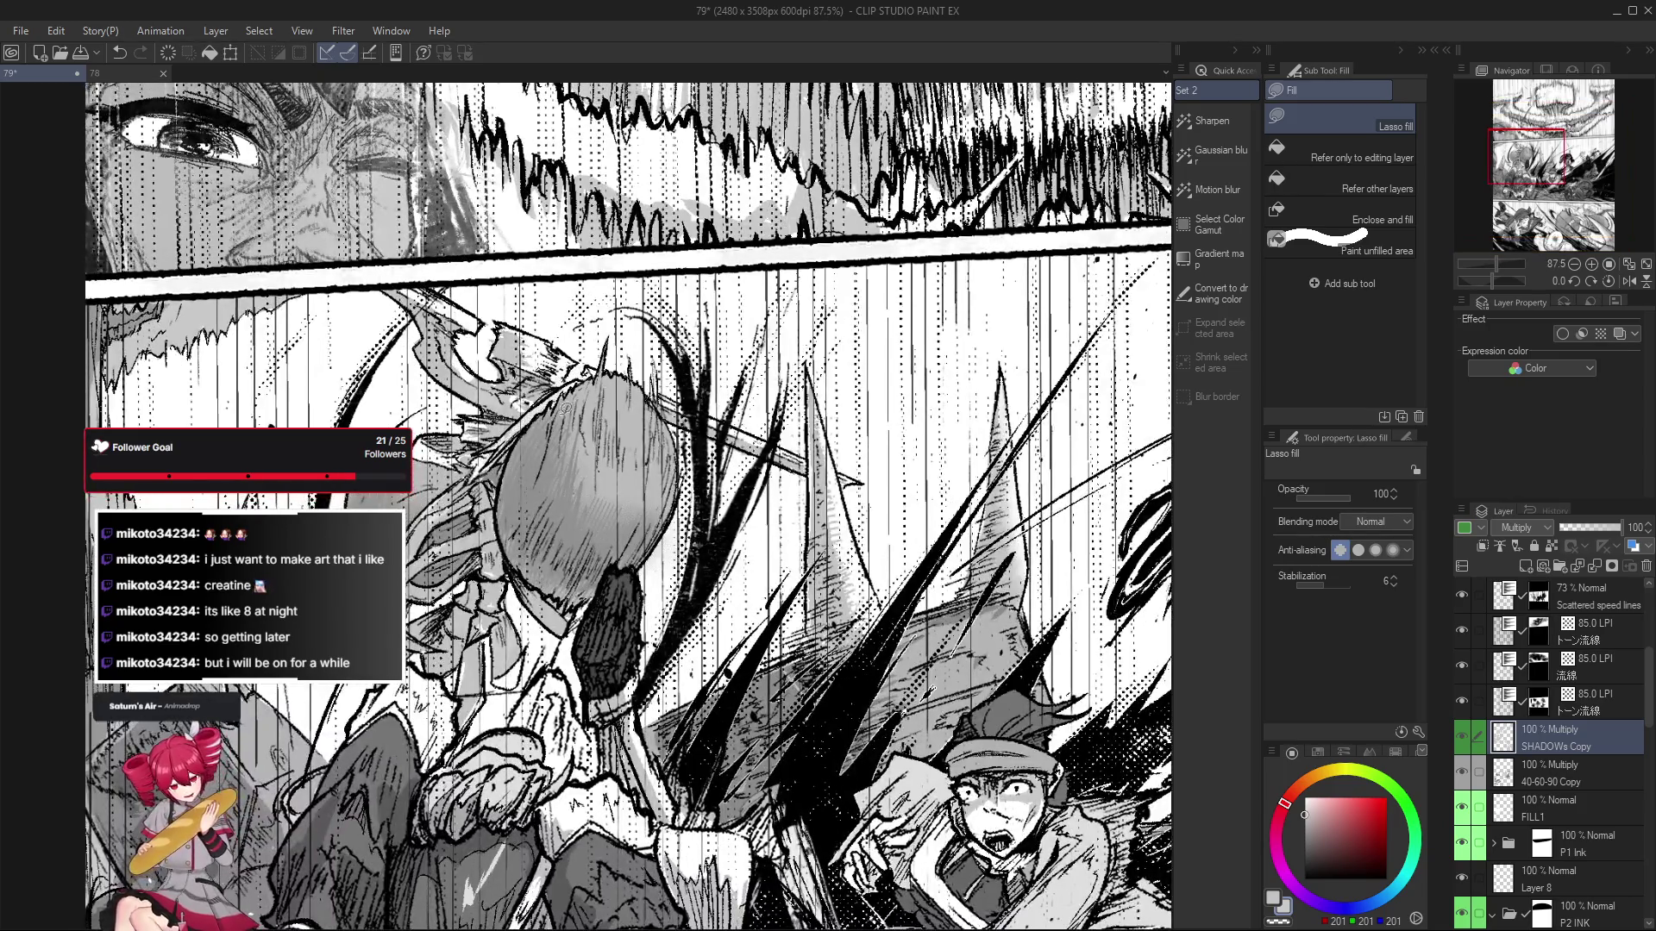
left_click_drag(565, 408, 607, 419)
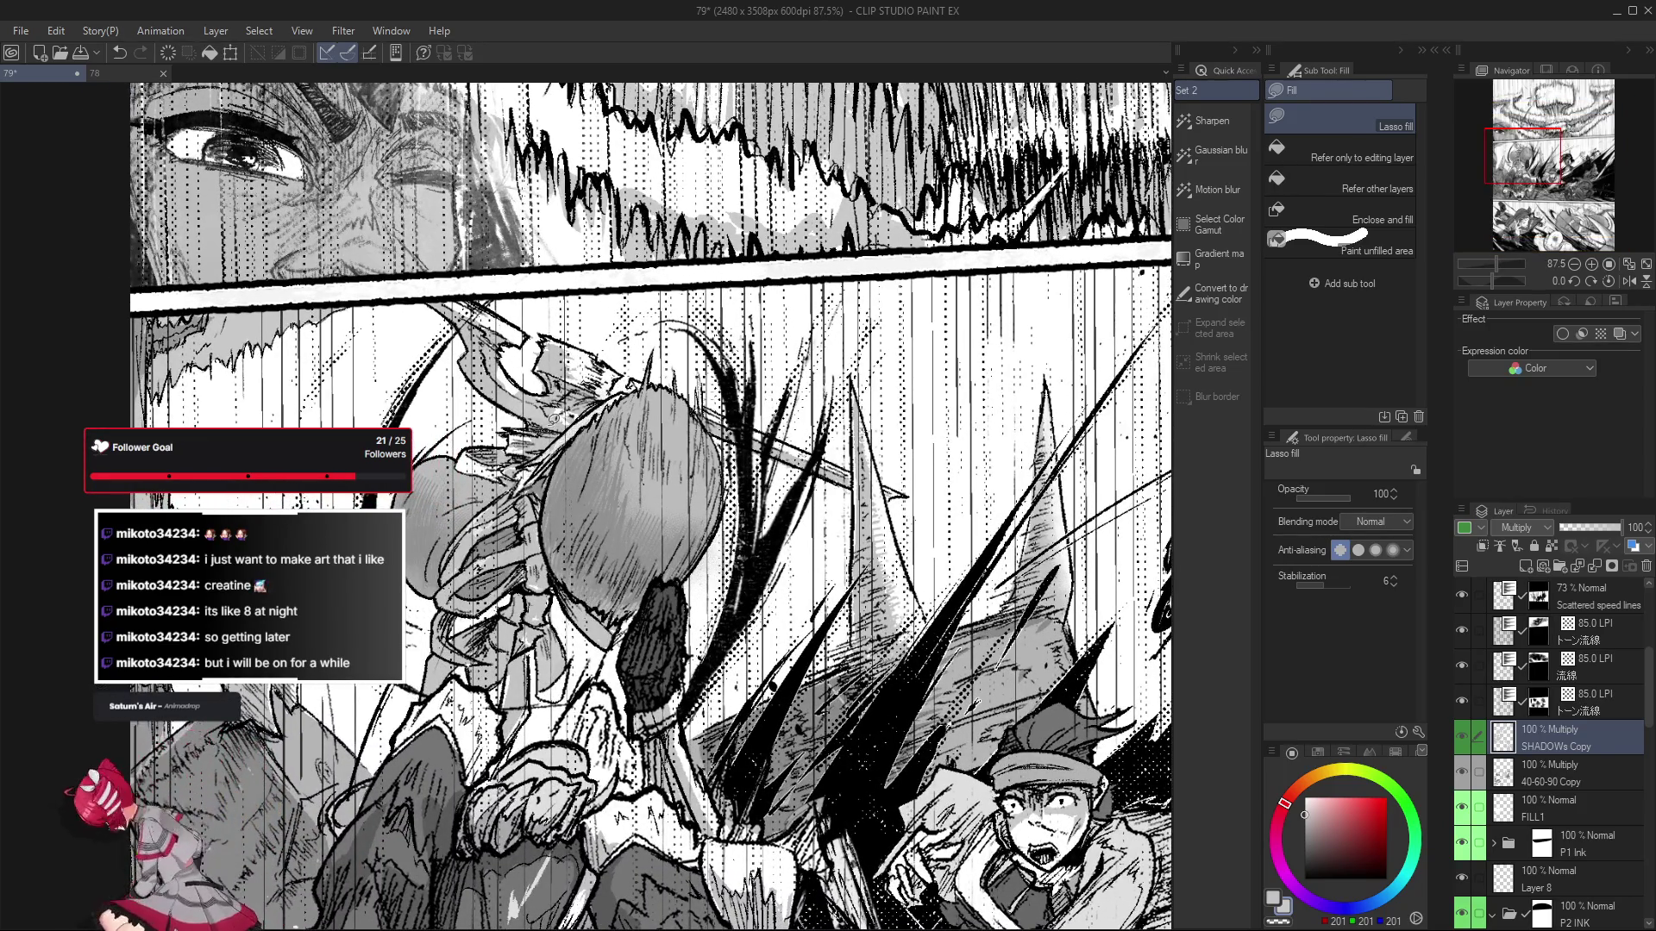
scroll(576, 379, "down", 1)
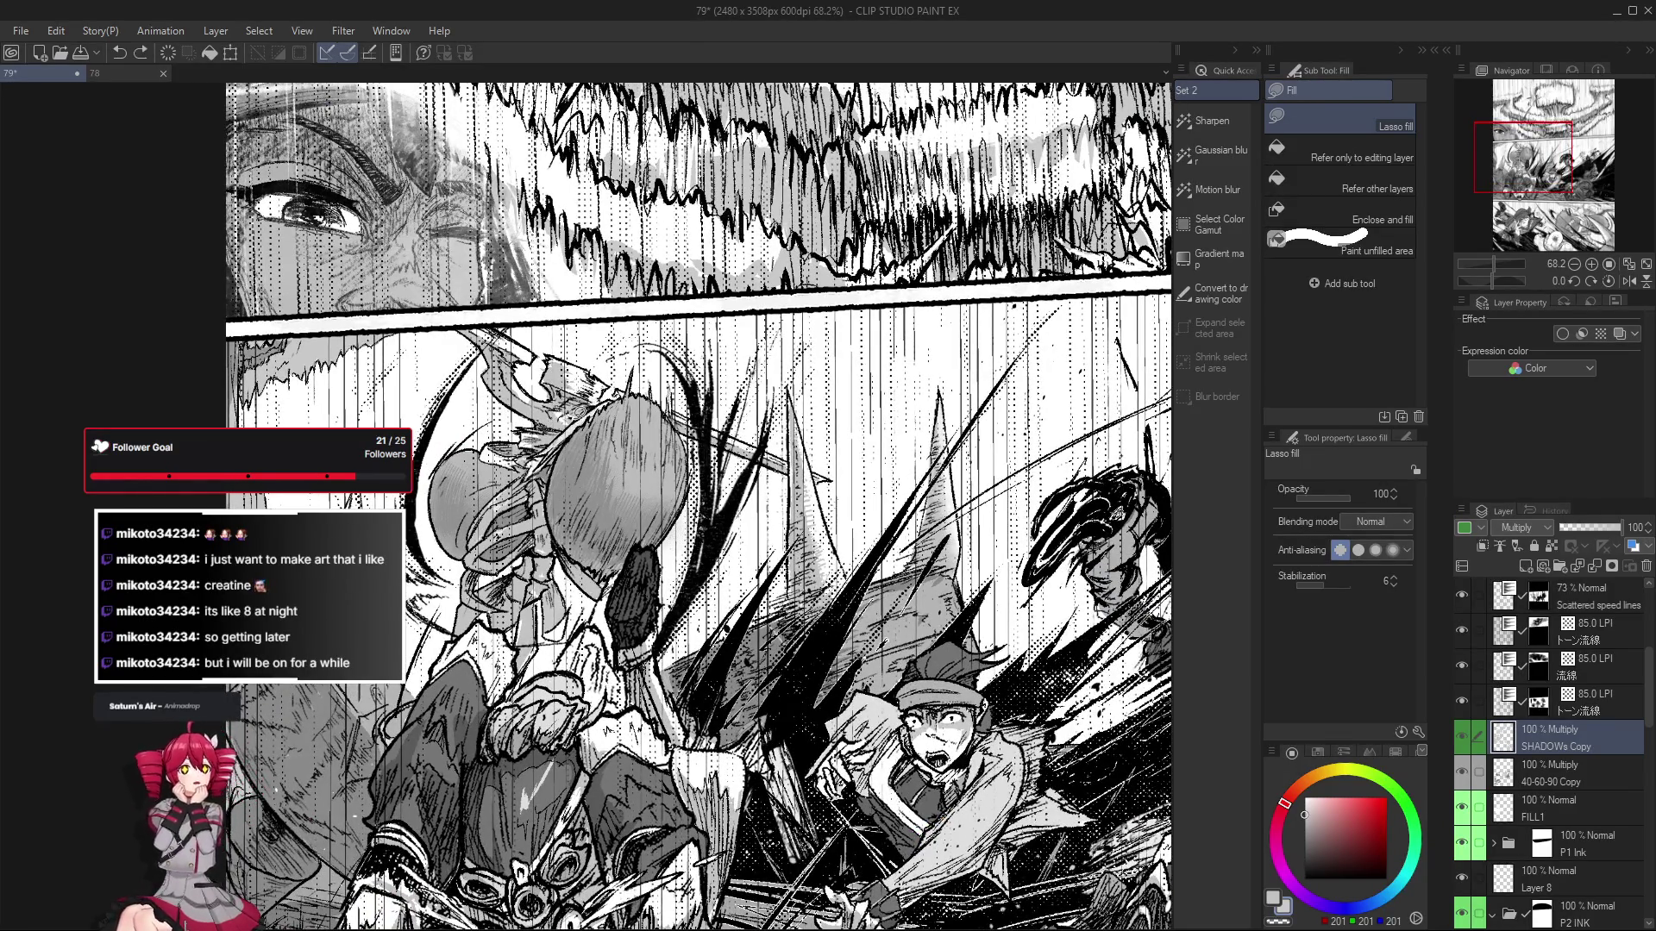
scroll(563, 408, "up", 1)
scroll(556, 407, "up", 2)
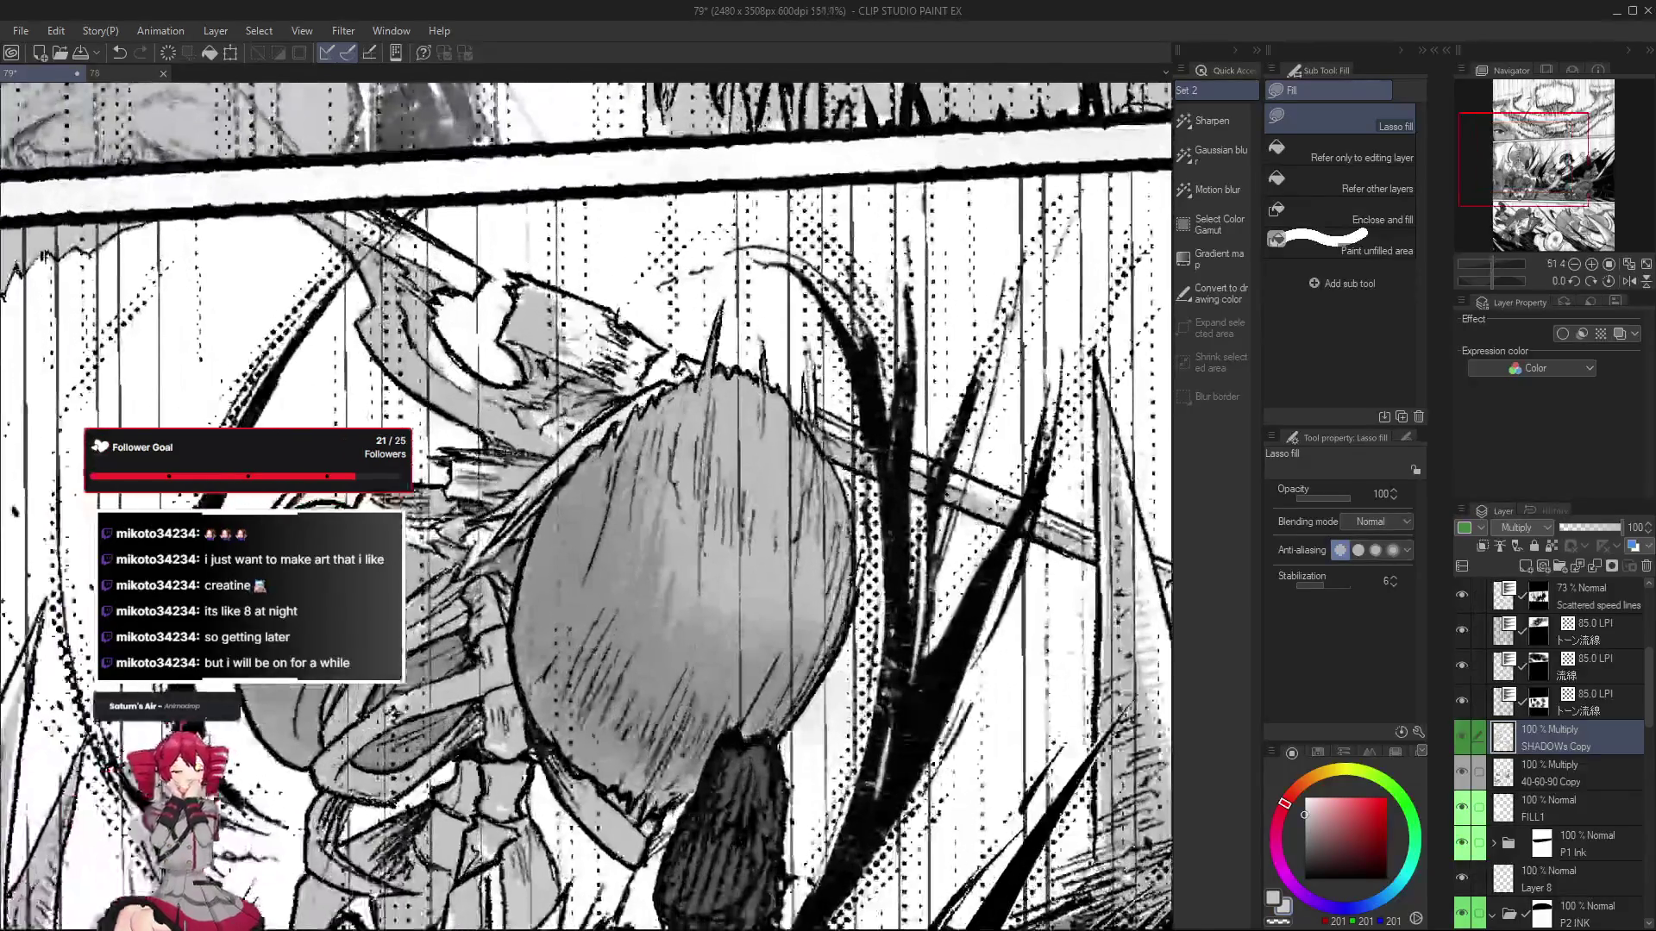
scroll(561, 422, "down", 1)
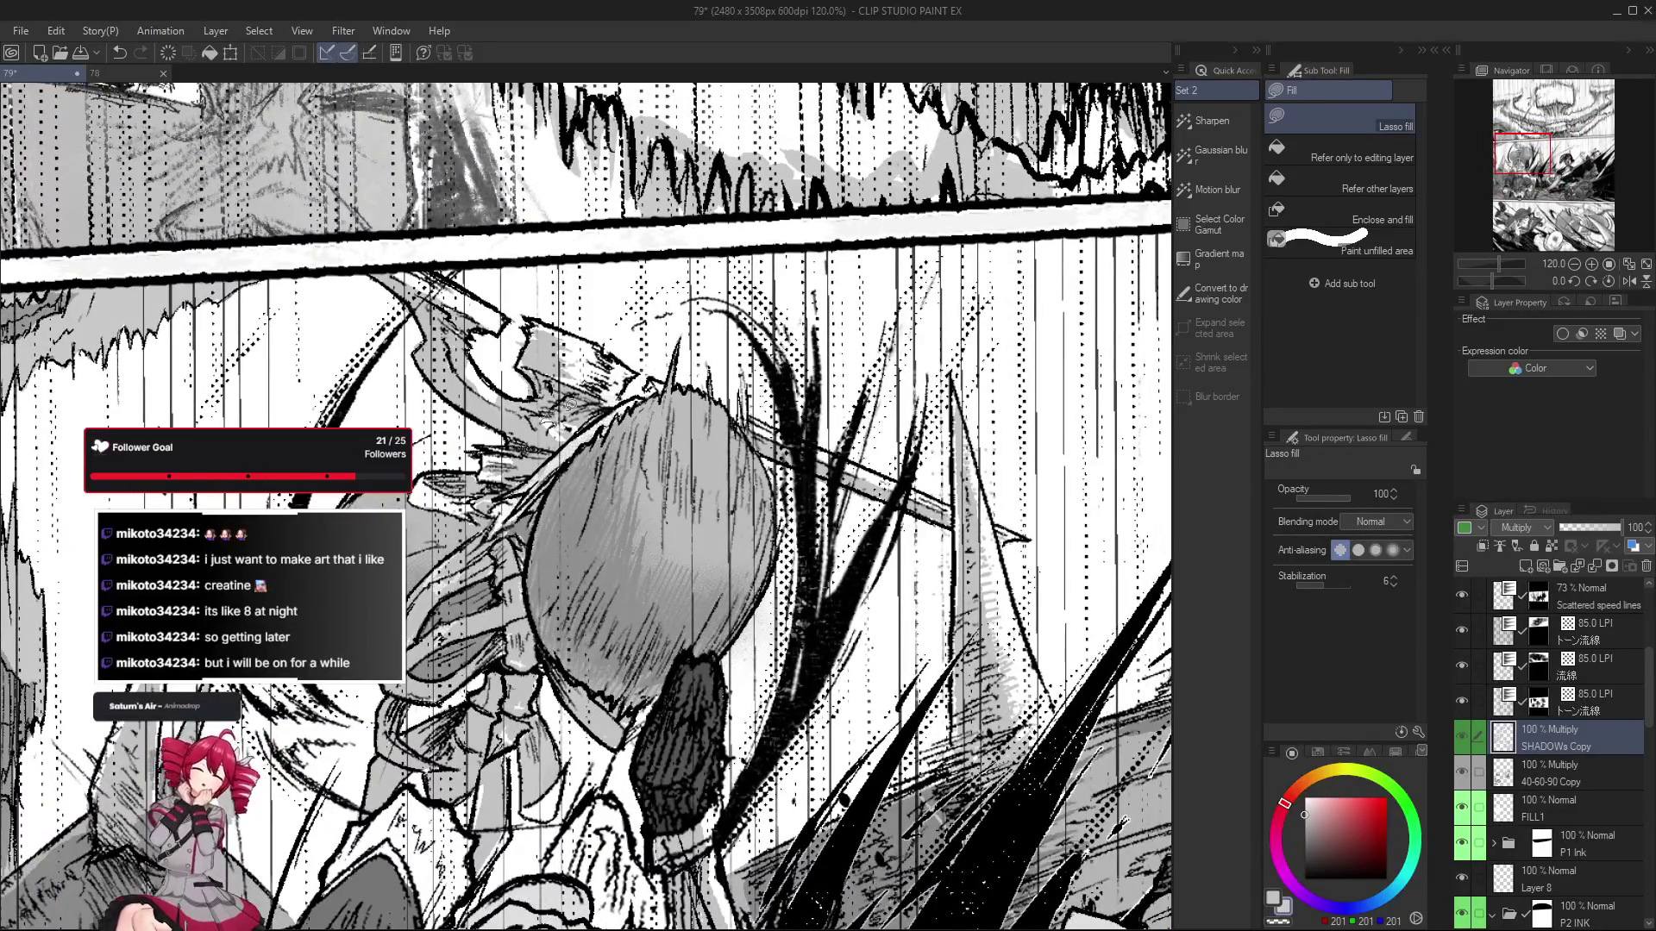
scroll(562, 405, "down", 2)
scroll(651, 442, "up", 3)
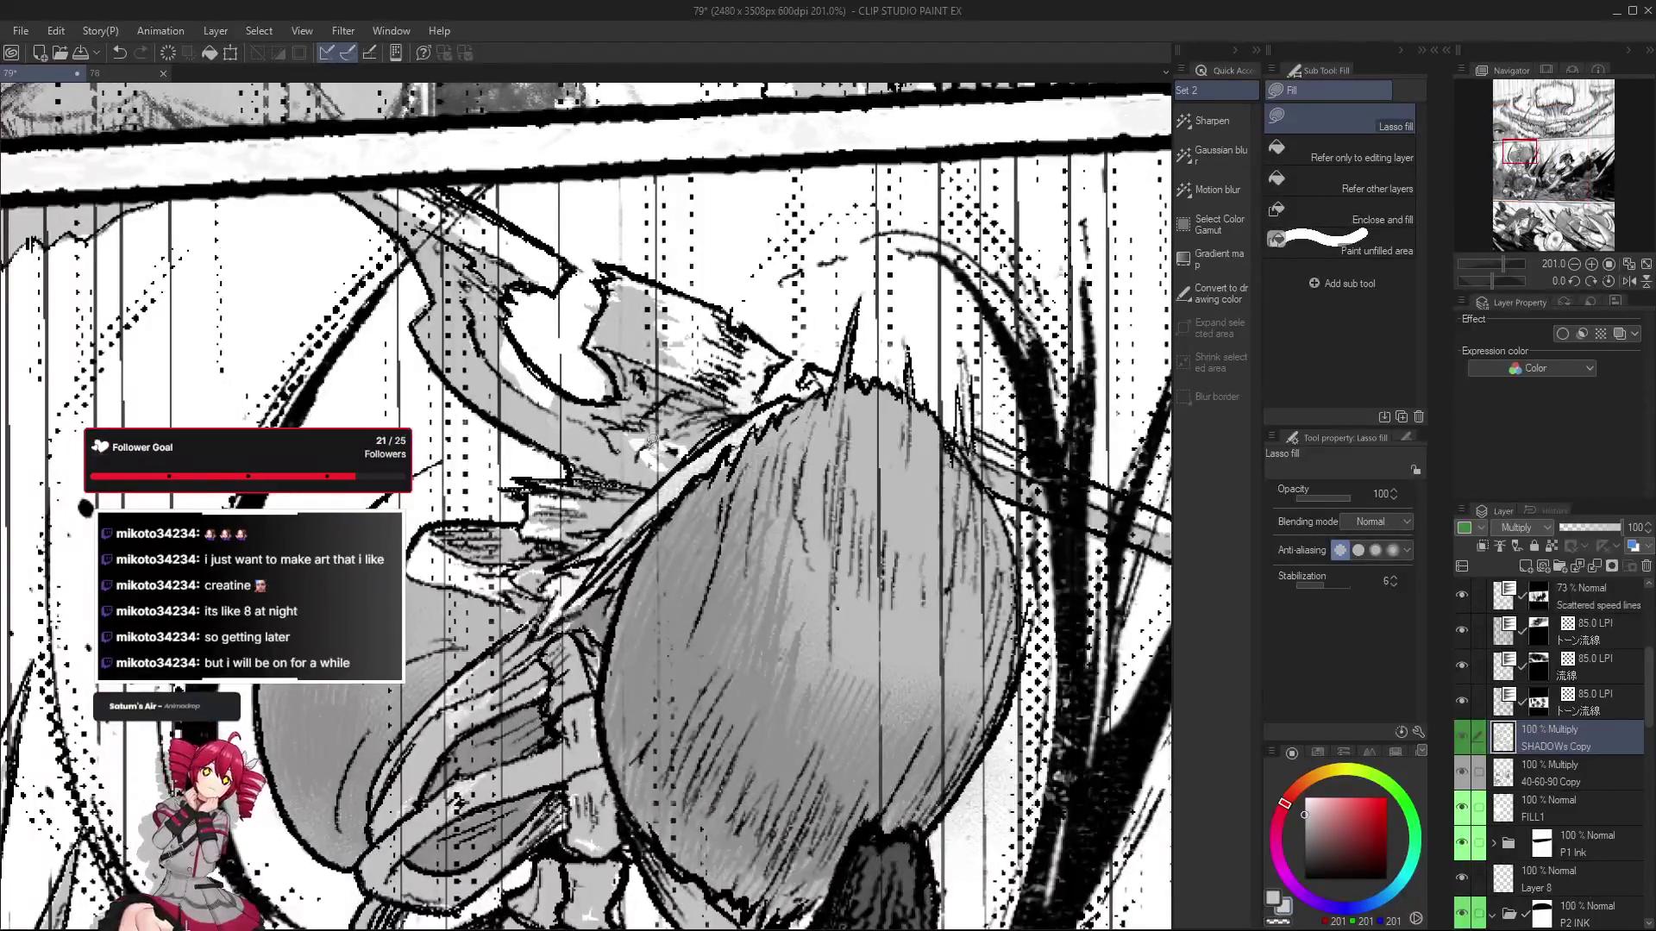
scroll(688, 435, "down", 3)
scroll(655, 511, "up", 2)
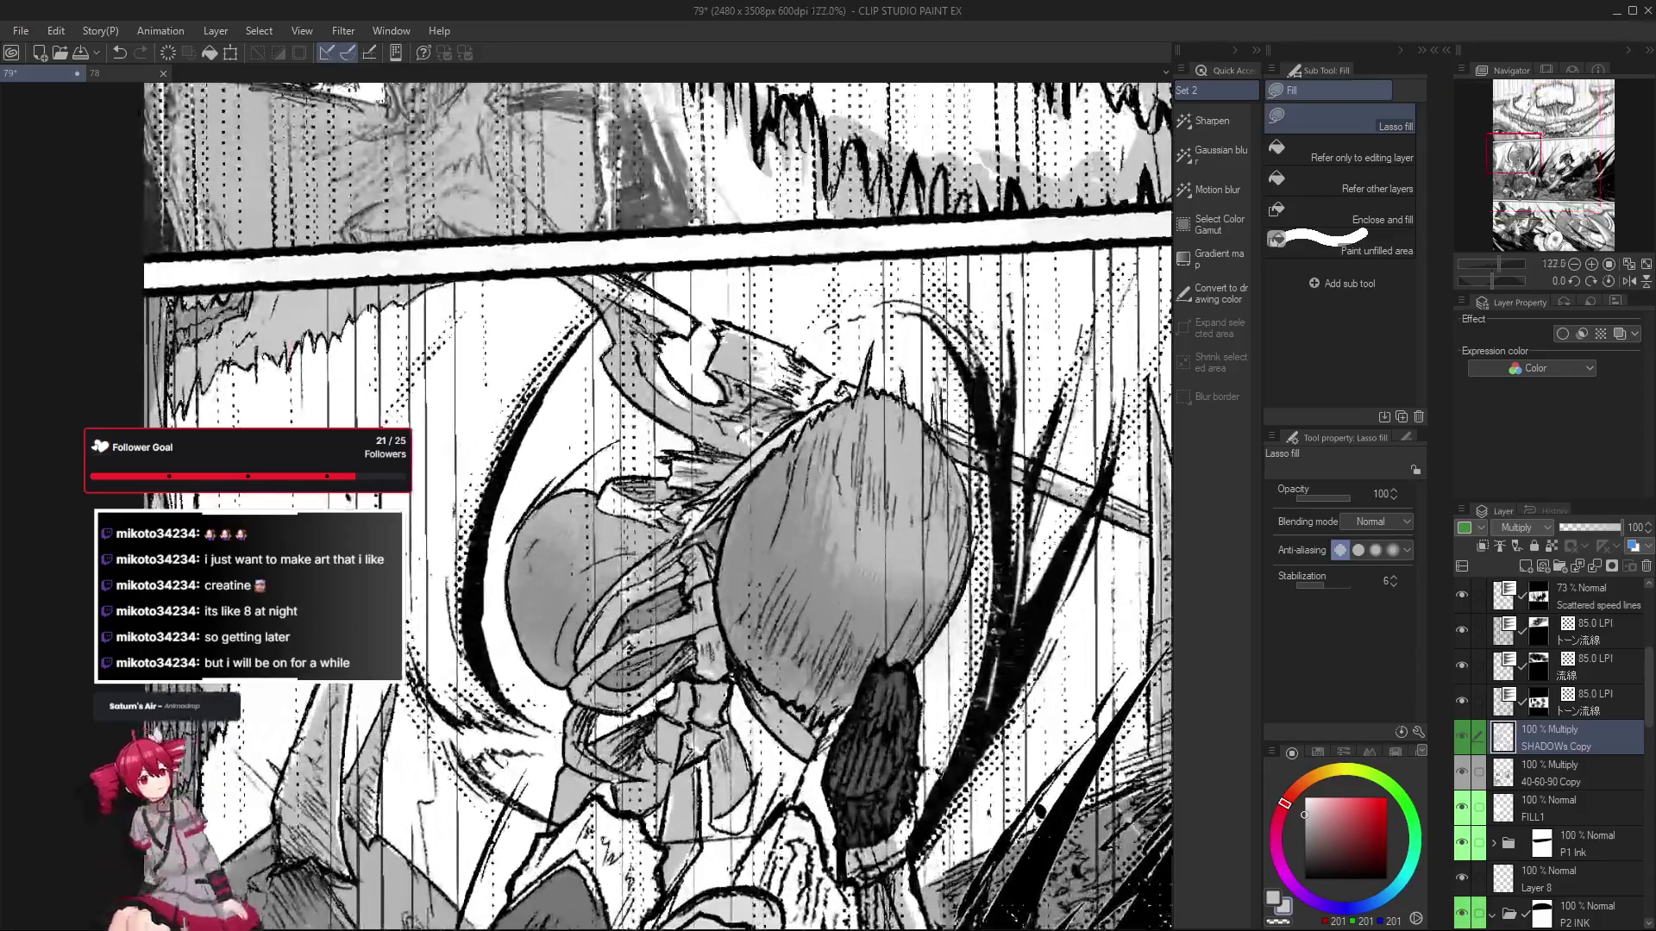
Lasso-fill gray shadow shapes on the monster's face and body.
left_click_drag(605, 483, 670, 545)
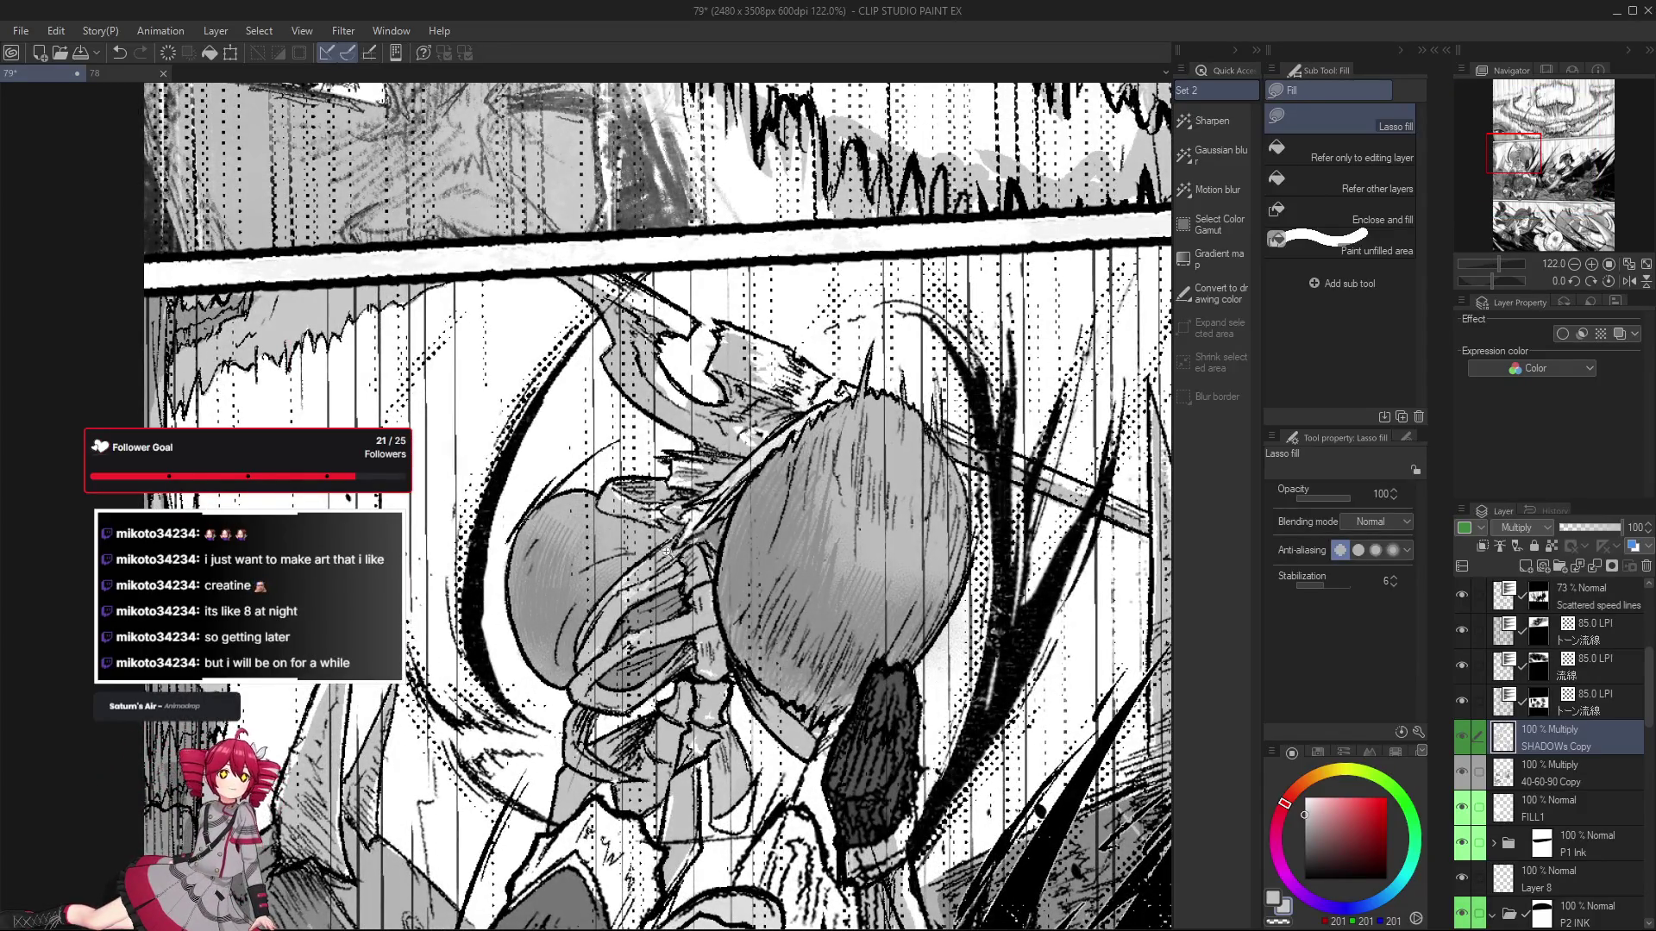
scroll(670, 589, "down", 2)
scroll(691, 627, "up", 2)
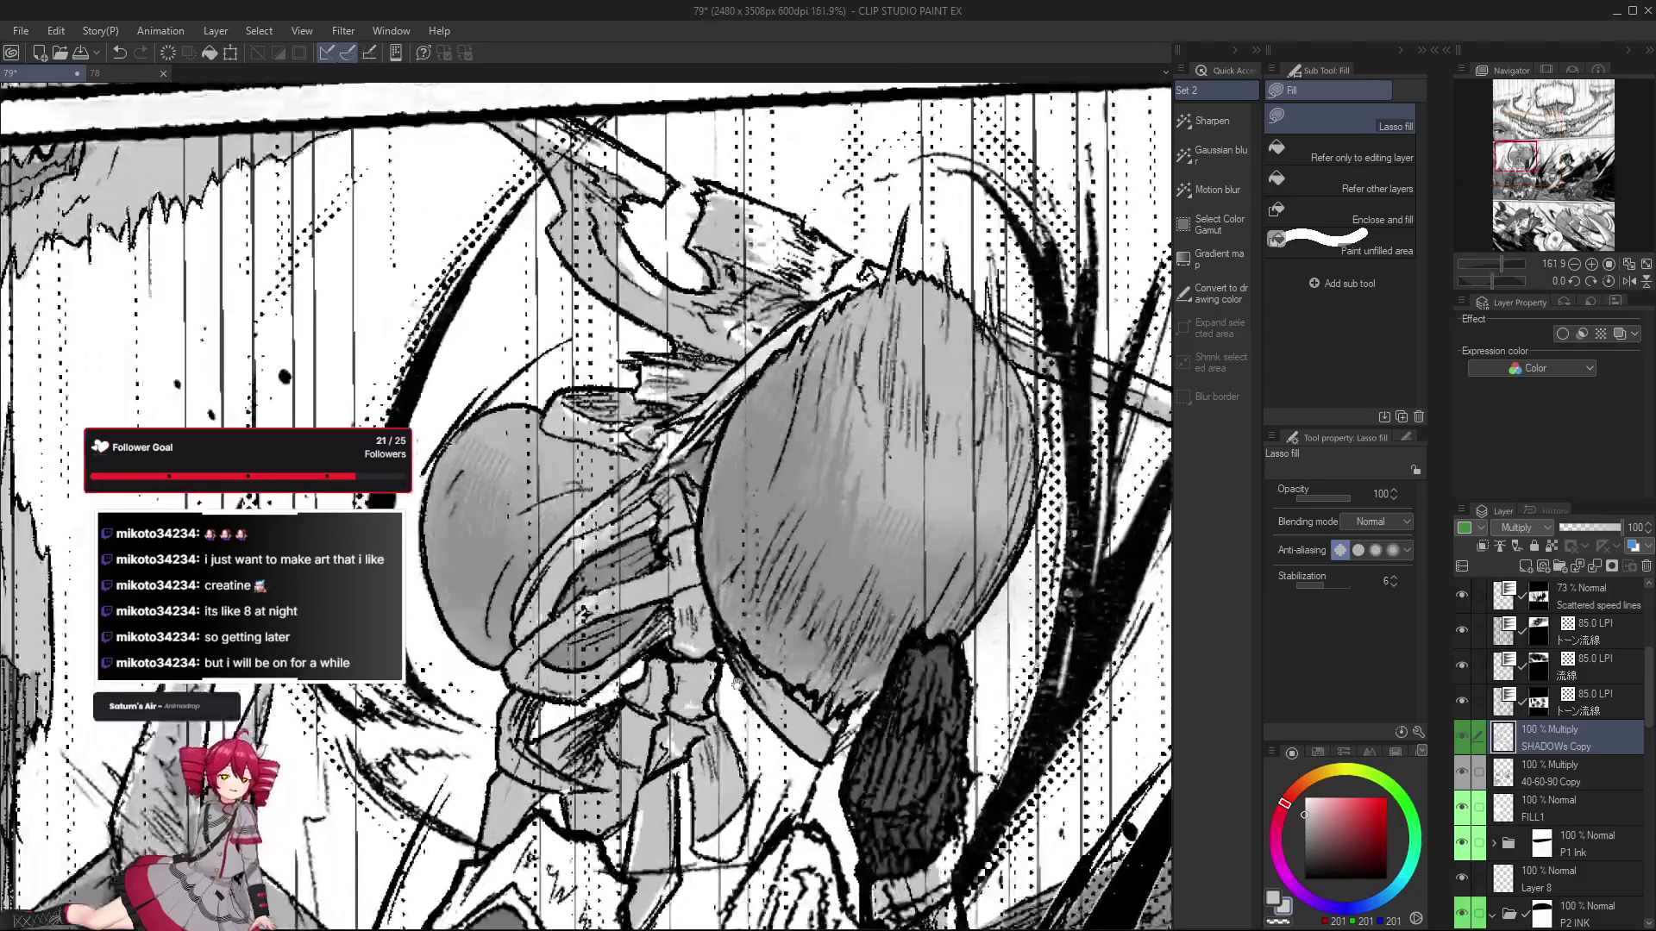
scroll(661, 591, "up", 1)
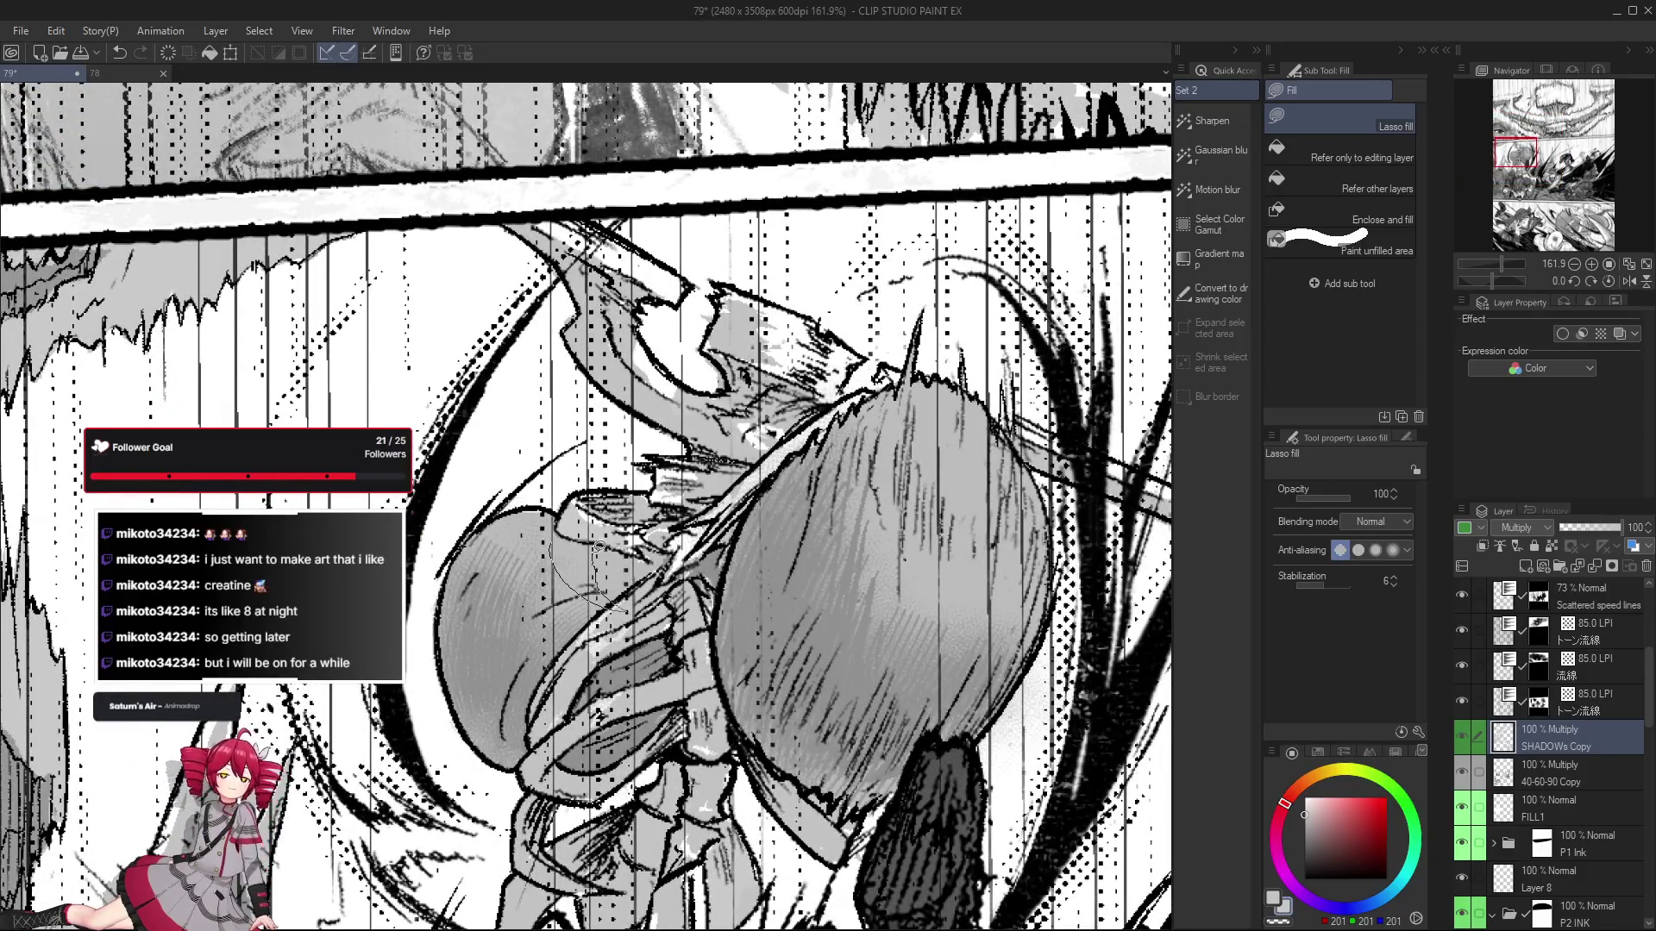
mouse_move(580, 509)
left_mouse_down()
mouse_move(629, 609)
mouse_move(561, 530)
left_mouse_up()
scroll(561, 530, "down", 2)
scroll(604, 586, "up", 1)
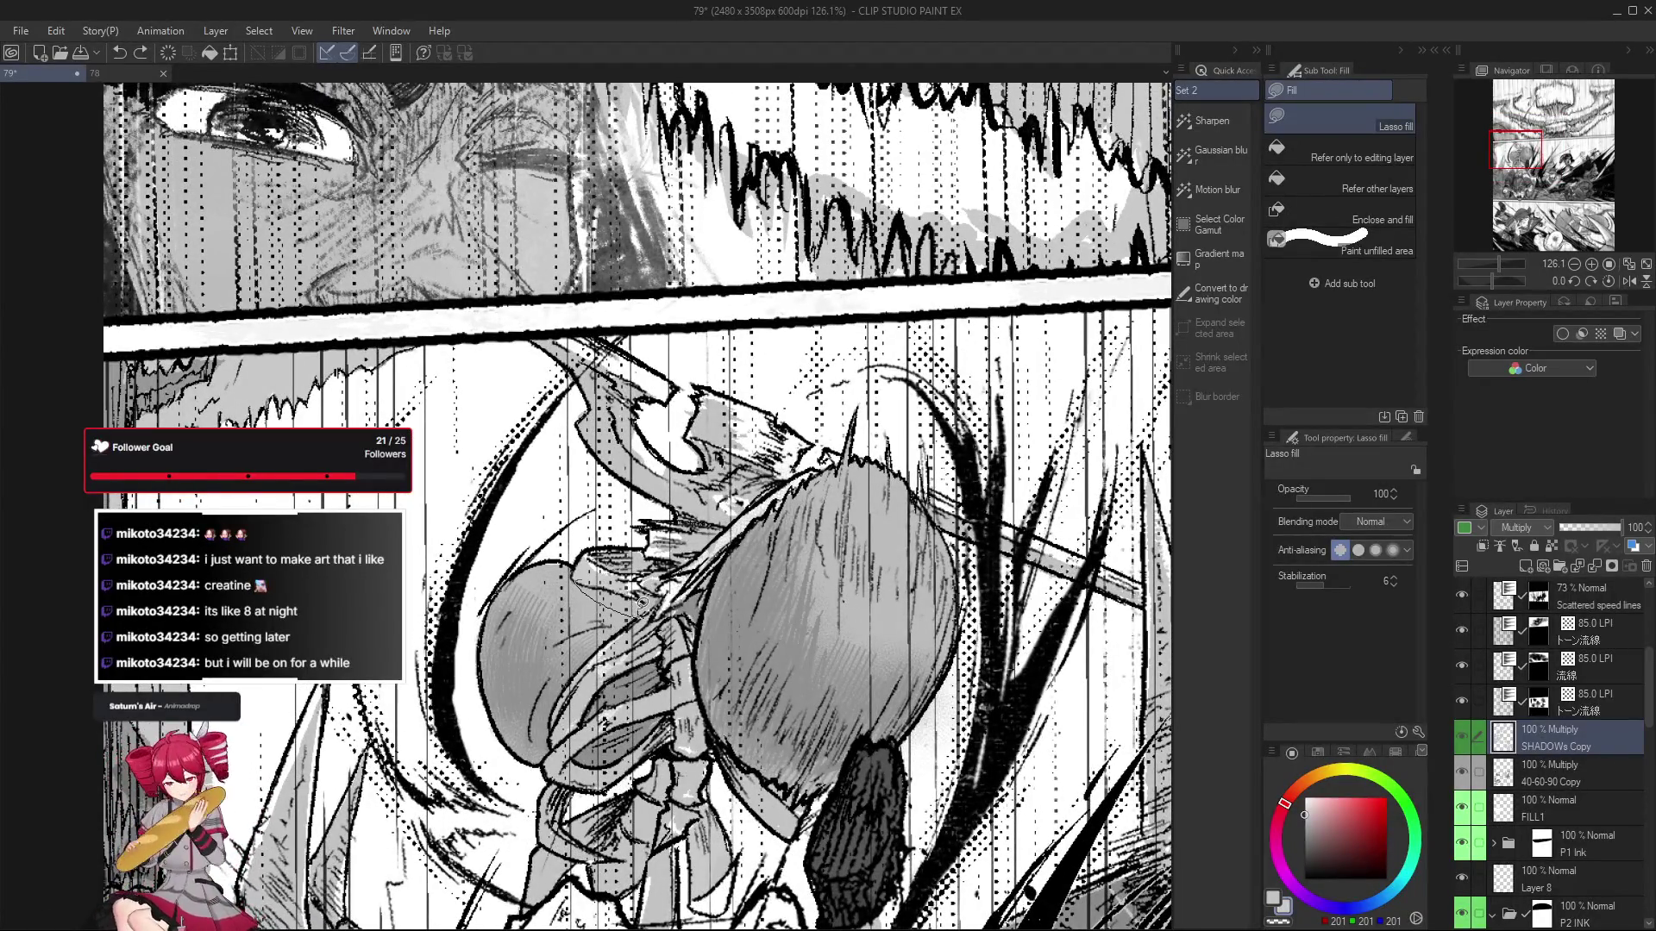
scroll(615, 562, "down", 2)
scroll(618, 566, "up", 1)
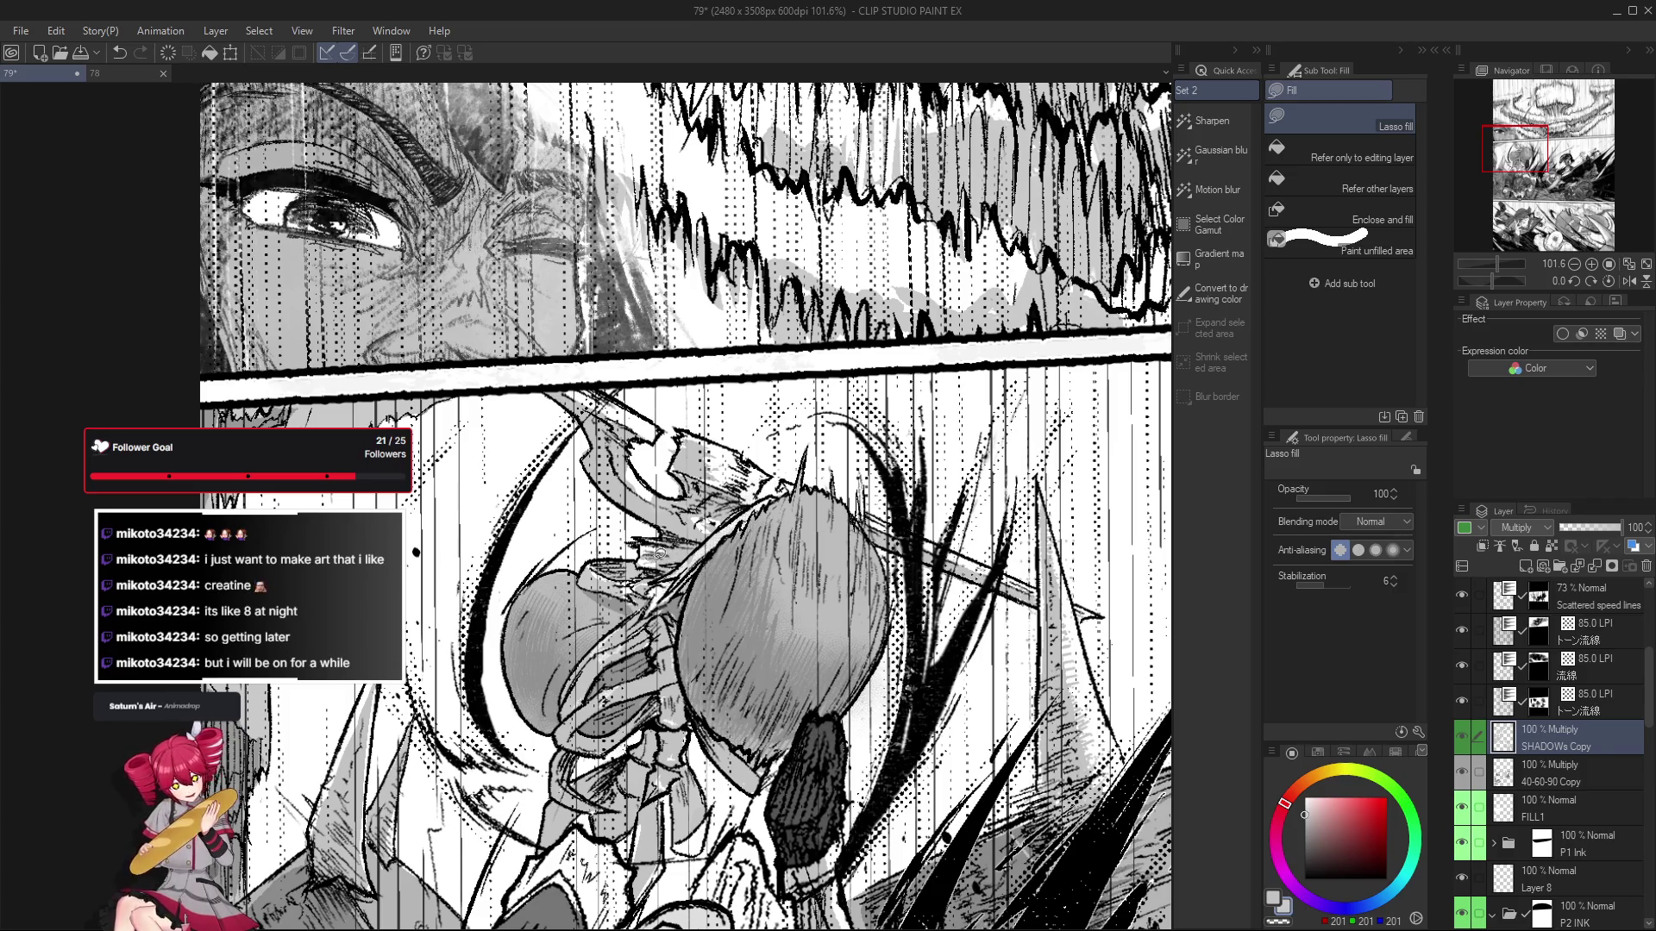
scroll(649, 560, "down", 1)
scroll(655, 560, "down", 1)
scroll(681, 561, "up", 1)
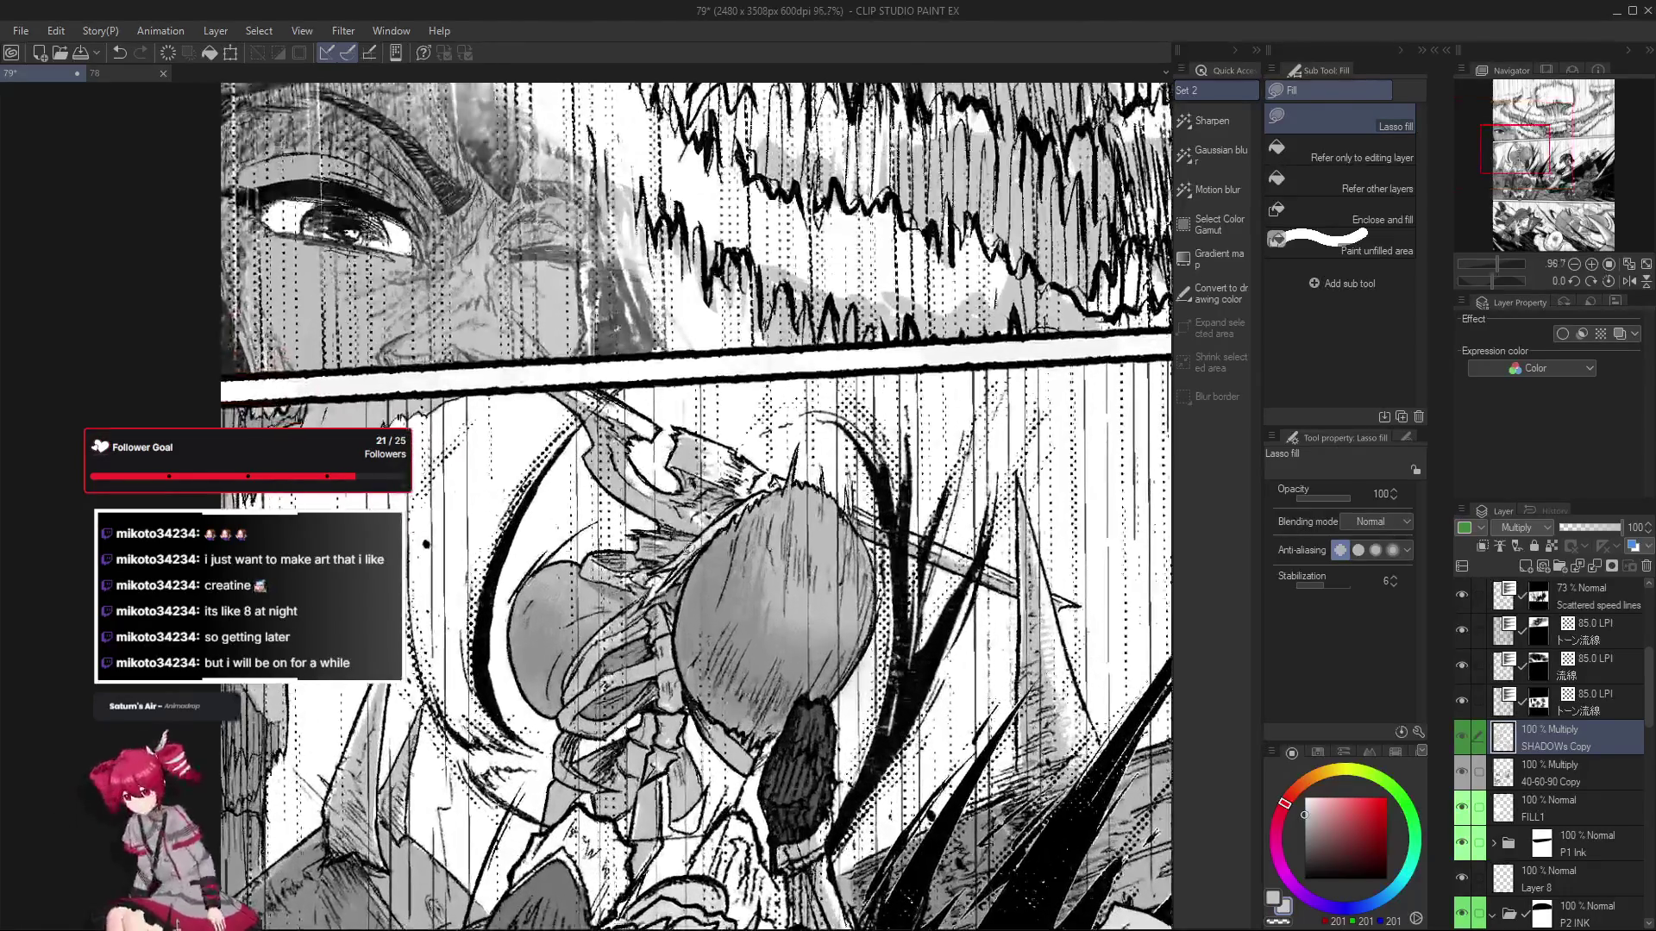
key("e")
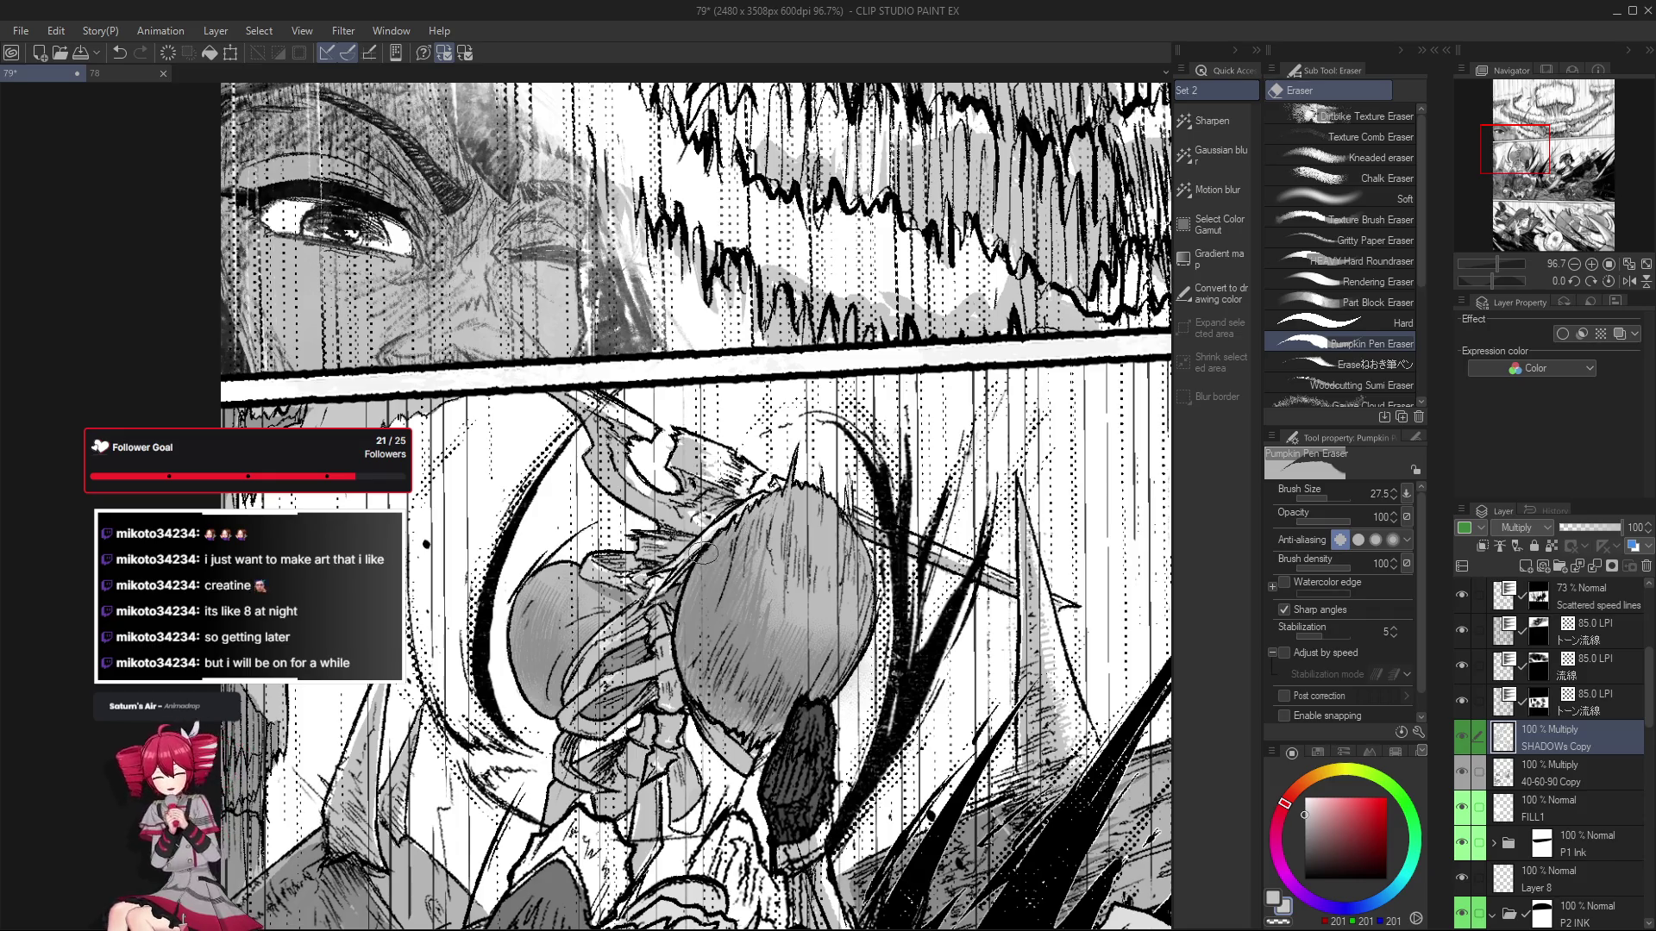
key("g")
left_click_drag(678, 585, 683, 565)
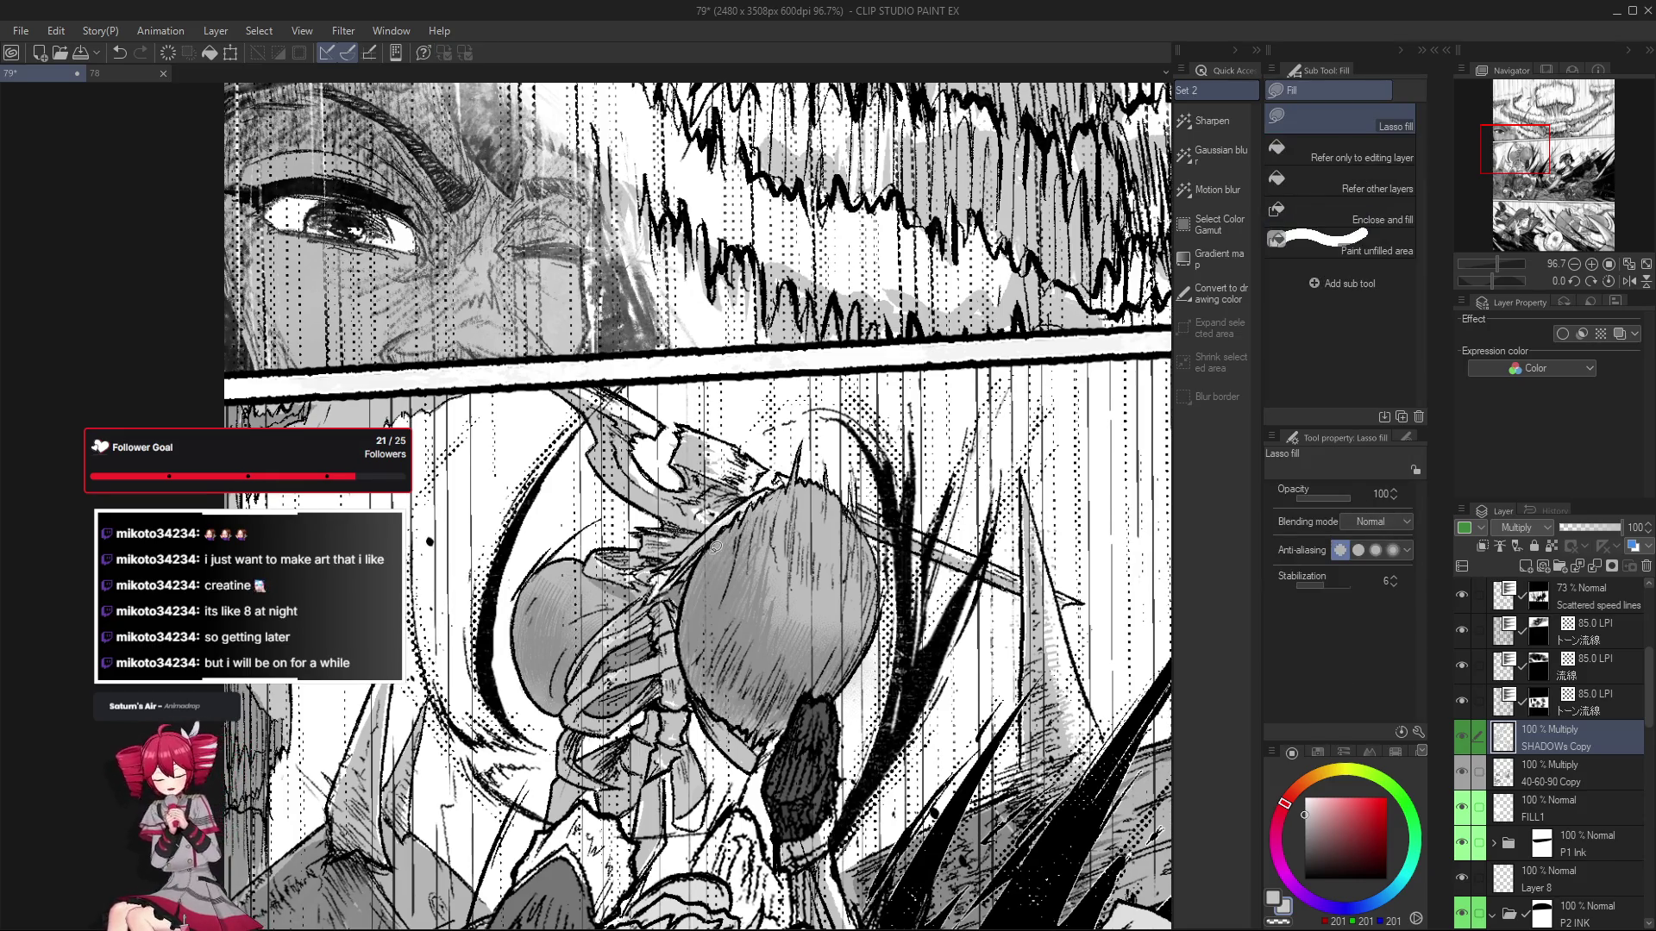
scroll(736, 559, "up", 2)
scroll(707, 569, "up", 2)
scroll(677, 582, "up", 1)
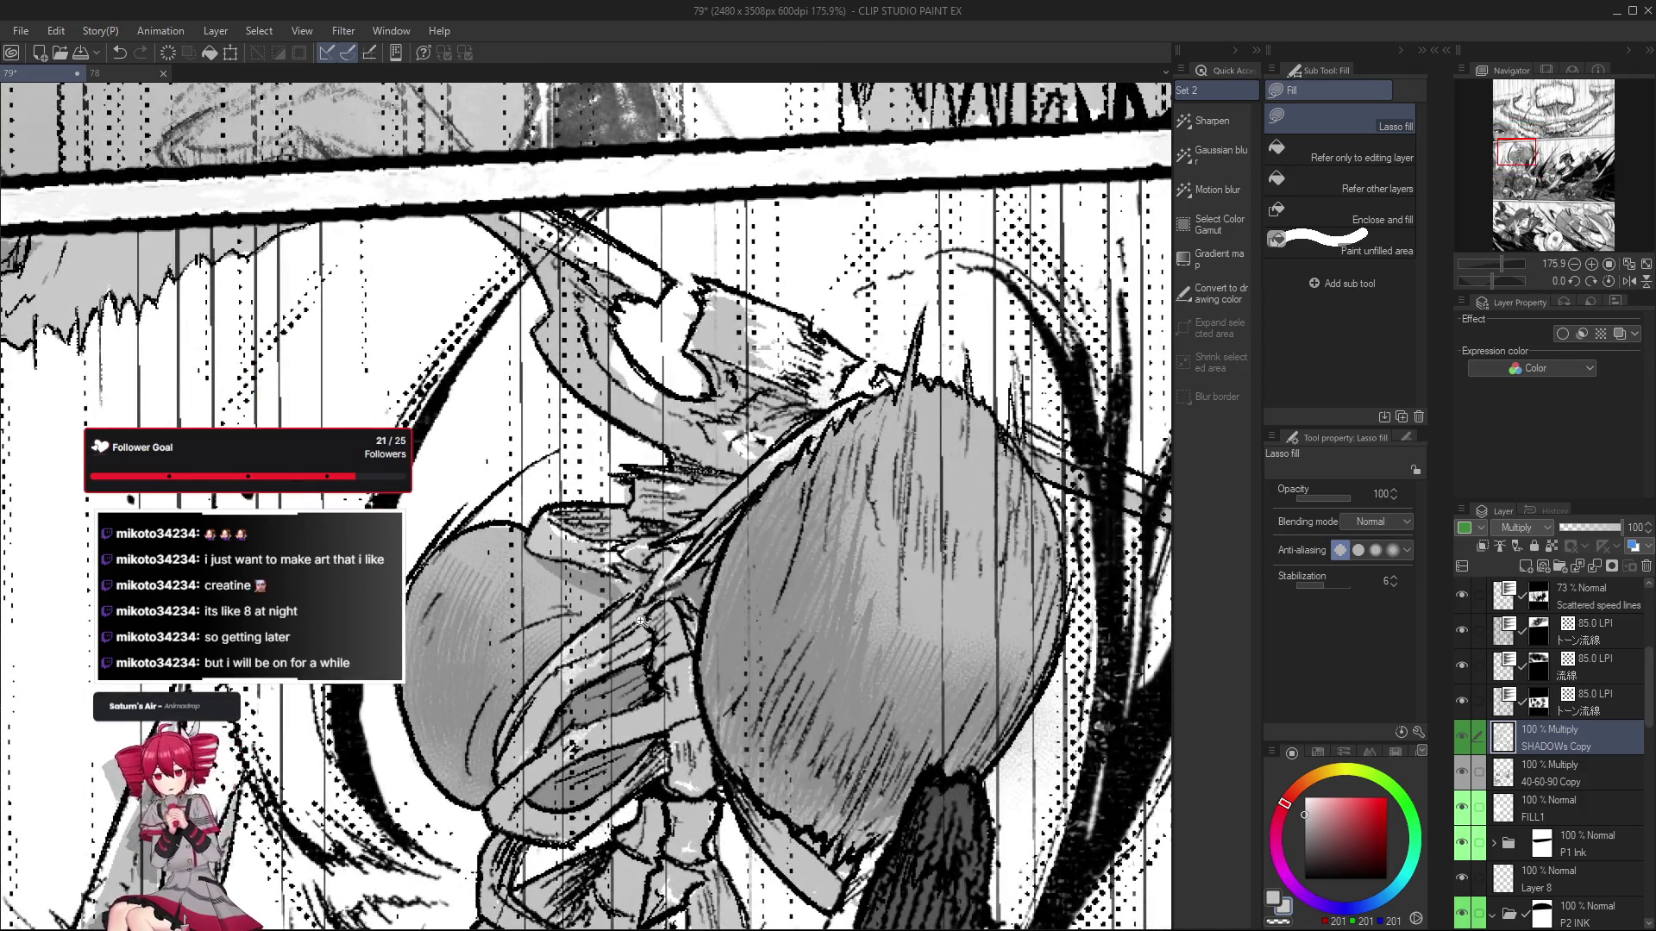
scroll(643, 620, "down", 2)
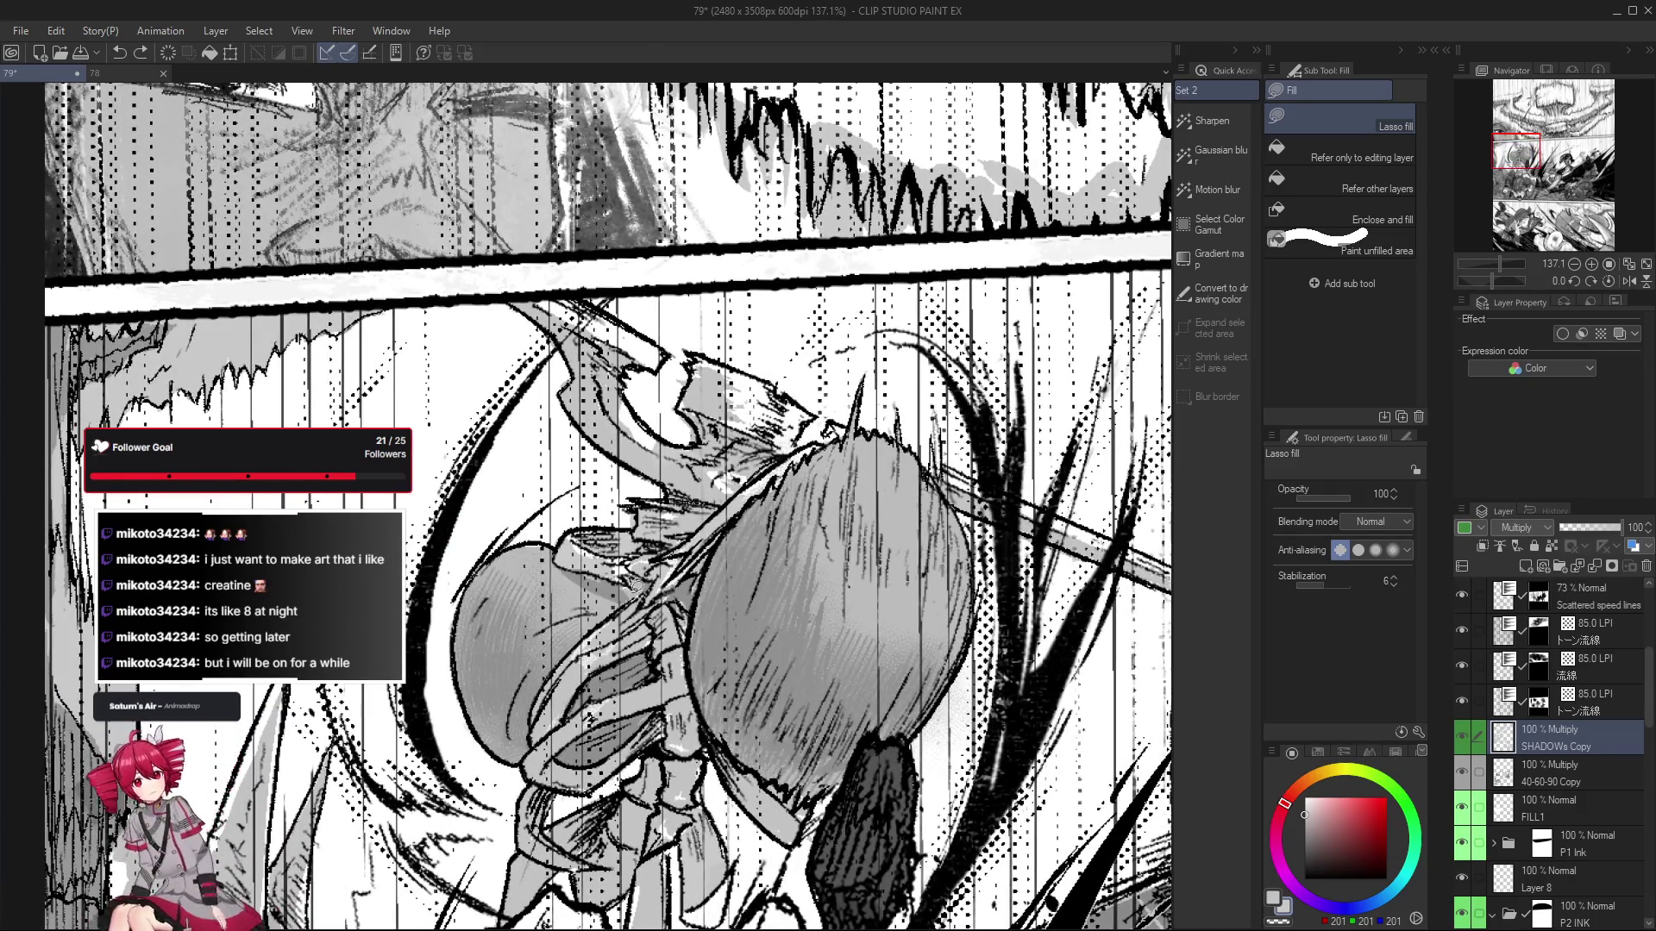
scroll(636, 584, "down", 1)
scroll(647, 588, "down", 1)
scroll(656, 591, "up", 1)
scroll(660, 593, "up", 2)
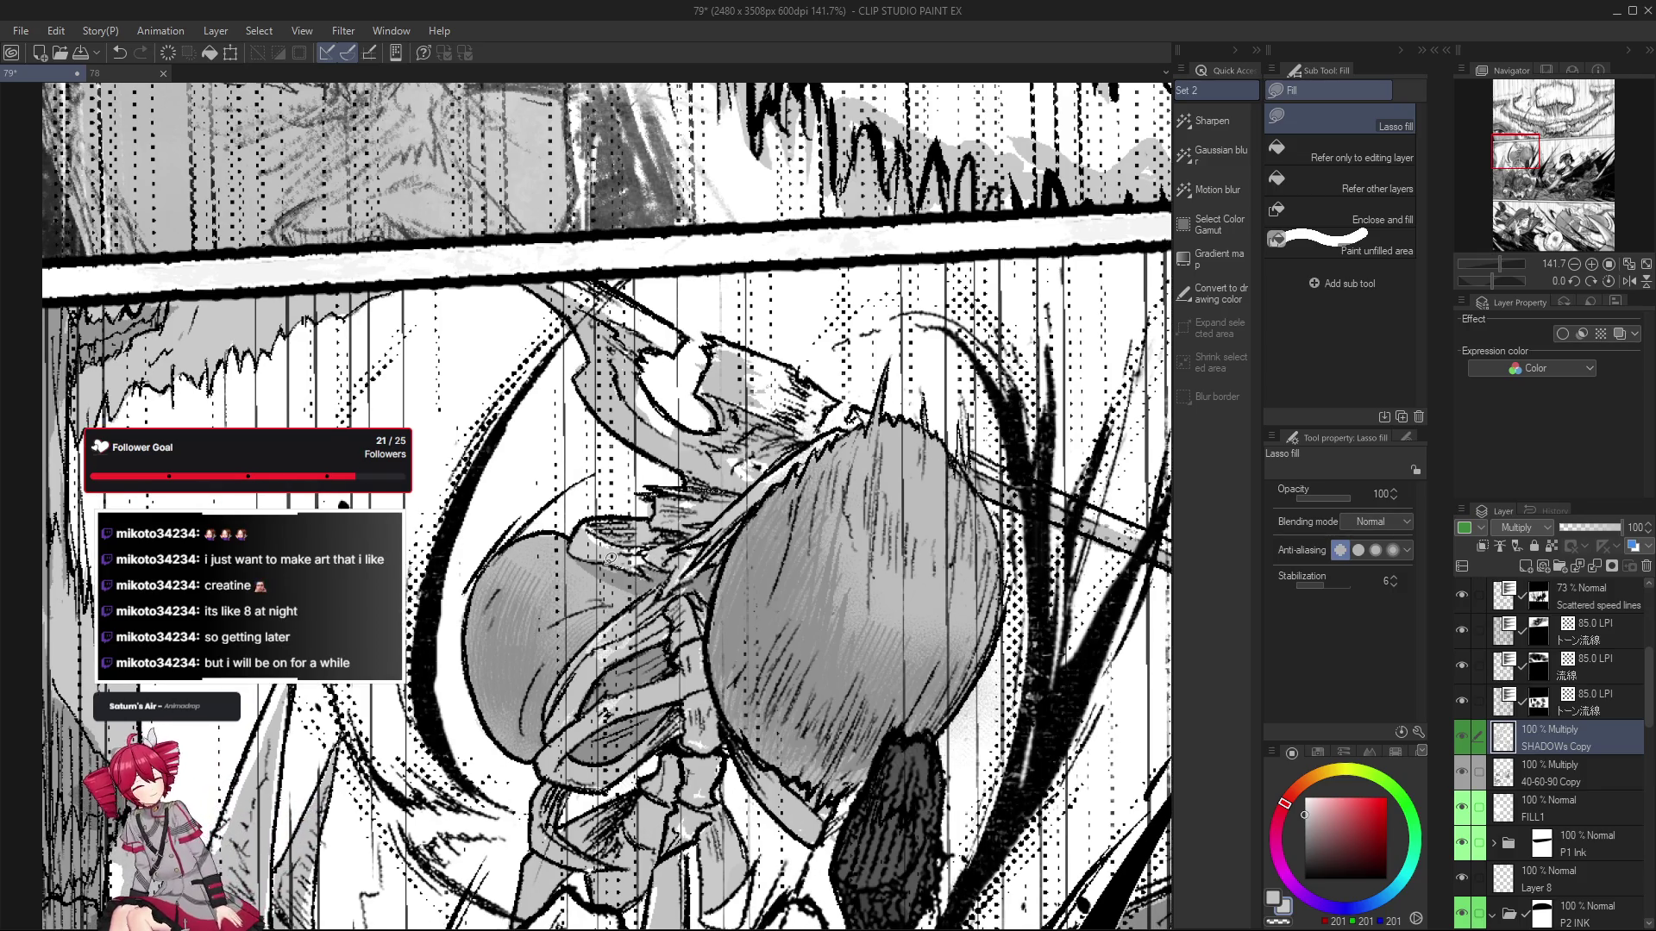
left_click_drag(668, 603, 662, 549)
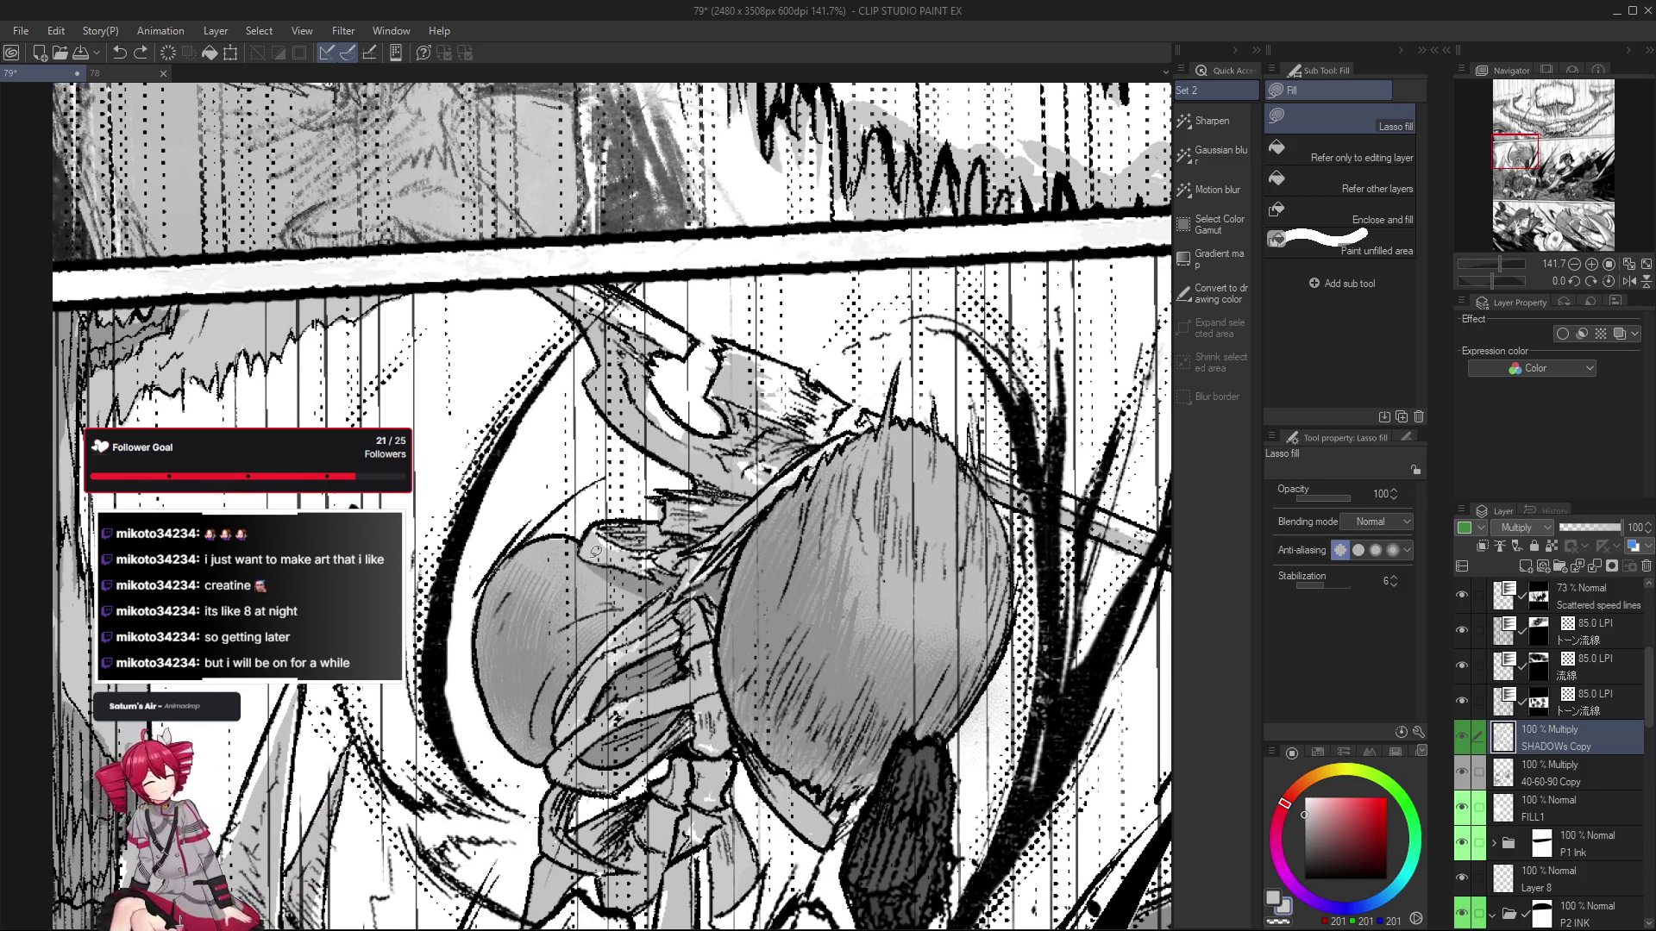
scroll(584, 596, "down", 4)
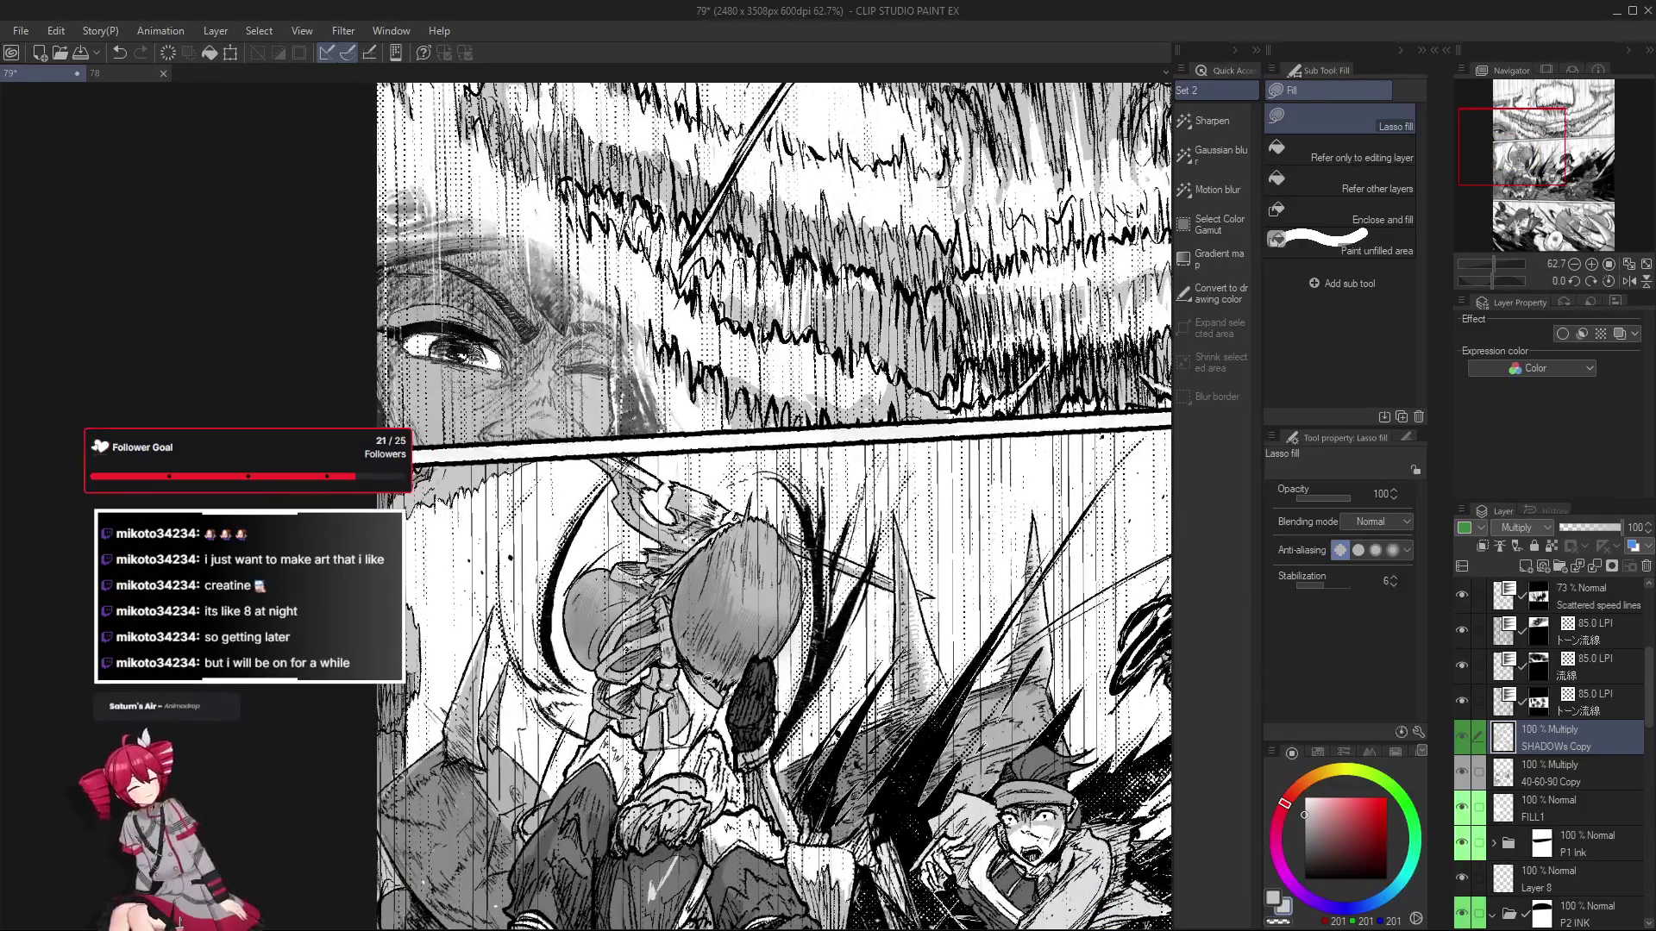
scroll(673, 626, "up", 2)
scroll(623, 629, "up", 1)
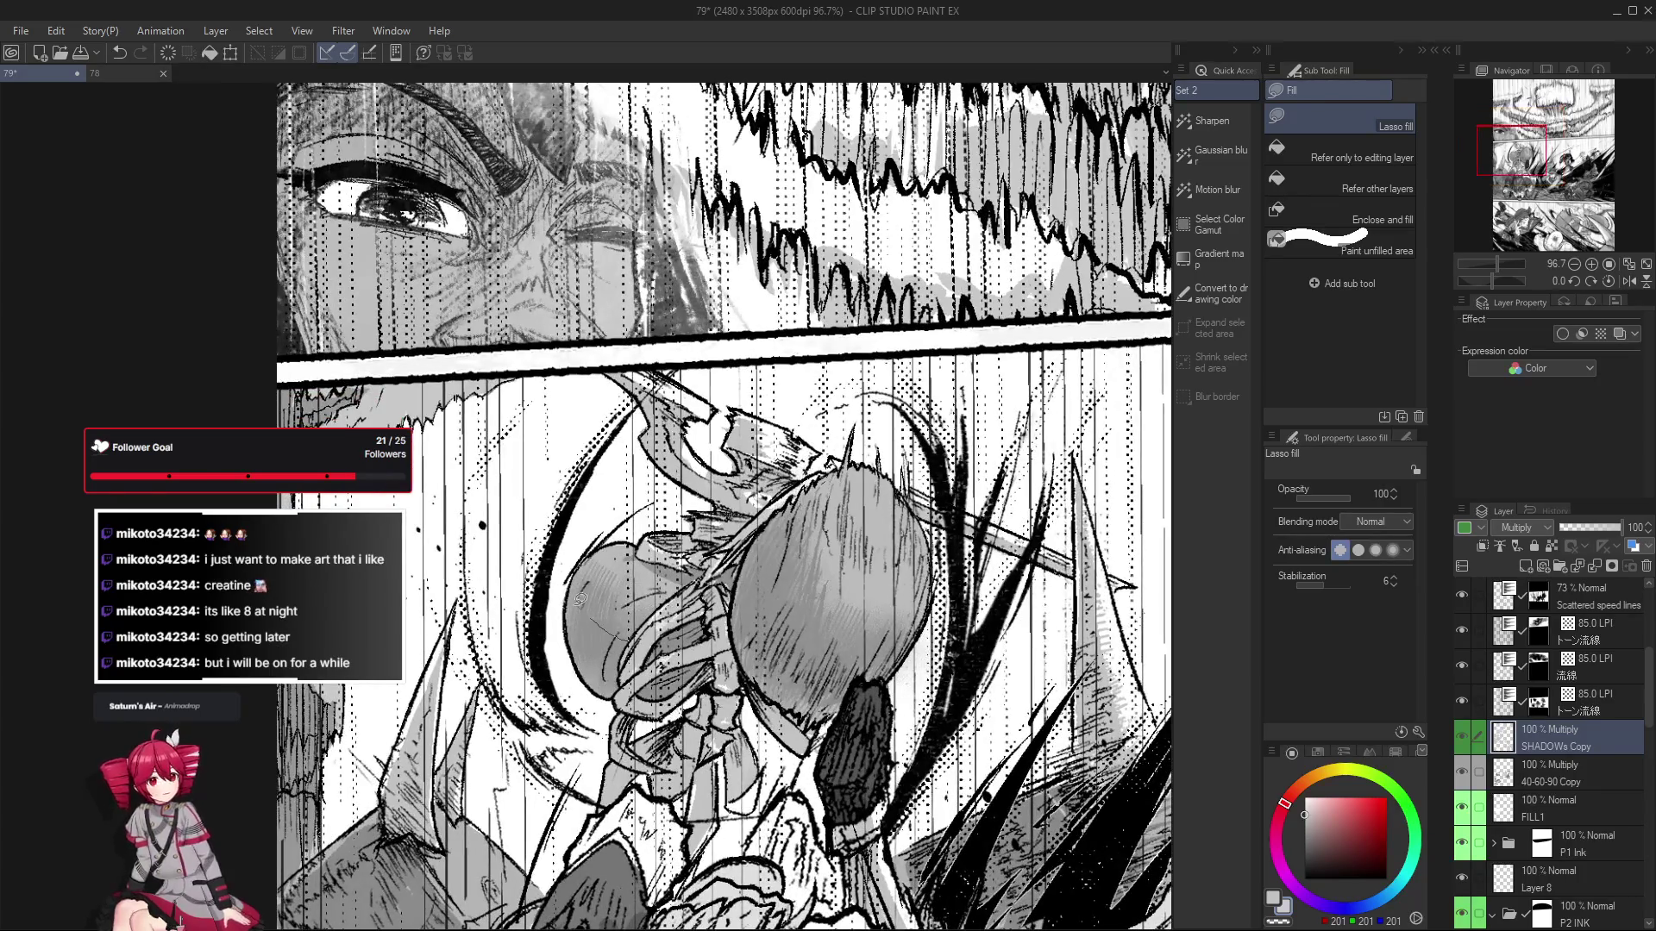
scroll(589, 608, "down", 1)
scroll(609, 718, "up", 1)
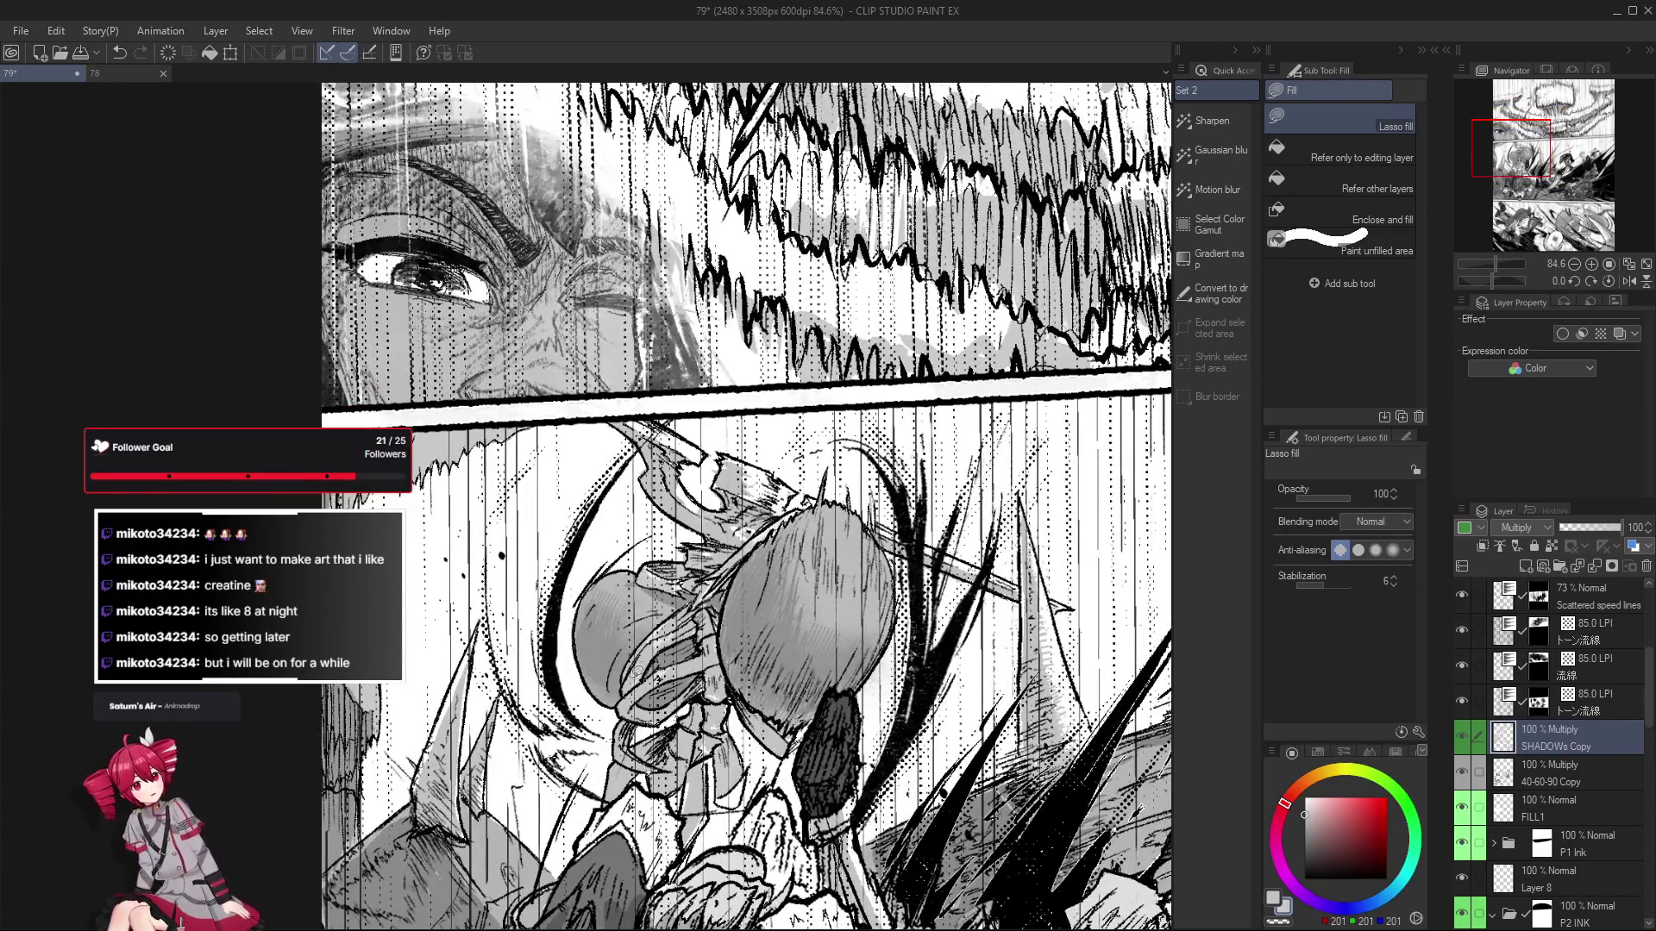
scroll(595, 634, "down", 2)
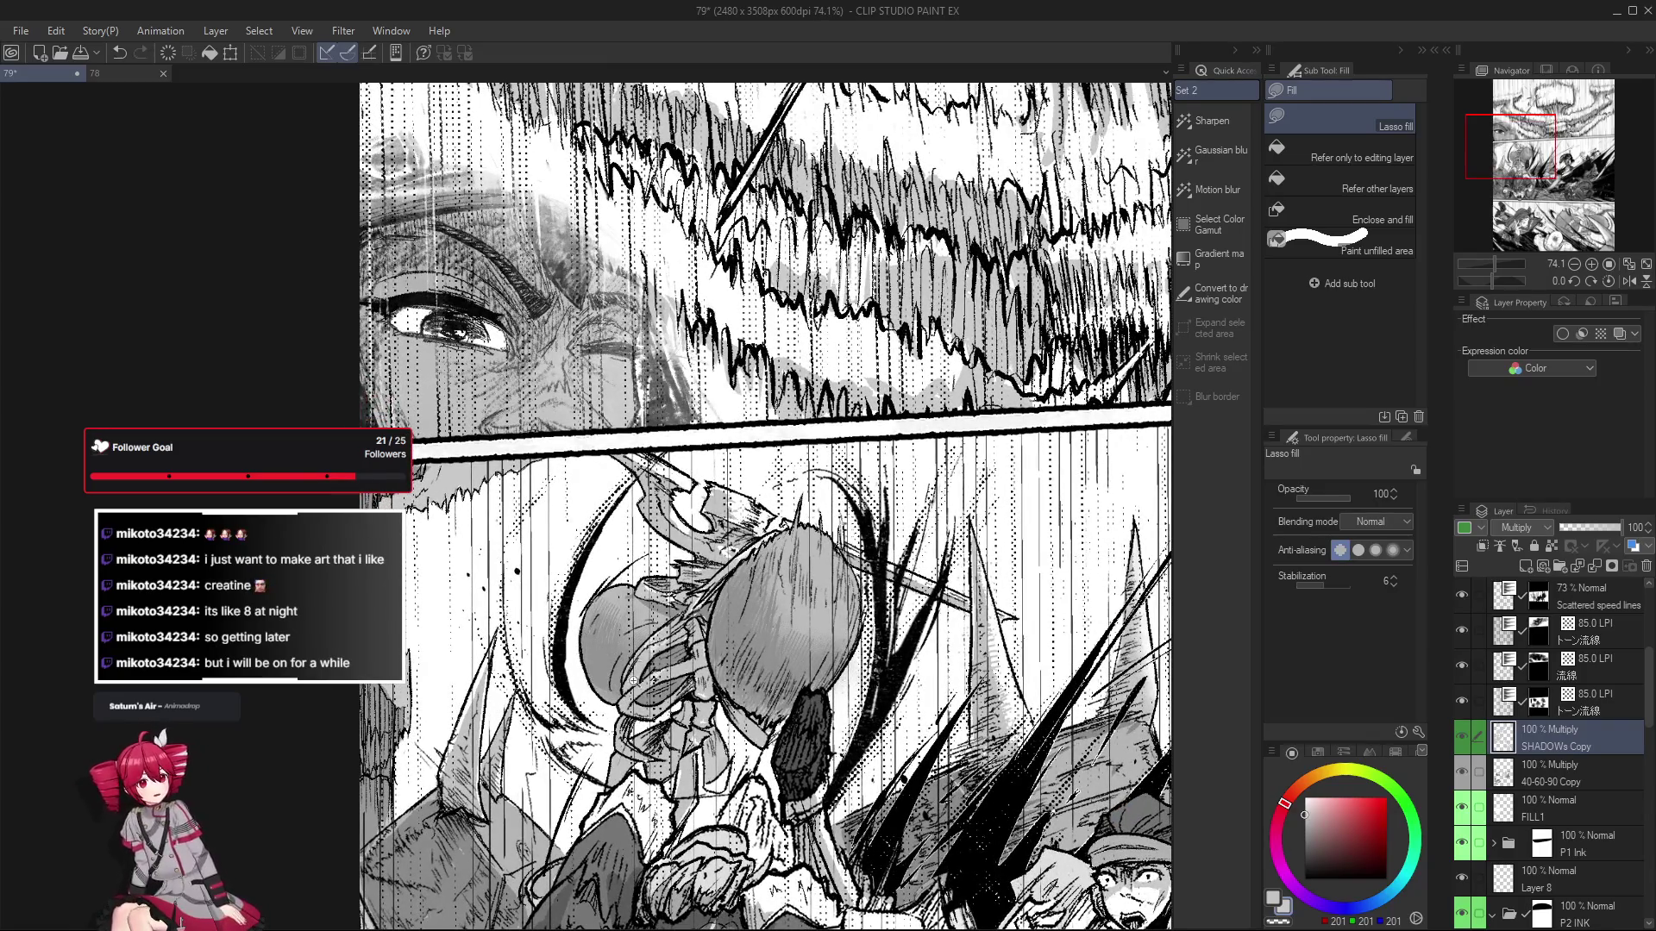
scroll(595, 669, "down", 1)
scroll(617, 686, "down", 1)
scroll(618, 690, "up", 1)
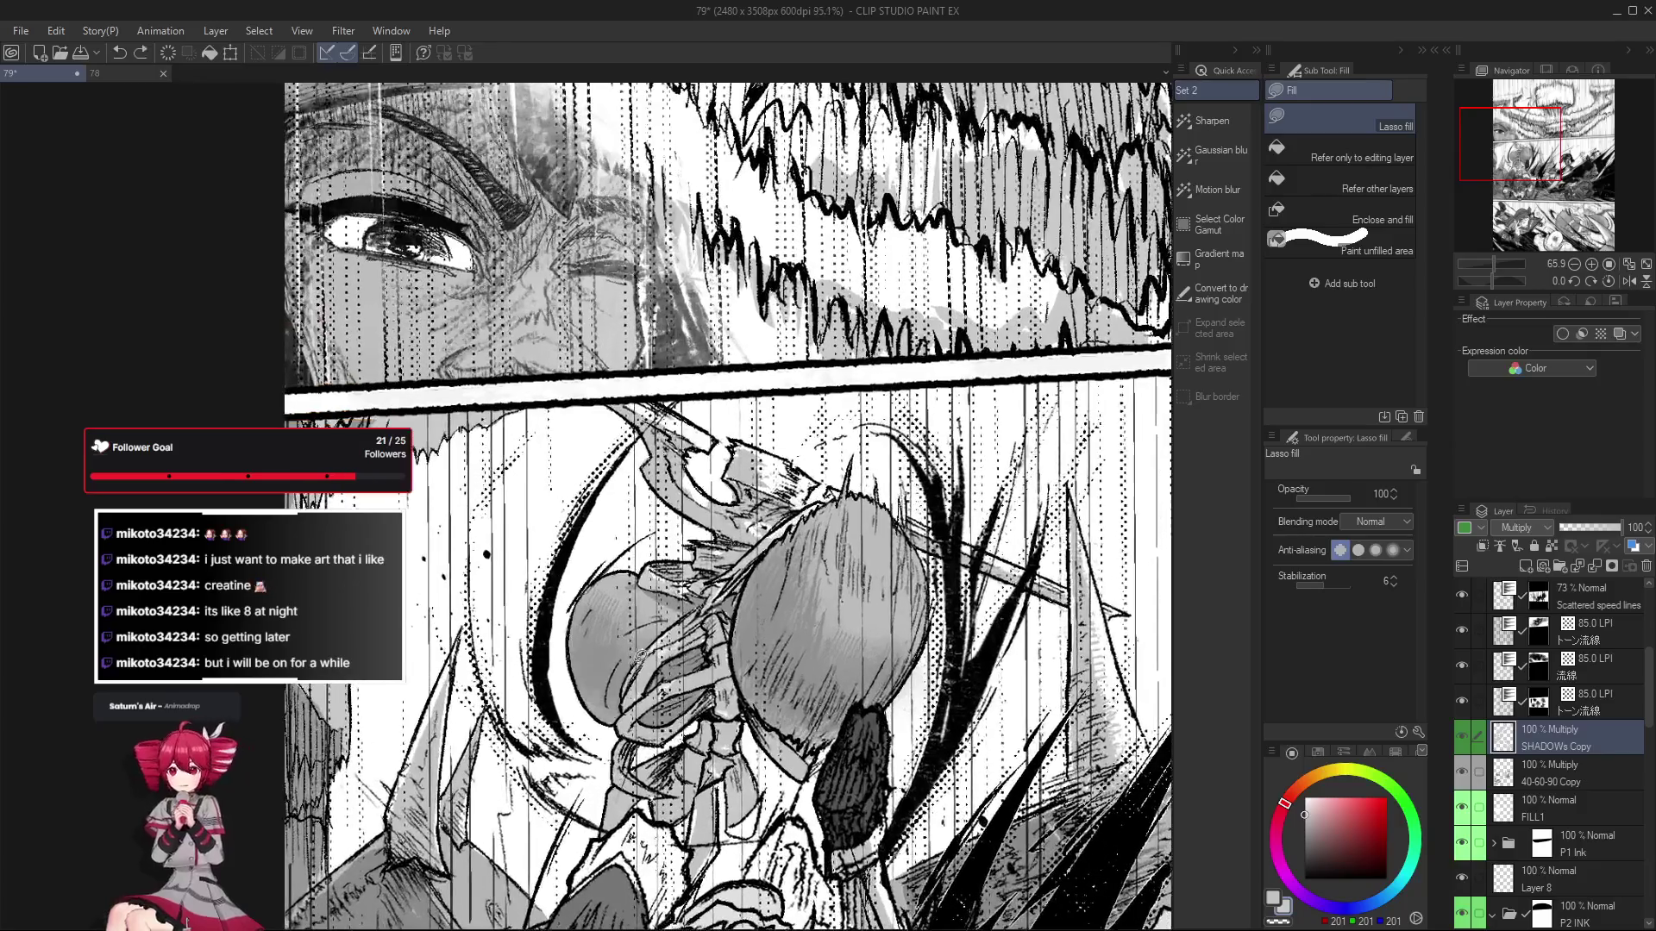
scroll(617, 690, "up", 2)
key("b")
Shrink the Decoration Cherry brush to about 123 and Gauze to about 56, then save.
left_click_drag(947, 585, 863, 585)
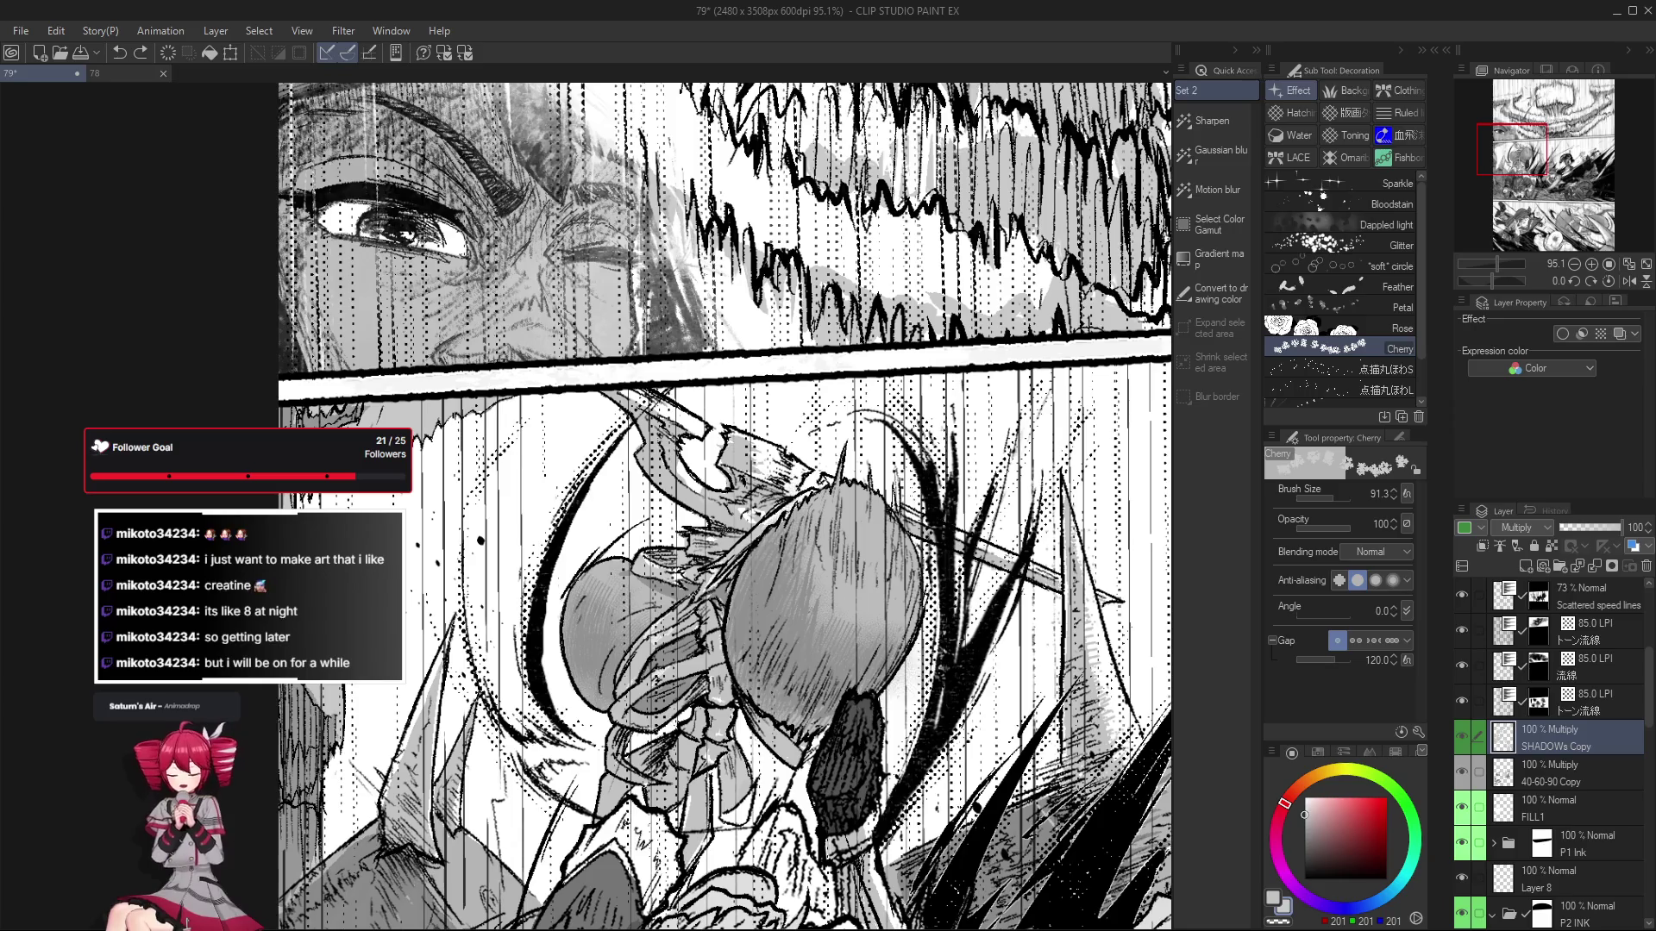
left_click(1313, 115)
left_click_drag(586, 638, 574, 638)
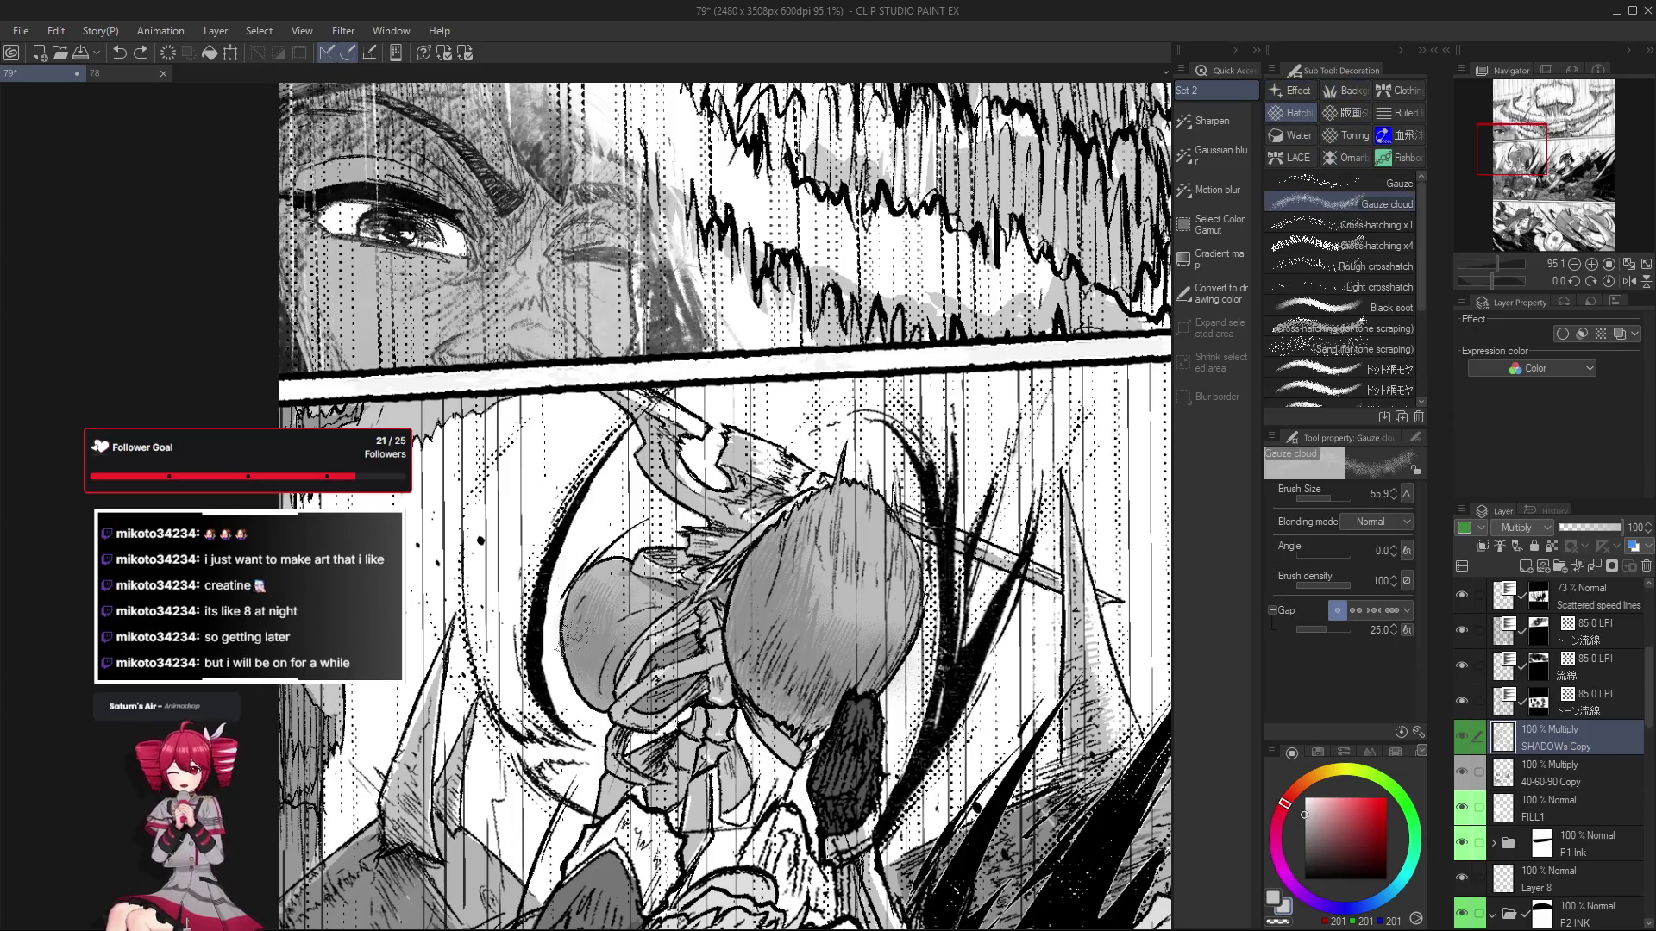
key("p")
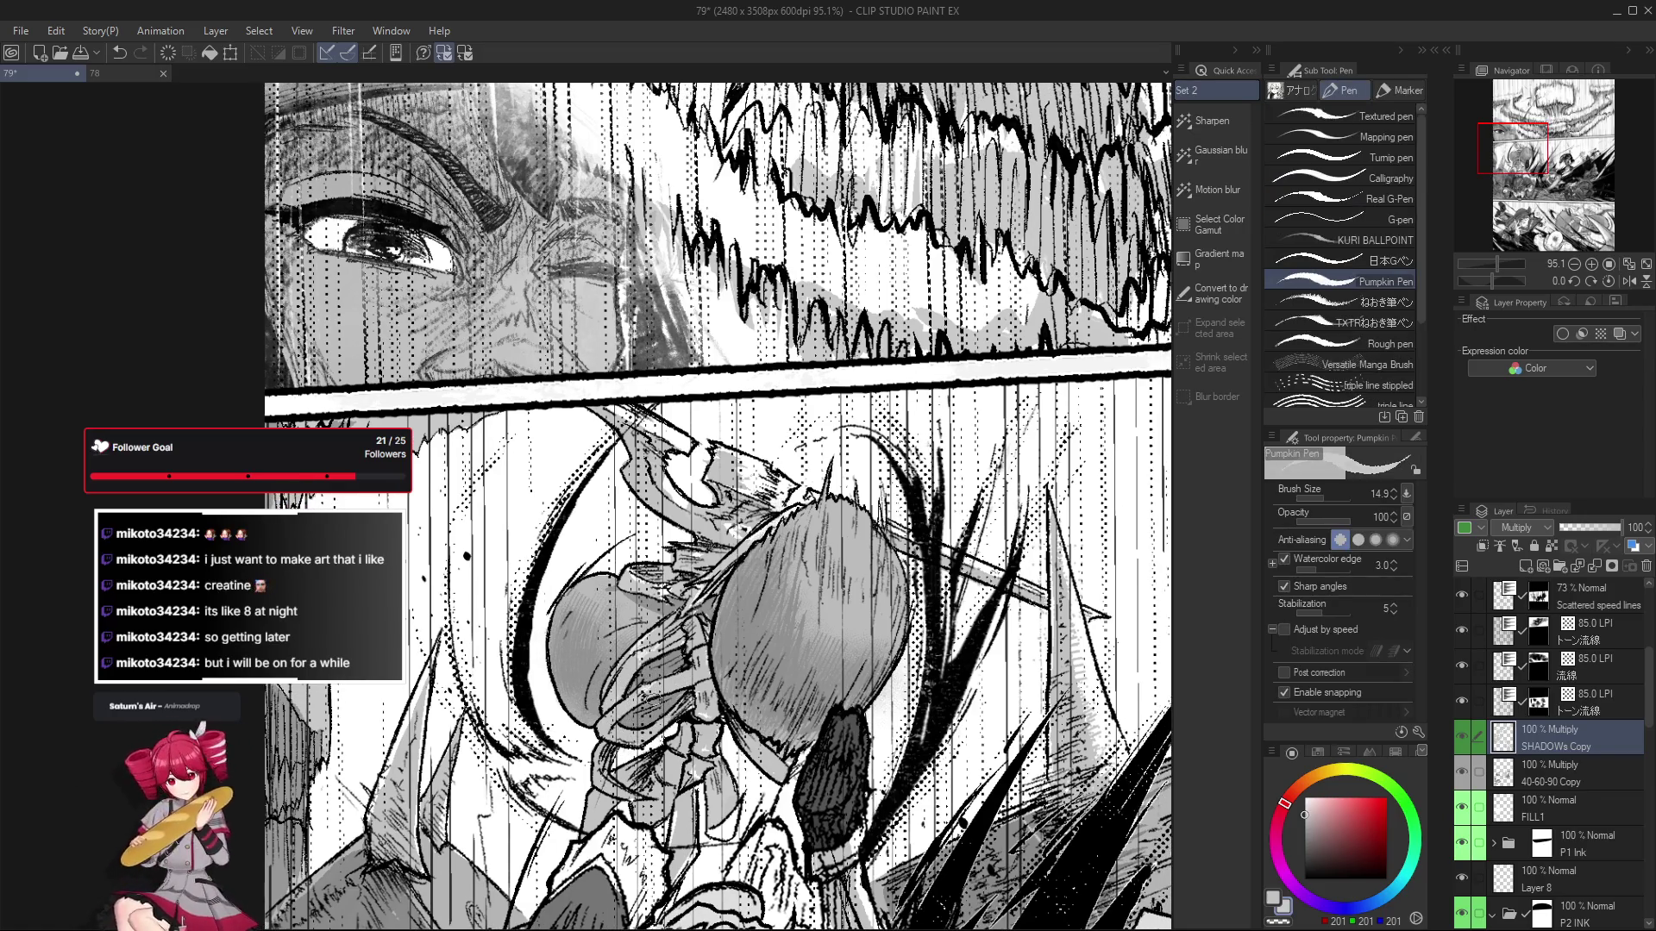
key("ctrl+s")
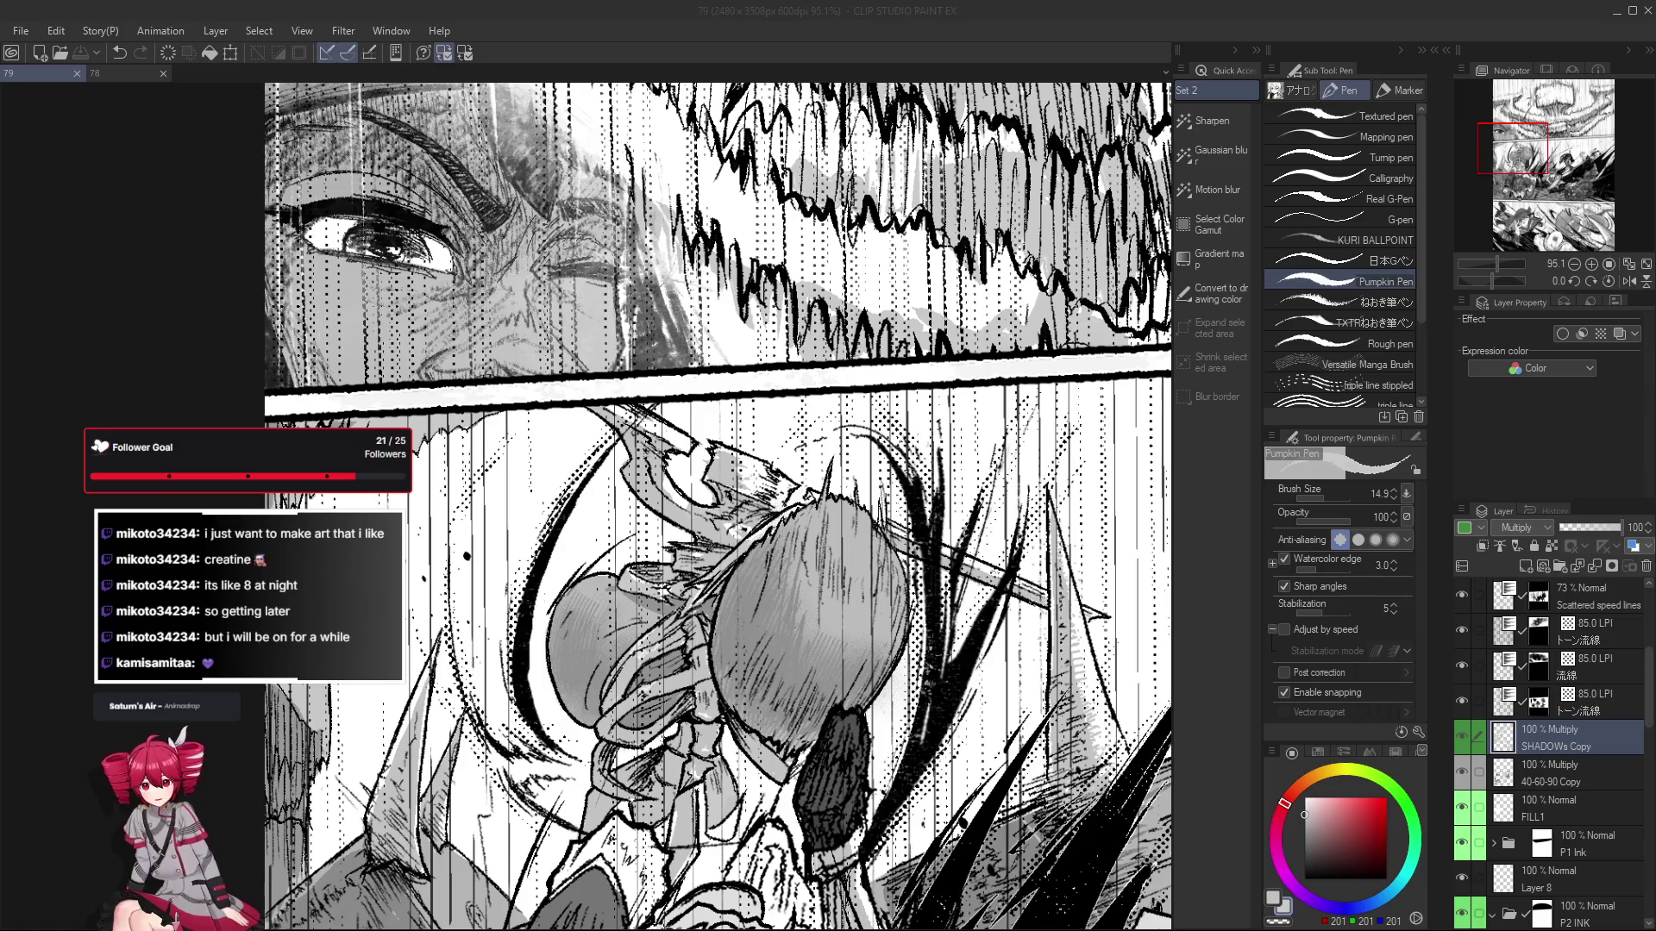
left_click_drag(953, 865, 900, 809)
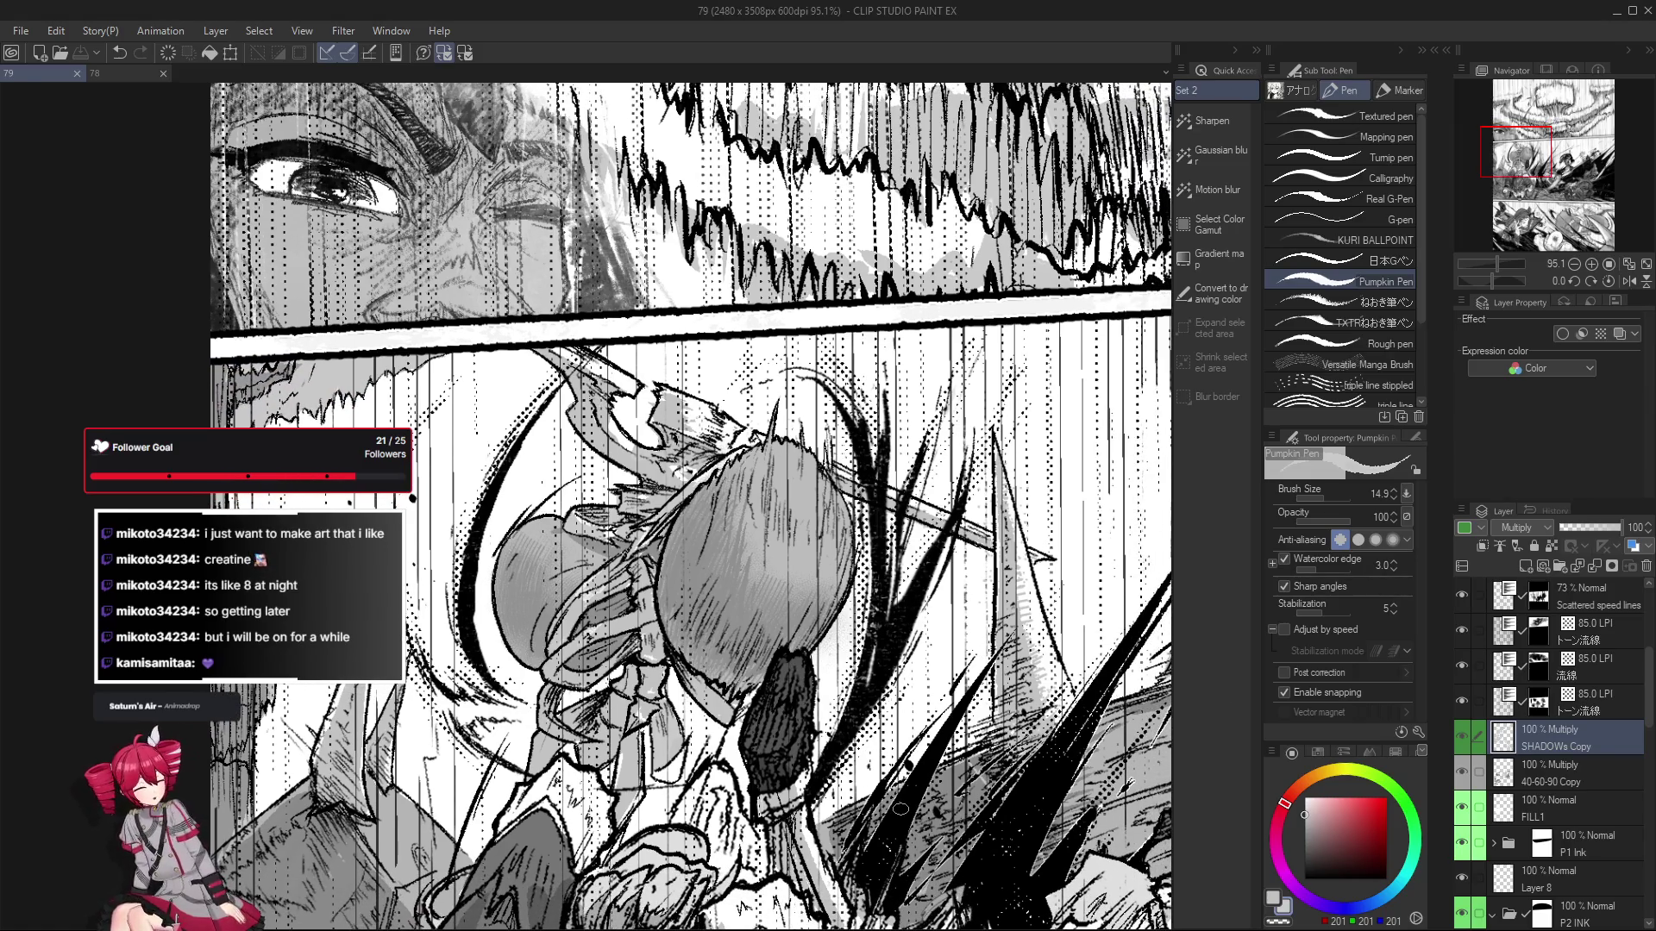
left_click_drag(825, 716, 830, 708)
scroll(830, 707, "down", 3)
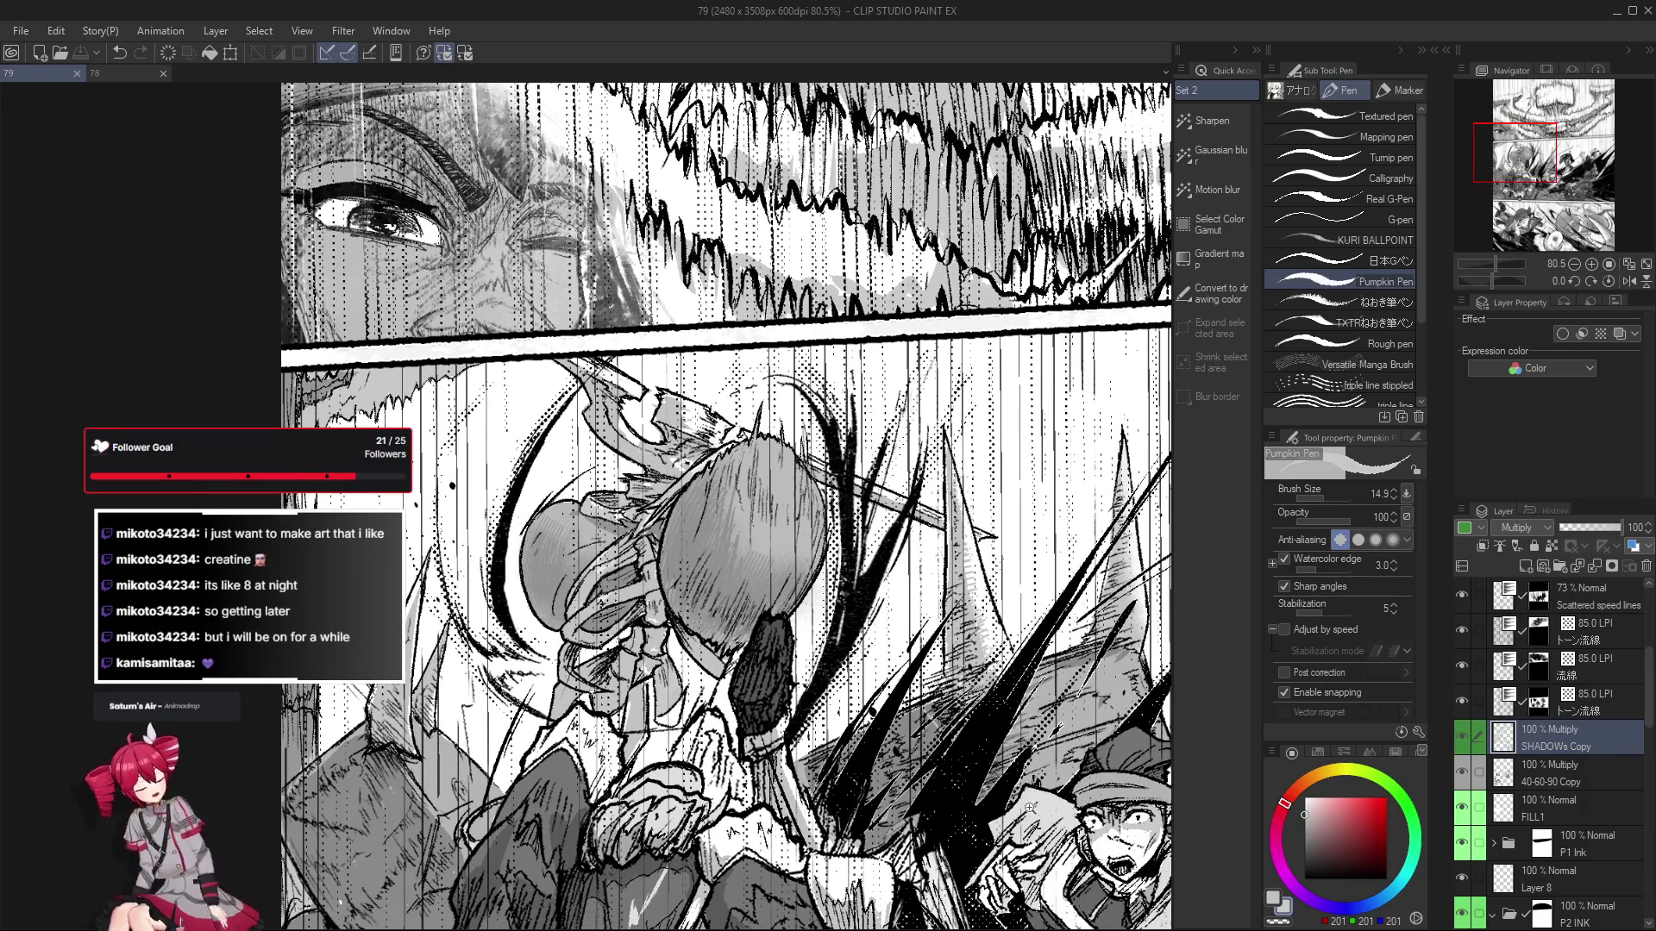
scroll(1035, 781, "down", 3)
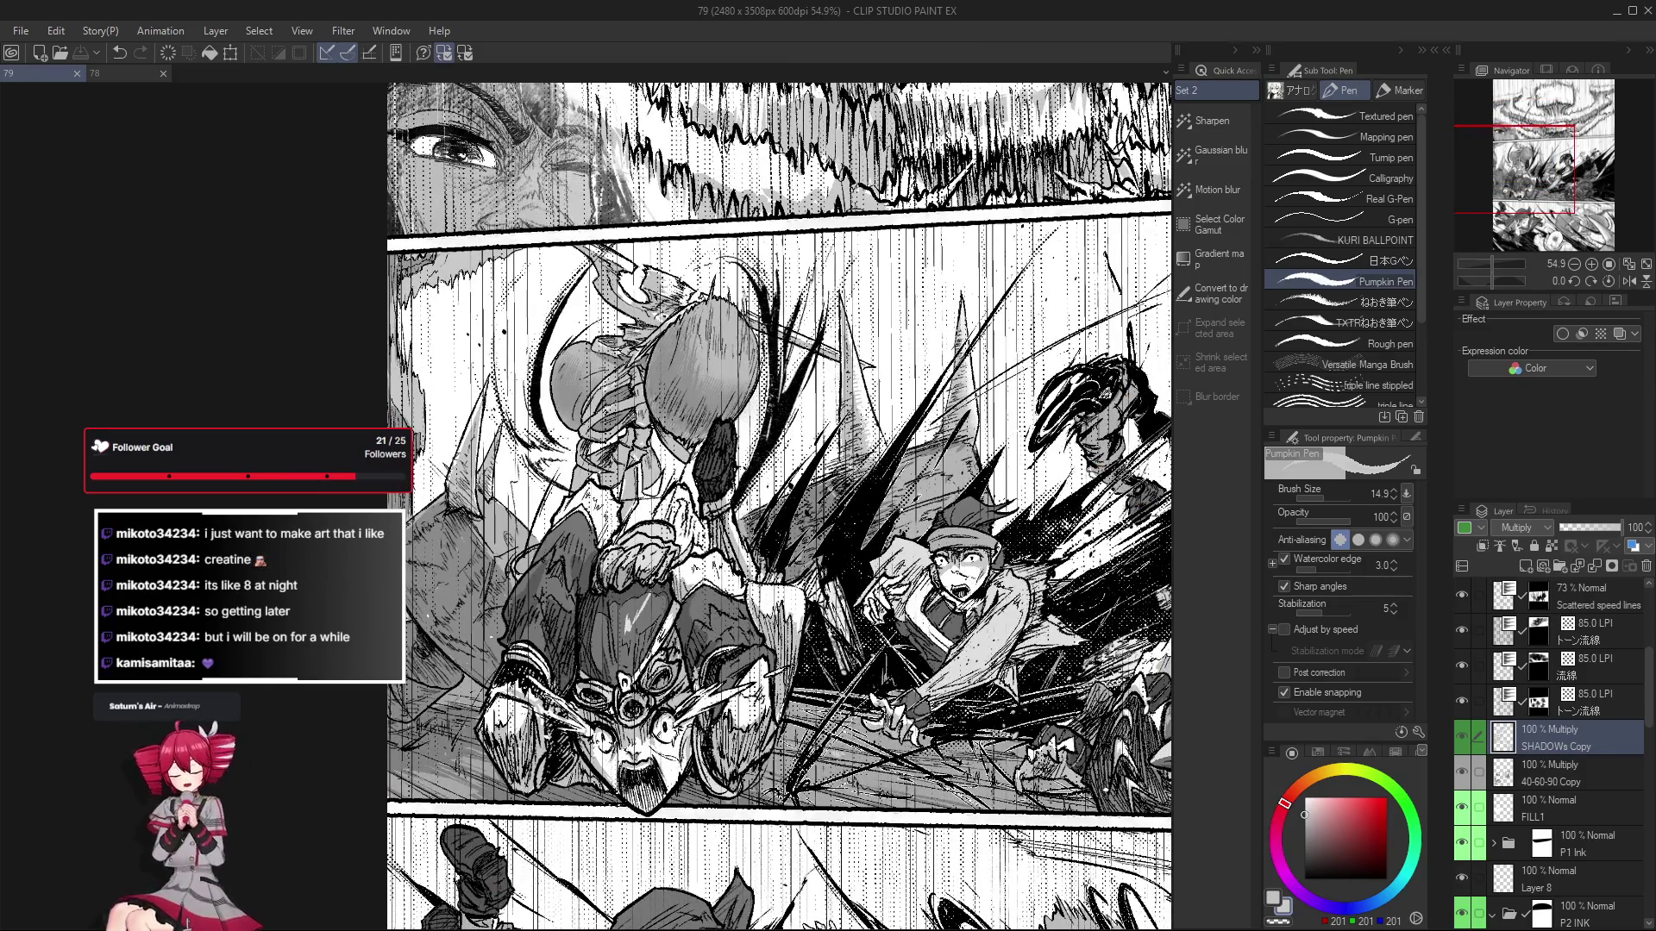
left_click(694, 399)
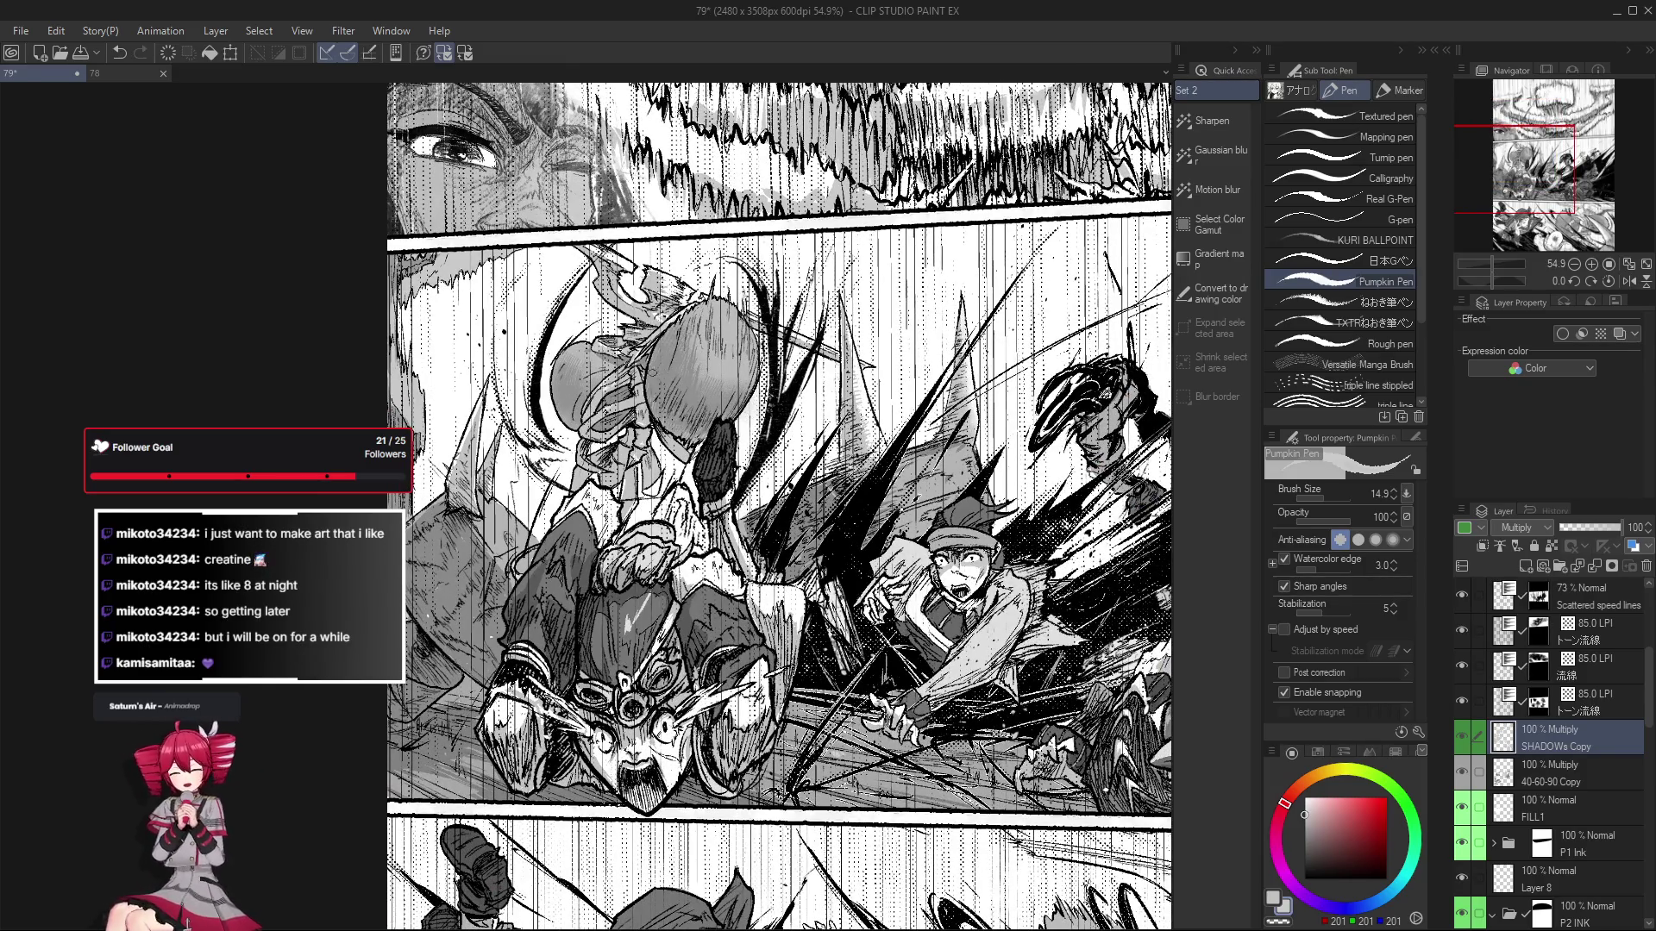
scroll(680, 479, "up", 2)
scroll(680, 479, "up", 2)
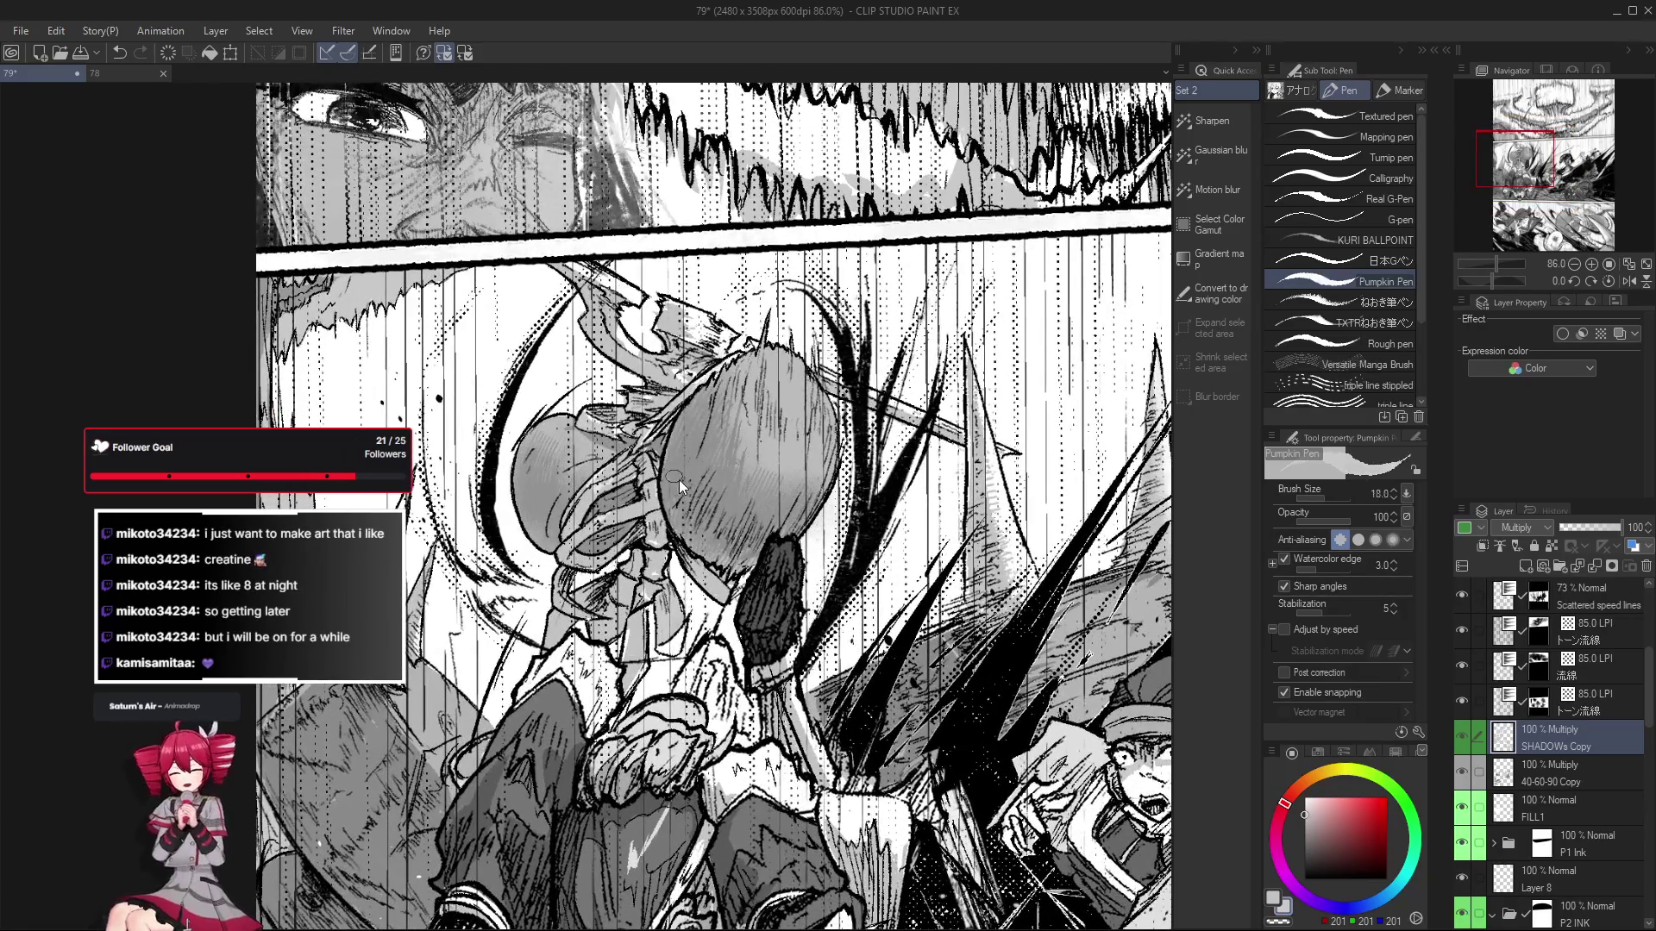
key("b")
key("b")
left_click(720, 517)
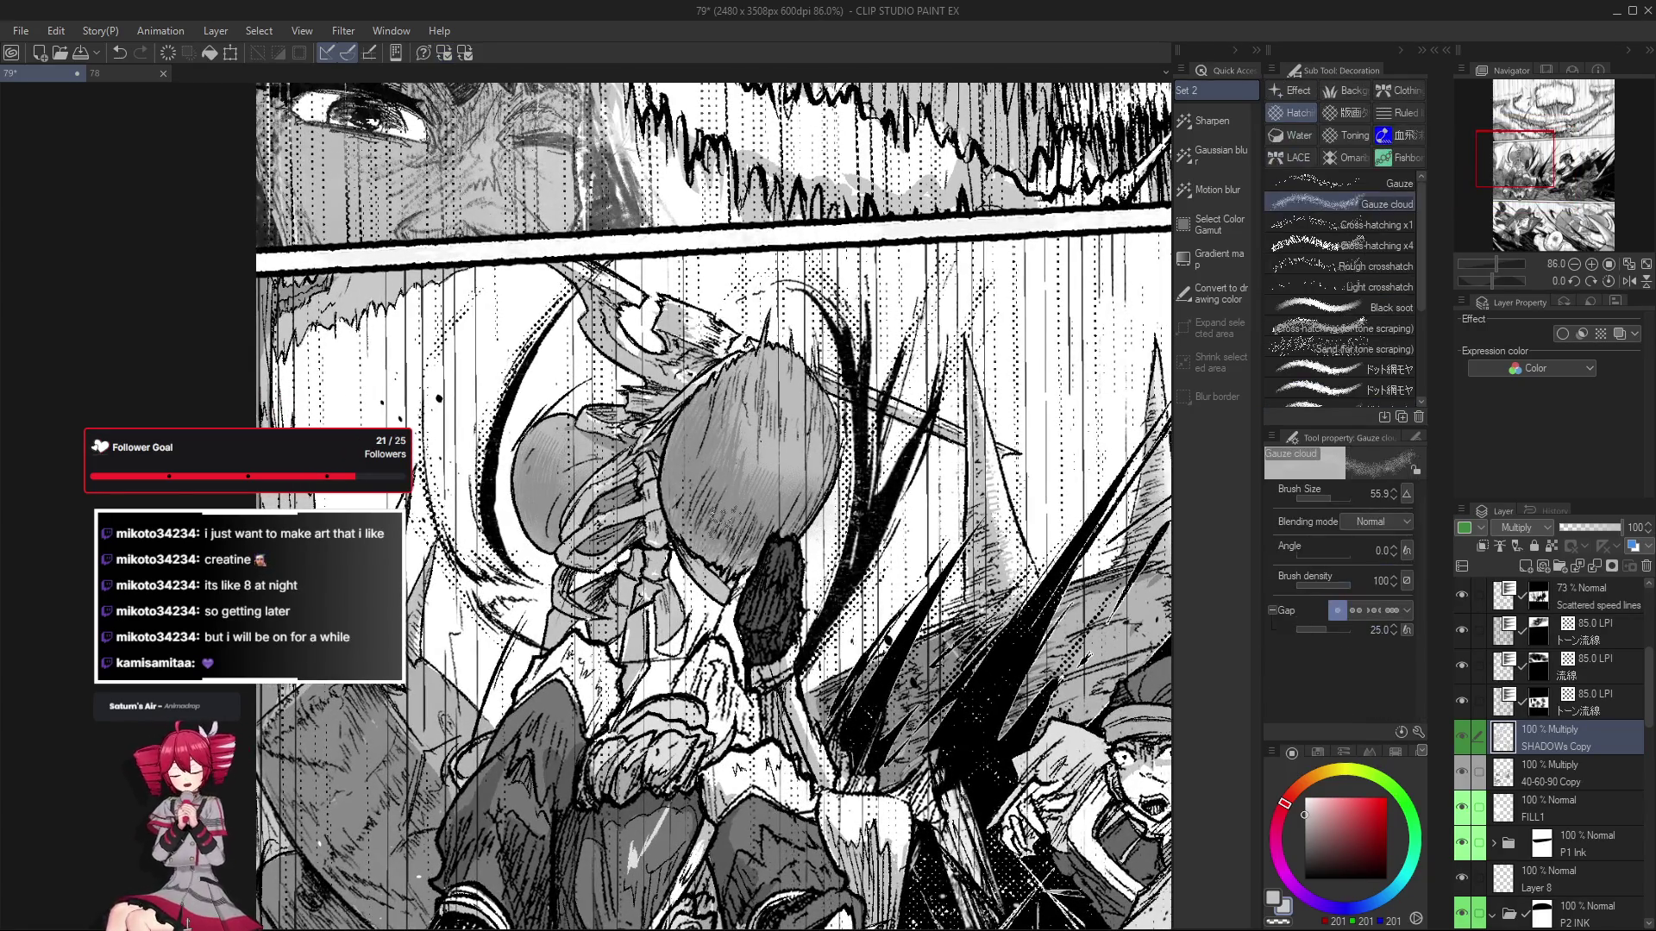
left_click_drag(704, 606, 708, 585)
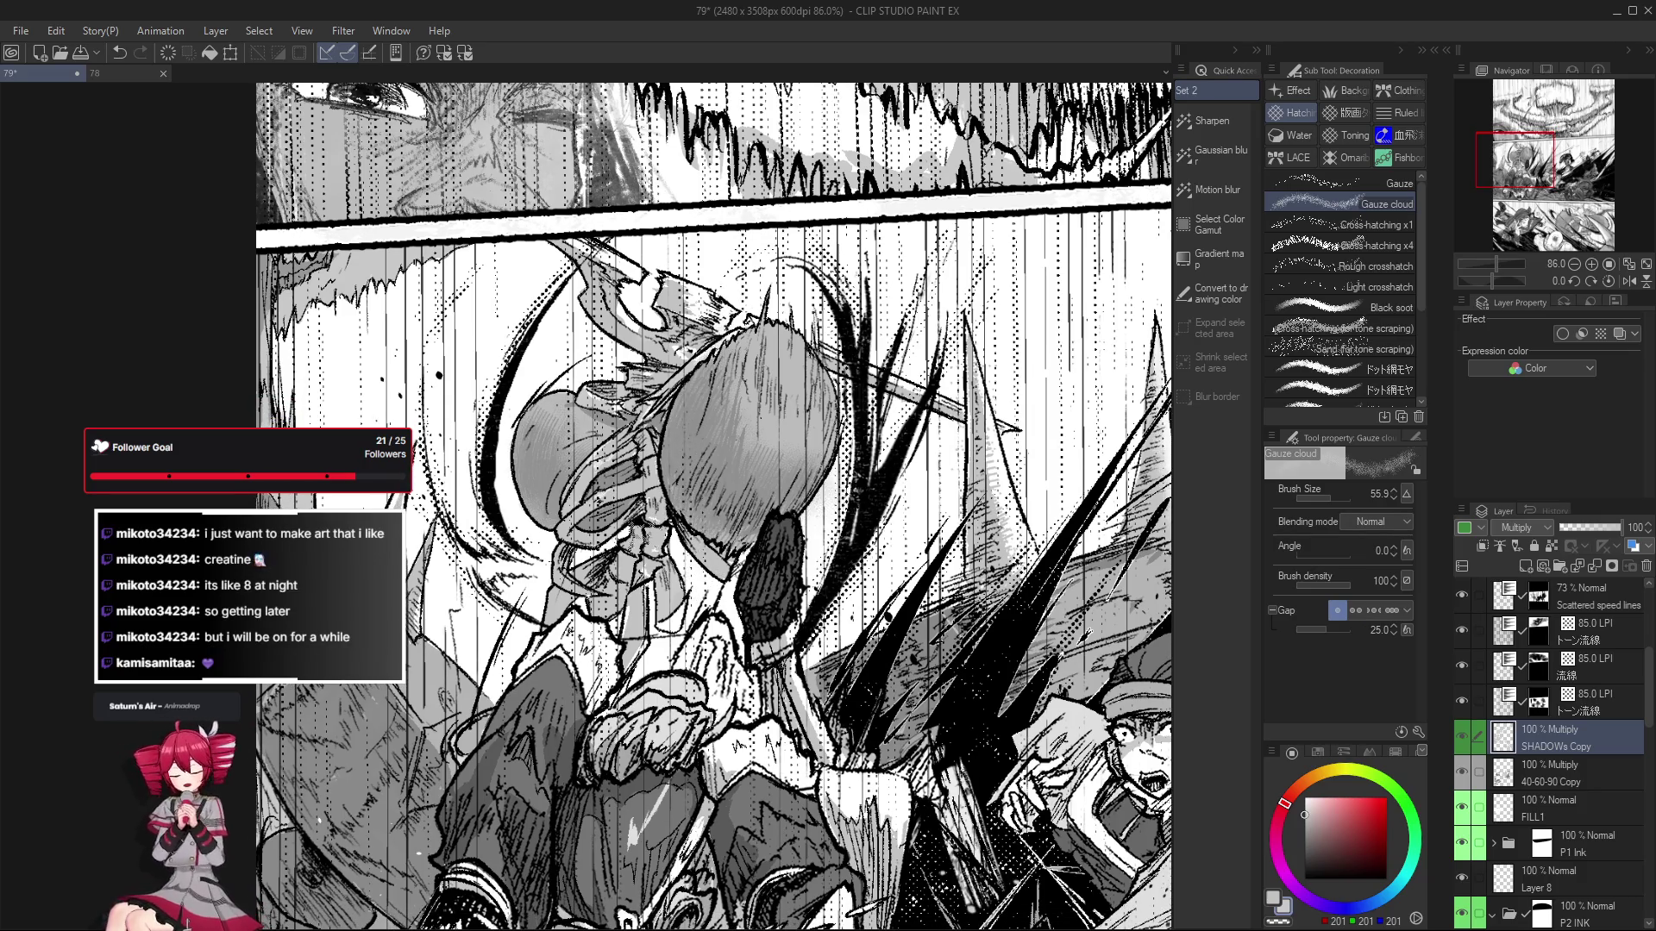
left_click_drag(742, 670, 697, 660)
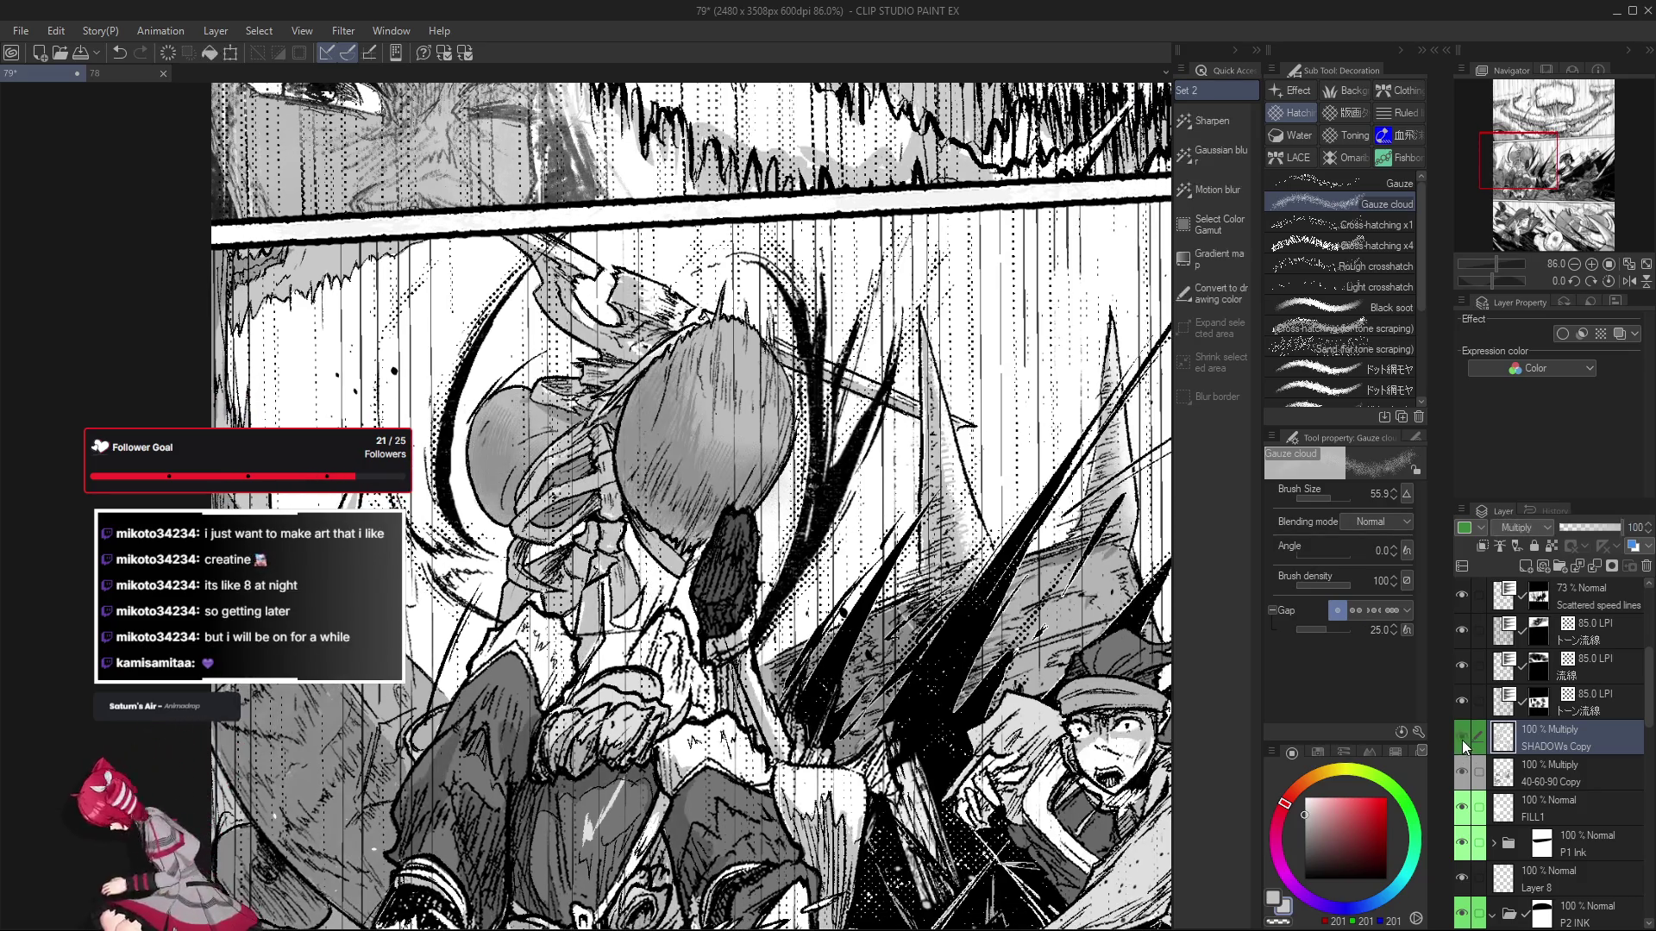
left_click_drag(966, 735, 833, 672)
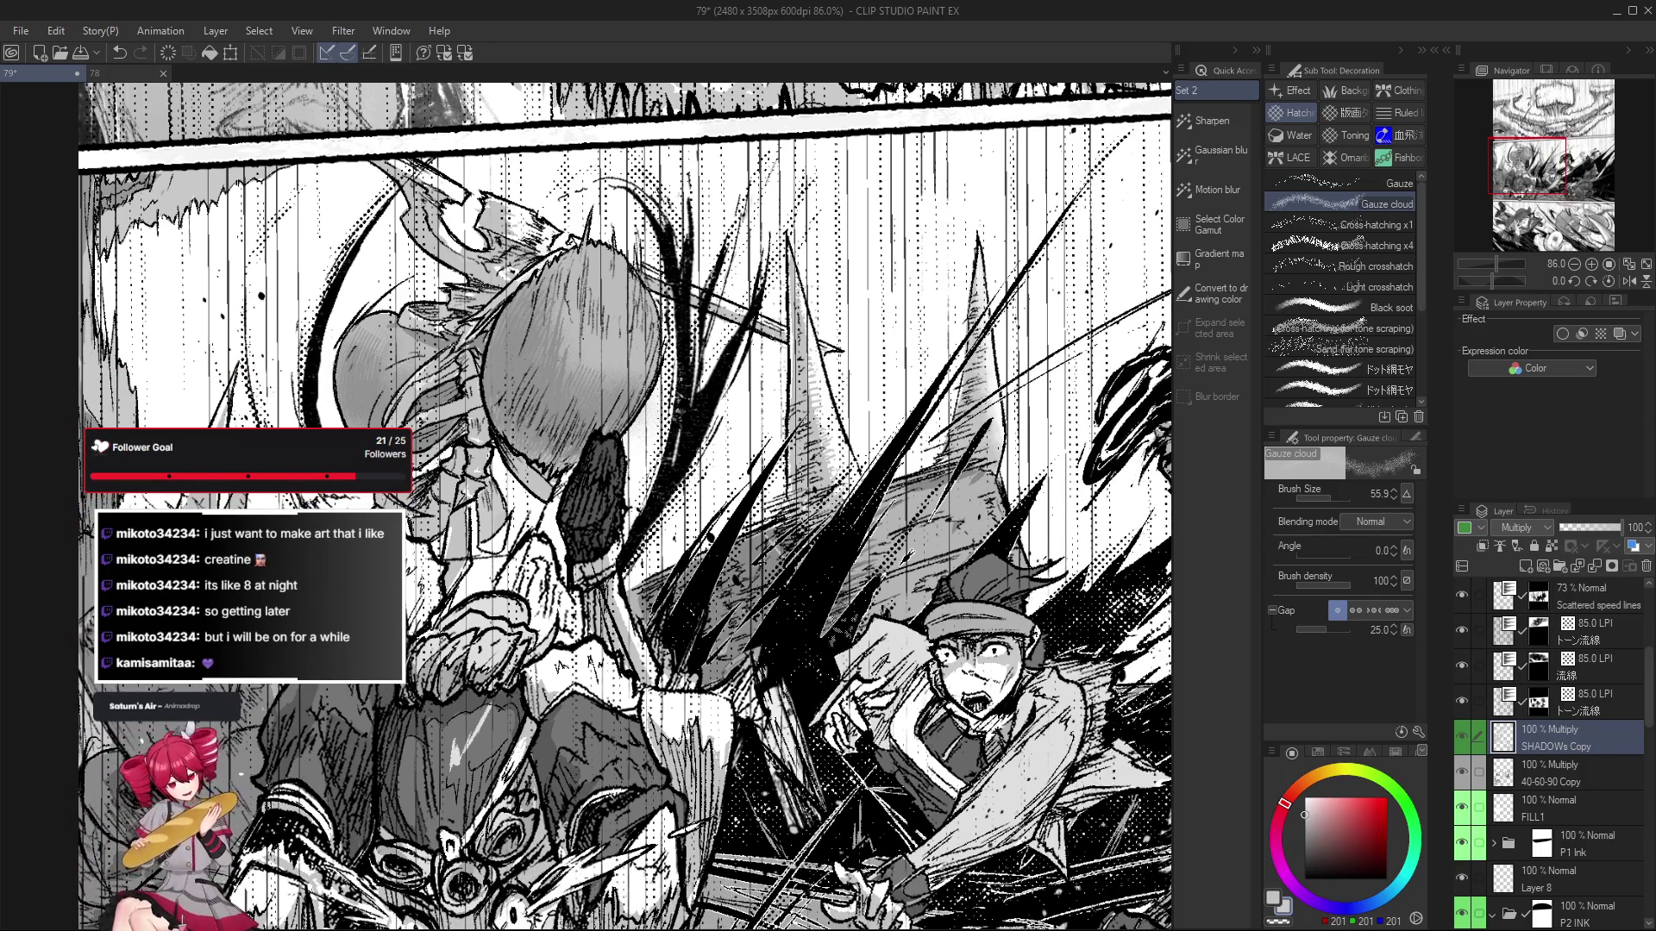
left_click_drag(802, 509, 804, 522)
key("p")
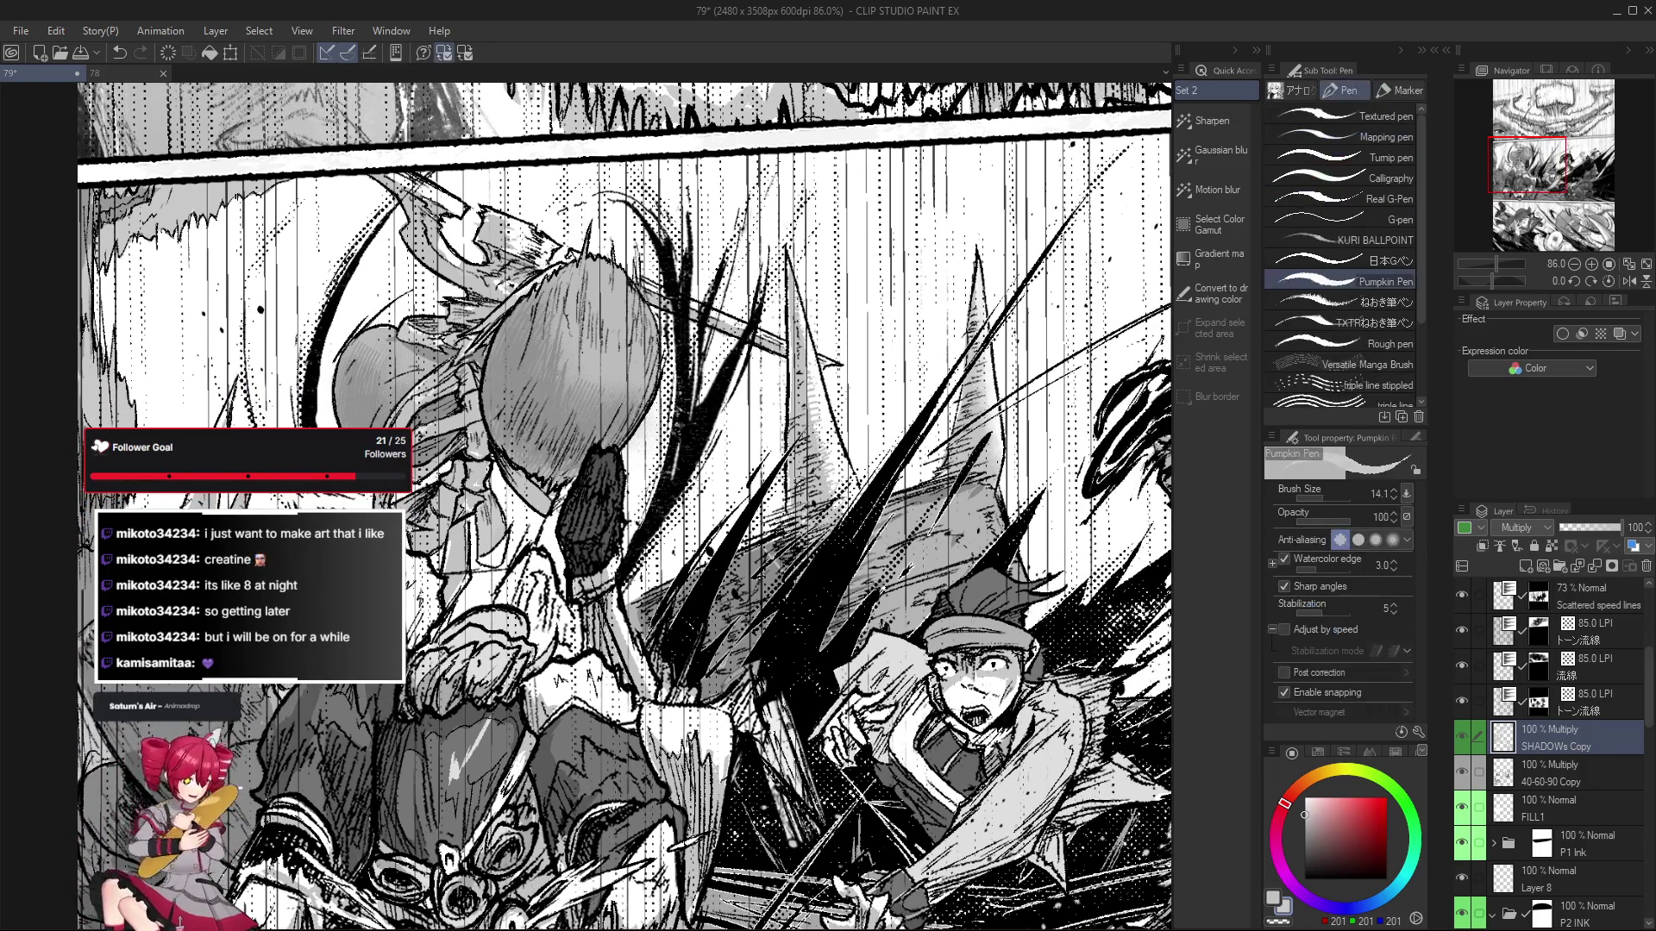
scroll(797, 575, "down", 2)
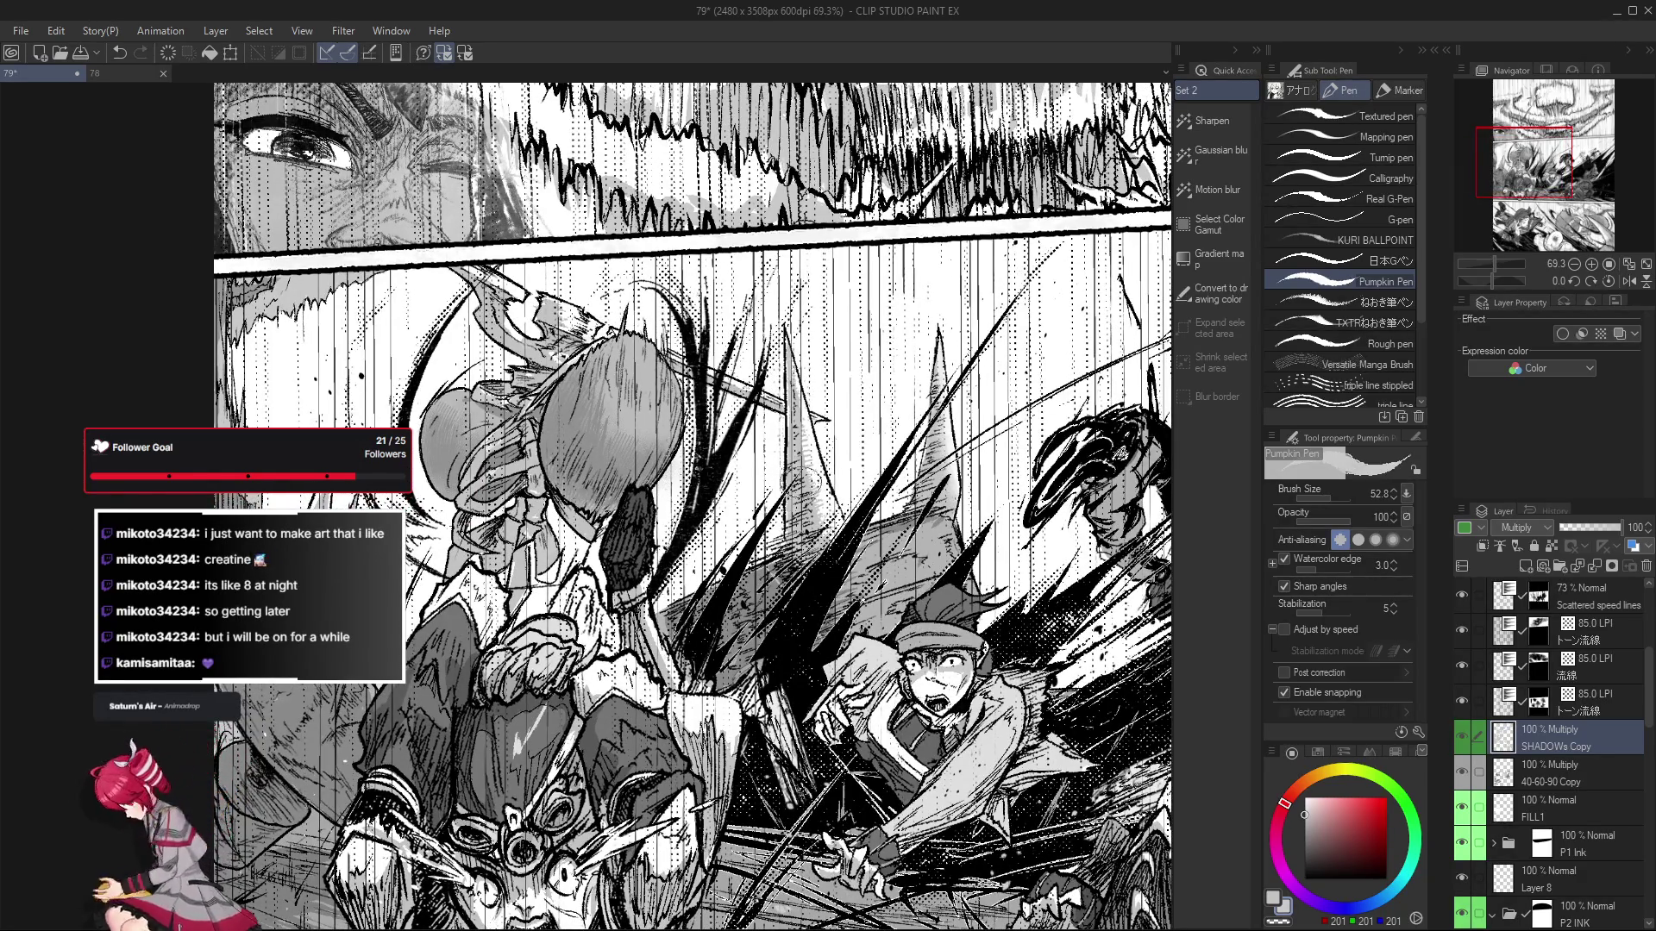
scroll(811, 664, "down", 1)
scroll(772, 735, "down", 1)
scroll(582, 638, "up", 2)
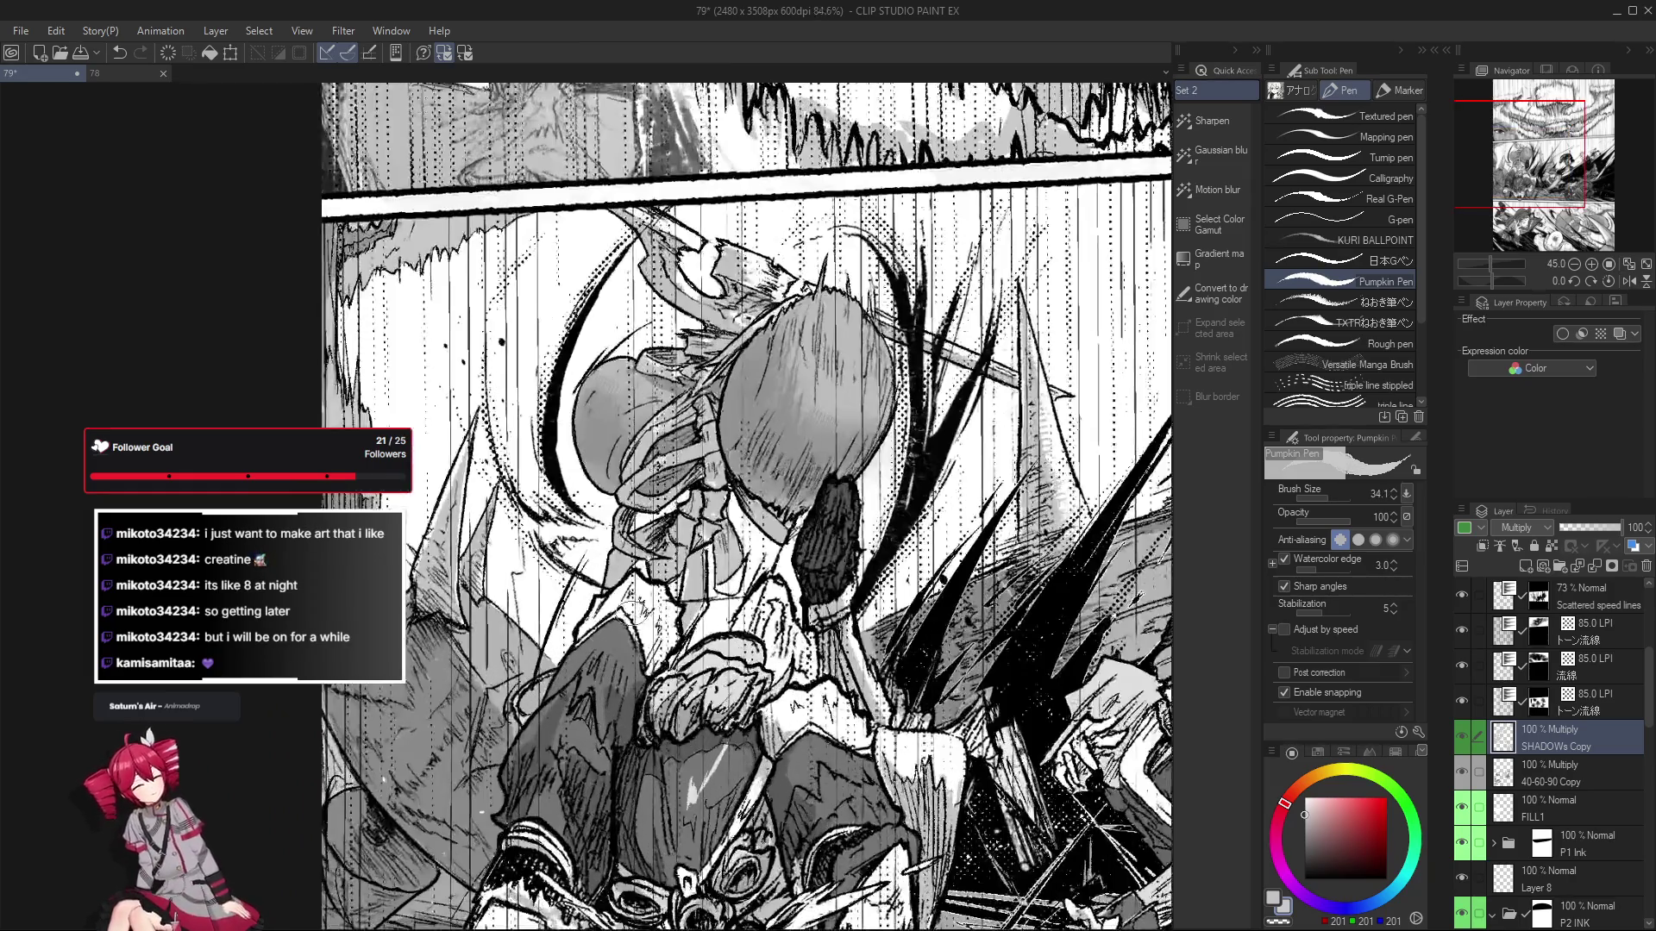
scroll(595, 695, "down", 2)
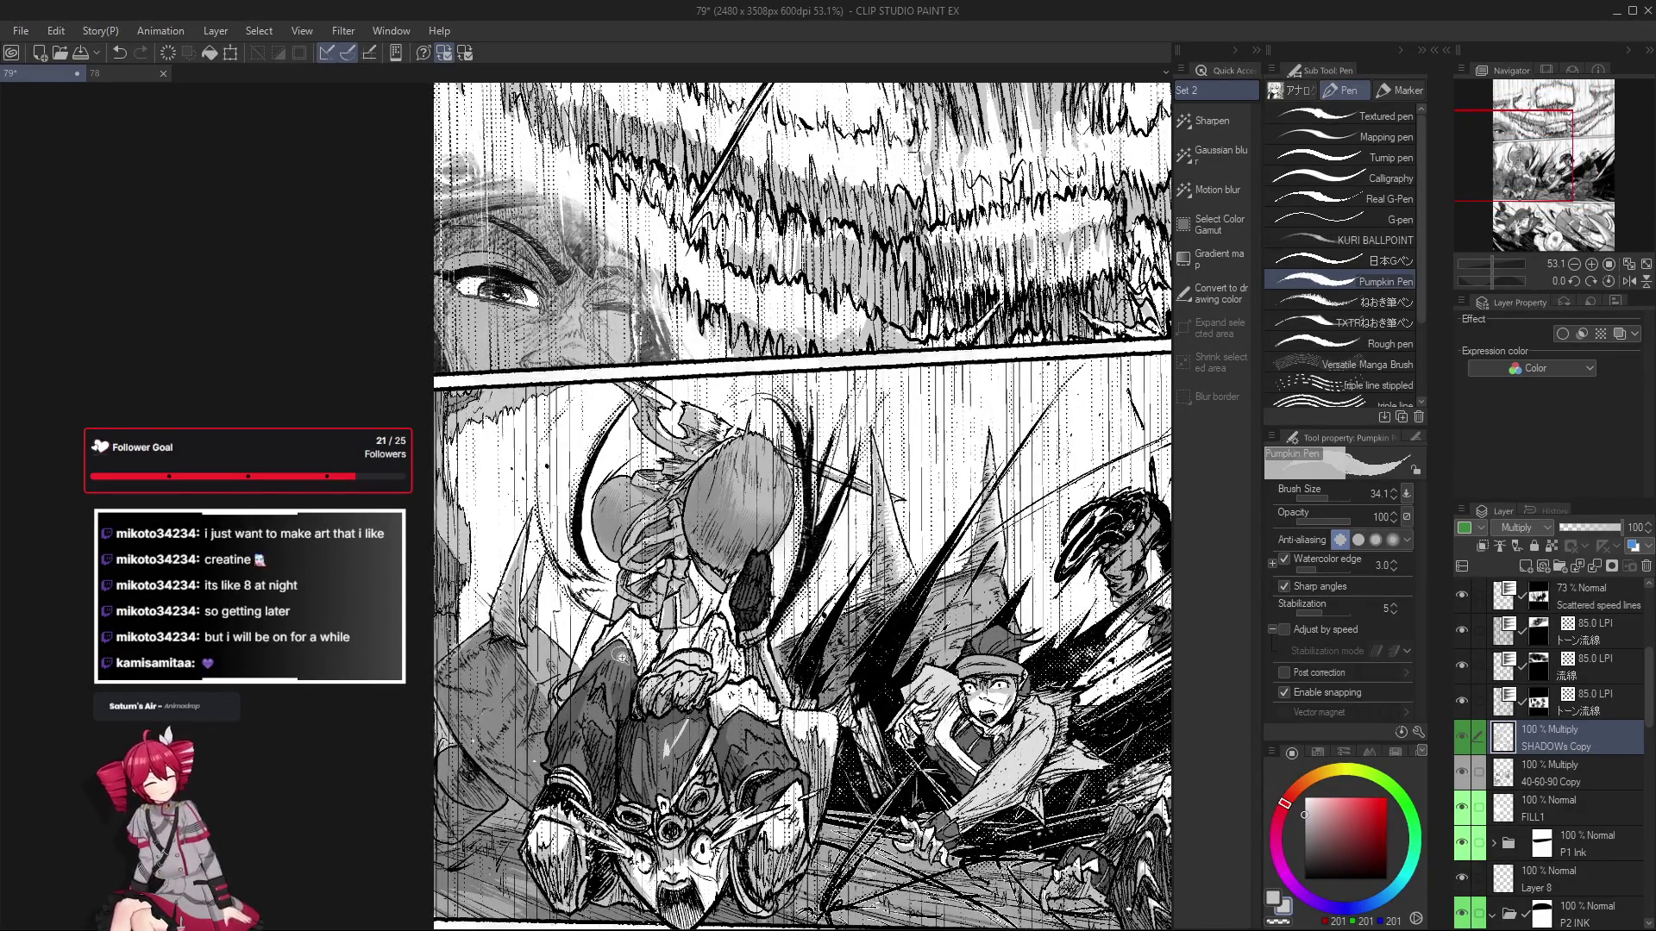
scroll(618, 653, "down", 1)
left_click_drag(617, 653, 375, 461)
scroll(513, 452, "up", 2)
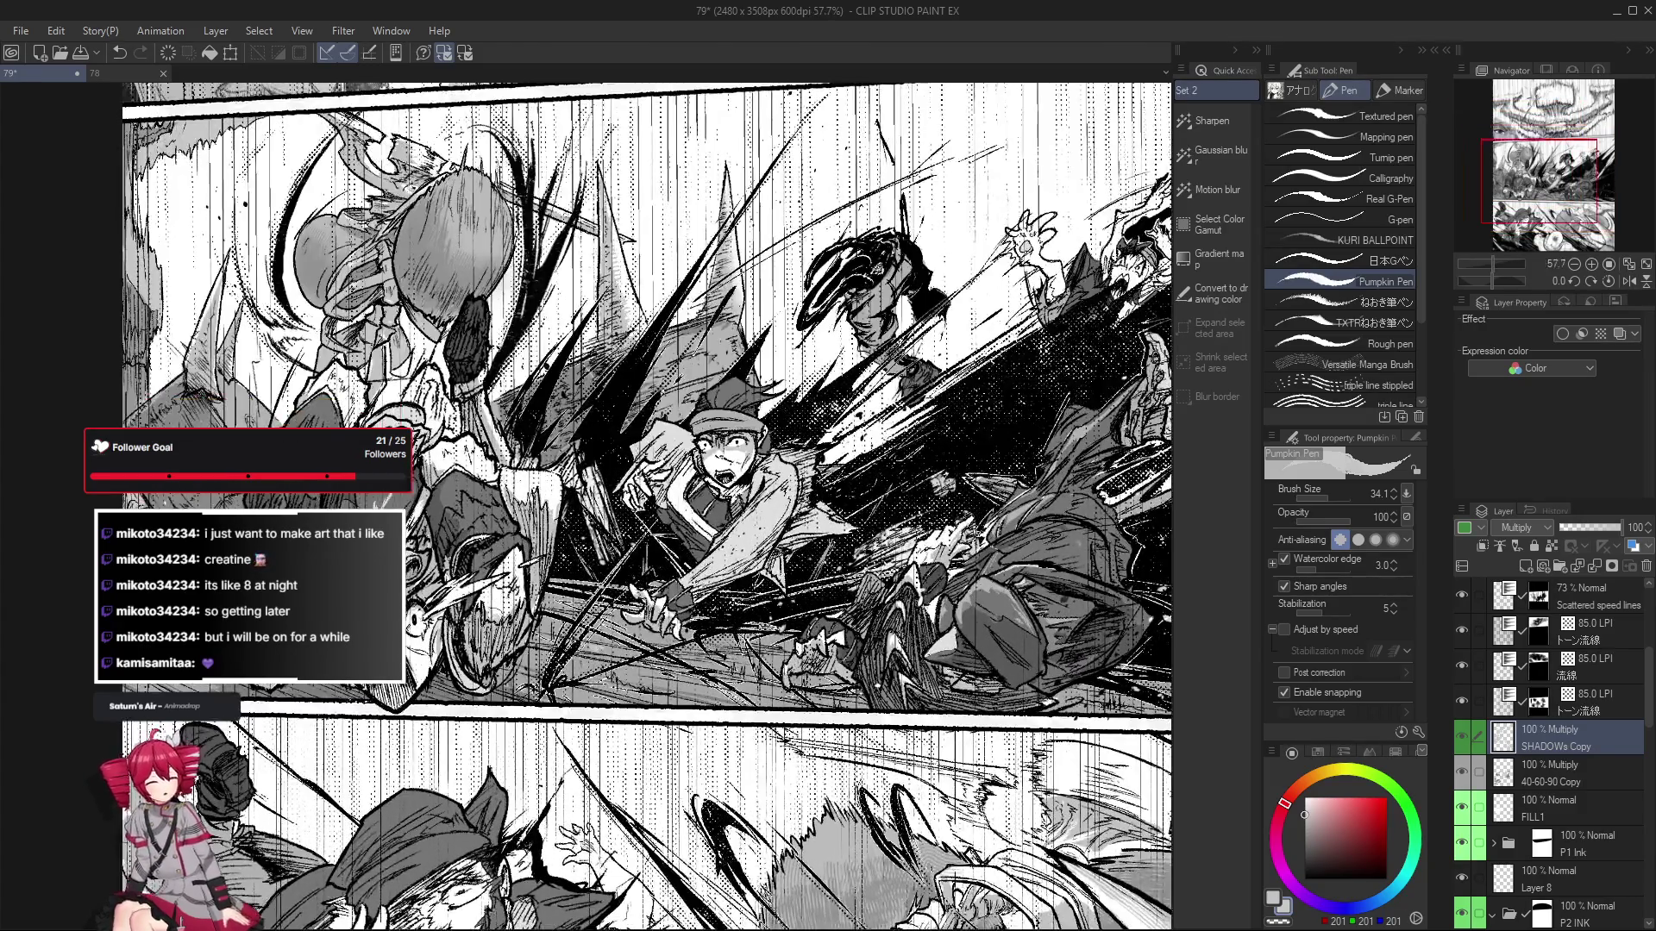
left_click_drag(505, 619, 510, 629)
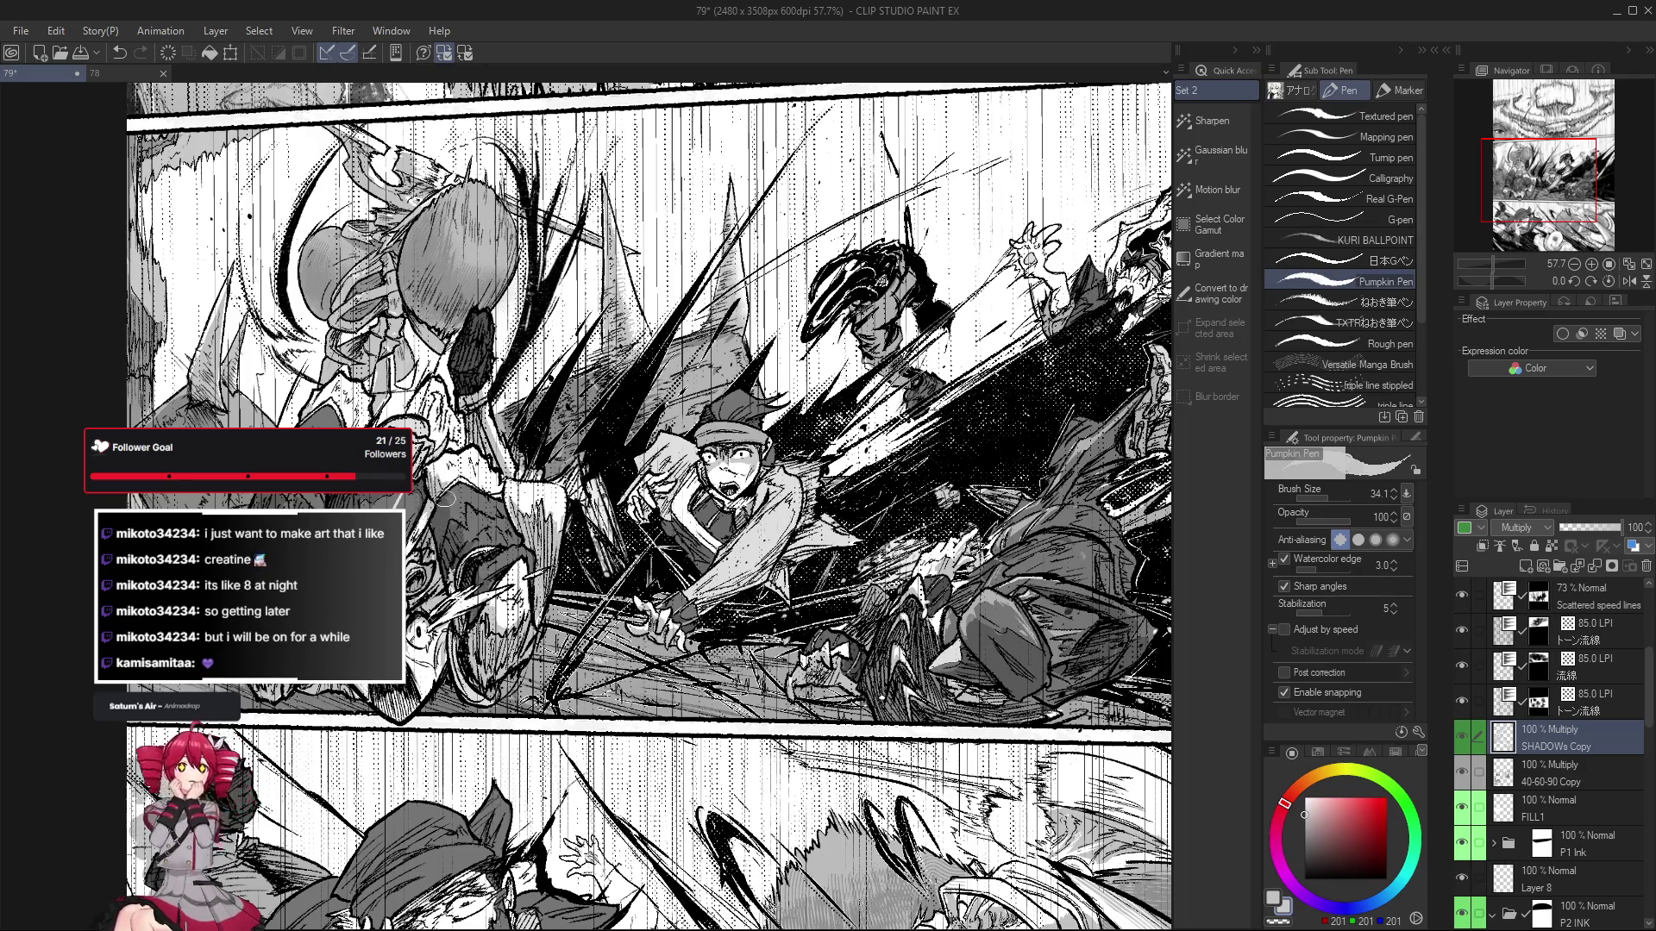
left_click_drag(445, 498, 613, 525)
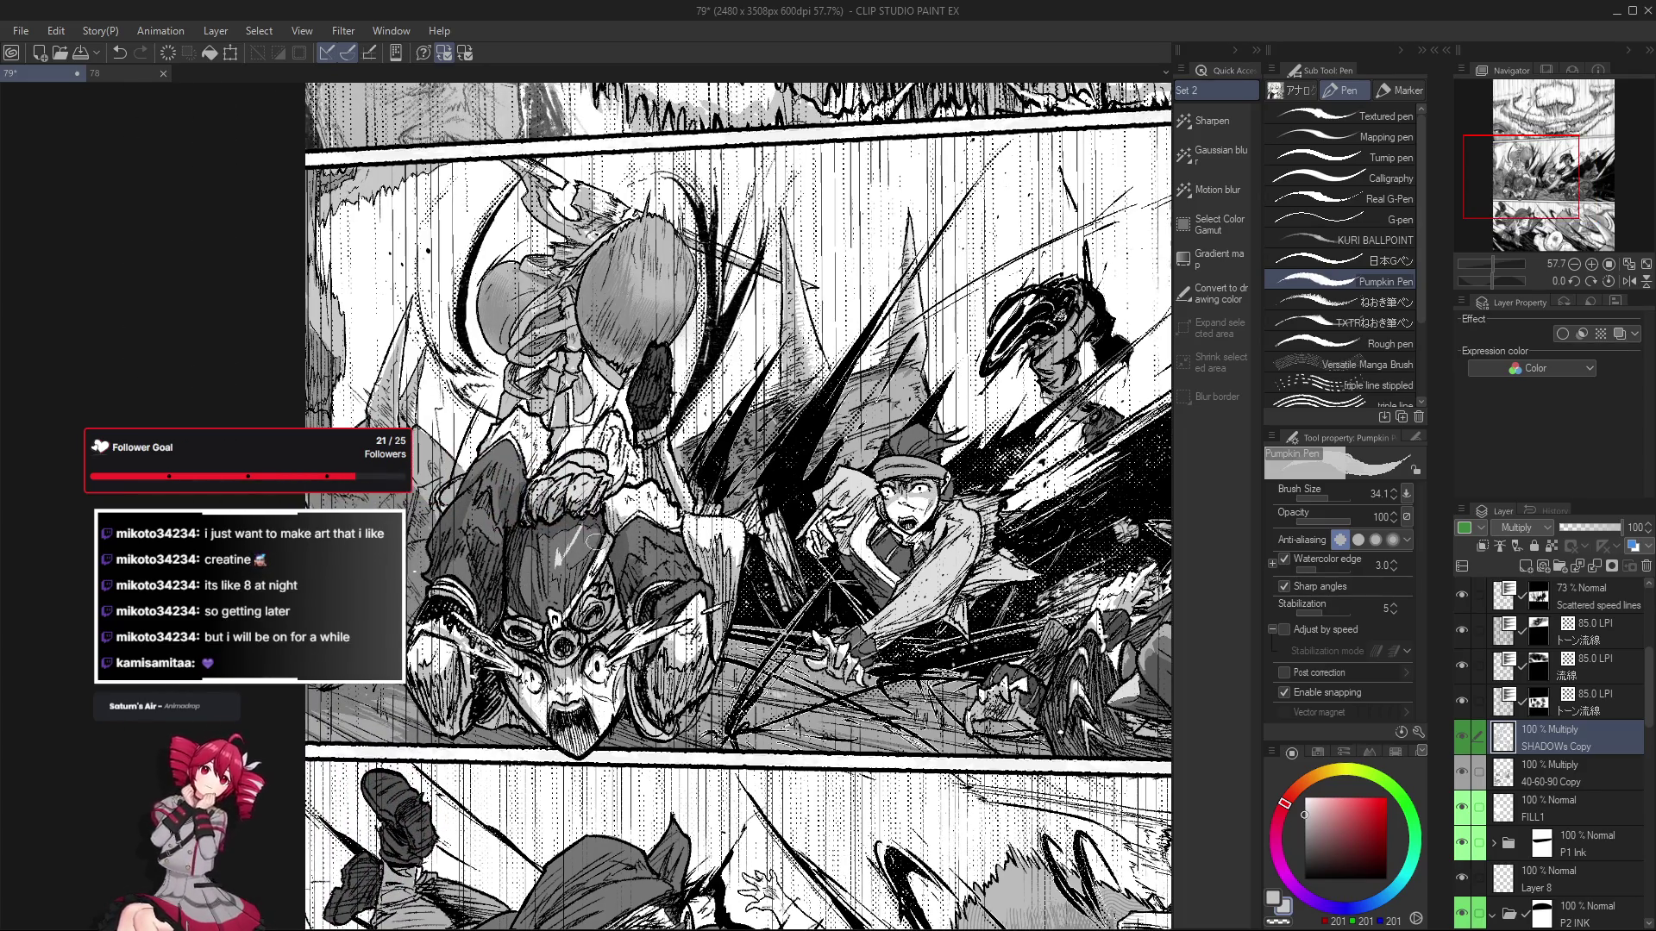
scroll(621, 607, "down", 1)
left_click_drag(621, 607, 649, 583)
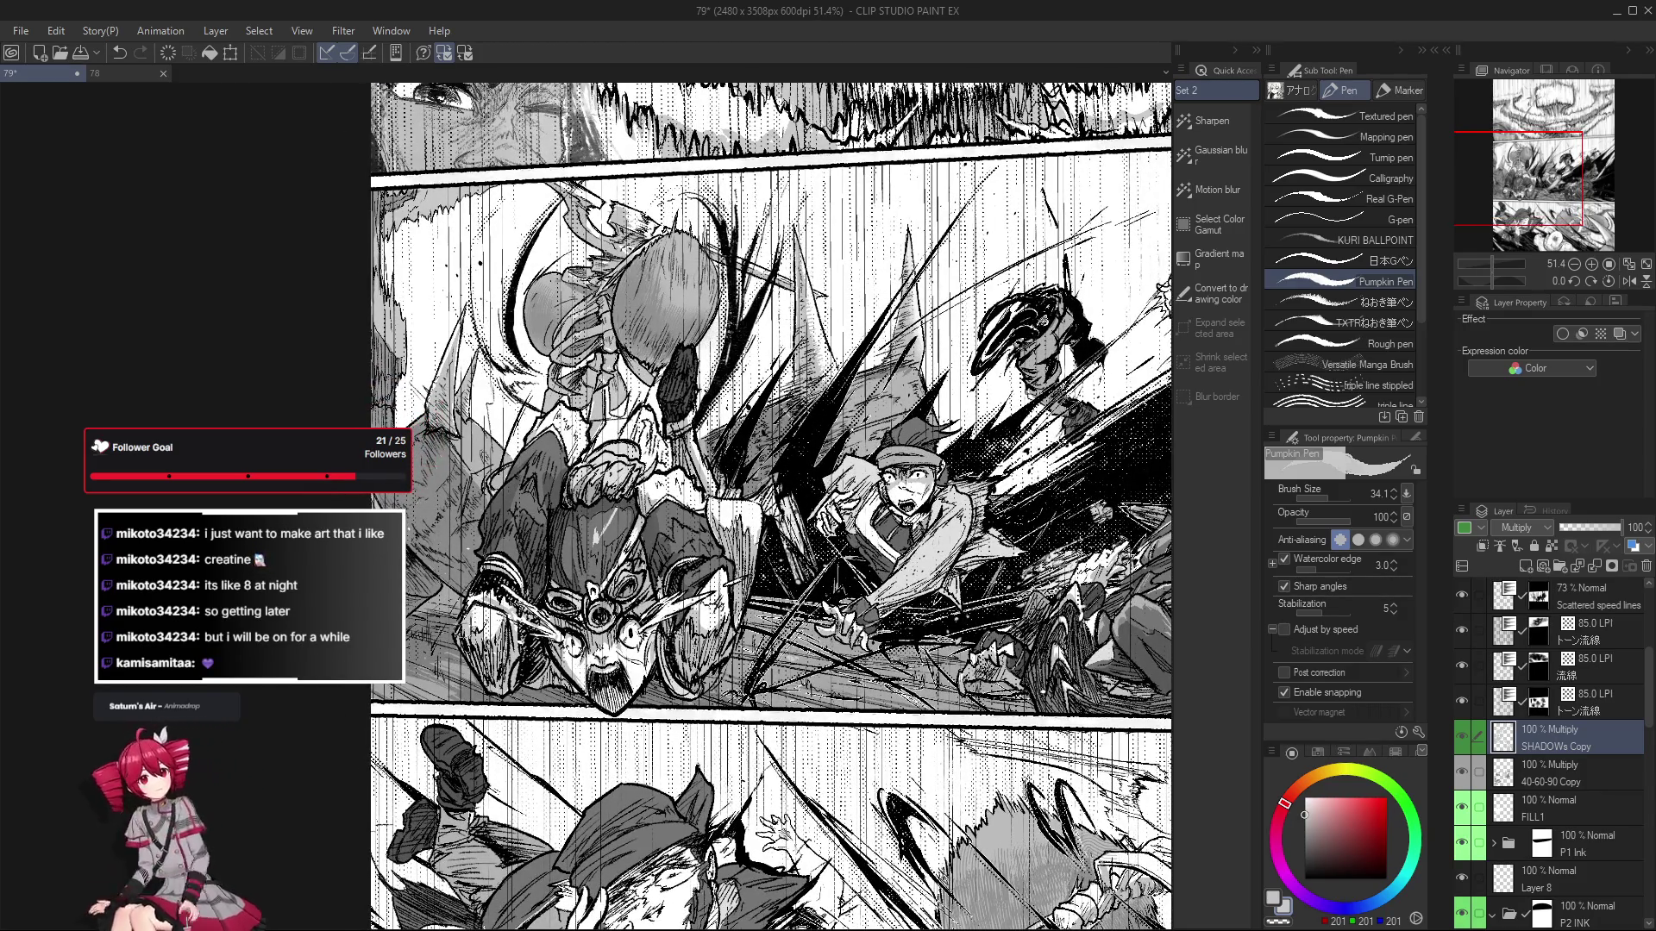
key("ctrl+z")
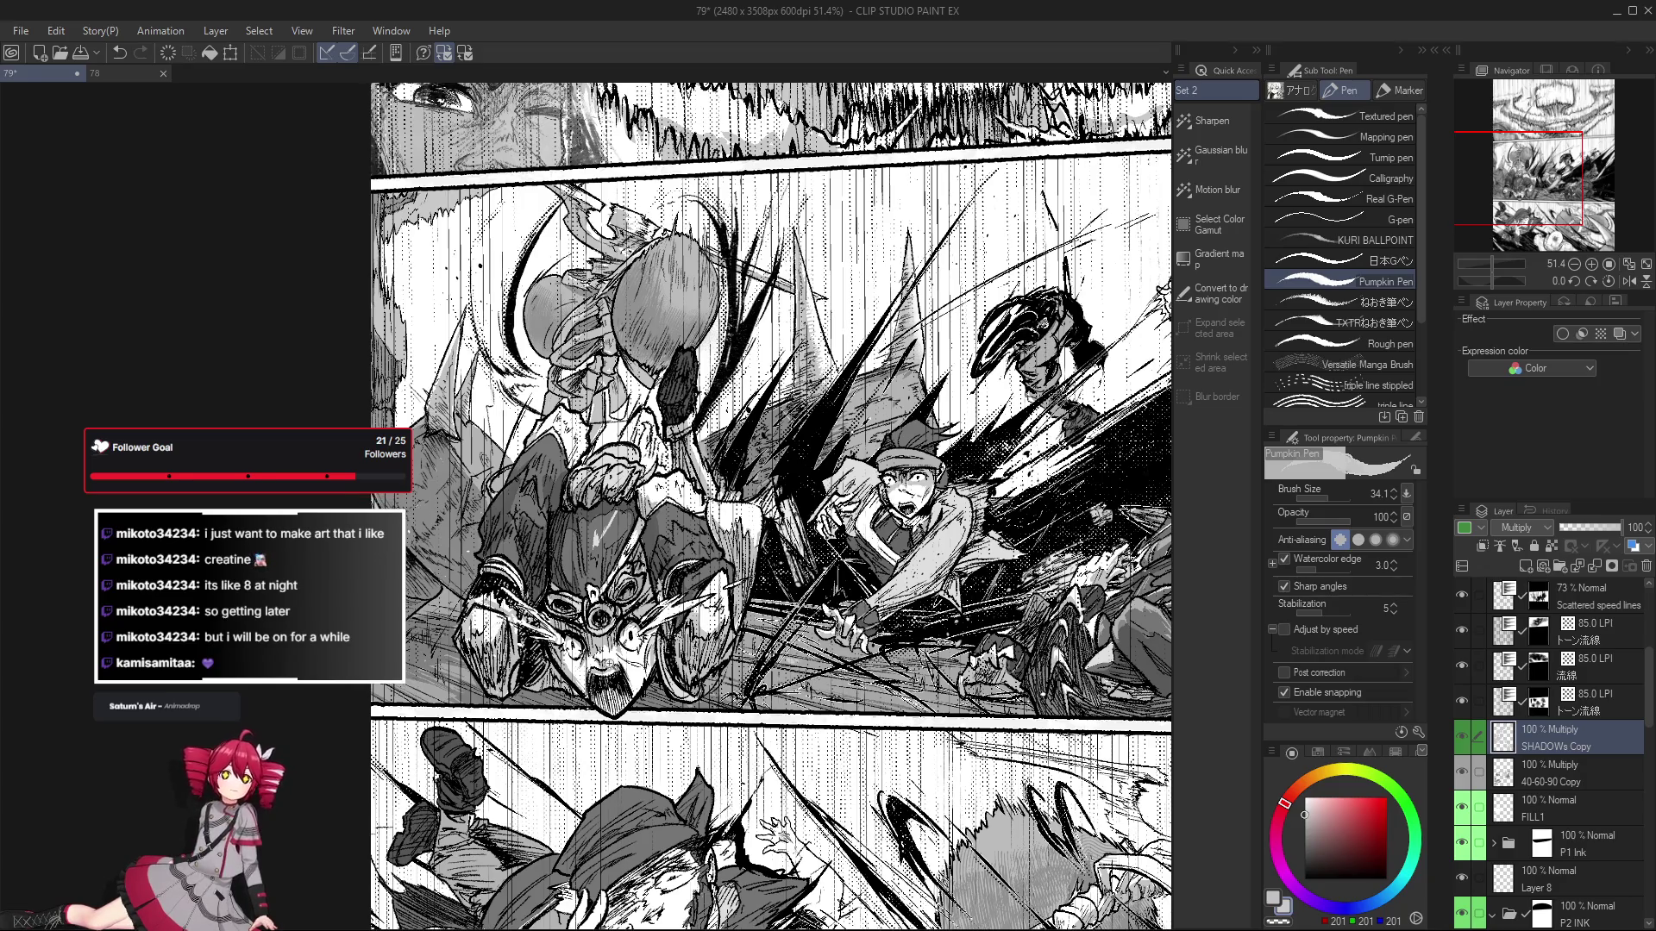
scroll(681, 673, "up", 1)
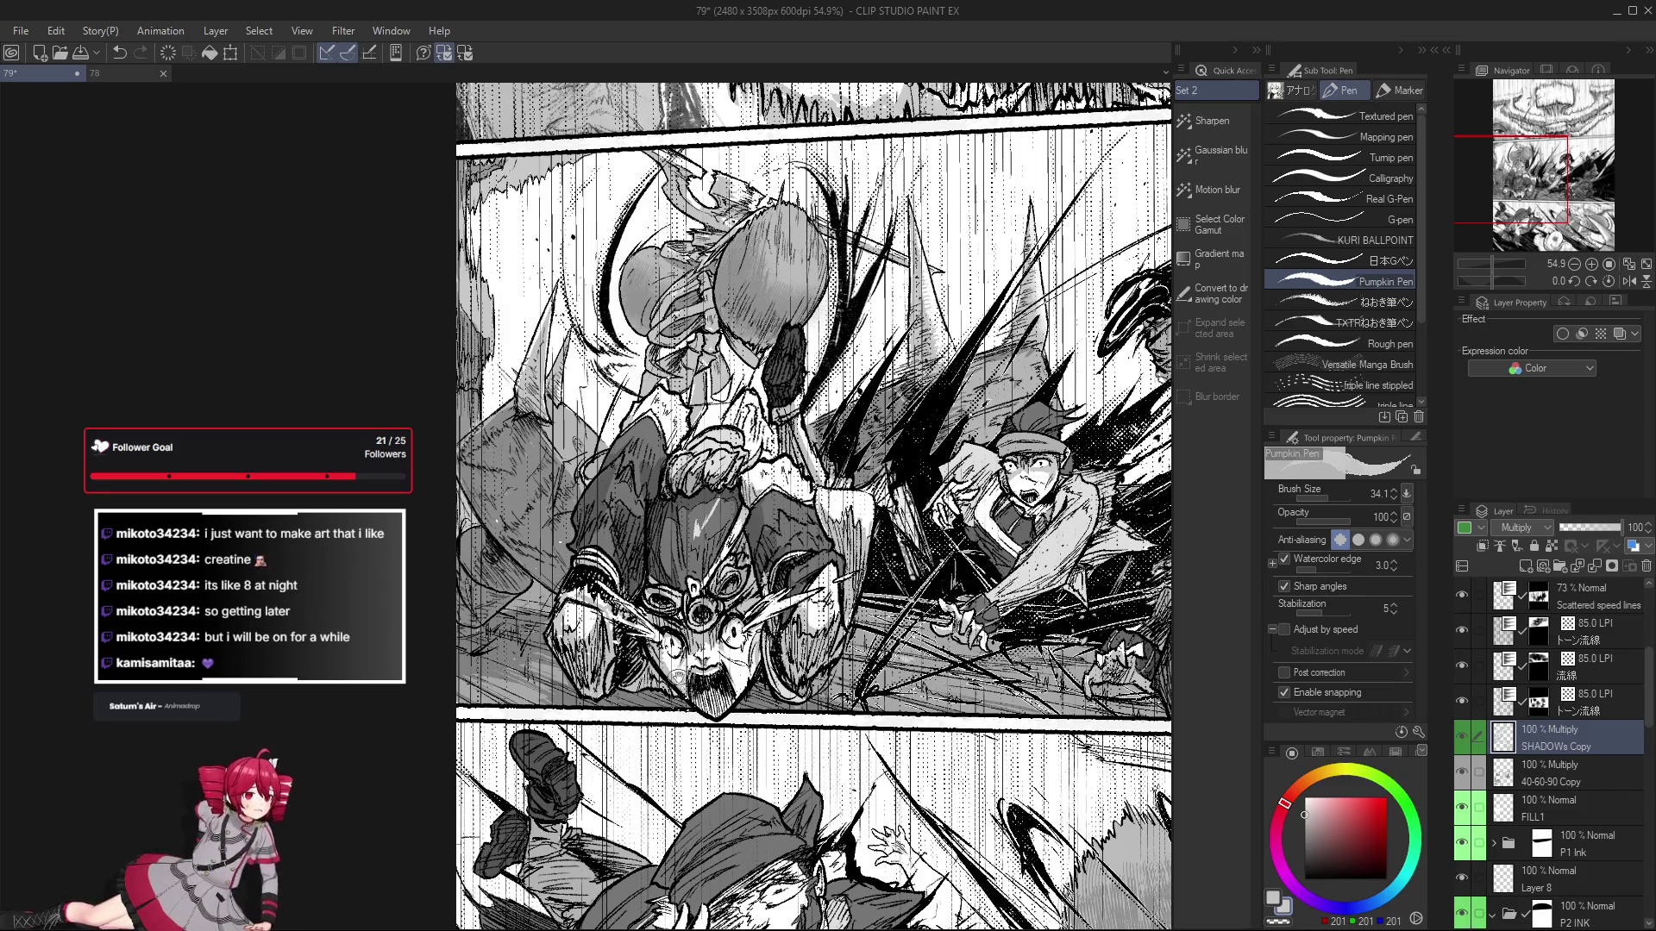
scroll(634, 729, "up", 1)
scroll(694, 651, "up", 1)
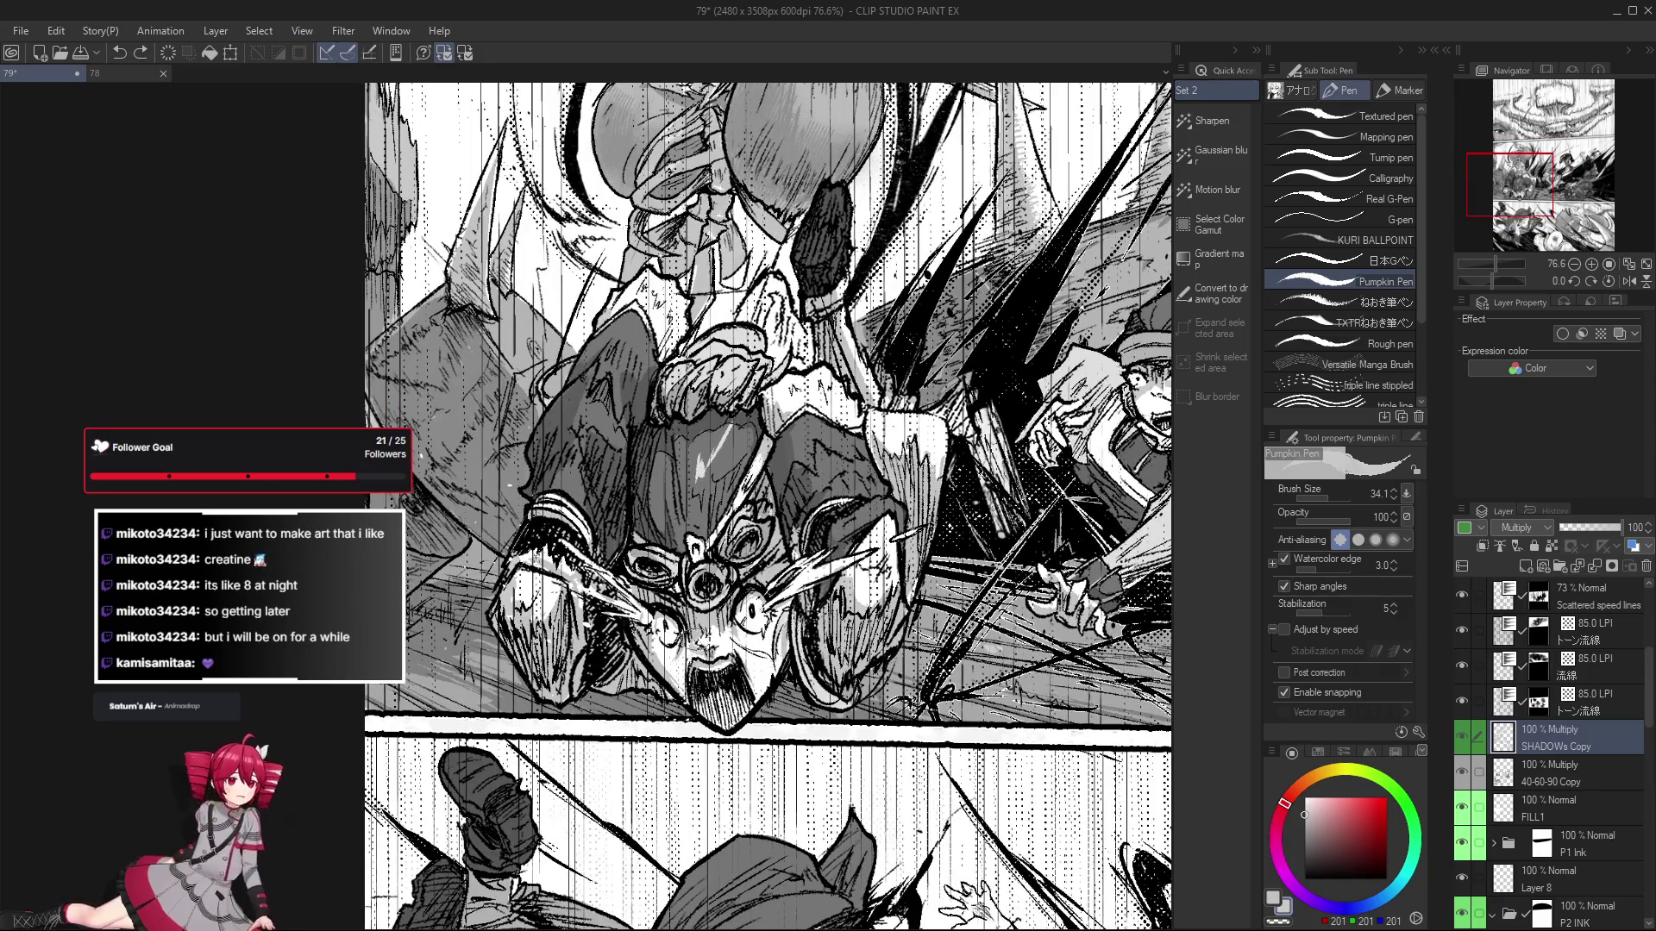
scroll(694, 651, "down", 1)
scroll(694, 651, "up", 2)
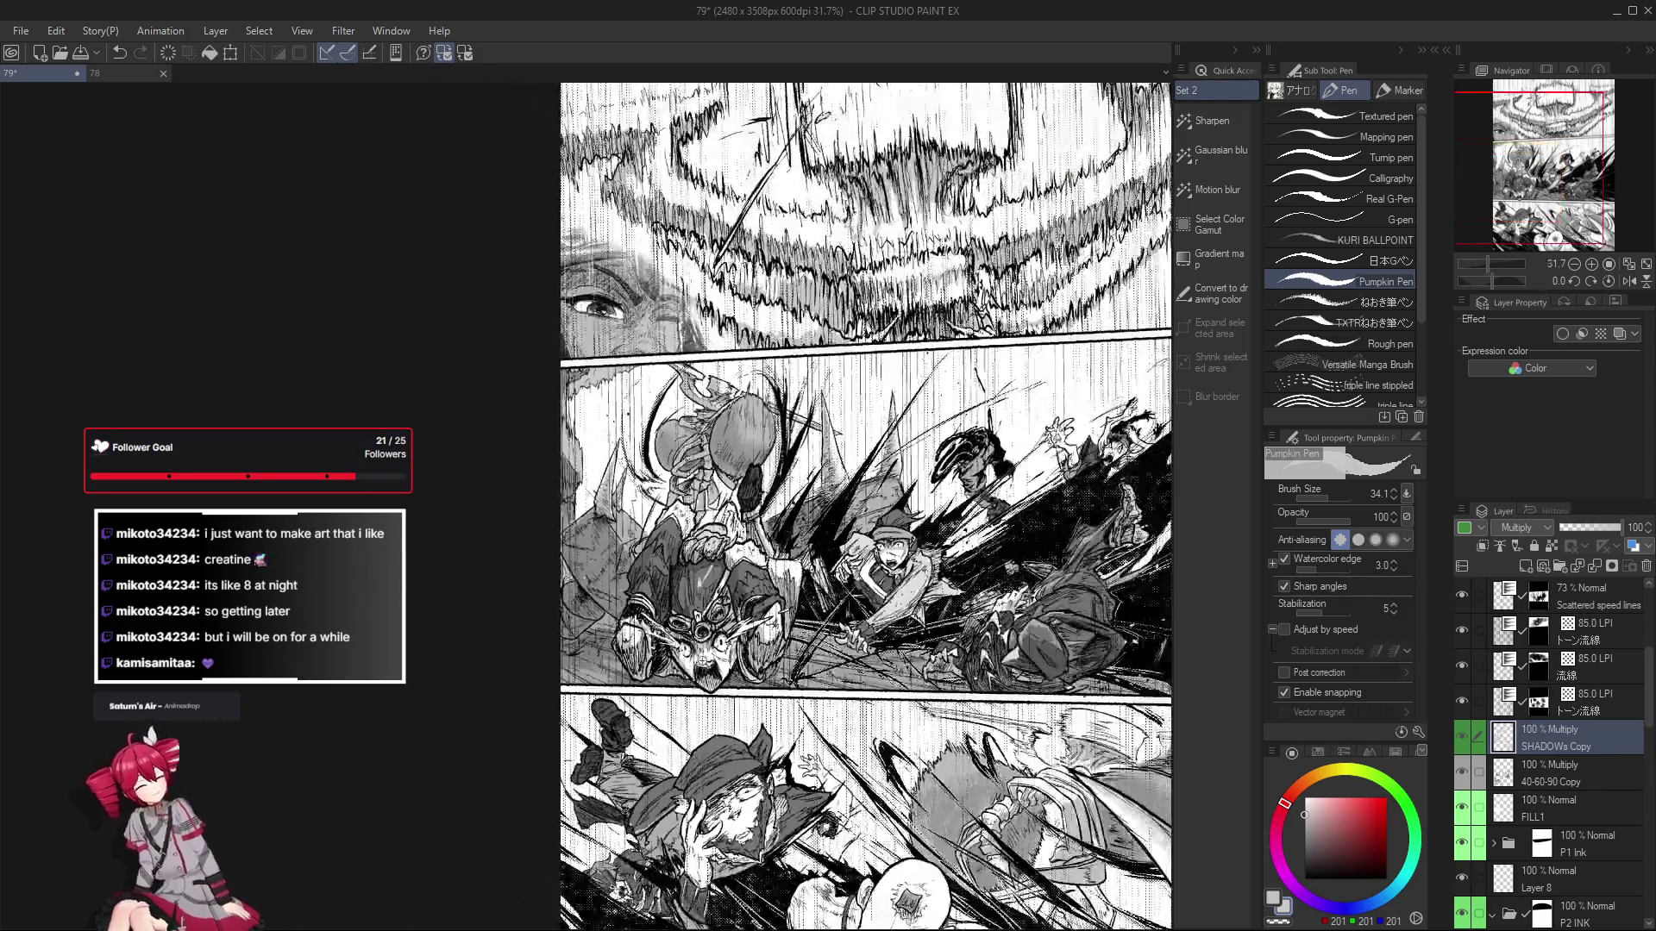
scroll(694, 651, "down", 1)
scroll(696, 655, "down", 2)
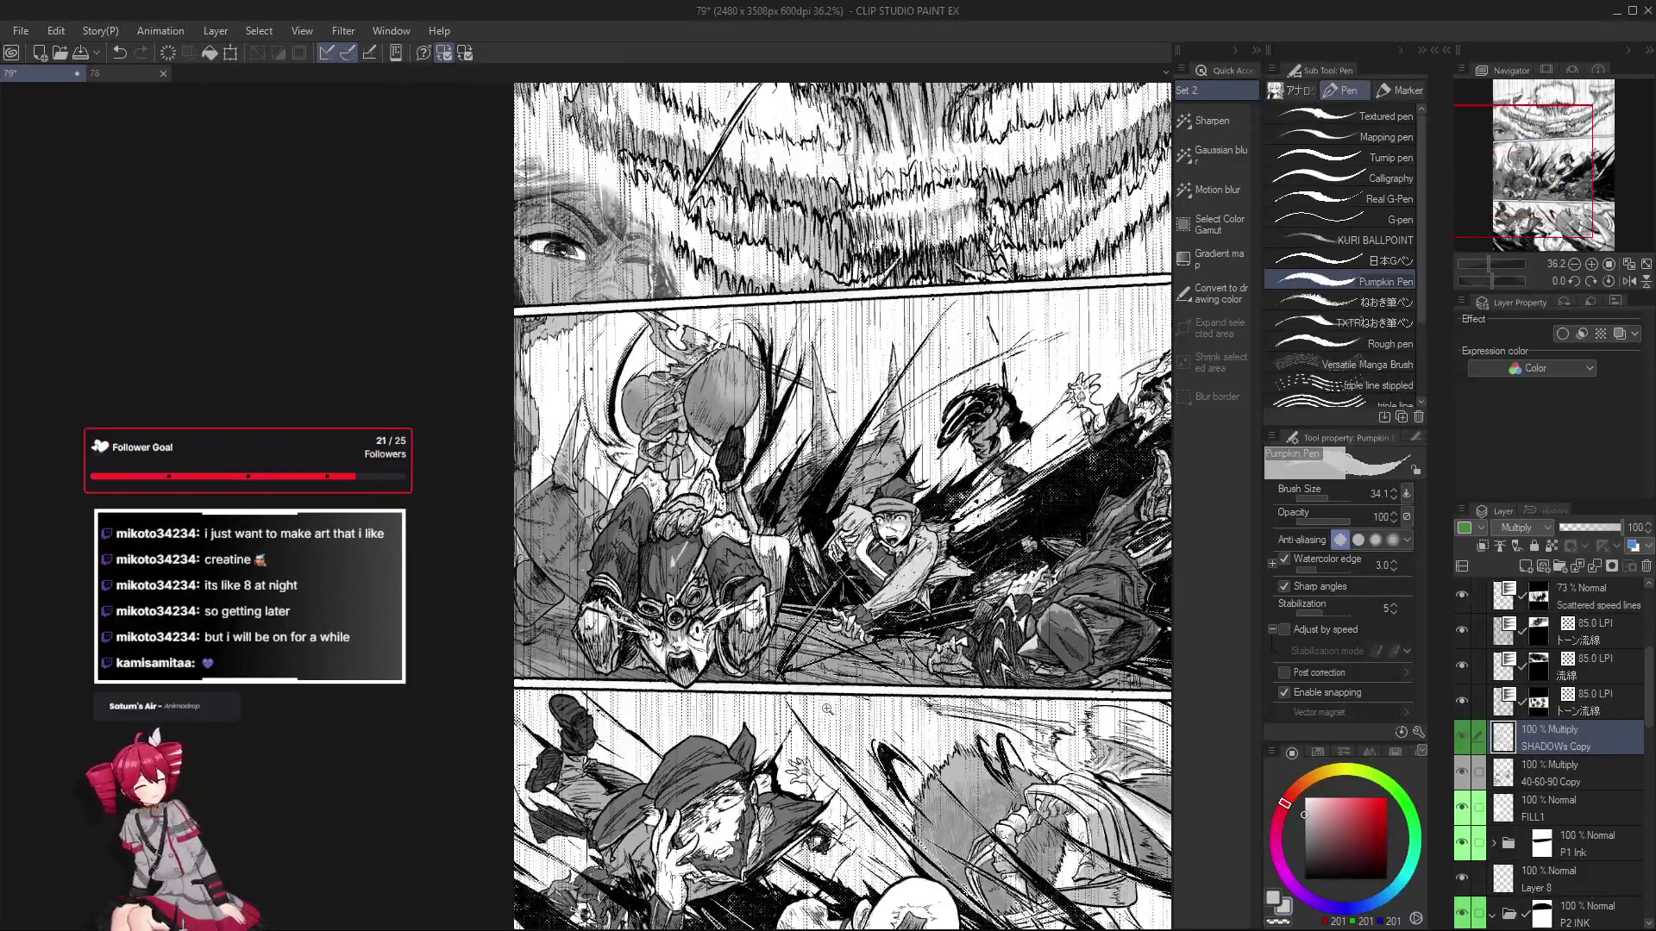
scroll(828, 702, "up", 1)
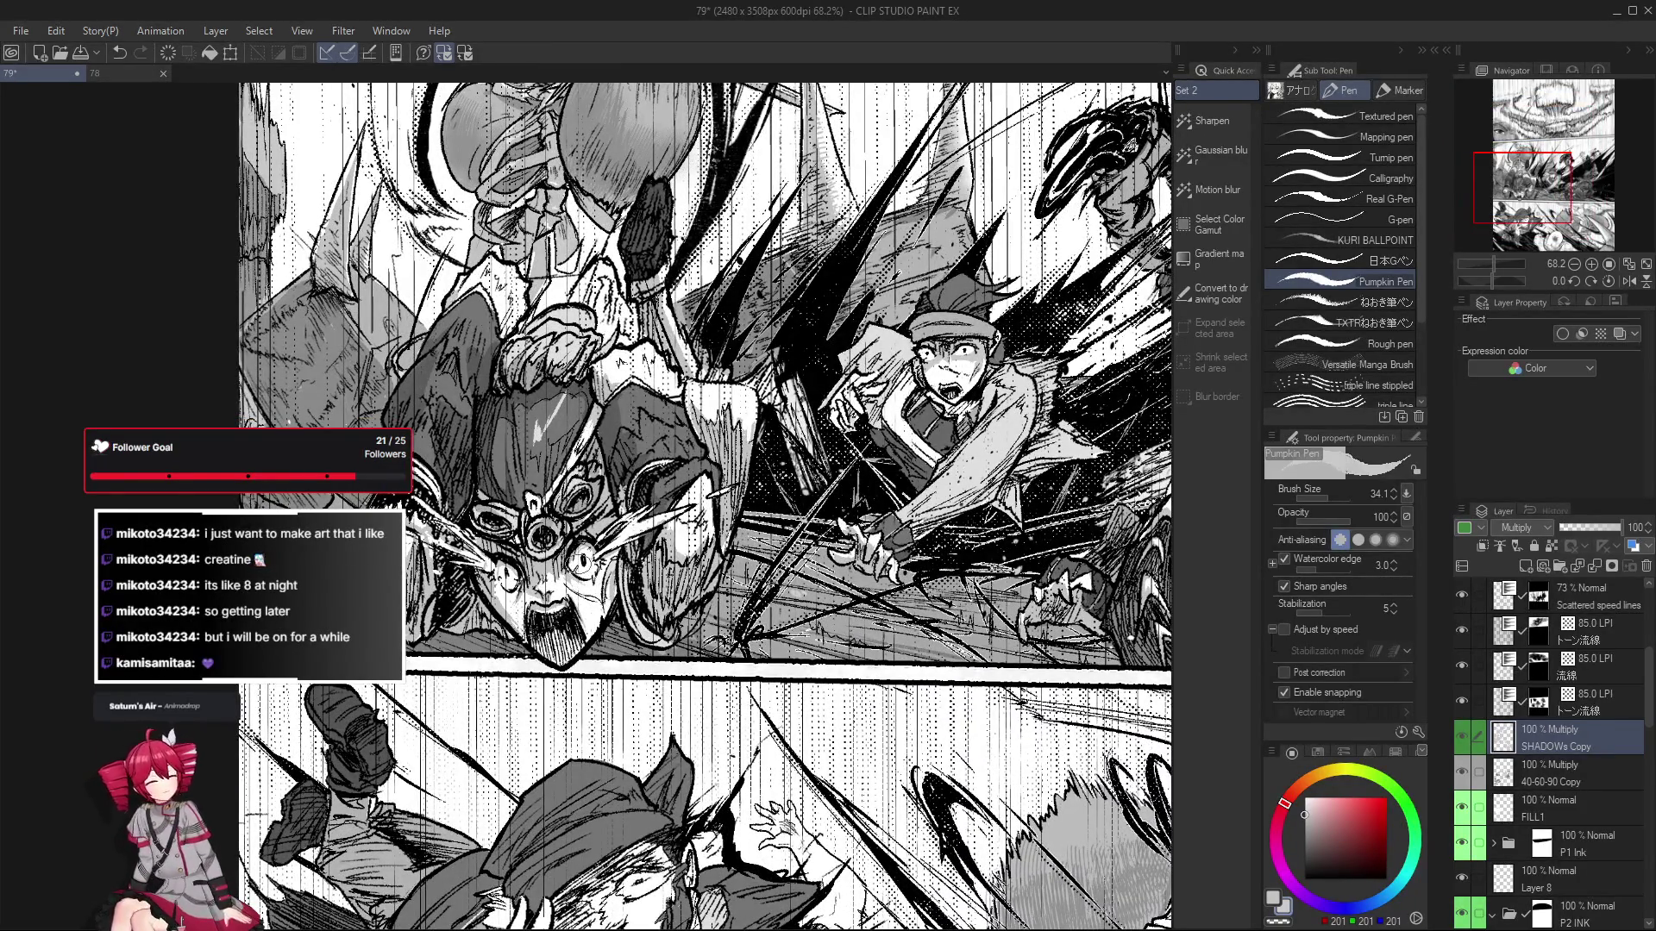
scroll(694, 651, "up", 1)
scroll(694, 651, "down", 2)
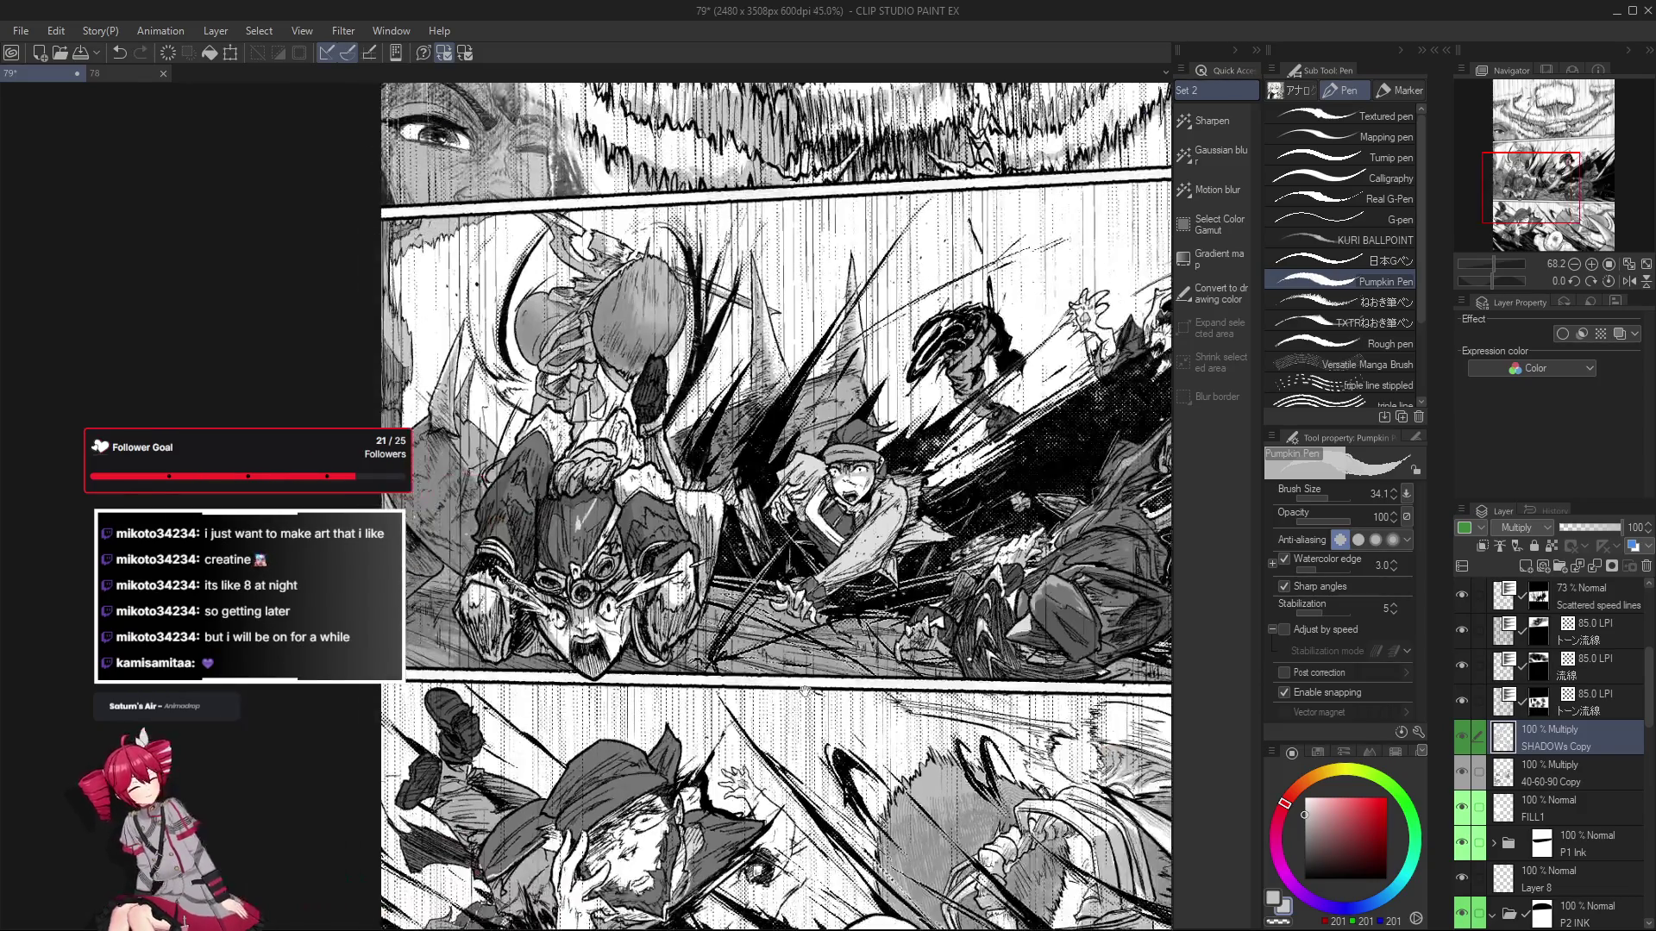
scroll(694, 651, "up", 3)
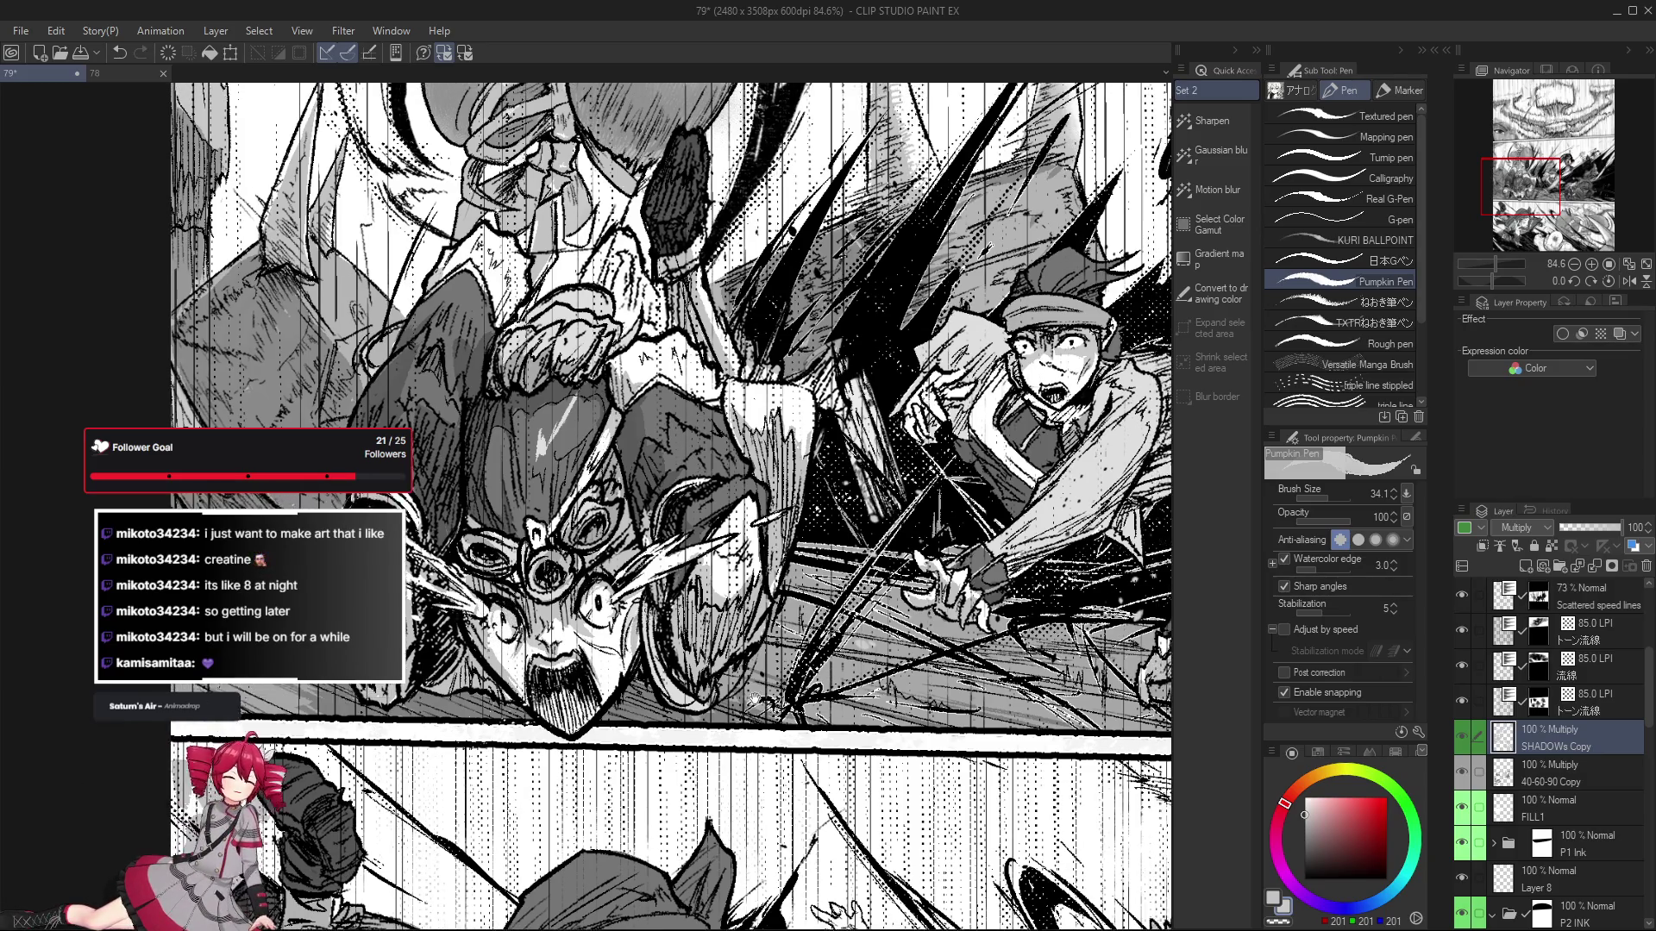
left_click_drag(515, 597, 511, 619)
key("e")
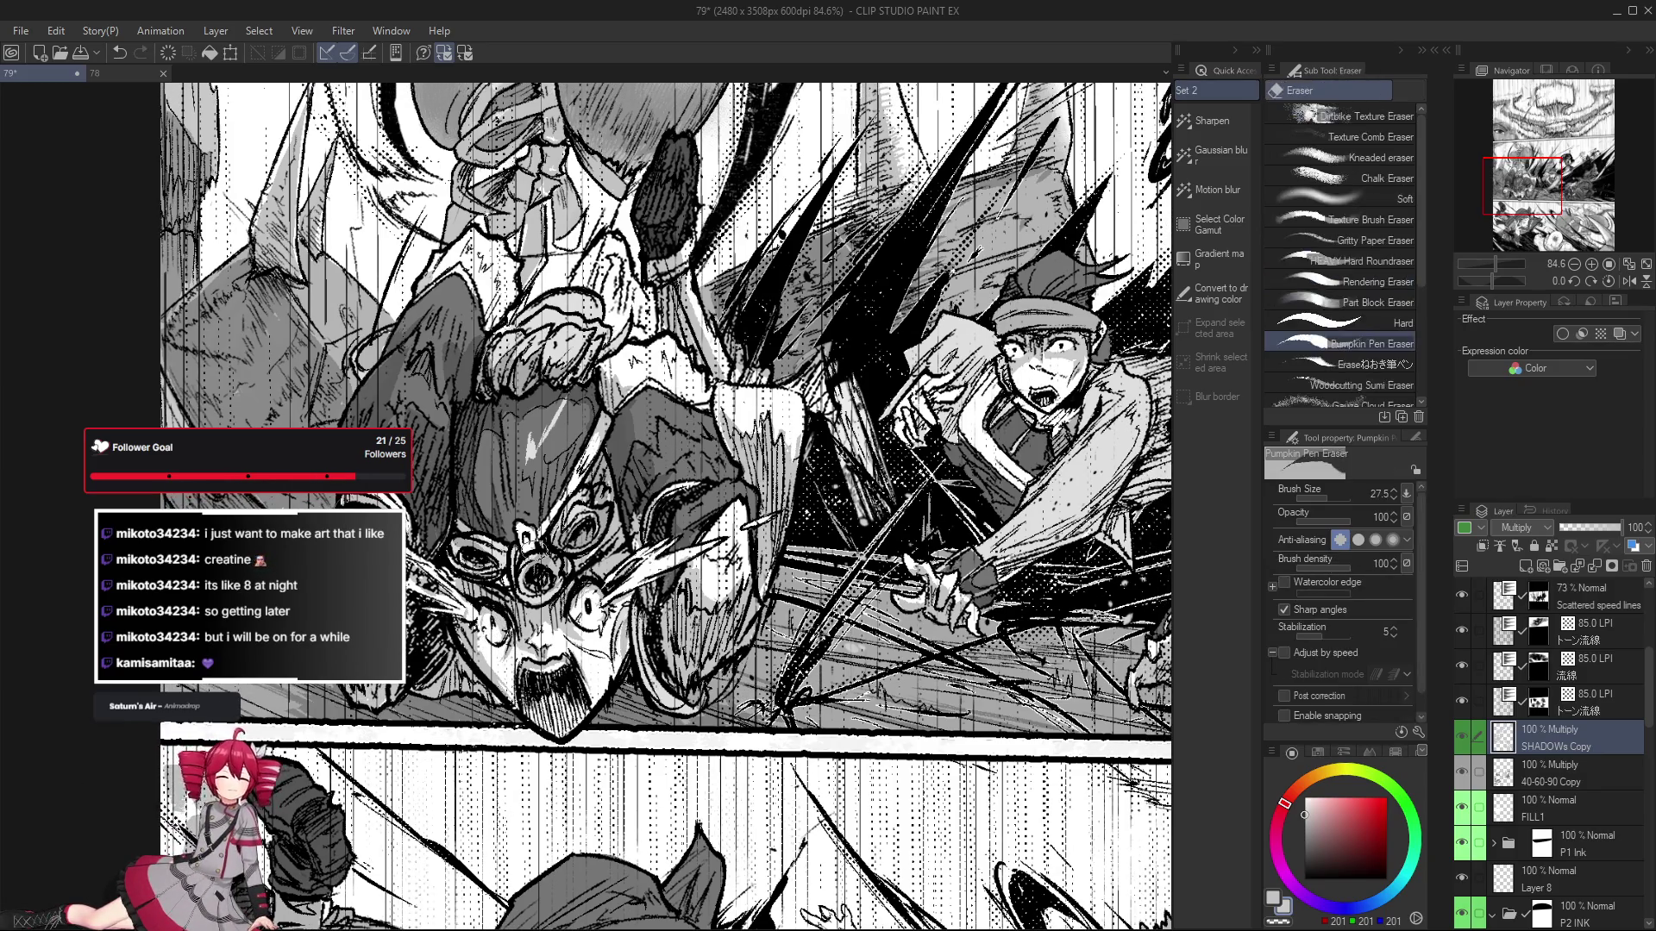
key("p")
key("p")
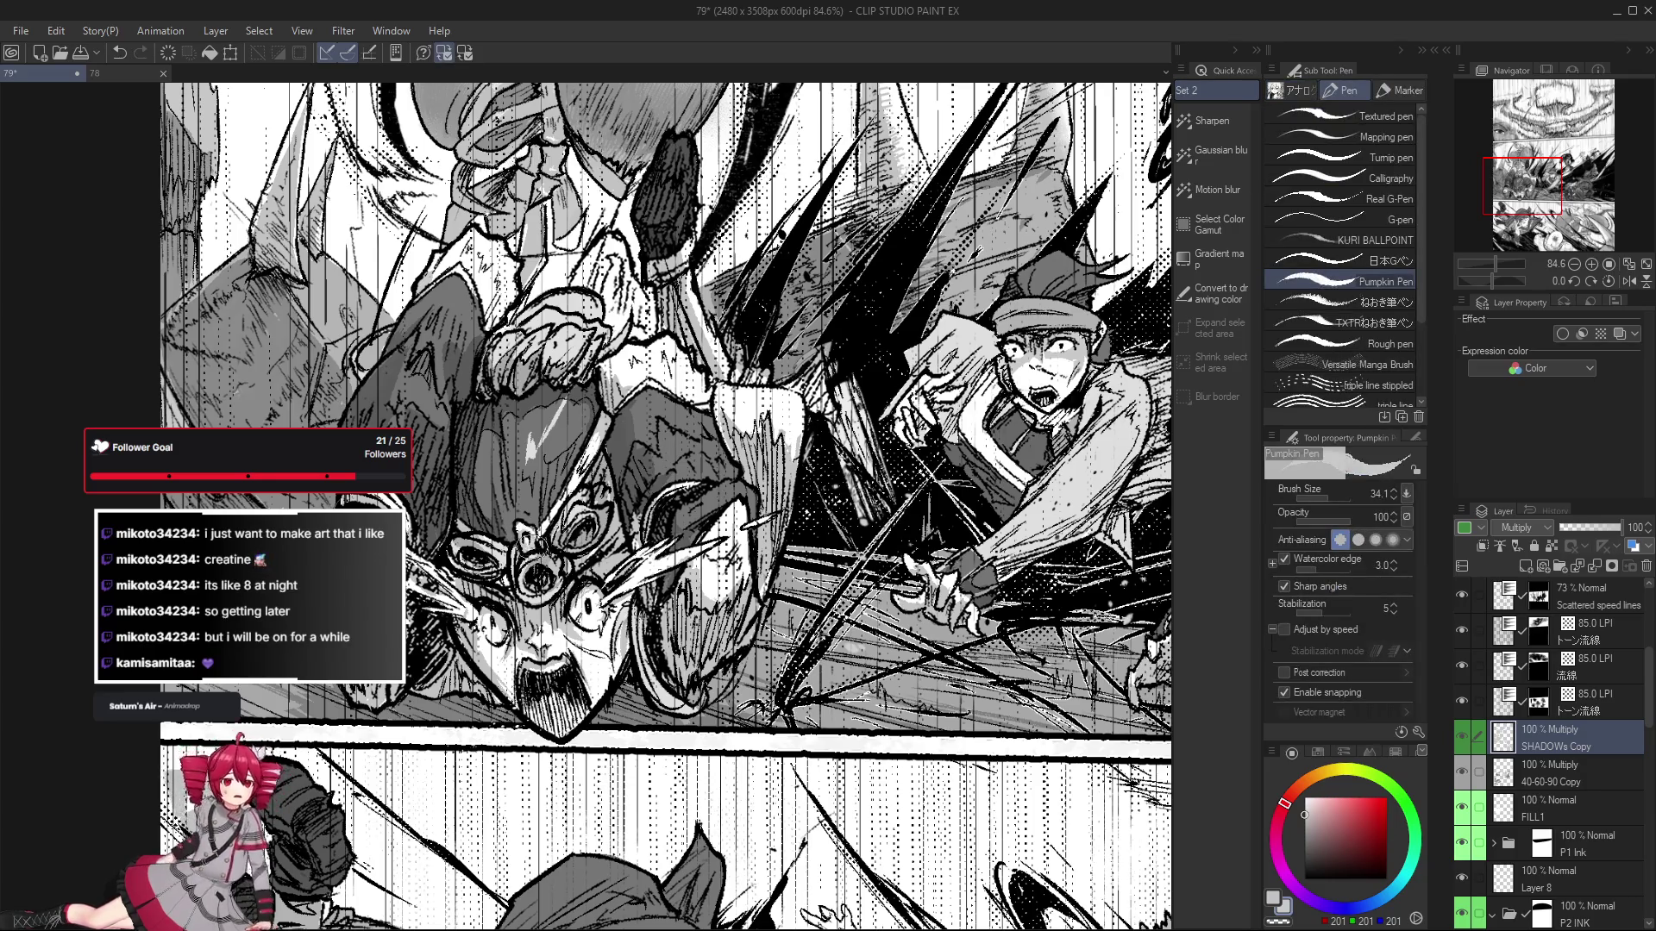
key("e")
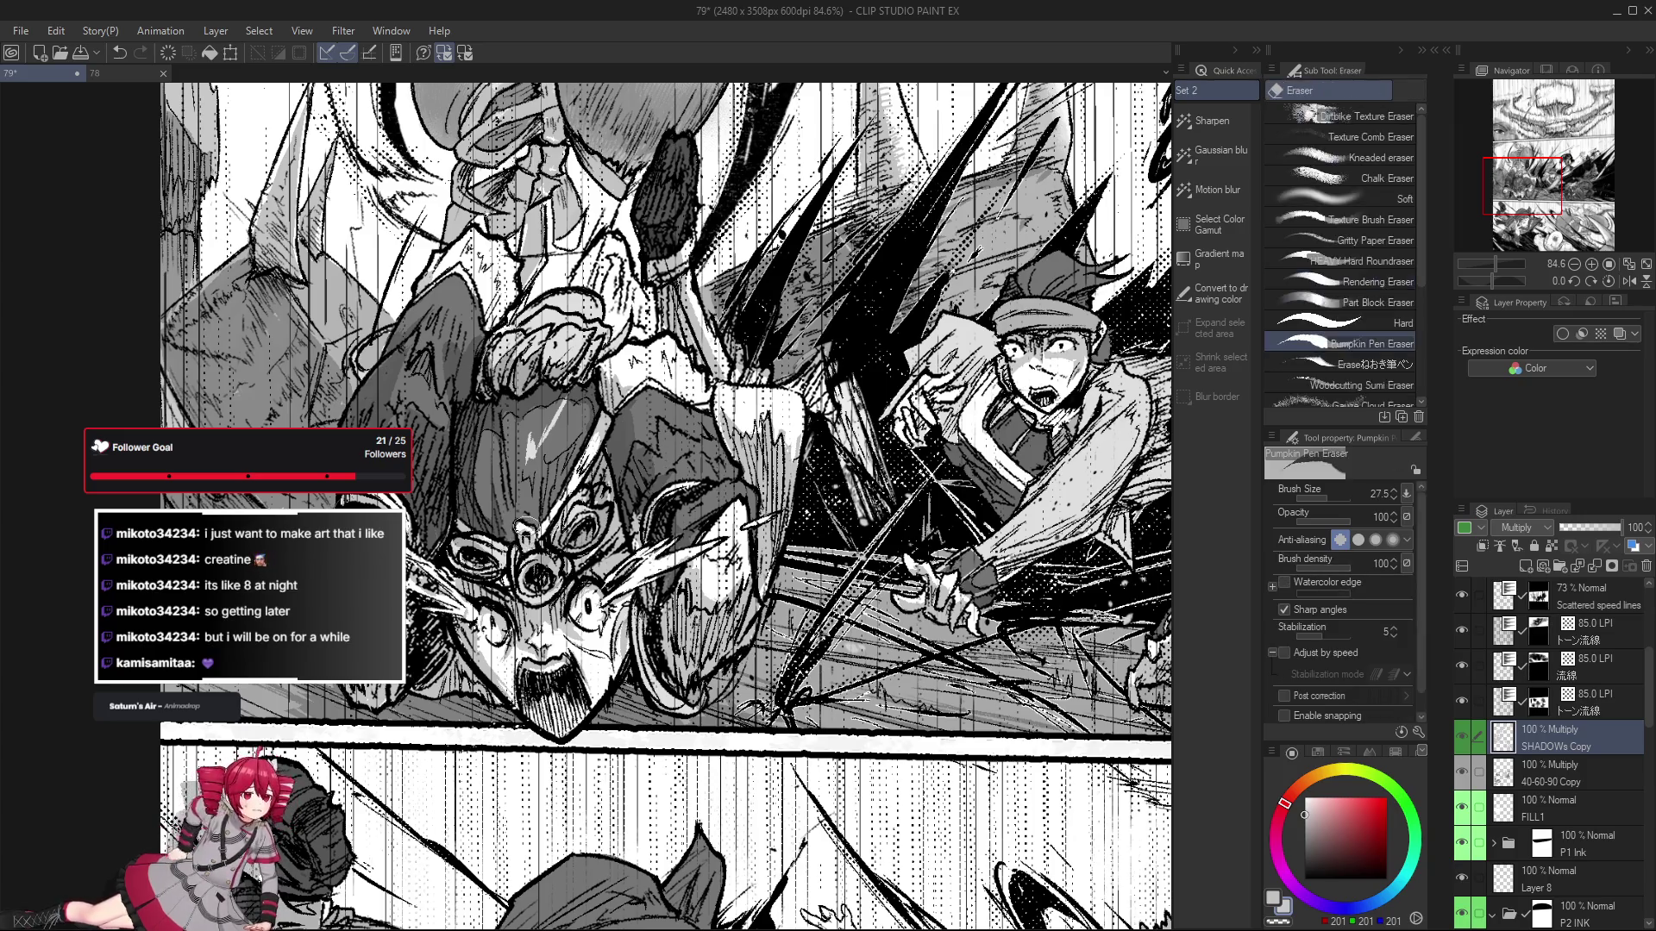
key("p")
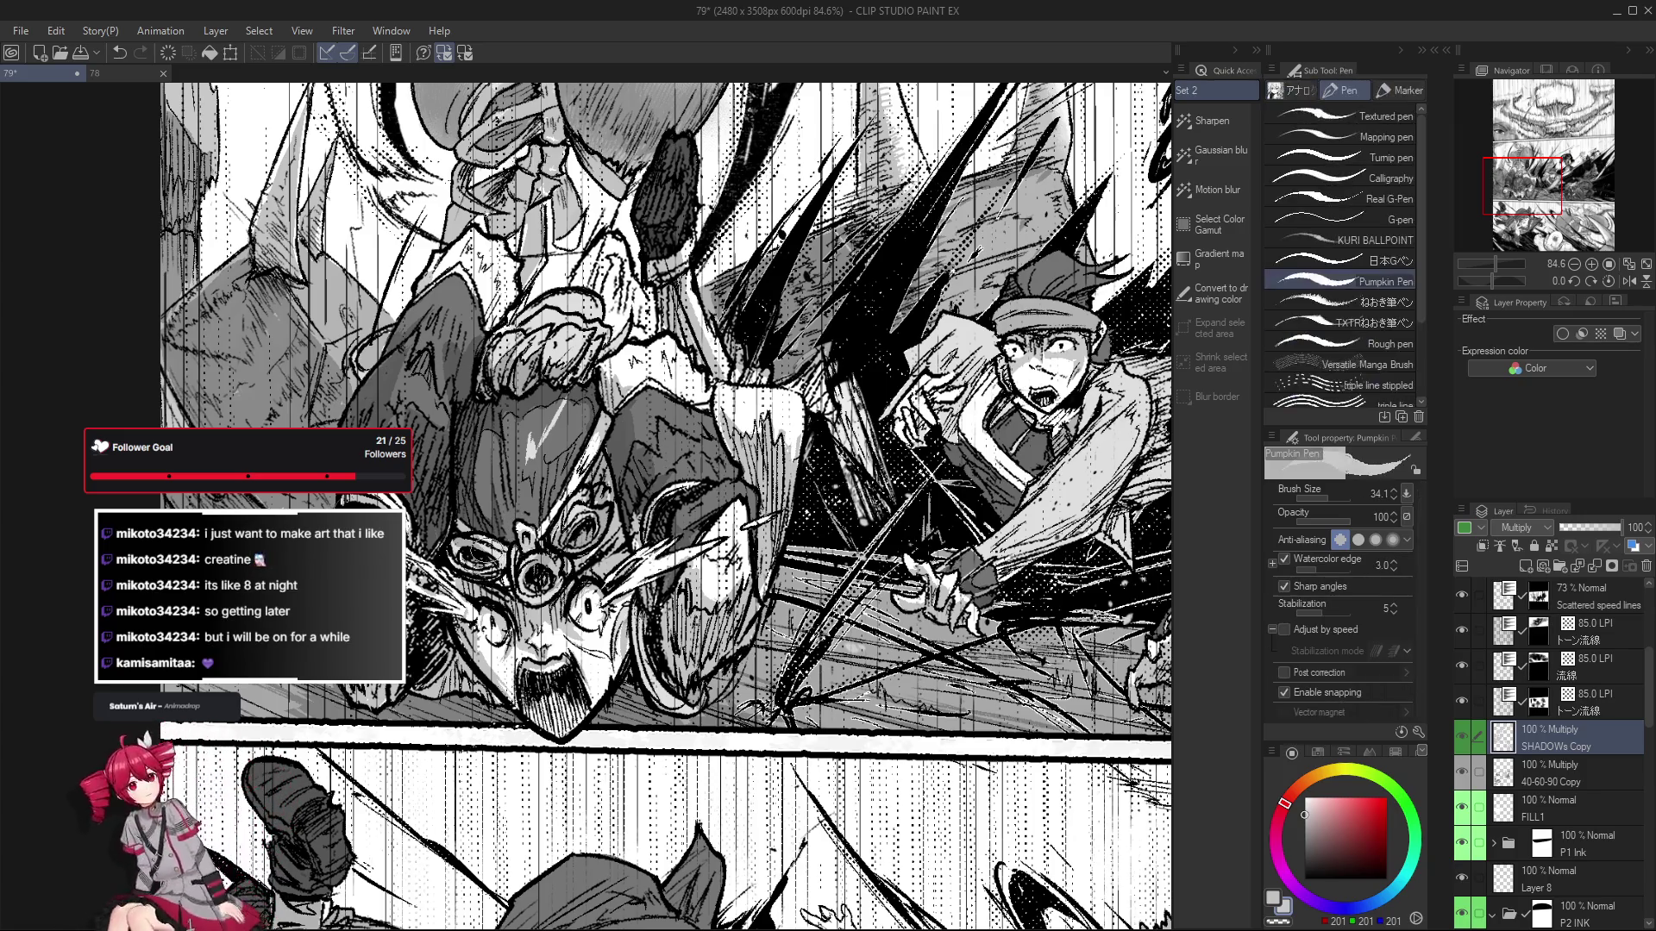
scroll(453, 565, "down", 3)
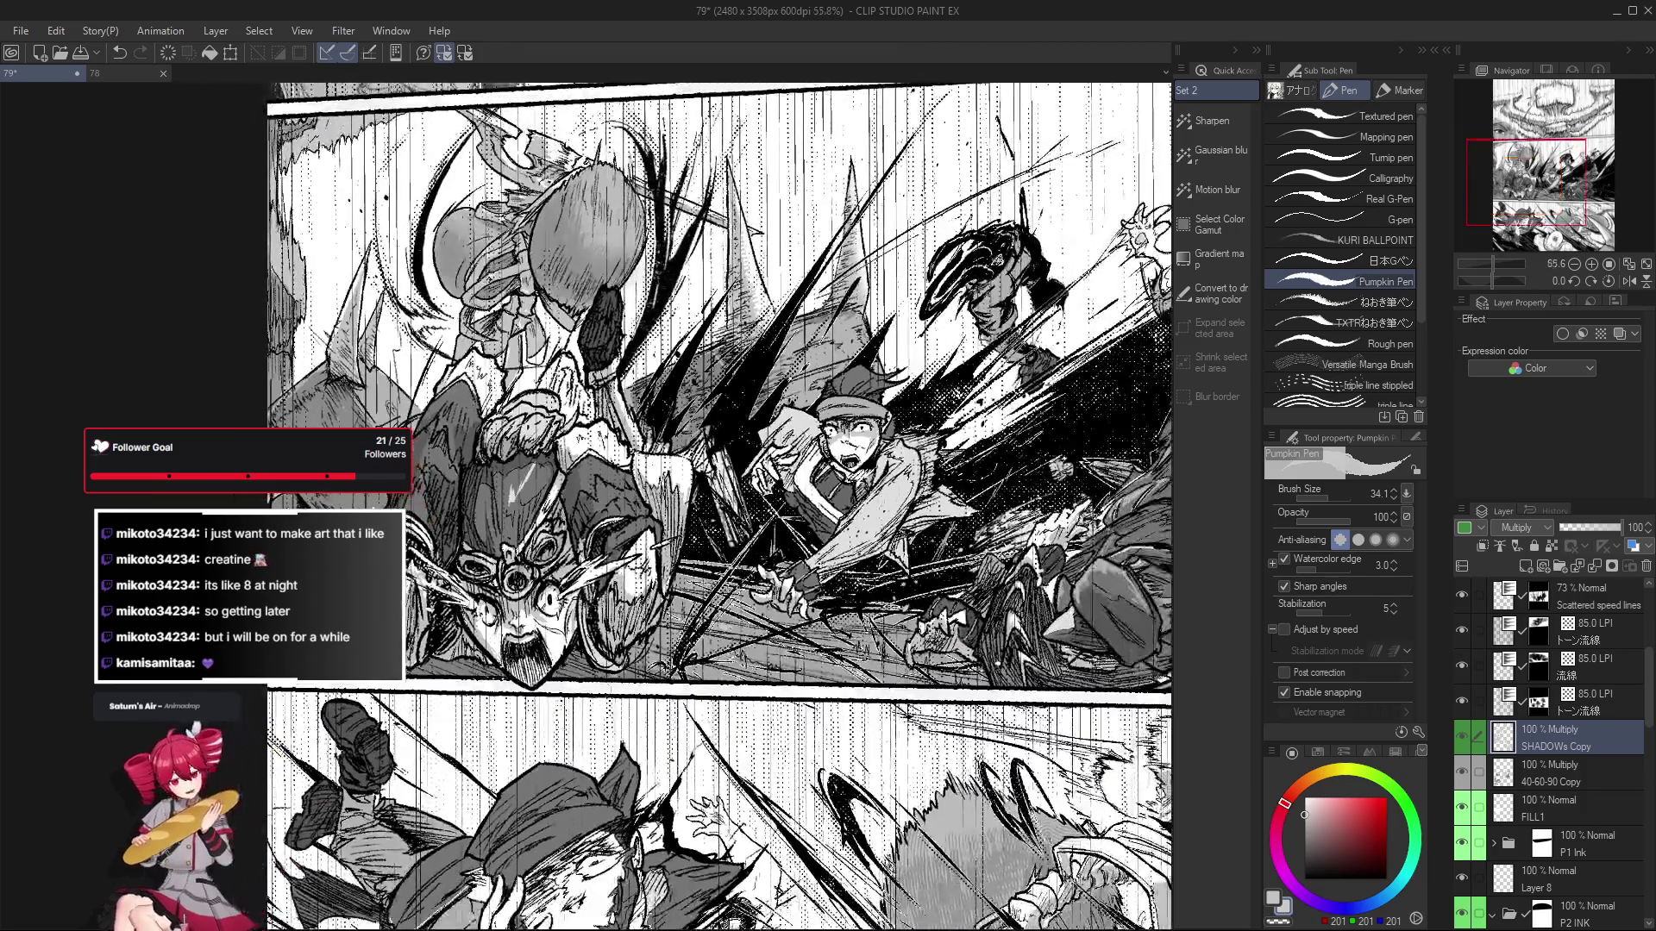
mouse_move(894, 699)
left_mouse_down()
mouse_move(896, 677)
mouse_move(914, 682)
left_mouse_up()
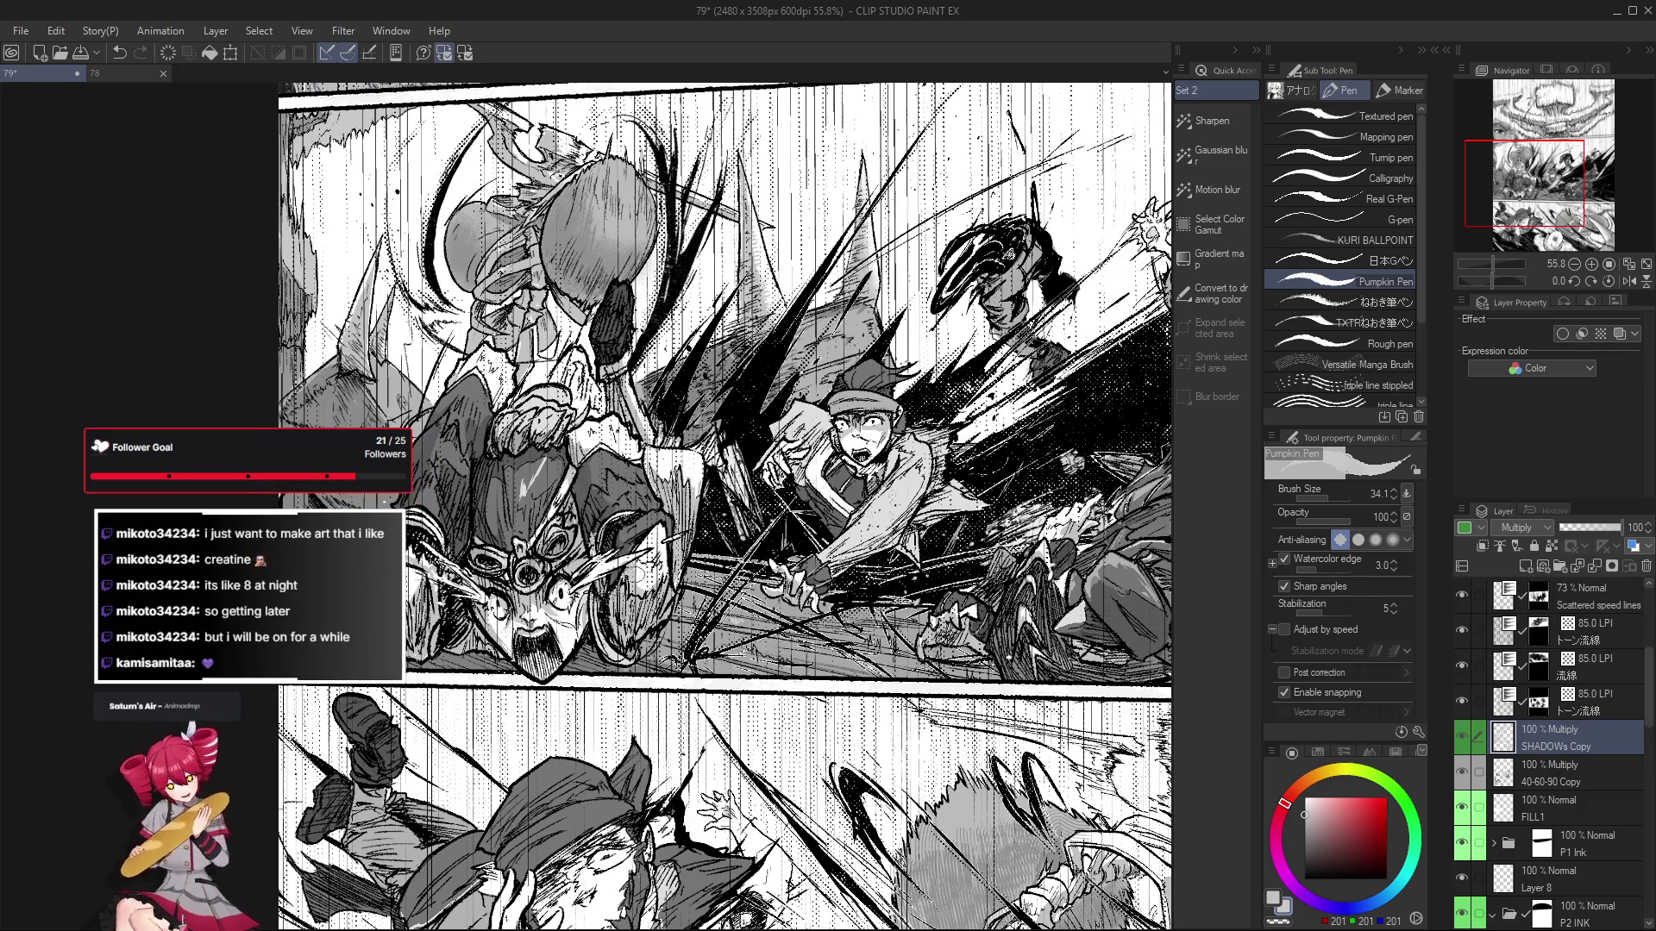
left_click_drag(642, 556, 636, 567)
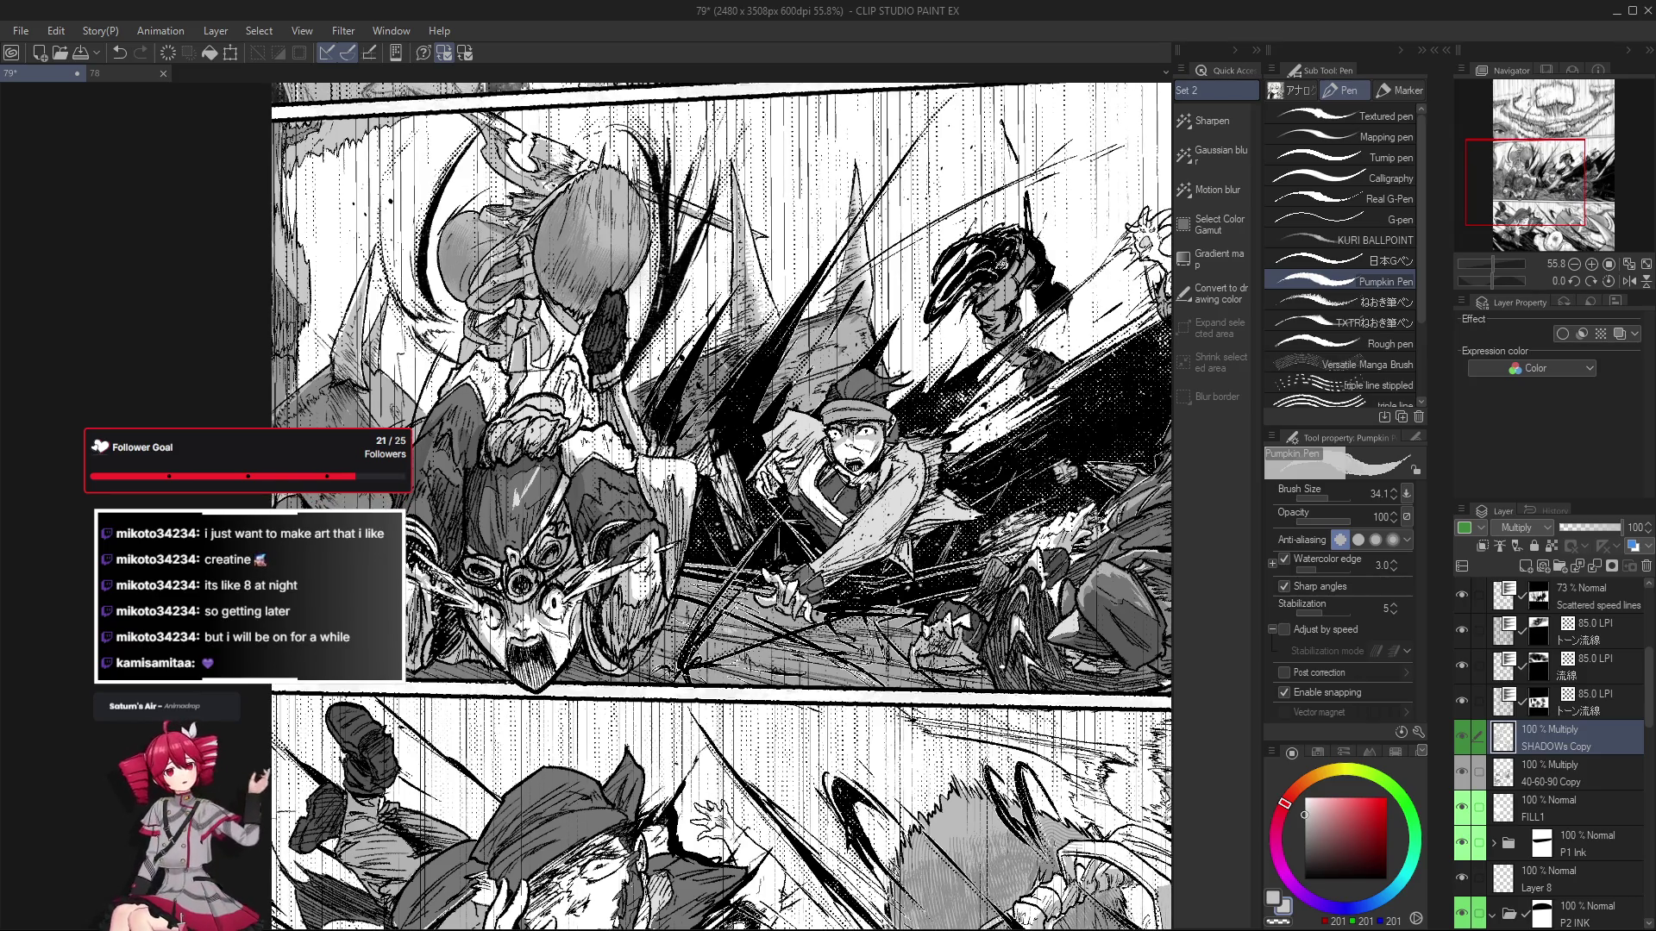
left_click_drag(643, 539, 604, 569)
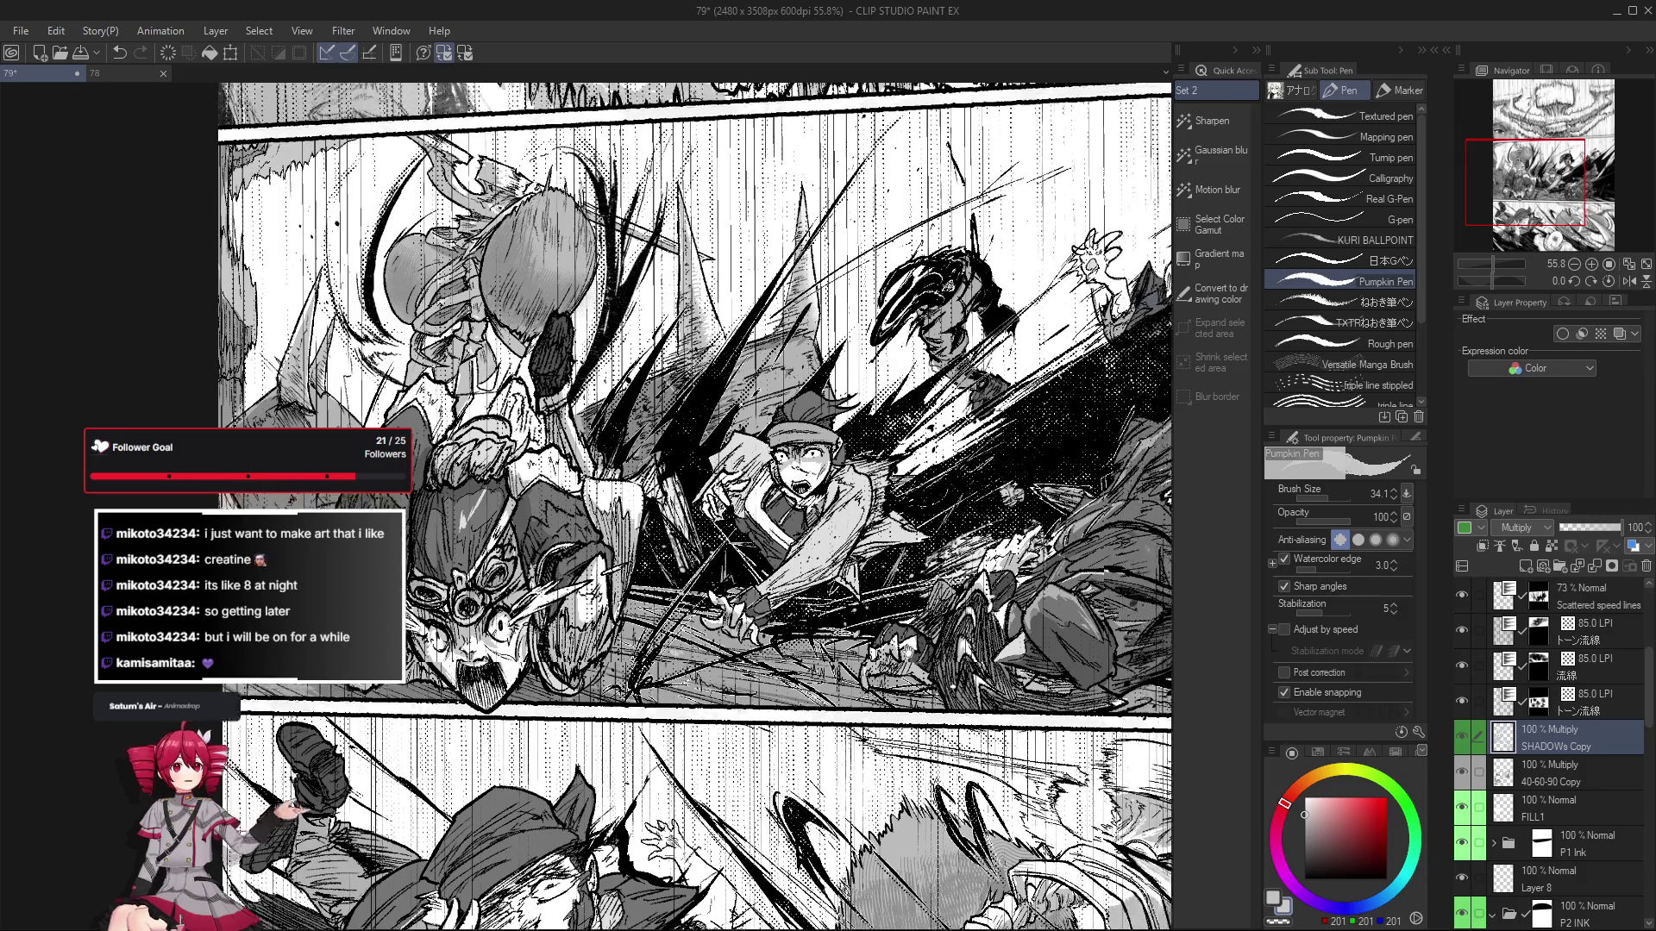
scroll(586, 509, "up", 3)
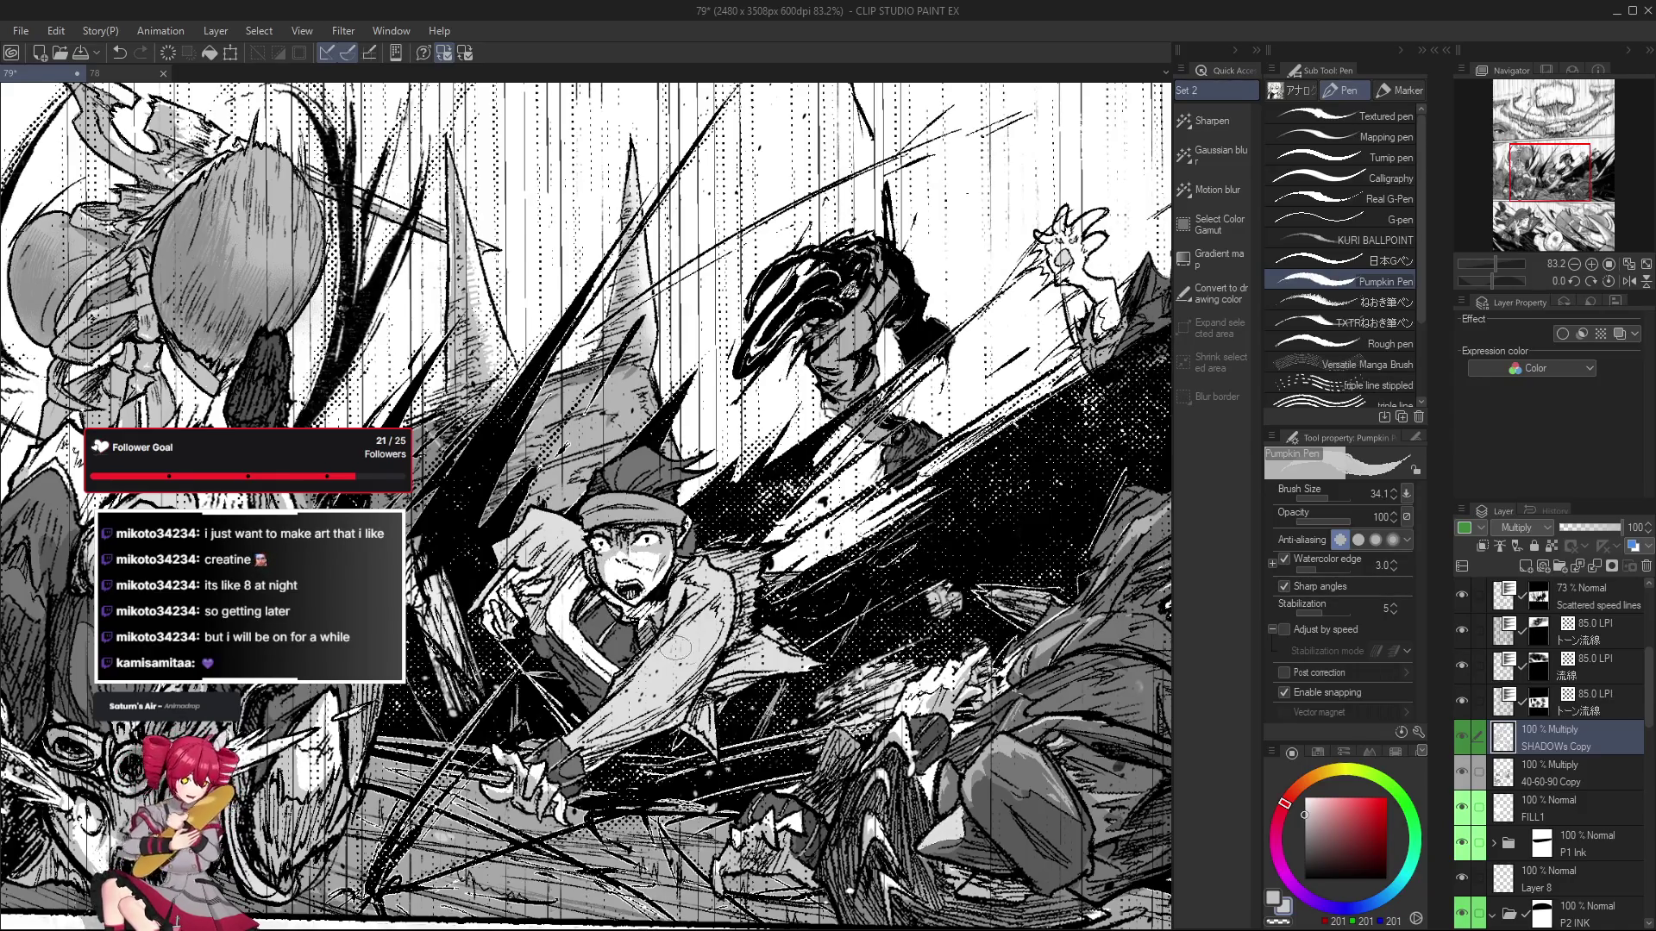
scroll(667, 640, "left", 1)
key("e")
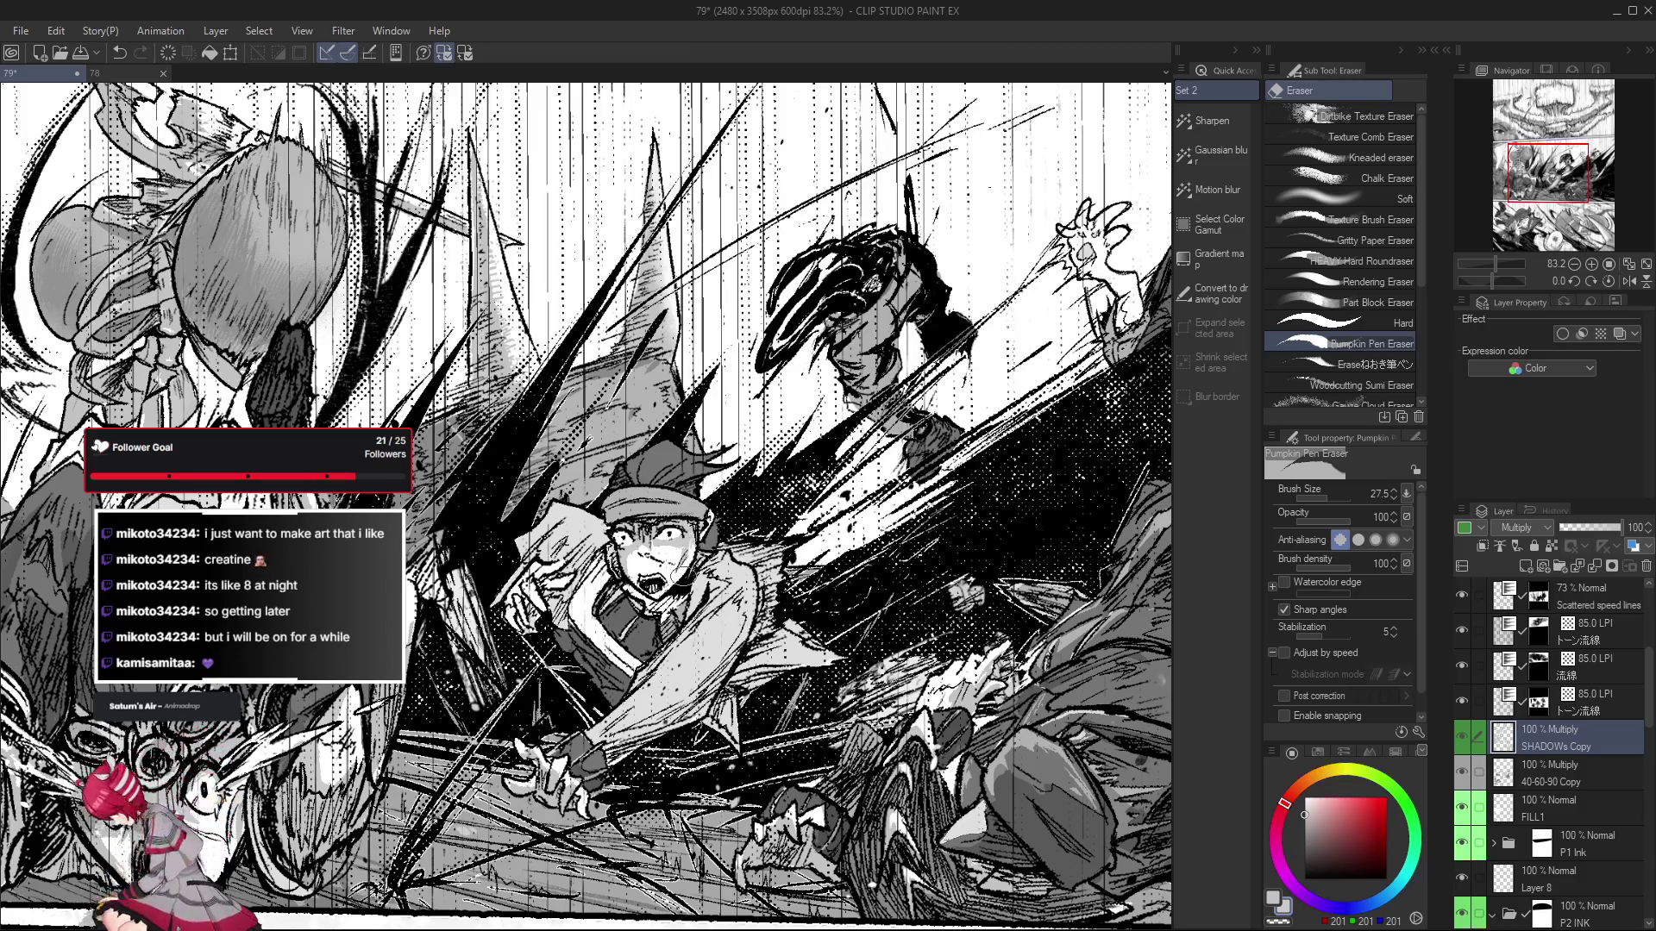
left_click_drag(692, 544, 677, 578)
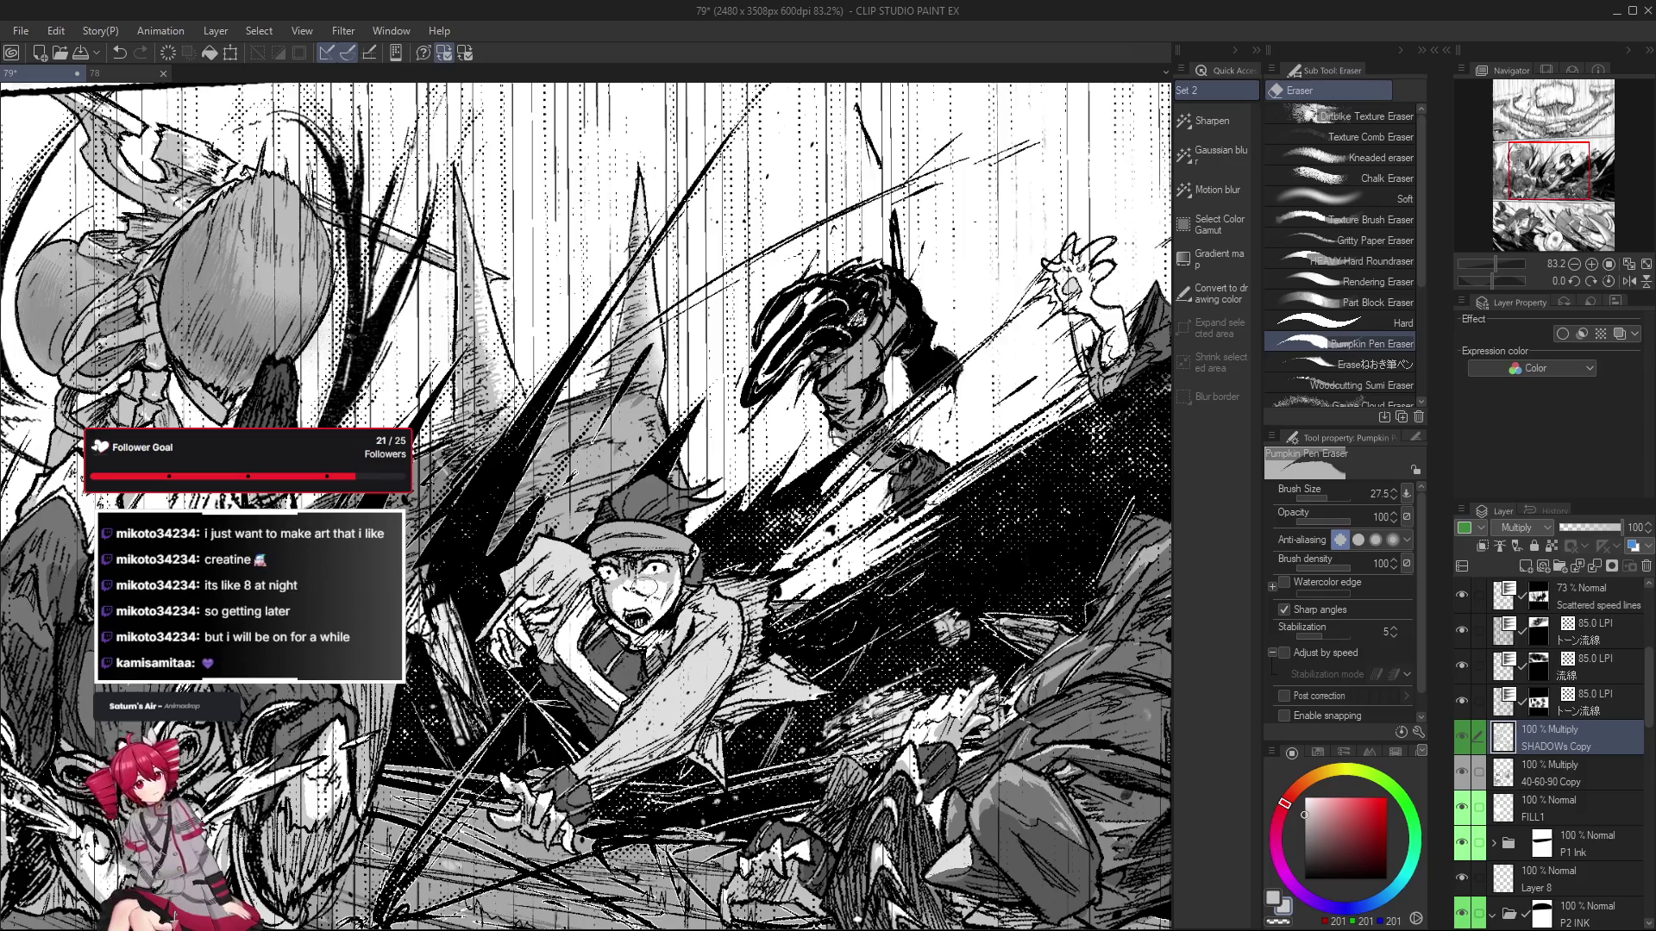
key("p")
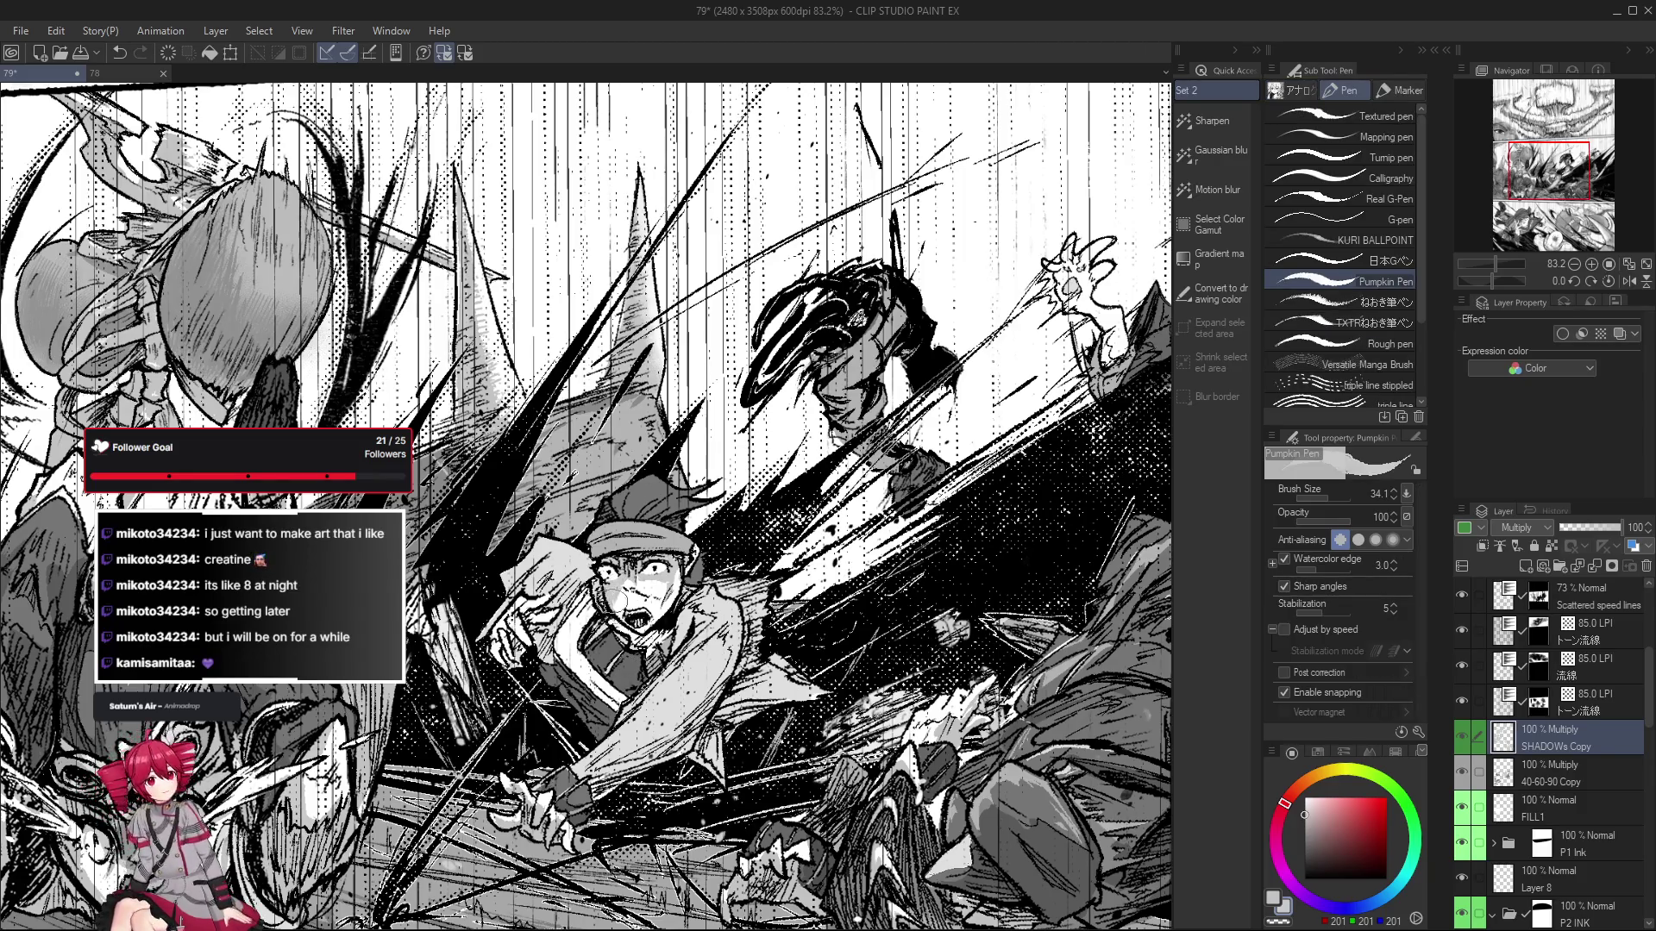
left_click_drag(618, 586, 624, 584)
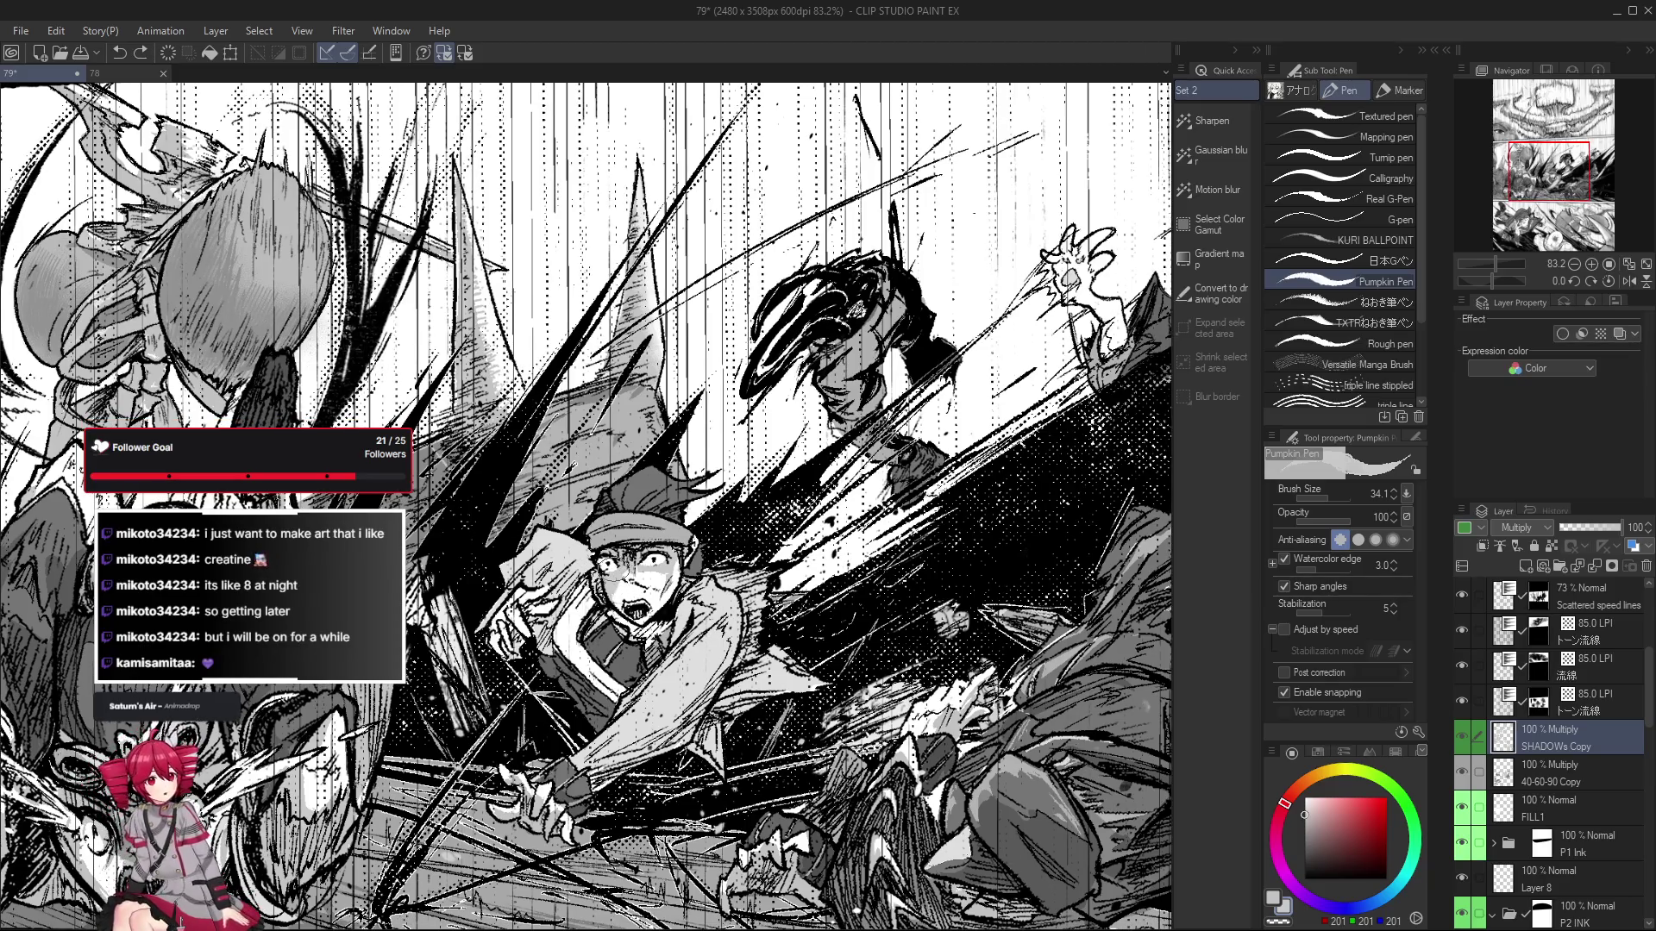
scroll(627, 568, "down", 2)
scroll(627, 568, "down", 2)
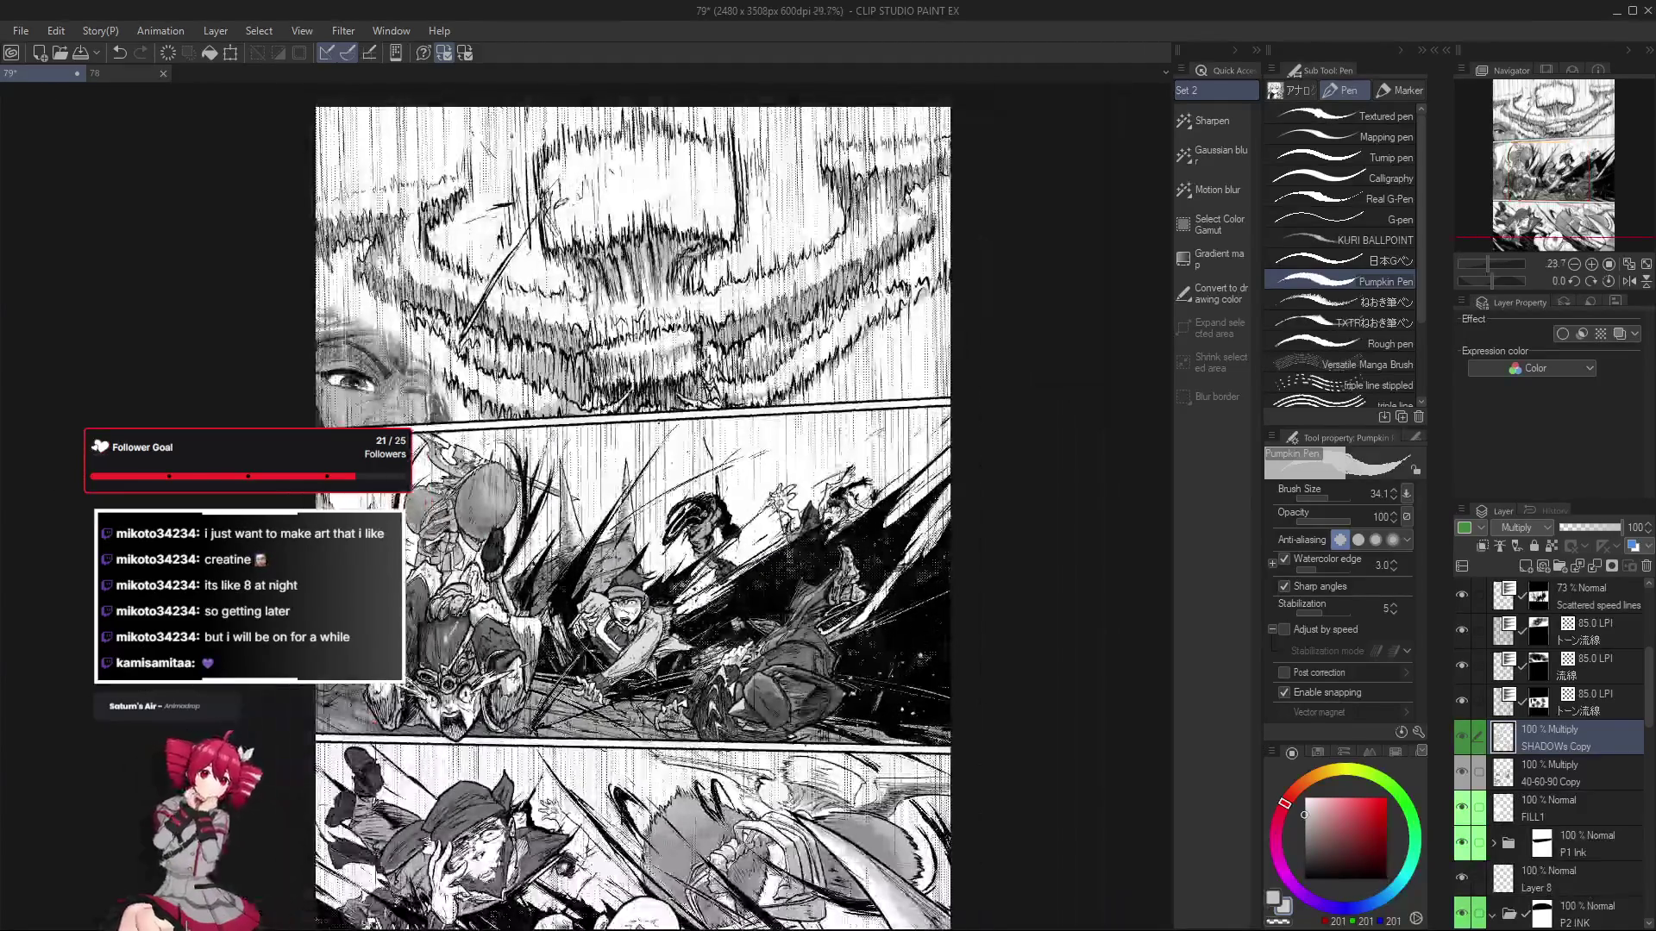
Brush lighter grey across the boy's cheek below his eye, checking it with the eraser.
scroll(638, 564, "up", 3)
scroll(634, 574, "up", 5)
scroll(634, 573, "up", 2)
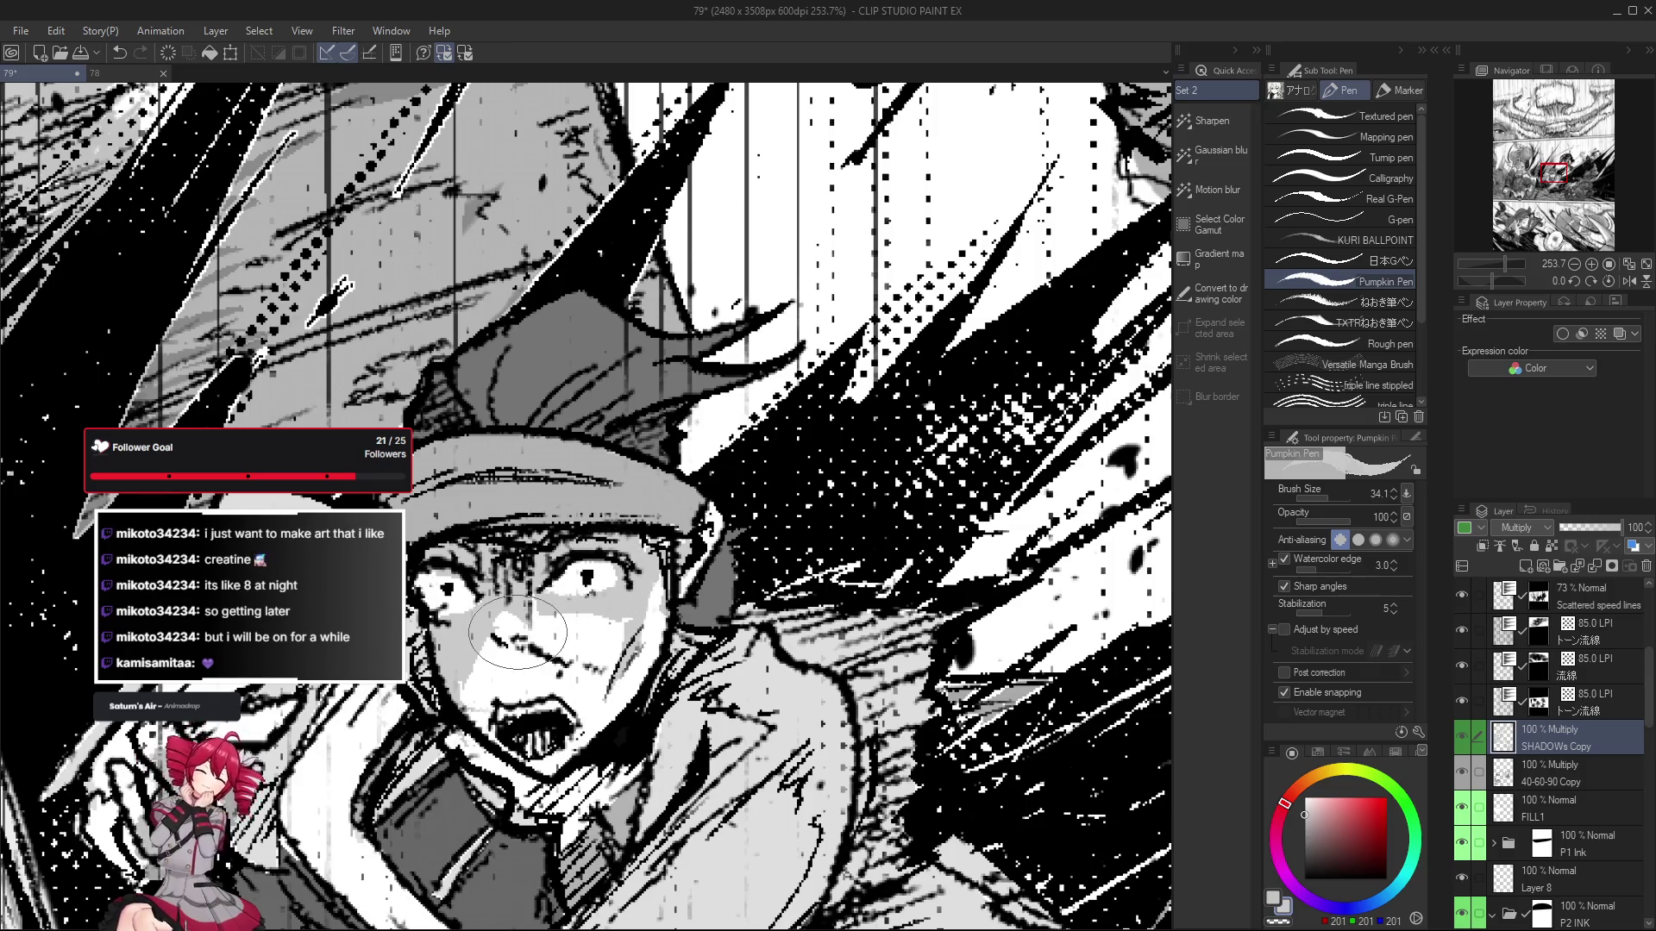
scroll(607, 595, "down", 3)
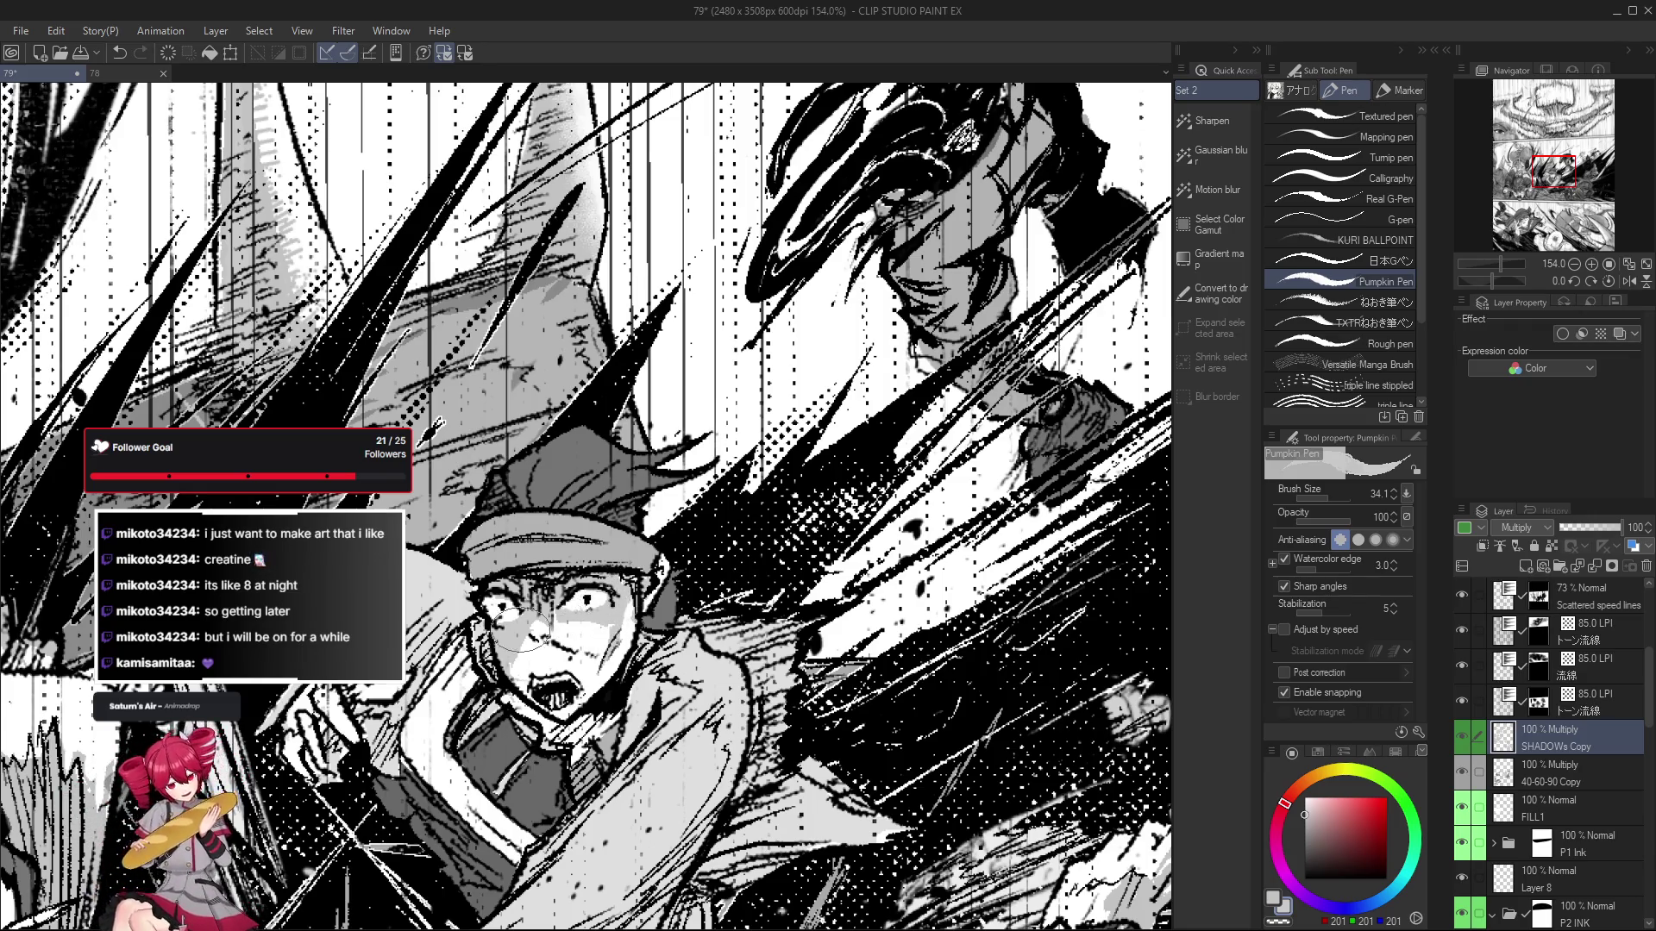
left_click_drag(554, 645, 614, 627)
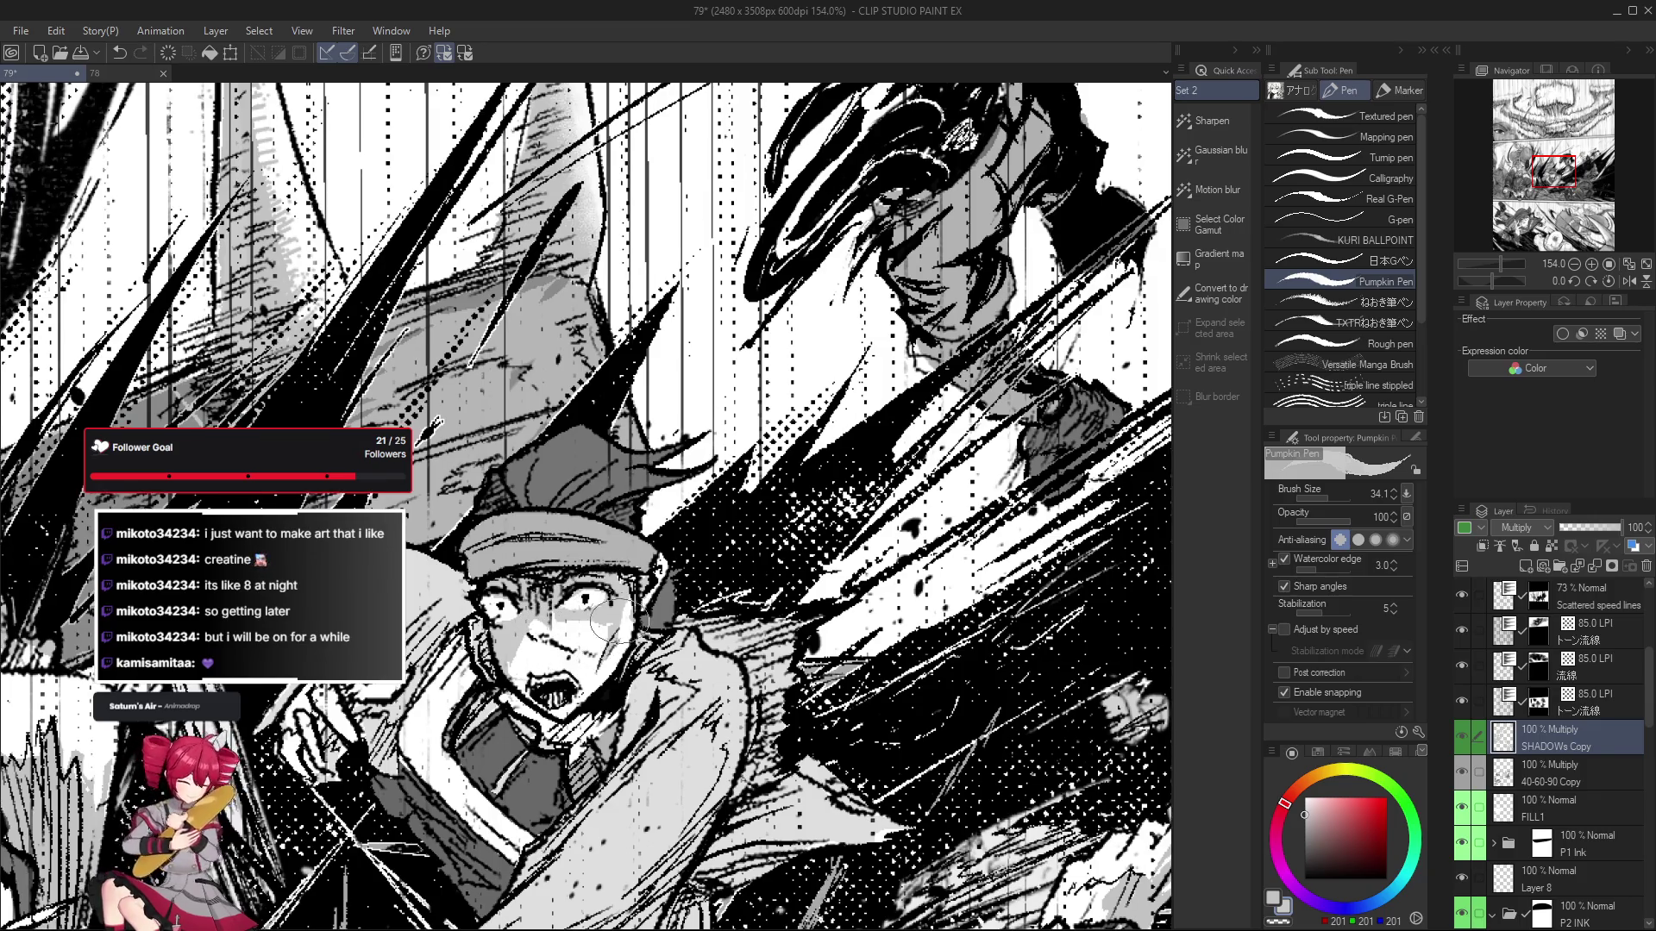
scroll(609, 684, "down", 2)
scroll(614, 668, "up", 1)
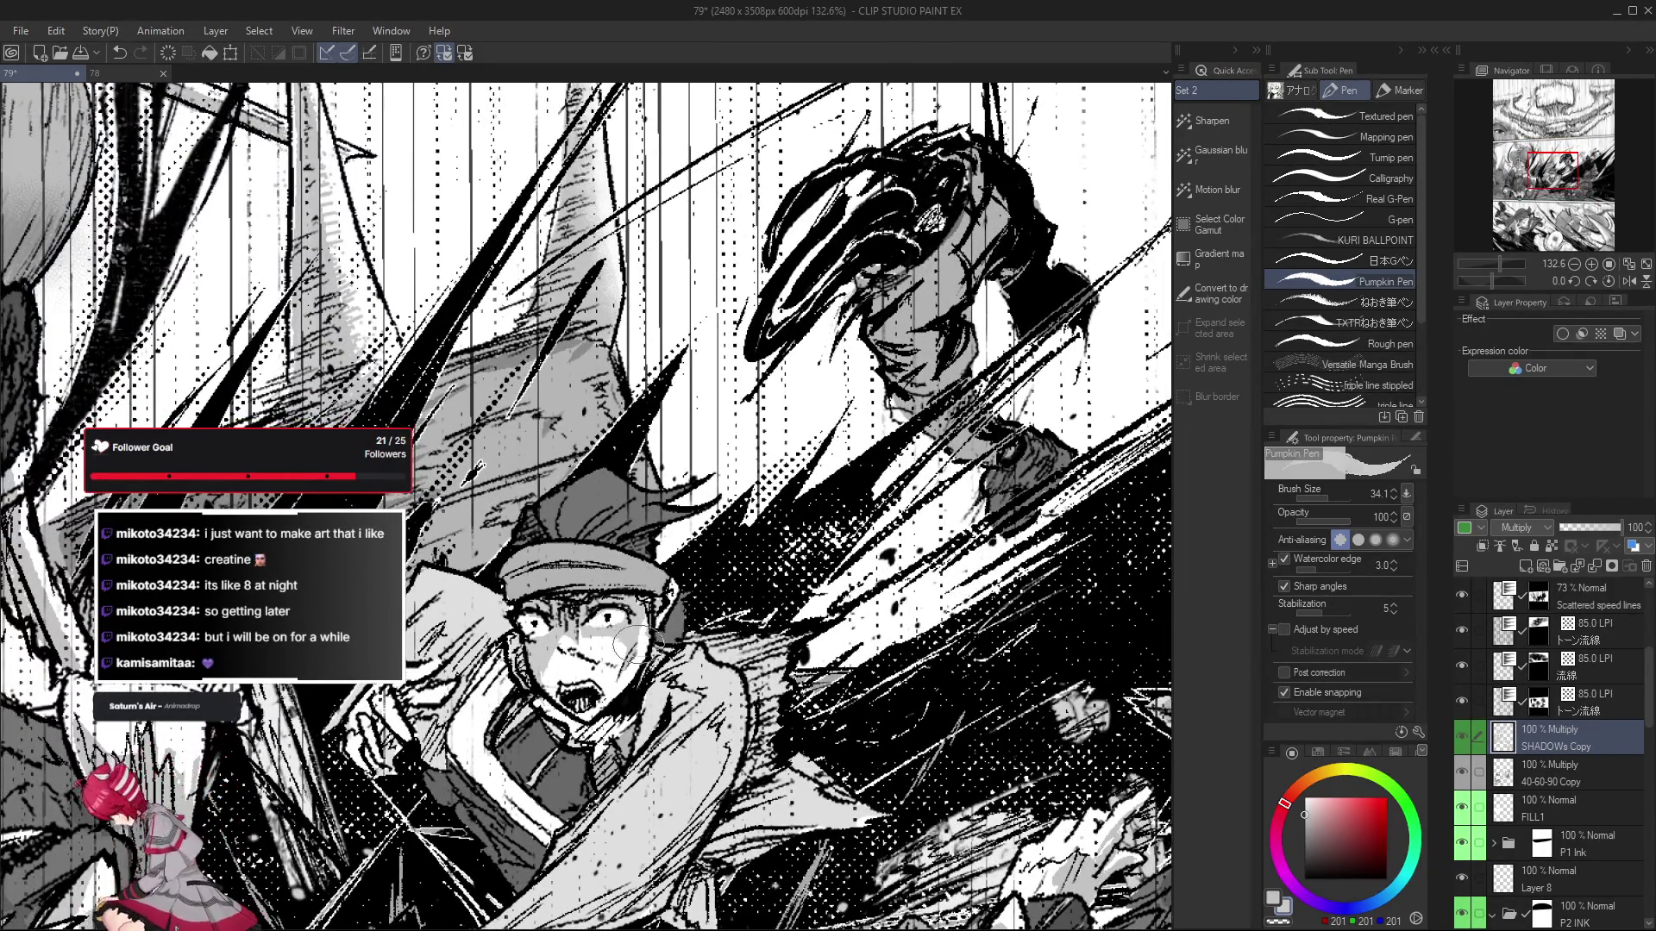
key("e")
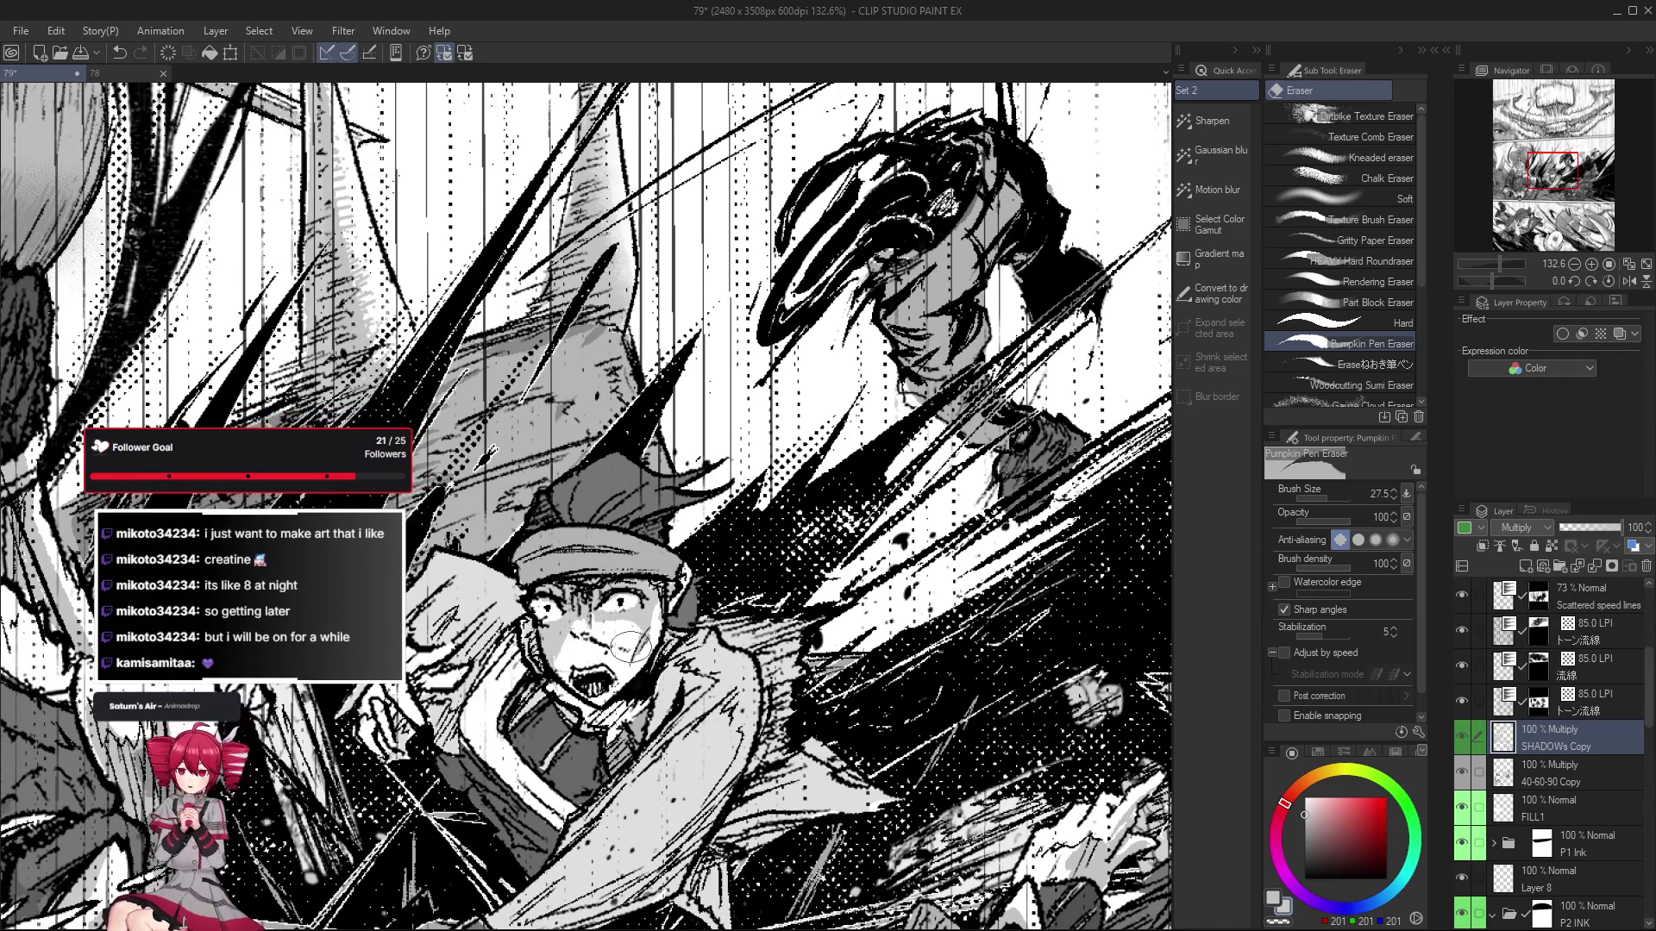
key("p")
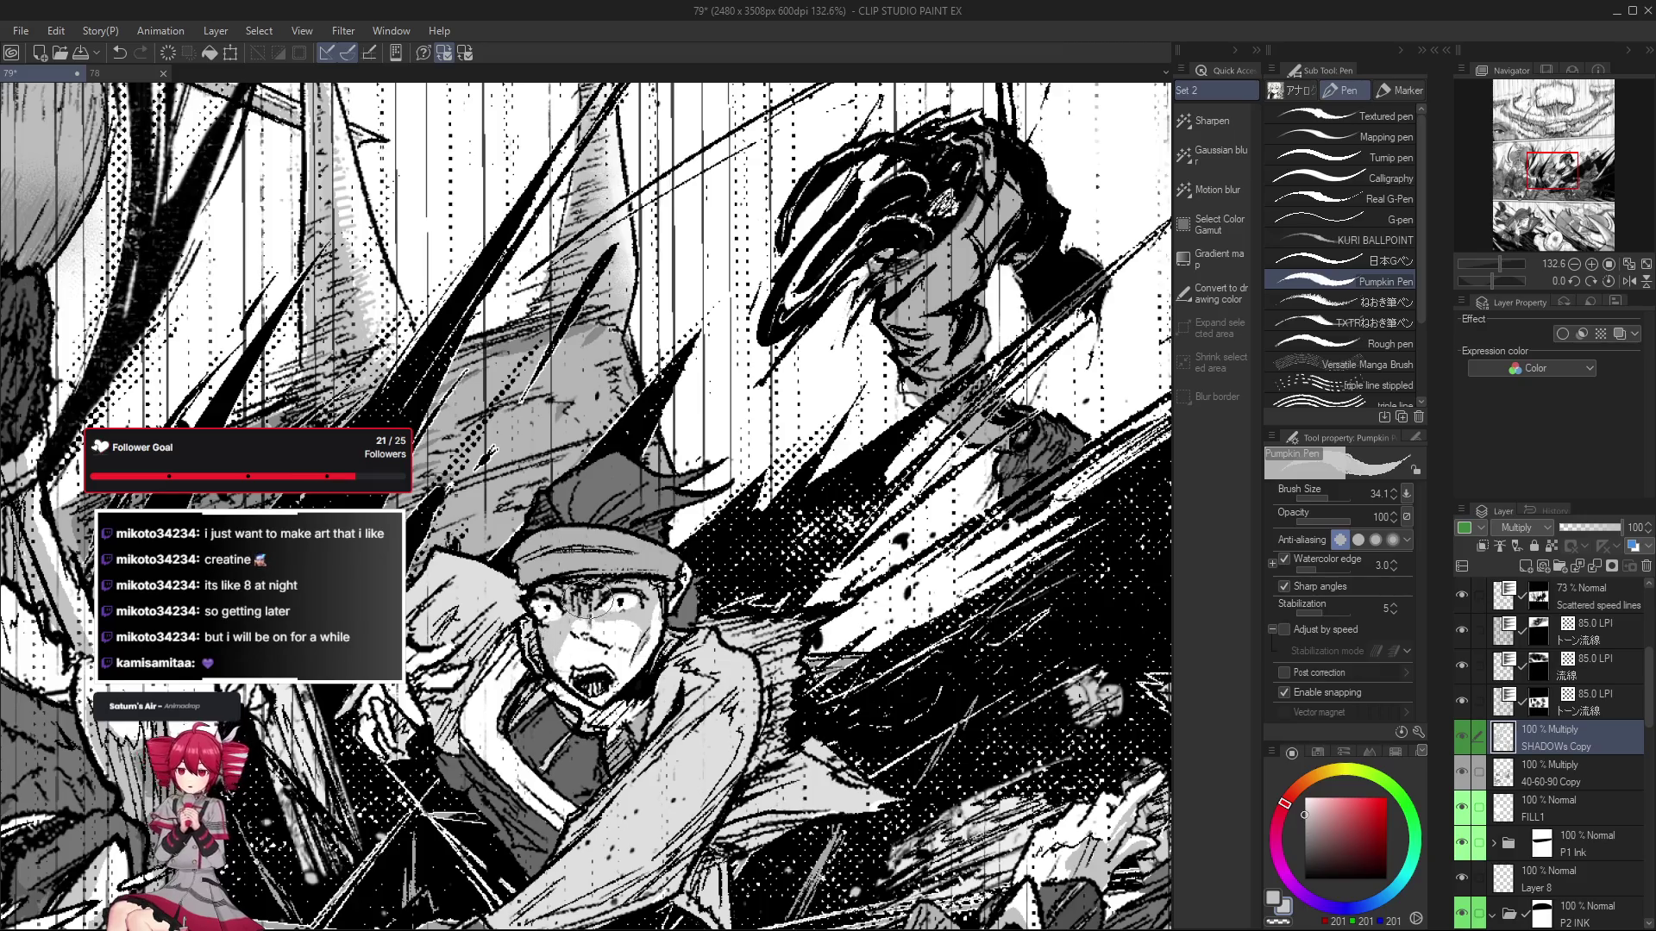
scroll(572, 623, "down", 2)
scroll(604, 625, "down", 2)
scroll(645, 630, "down", 1)
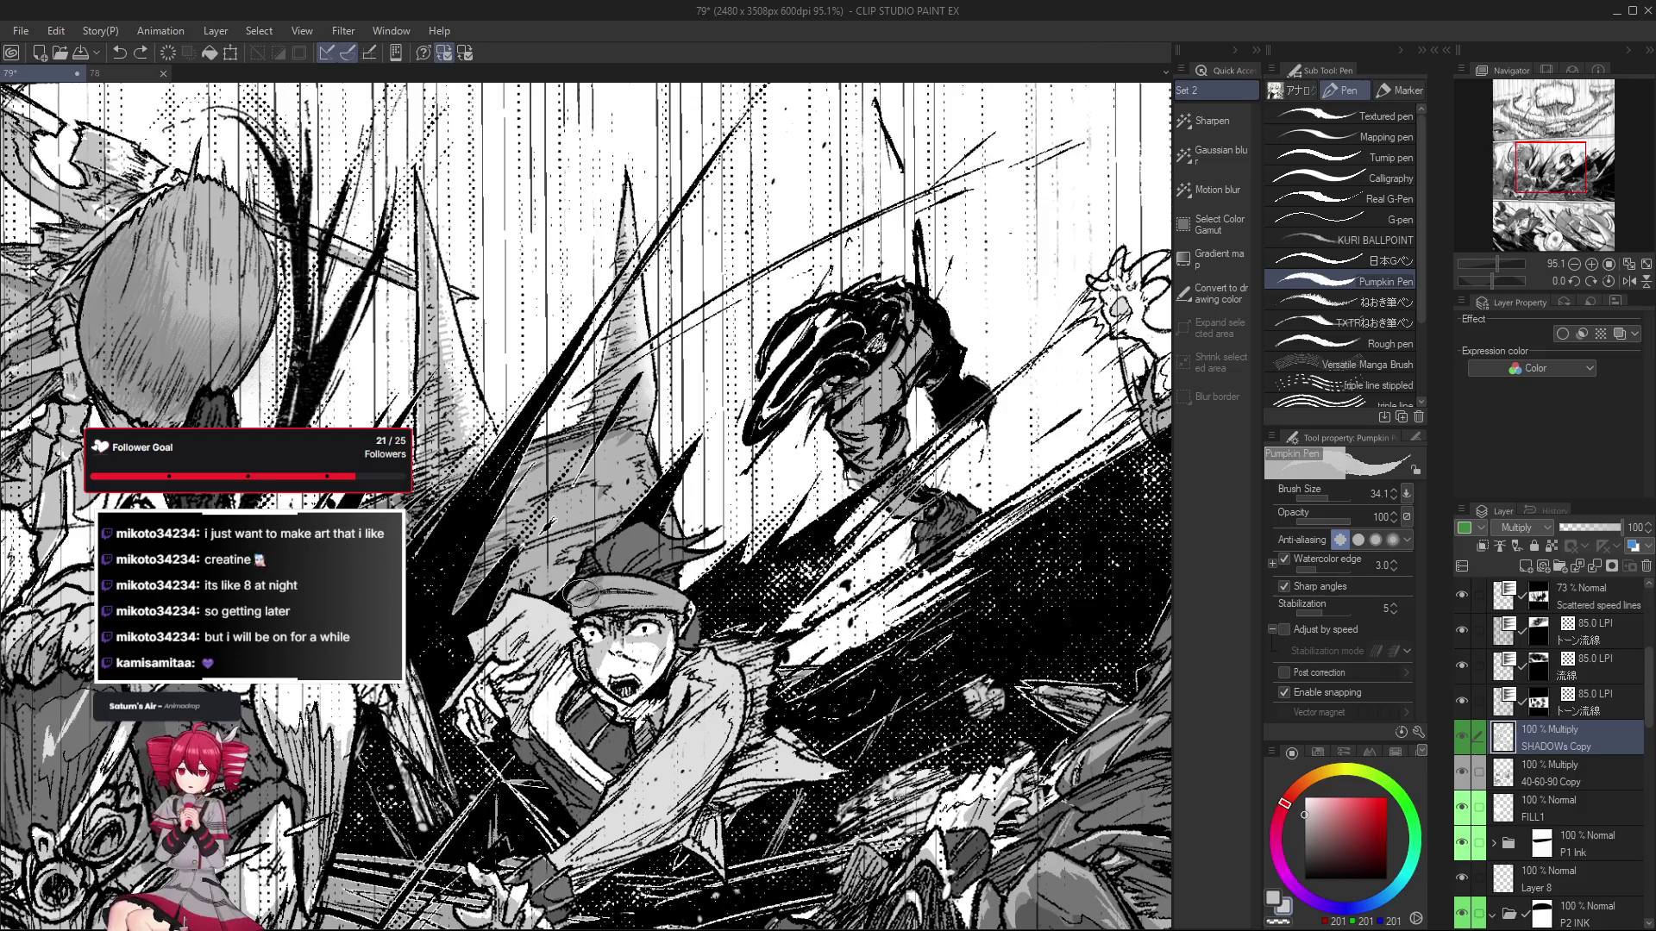
Rotate the page view, reset it upright, and undo the last small shading stroke.
left_click_drag(601, 603, 672, 480)
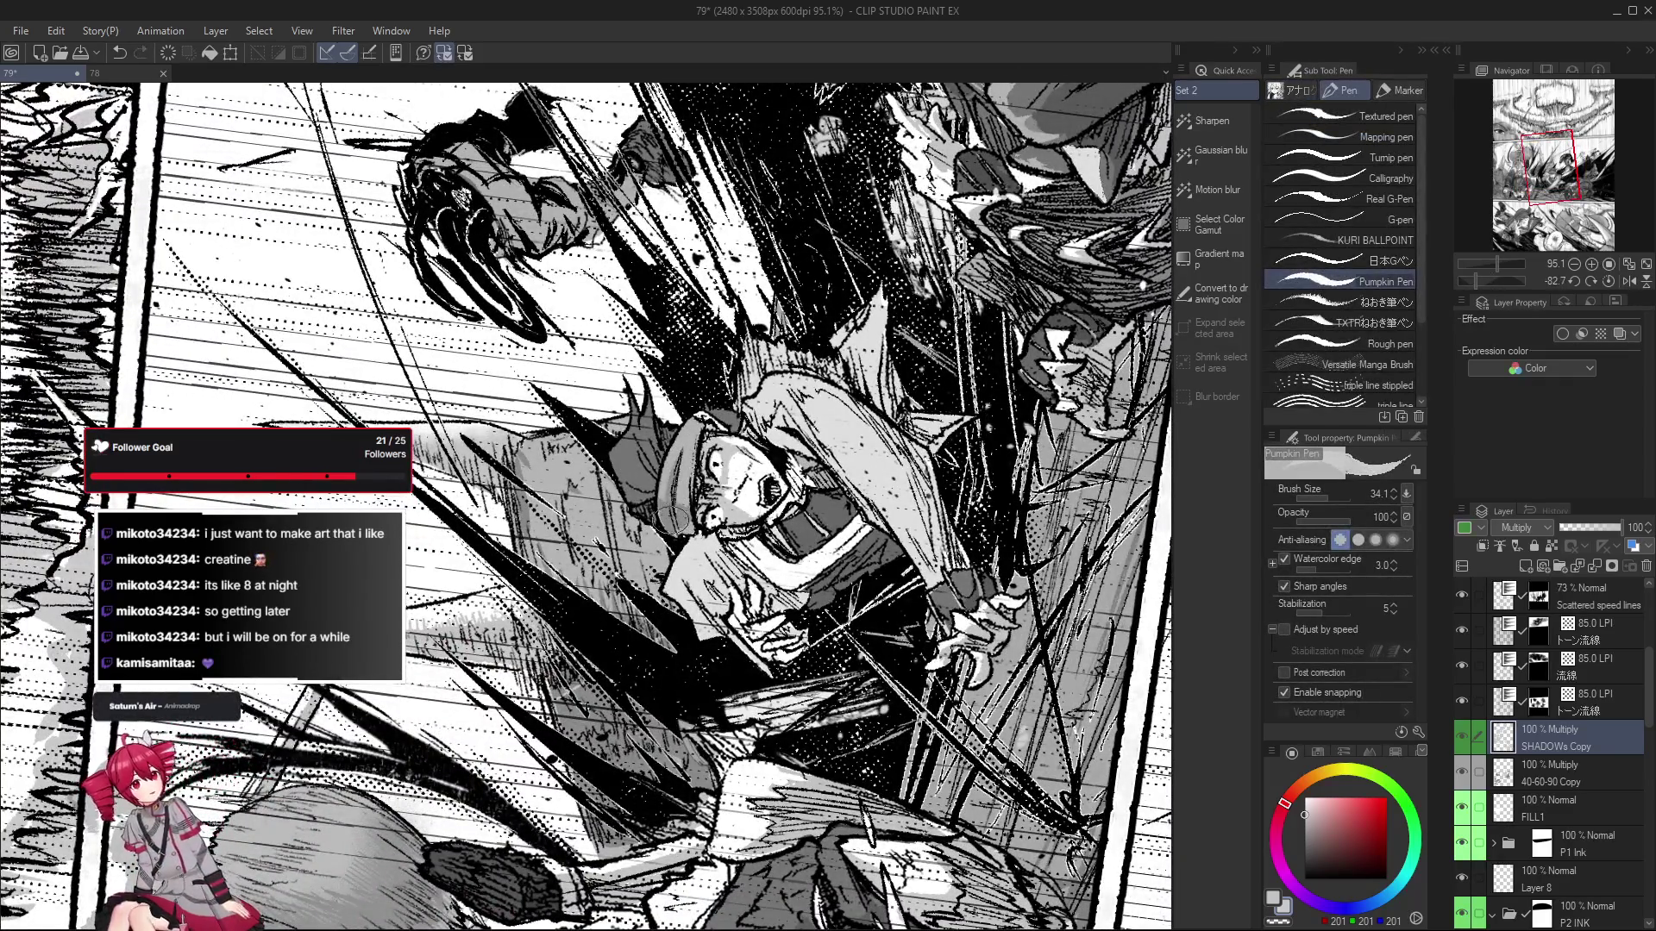
left_click_drag(699, 526, 763, 569)
key("ctrl+shift+r")
key("p")
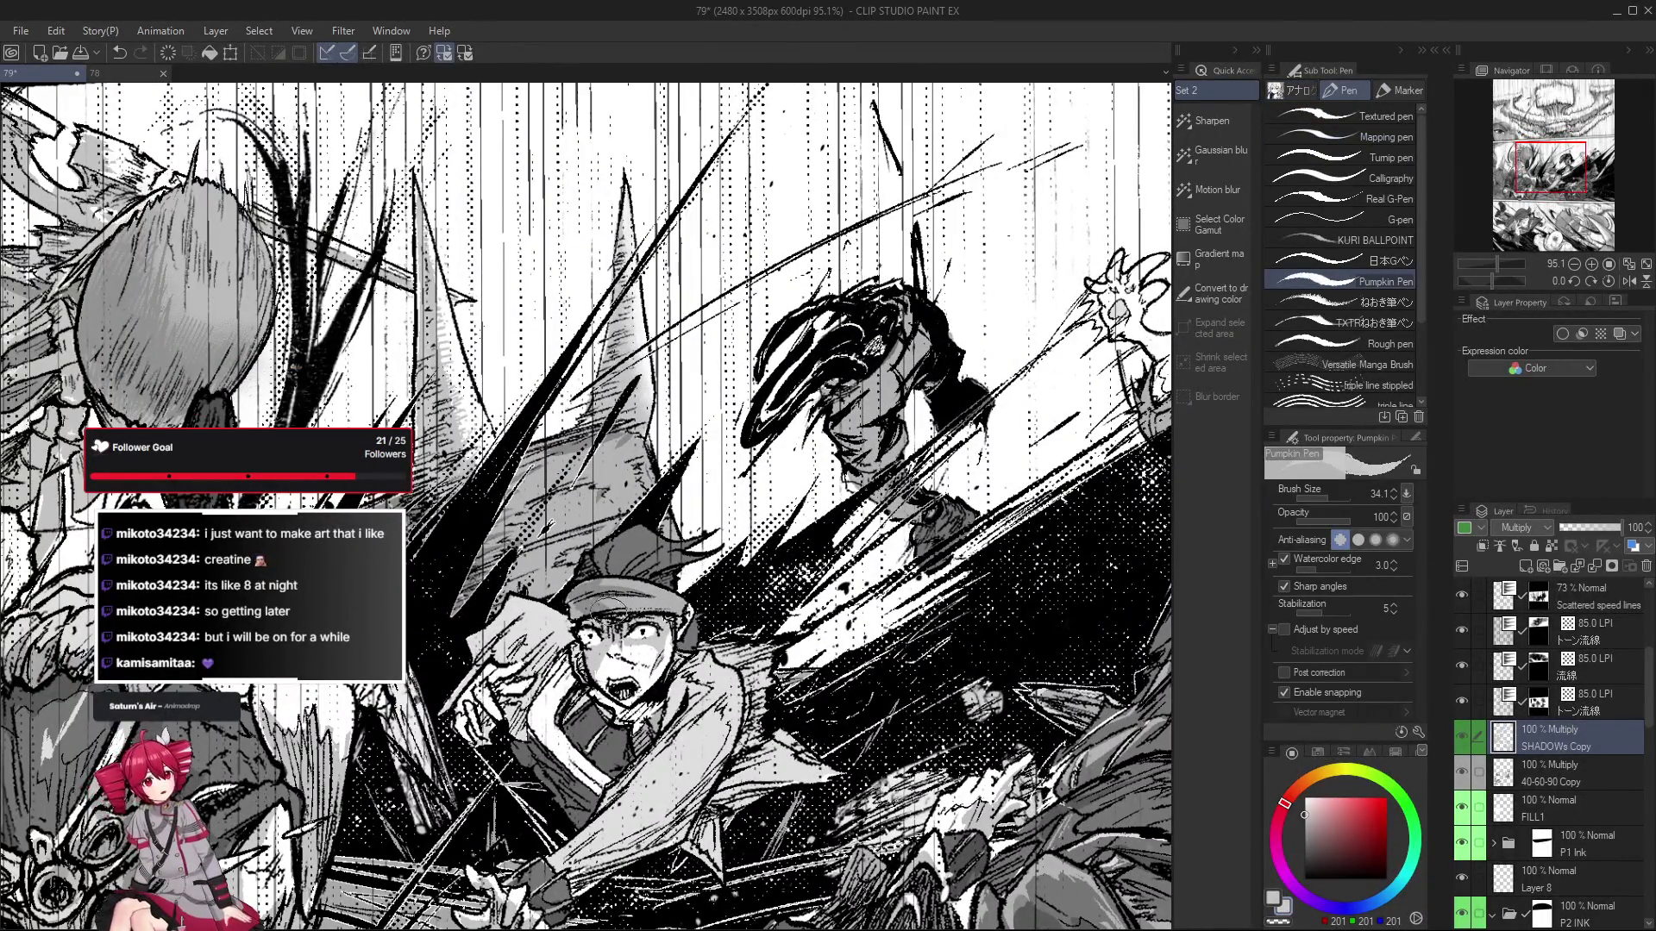
key("ctrl+z")
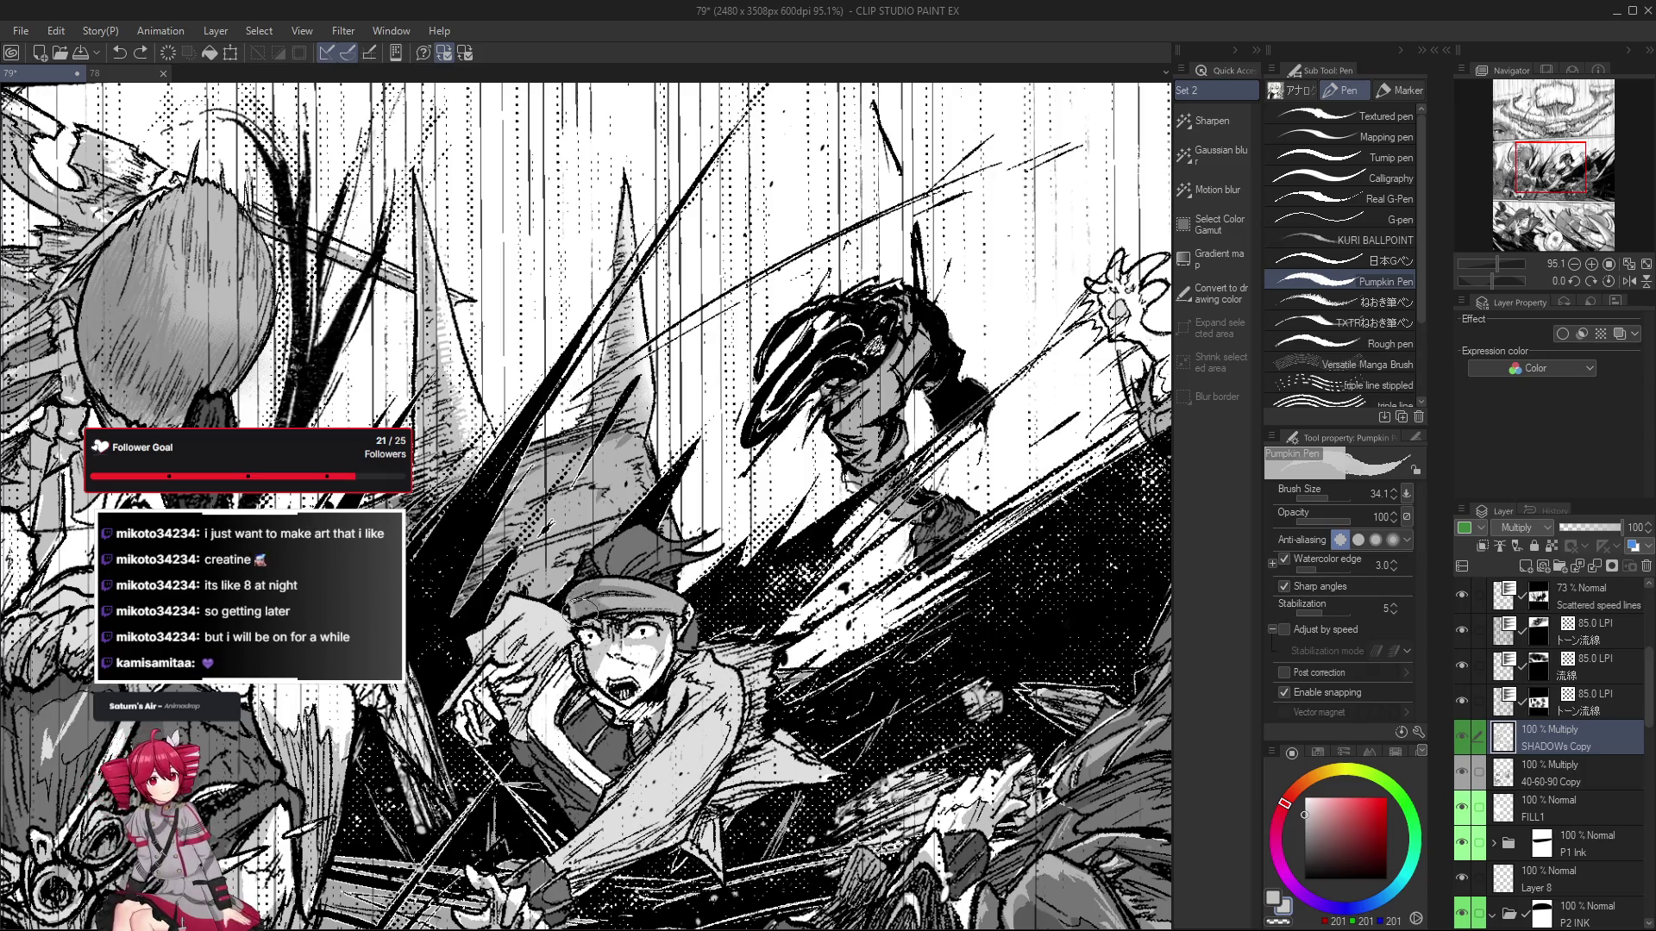
Tilt the view for shading strokes, toggling Pumpkin Pen and eraser, then fit the page.
scroll(598, 663, "down", 1)
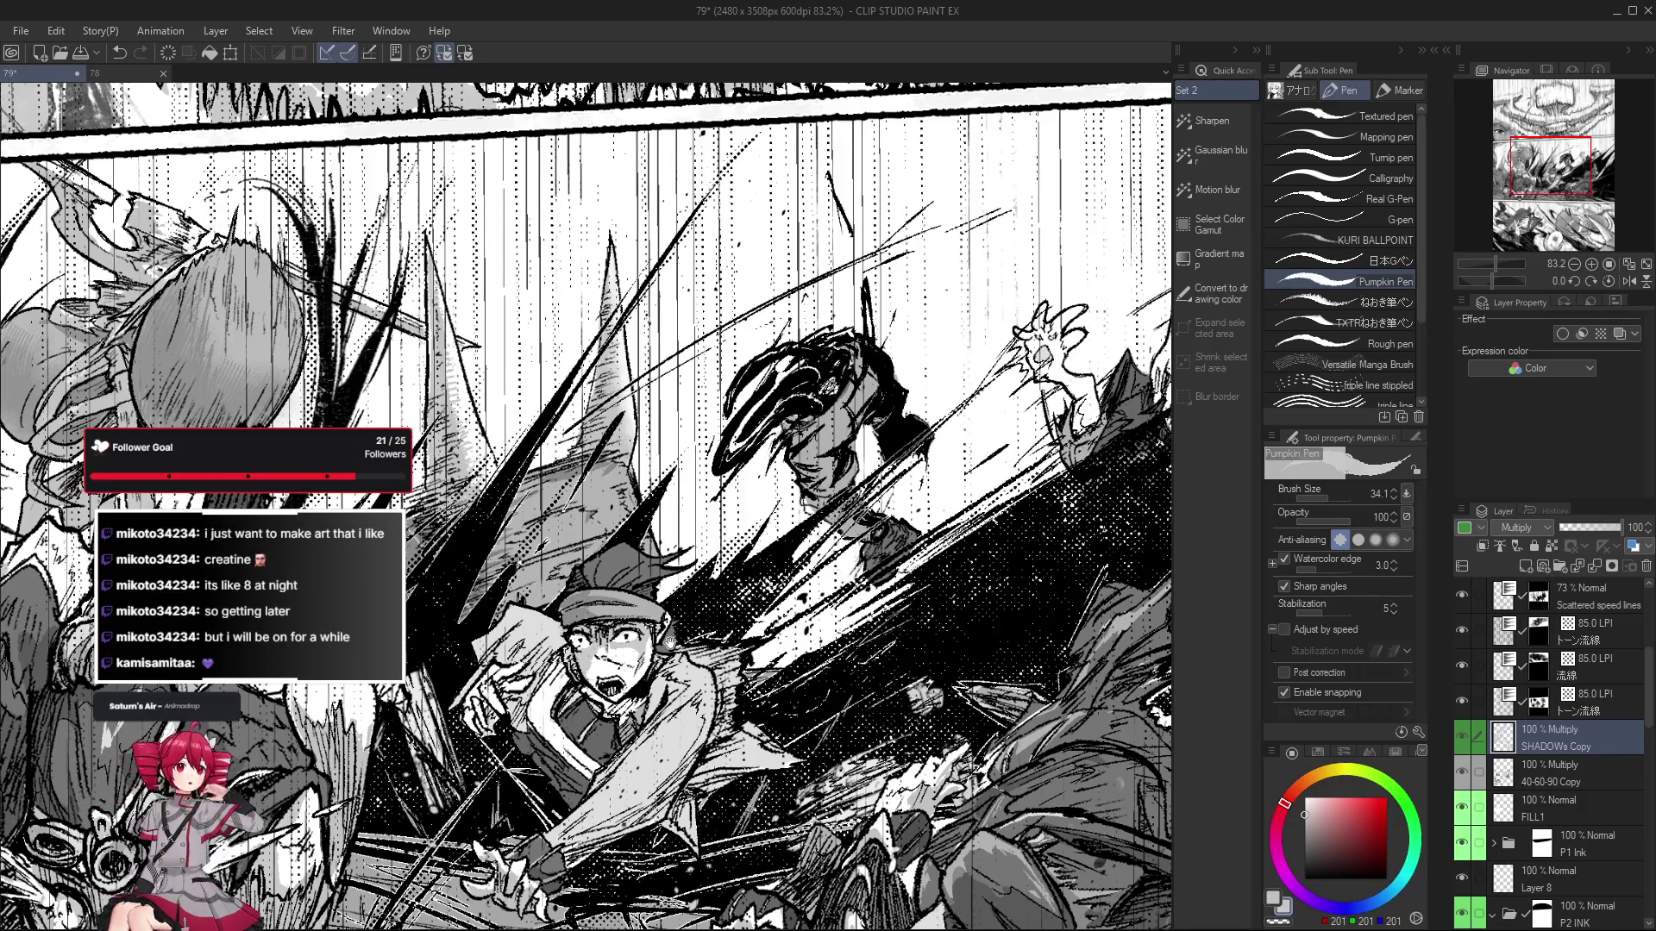
left_click_drag(862, 509, 802, 337)
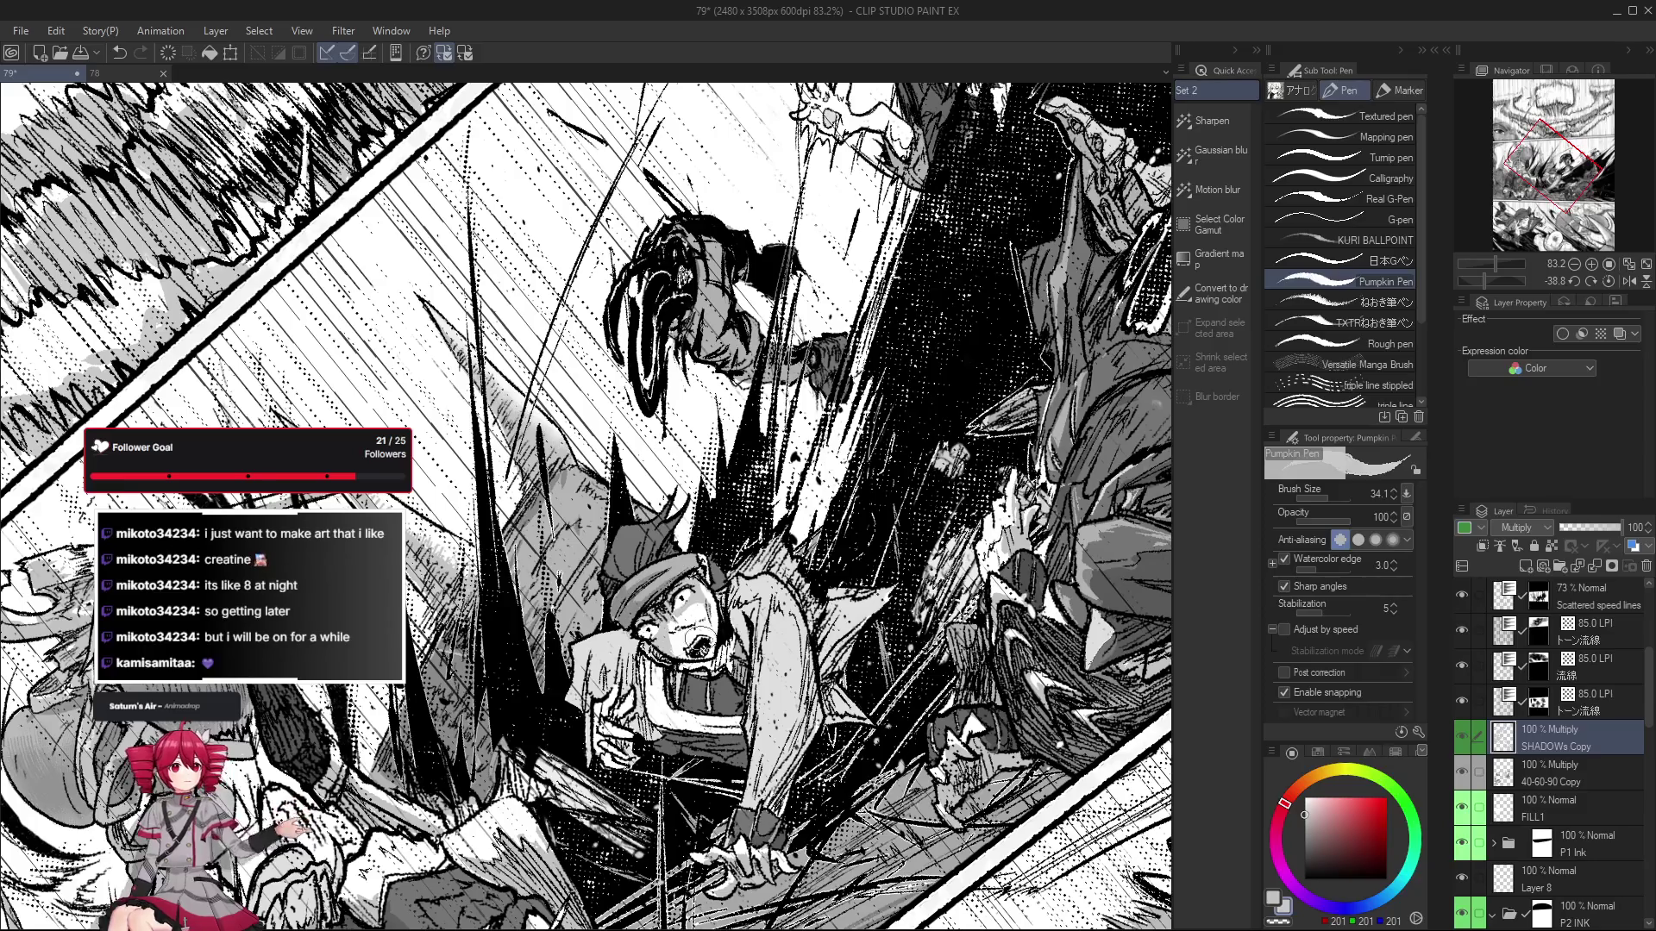
key("r")
key("p")
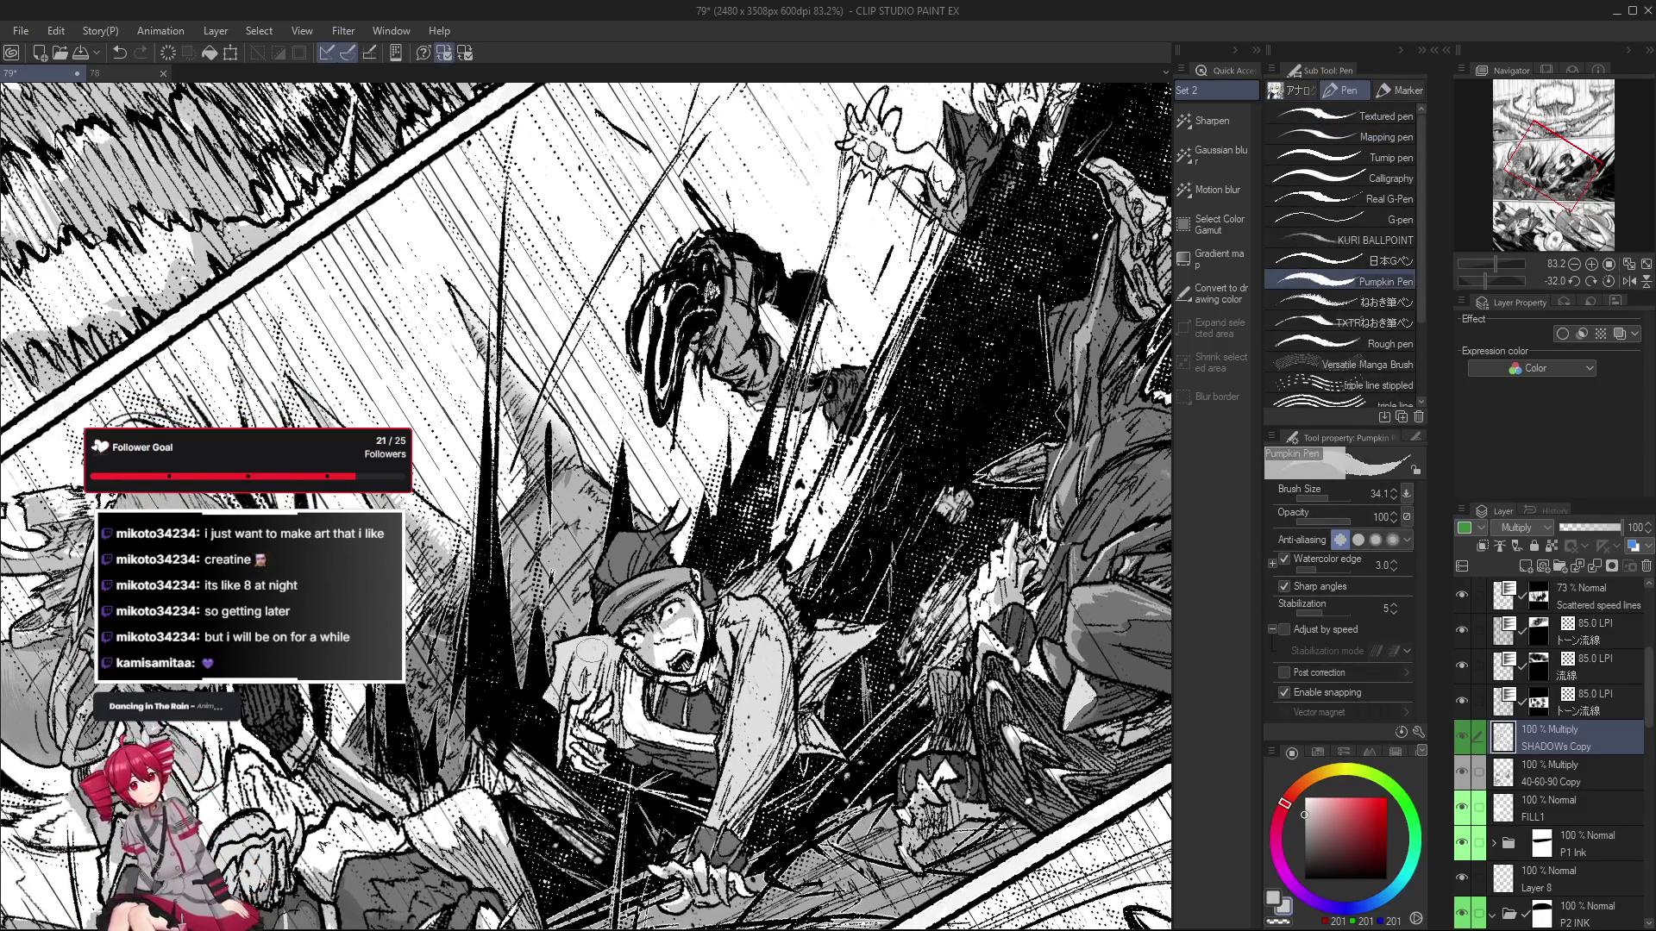
mouse_move(605, 649)
left_mouse_down()
mouse_move(638, 595)
mouse_move(617, 590)
left_mouse_up()
key("e")
key("p")
key("ctrl+0")
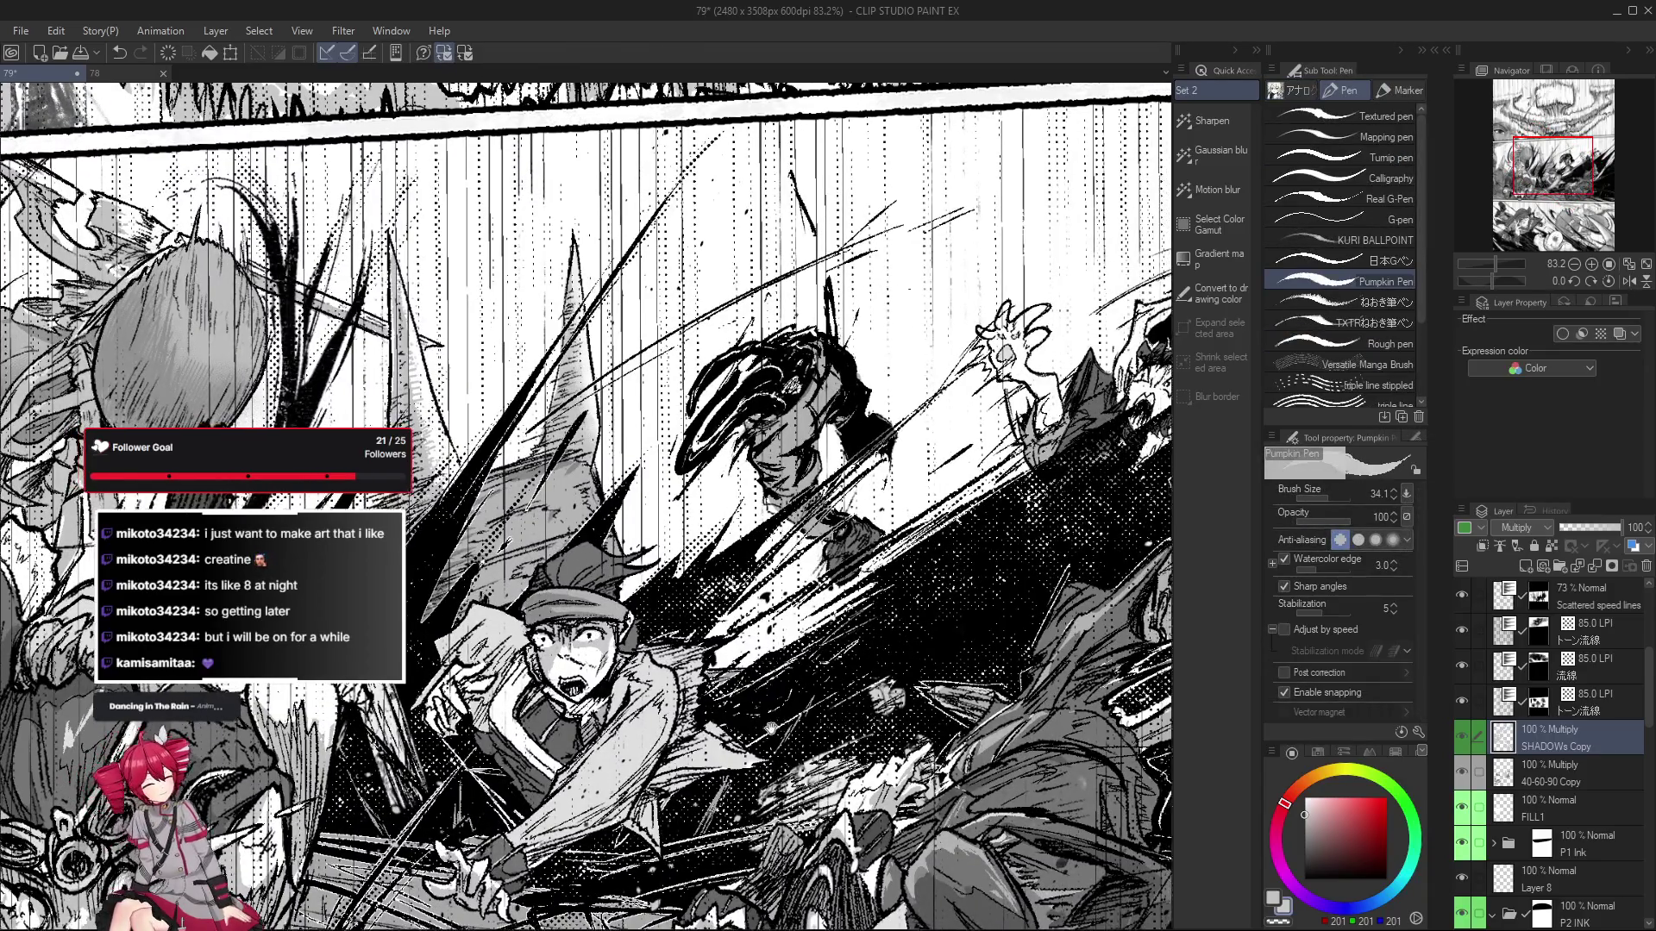
Pan and zoom around the action panel, then redo the undone shading change.
left_click_drag(770, 729, 766, 723)
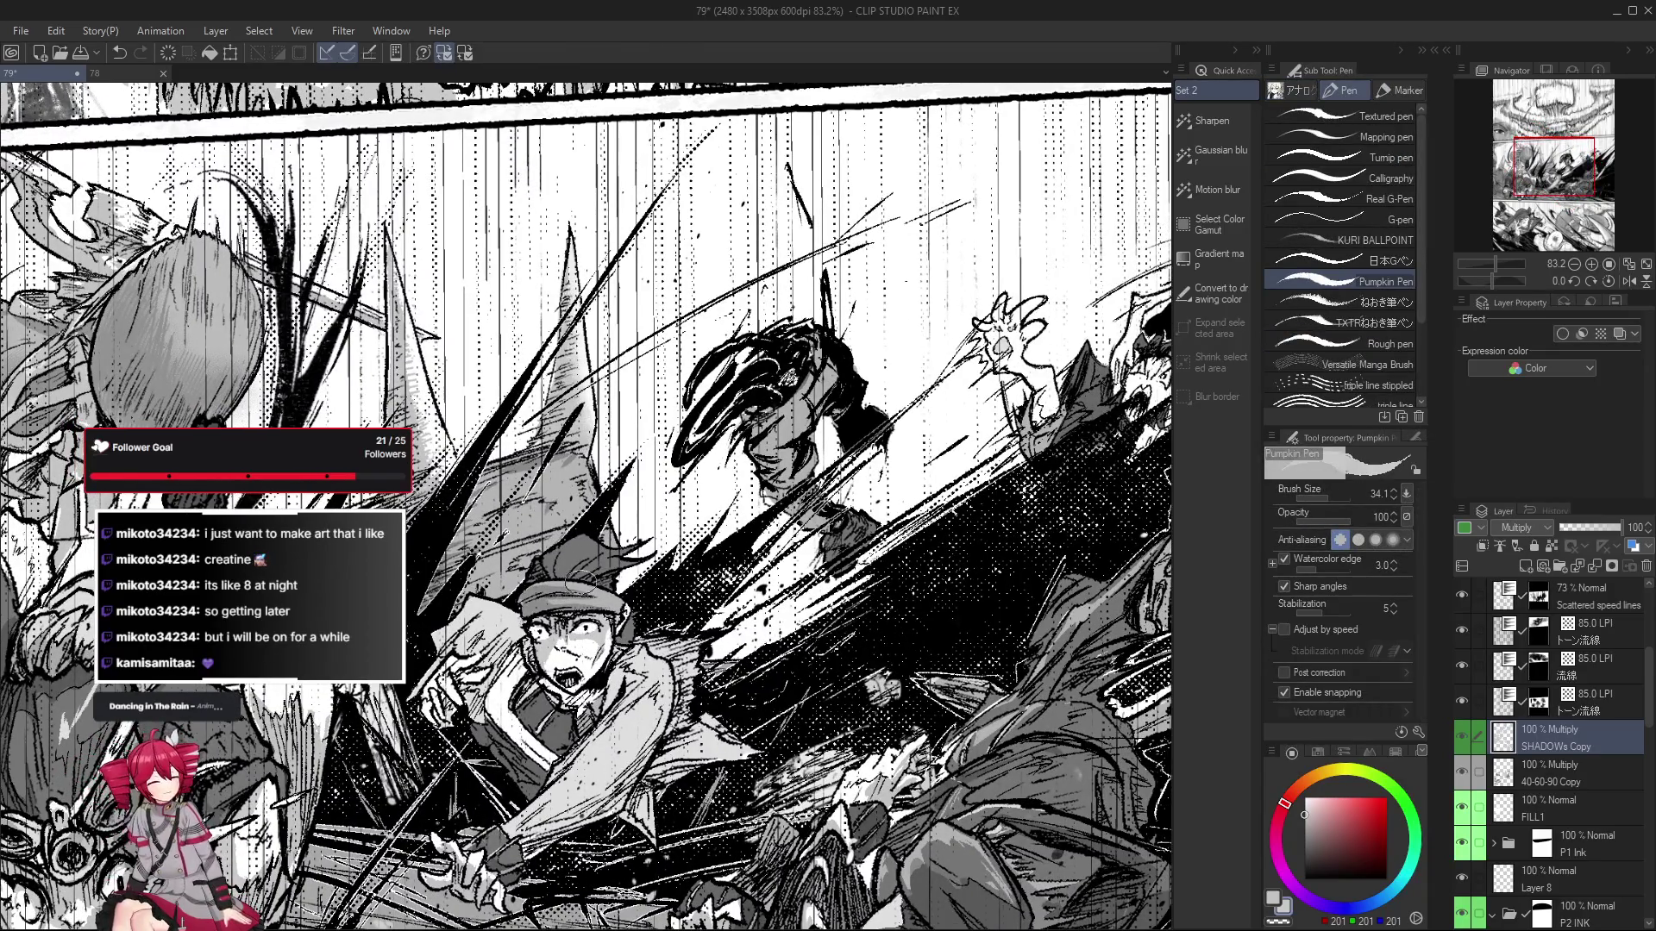
scroll(552, 571, "down", 2)
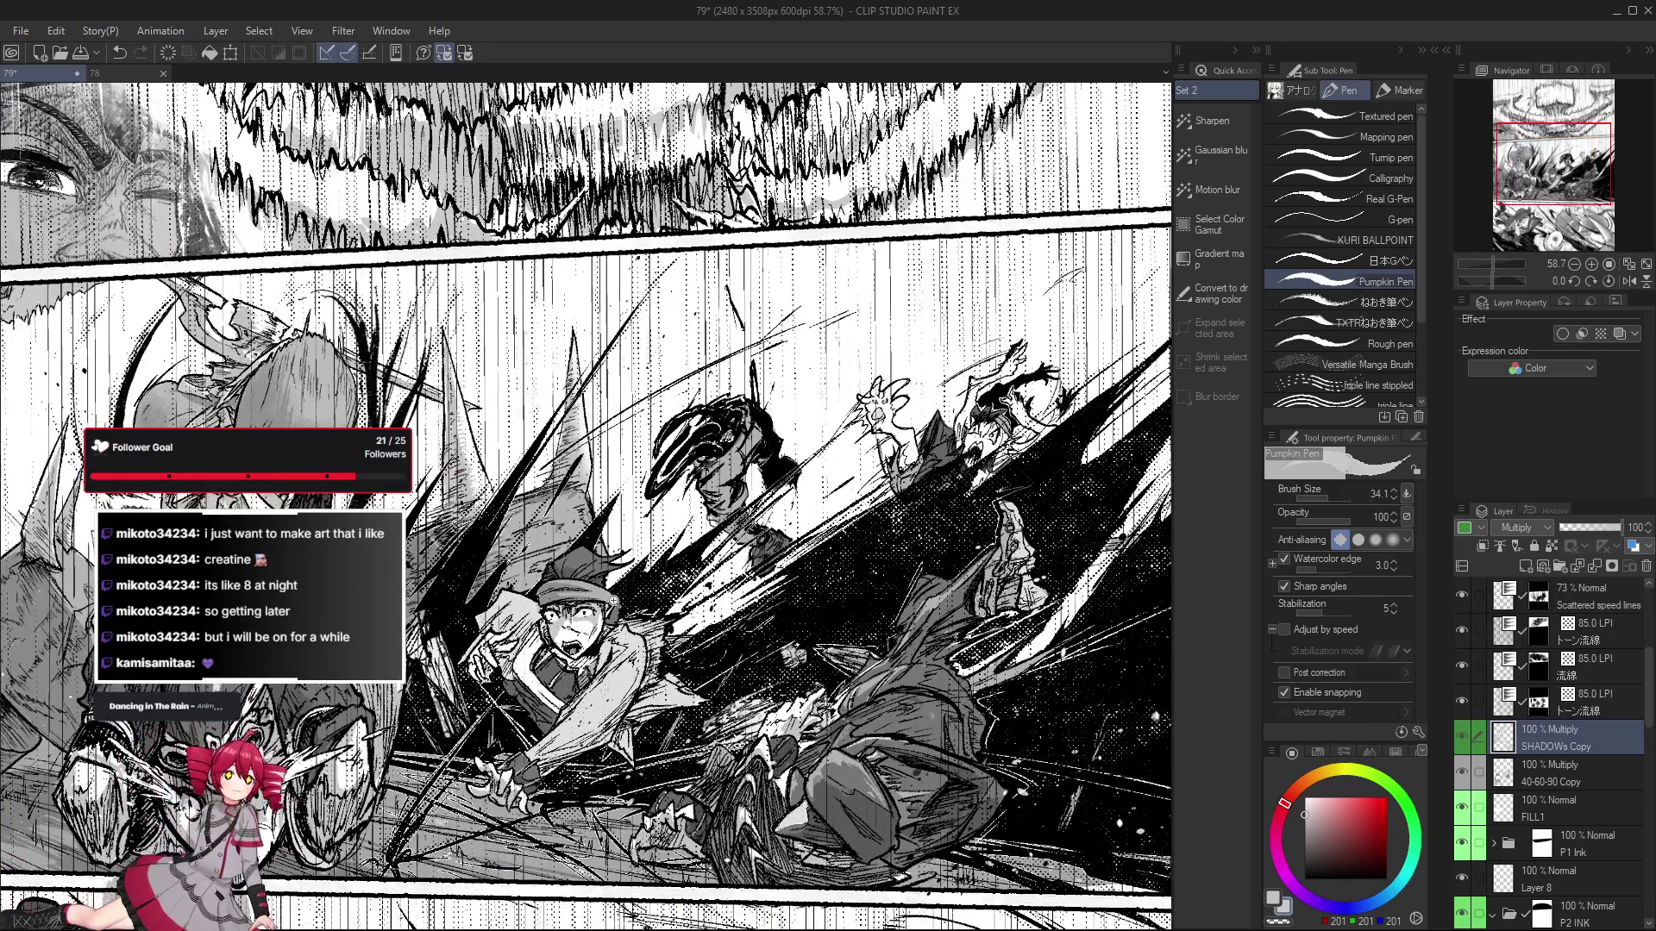
left_click_drag(552, 572, 560, 557)
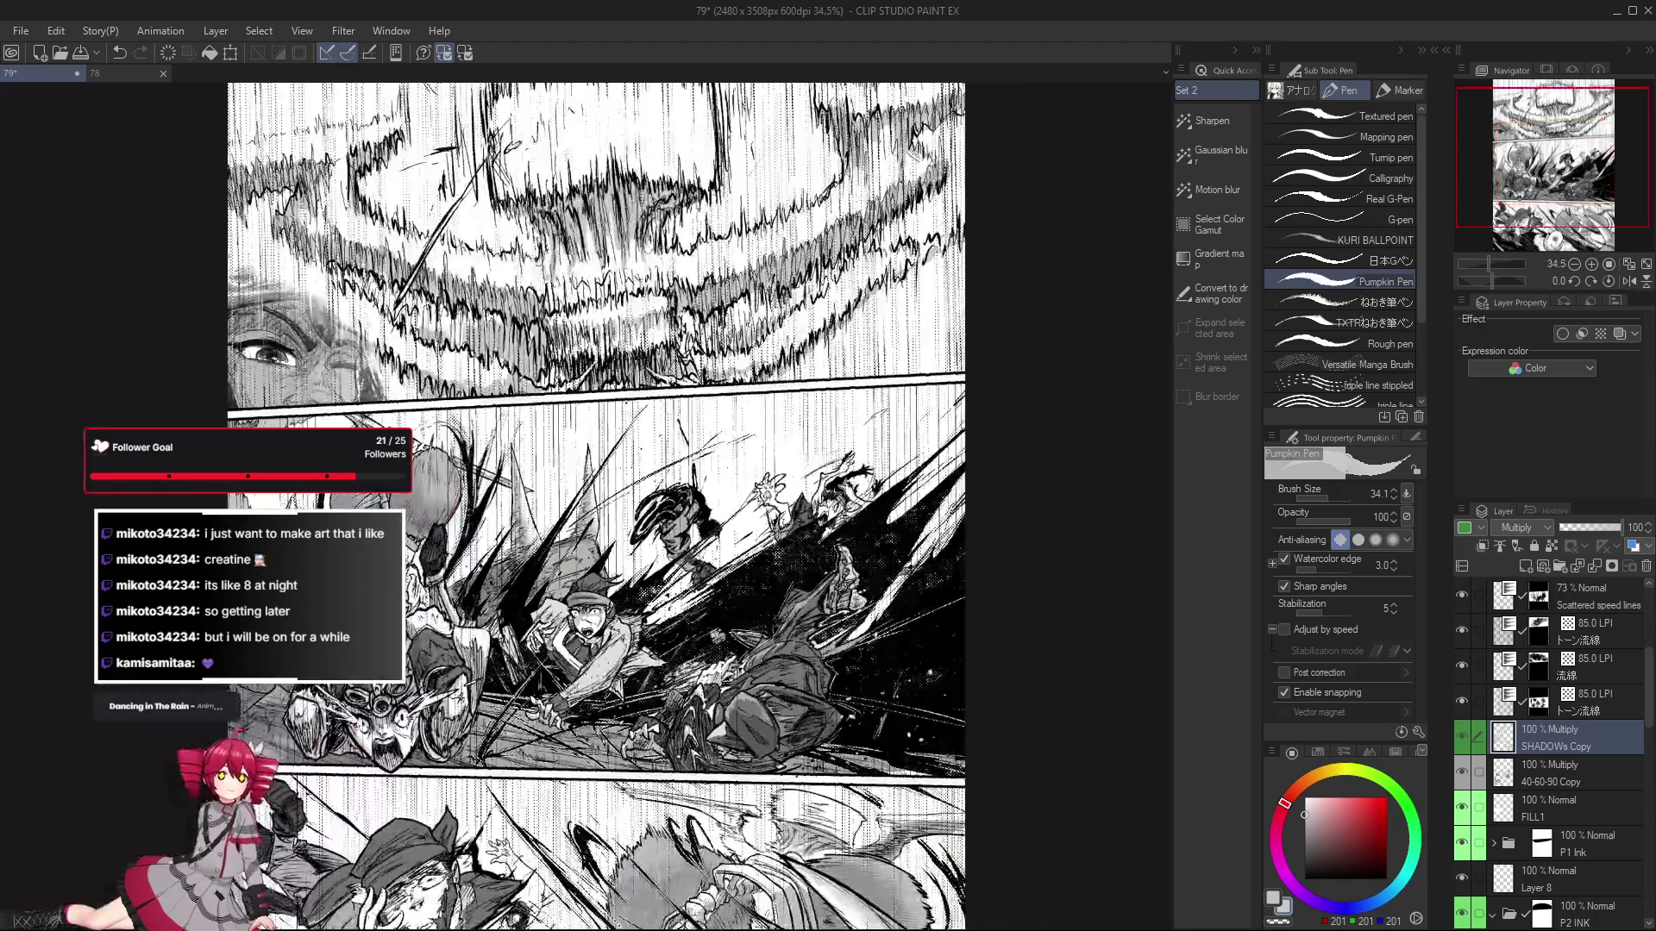
scroll(561, 557, "up", 1)
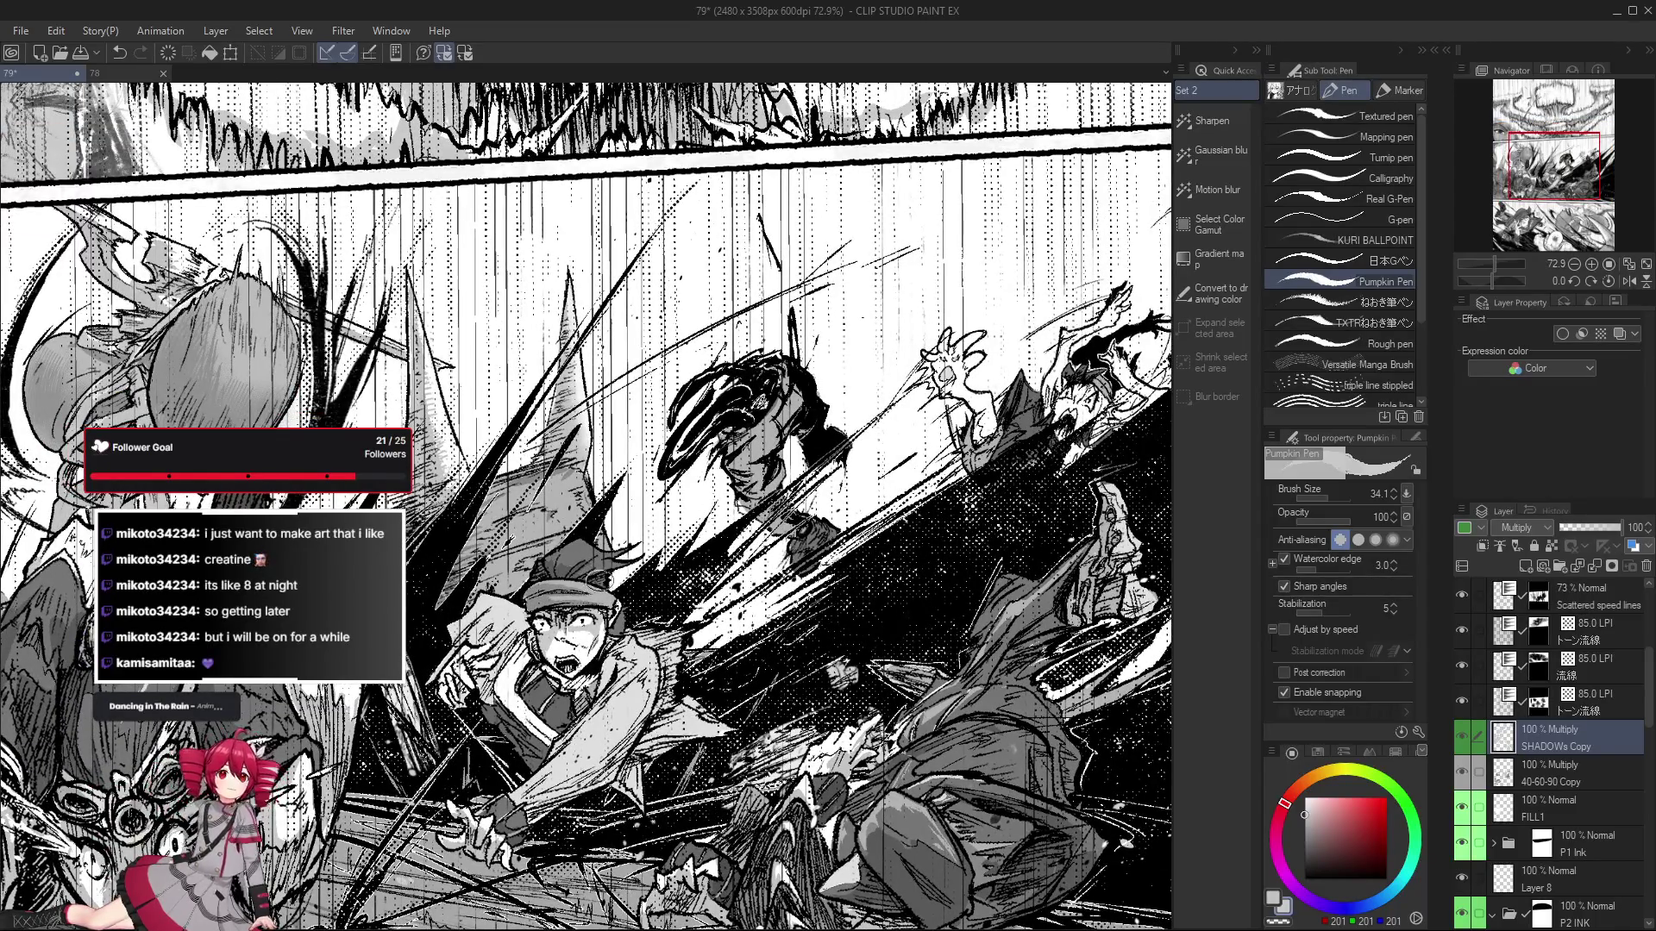
scroll(547, 586, "down", 2)
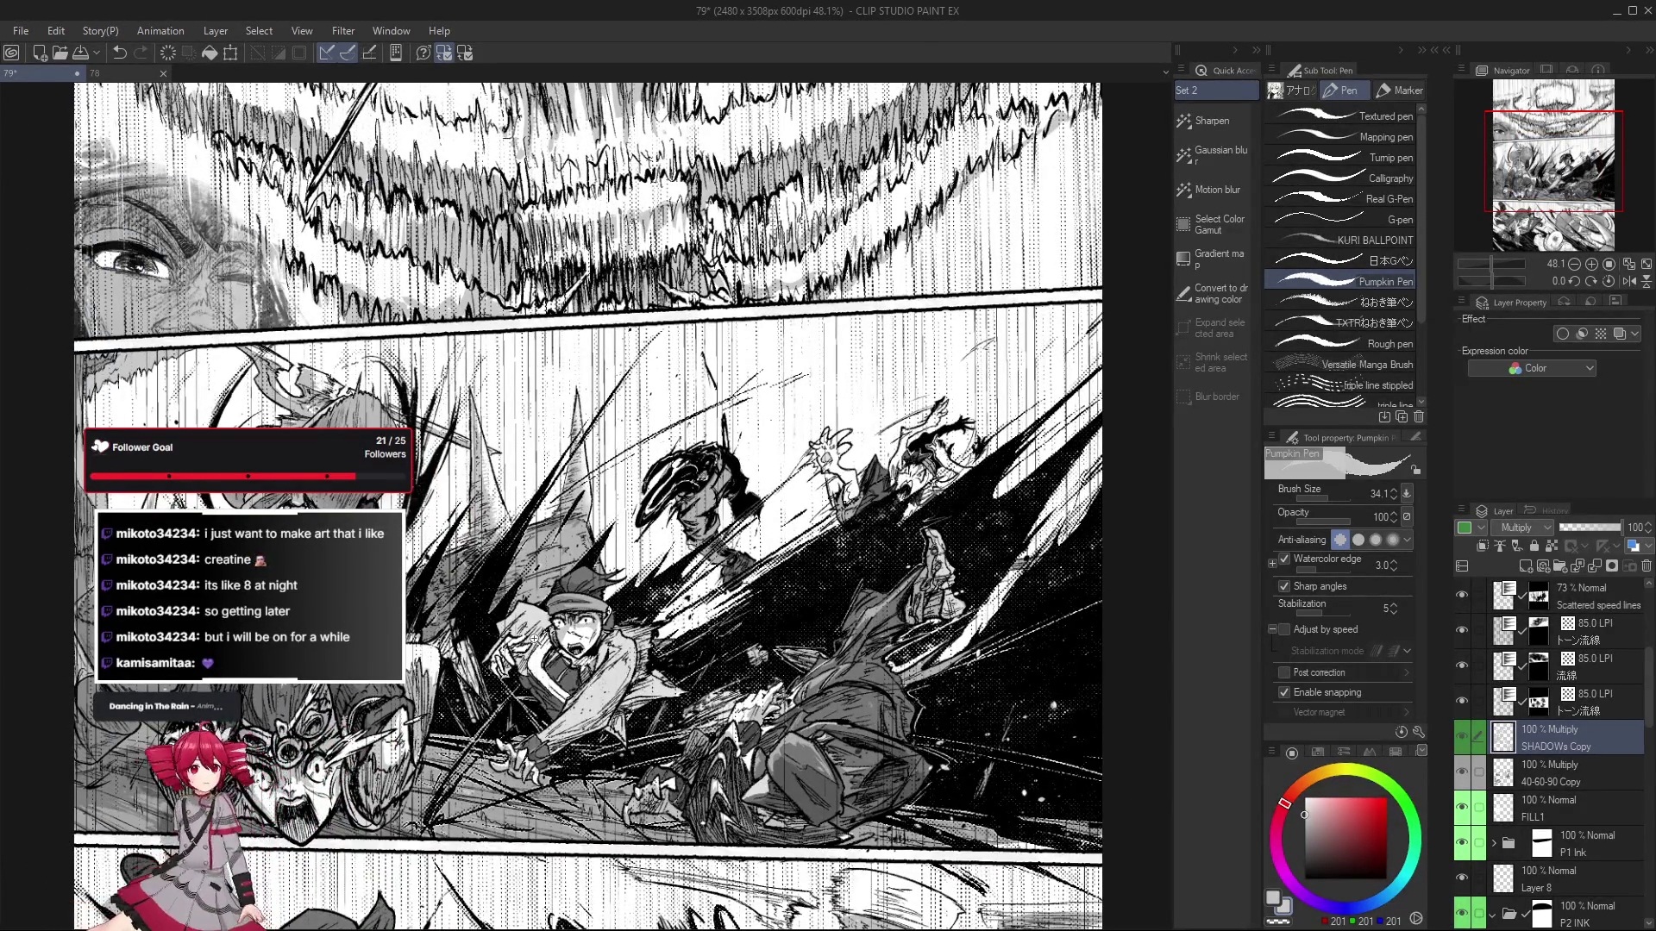
scroll(580, 680, "up", 3)
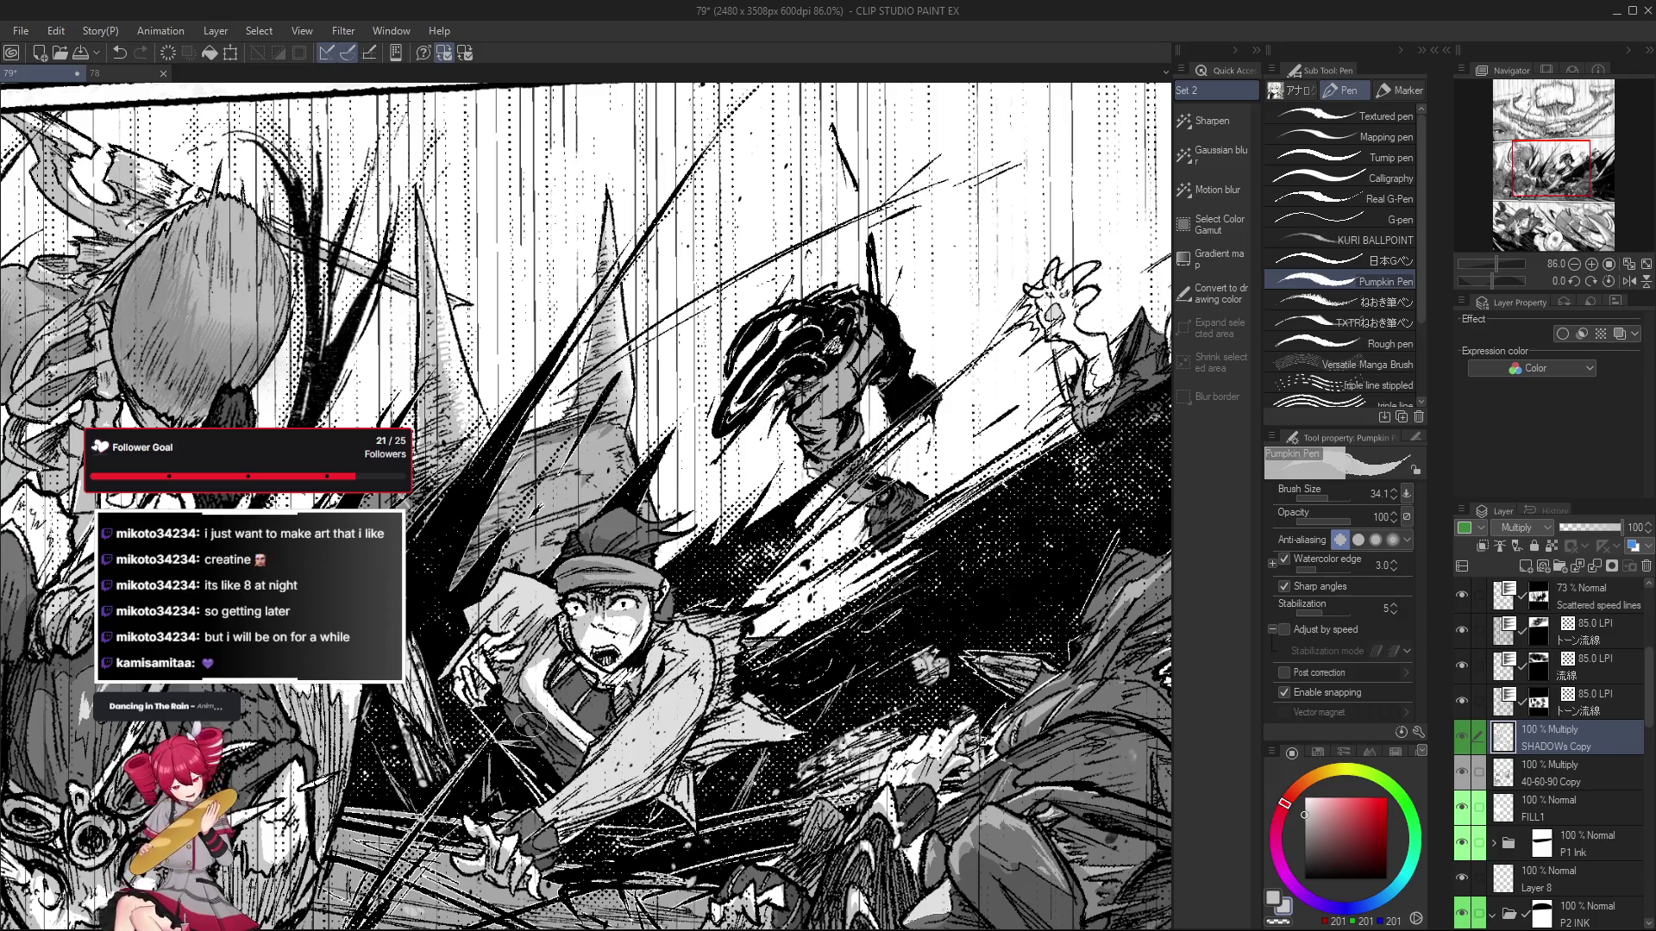
left_click_drag(529, 721, 556, 739)
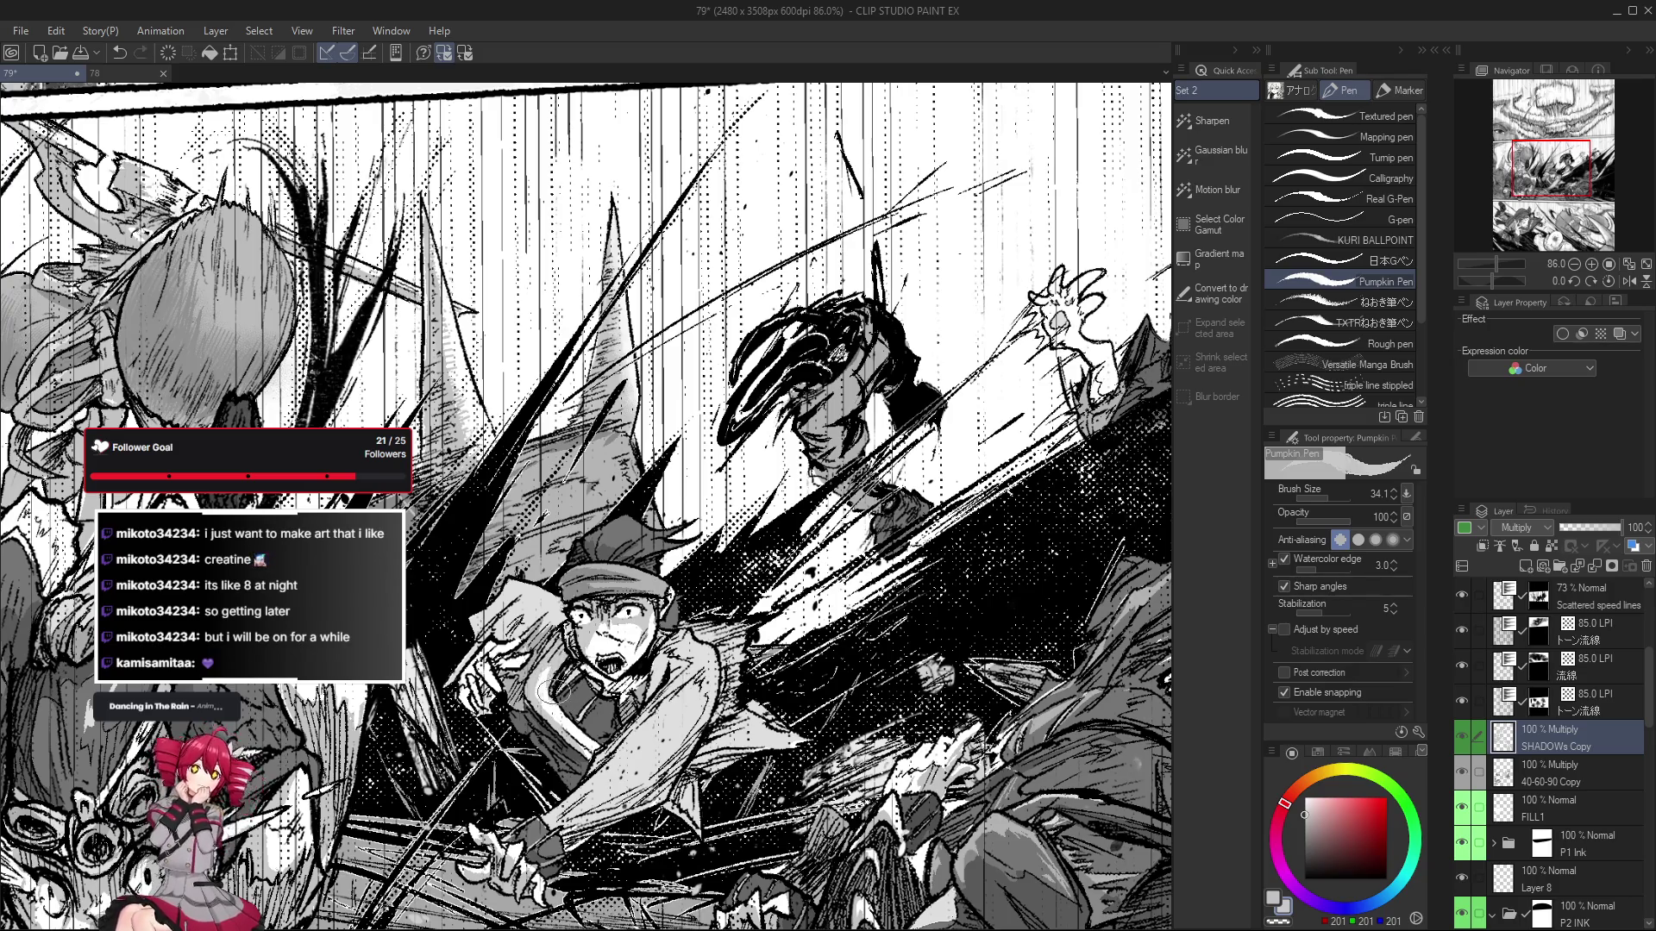
scroll(557, 705, "down", 3)
scroll(553, 714, "up", 2)
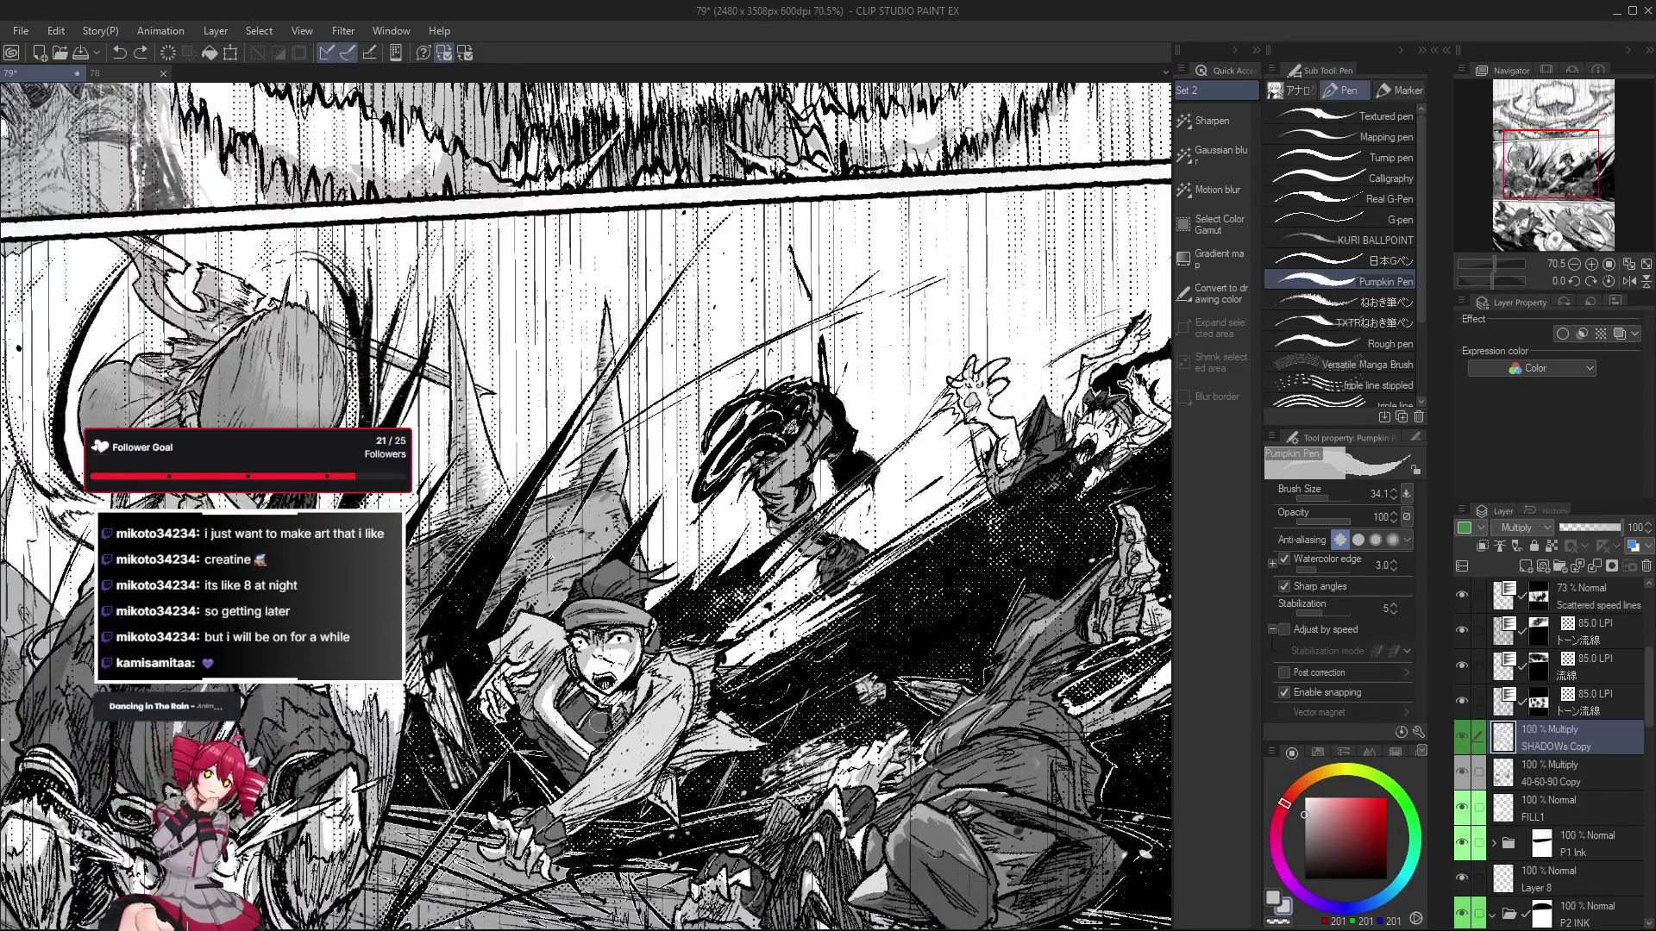
scroll(594, 740, "down", 1)
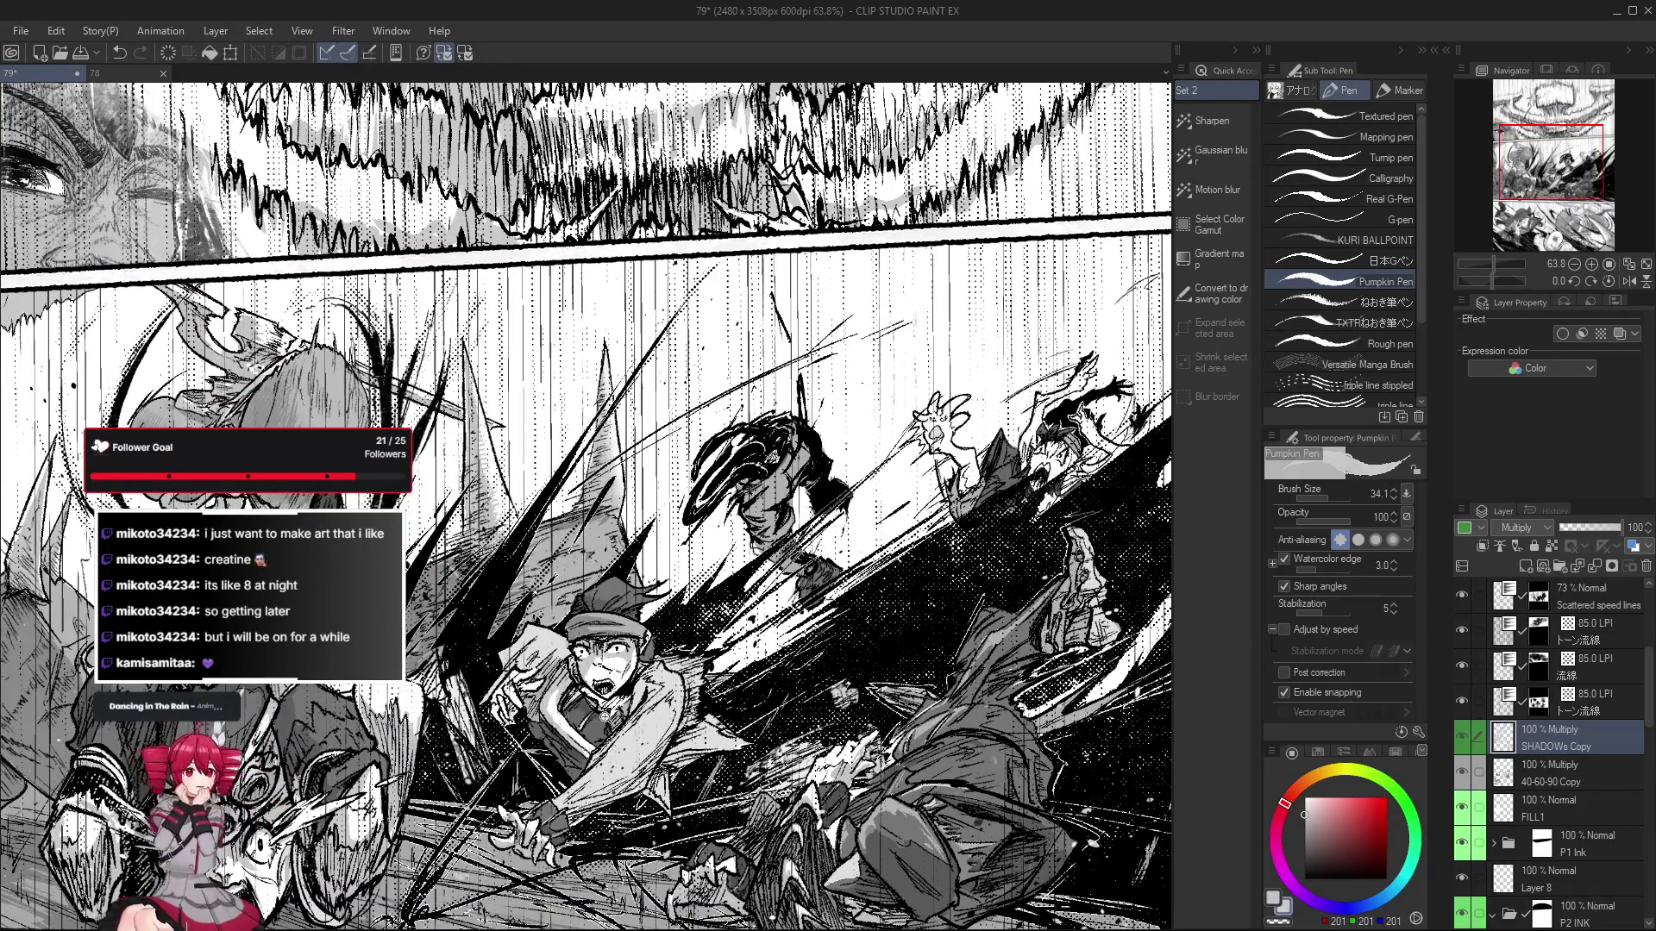
scroll(594, 699, "up", 3)
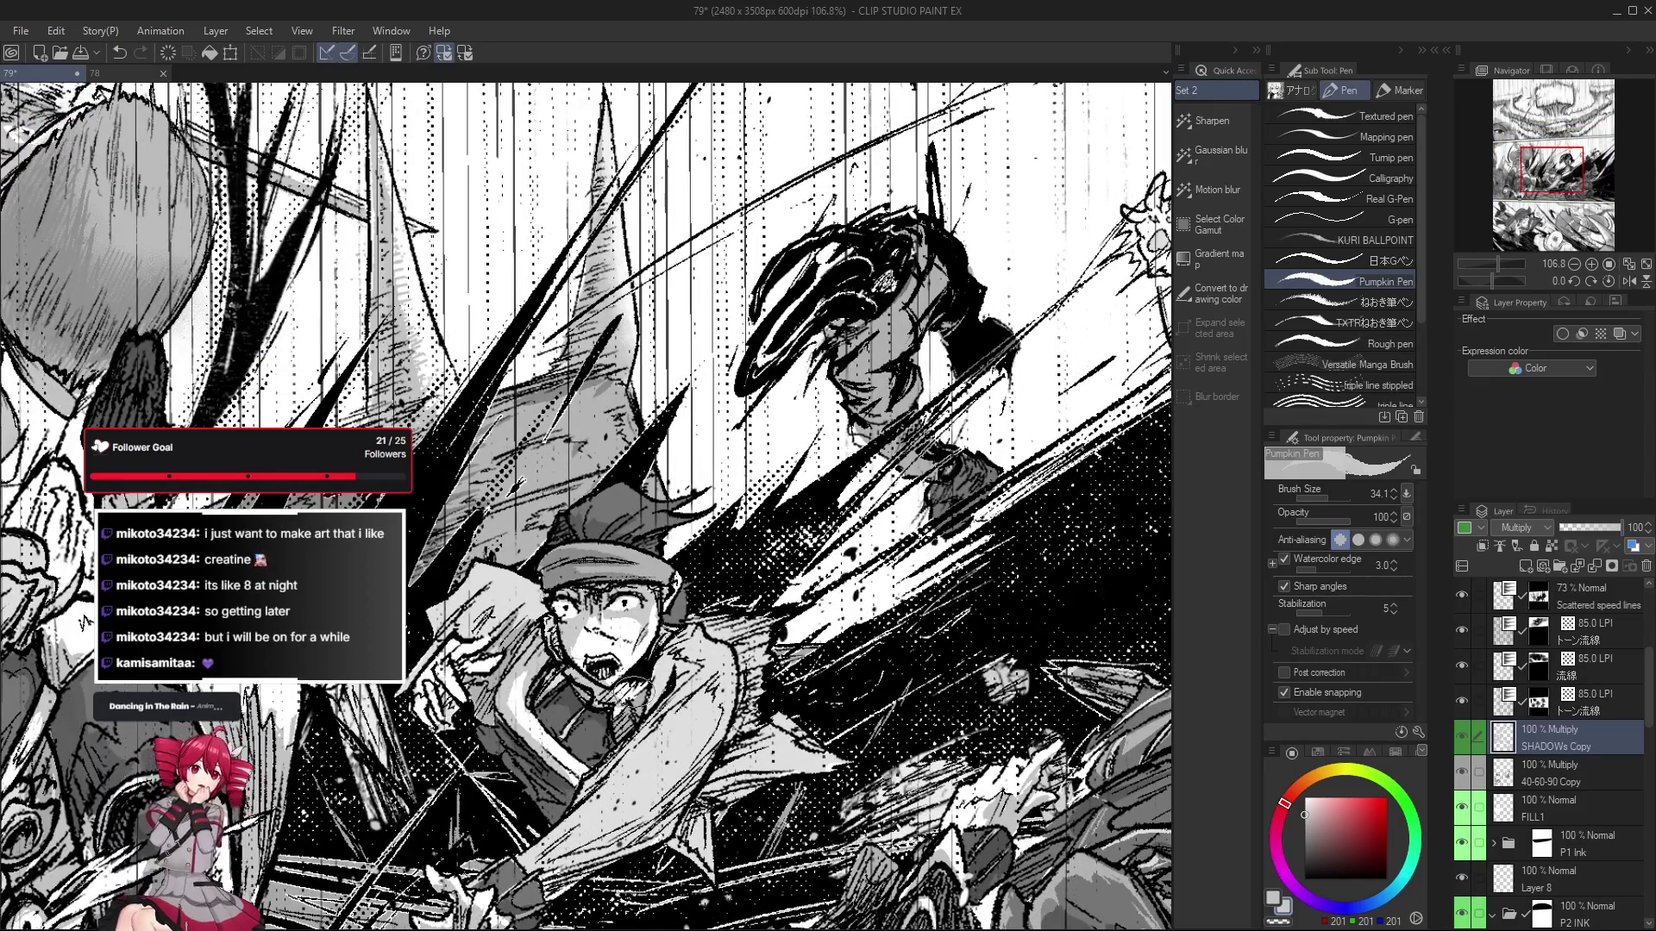
scroll(640, 686, "down", 1)
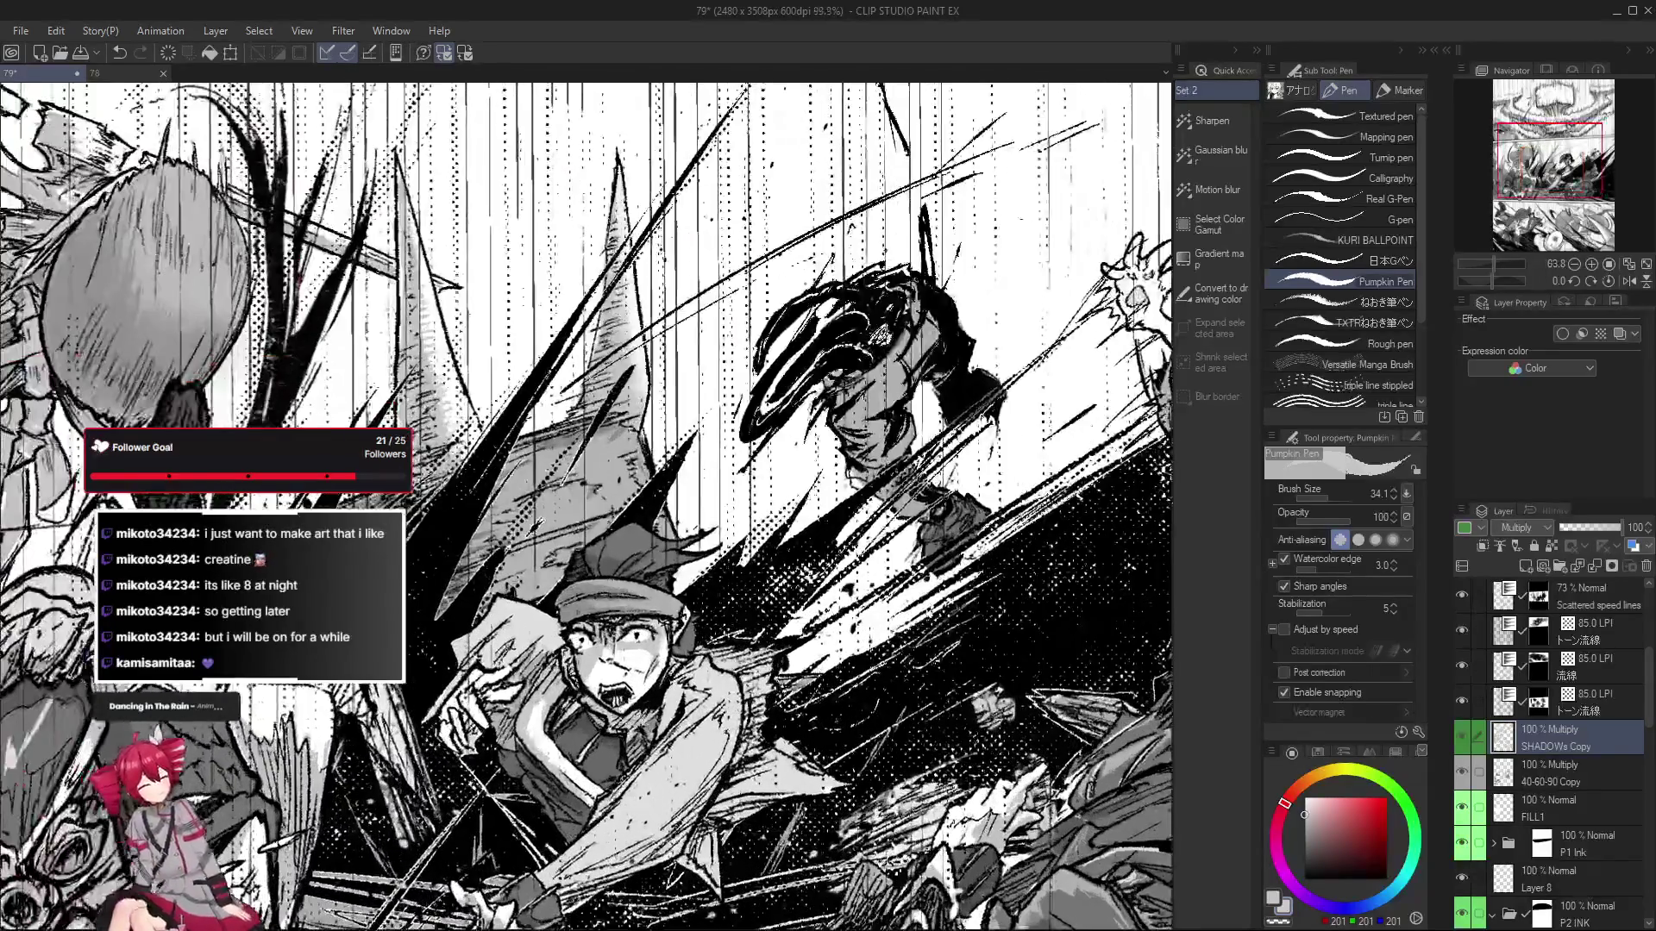
key("ctrl+y")
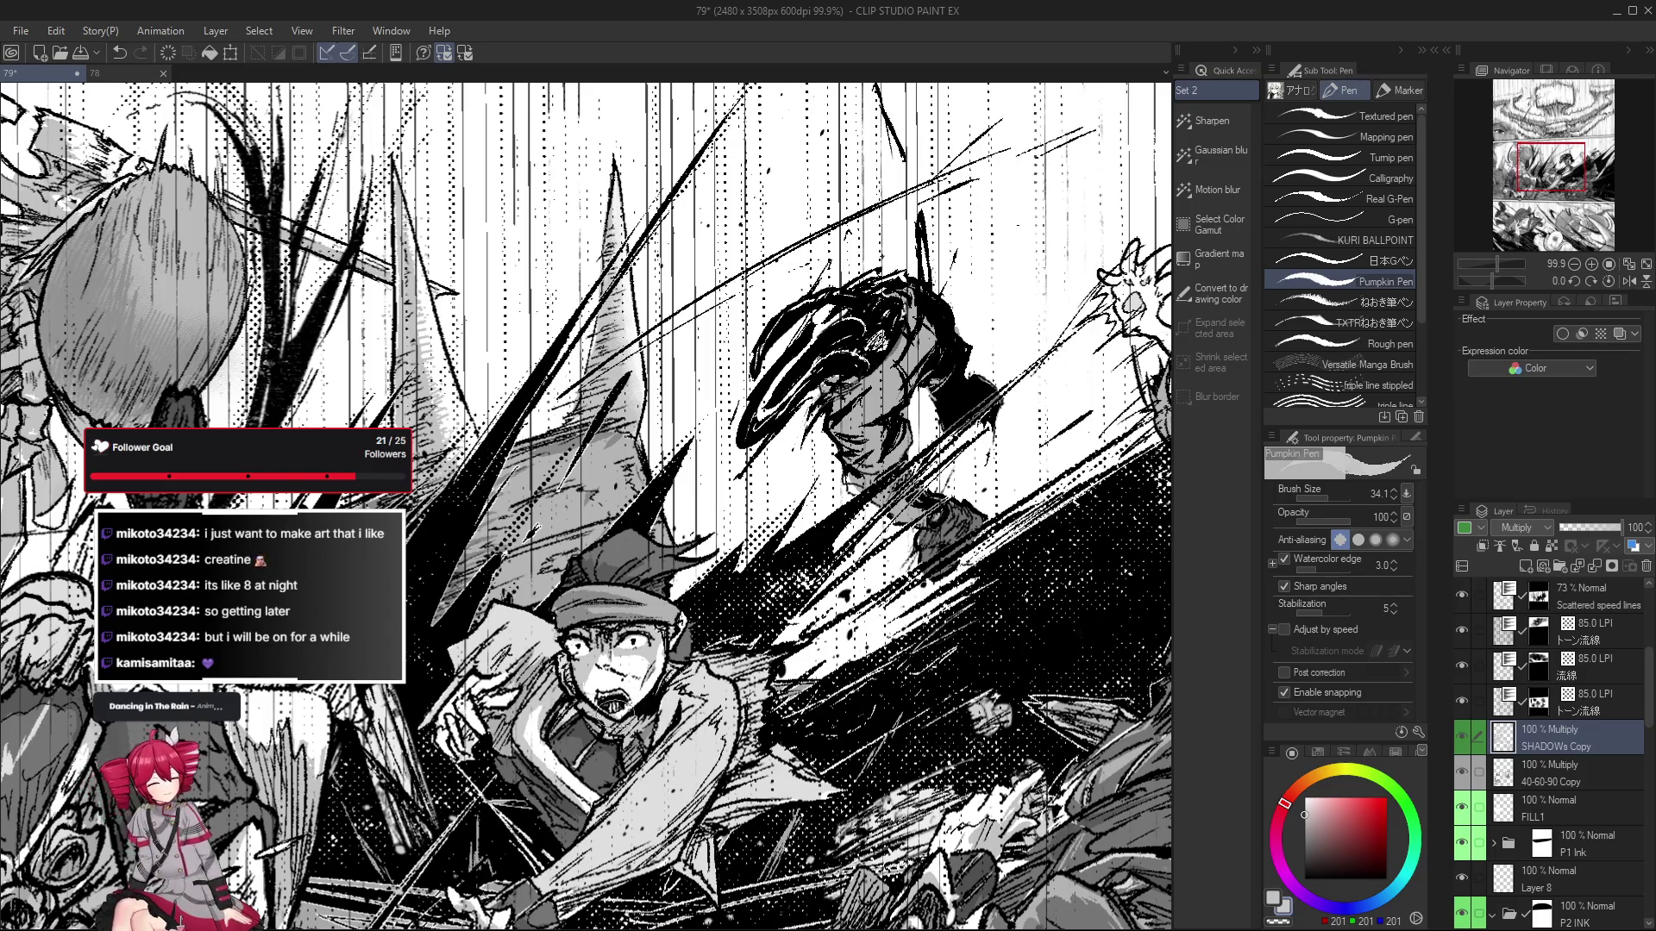
Zoom out over the boy's face and cap shading until the whole page shows.
scroll(619, 696, "down", 1)
scroll(619, 697, "down", 1)
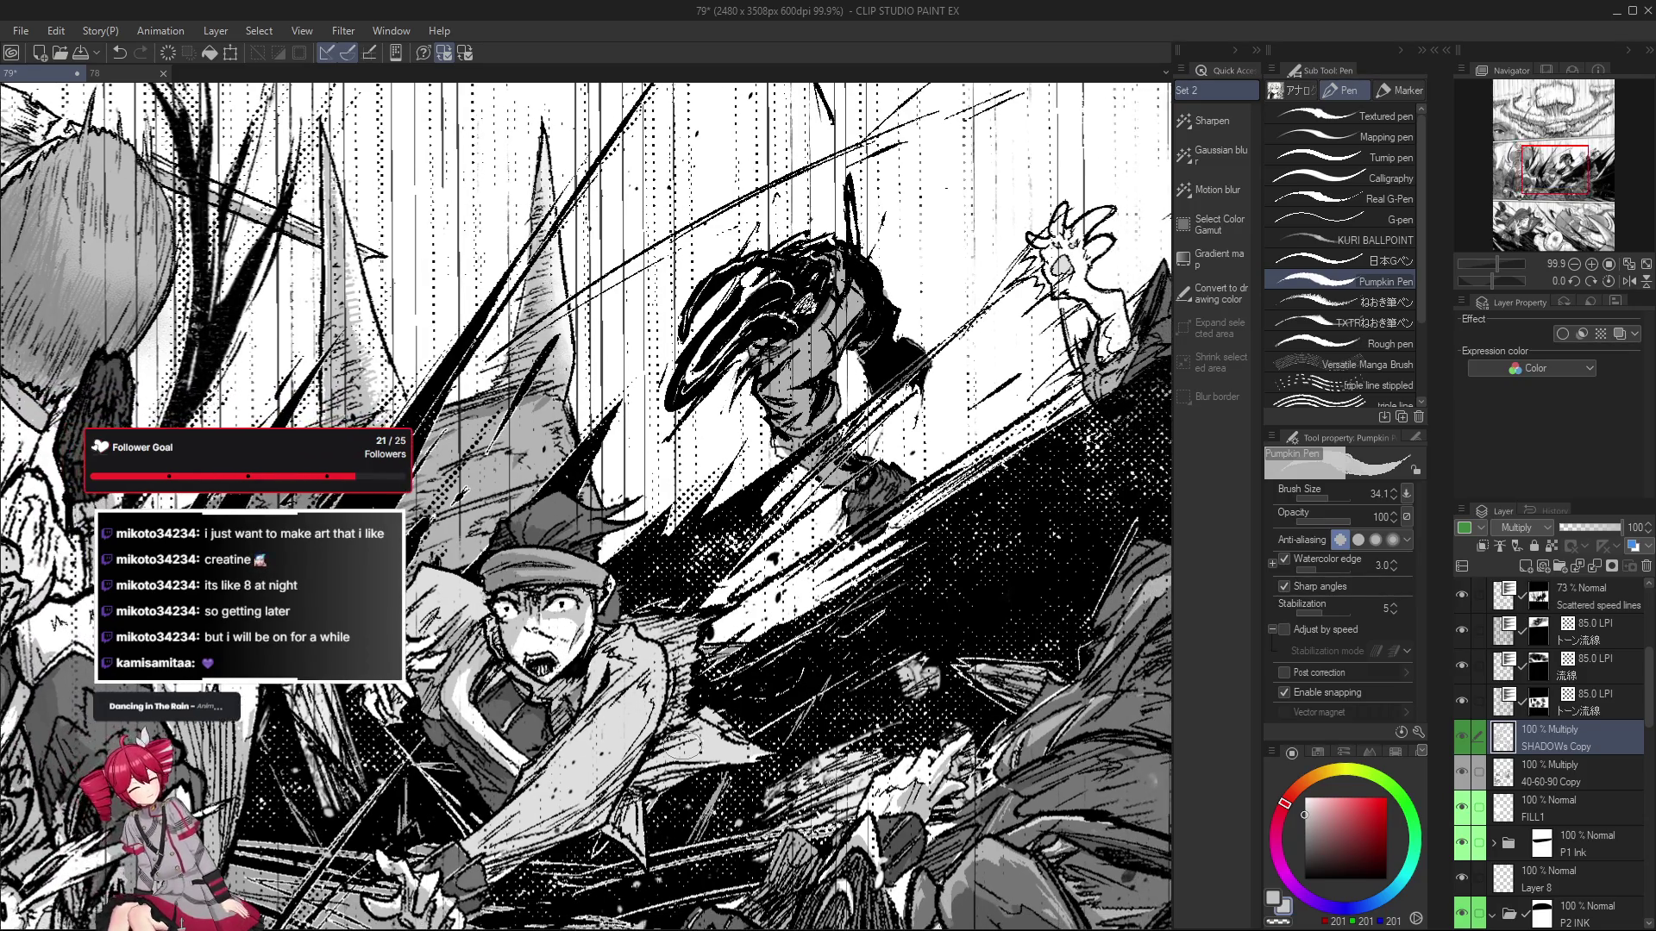
scroll(619, 697, "down", 1)
scroll(619, 696, "down", 1)
scroll(639, 673, "up", 3)
scroll(638, 673, "up", 2)
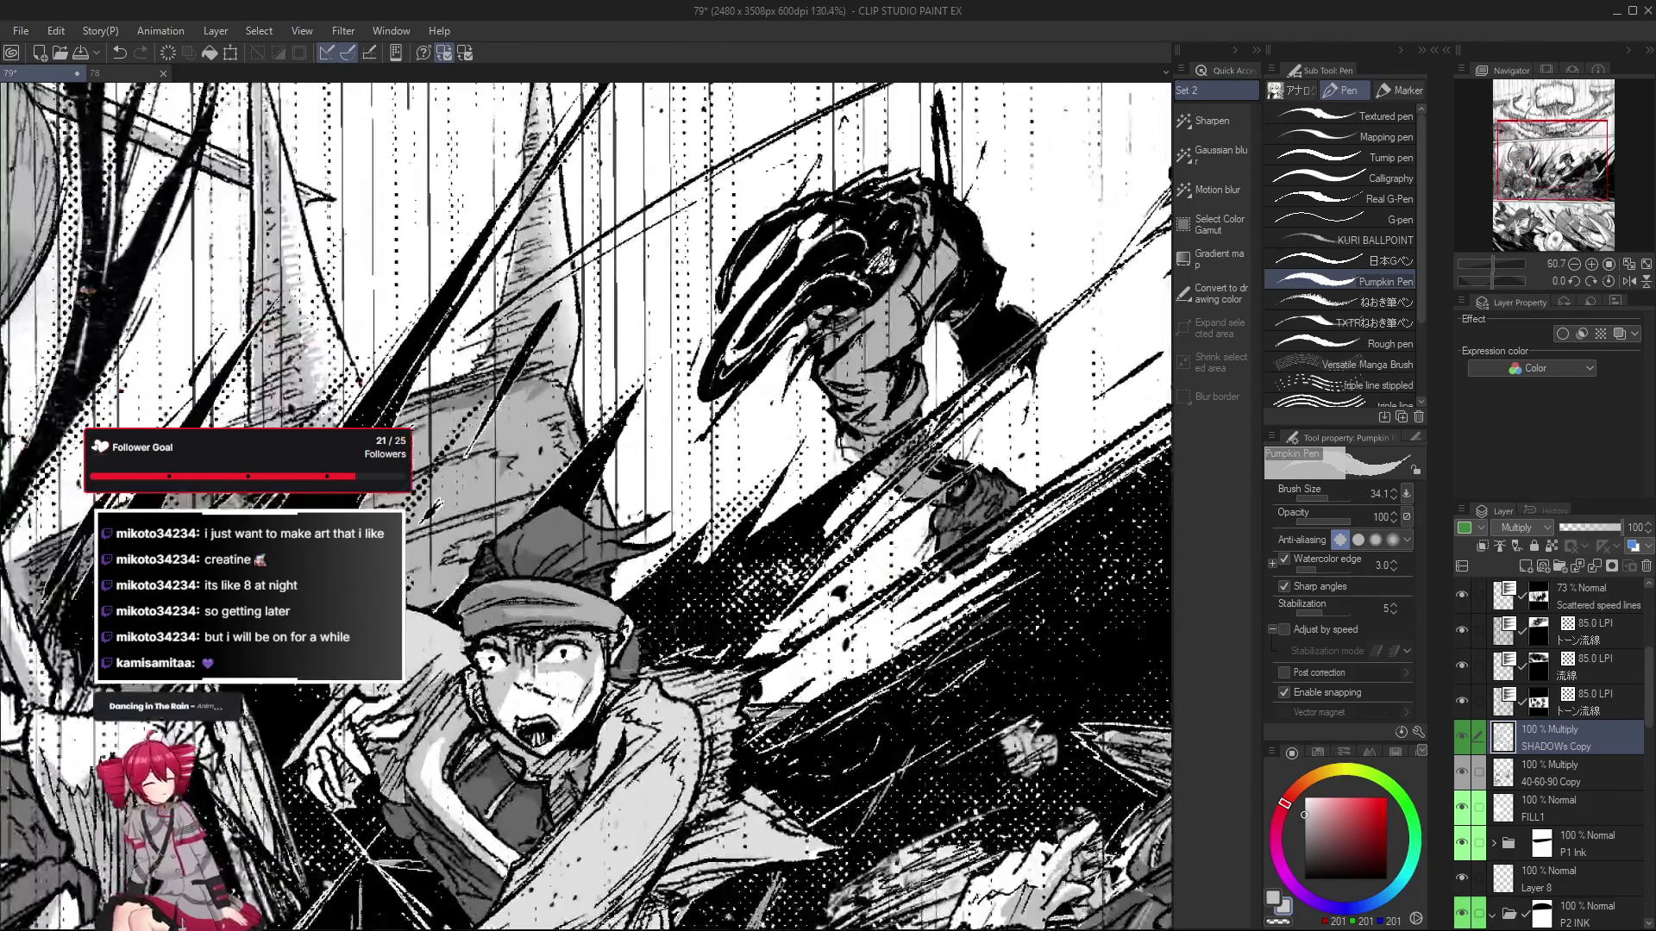
scroll(585, 686, "down", 1)
scroll(569, 656, "down", 1)
scroll(557, 618, "down", 2)
scroll(538, 631, "down", 1)
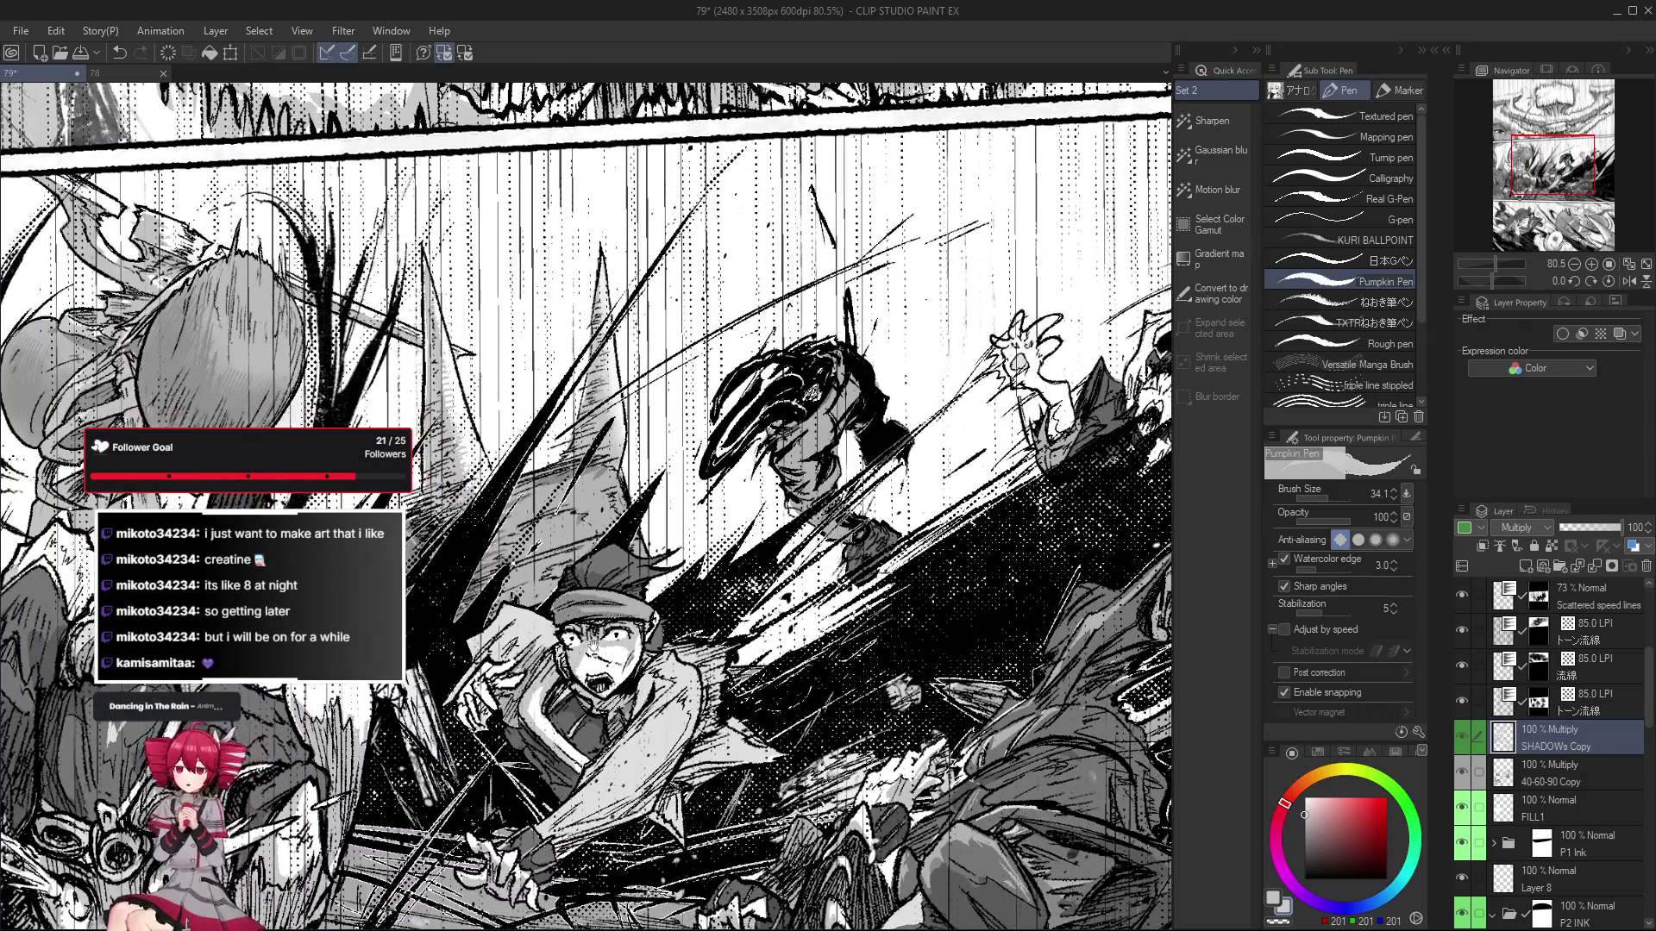
scroll(562, 683, "down", 1)
scroll(543, 652, "up", 3)
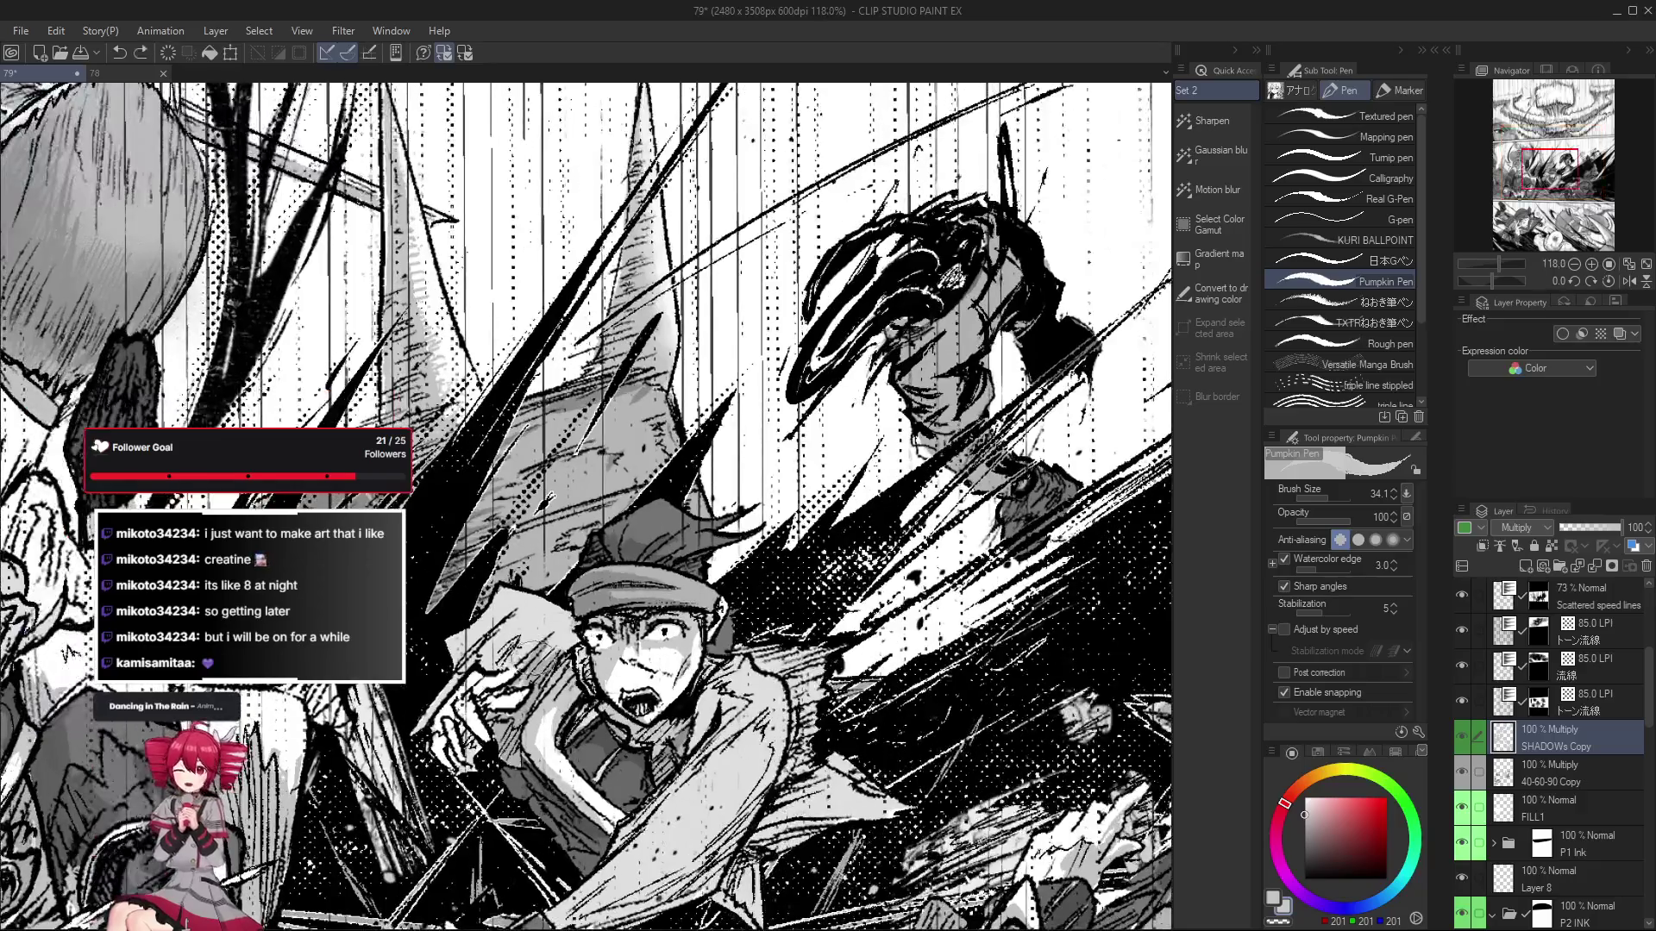
scroll(488, 673, "up", 1)
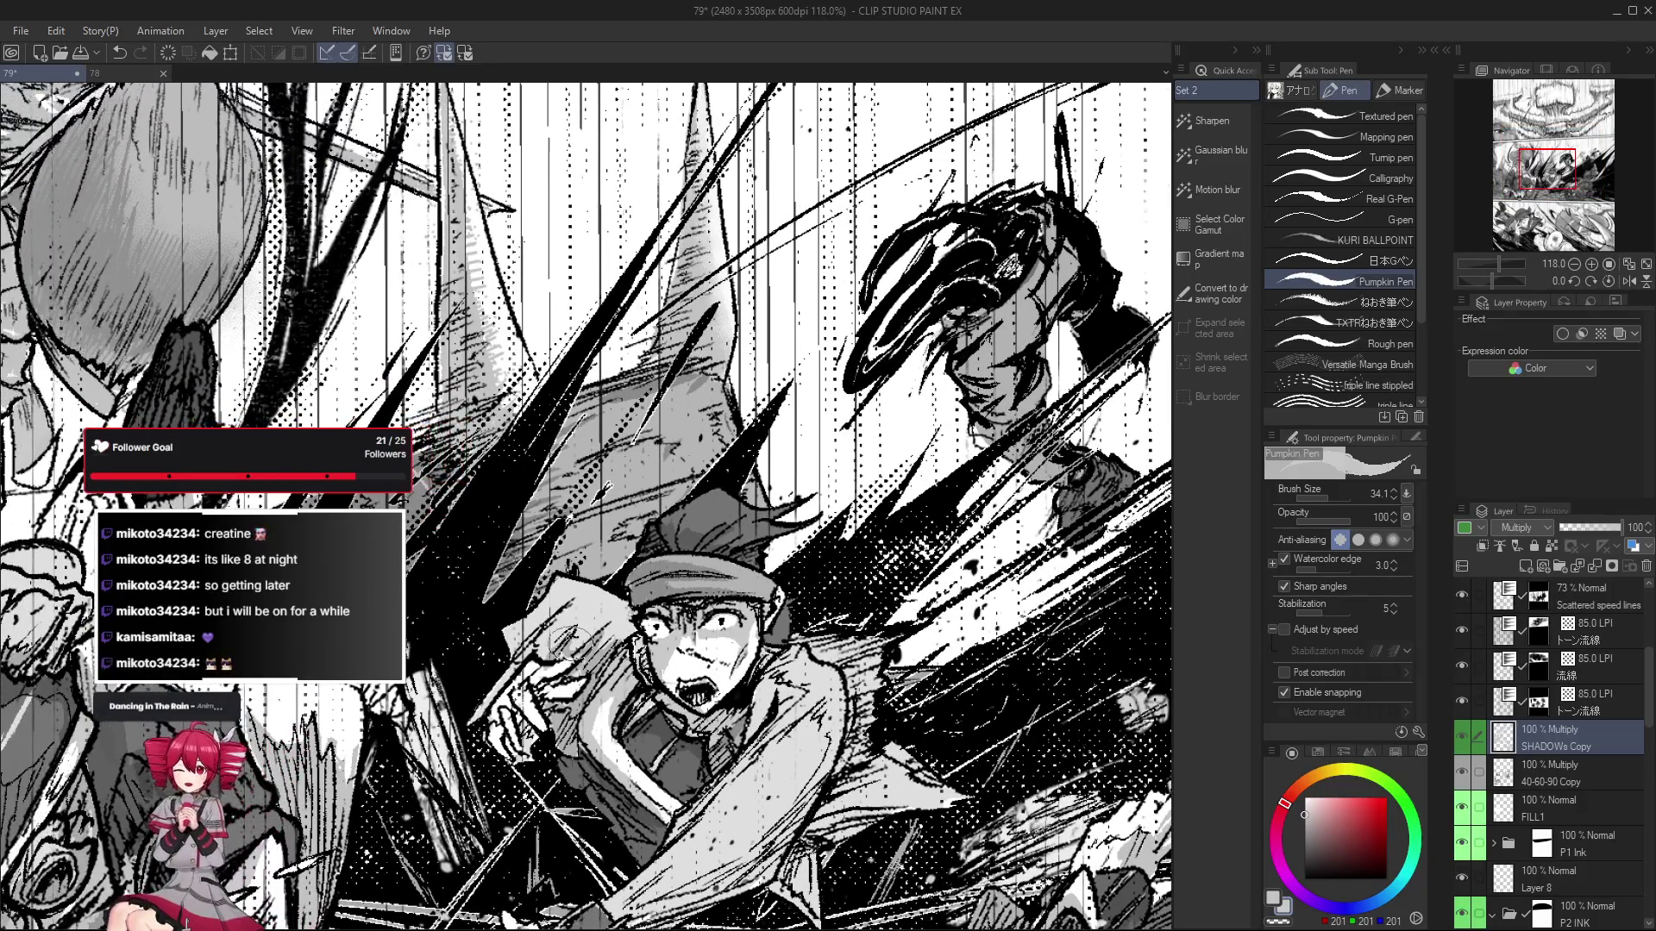
scroll(565, 660, "up", 1)
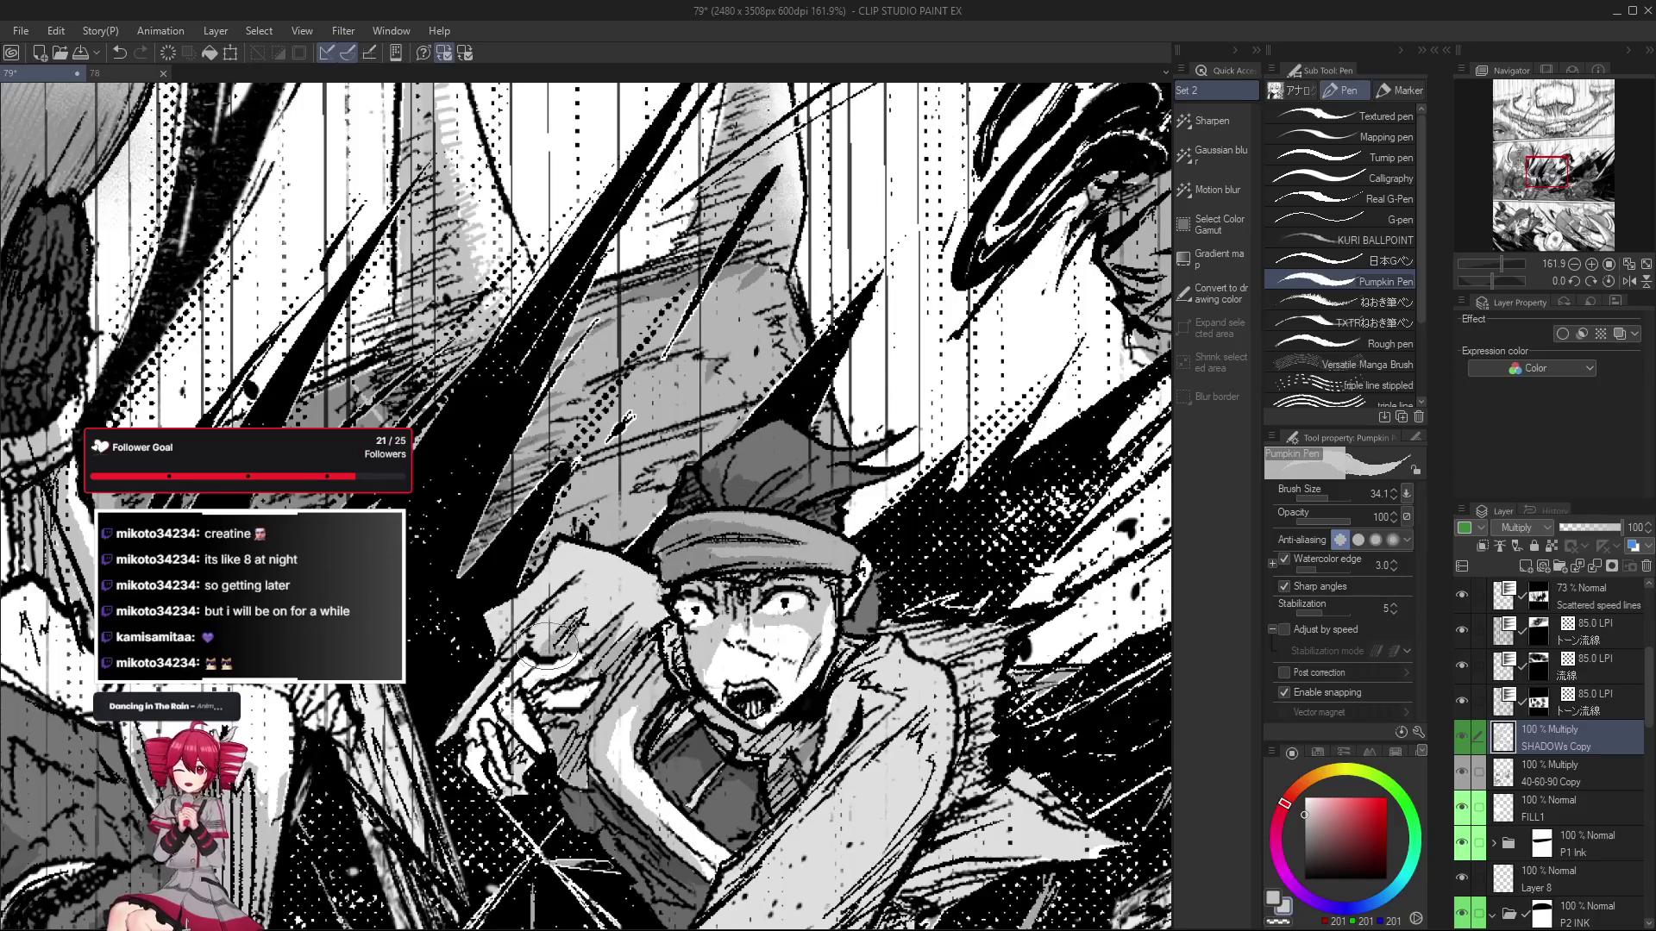
scroll(555, 667, "down", 3)
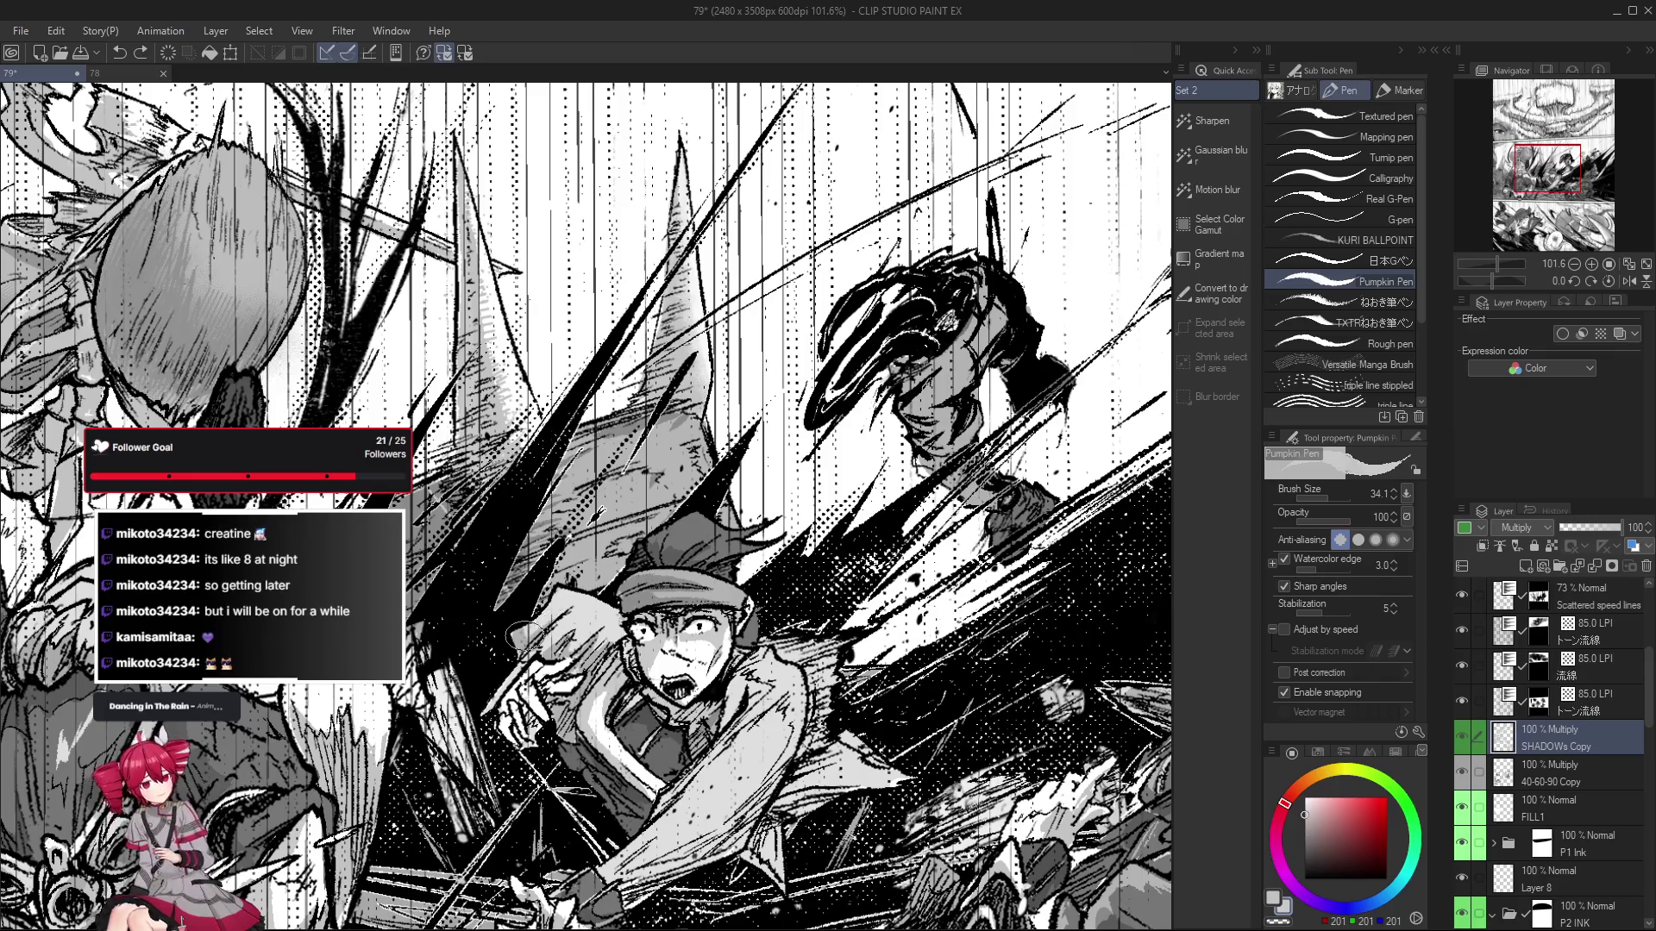
scroll(554, 612, "down", 4)
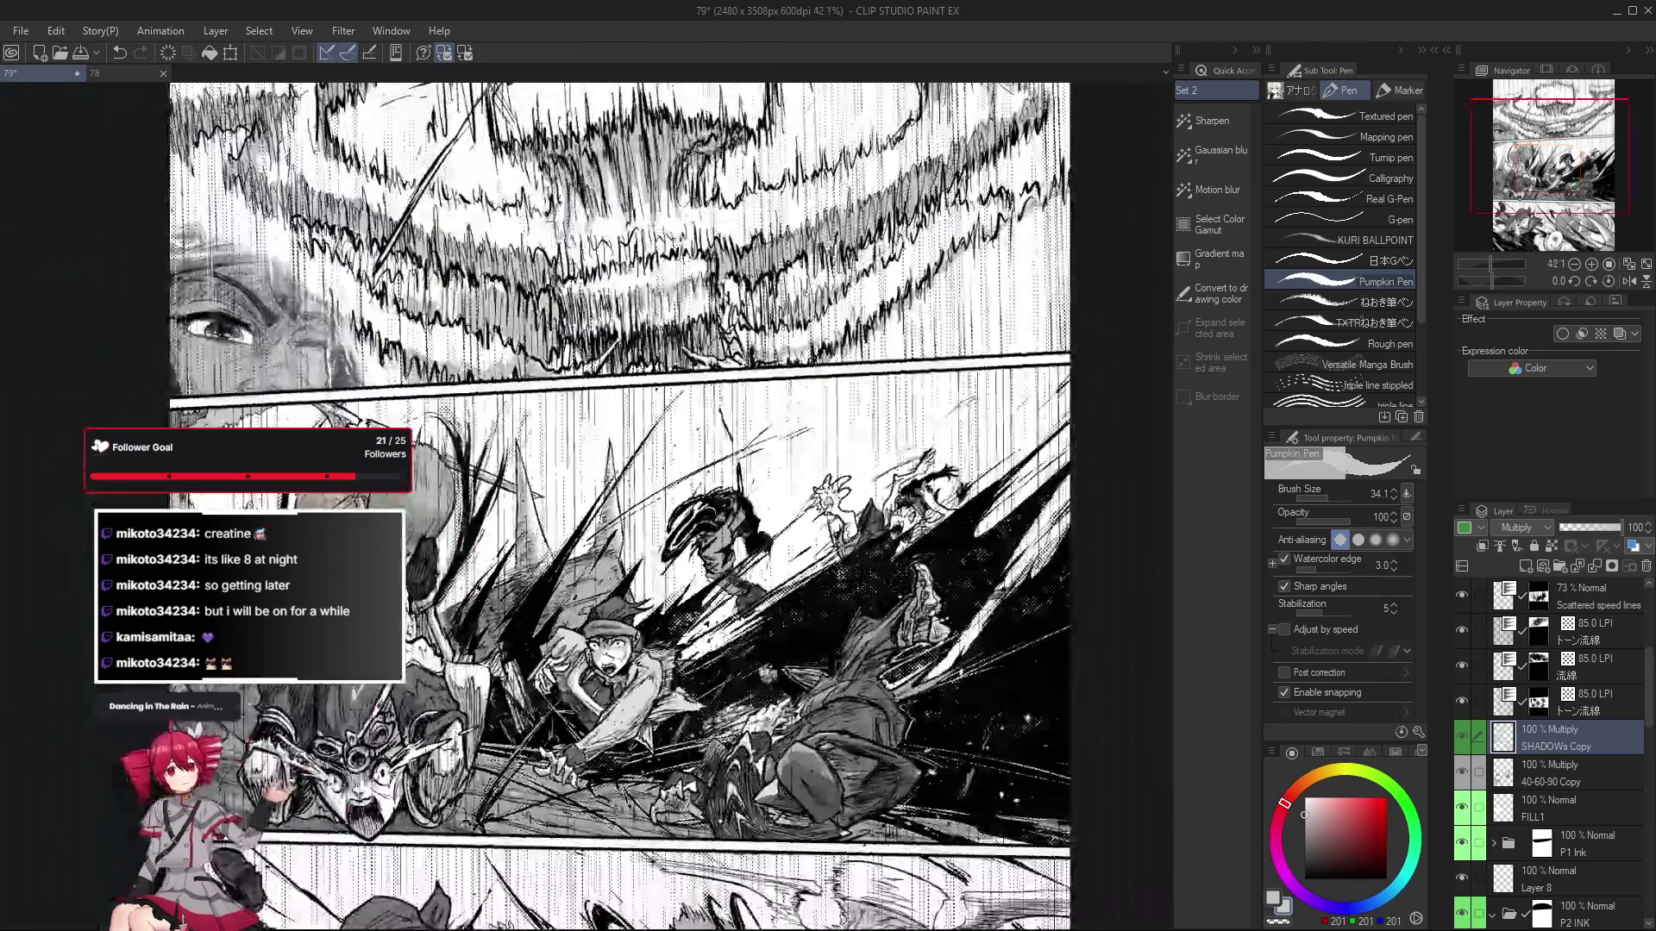
Zoom and pan around the middle panel, toggling between Pumpkin Pen and its eraser.
scroll(565, 659, "up", 3)
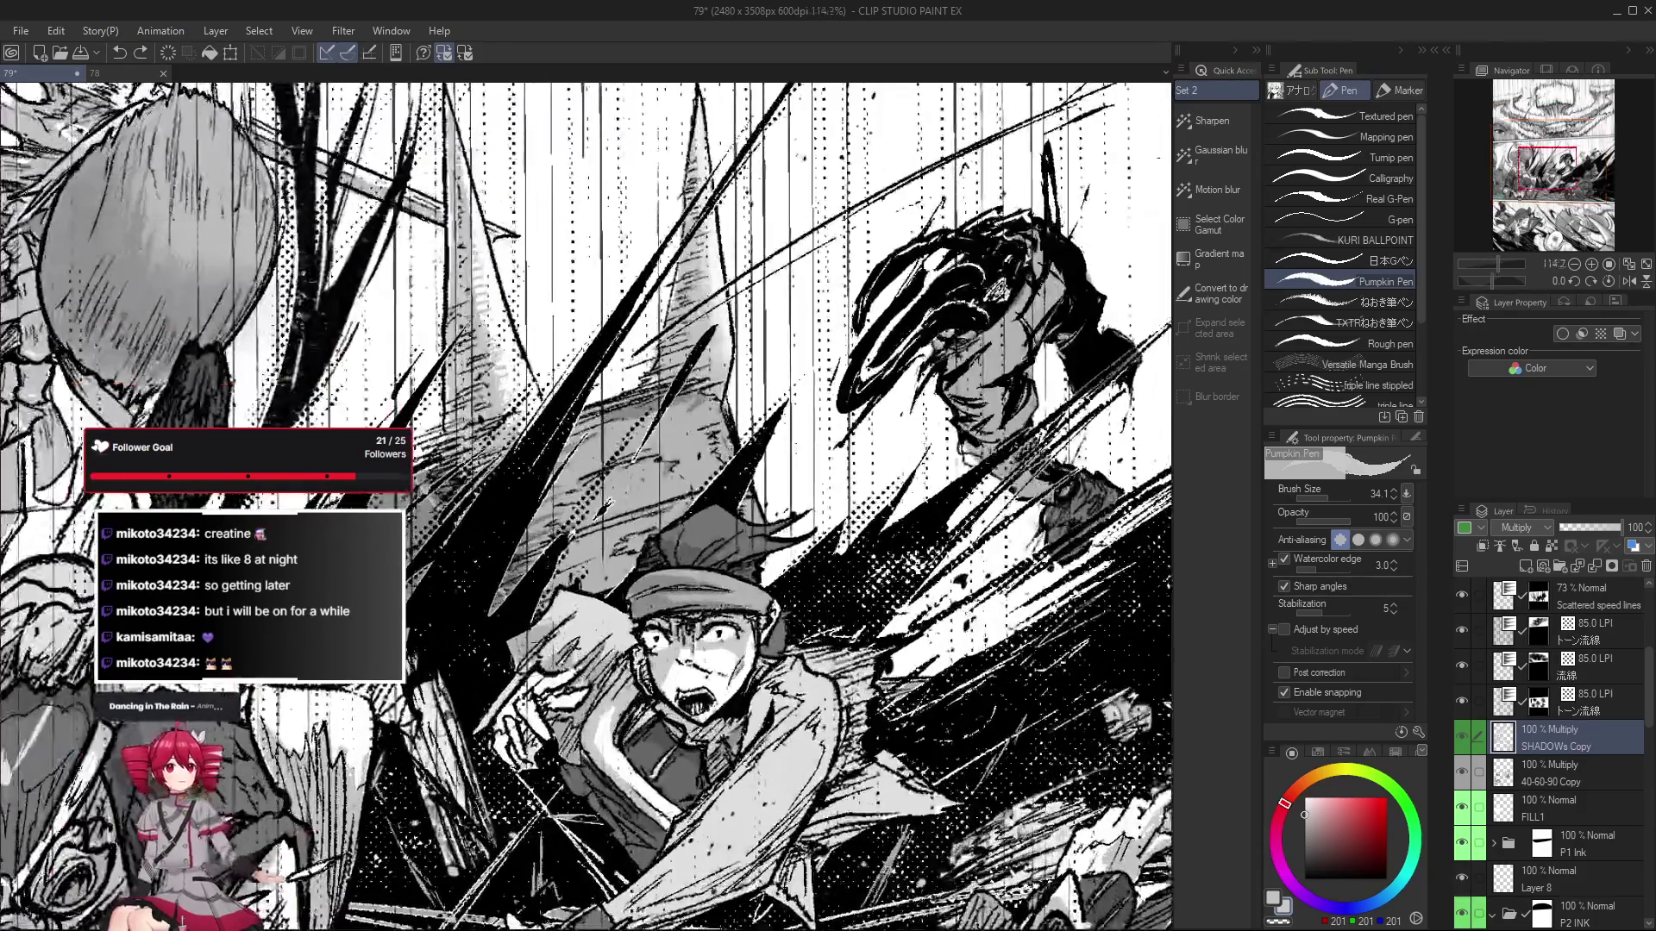
scroll(530, 612, "down", 1)
scroll(530, 613, "down", 2)
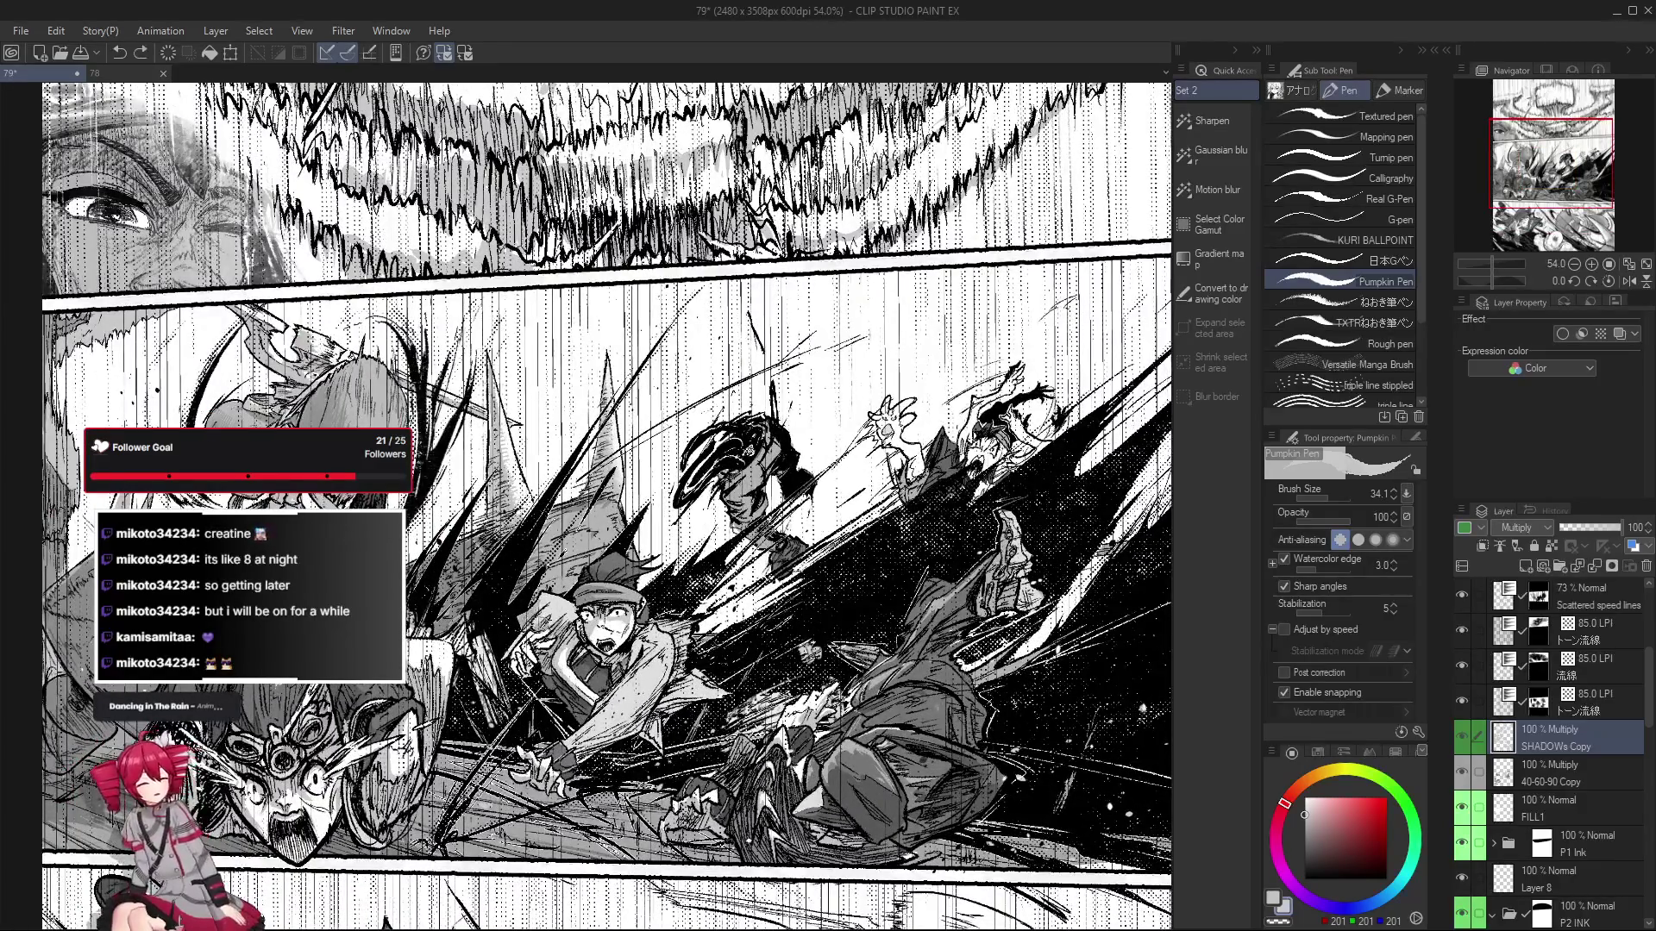
scroll(585, 604, "up", 1)
scroll(584, 604, "up", 2)
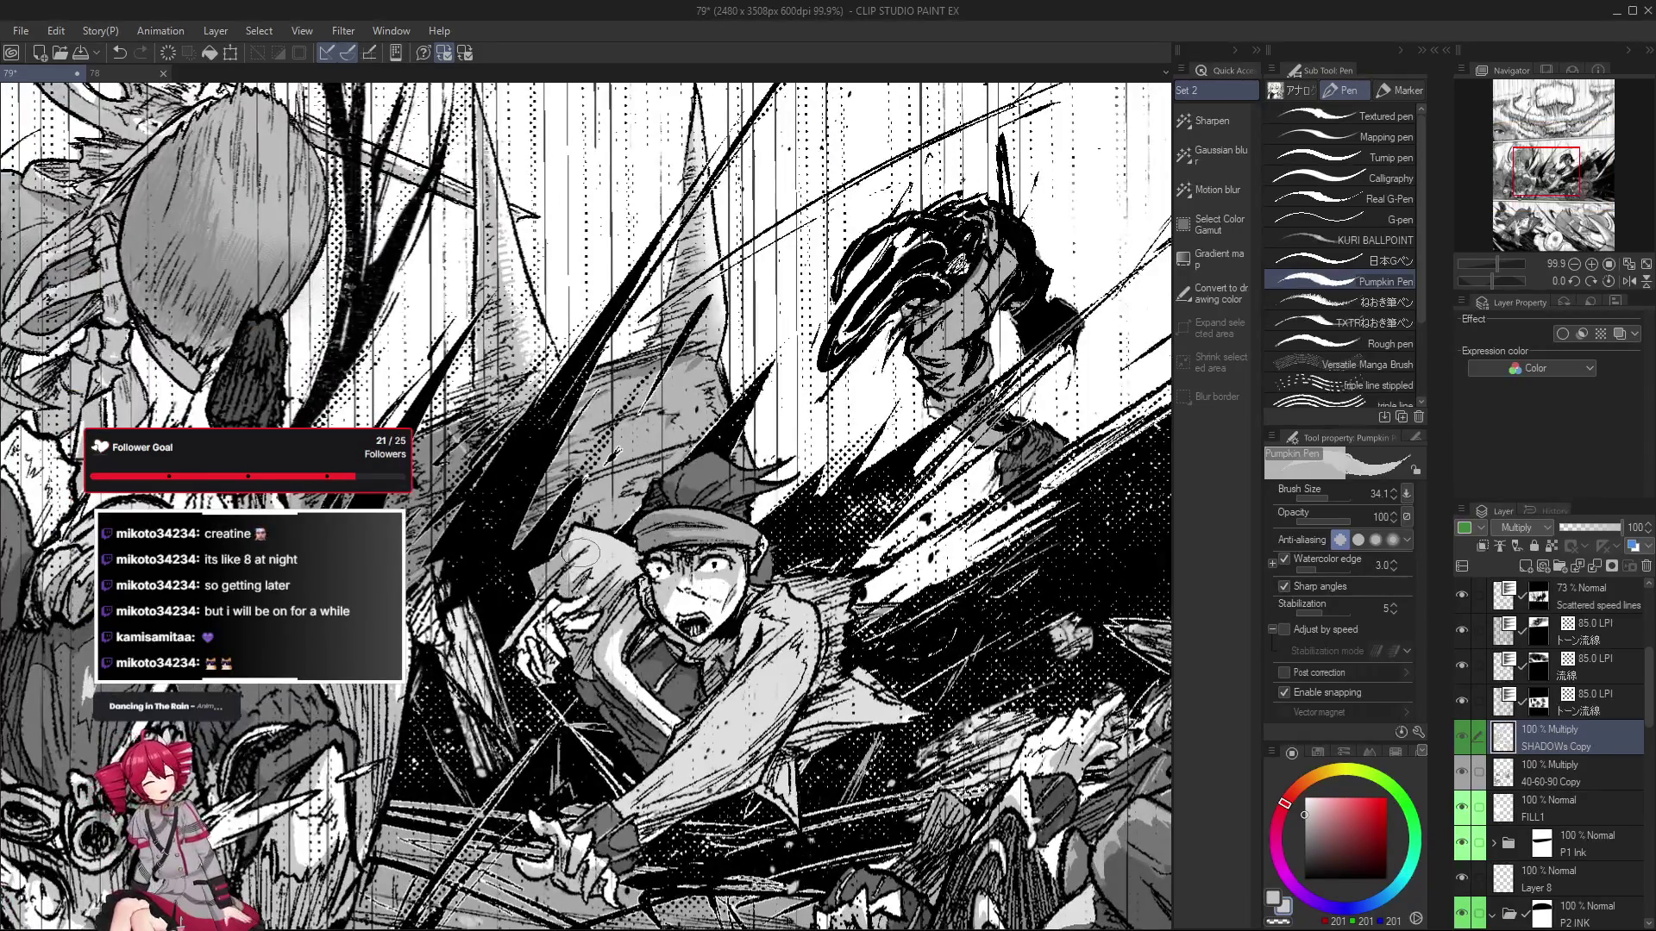
scroll(565, 578, "down", 1)
scroll(560, 604, "down", 2)
scroll(552, 647, "up", 4)
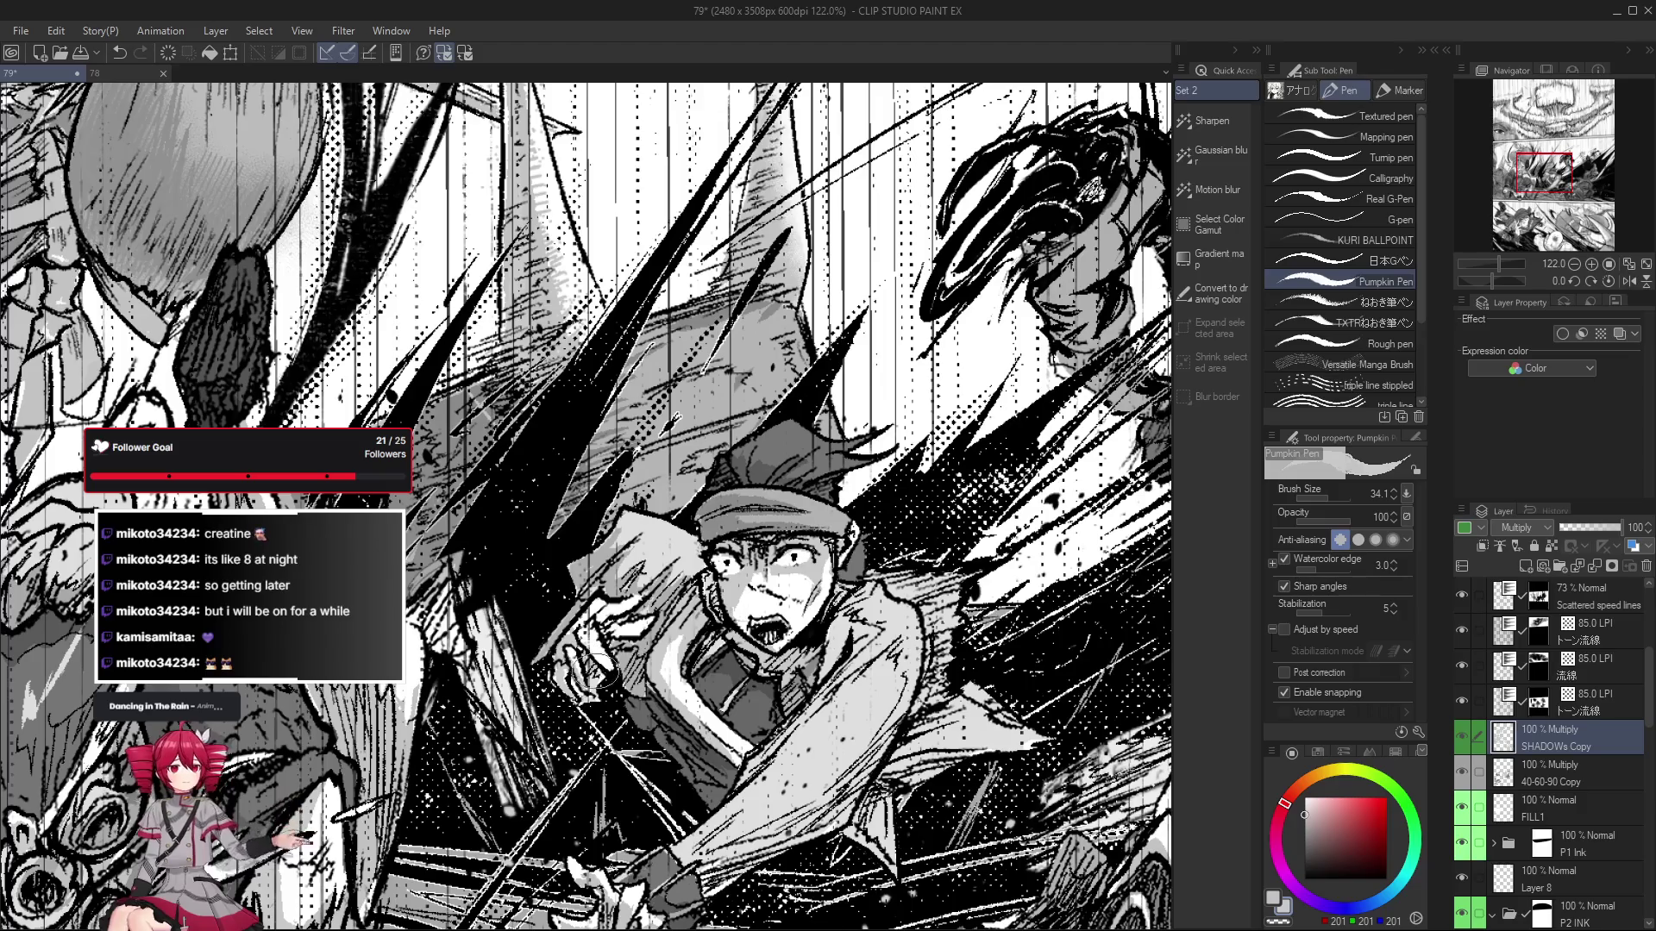
scroll(593, 667, "down", 2)
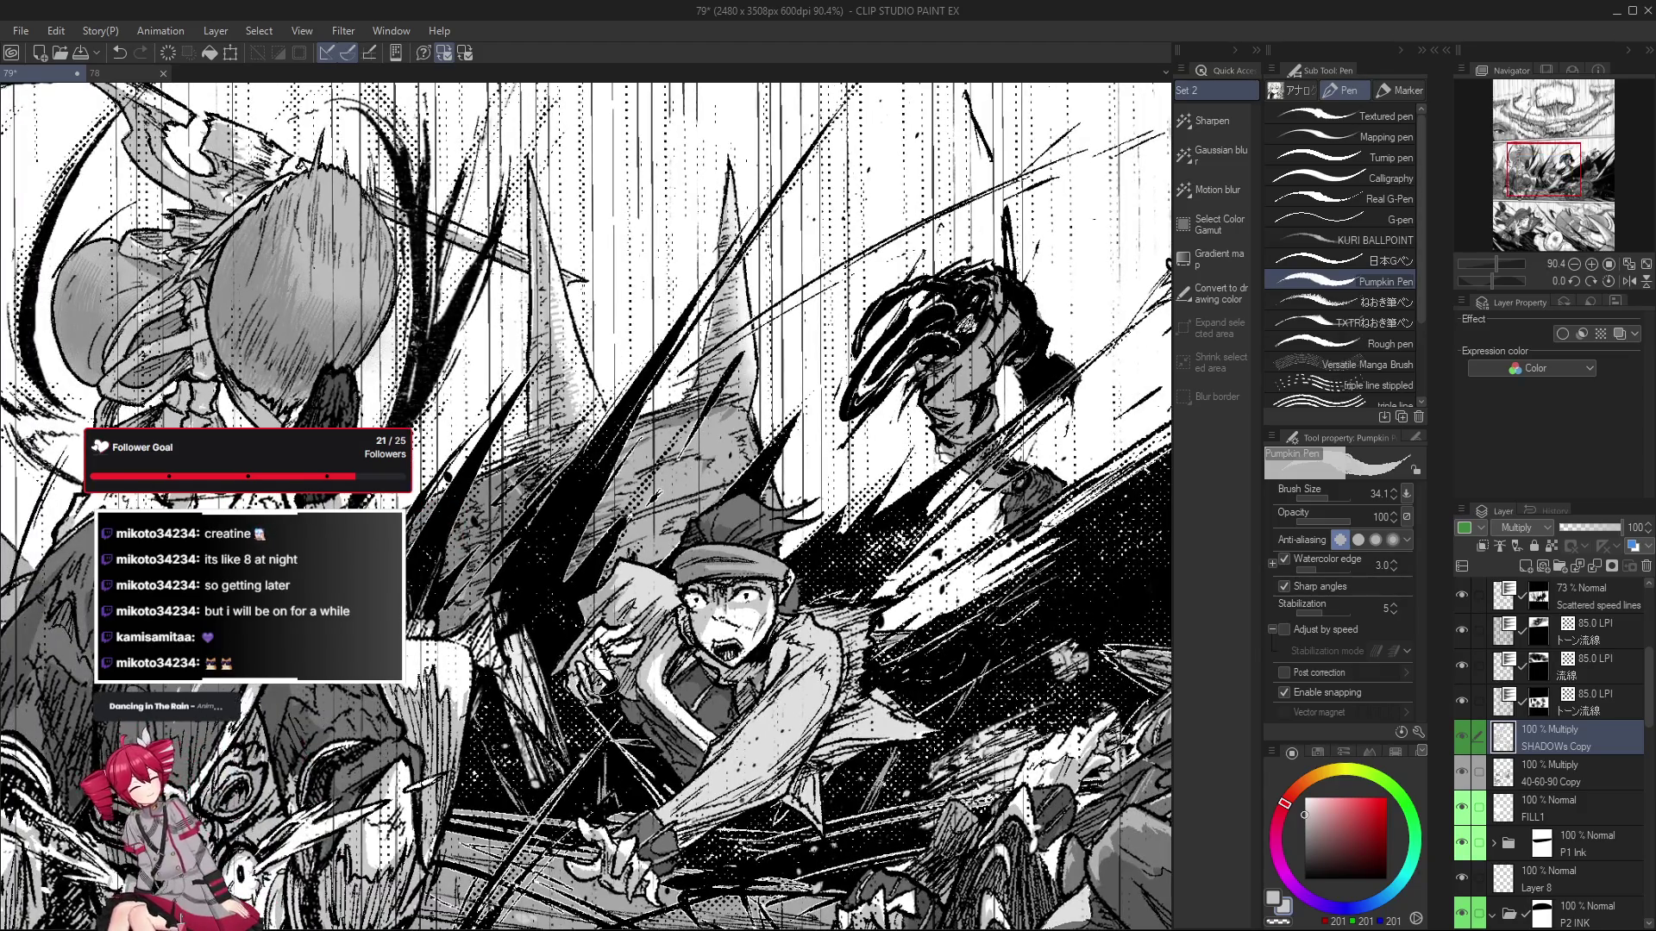
mouse_move(604, 690)
left_mouse_down()
mouse_move(539, 682)
mouse_move(595, 700)
left_mouse_up()
key("e")
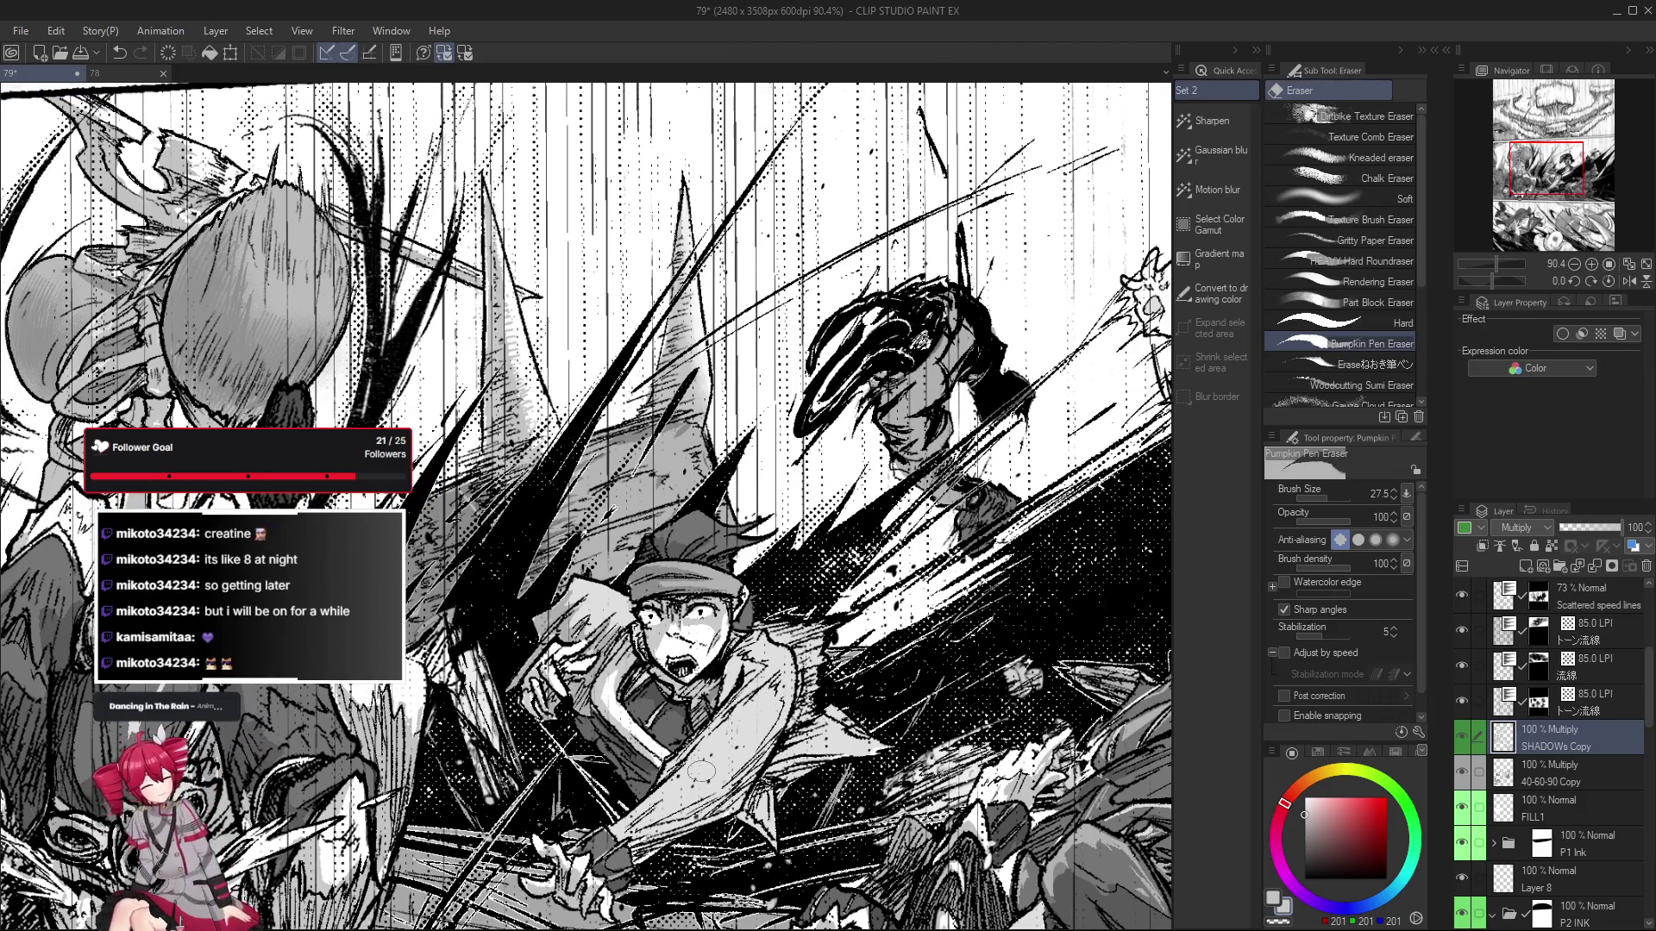
key("p")
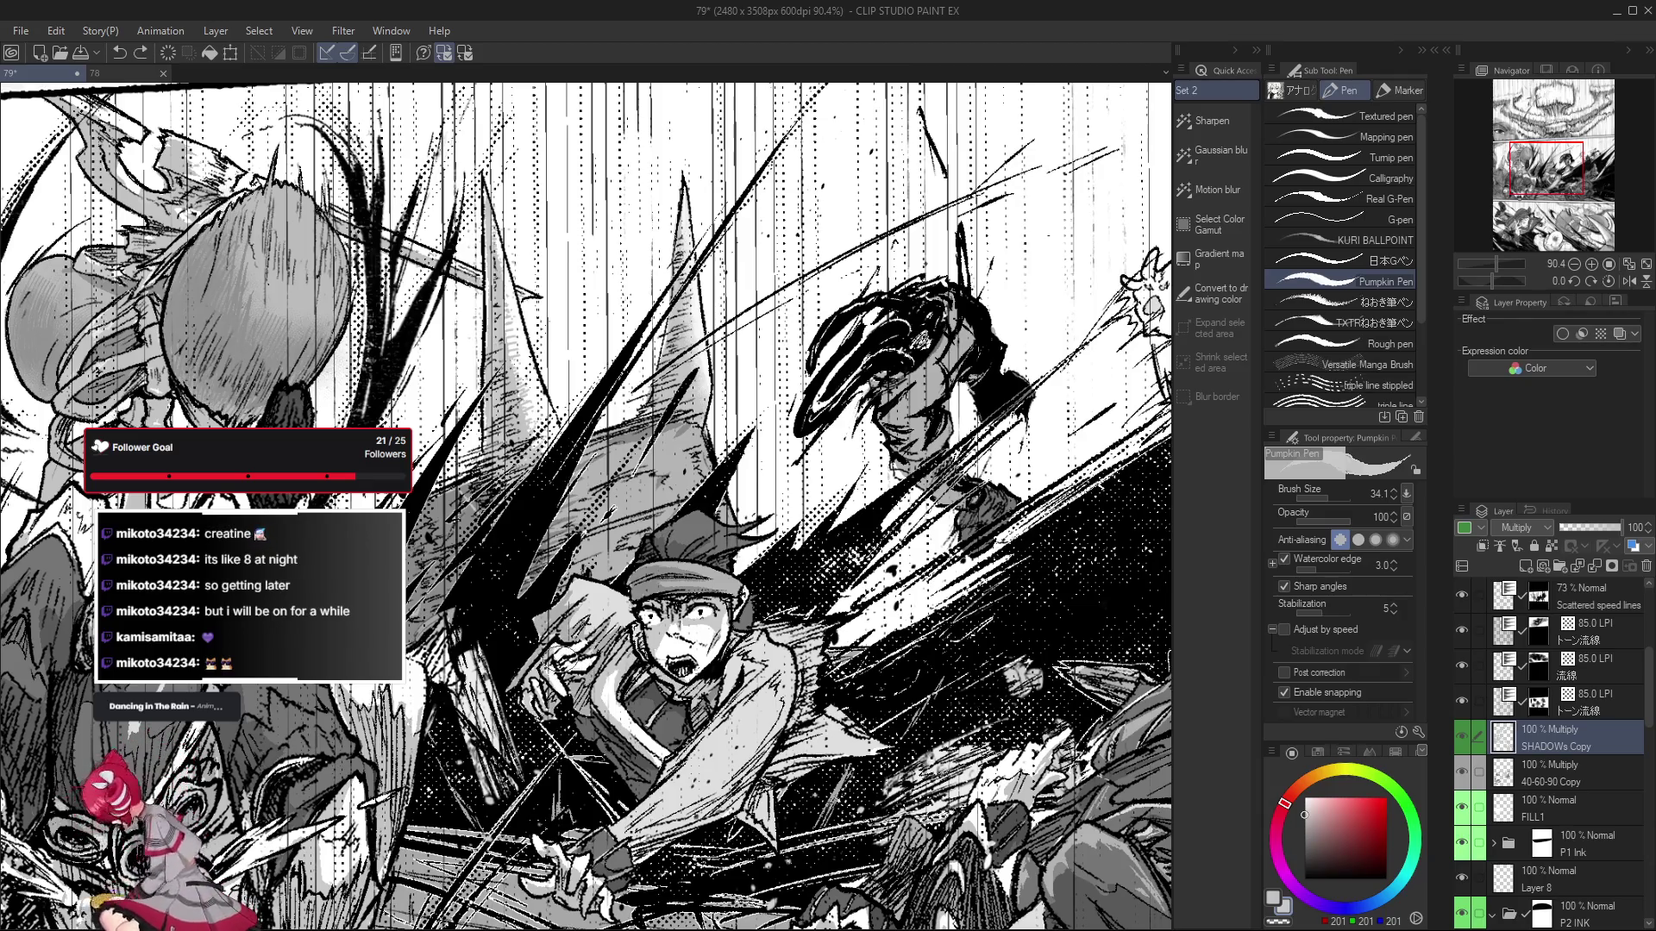
left_click_drag(557, 631, 553, 618)
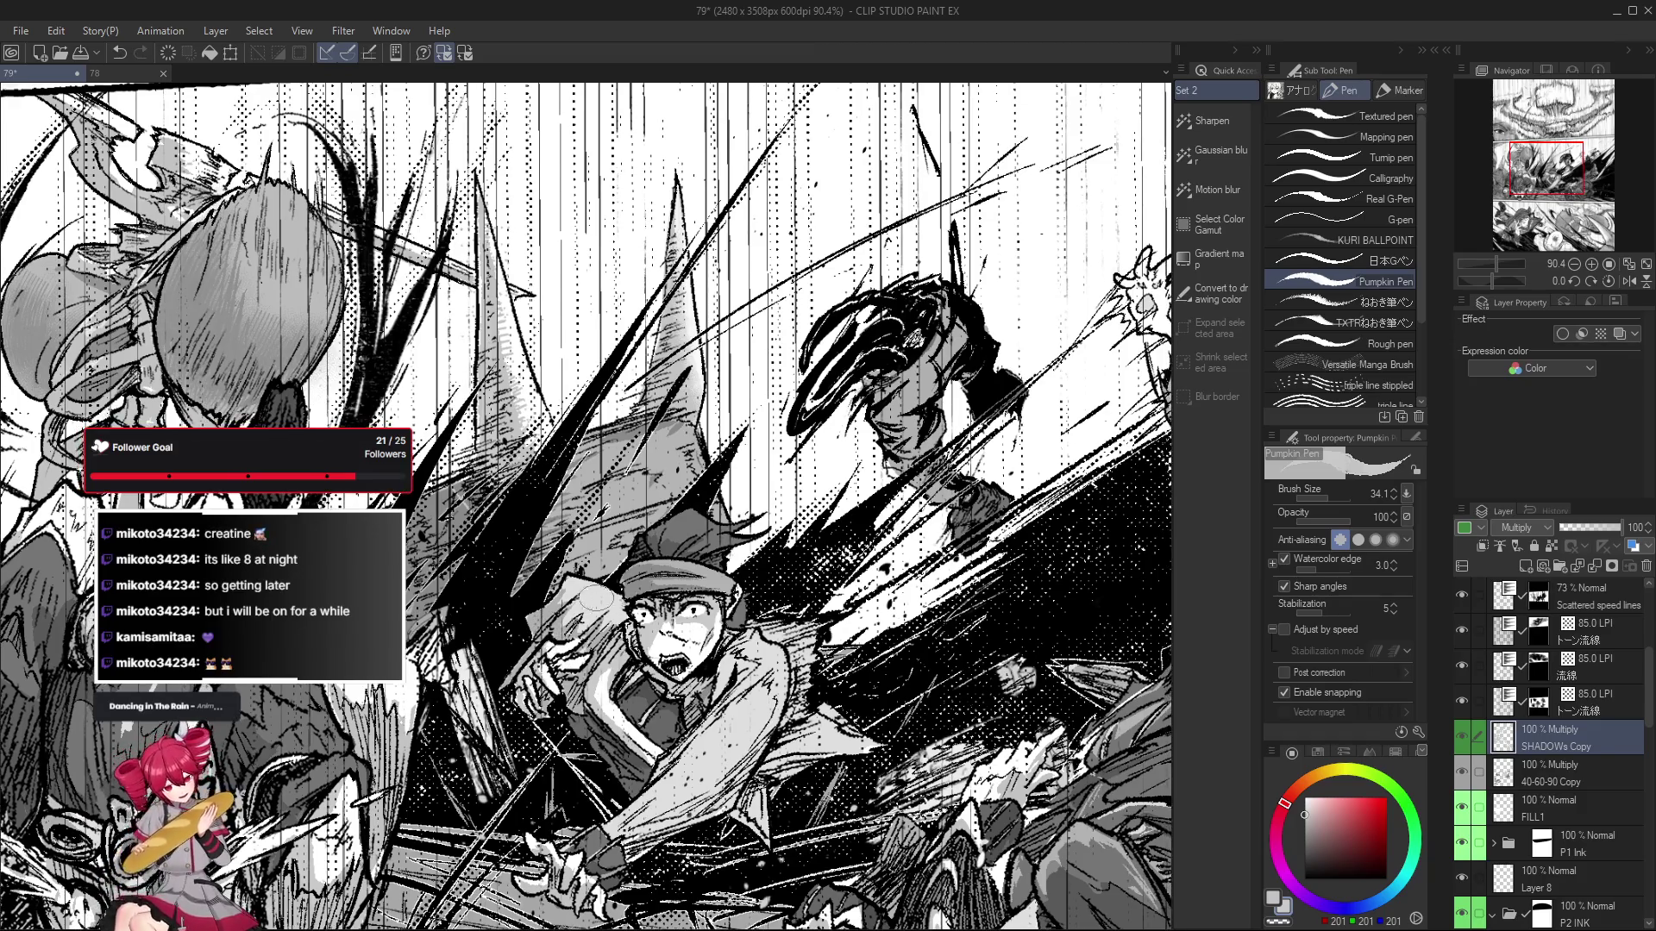
Zoom out to the whole page and save the manga page with Ctrl+S.
scroll(573, 614, "down", 1)
scroll(573, 614, "down", 1)
scroll(587, 645, "down", 1)
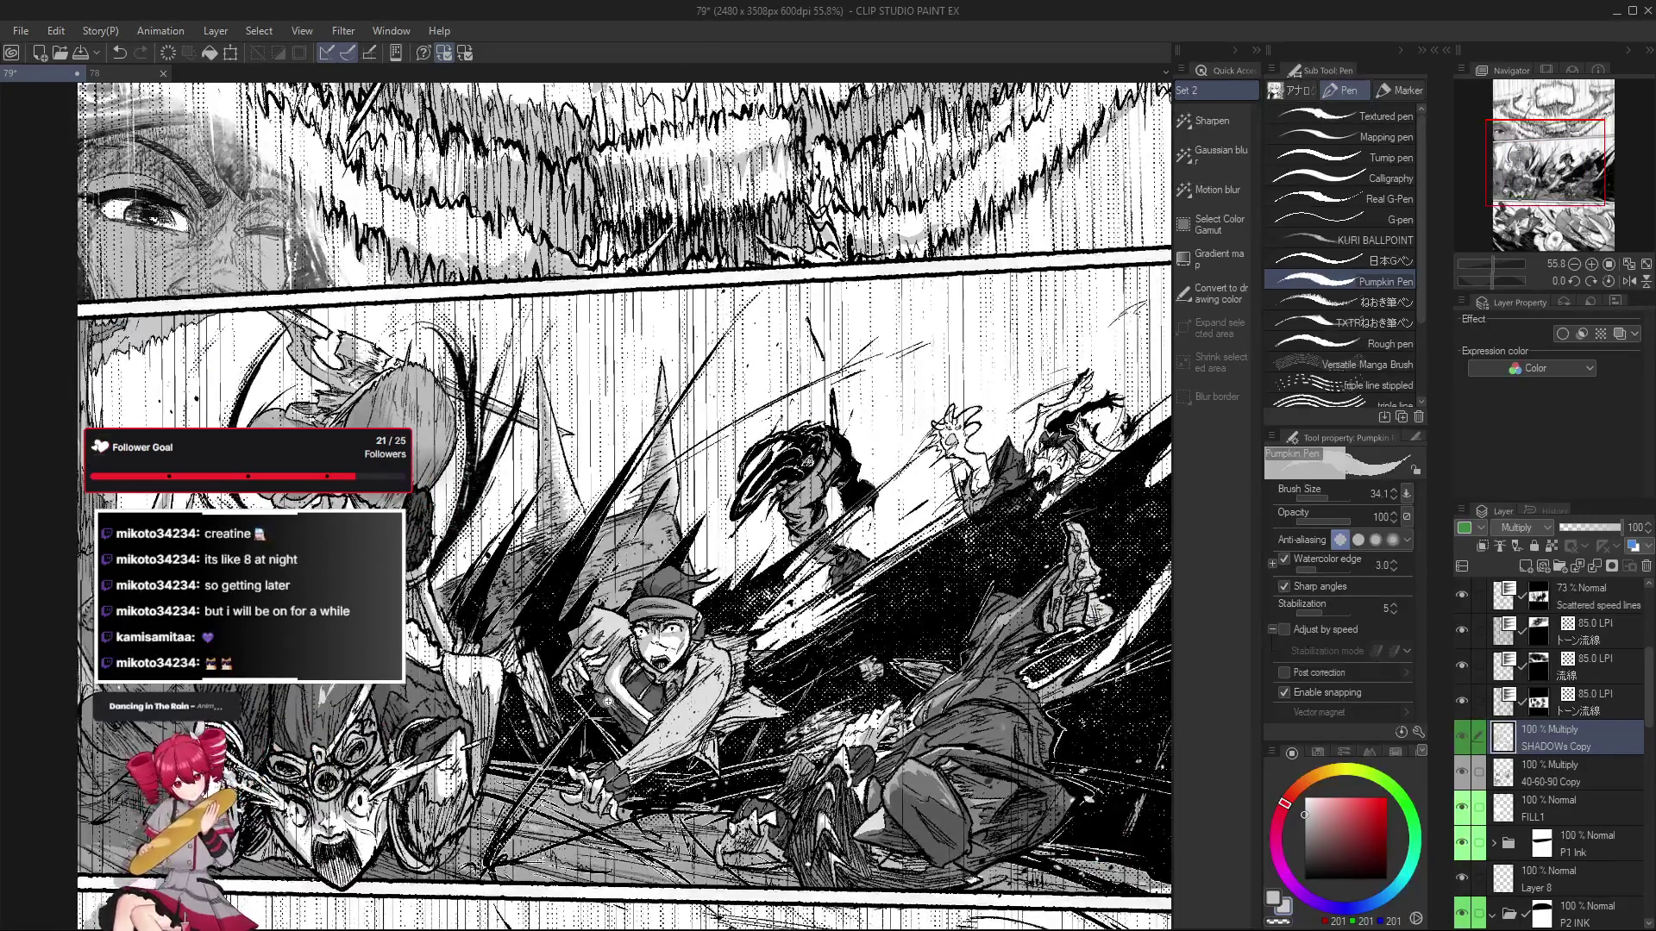
scroll(612, 681, "down", 1)
scroll(616, 685, "down", 1)
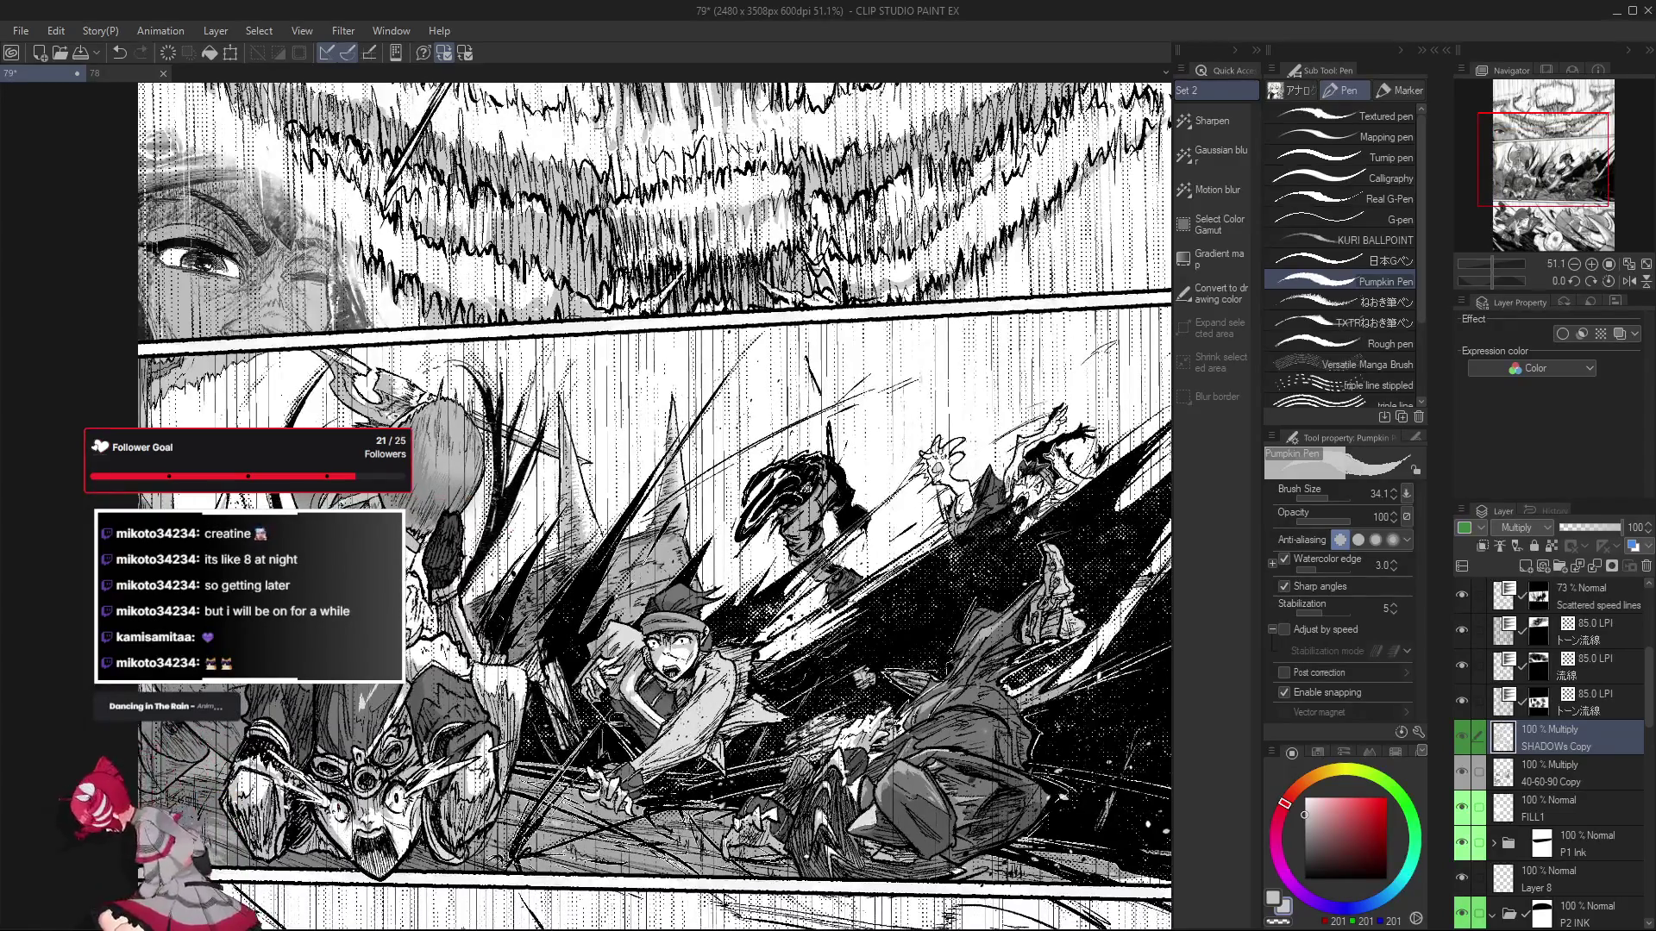
scroll(623, 693, "down", 1)
scroll(625, 695, "up", 3)
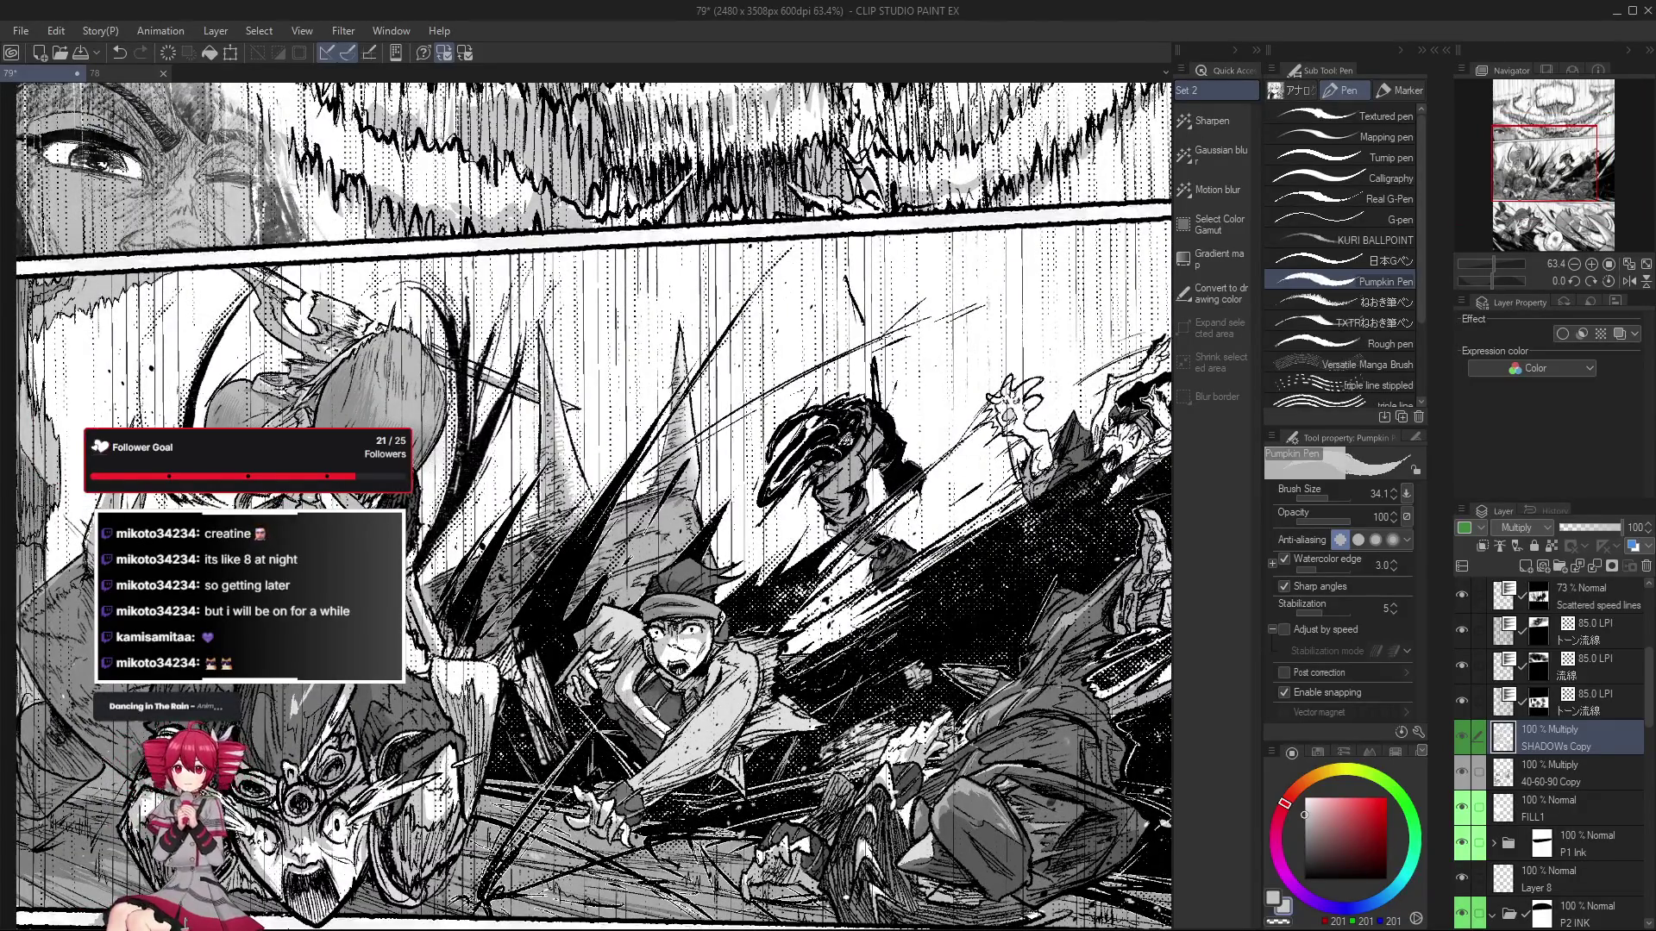
scroll(649, 718, "down", 2)
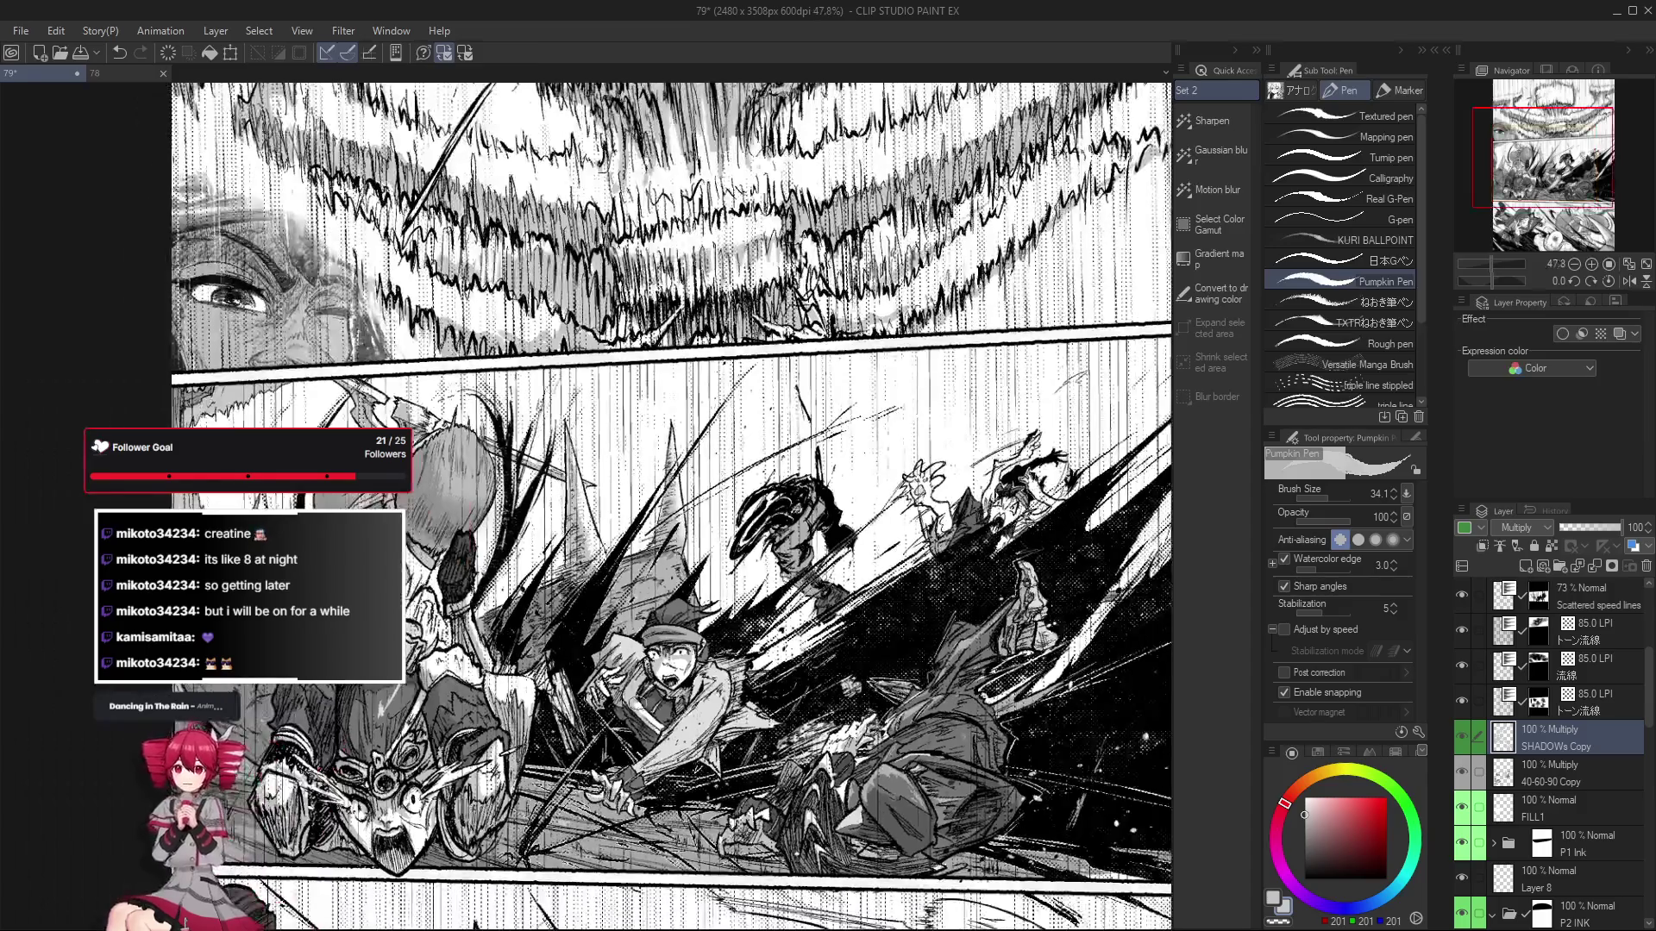
key("e")
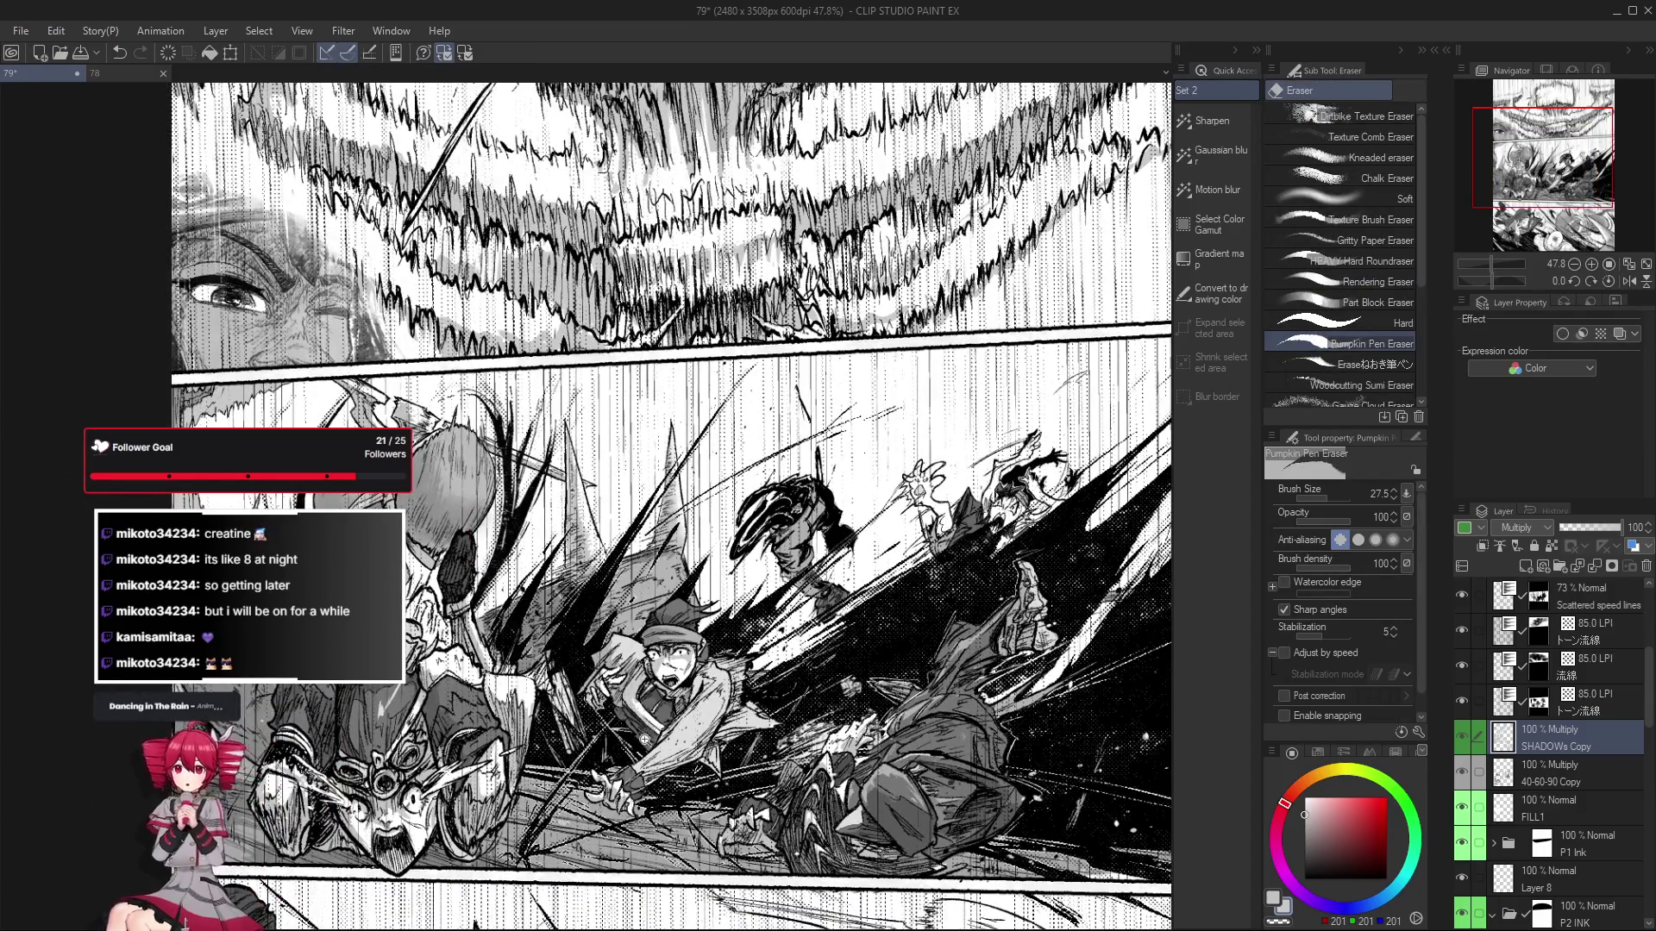
scroll(648, 738, "down", 2)
key("ctrl+s")
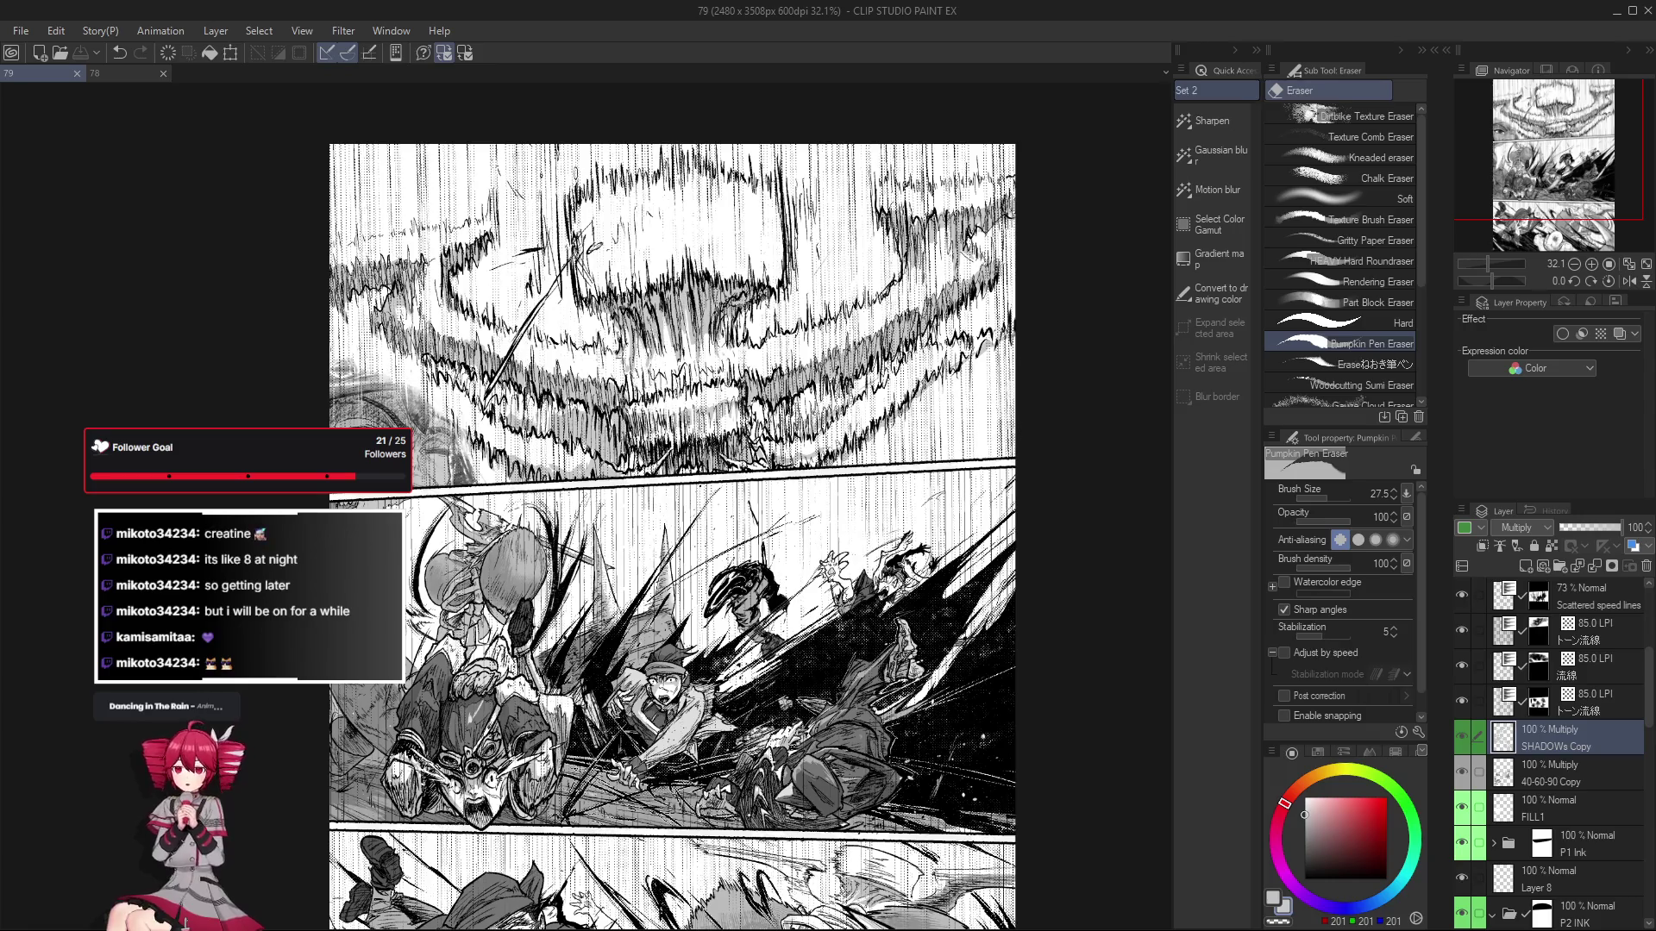
key("alt+Tab")
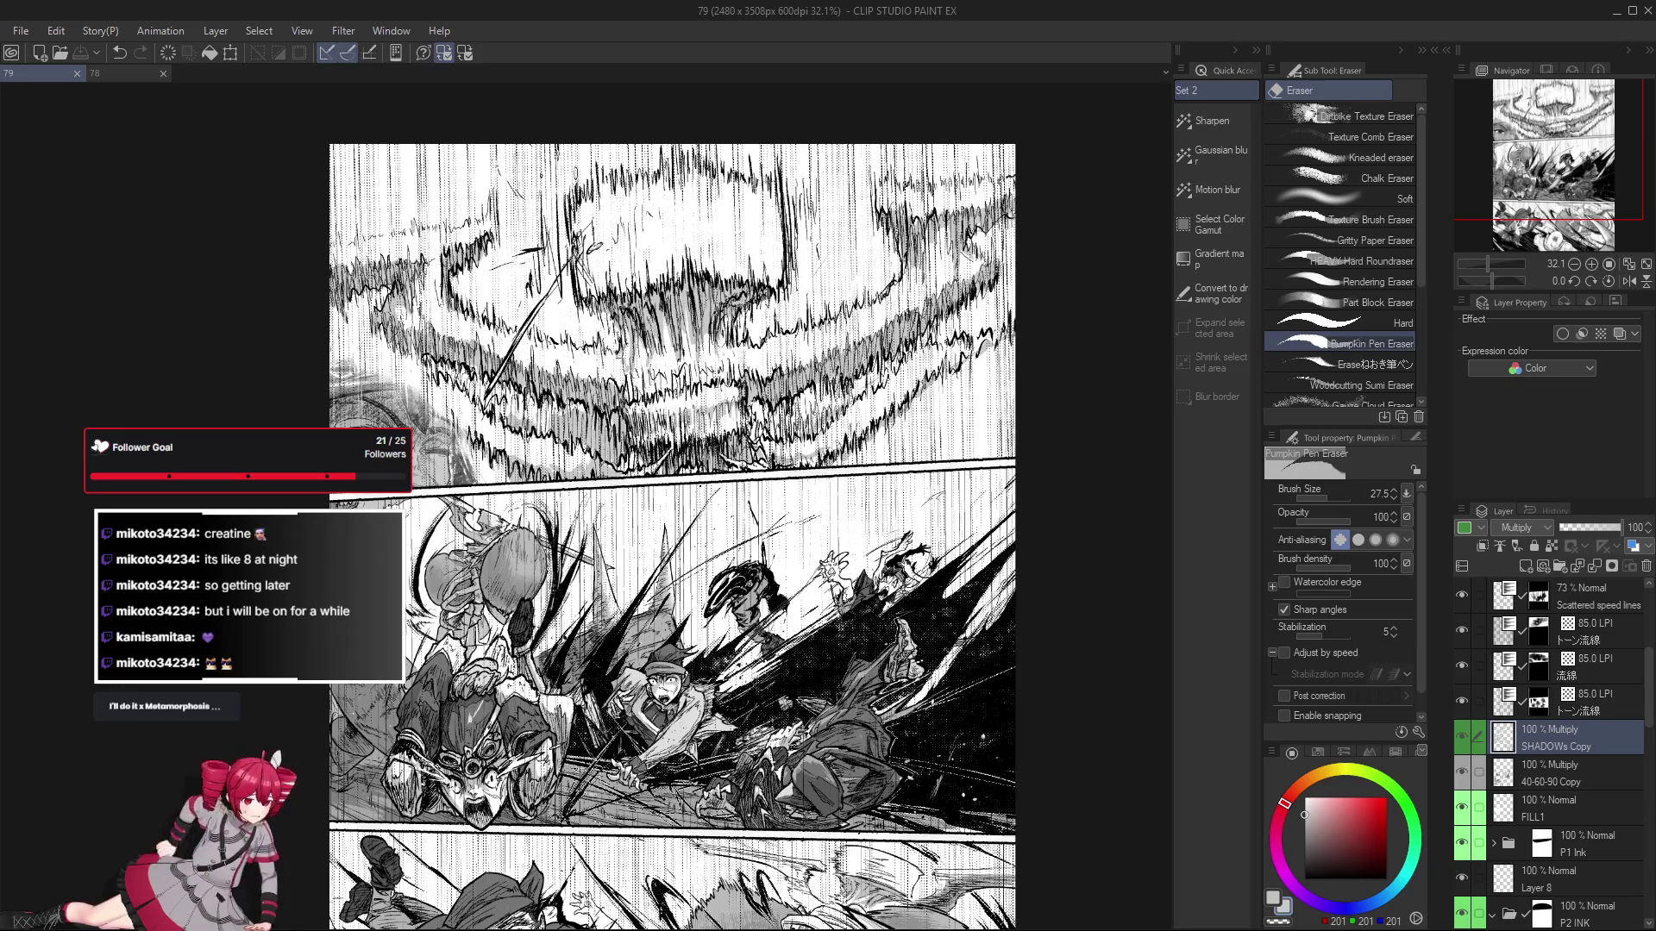
left_click_drag(1101, 716, 1092, 681)
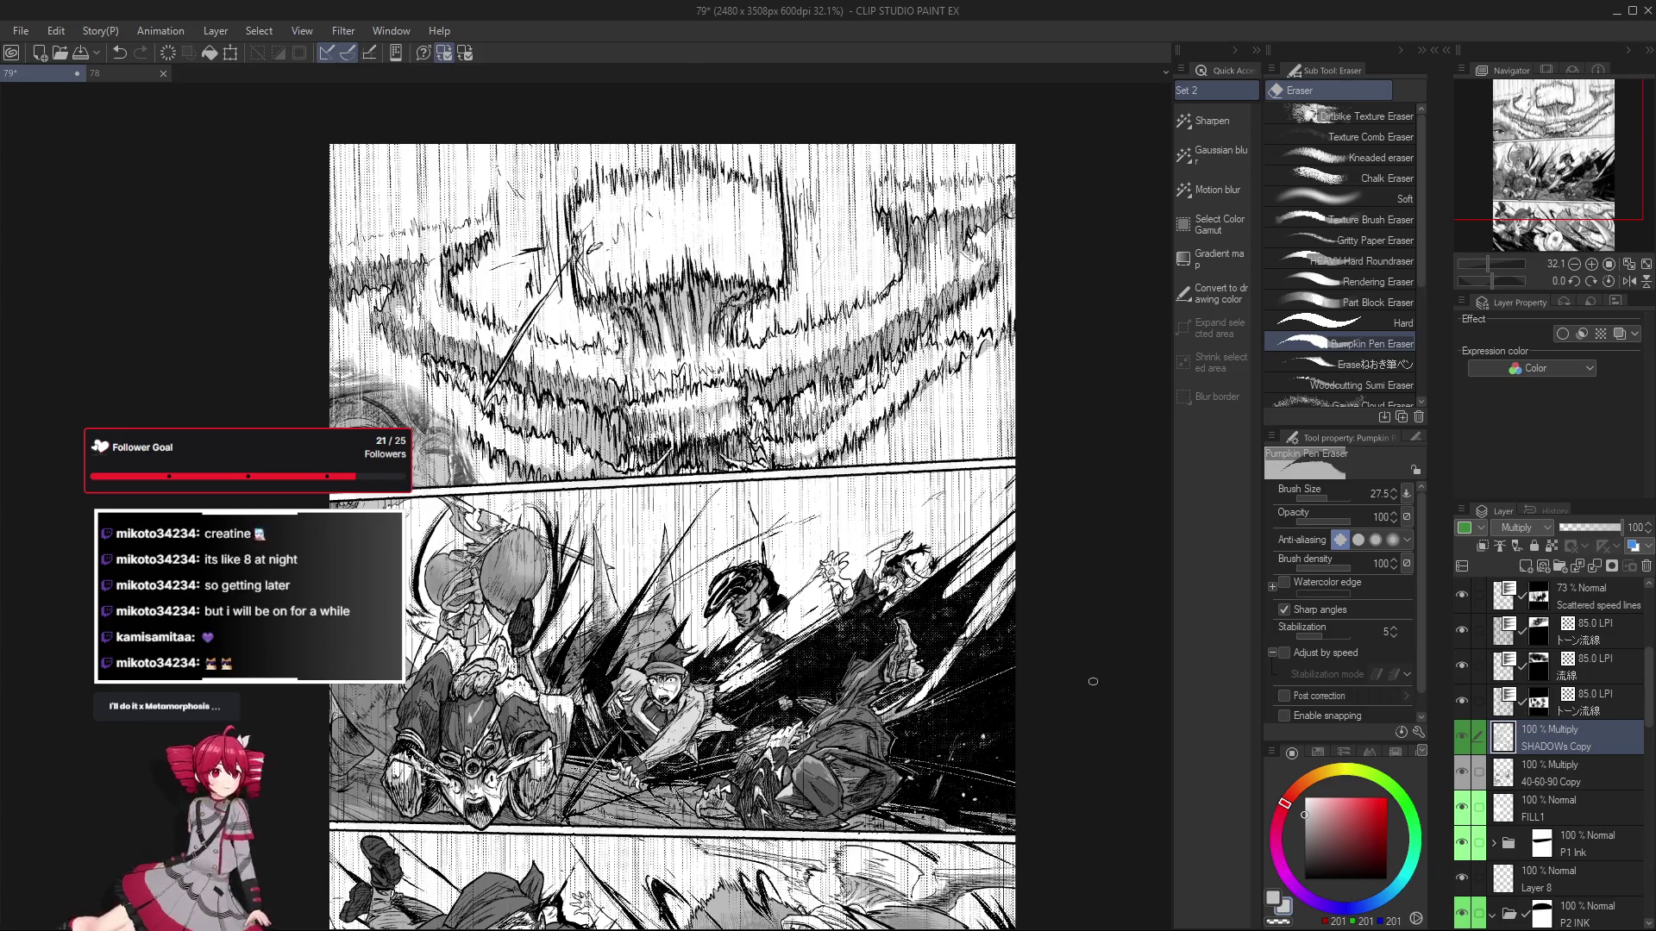
Alternate between Pumpkin Pen and its eraser while zooming around the action panel.
scroll(458, 786, "up", 2)
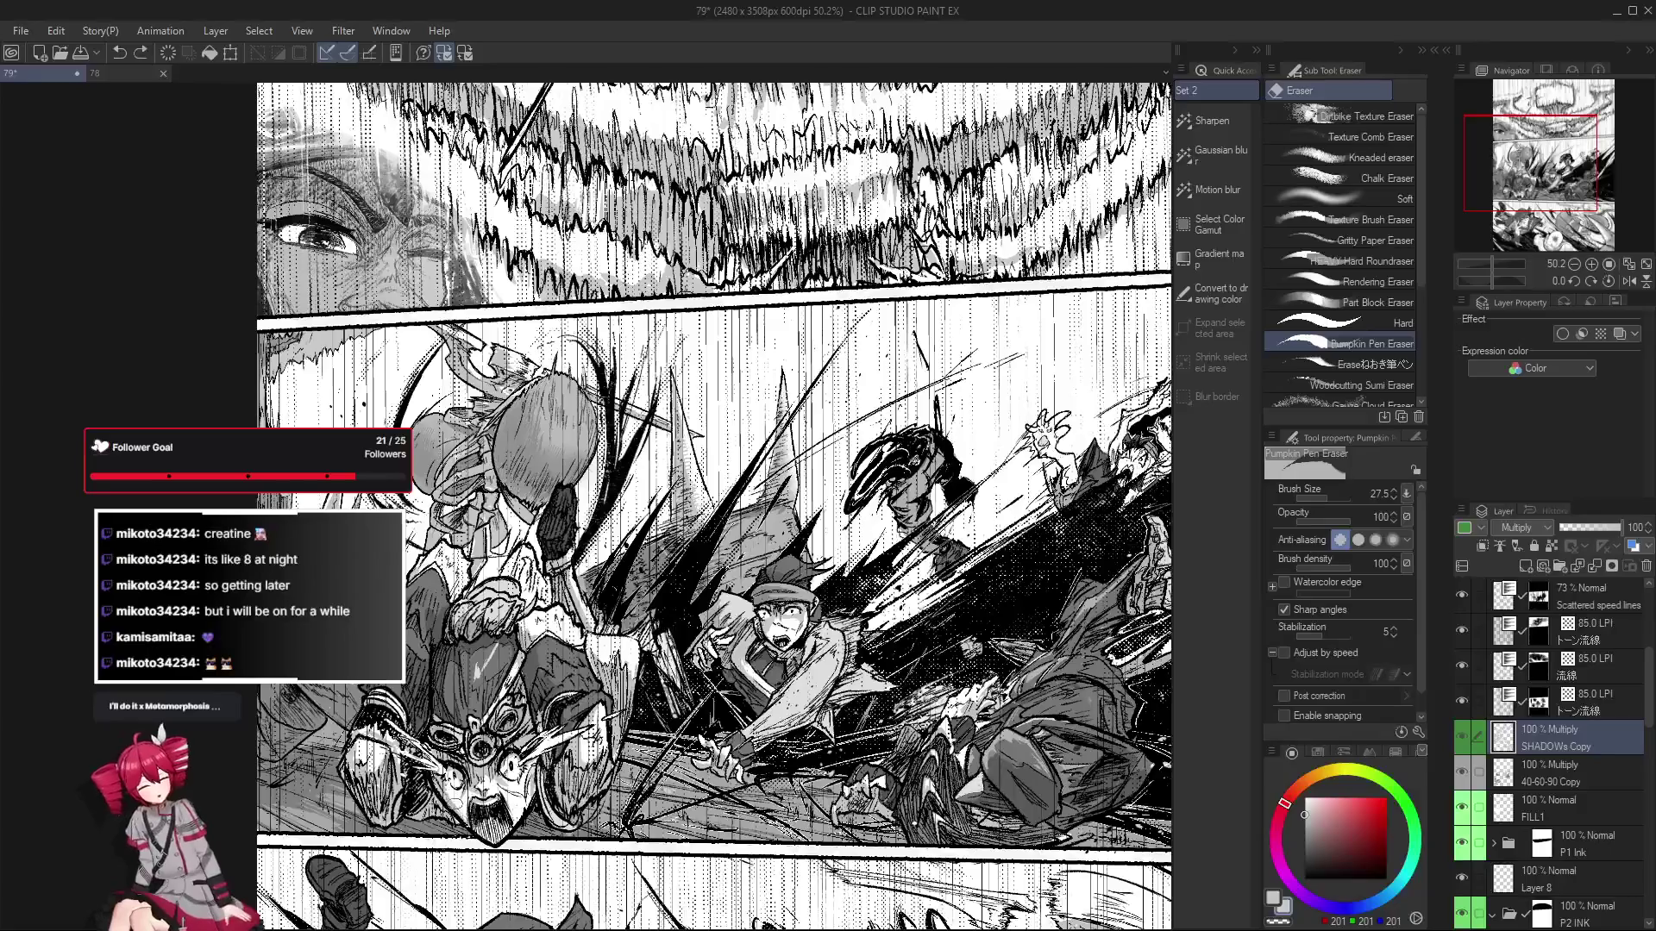
key("p")
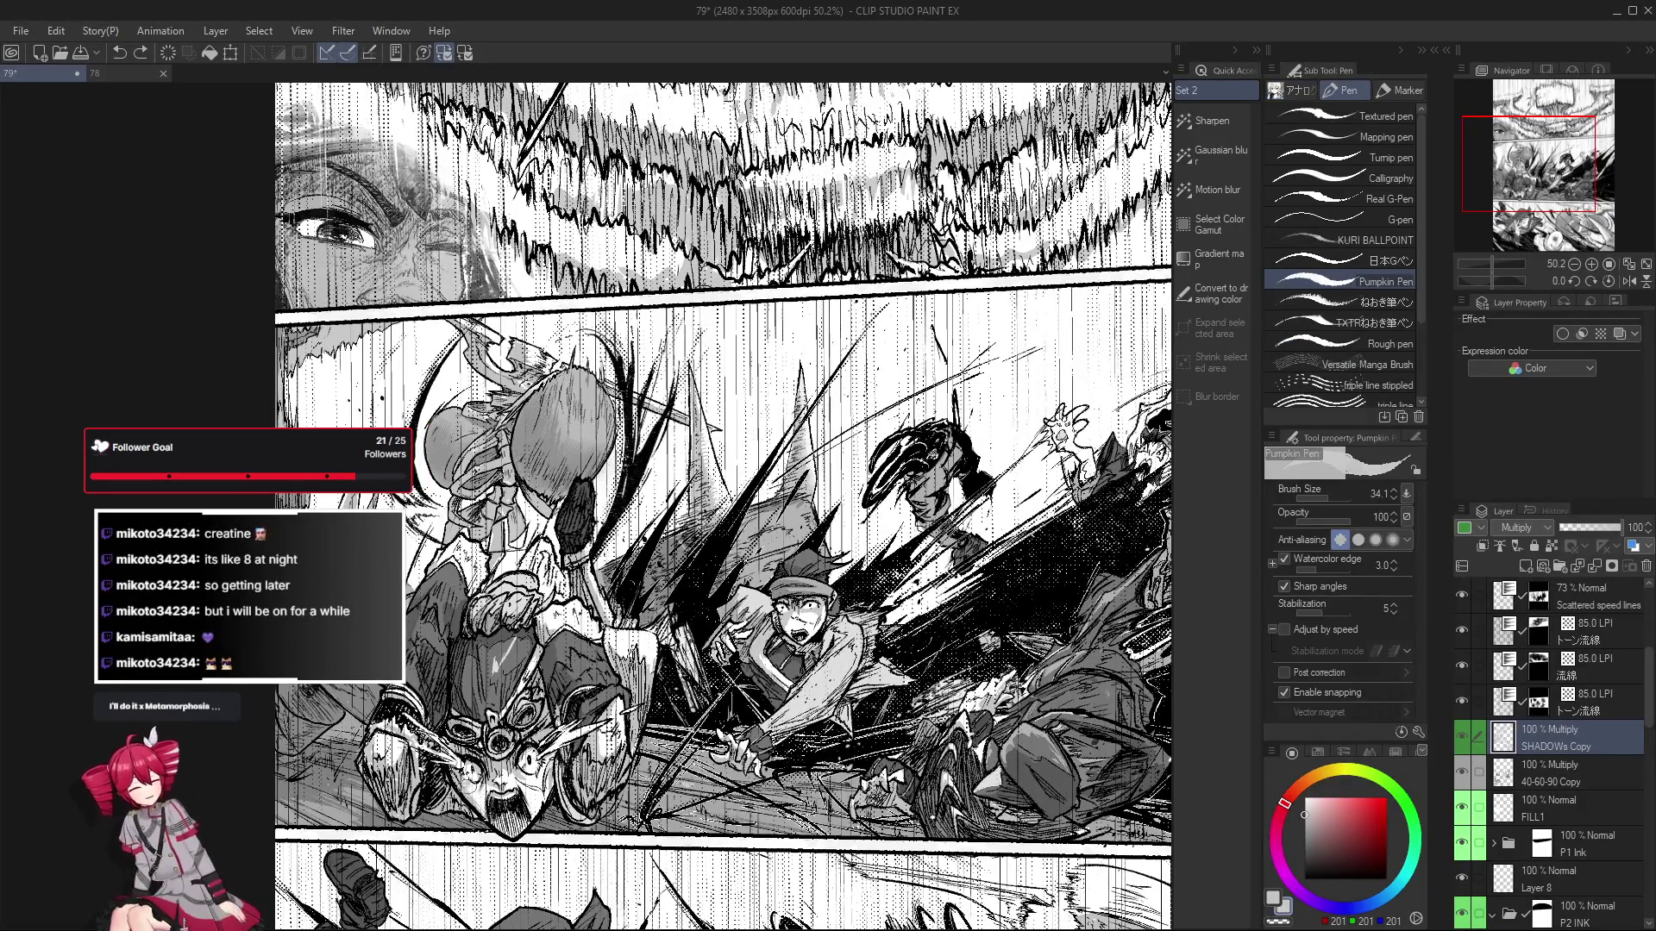
key("e")
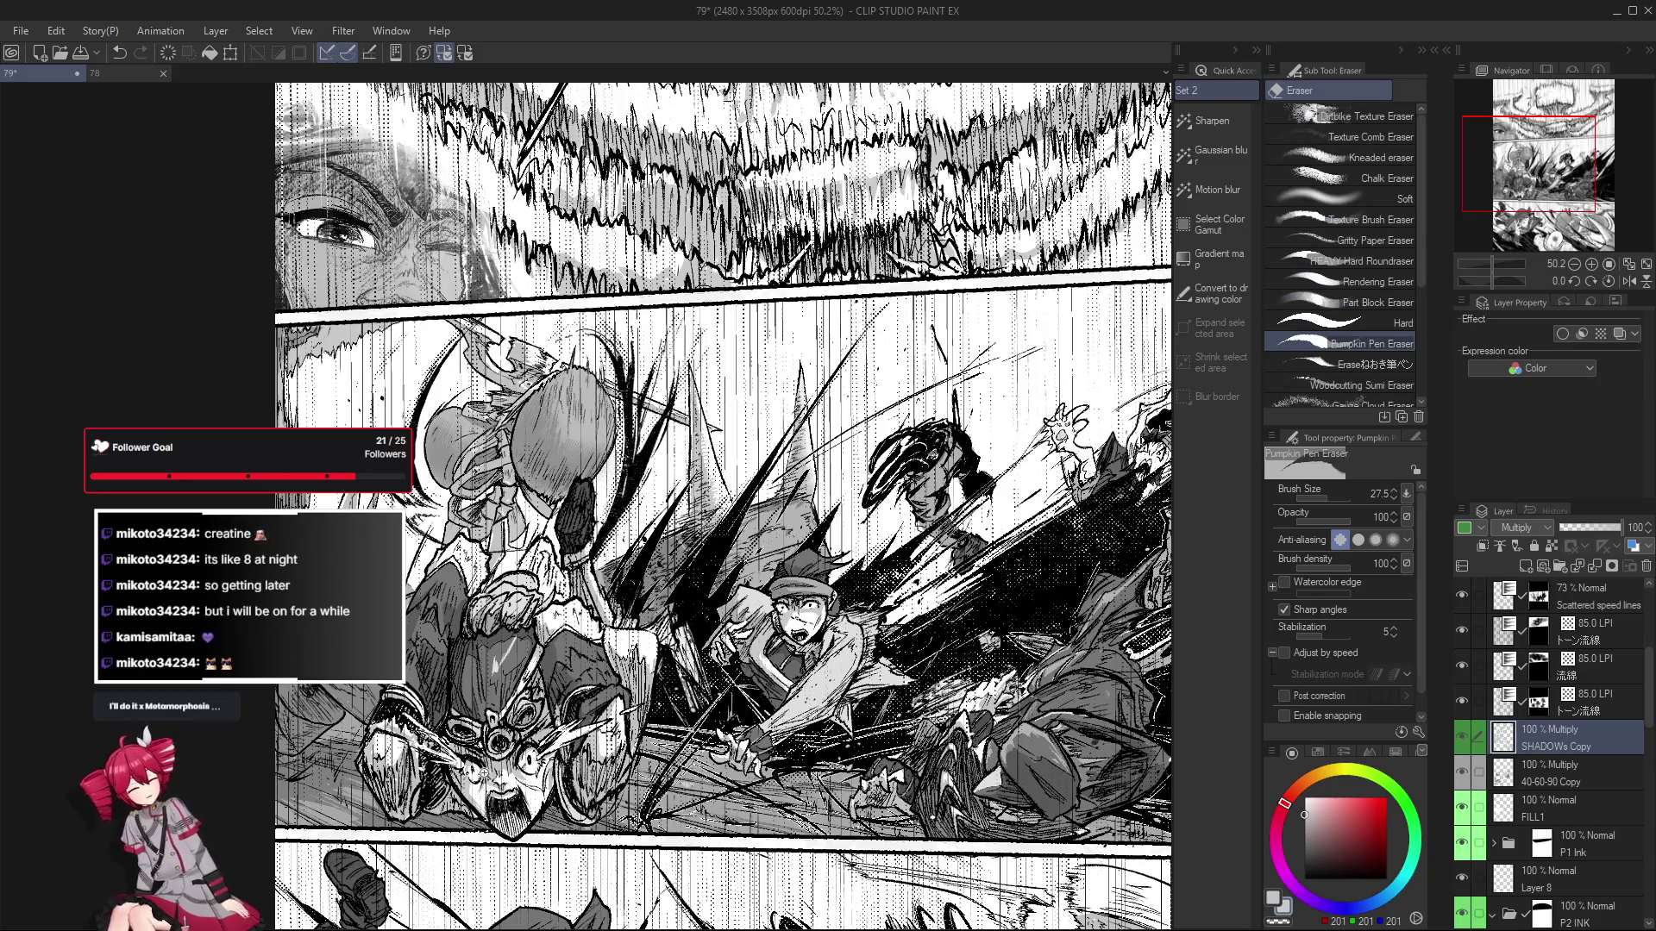
scroll(479, 770, "up", 3)
scroll(476, 823, "down", 3)
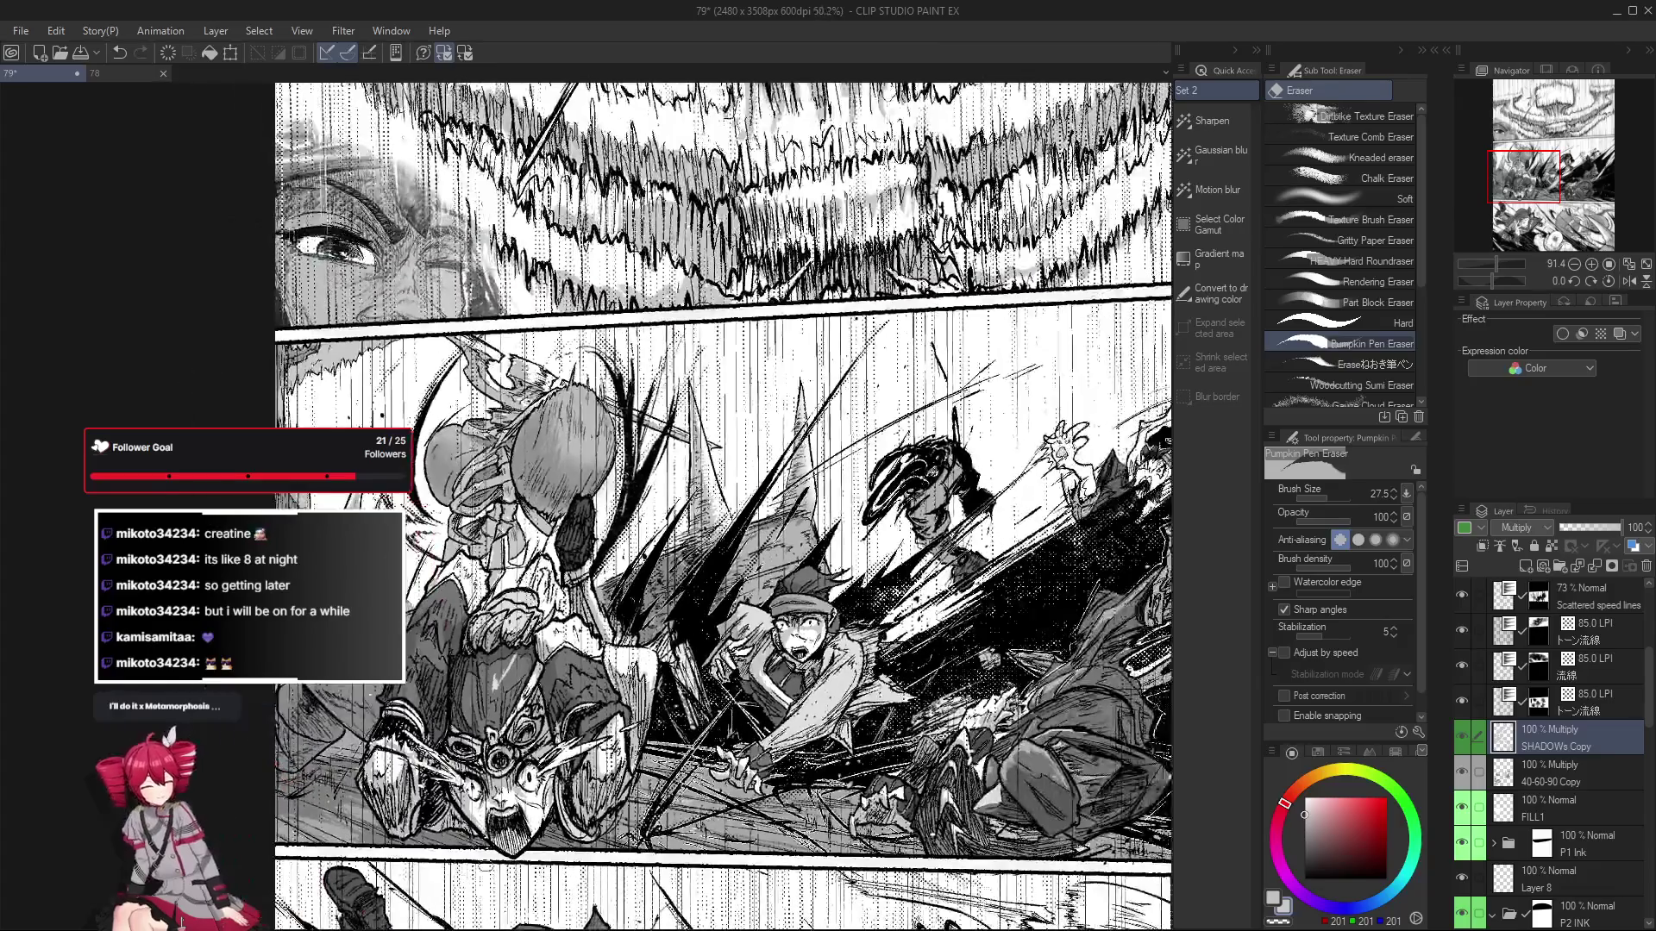
key("p")
key("e")
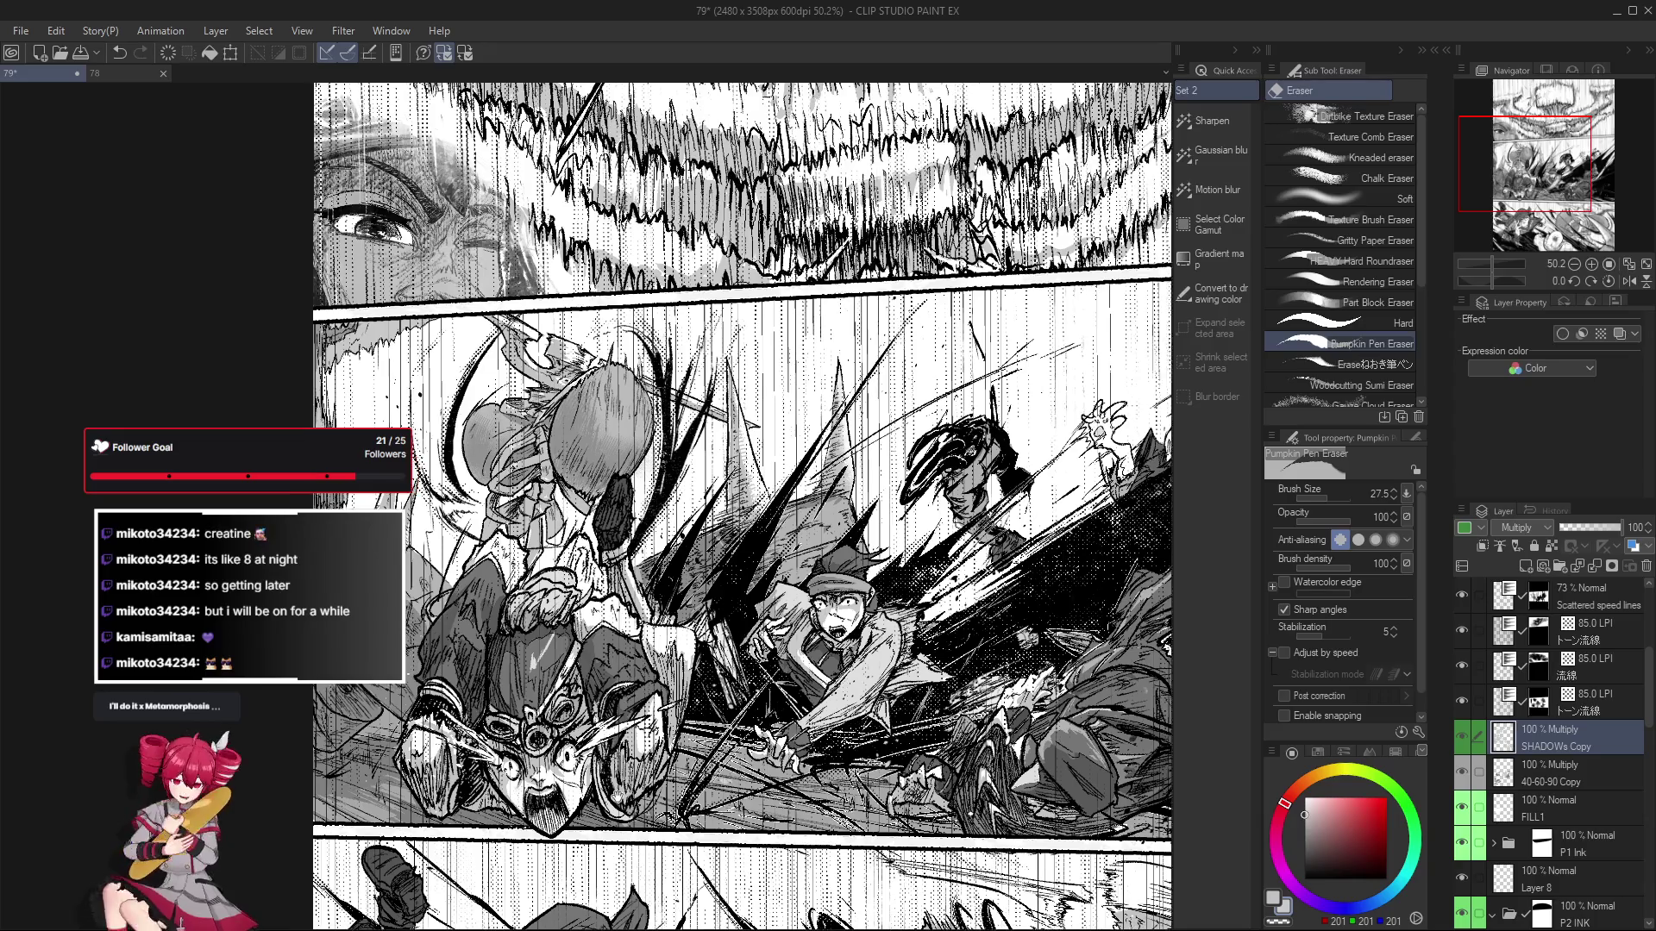
left_click_drag(554, 796, 567, 810)
Keep zooming over the action panel, ending with the eraser active.
key("p")
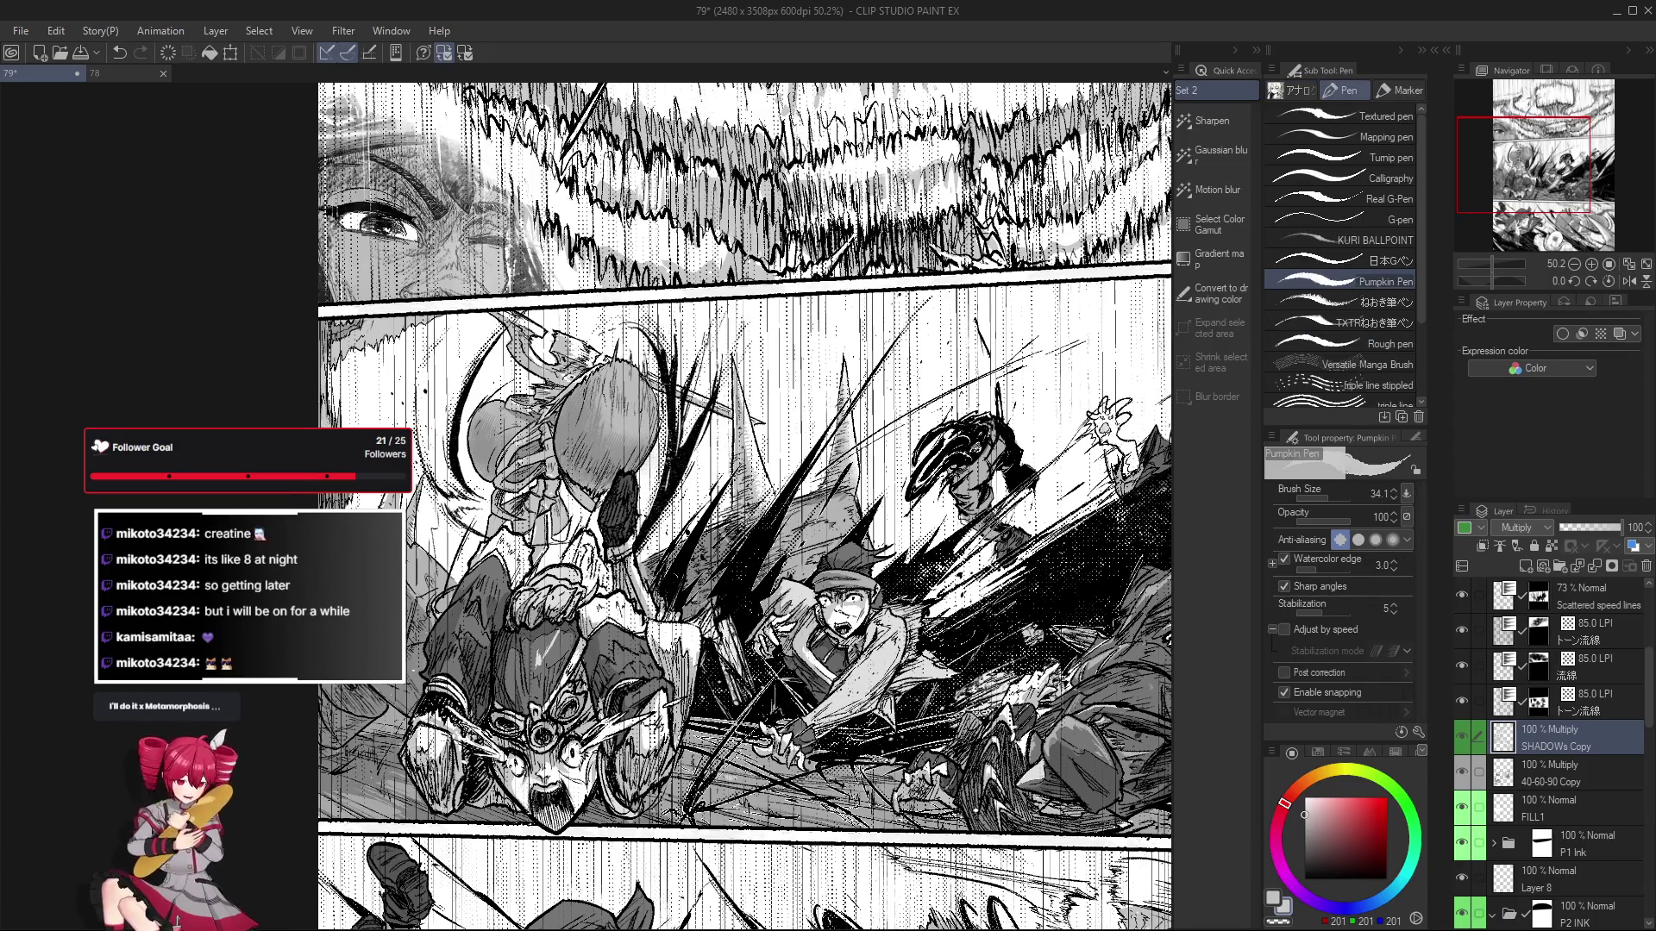
scroll(533, 704, "down", 1)
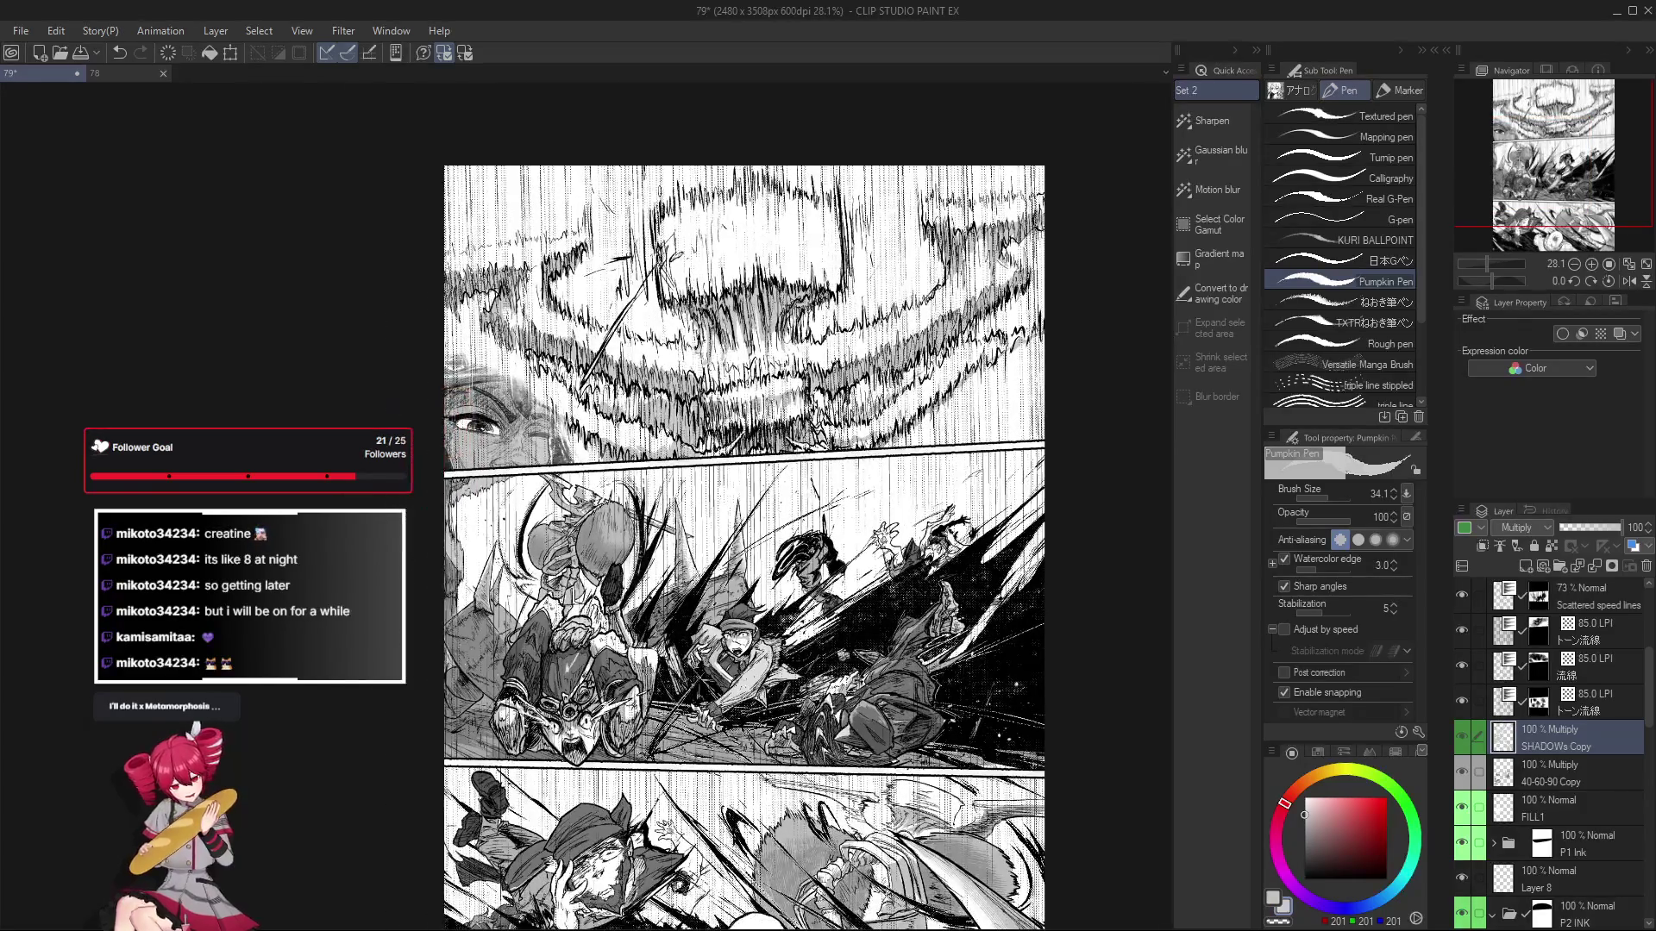
key("e")
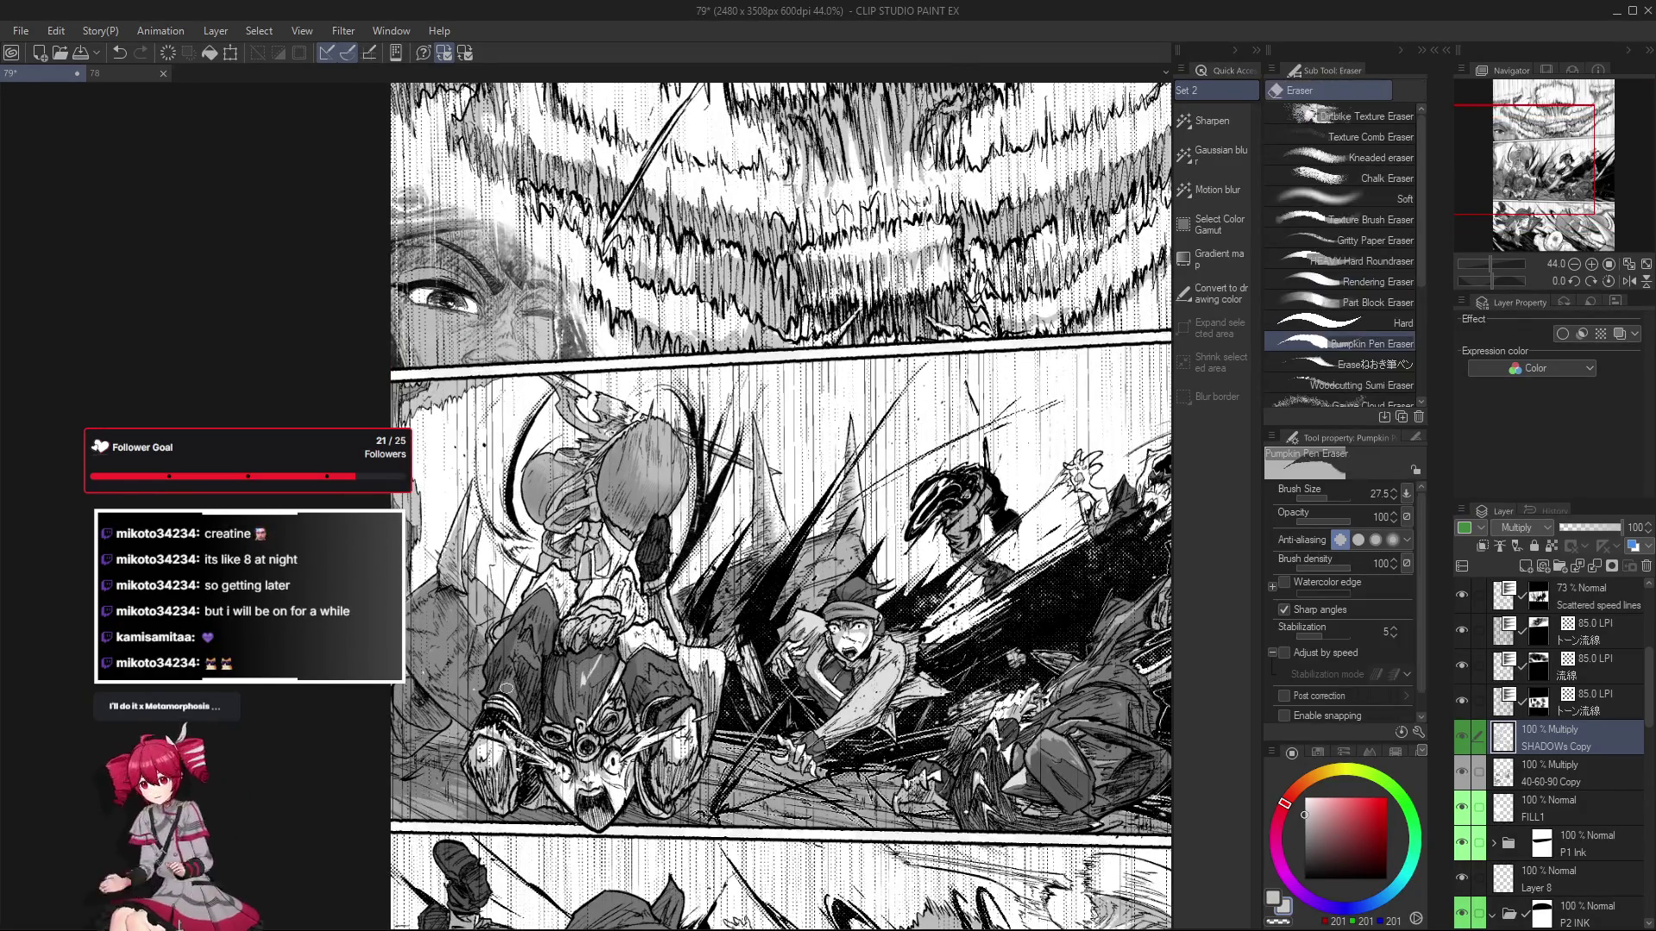
scroll(811, 690, "down", 2)
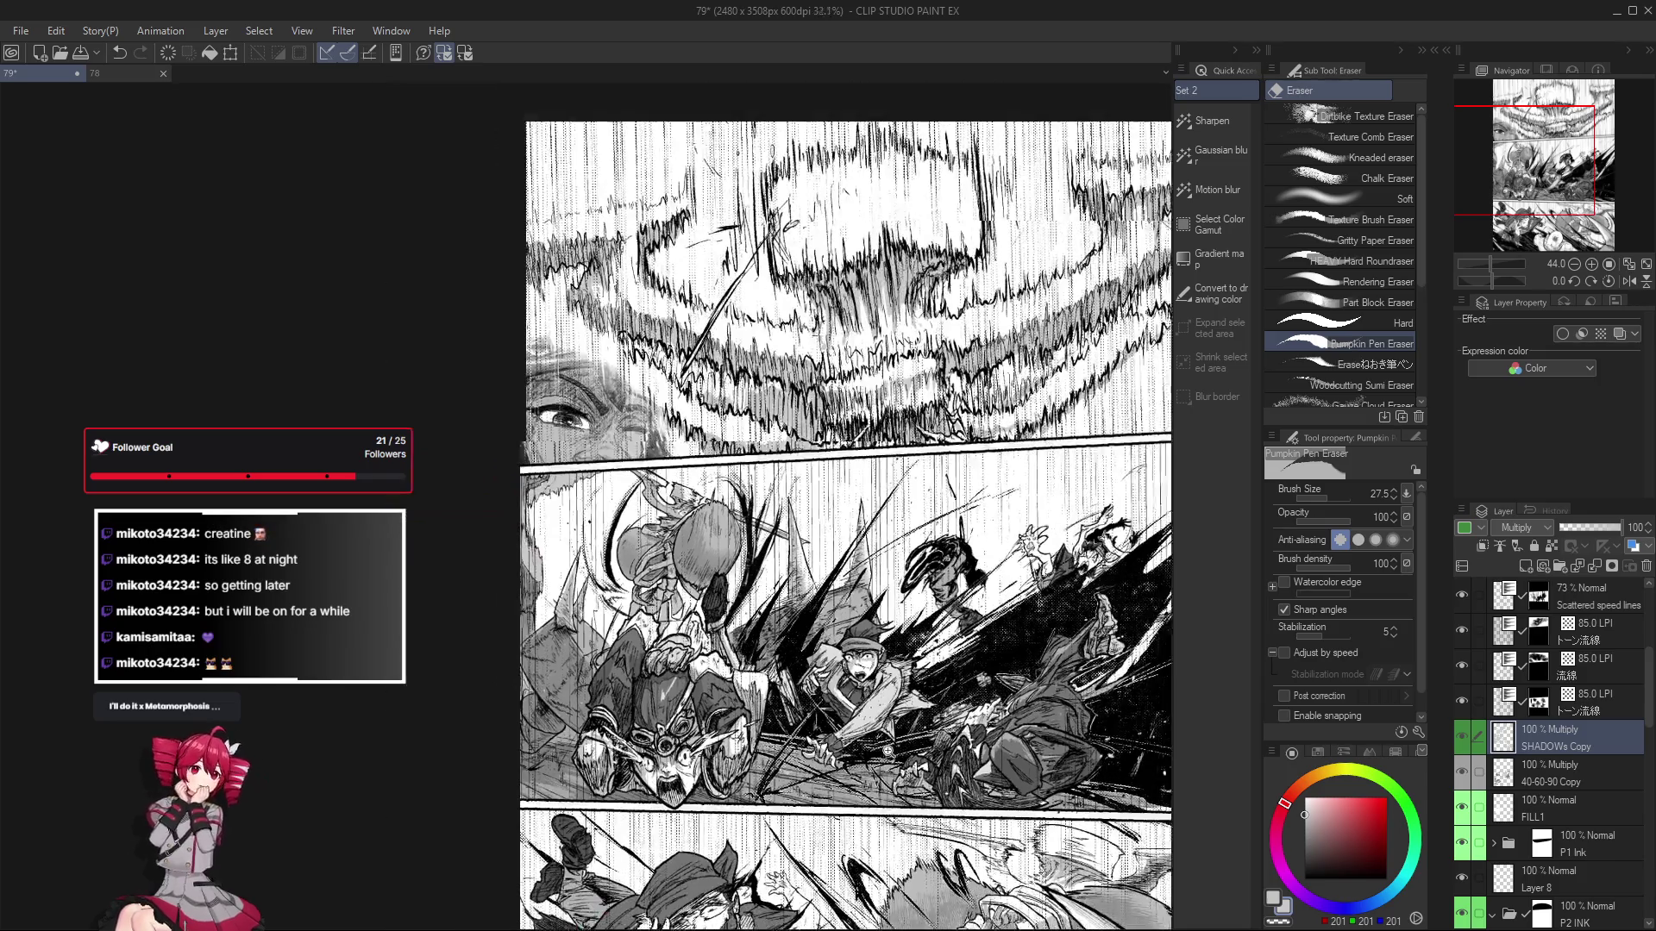
scroll(681, 707, "up", 1)
scroll(681, 707, "up", 2)
scroll(682, 708, "up", 1)
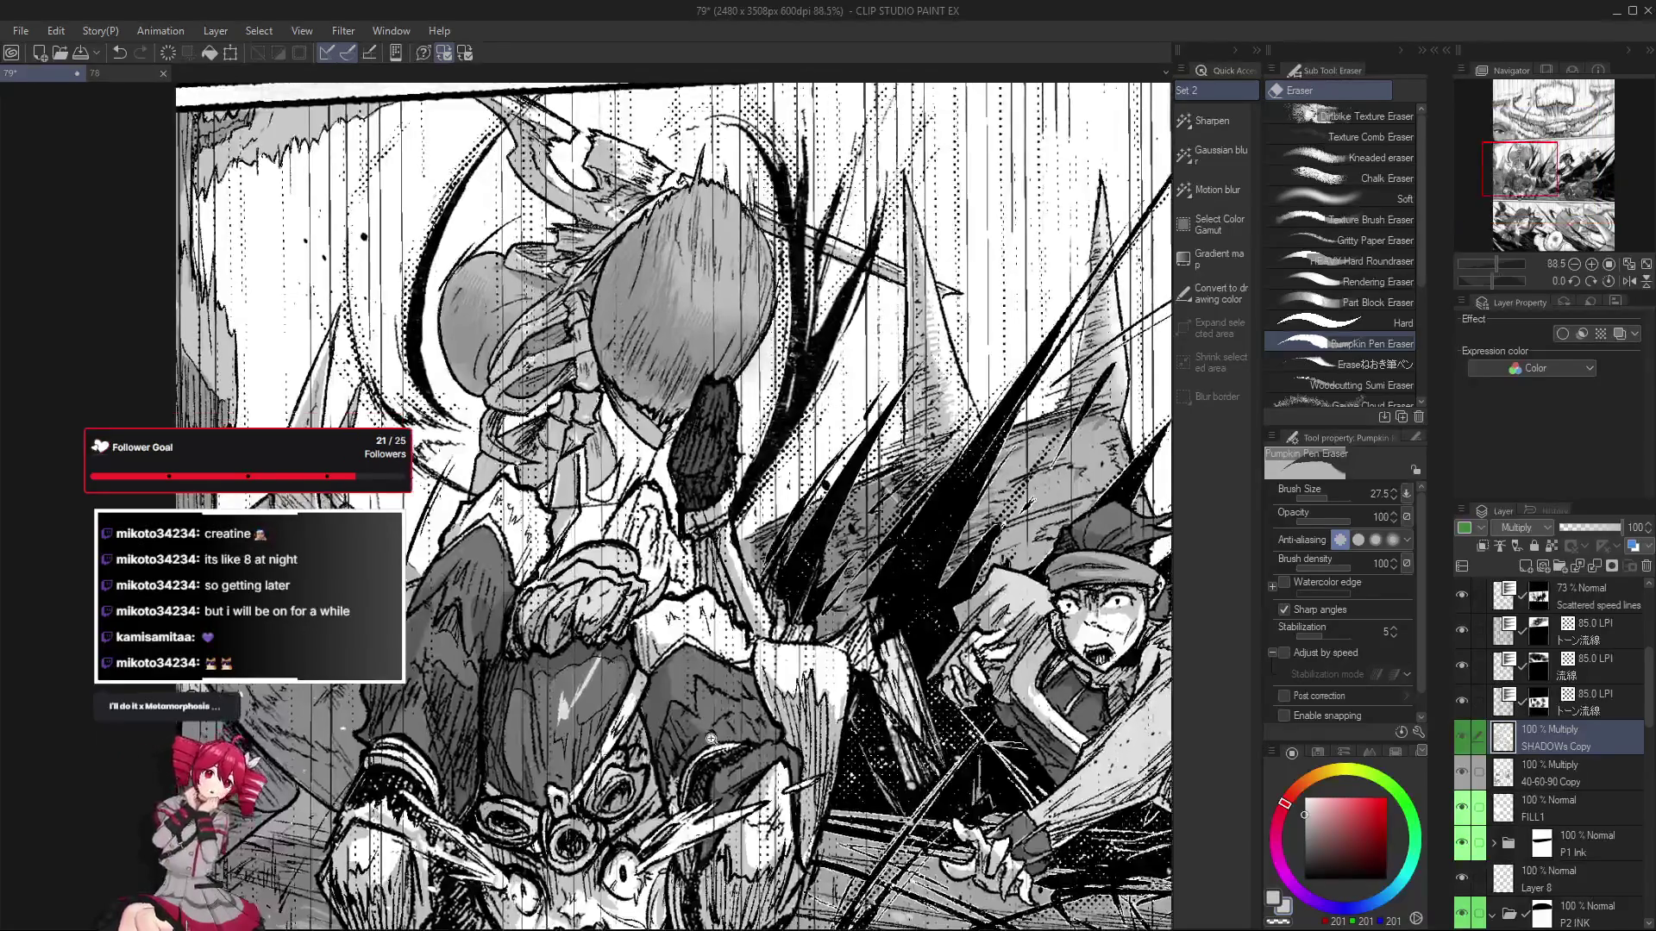
scroll(657, 705, "up", 1)
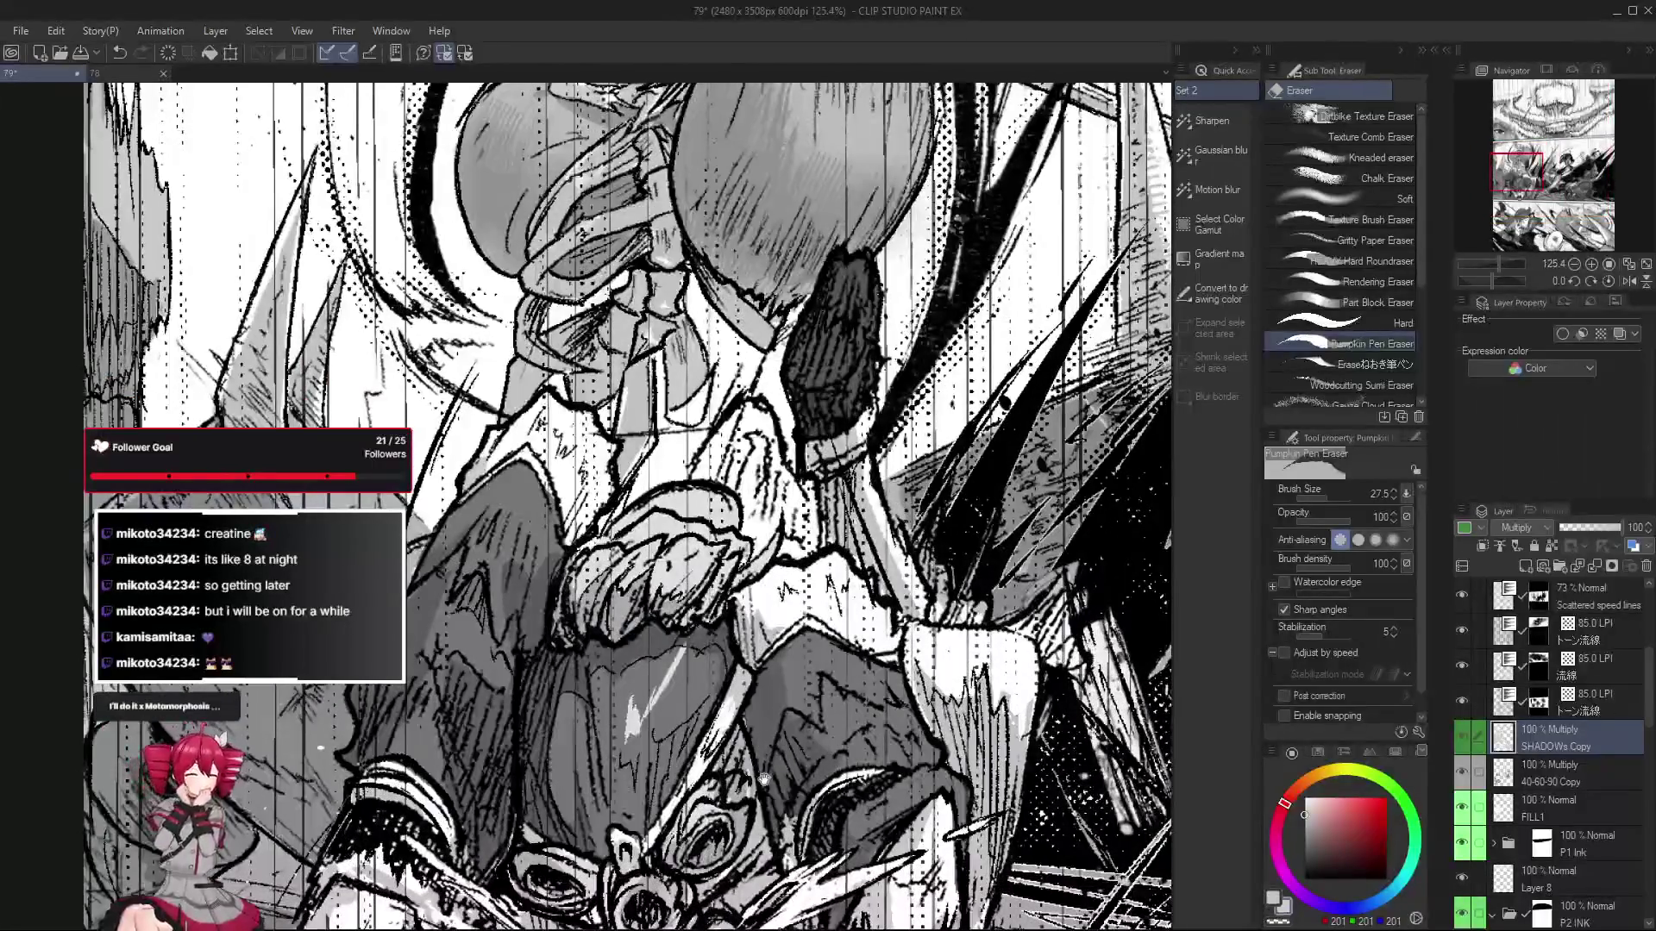
Make 40-60-90 Copy the working layer with Pumpkin Pen and grey 118, then zoom out.
key("o")
left_click(665, 687)
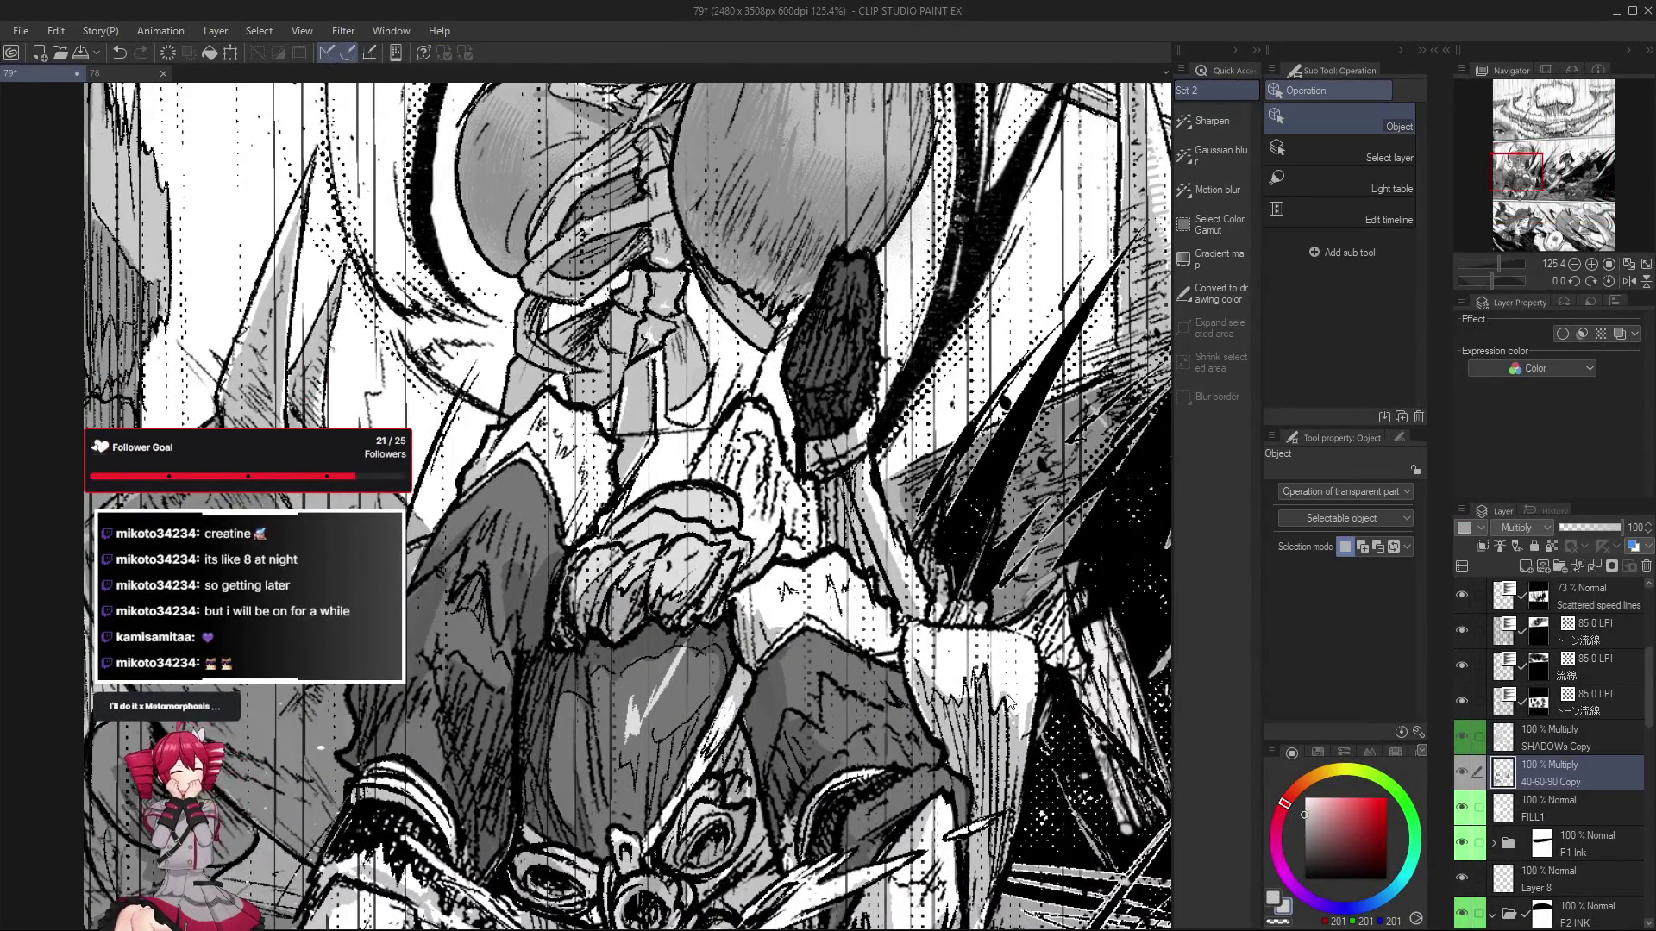
right_click(656, 705)
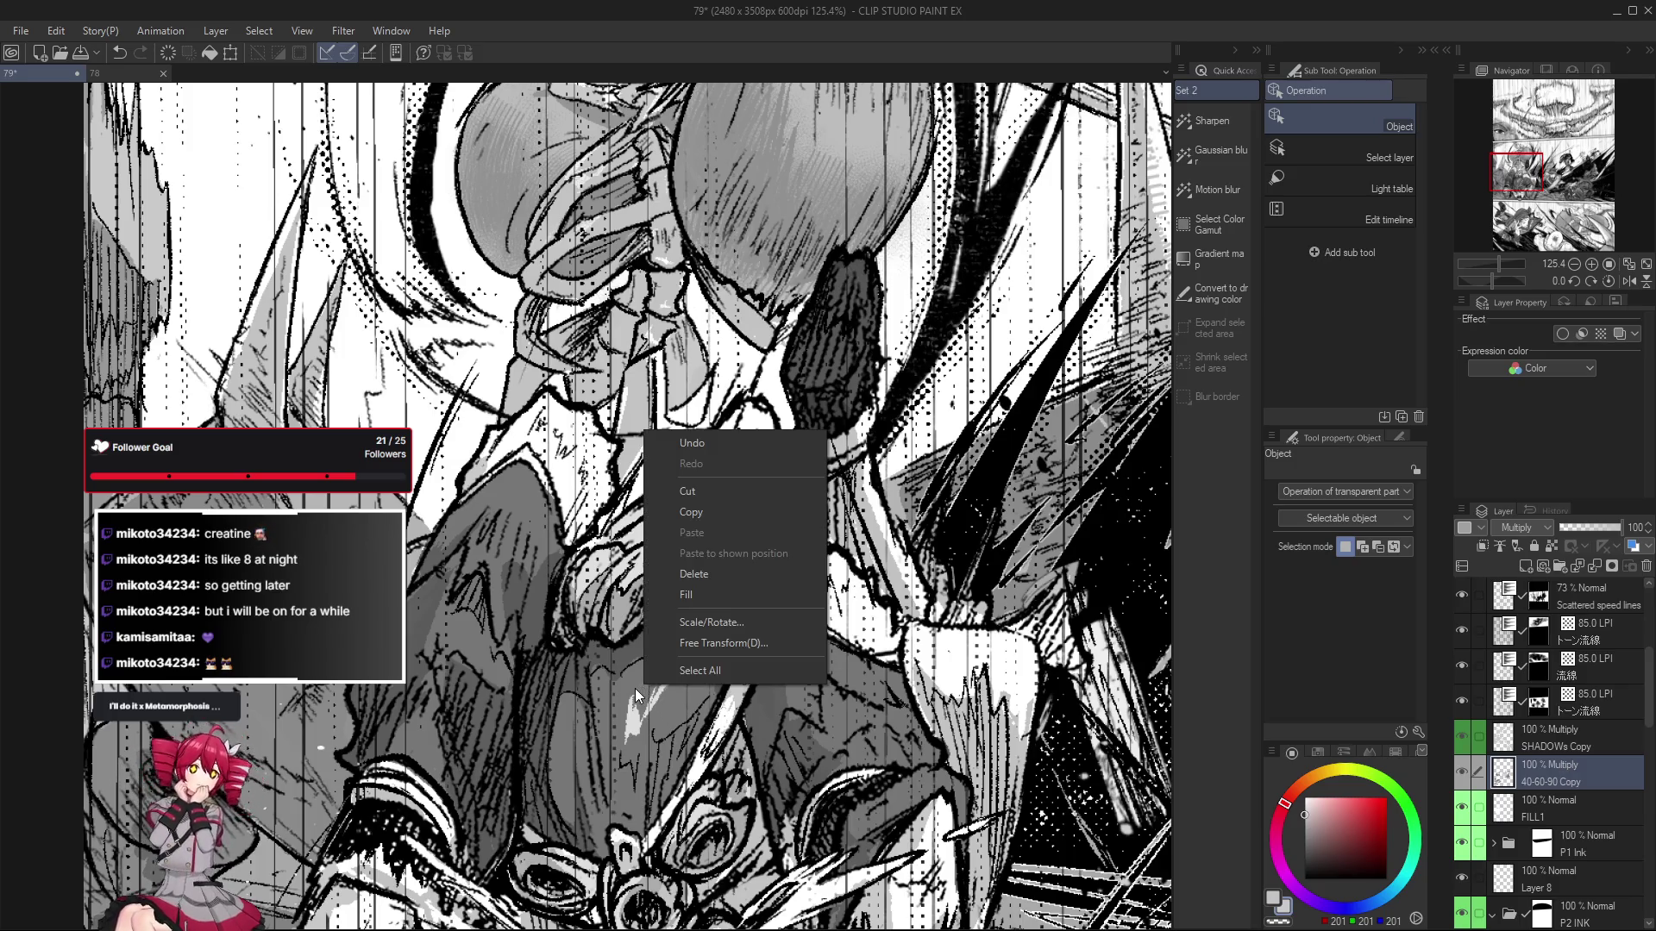
key("Escape")
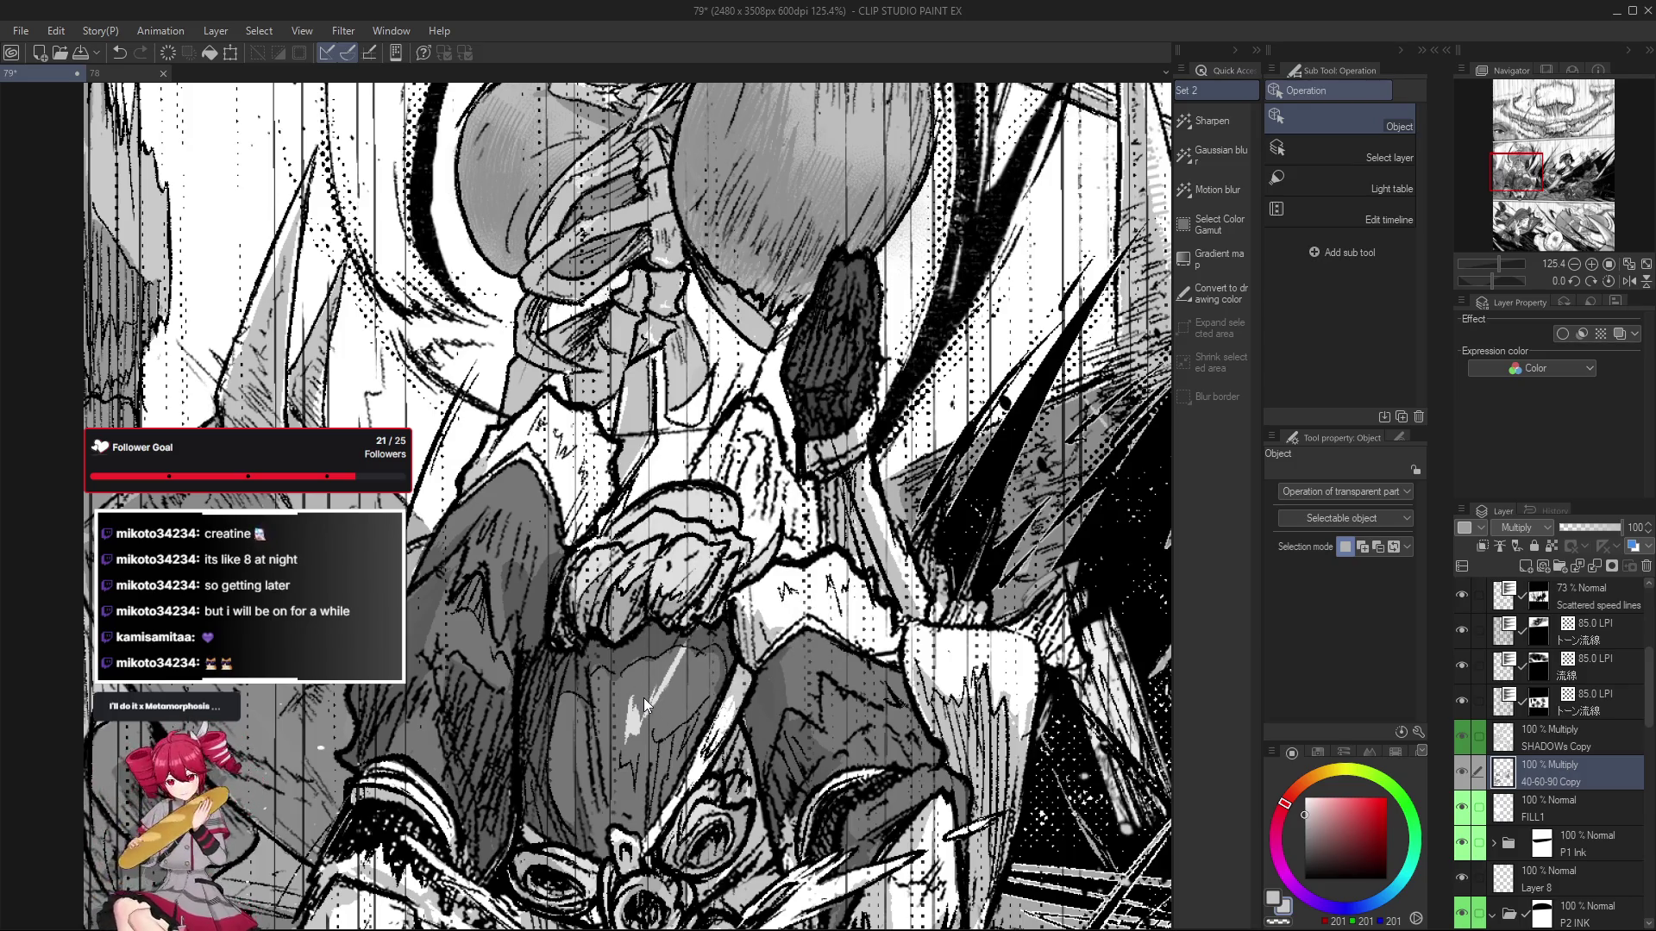
key("p")
left_click(654, 680, "alt")
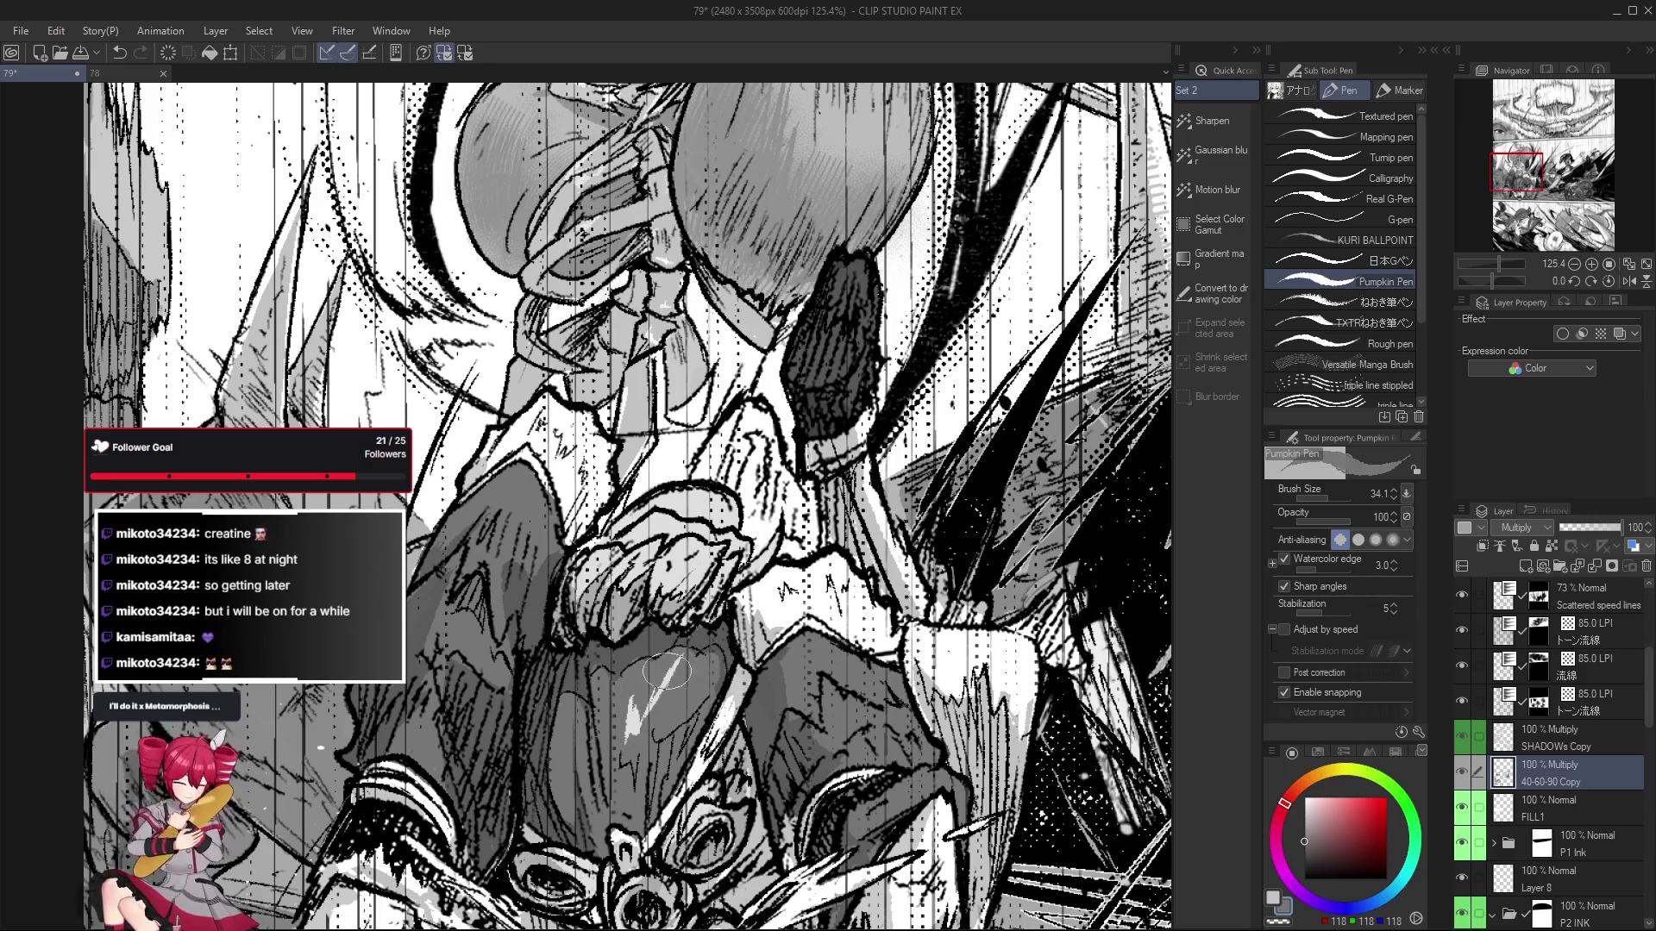
scroll(673, 663, "down", 2)
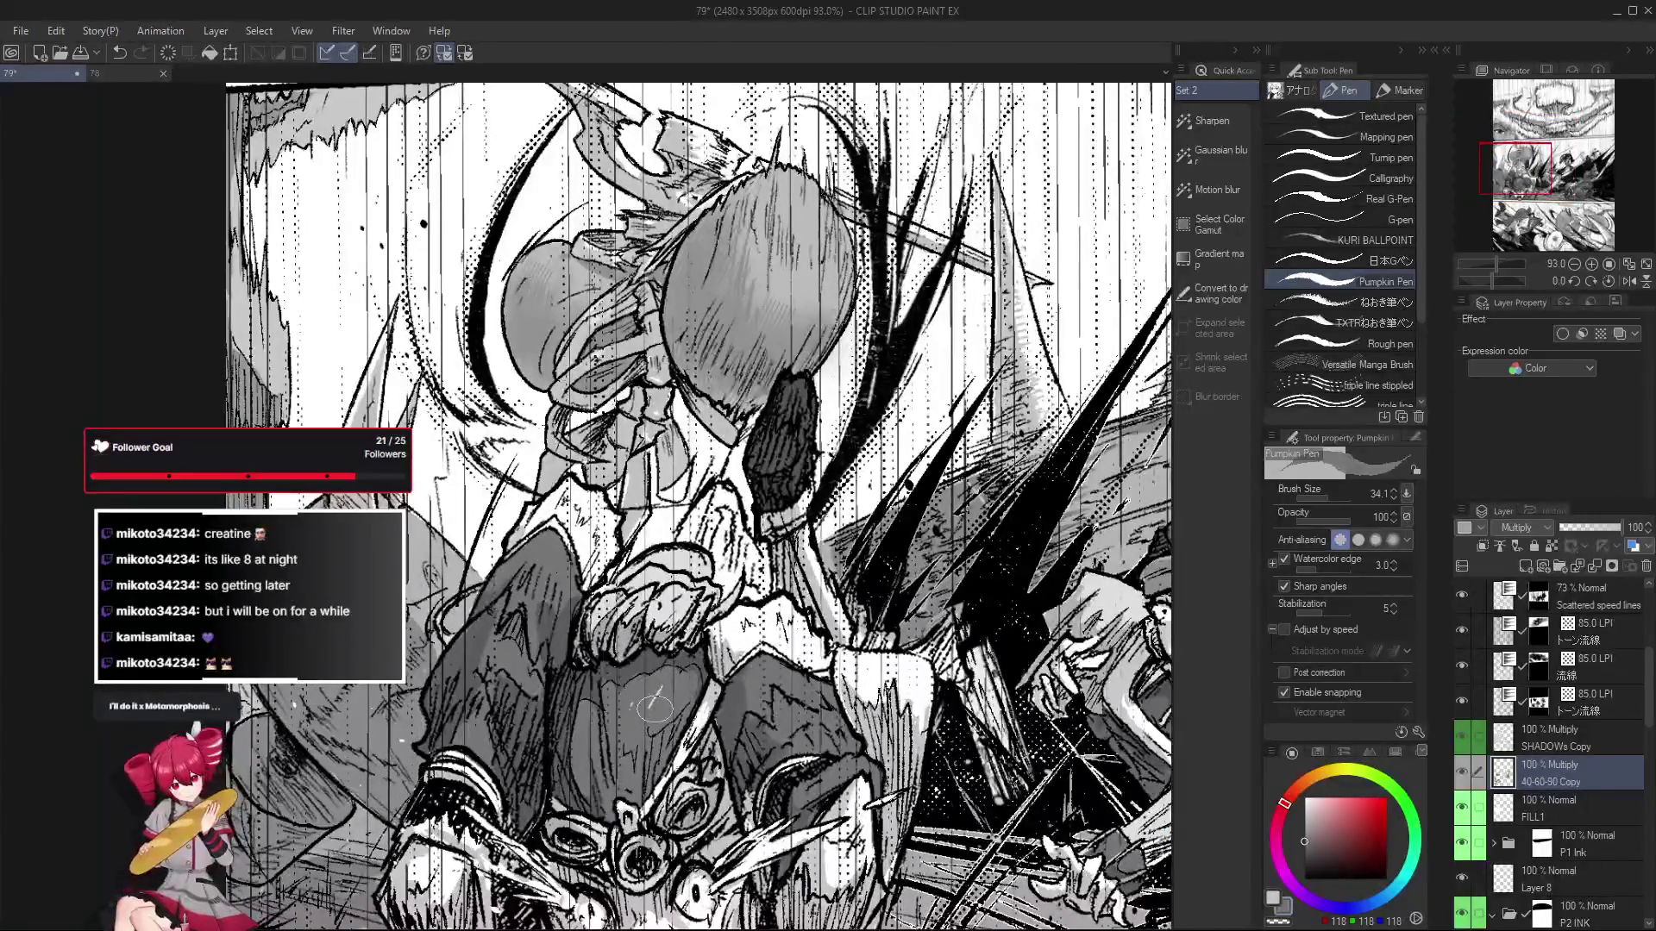
scroll(622, 735, "down", 6)
scroll(623, 735, "down", 2)
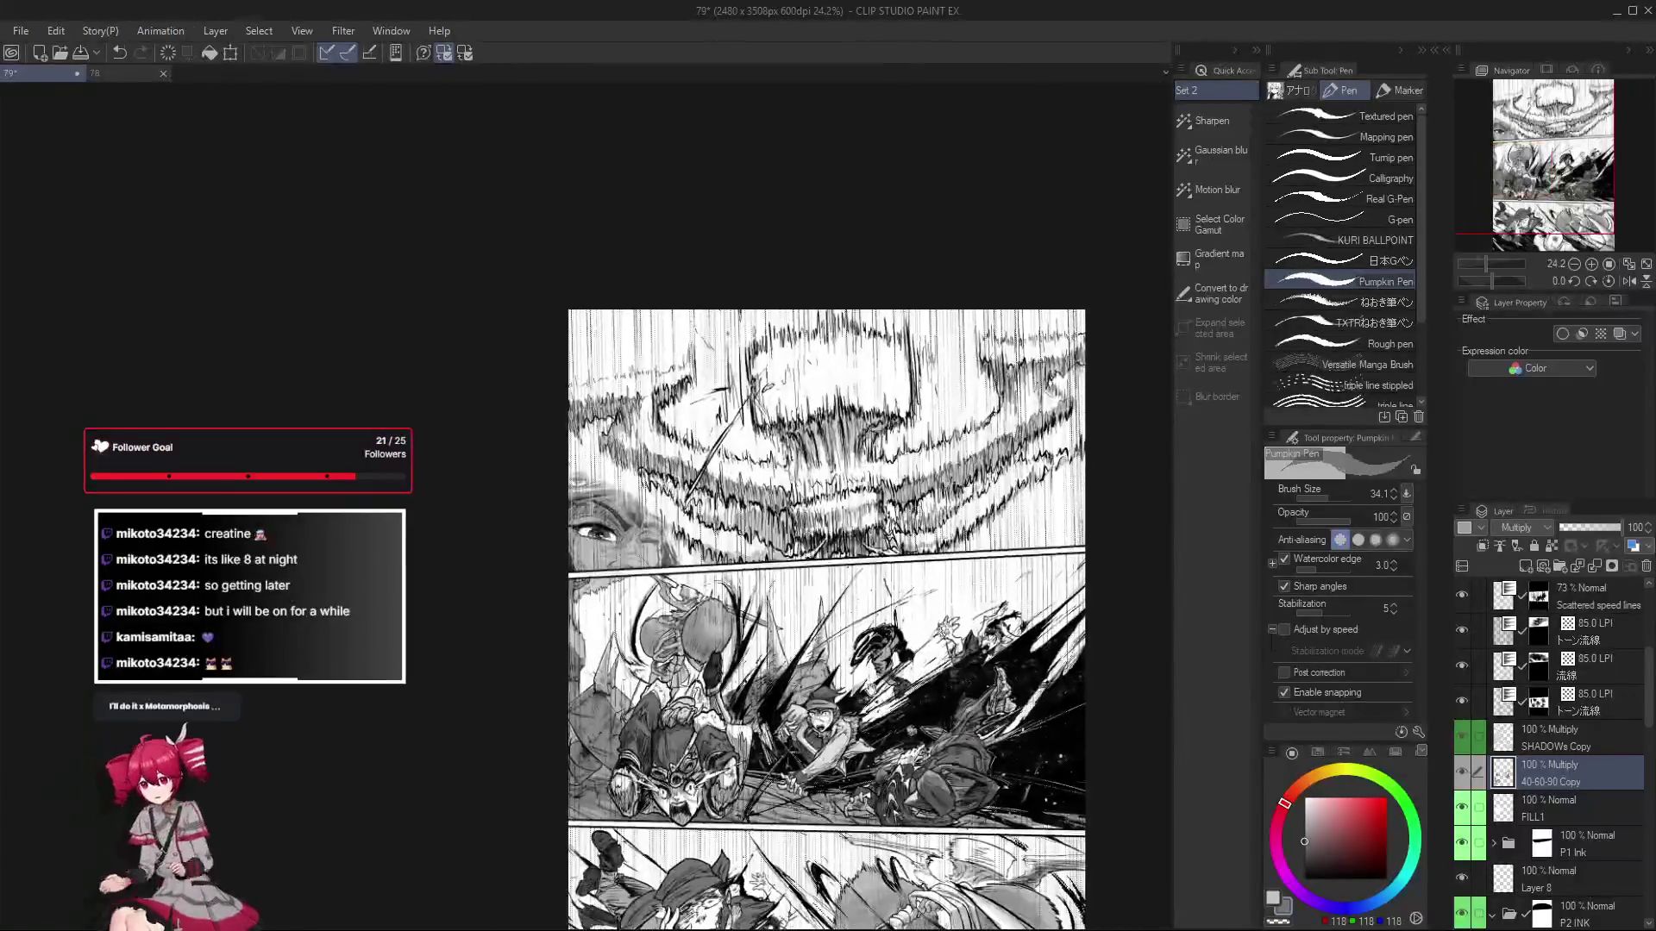
Check the toneguide Copy layer, then reselect the 40-60-90 Copy layer.
scroll(1487, 690, "up", 5)
left_click(1487, 603)
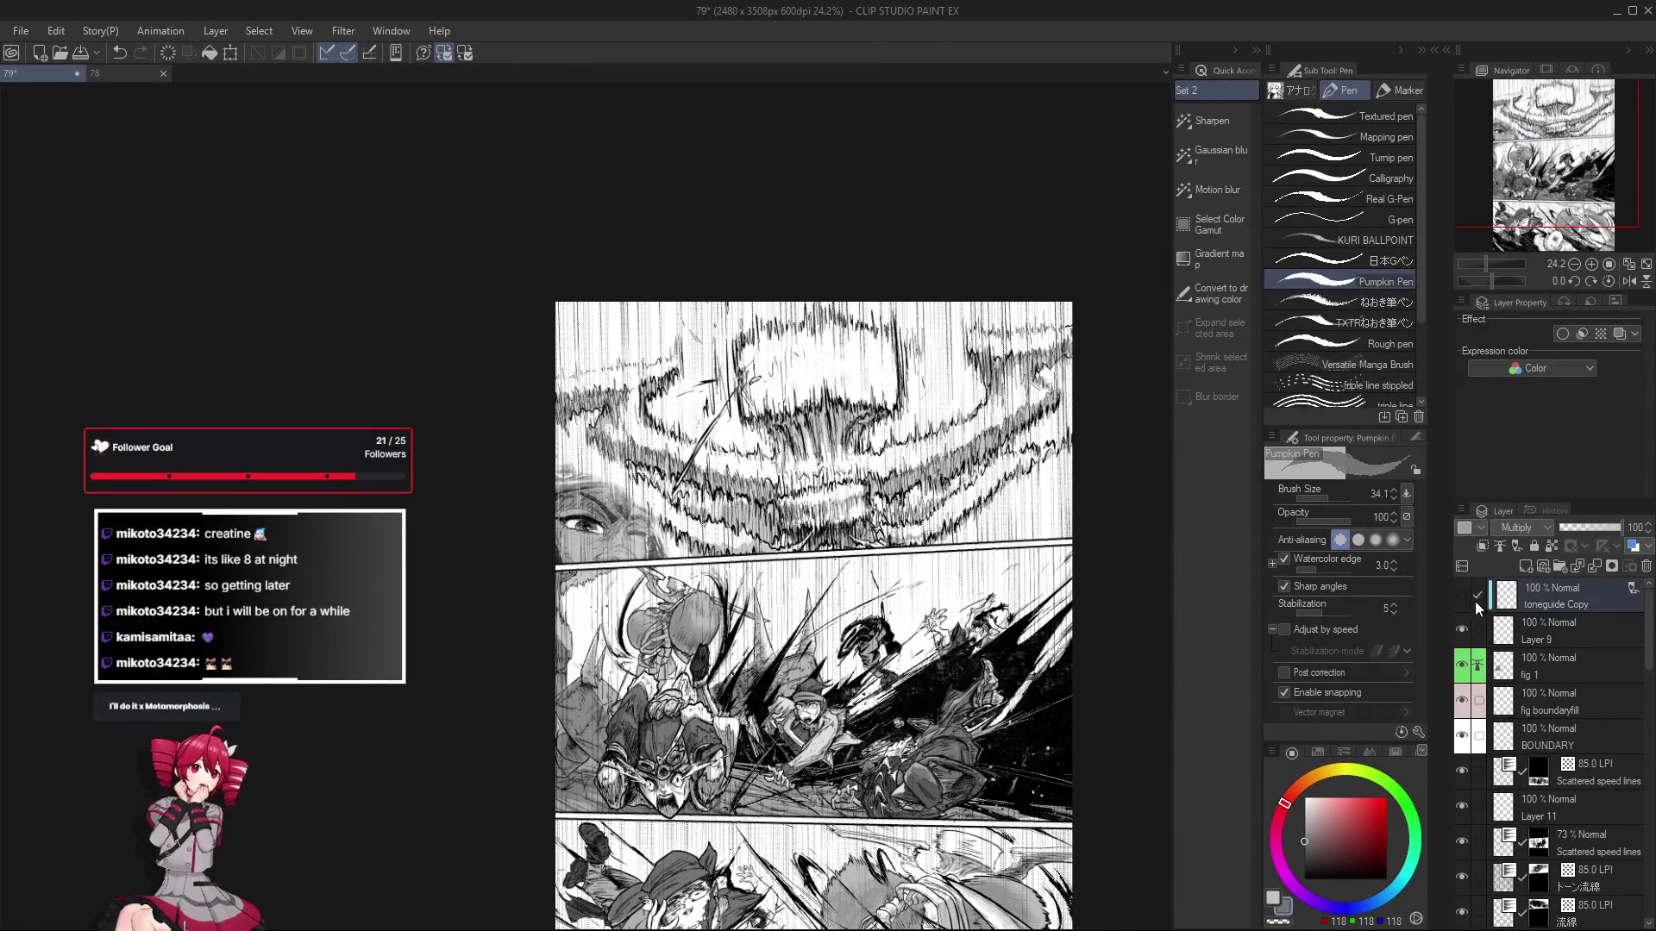
scroll(1552, 708, "down", 5)
scroll(1557, 711, "down", 3)
left_click(1559, 715)
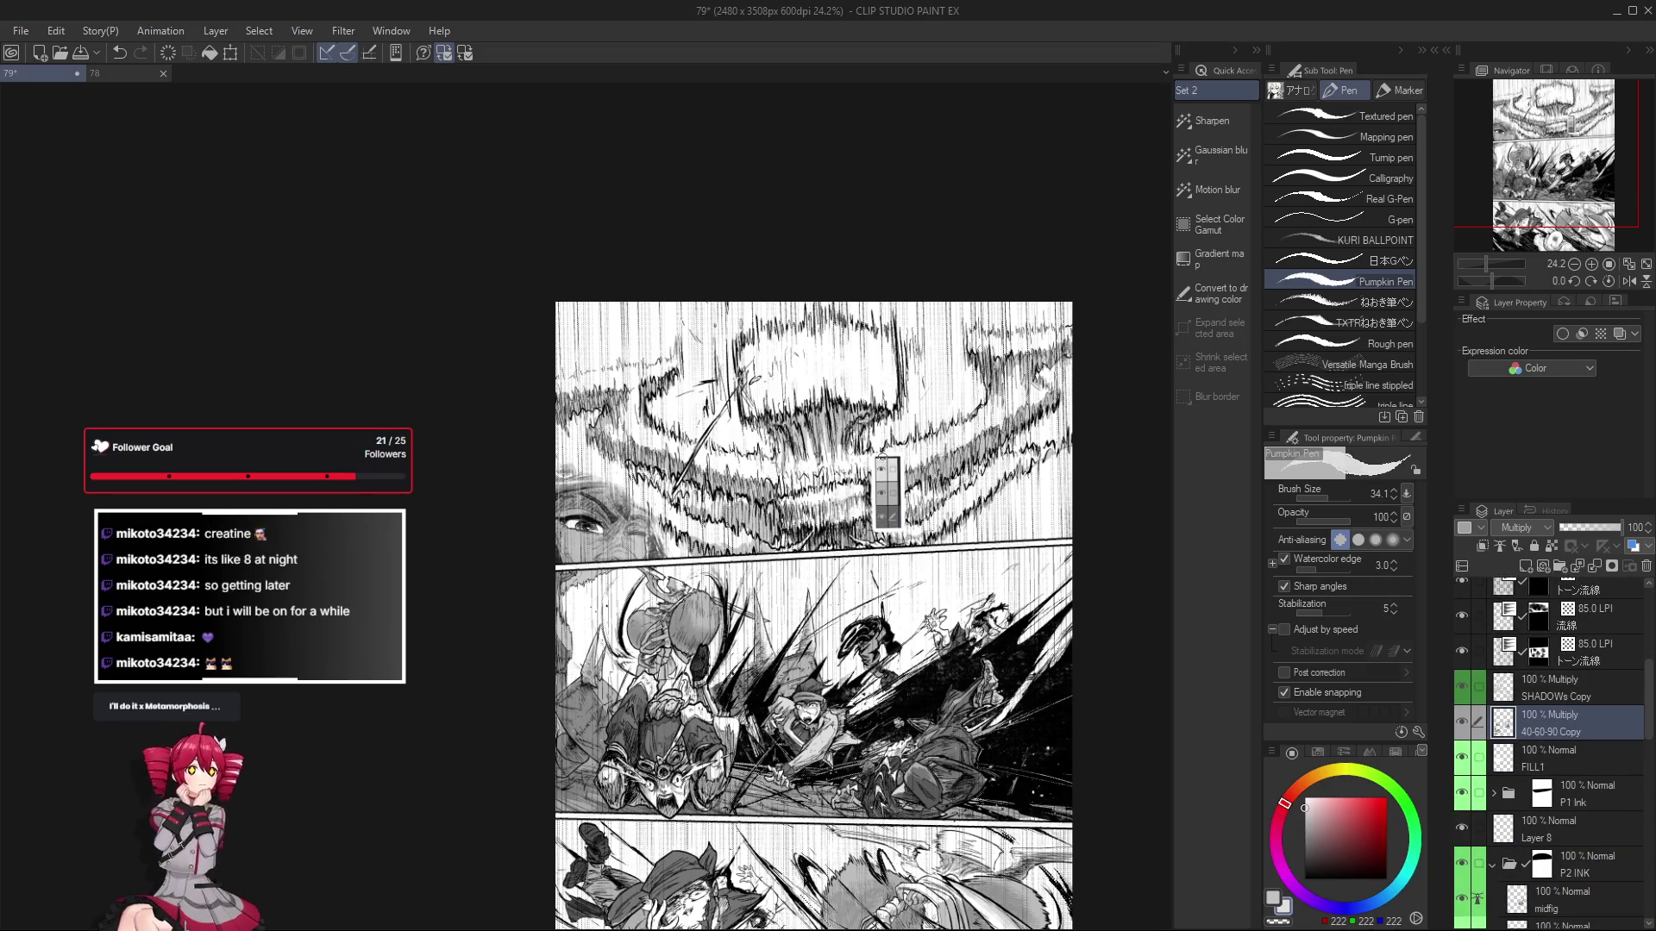
Zoom in and out to compare the middle action panel against the whole page.
scroll(670, 750, "up", 5)
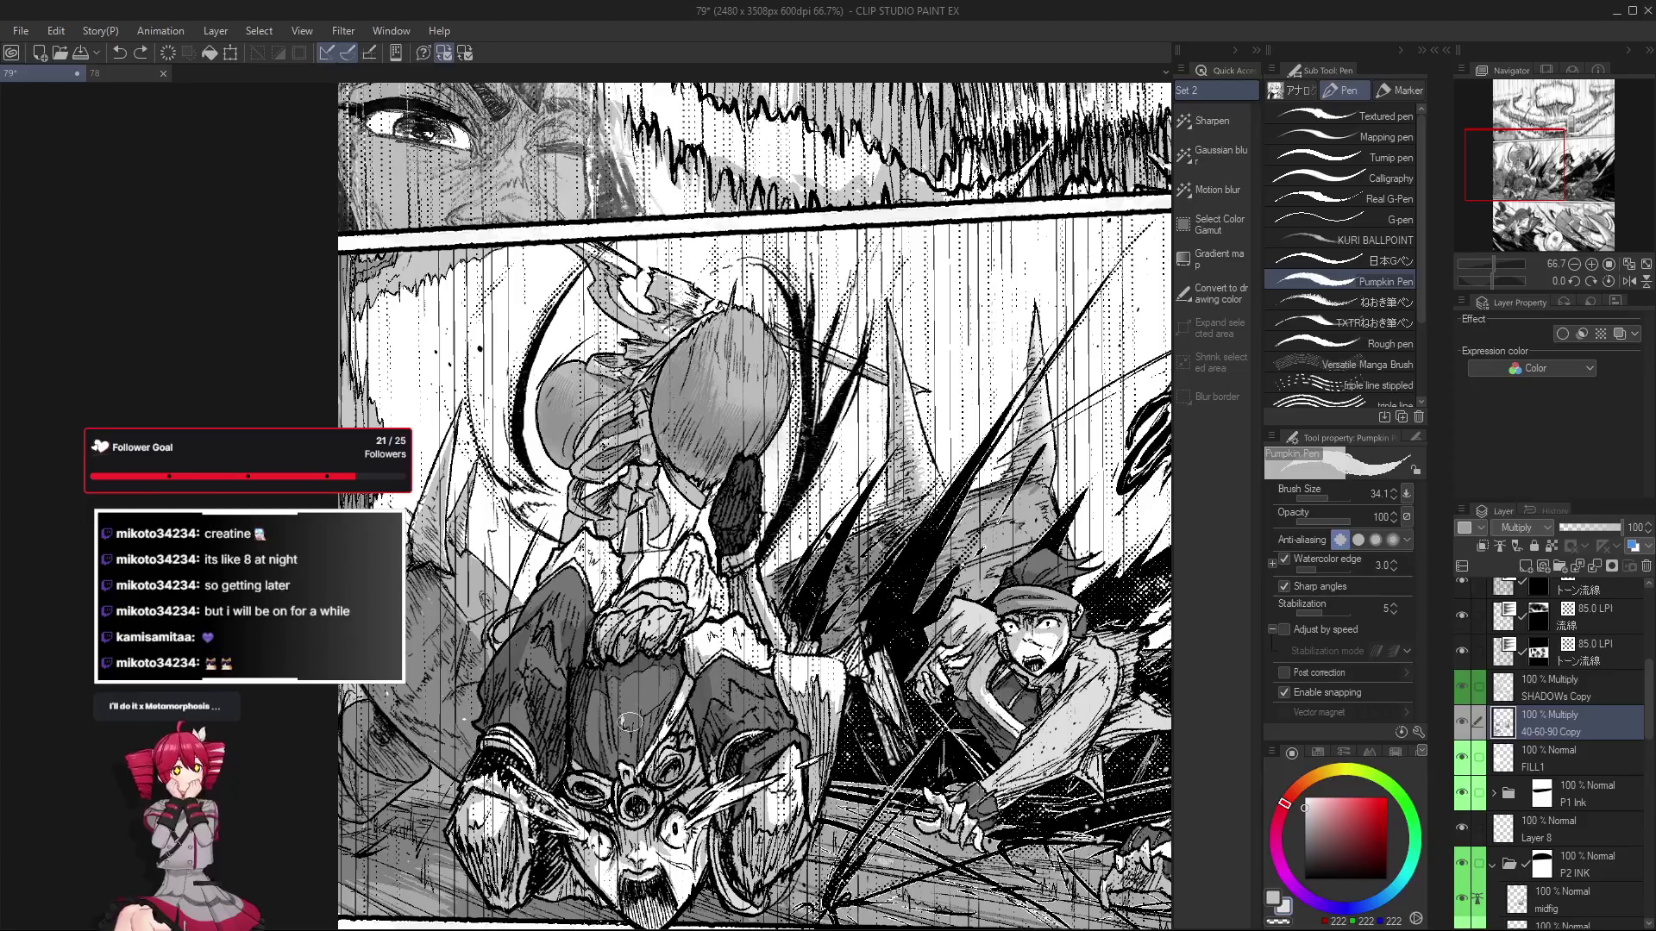
scroll(627, 716, "down", 2)
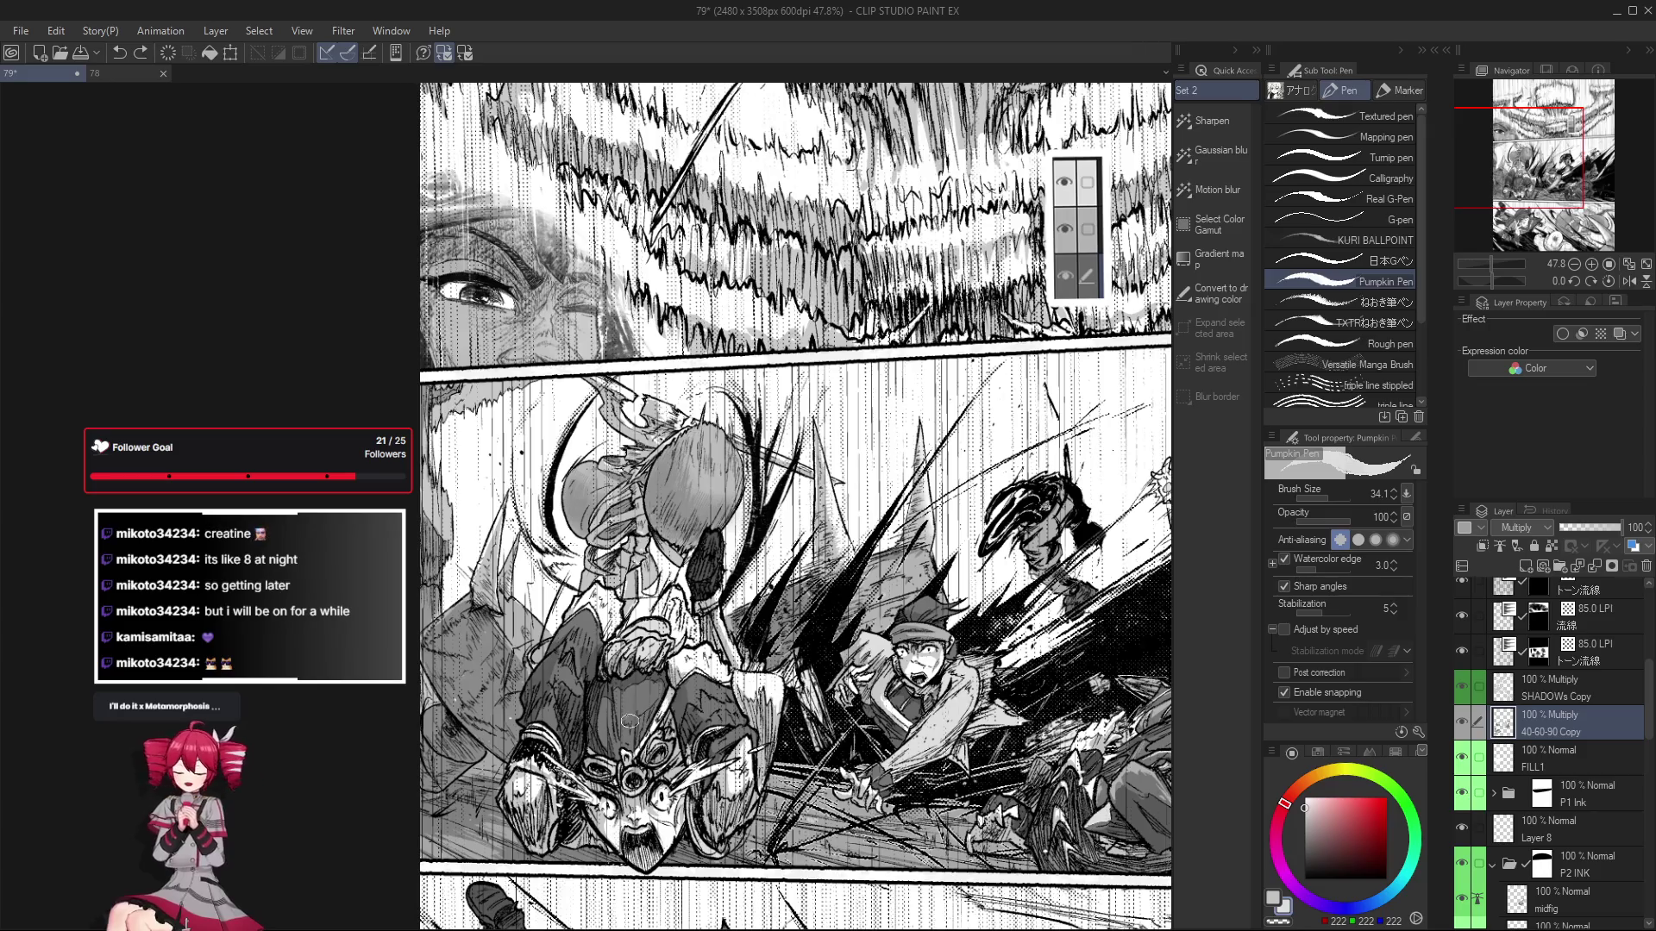
scroll(621, 752, "down", 1)
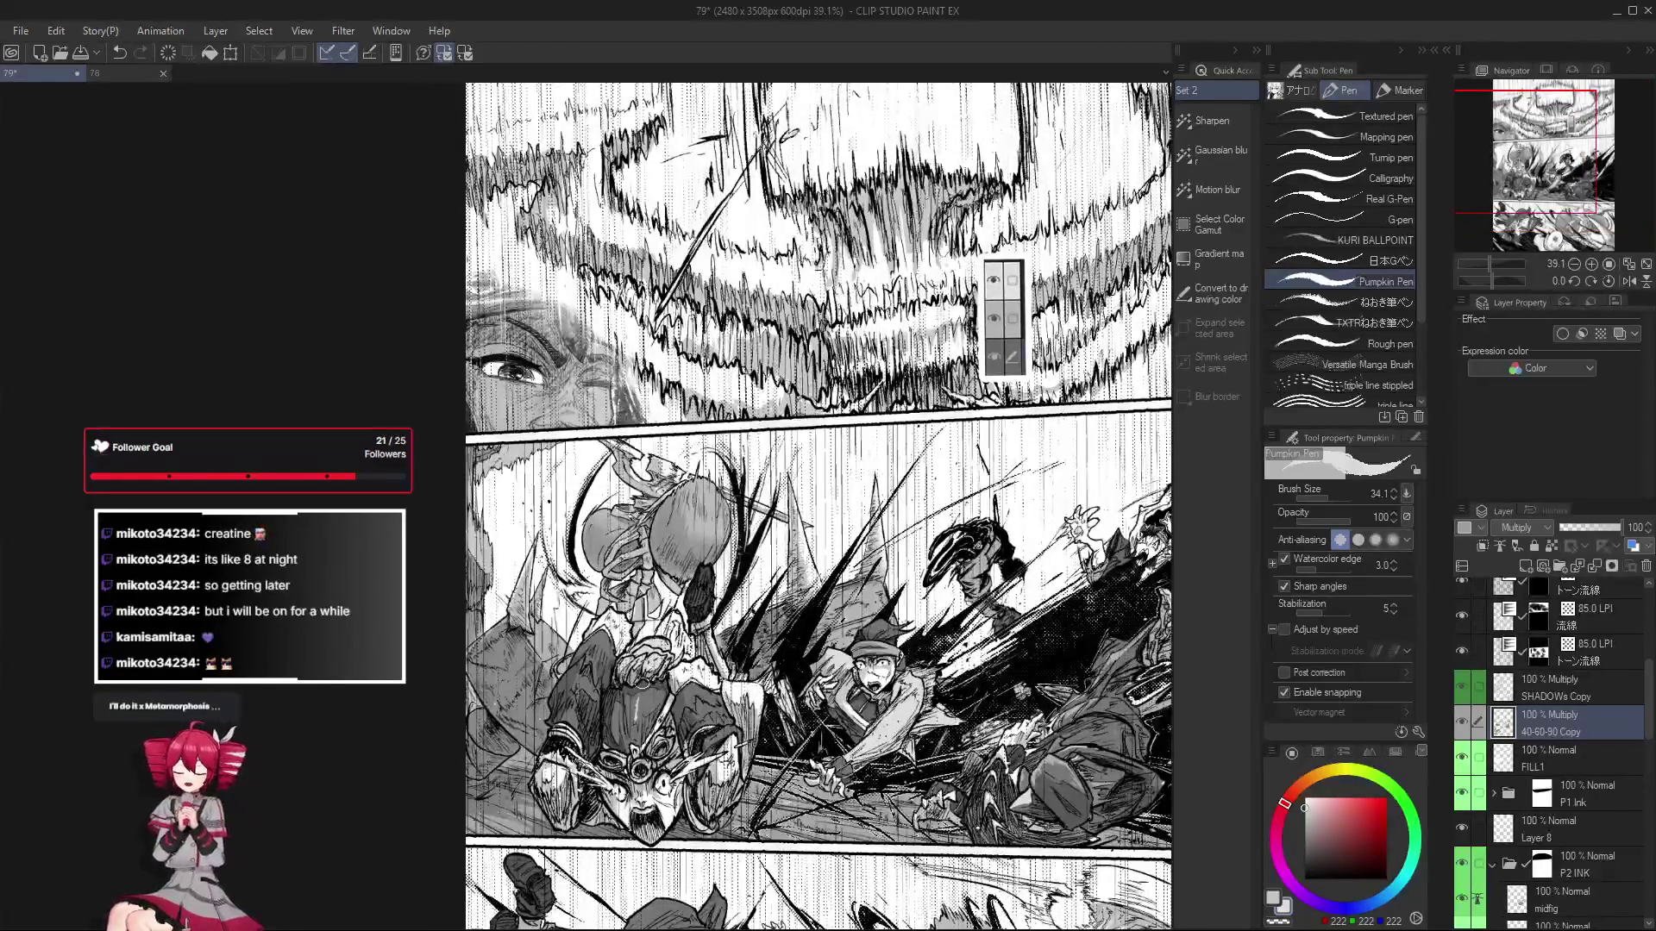
scroll(636, 718, "up", 2)
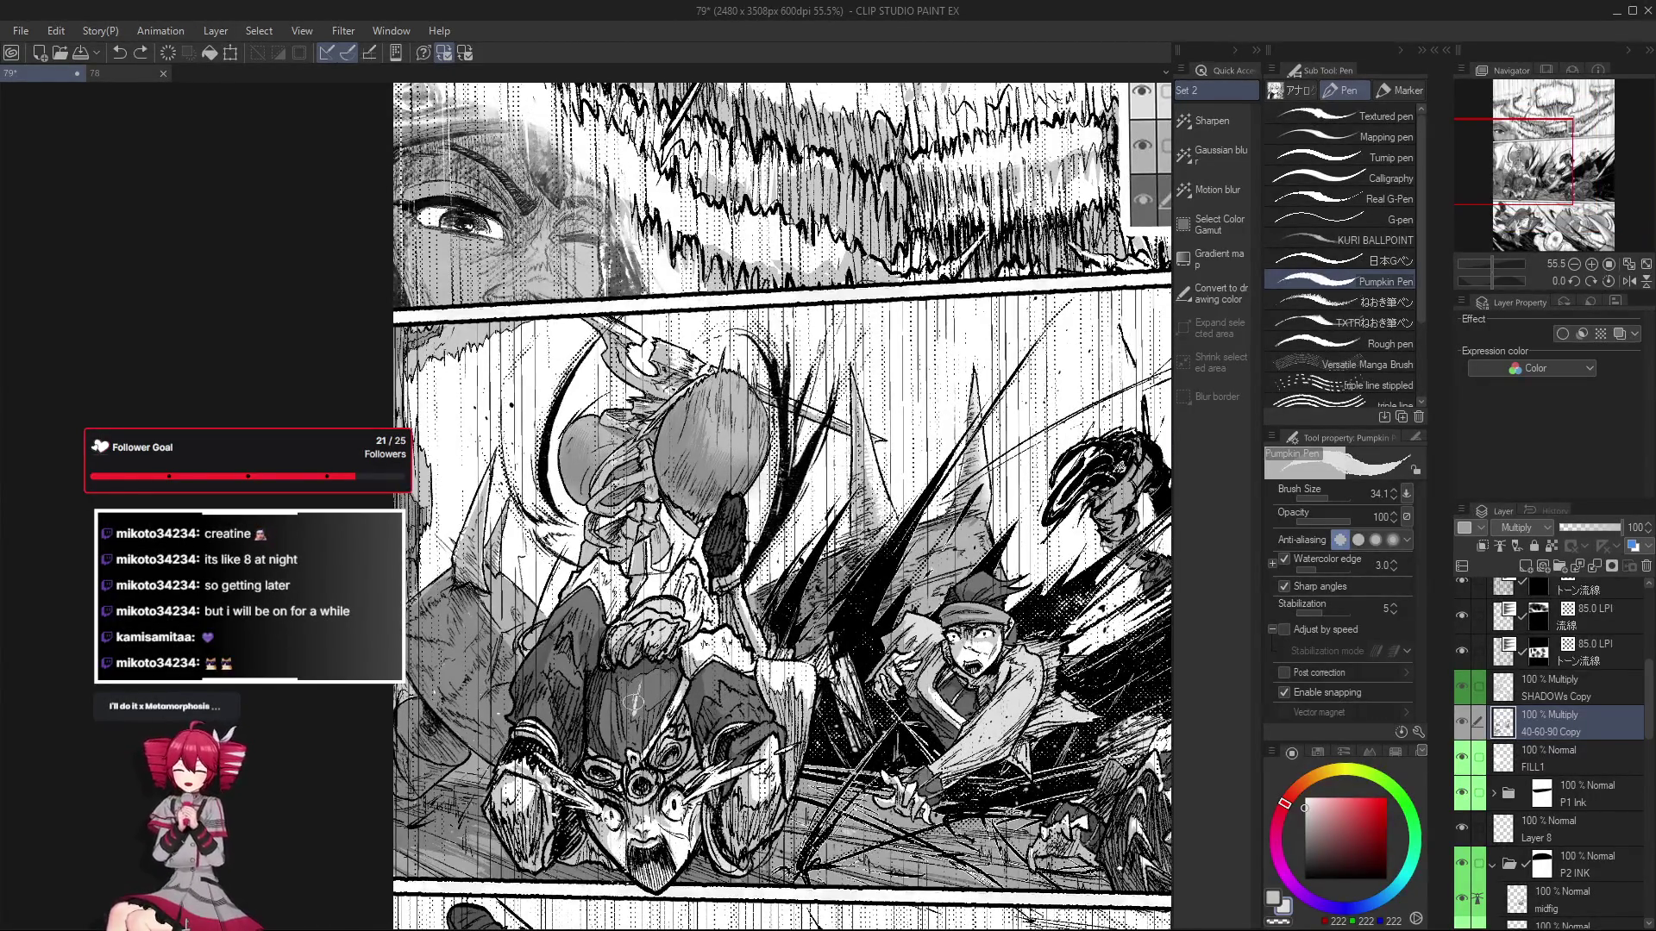
scroll(638, 697, "down", 4)
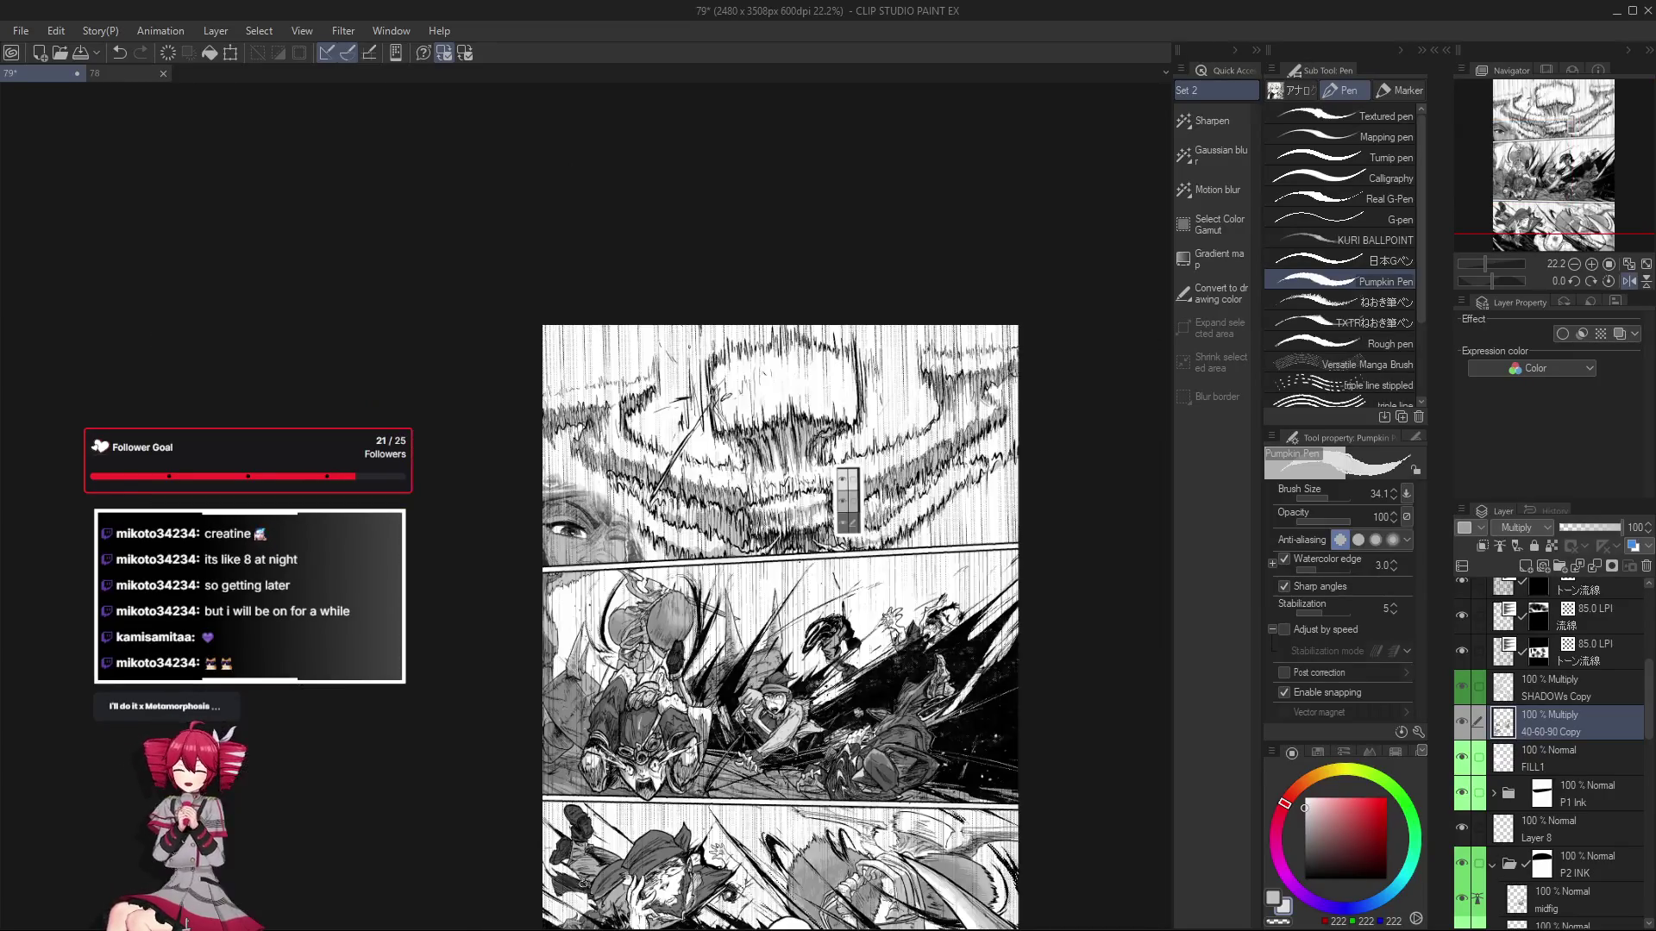
scroll(662, 729, "up", 4)
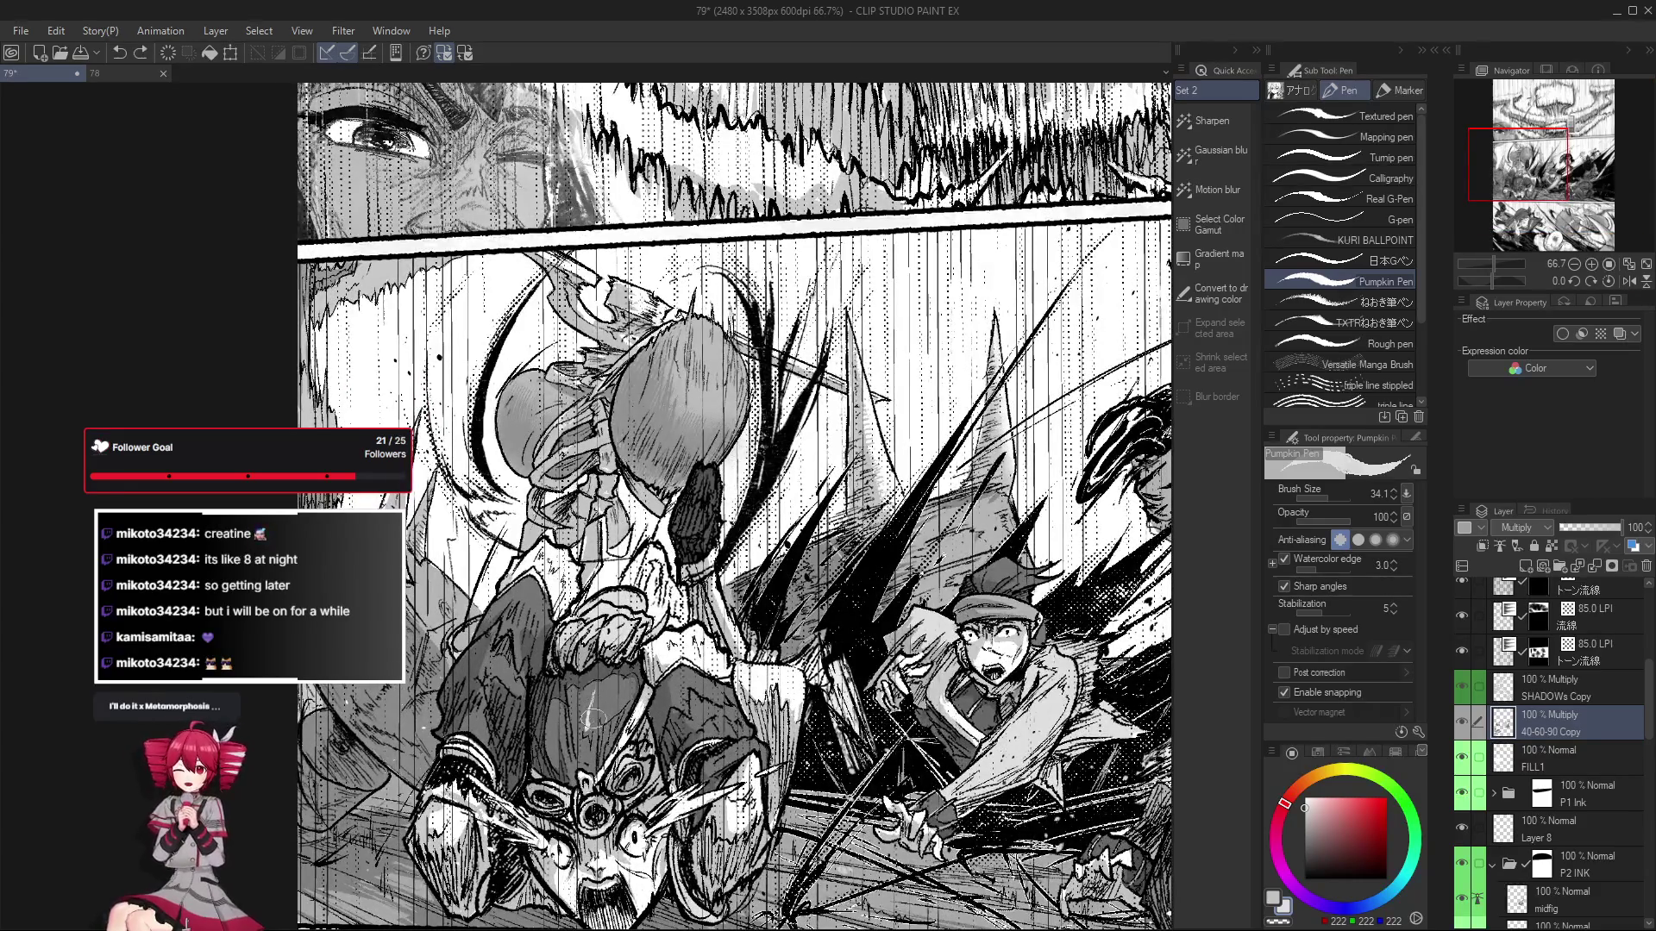
scroll(602, 684, "down", 3)
scroll(595, 703, "up", 1)
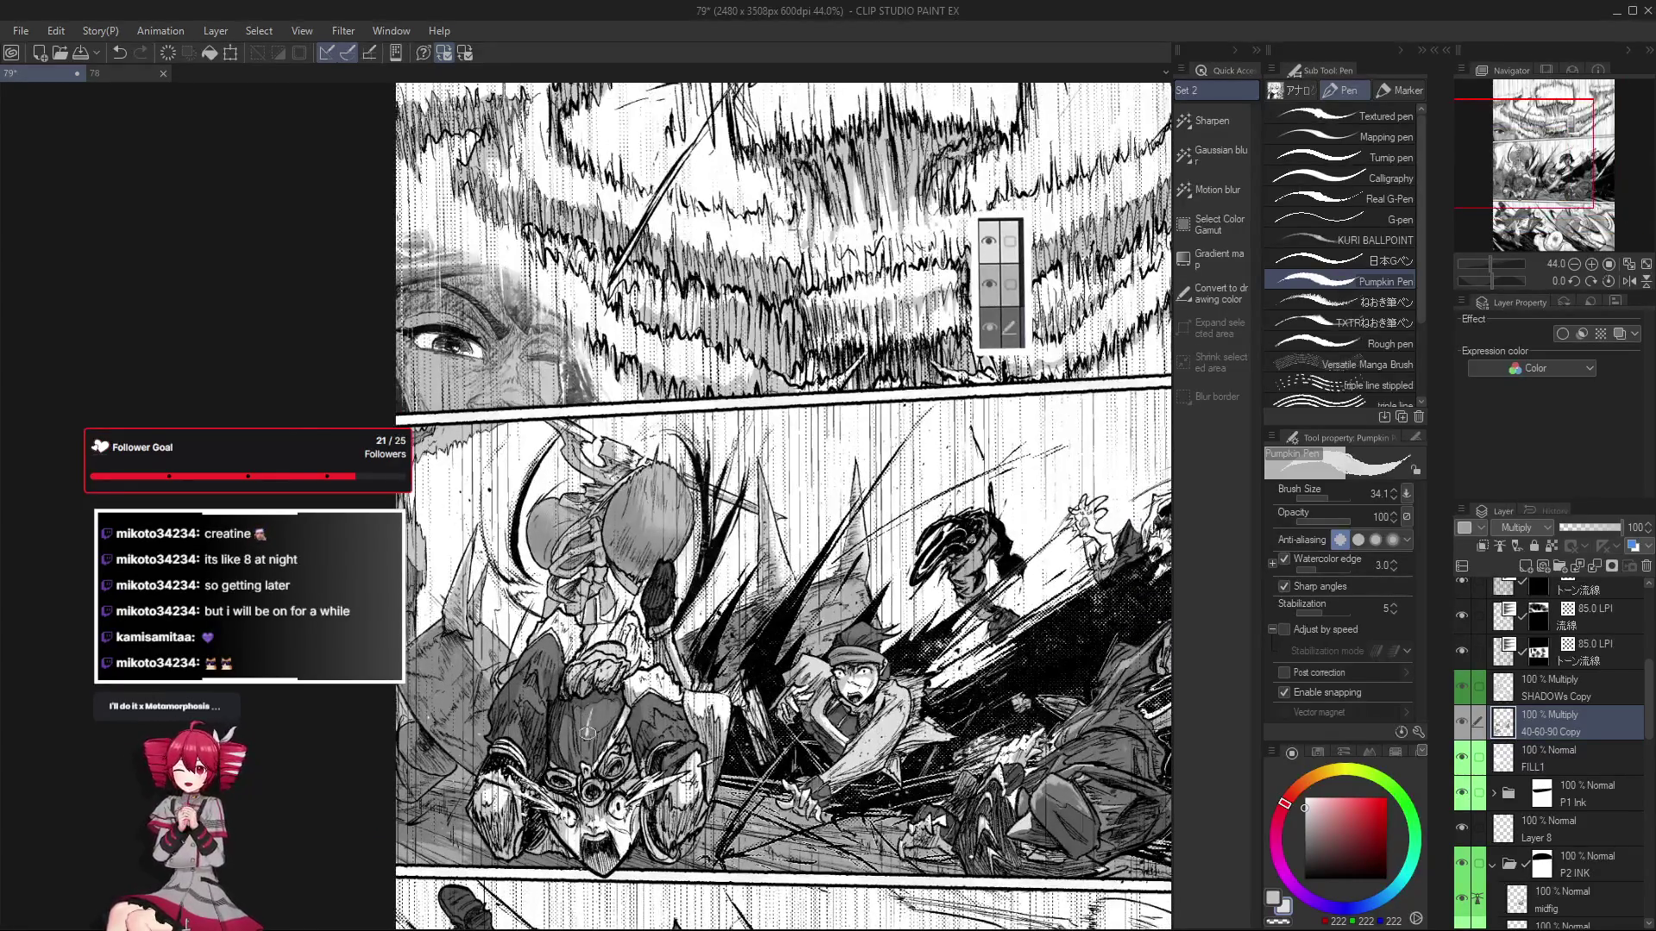
scroll(590, 723, "up", 2)
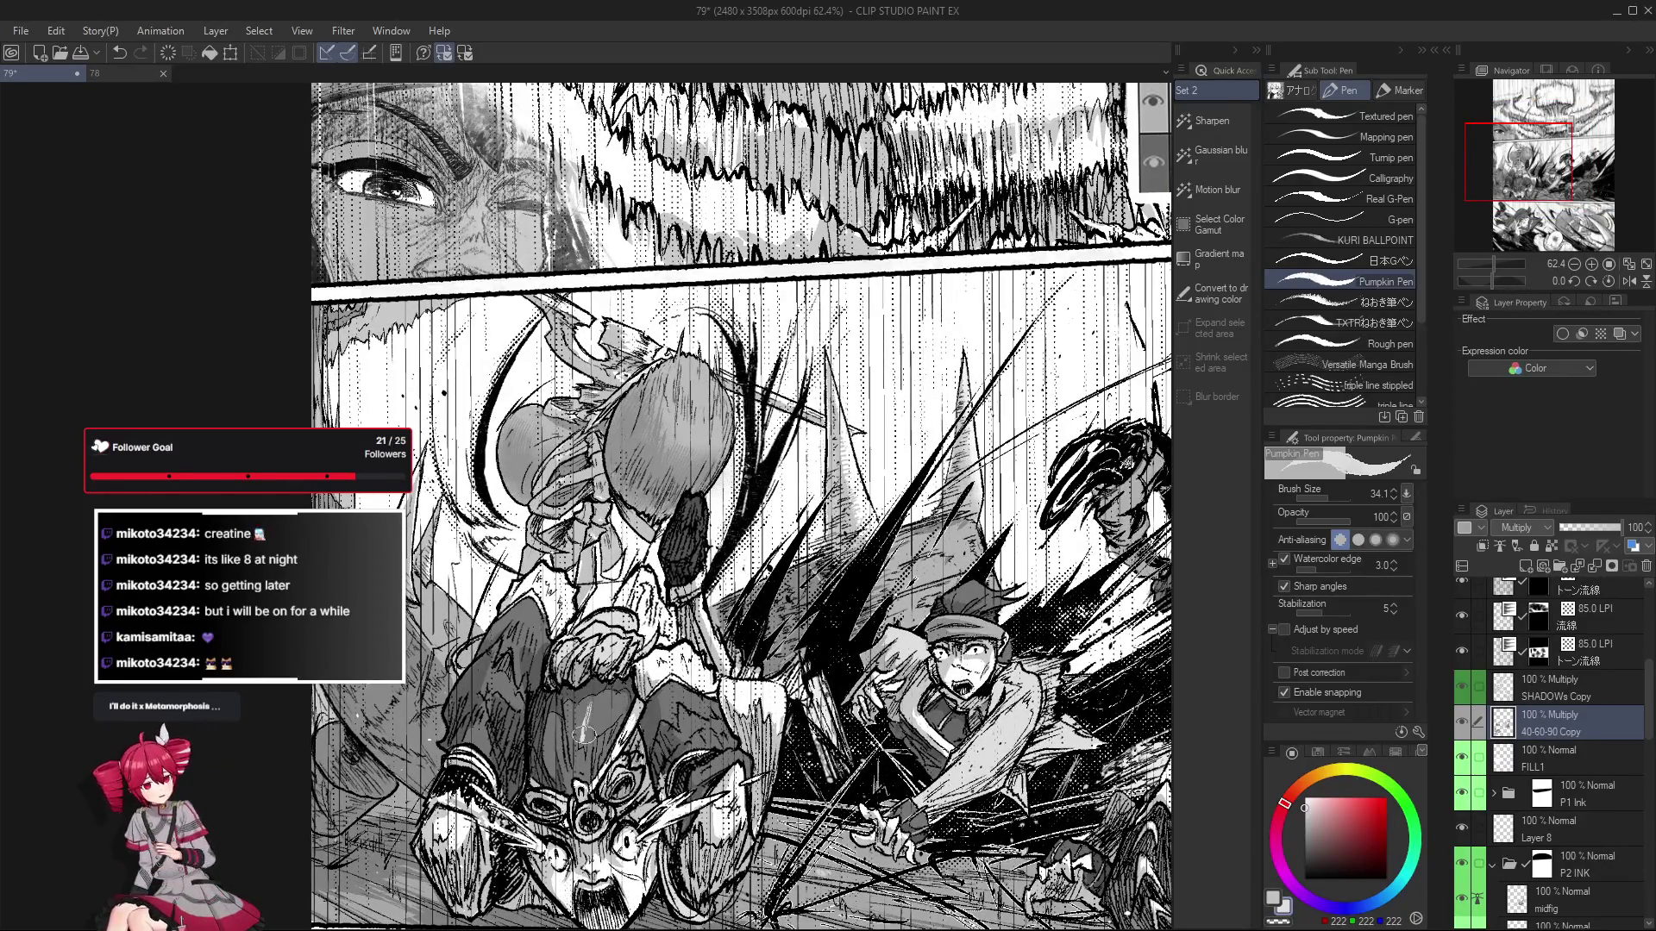
scroll(594, 721, "down", 3)
scroll(569, 744, "up", 1)
scroll(567, 747, "up", 1)
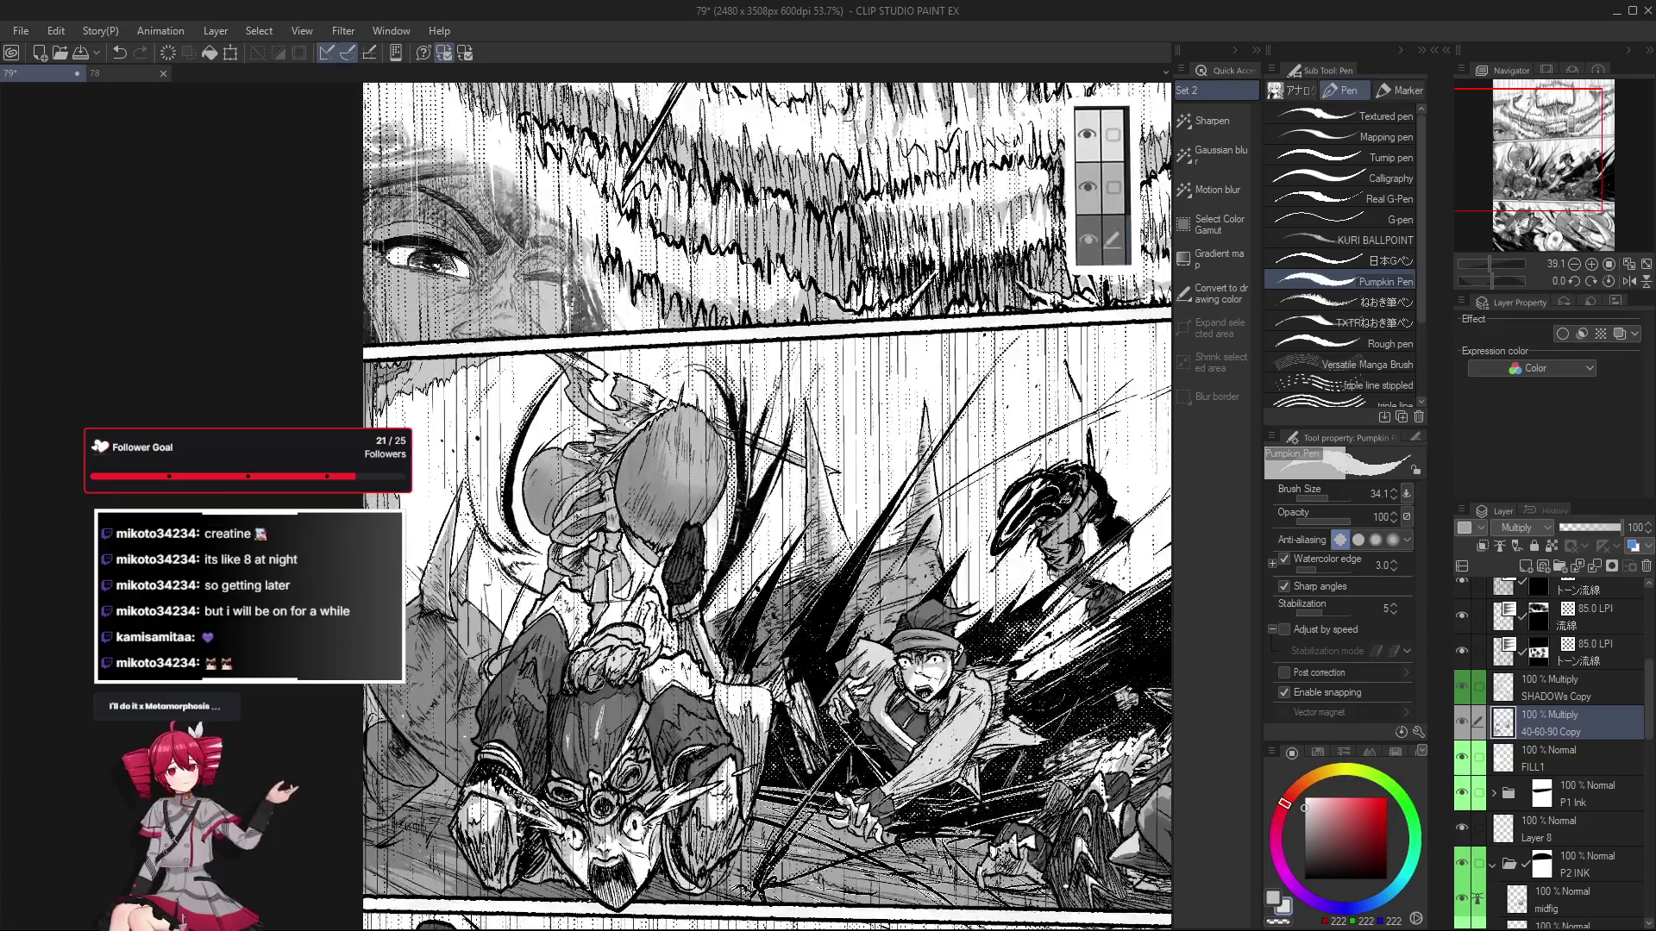
scroll(567, 747, "up", 2)
scroll(565, 755, "down", 2)
scroll(559, 772, "up", 2)
scroll(556, 783, "down", 2)
scroll(614, 730, "up", 1)
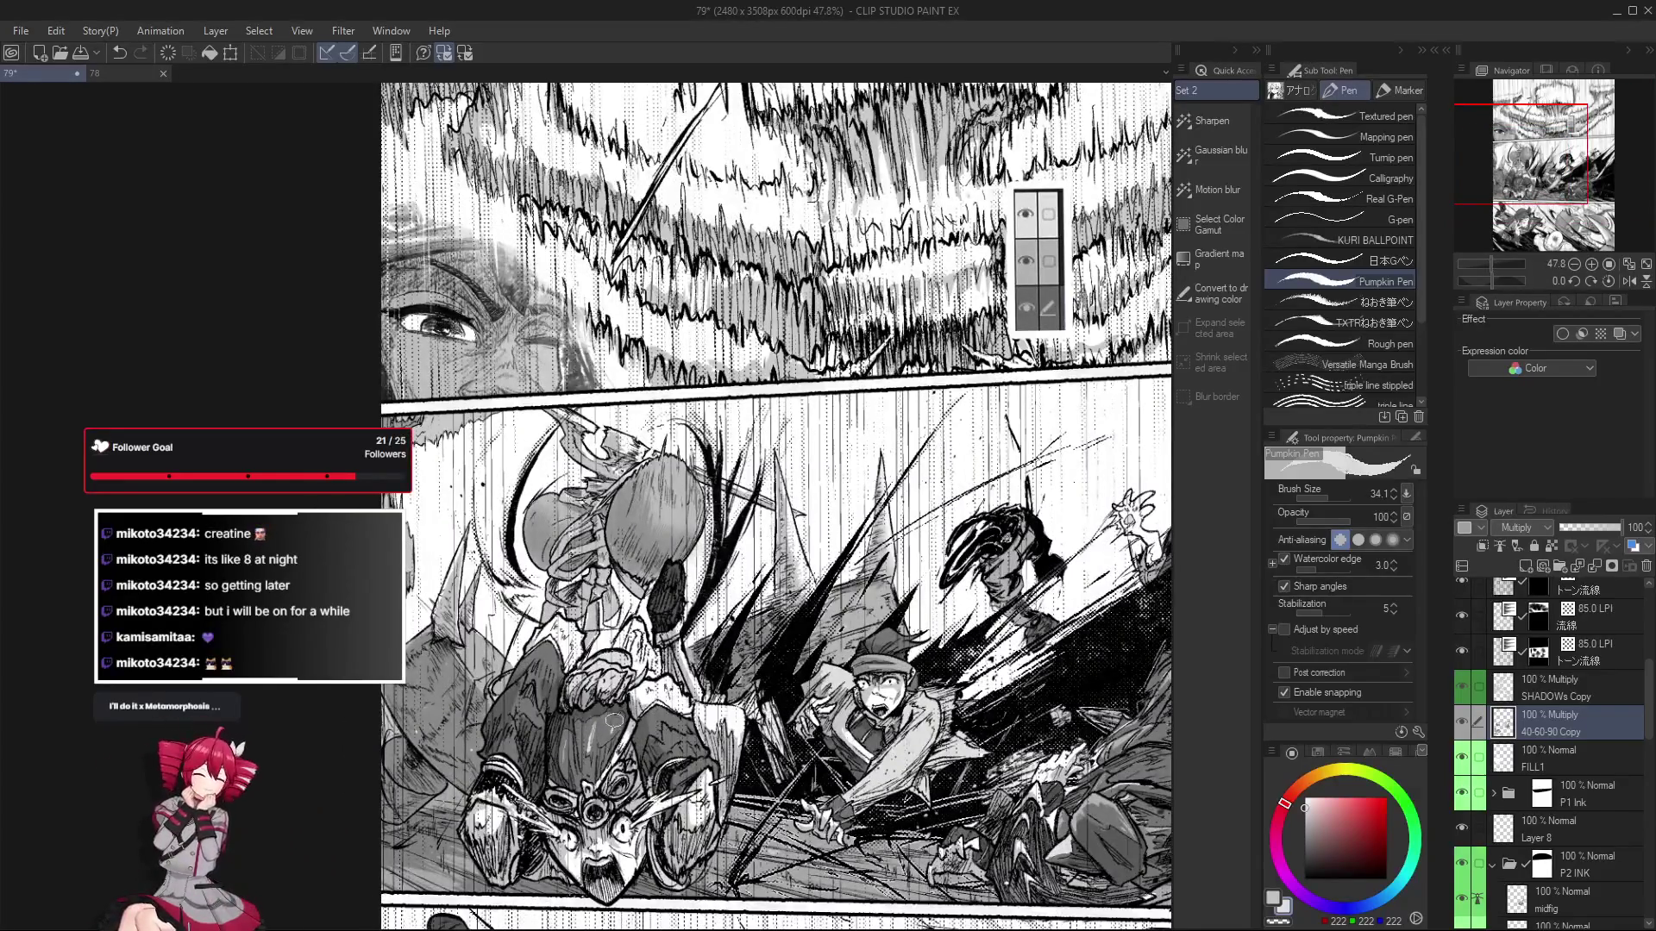
scroll(614, 721, "down", 1)
scroll(656, 742, "down", 1)
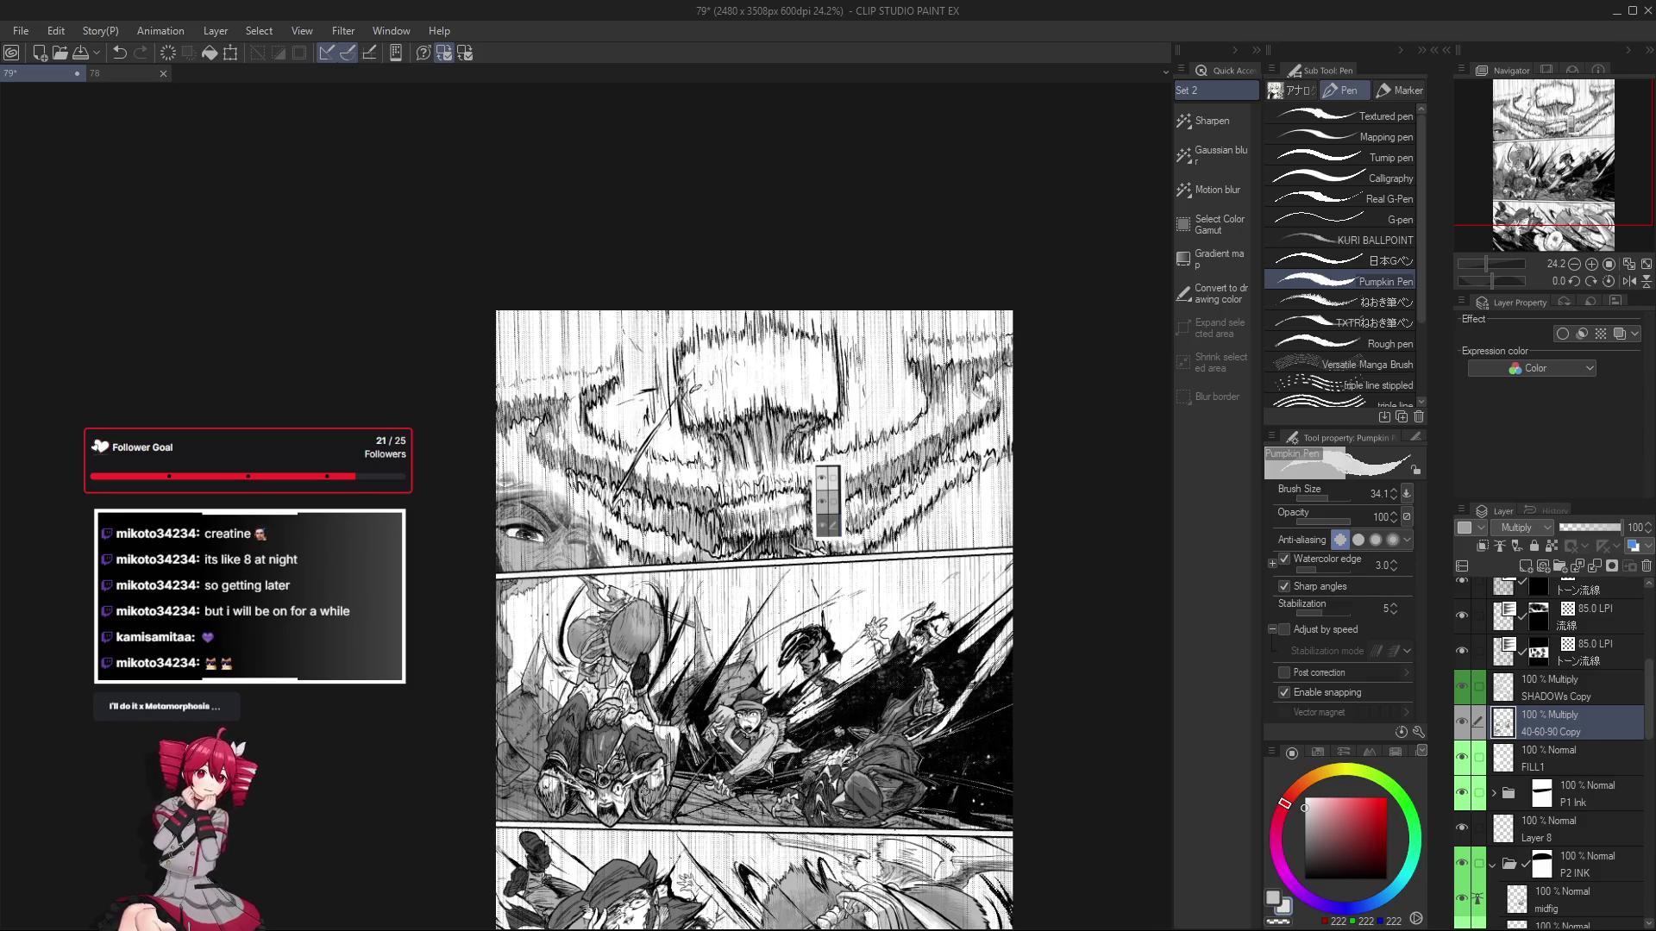
Zoom back in on the panel and make SHADOWs Copy the working layer.
scroll(720, 765, "up", 1)
scroll(720, 765, "up", 1)
scroll(720, 765, "up", 1)
scroll(720, 765, "up", 3)
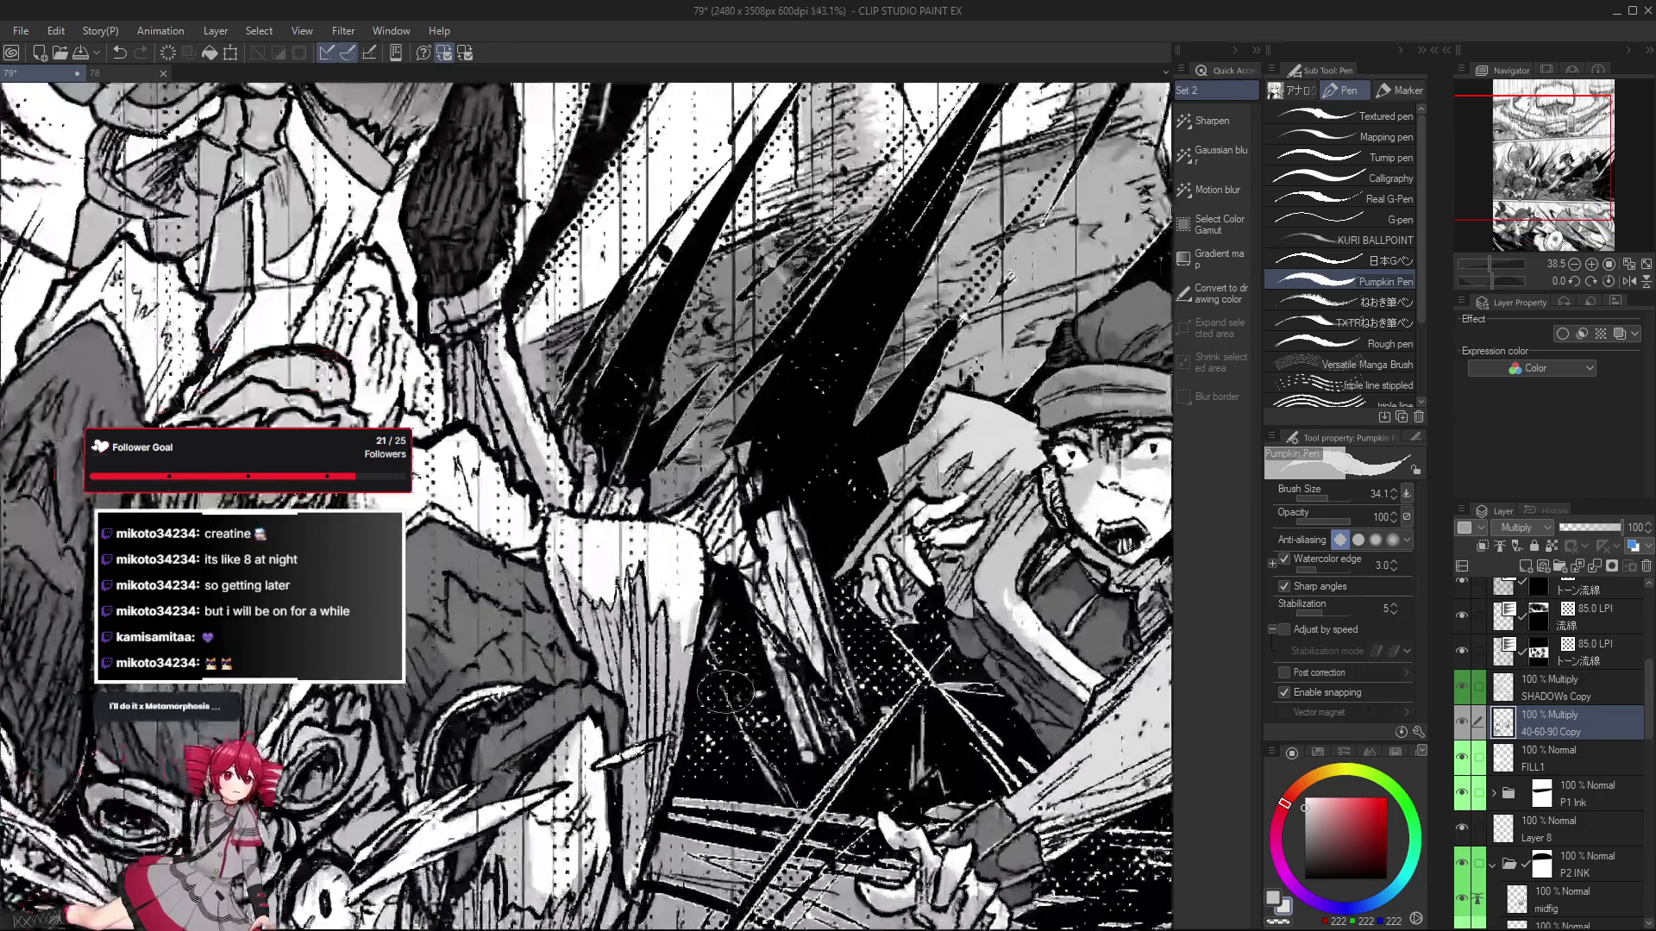
scroll(720, 765, "up", 1)
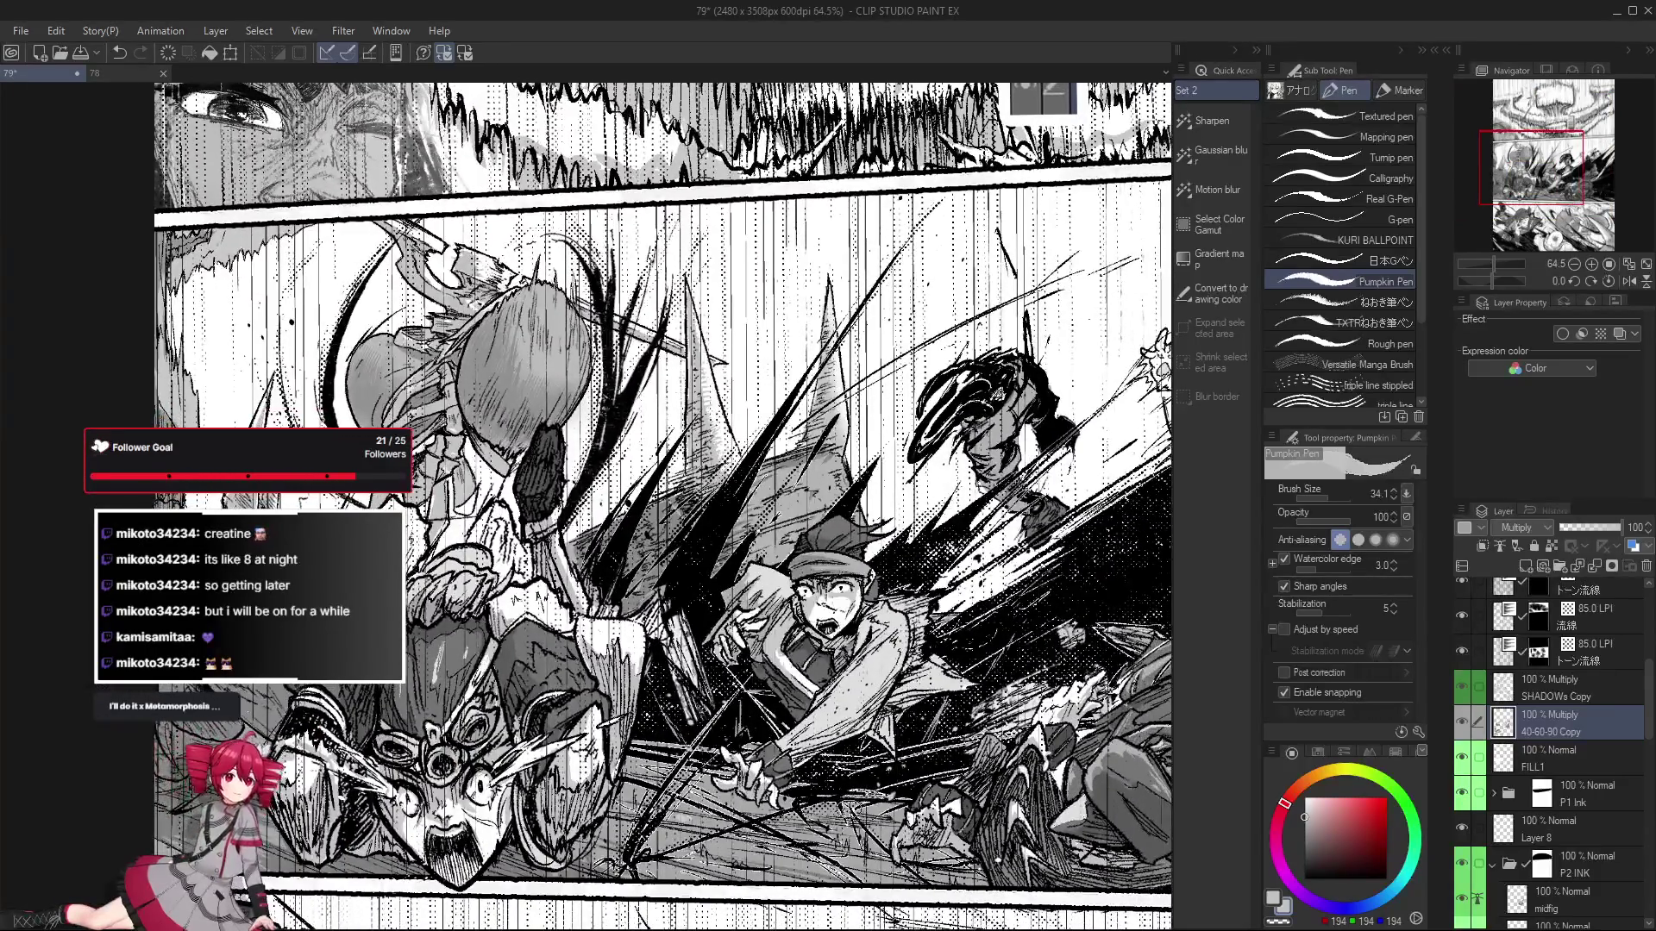
scroll(1566, 569, "up", 1)
left_click(1561, 697)
Position the view on the middle fight panel, going from eraser back to Pumpkin Pen.
scroll(651, 683, "up", 1)
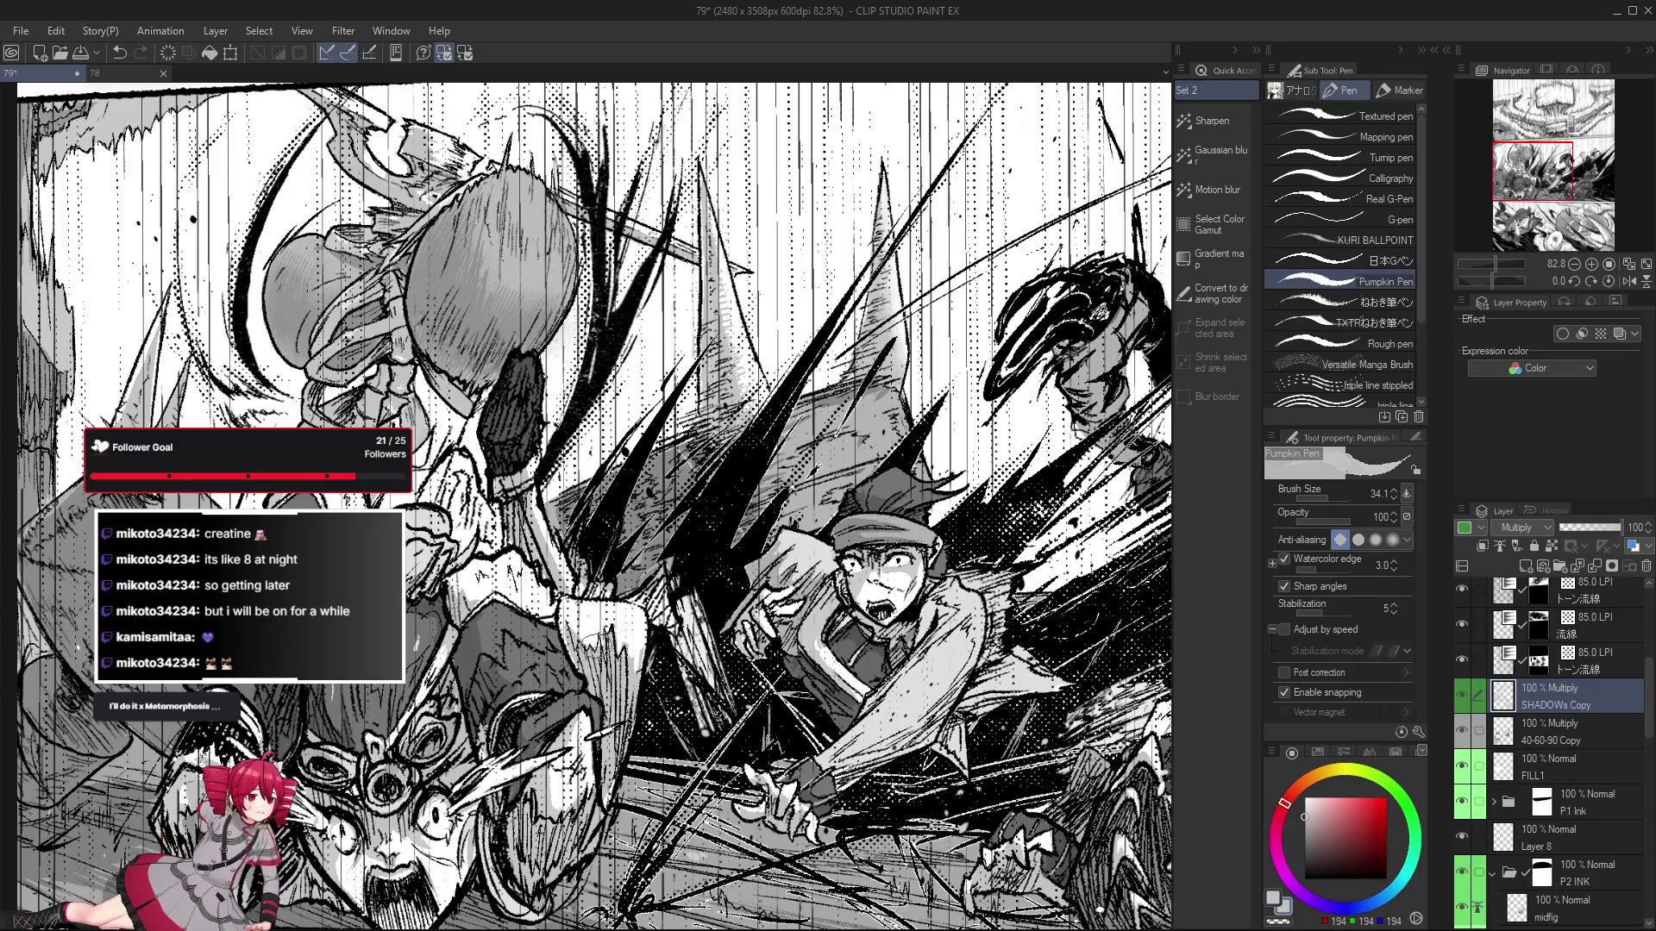
left_click_drag(642, 684, 656, 642)
key("e")
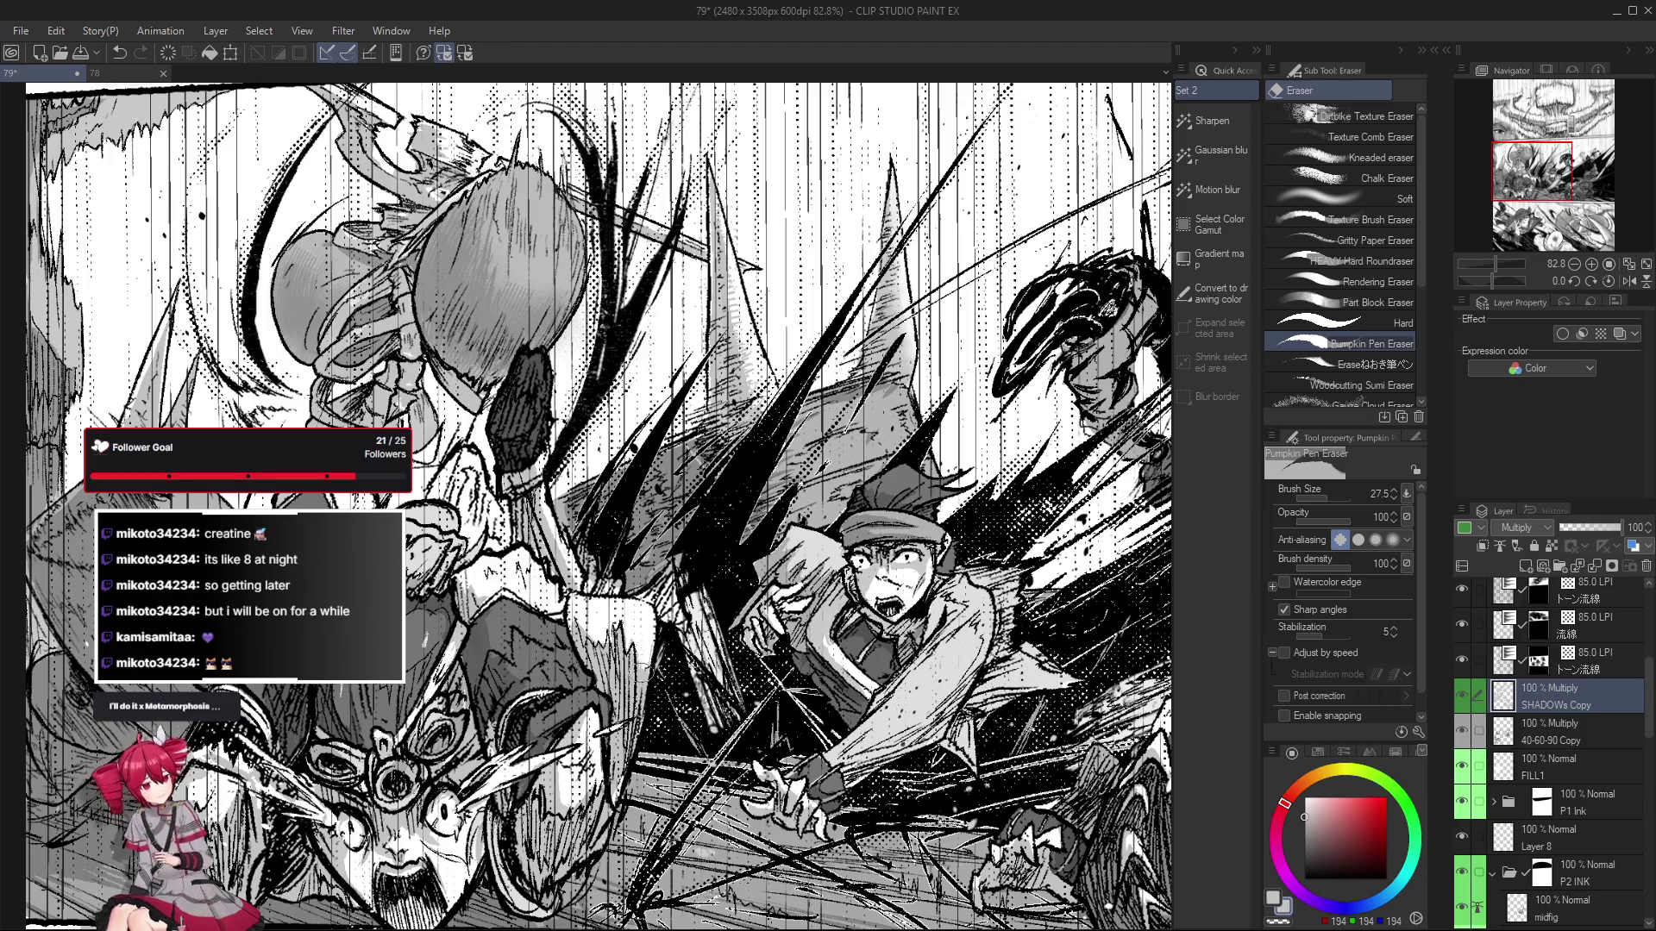
scroll(699, 685, "left", 1)
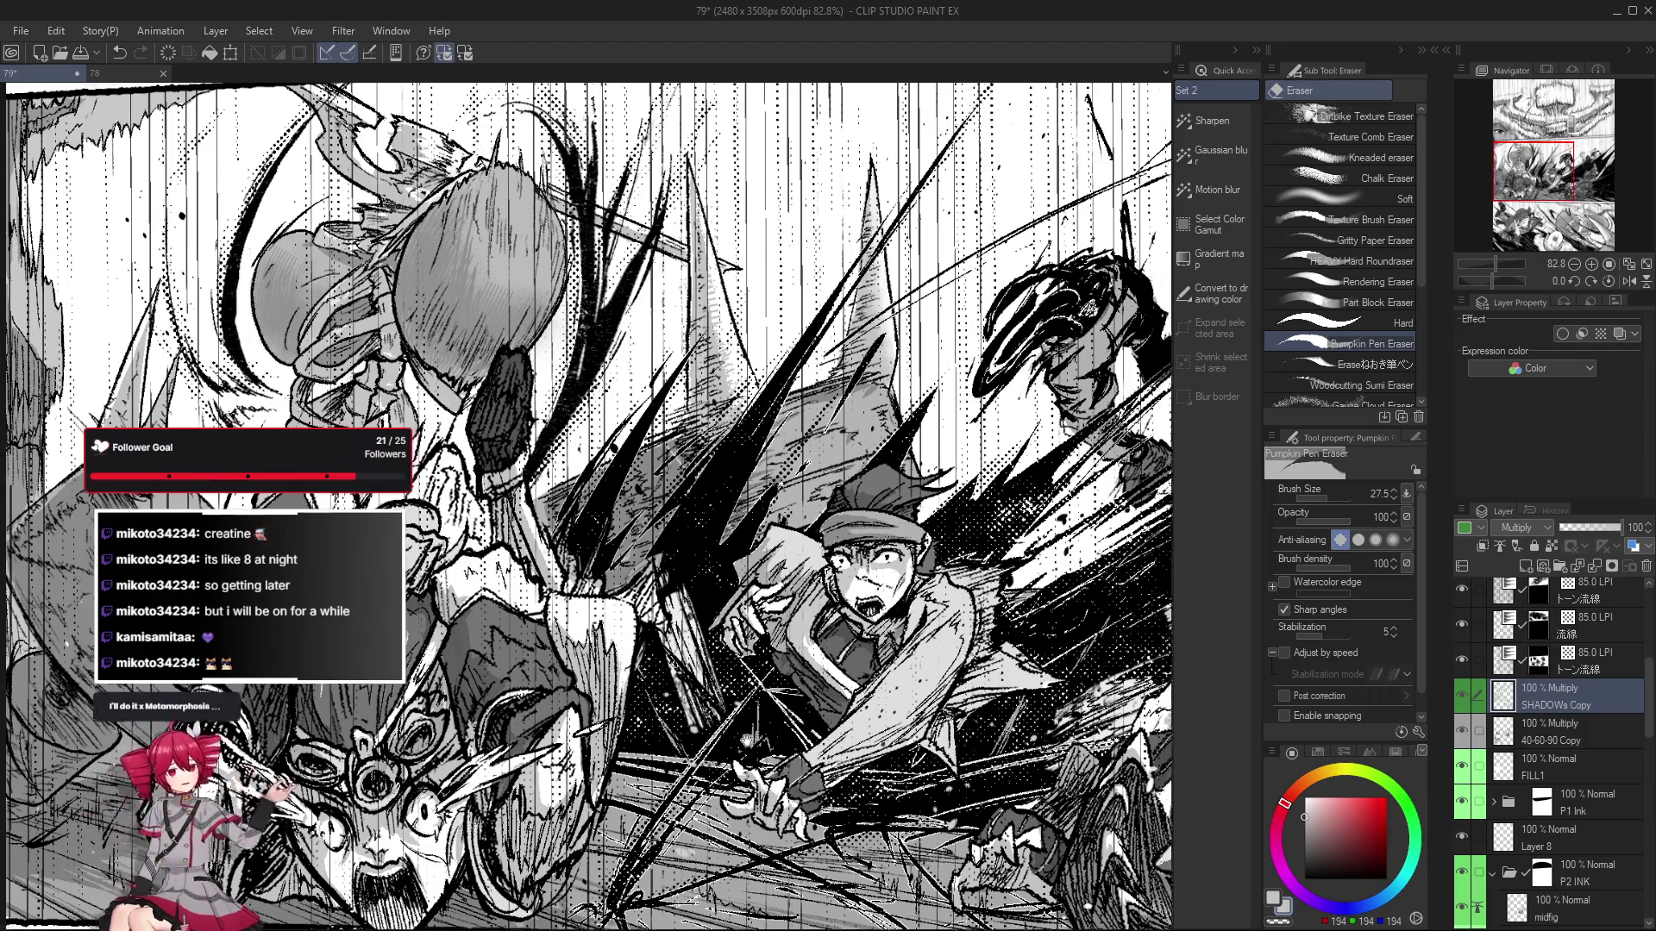
scroll(776, 716, "left", 1)
key("p")
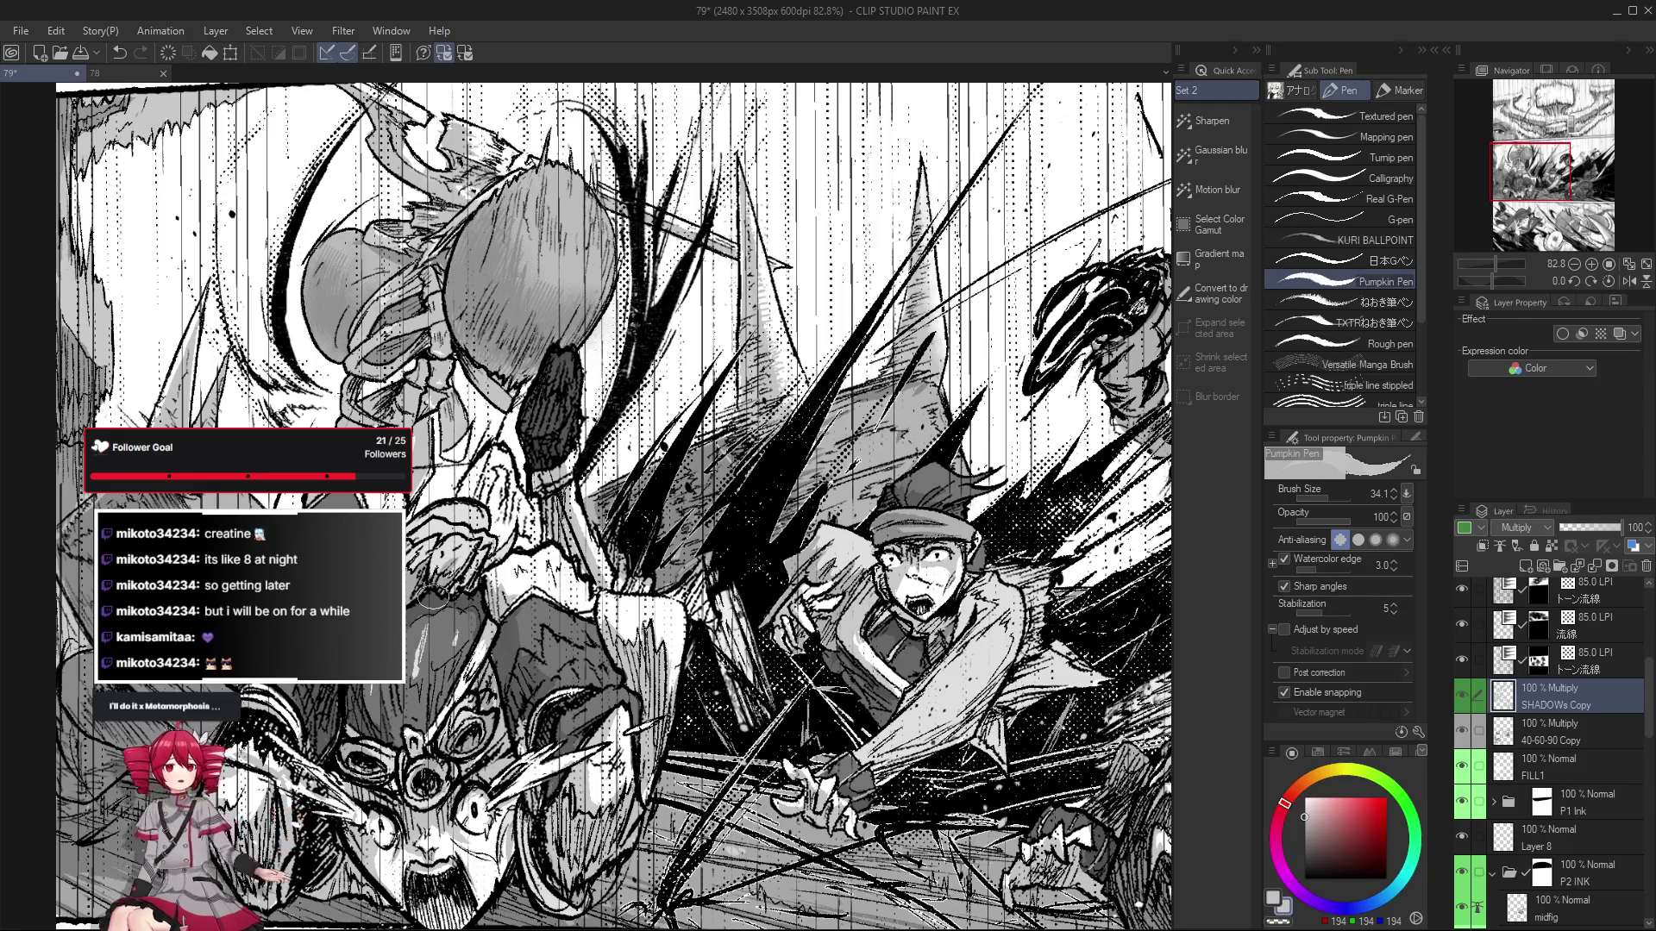
scroll(431, 587, "left", 1)
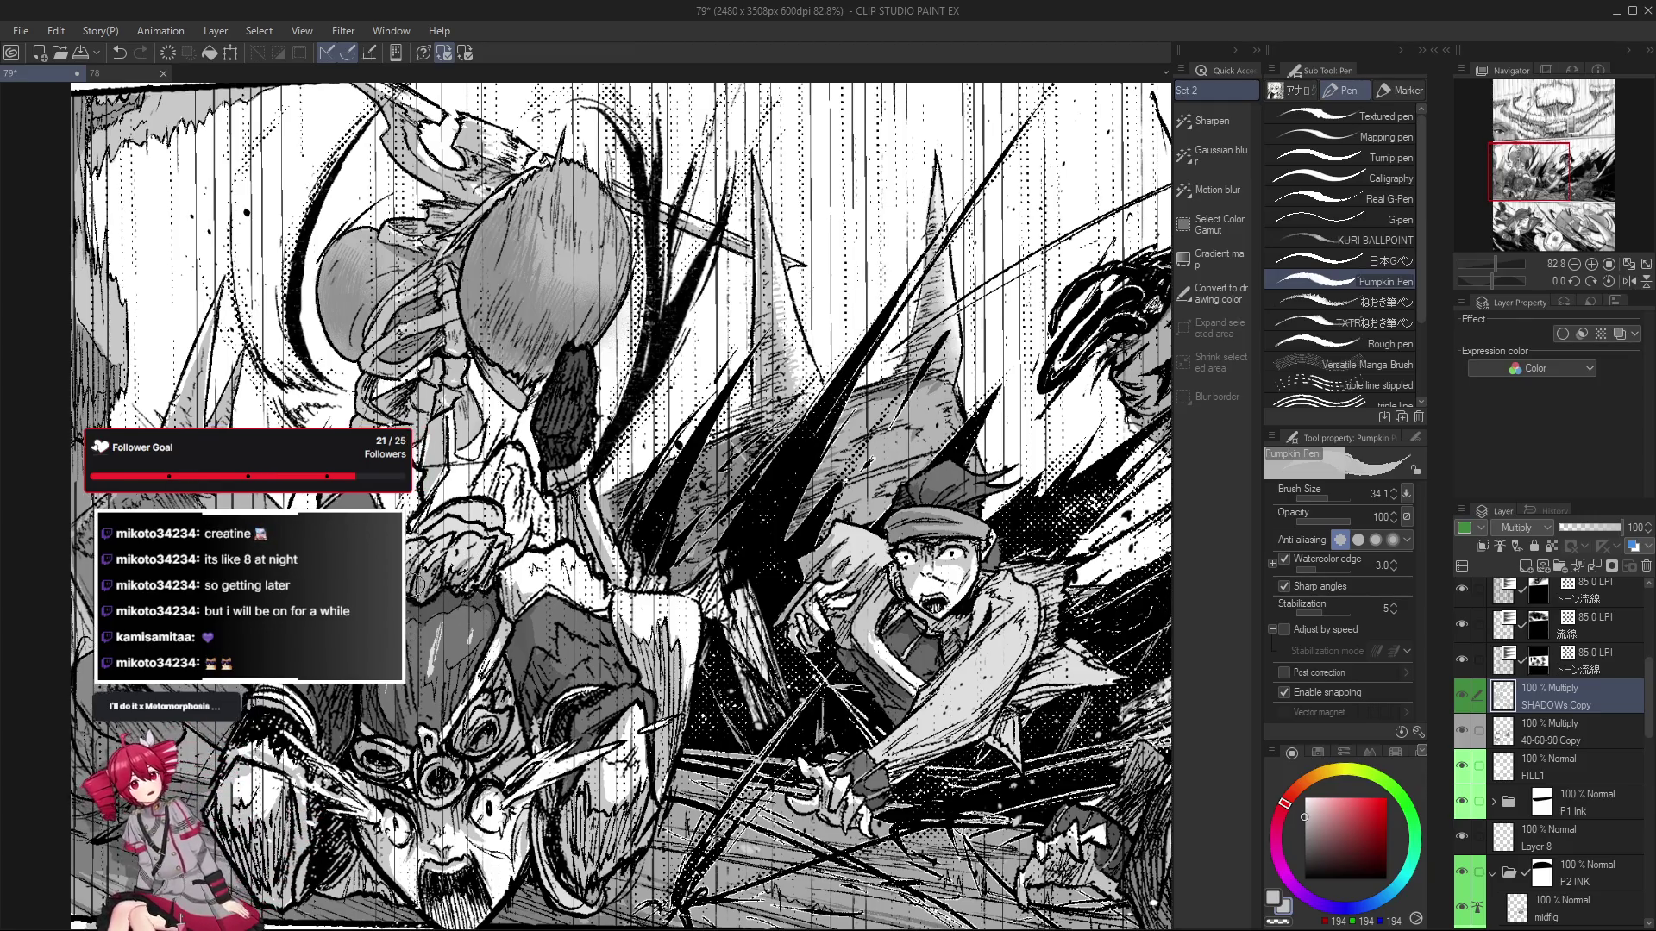
scroll(447, 584, "left", 1)
scroll(448, 585, "left", 1)
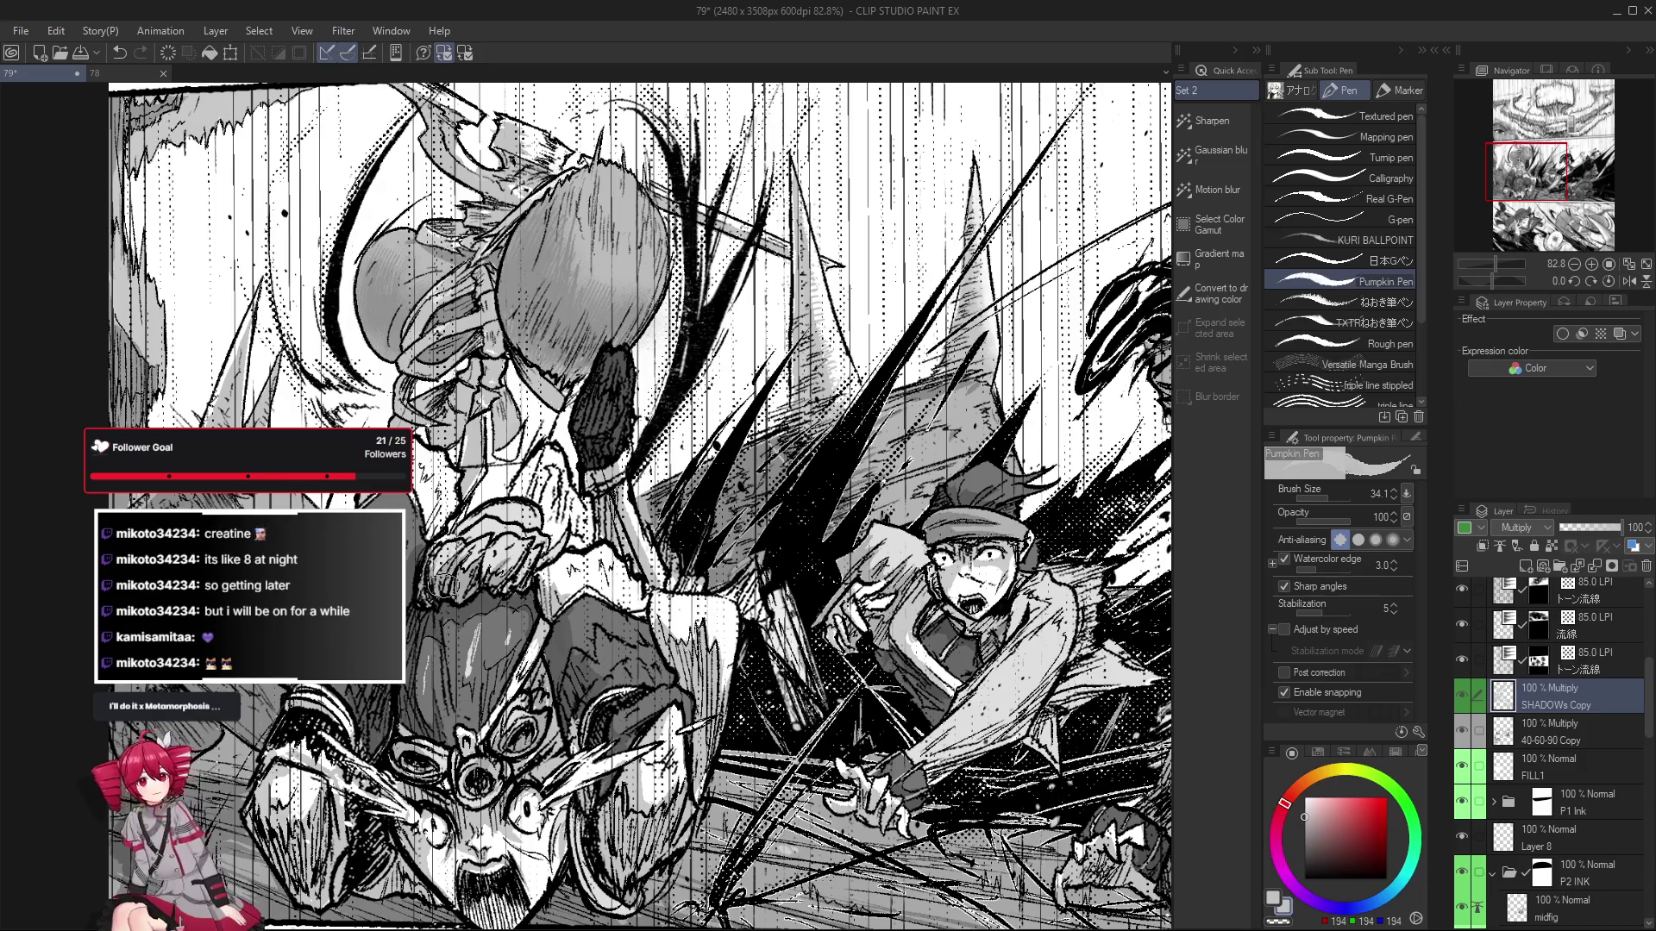
scroll(444, 587, "down", 1)
scroll(444, 586, "down", 1)
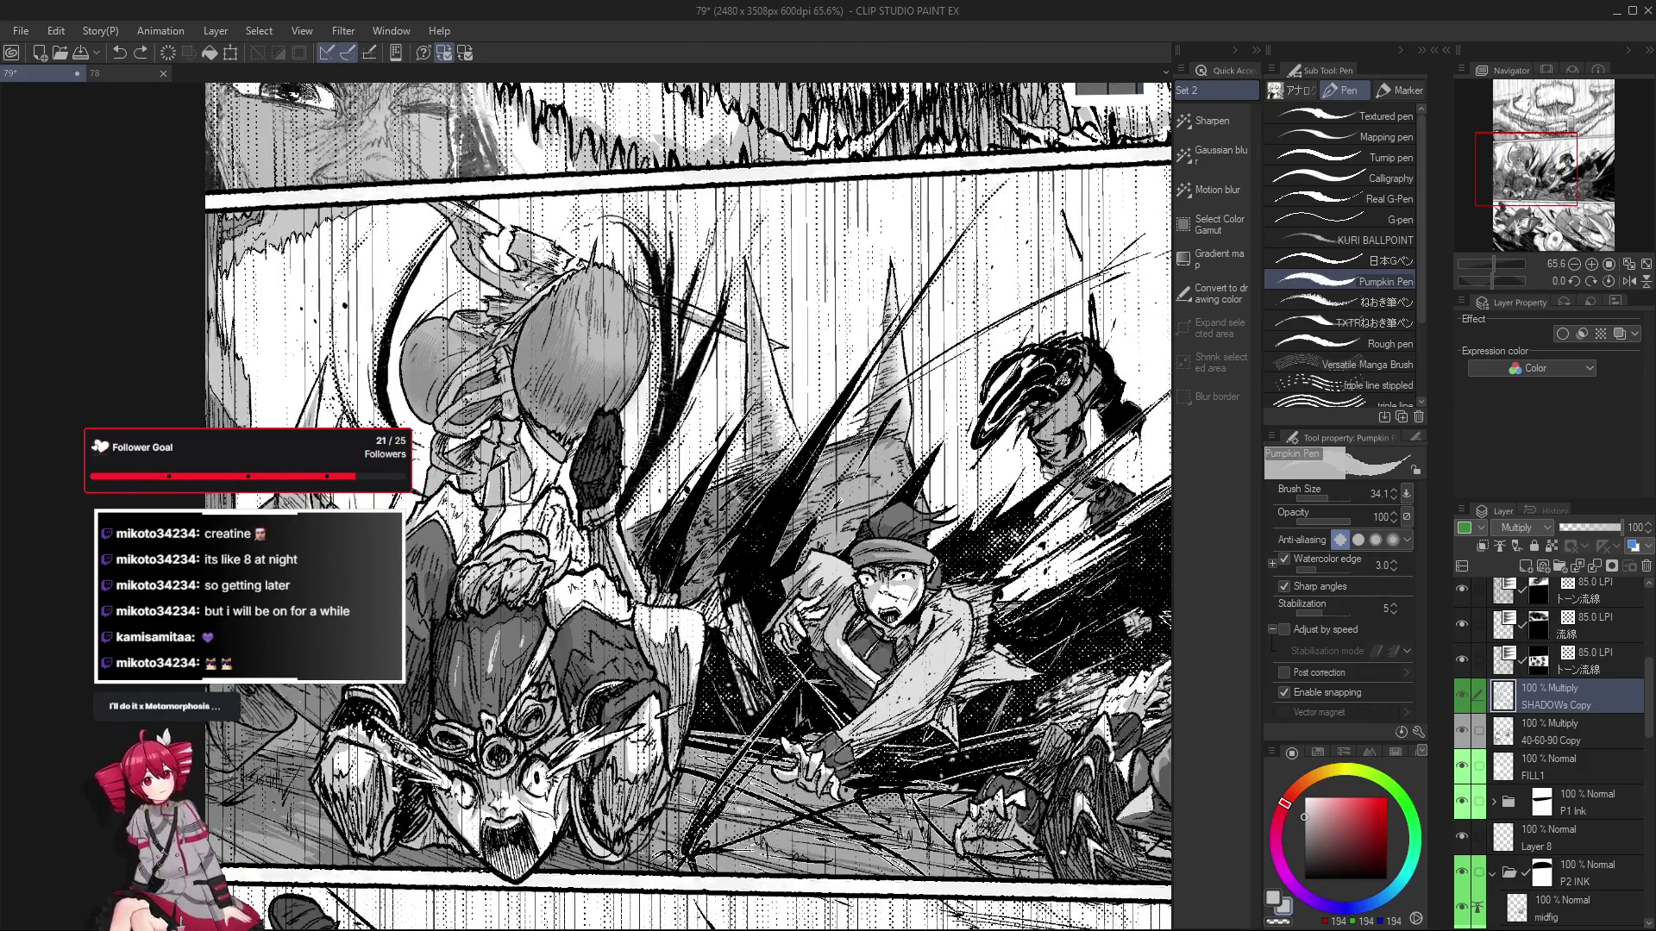
Draw a short grey shading stroke, undo it, and shift the view left.
left_click_drag(500, 556, 539, 556)
key("ctrl+z")
key("ctrl+z")
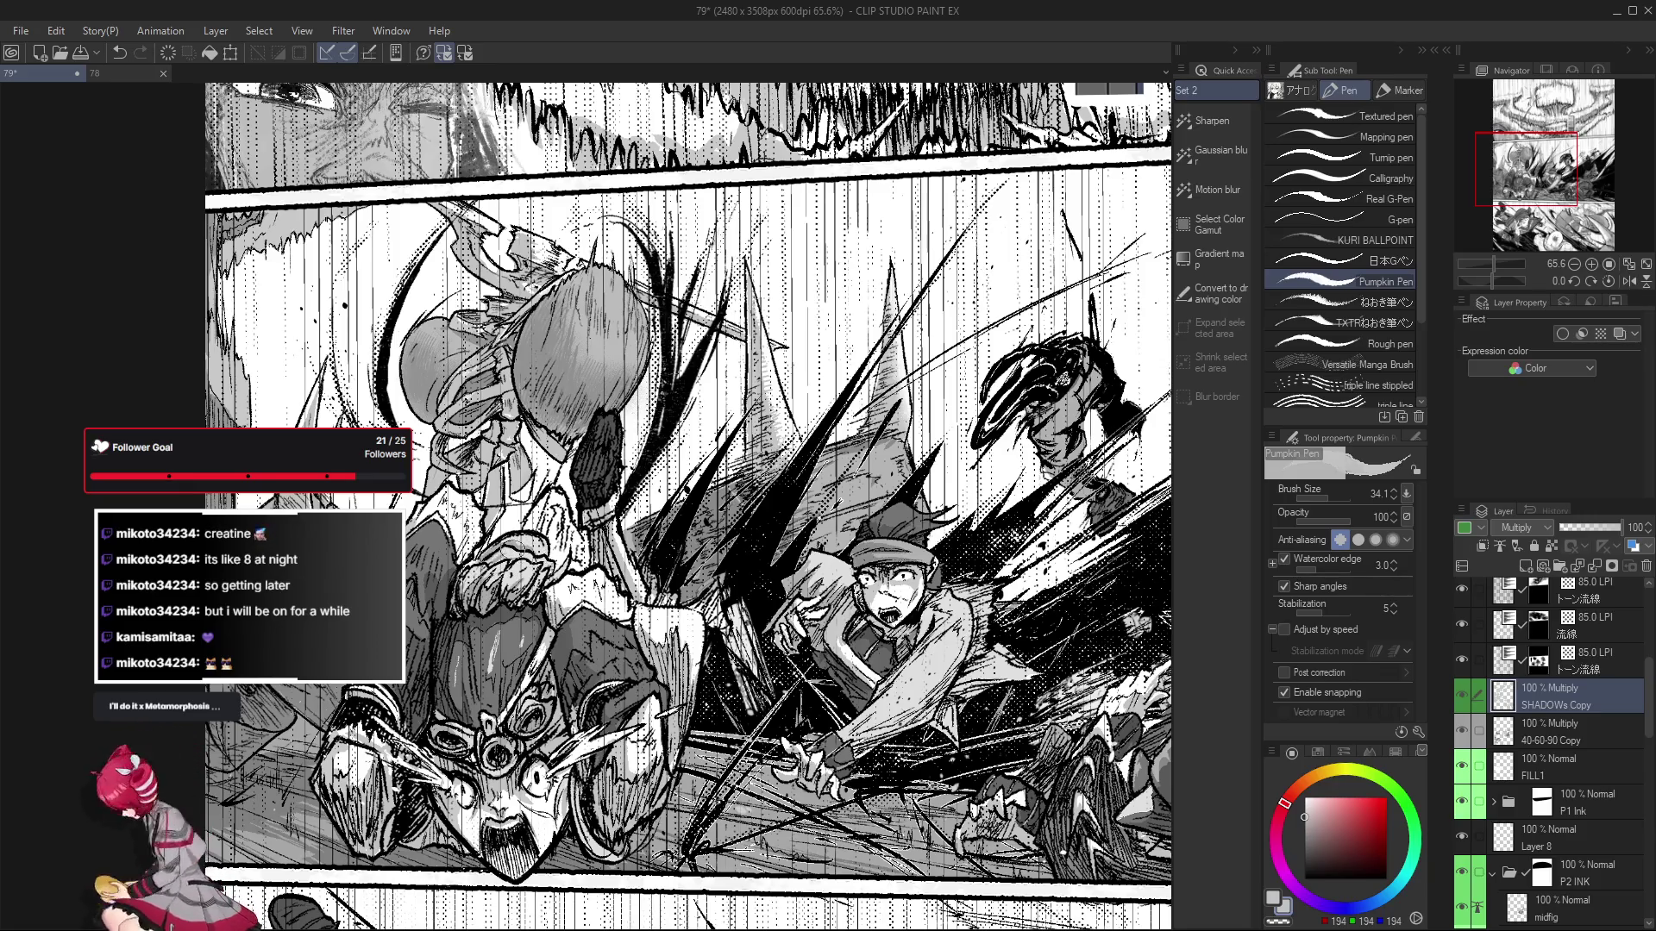
scroll(505, 556, "left", 1)
scroll(505, 556, "left", 1)
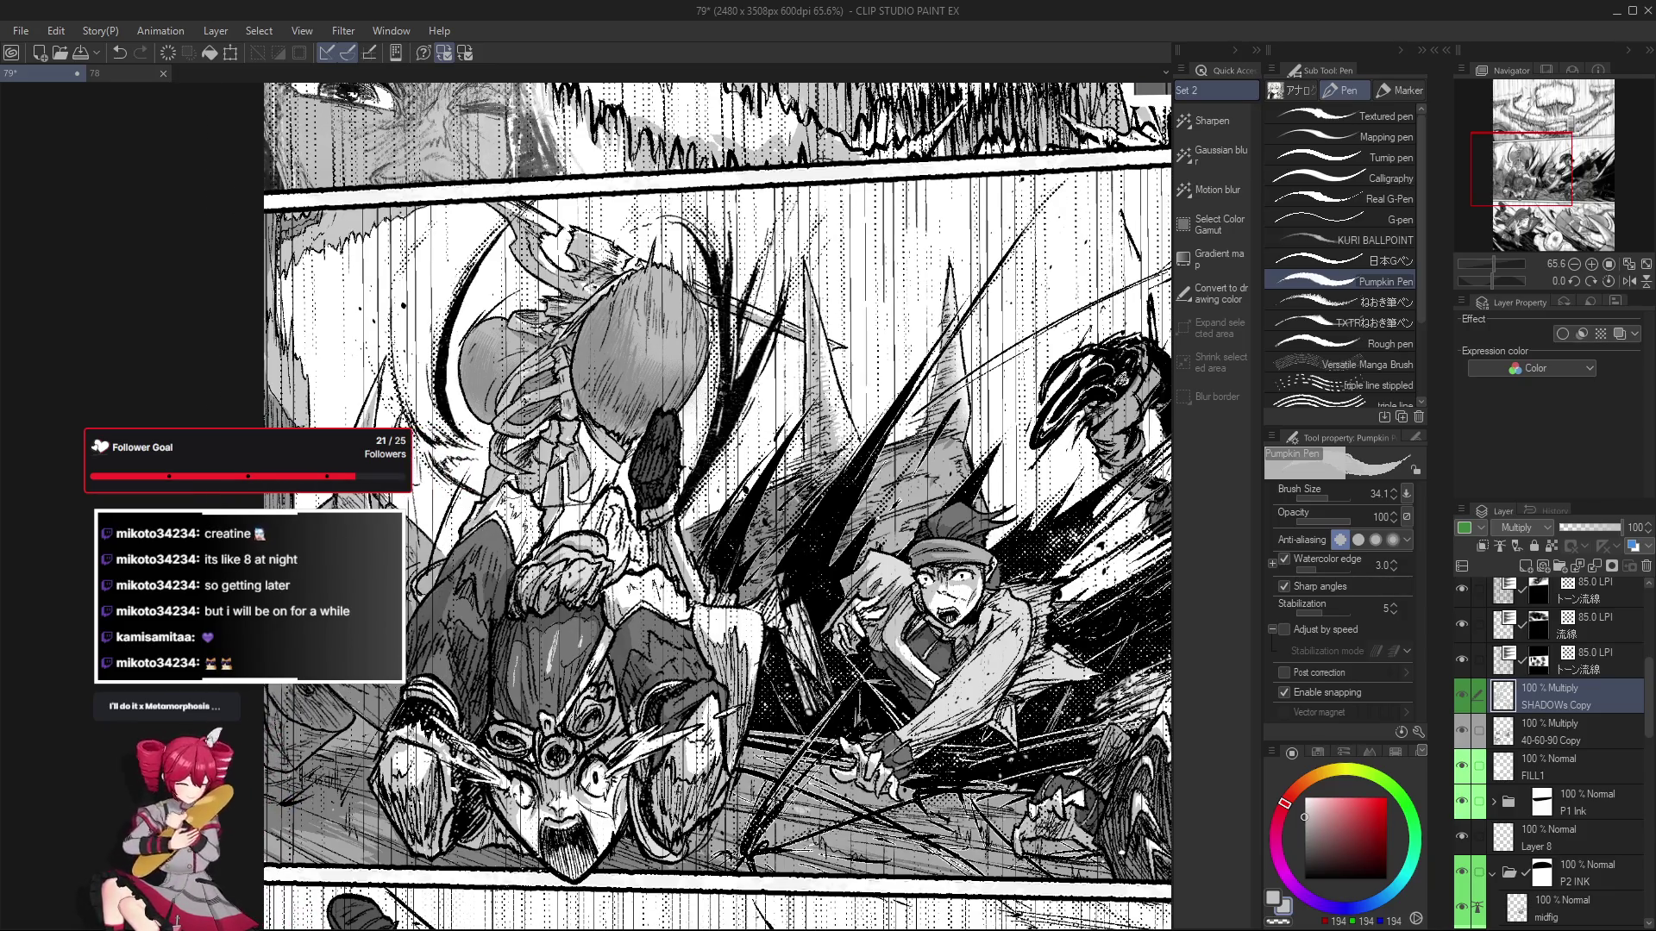
scroll(504, 498, "left", 1)
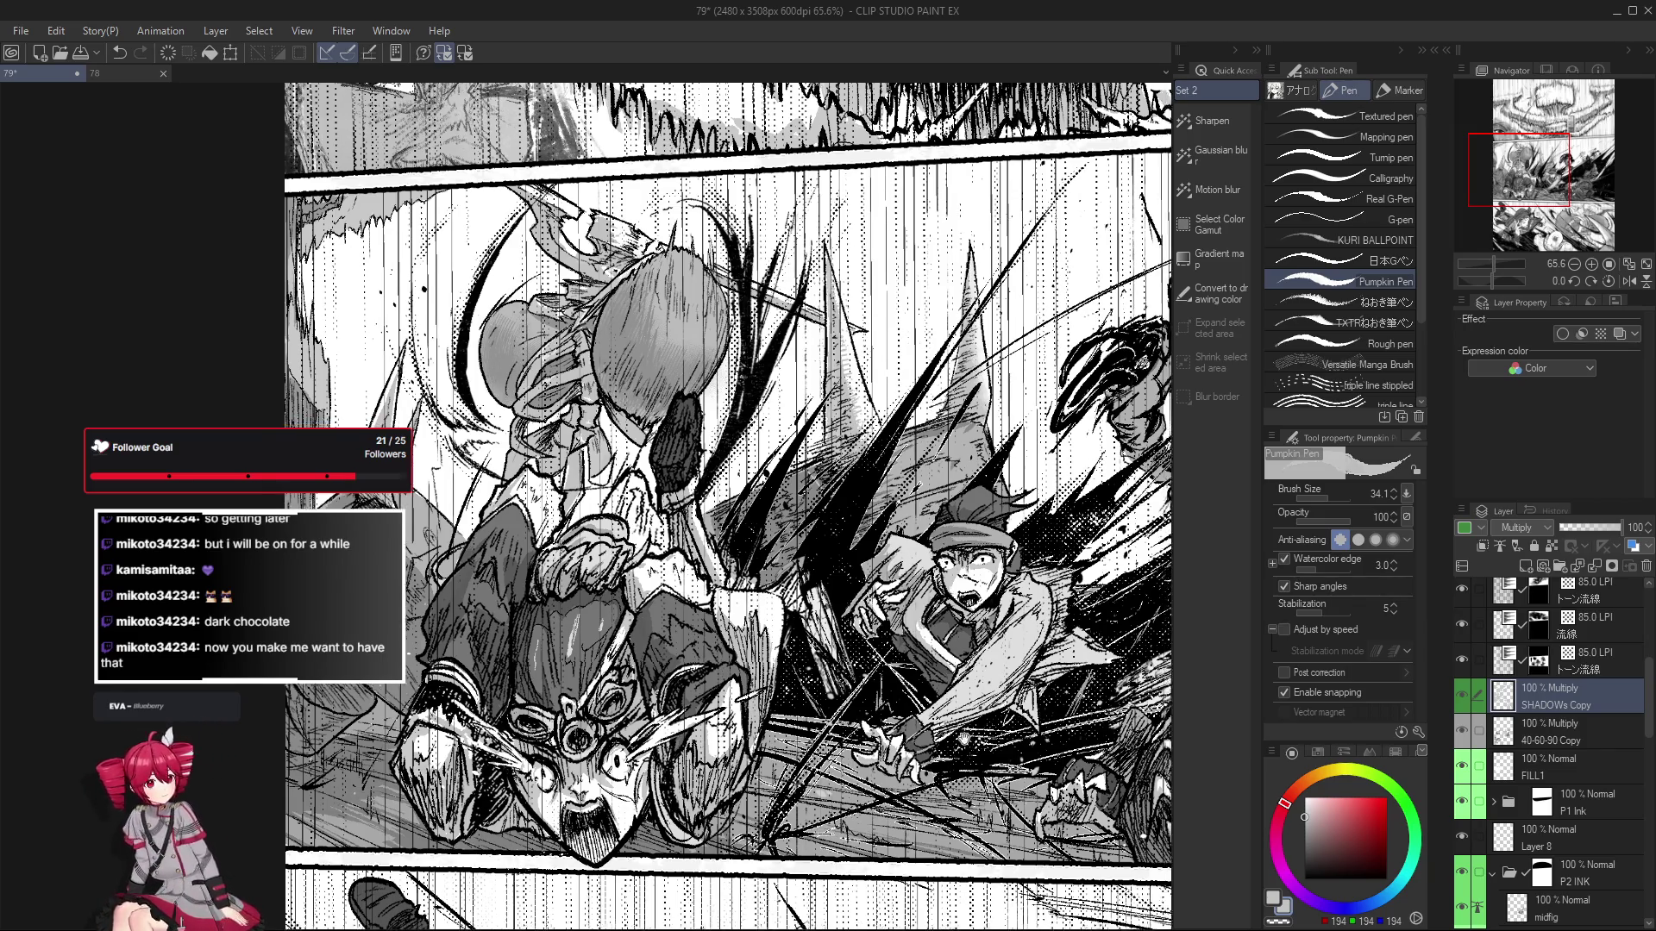
On the 40-60-90 Copy layer, shrink the brush and undo the last shading stroke on the boy.
left_click_drag(1219, 744, 992, 733)
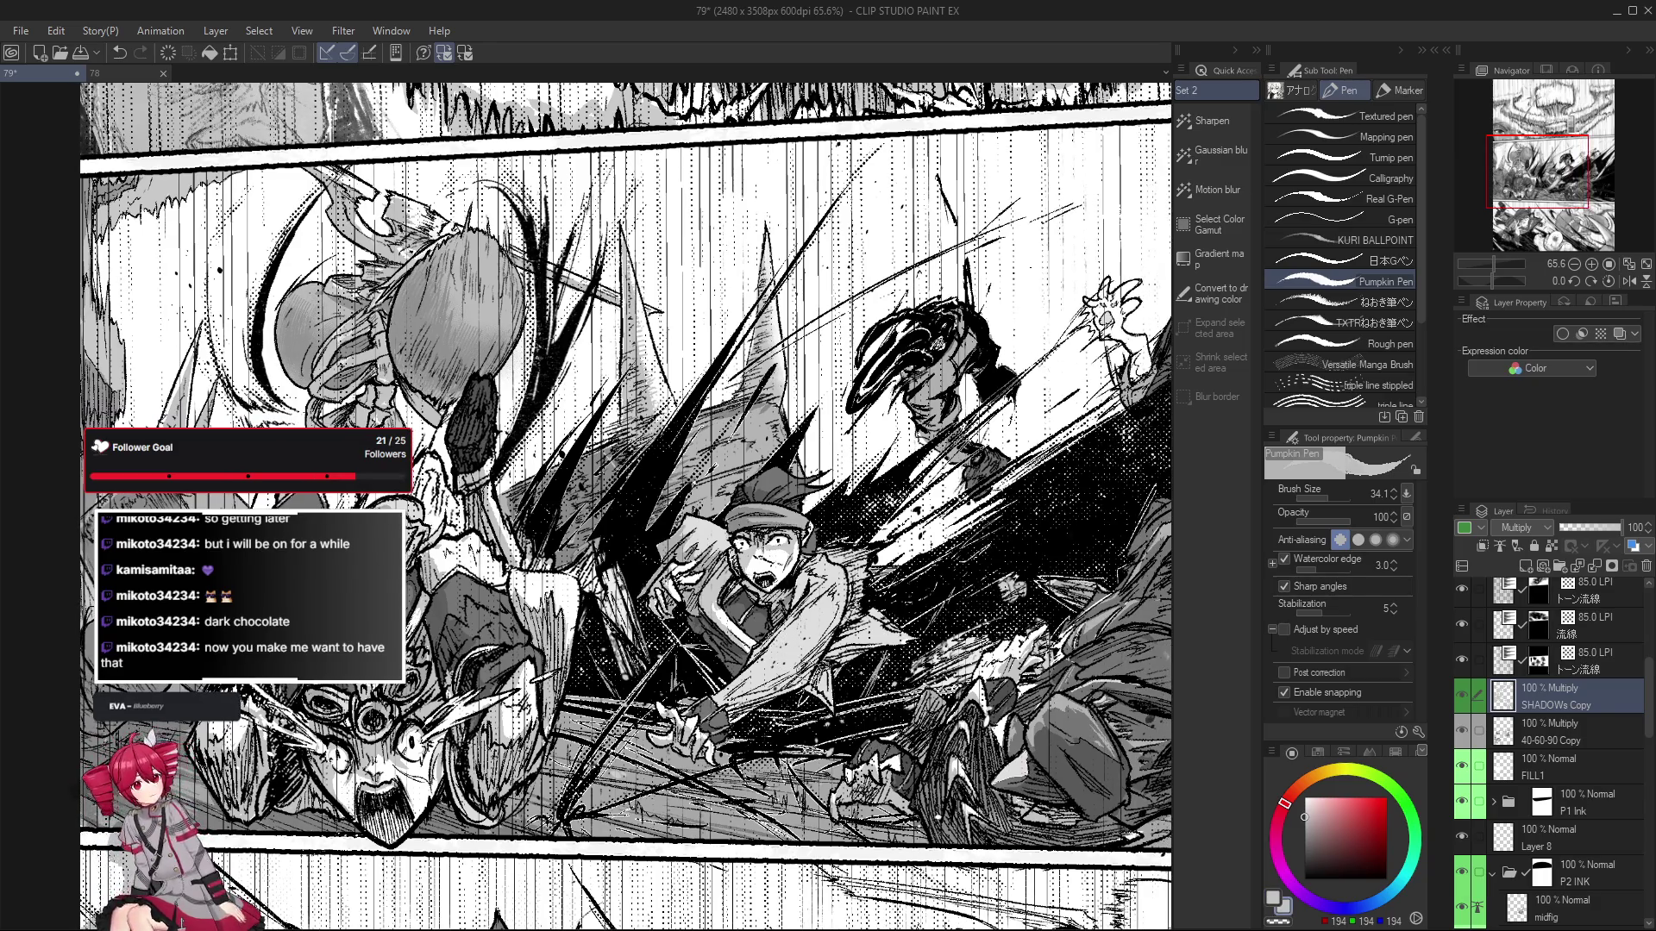
left_click(1561, 732)
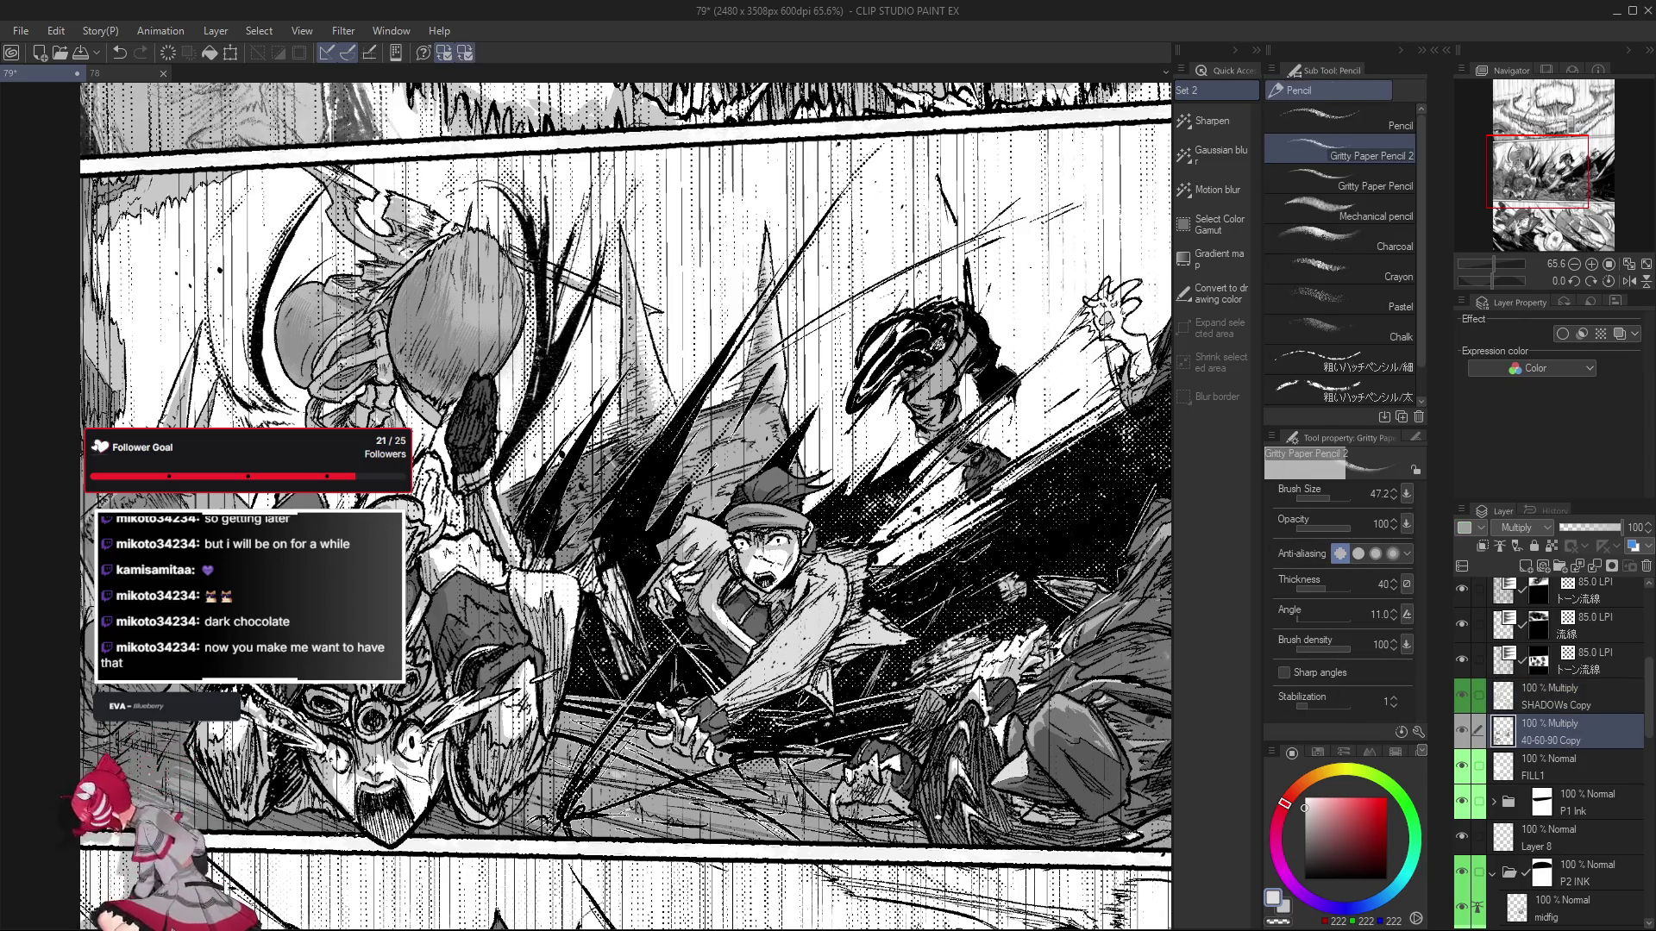
scroll(727, 720, "up", 2)
scroll(720, 708, "up", 3)
left_click_drag(718, 705, 703, 703)
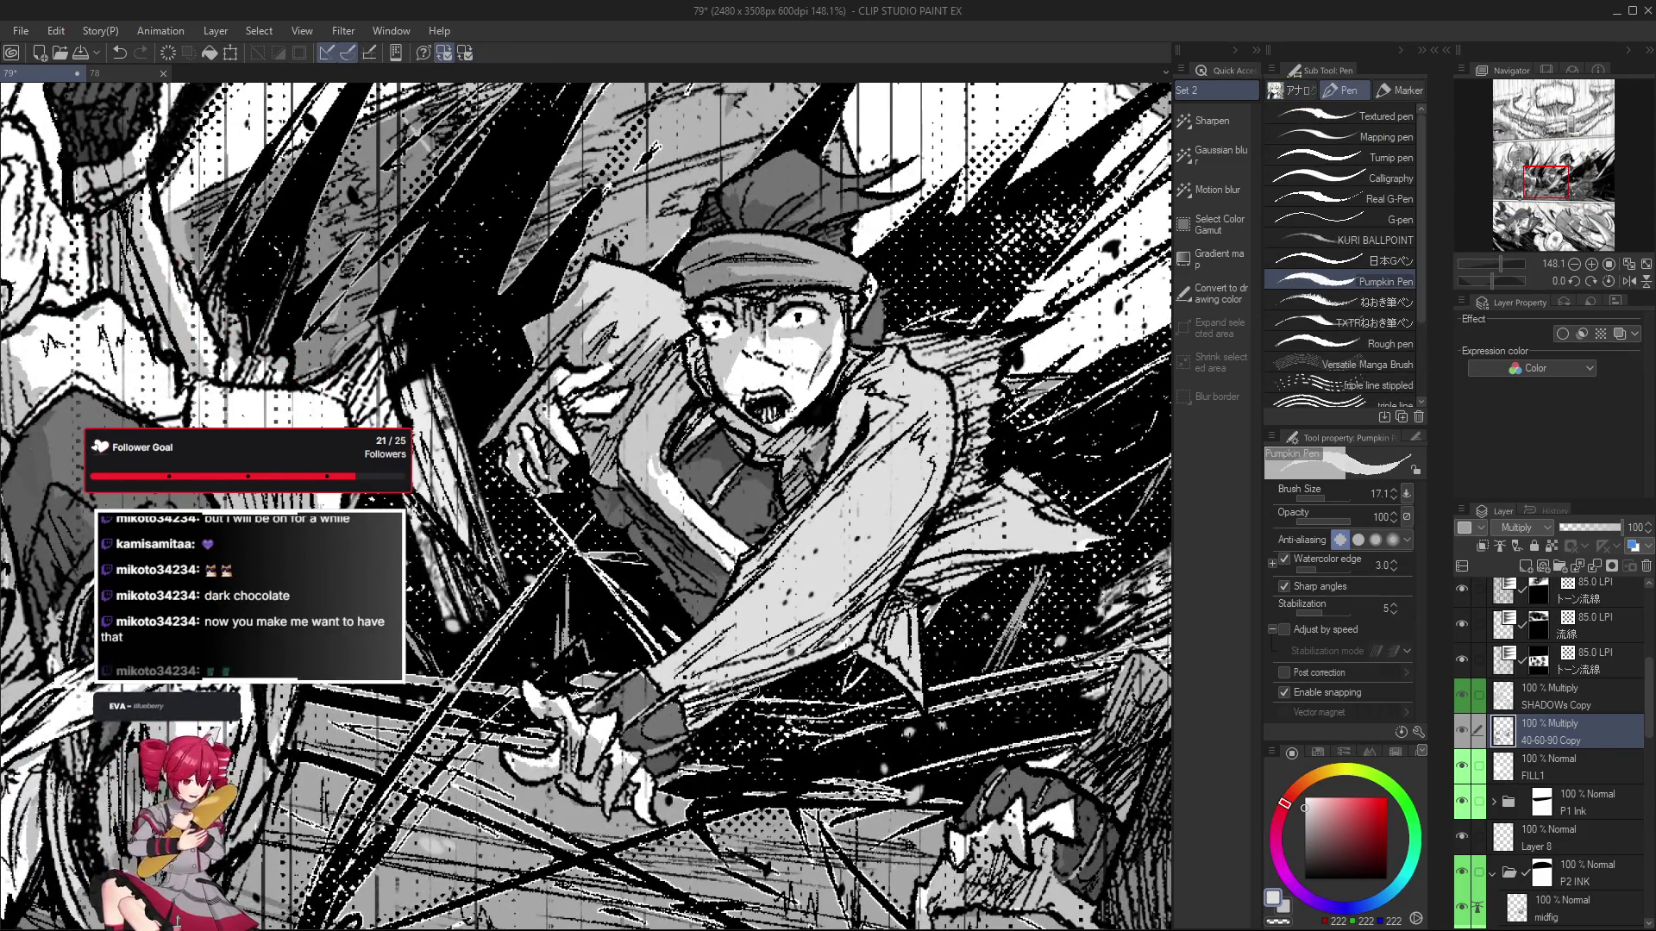
key("ctrl+z")
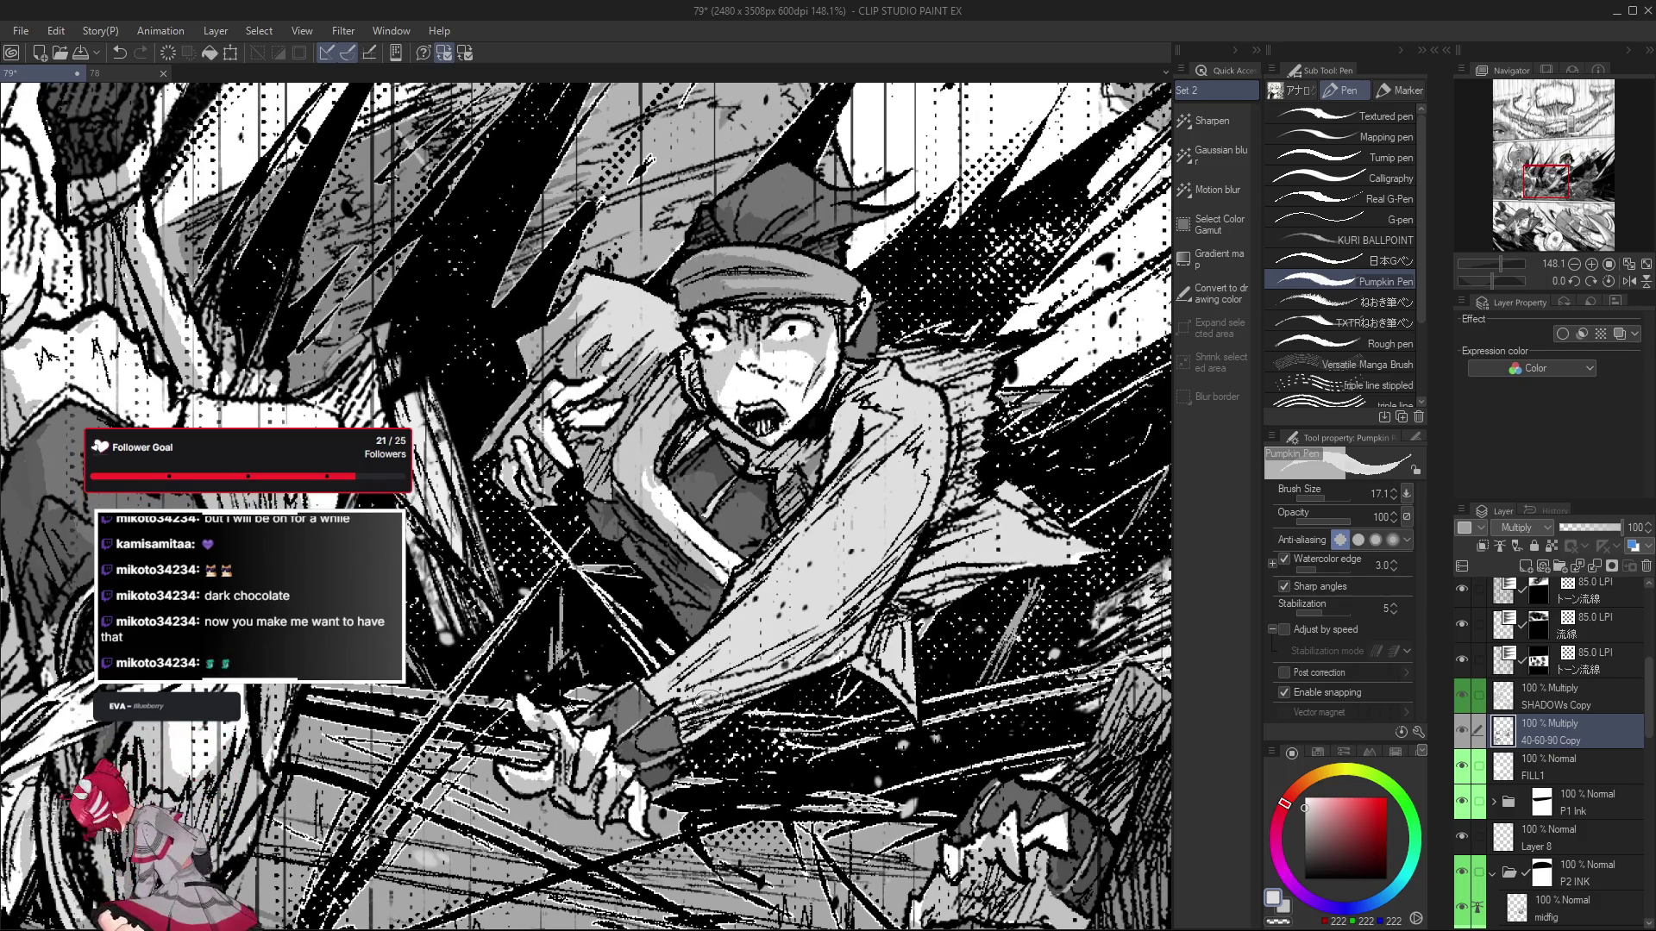
scroll(702, 702, "down", 3)
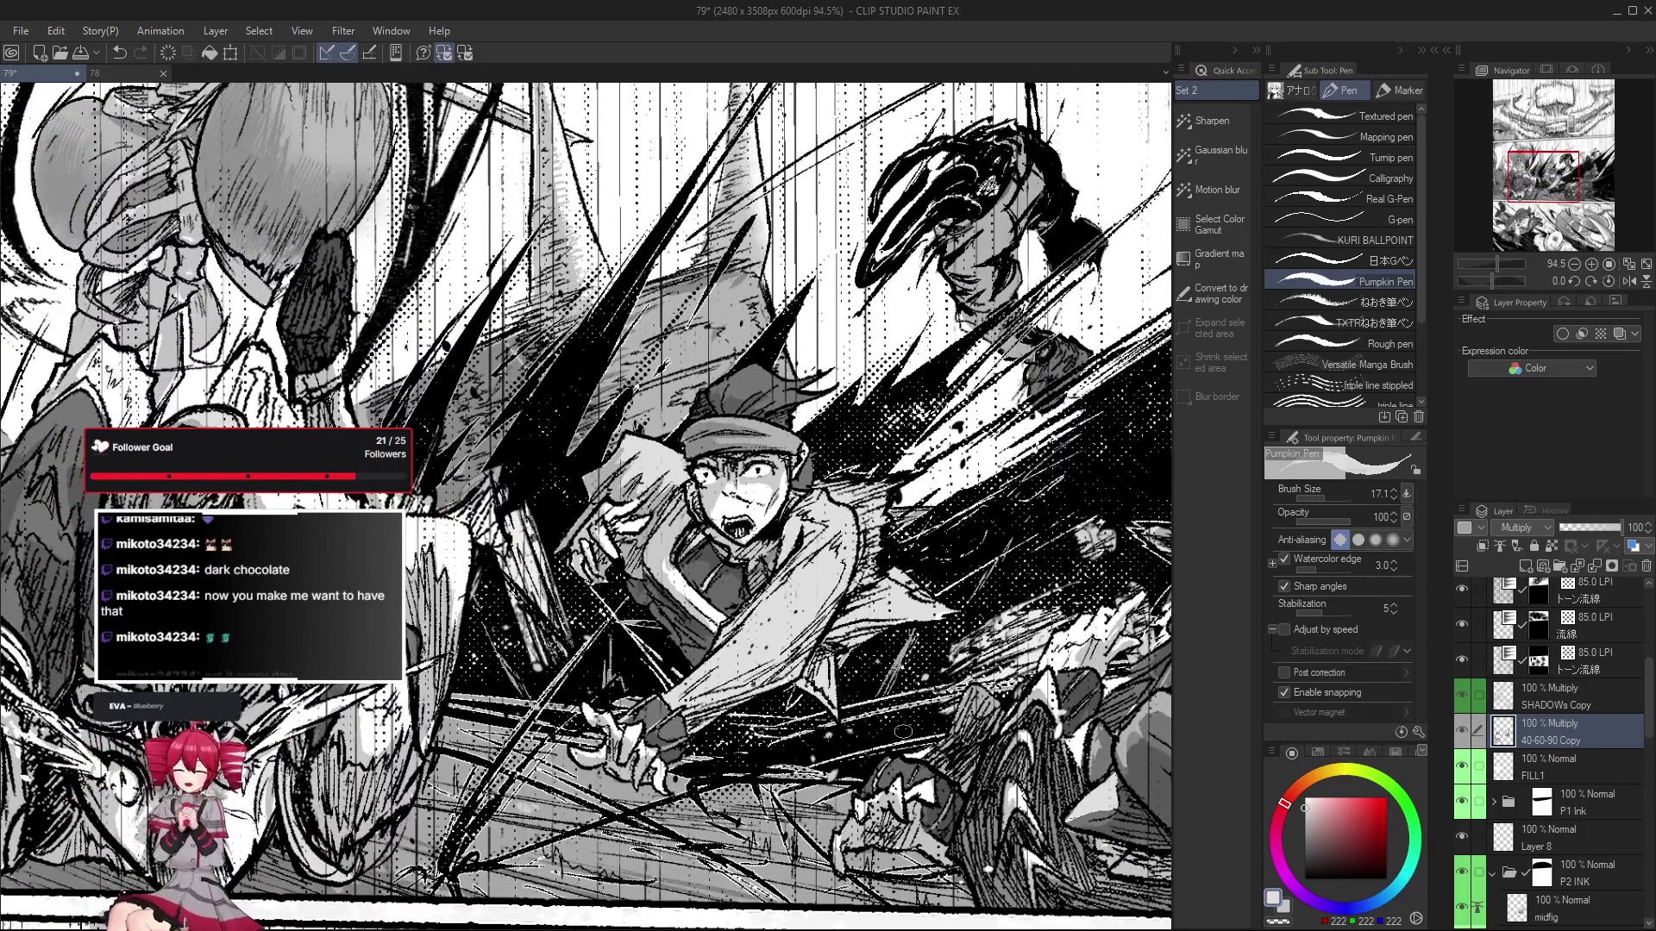
scroll(903, 732, "down", 1)
scroll(903, 731, "down", 1)
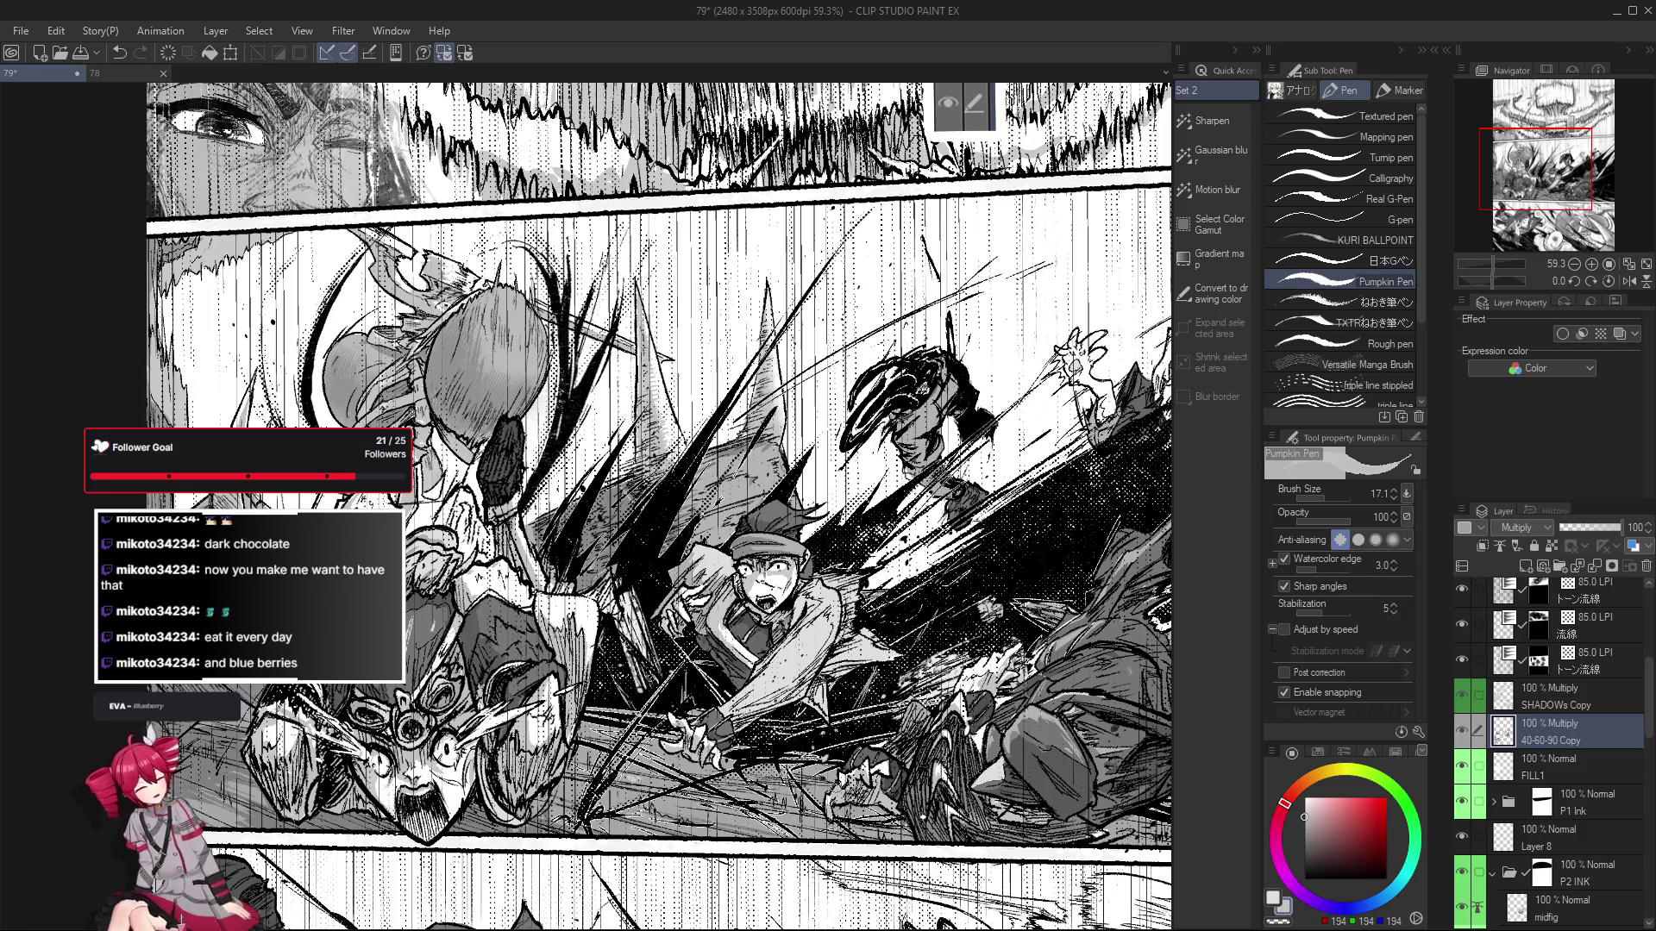
Switch to the SHADOWs Copy layer and return to the inking pen, zoomed in over the boy.
left_click(1602, 701)
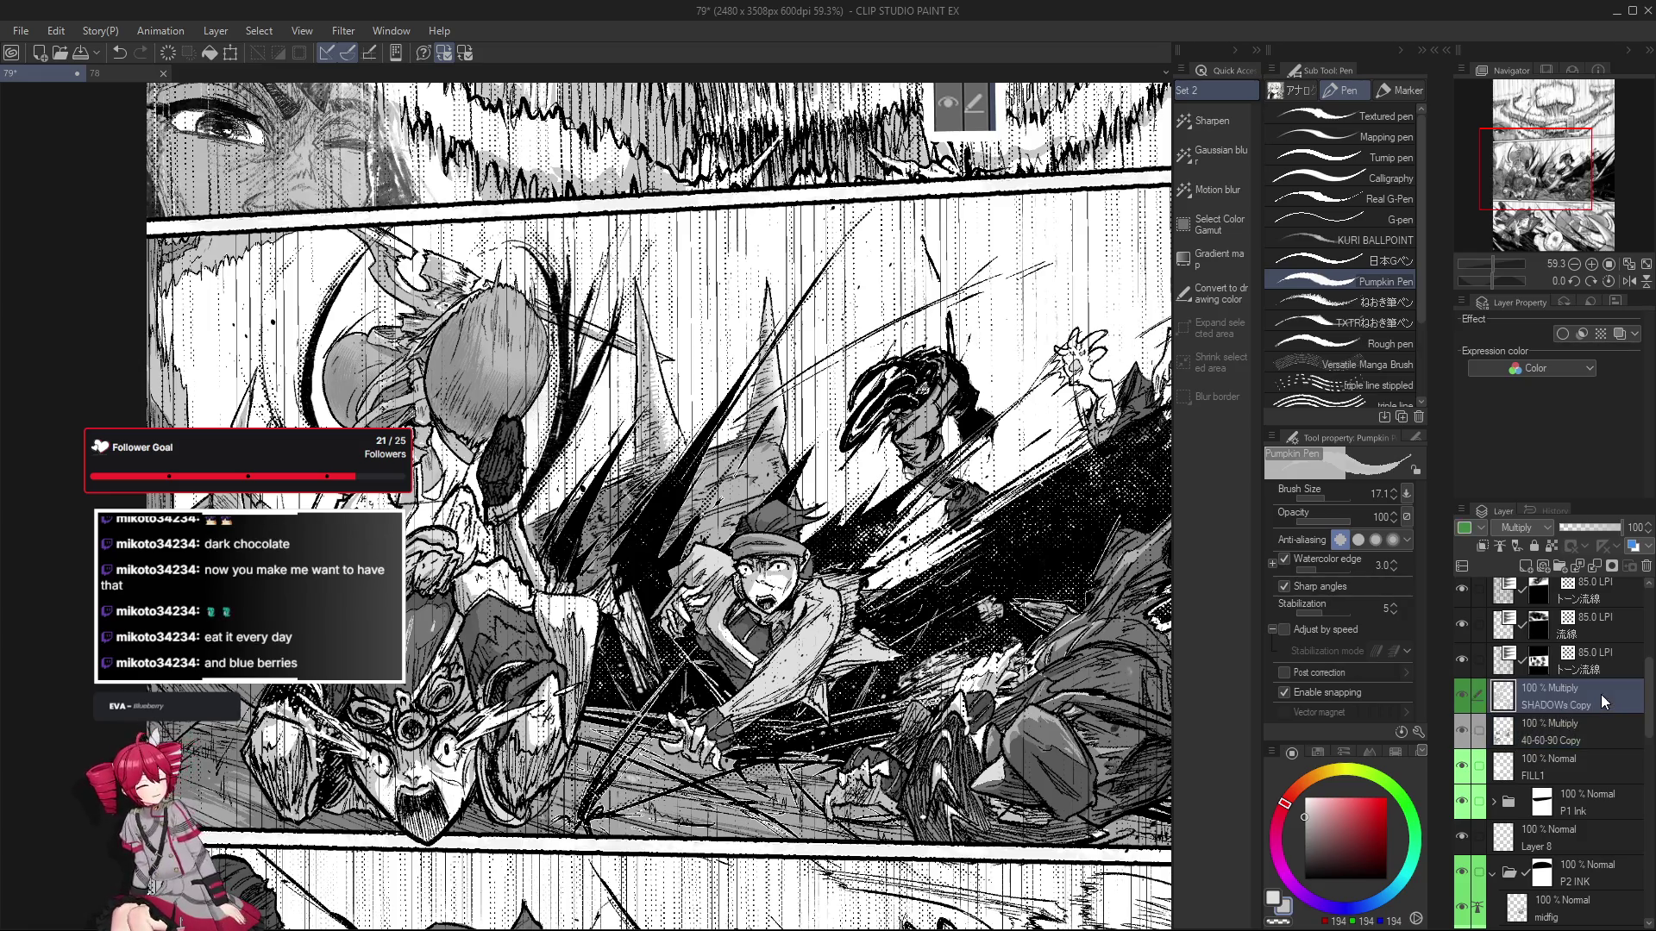
scroll(759, 707, "up", 2)
key("p")
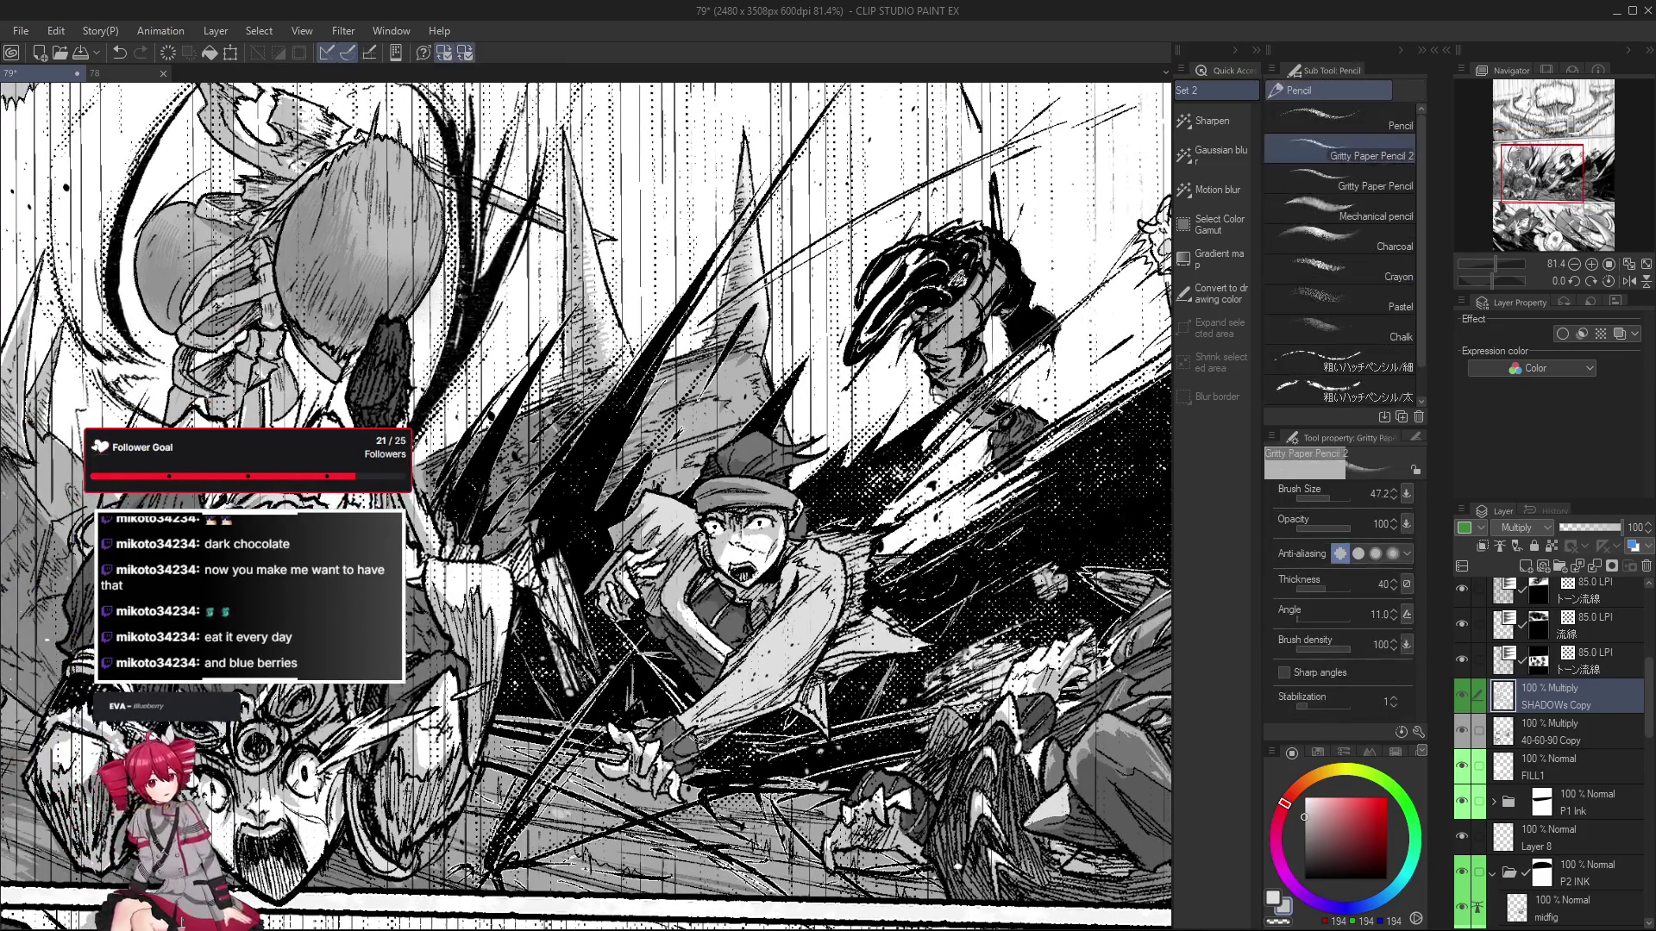
scroll(697, 740, "up", 2)
left_click_drag(741, 733, 682, 785)
key("p")
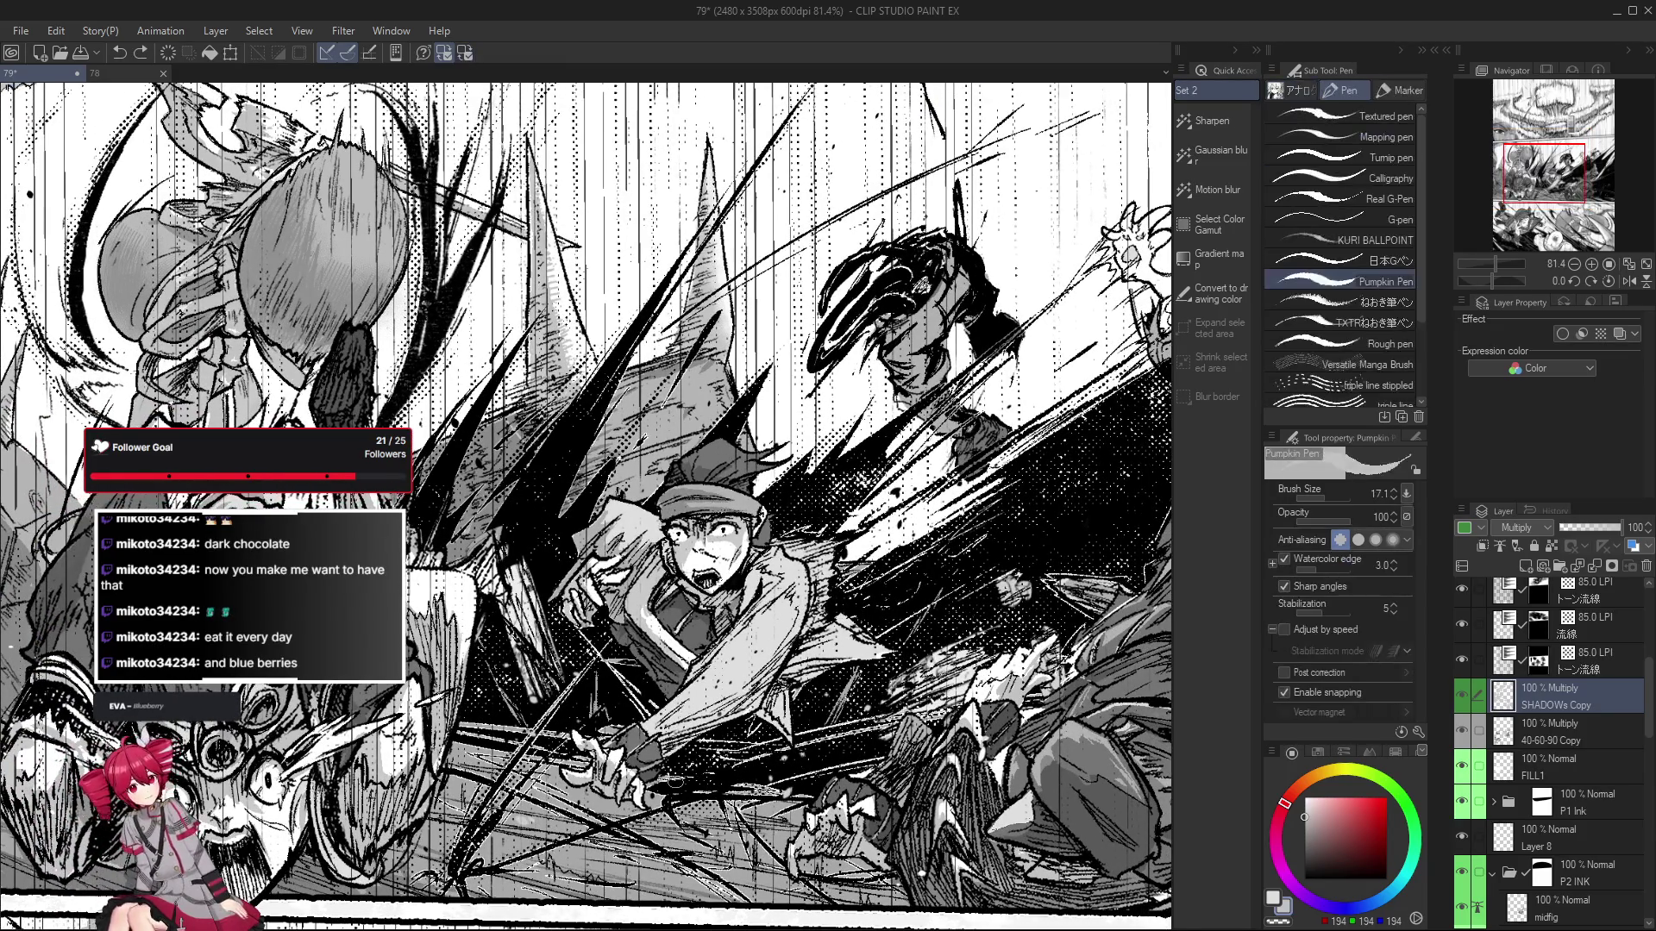
scroll(714, 729, "up", 1)
scroll(714, 730, "up", 1)
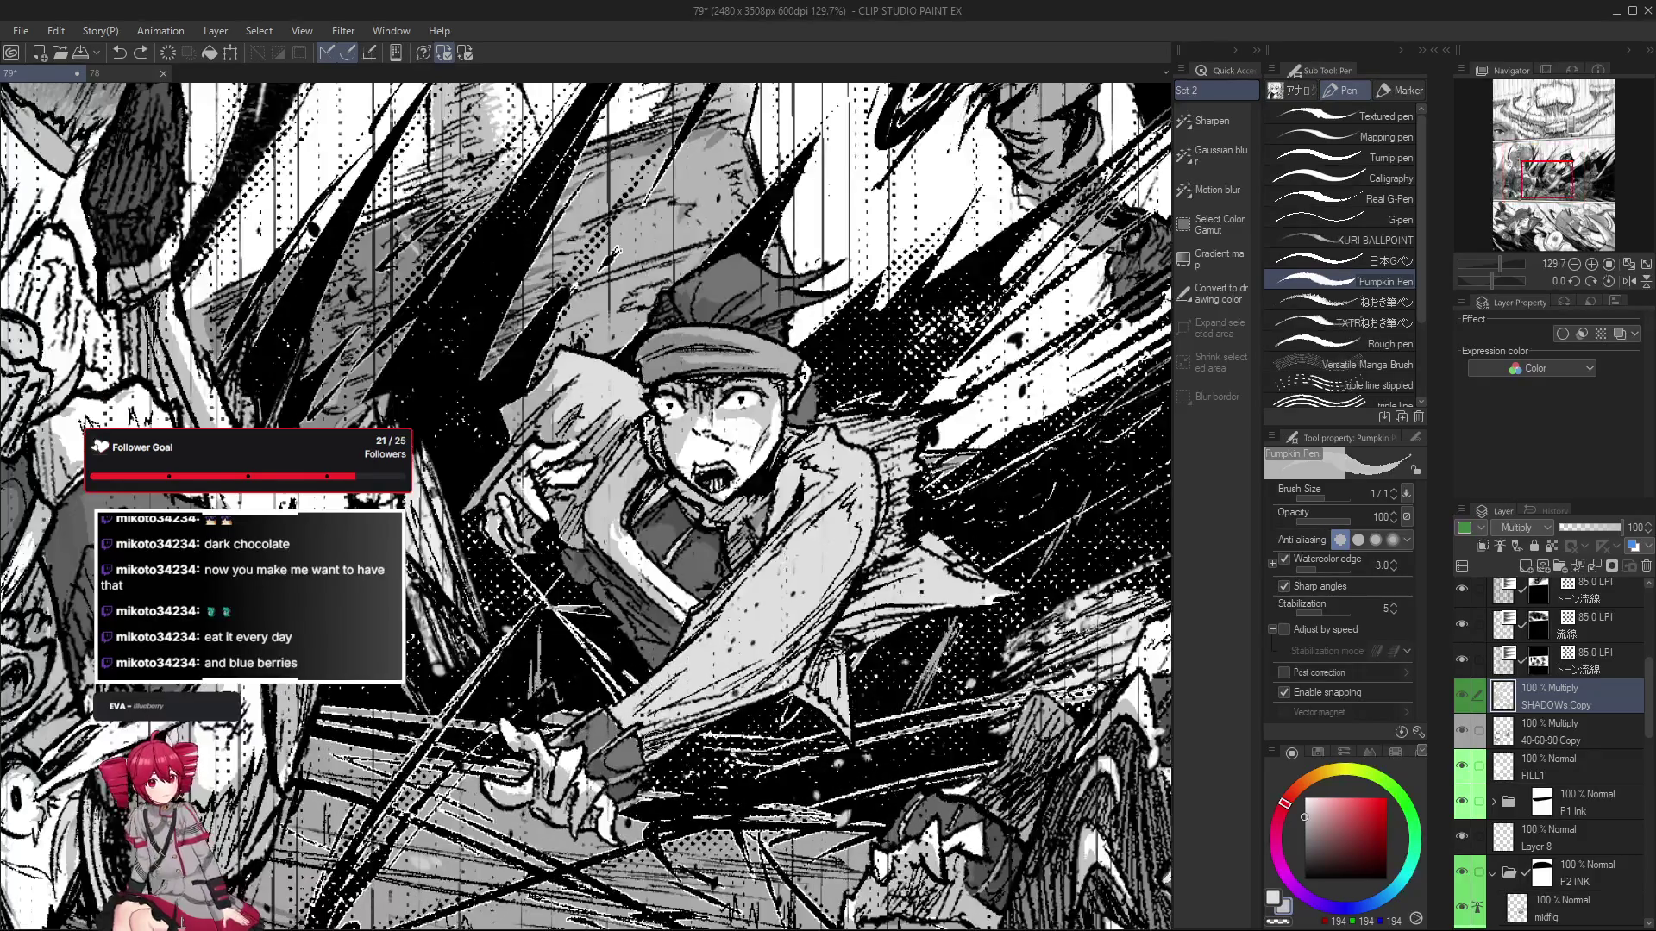
scroll(714, 730, "up", 1)
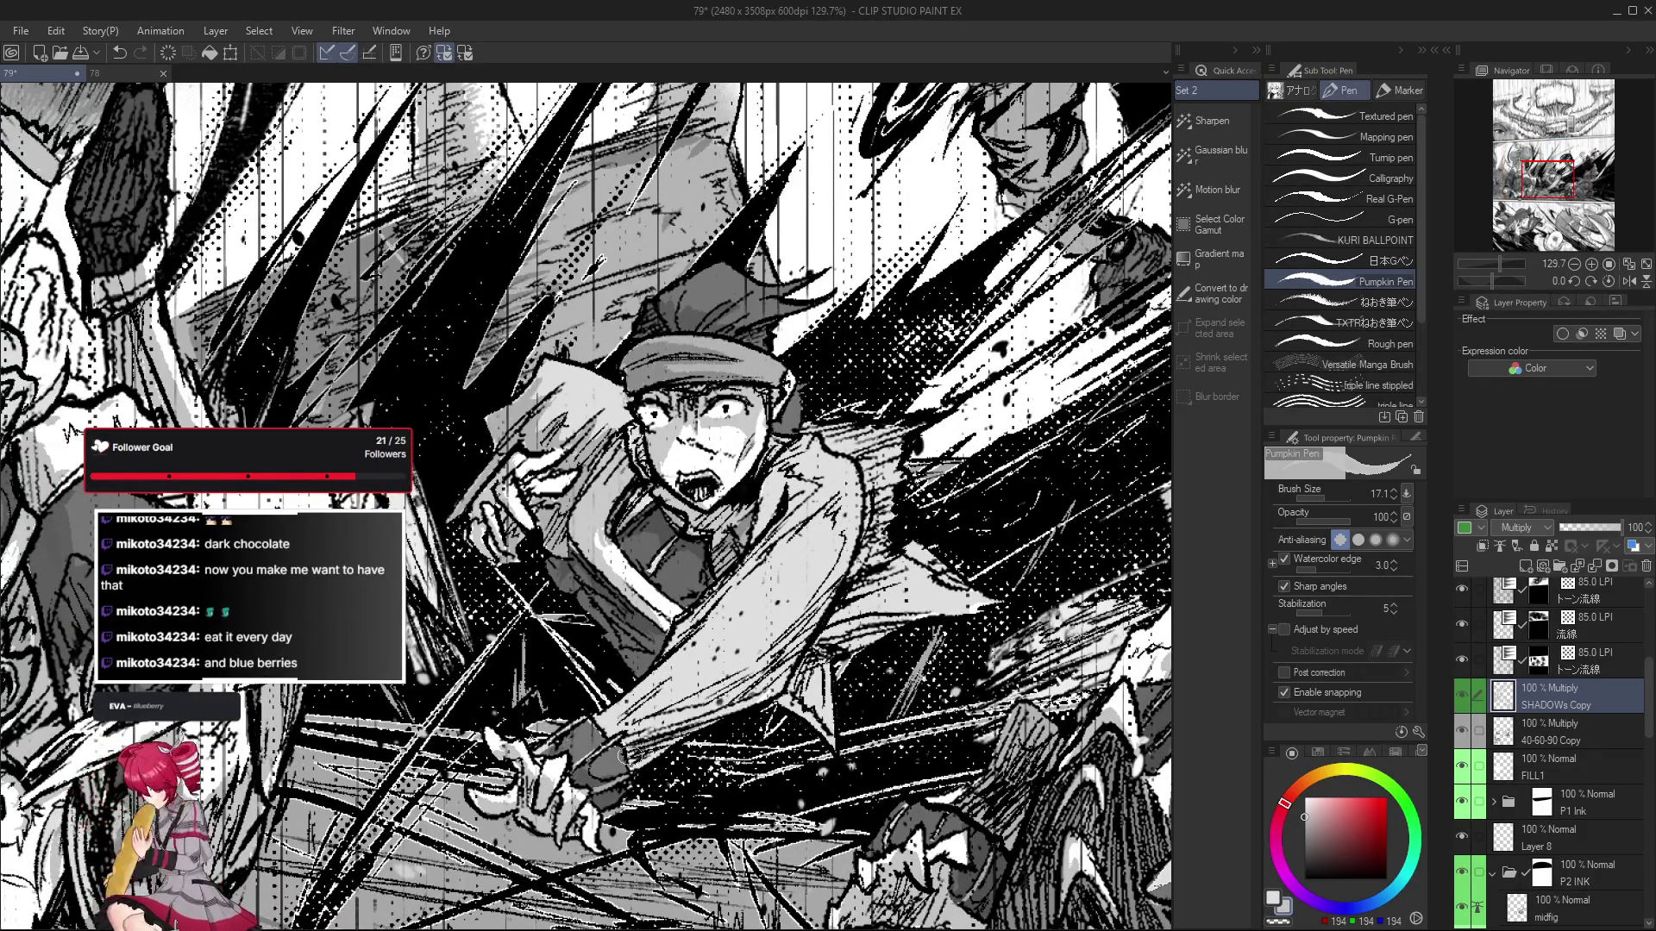
left_click_drag(675, 809, 665, 807)
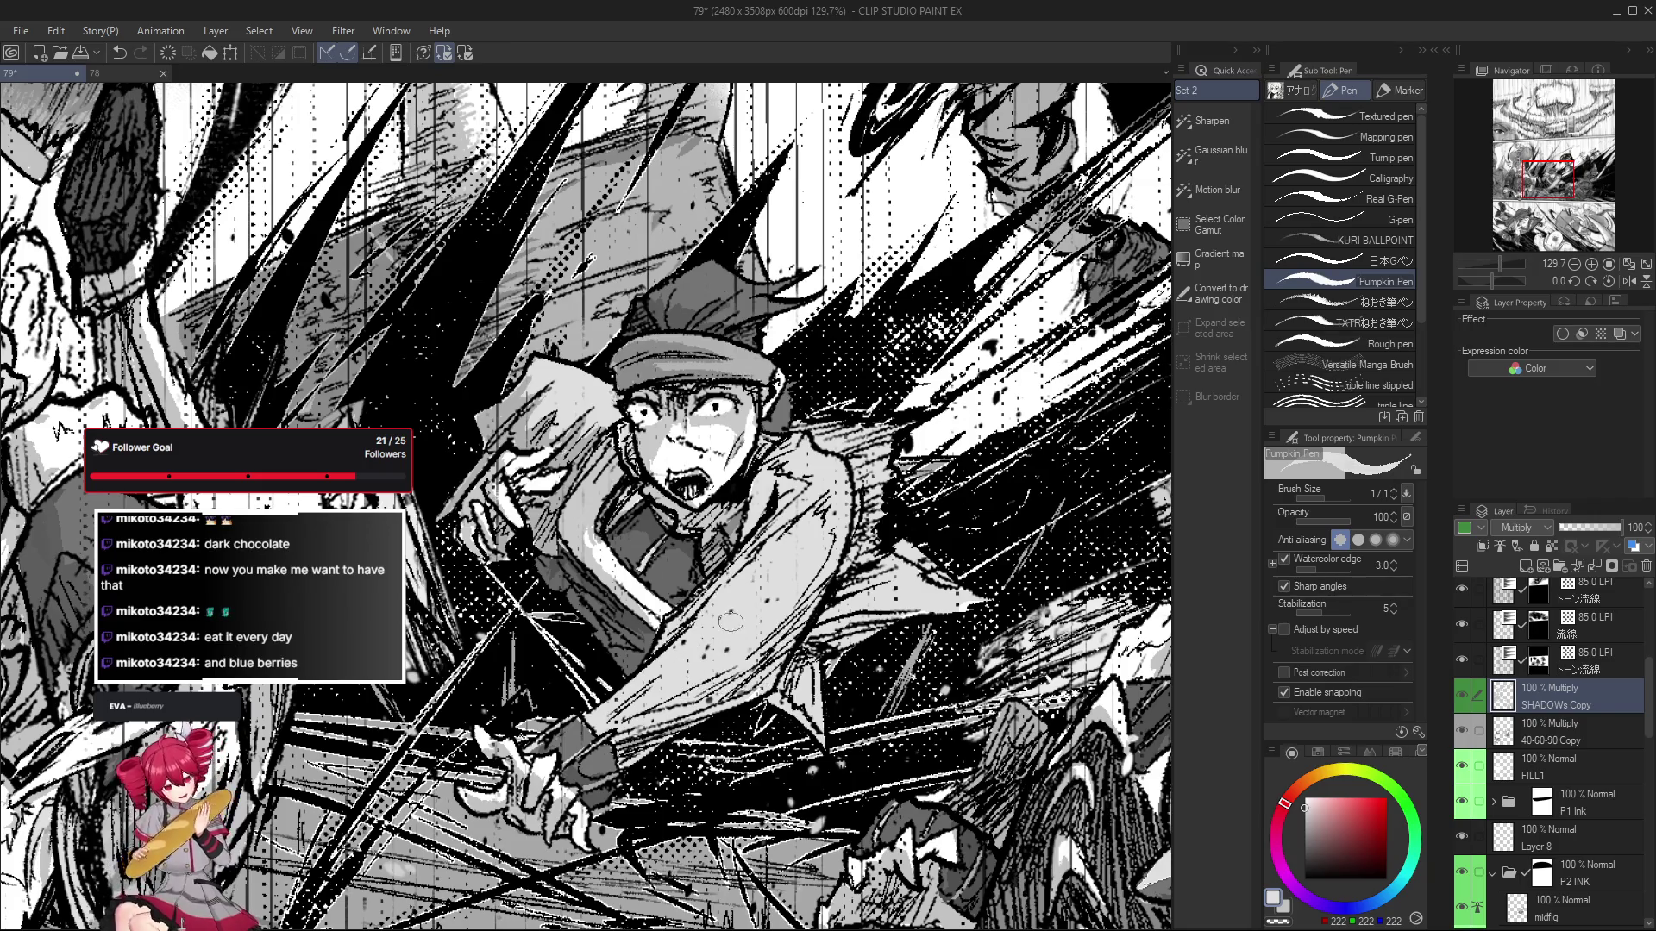
Back on 40-60-90 Copy, undo the last grey pass and sample a mid grey from the artwork.
left_click(1561, 730)
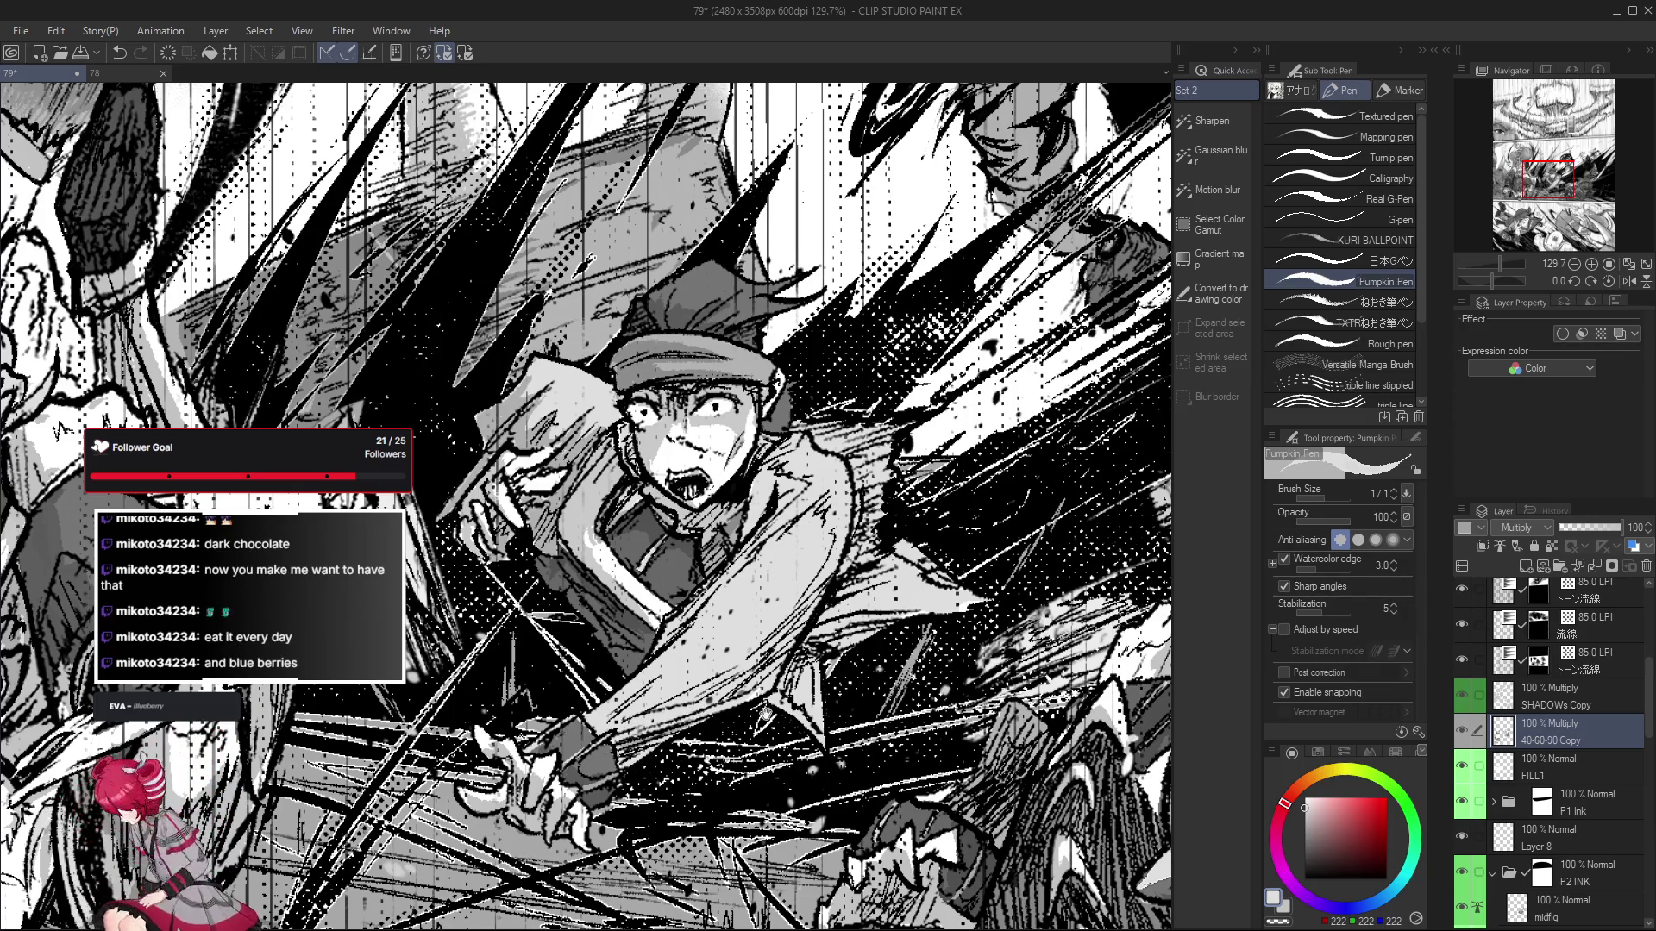
key("ctrl+z")
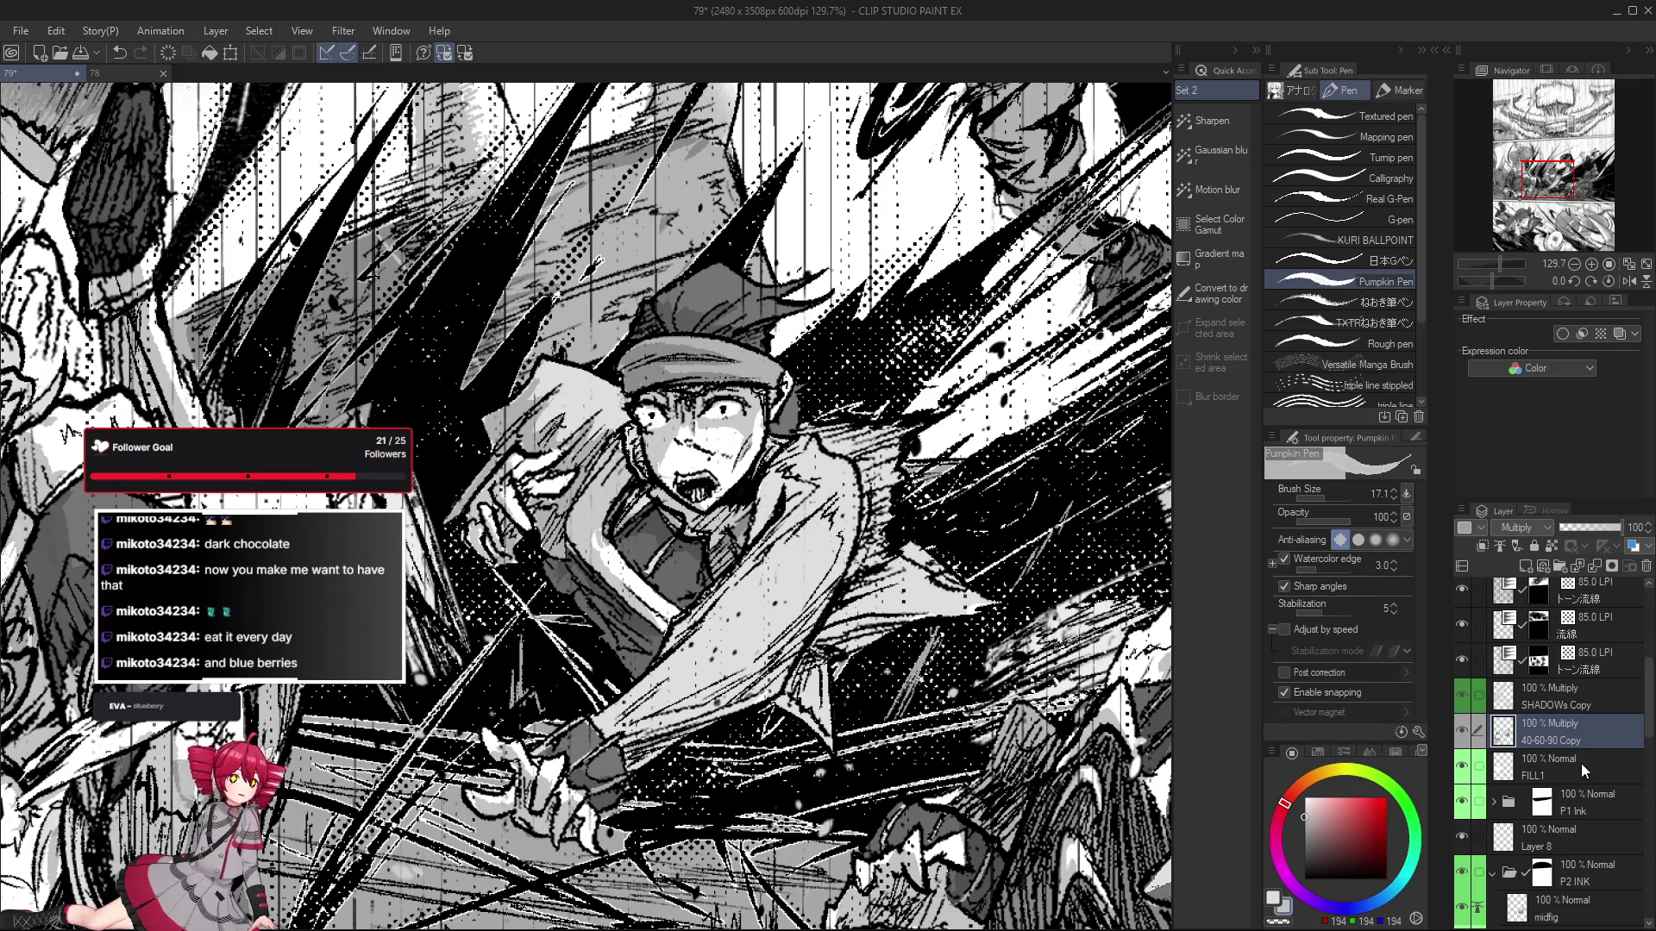
left_click(647, 789, "alt")
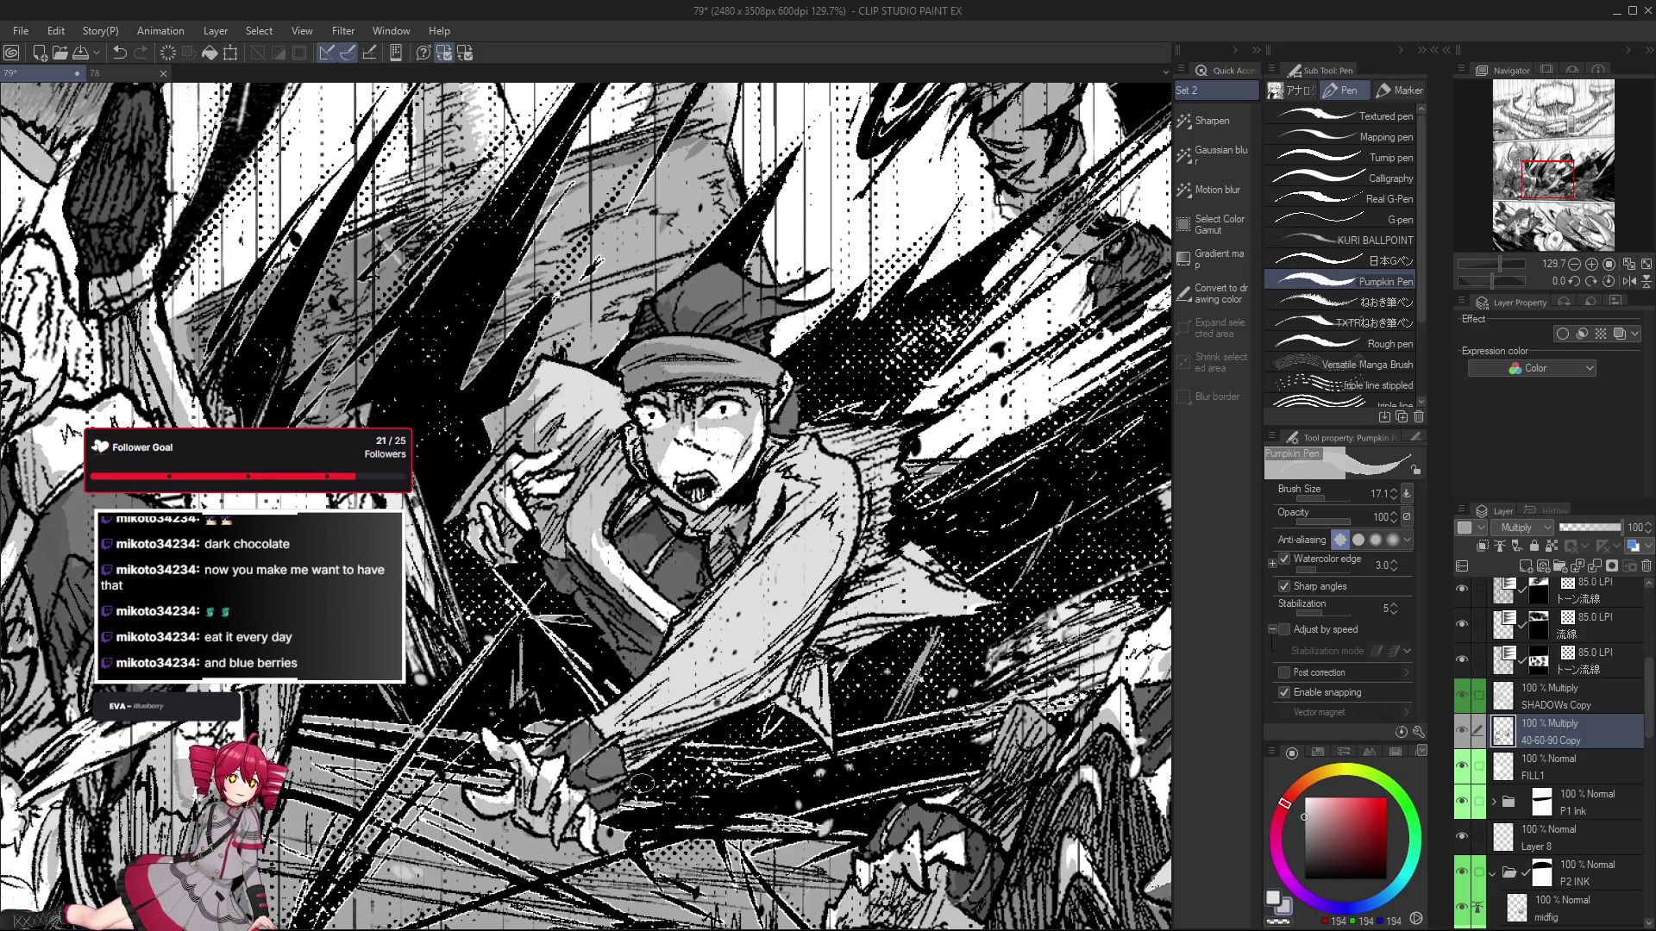
left_click(704, 664, "alt")
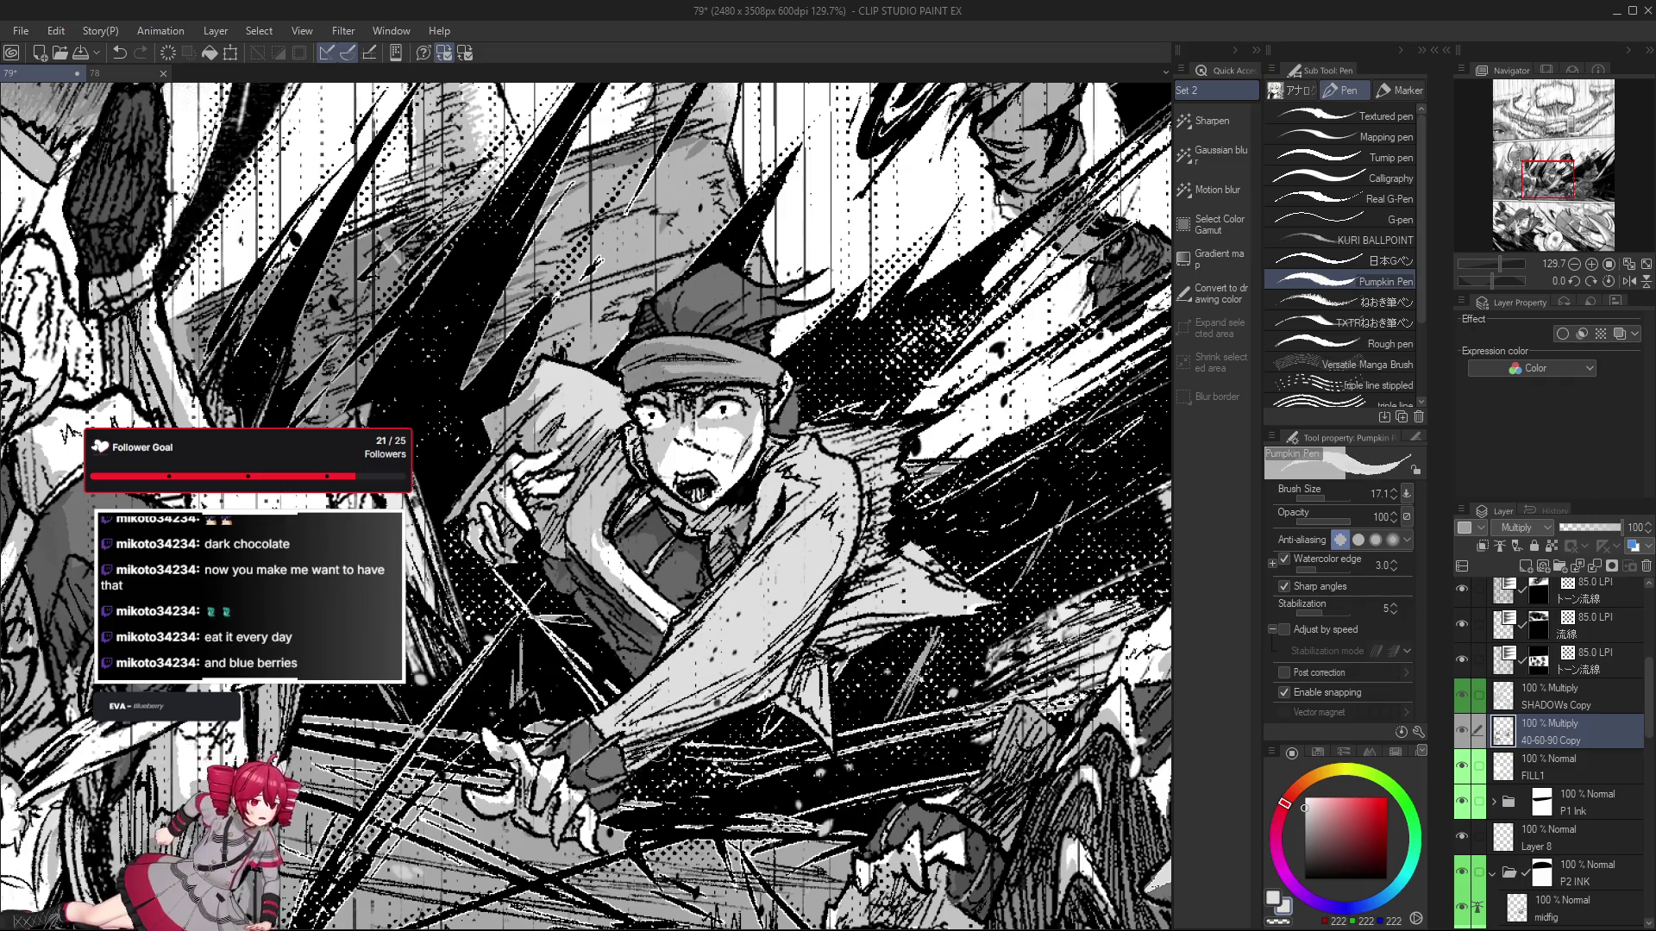
scroll(789, 762, "down", 3)
left_click(707, 541, "alt")
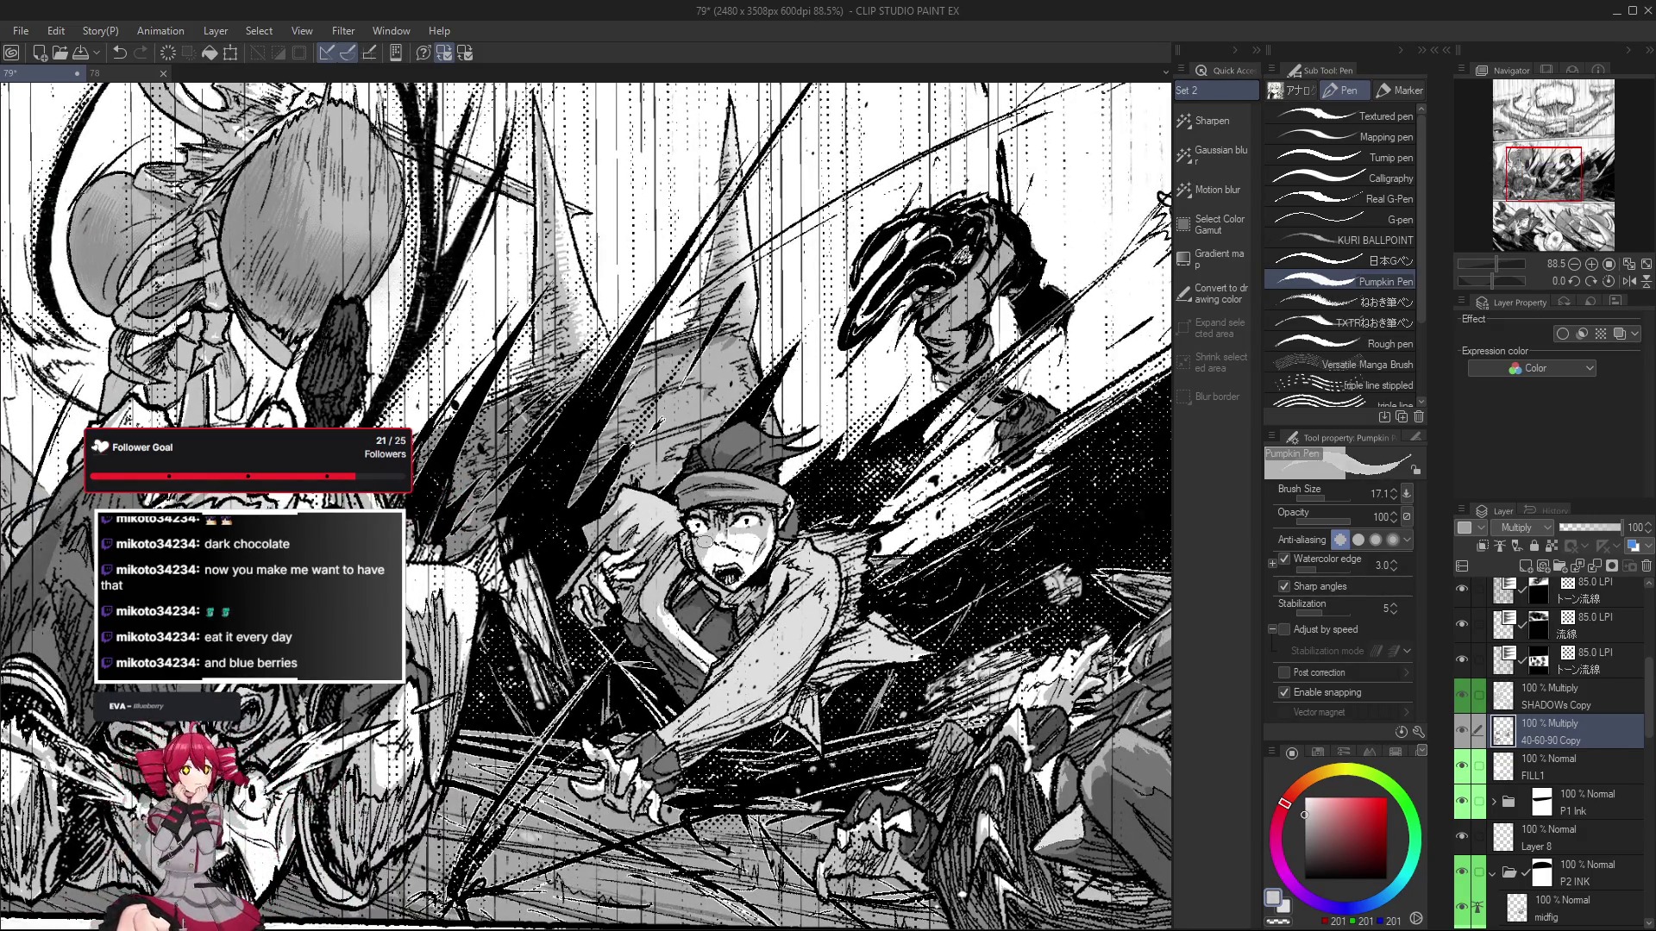
left_click(1580, 709)
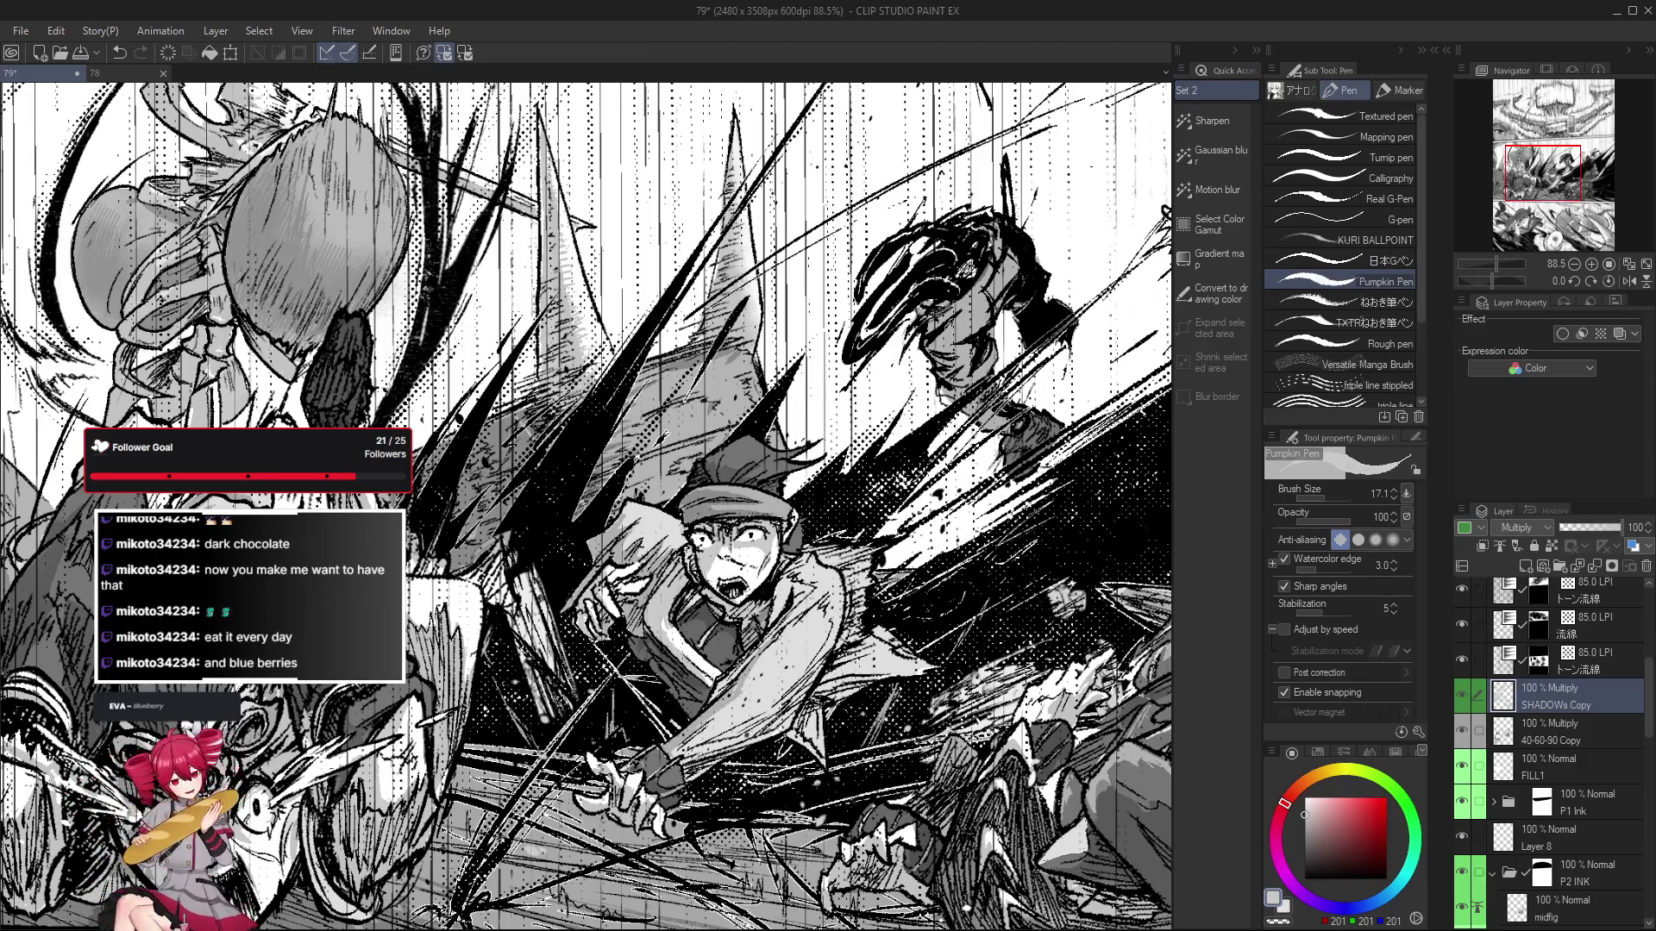
left_click_drag(656, 751, 676, 730)
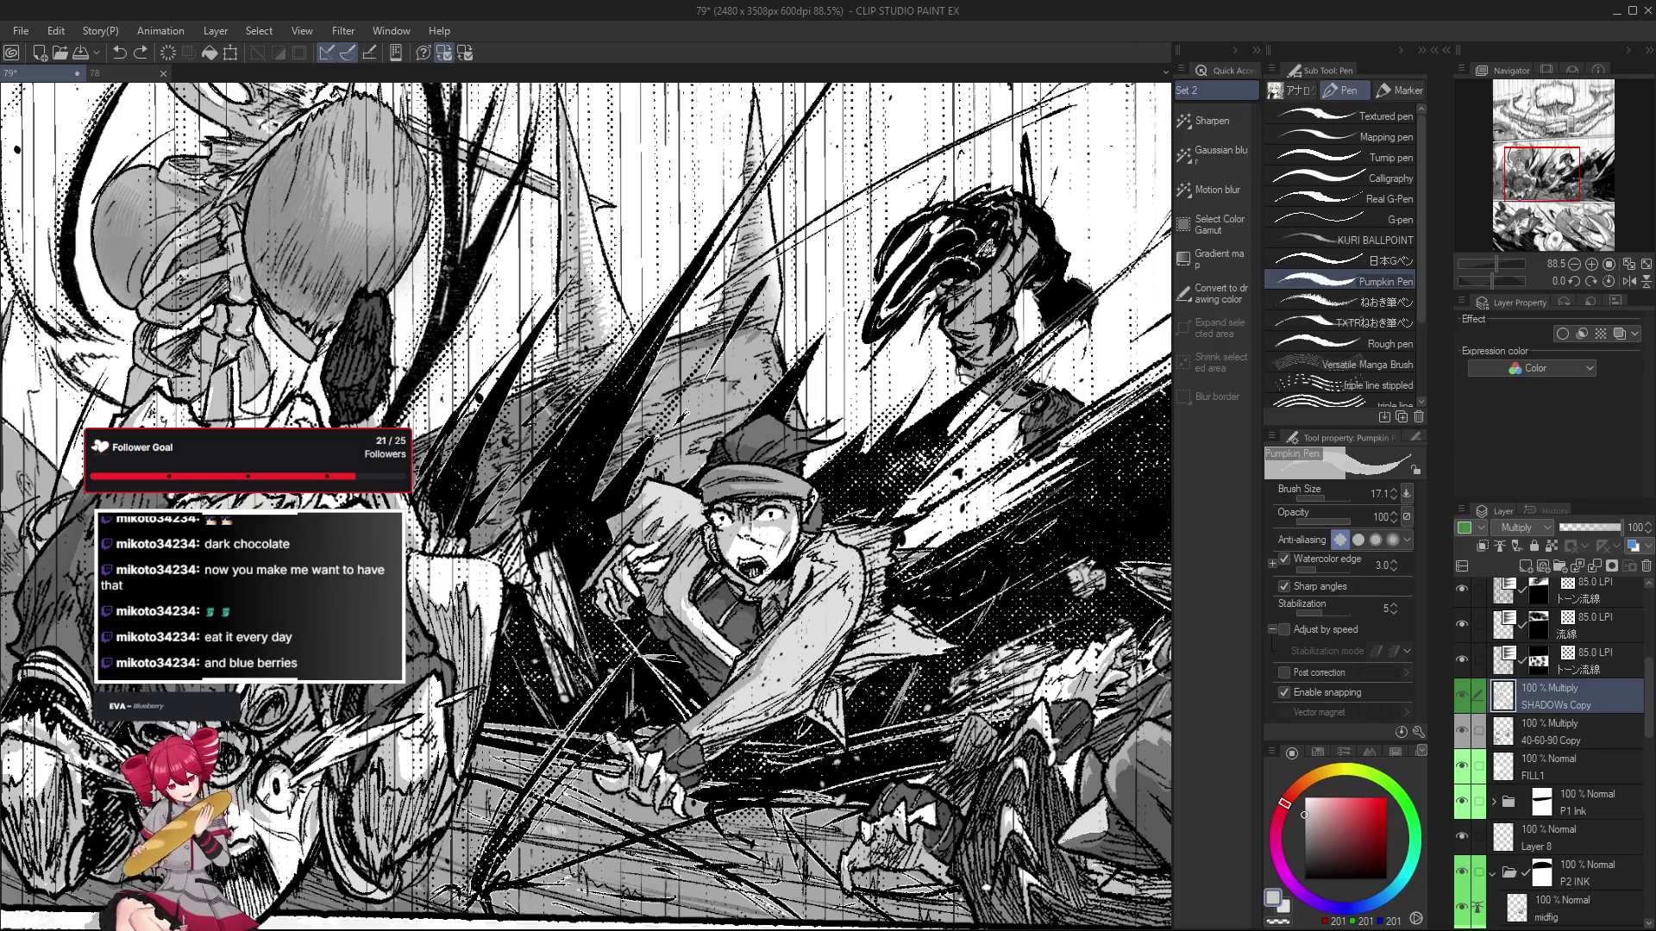
left_click_drag(746, 745, 668, 815)
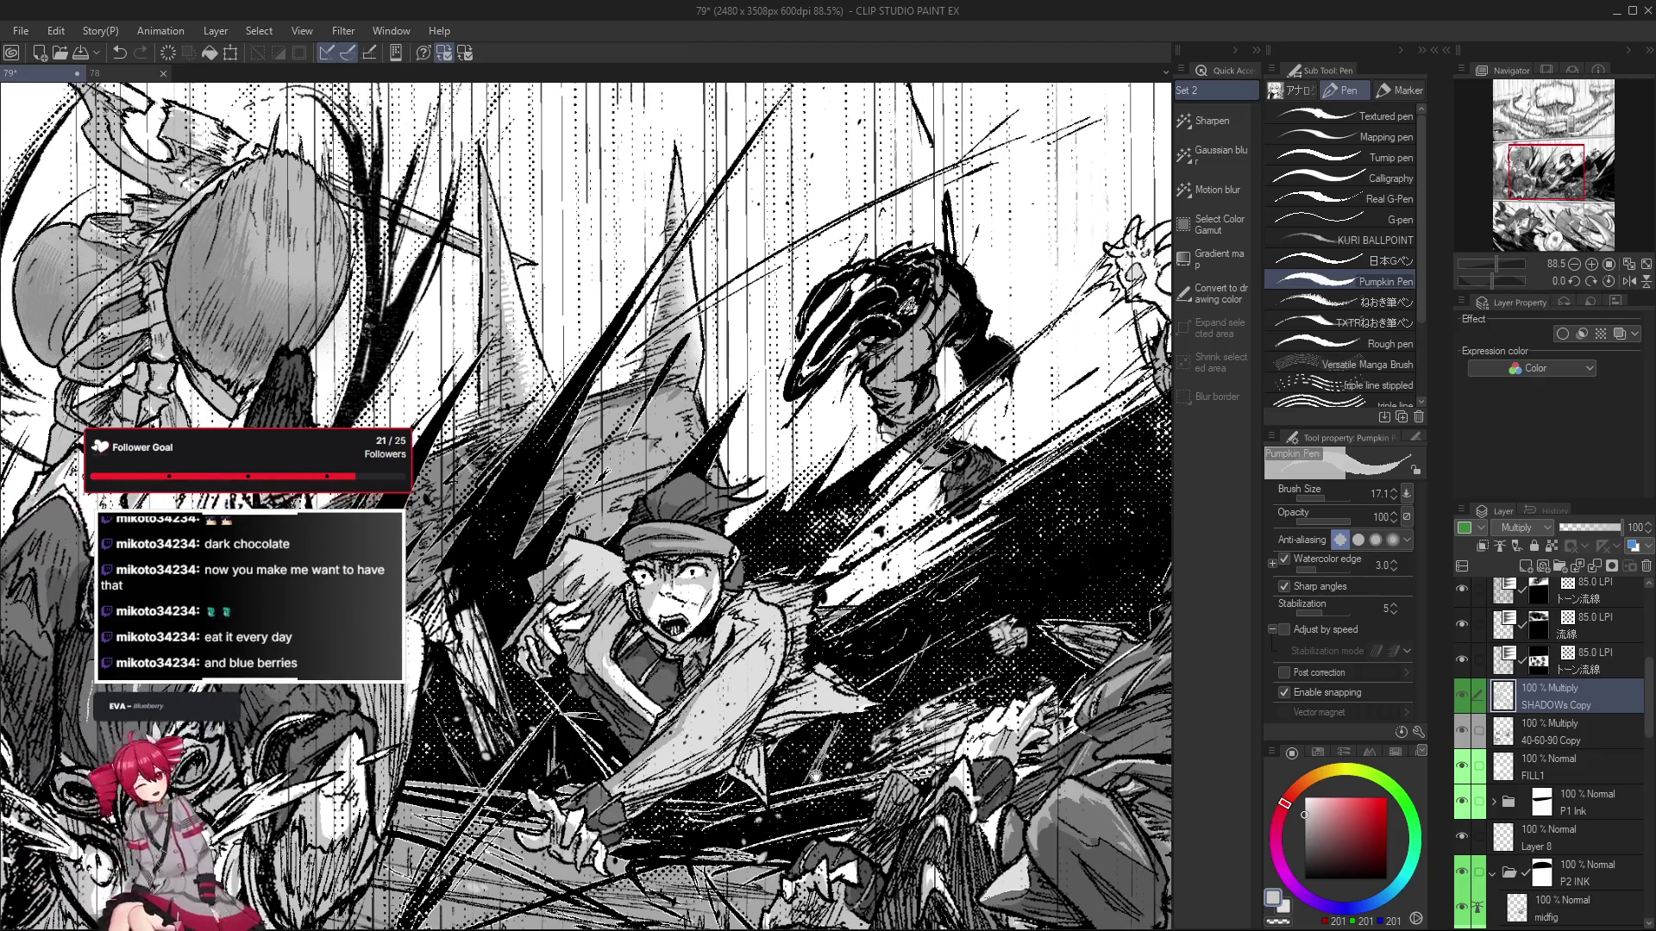
left_click_drag(673, 721, 681, 729)
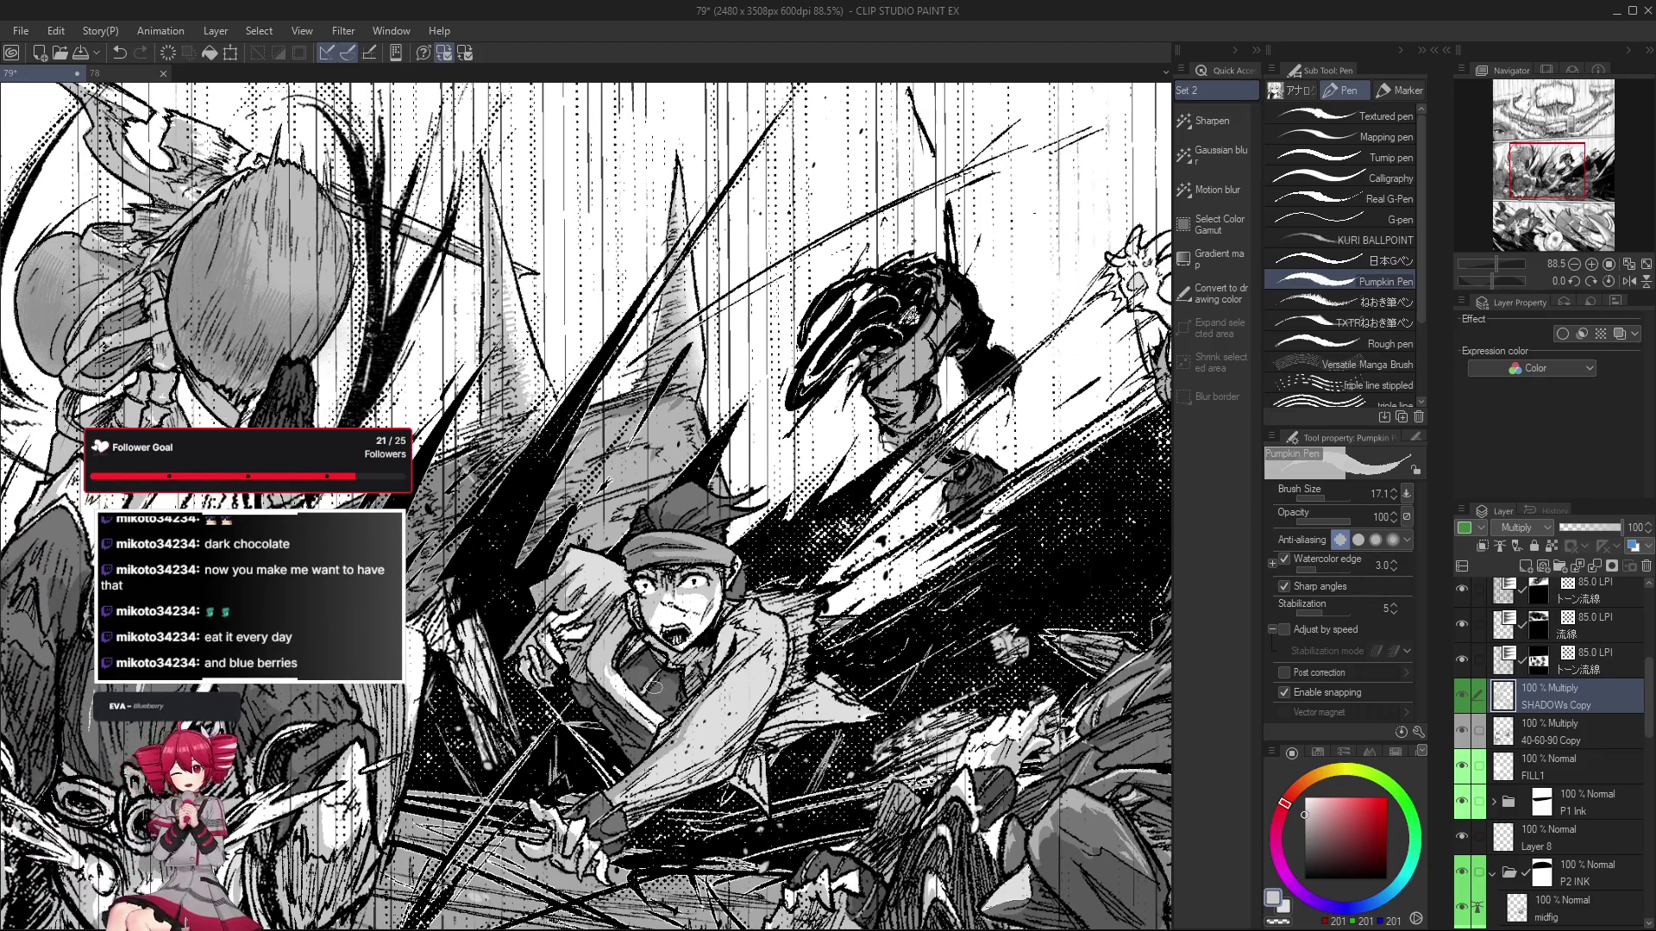
left_click_drag(643, 667, 649, 713)
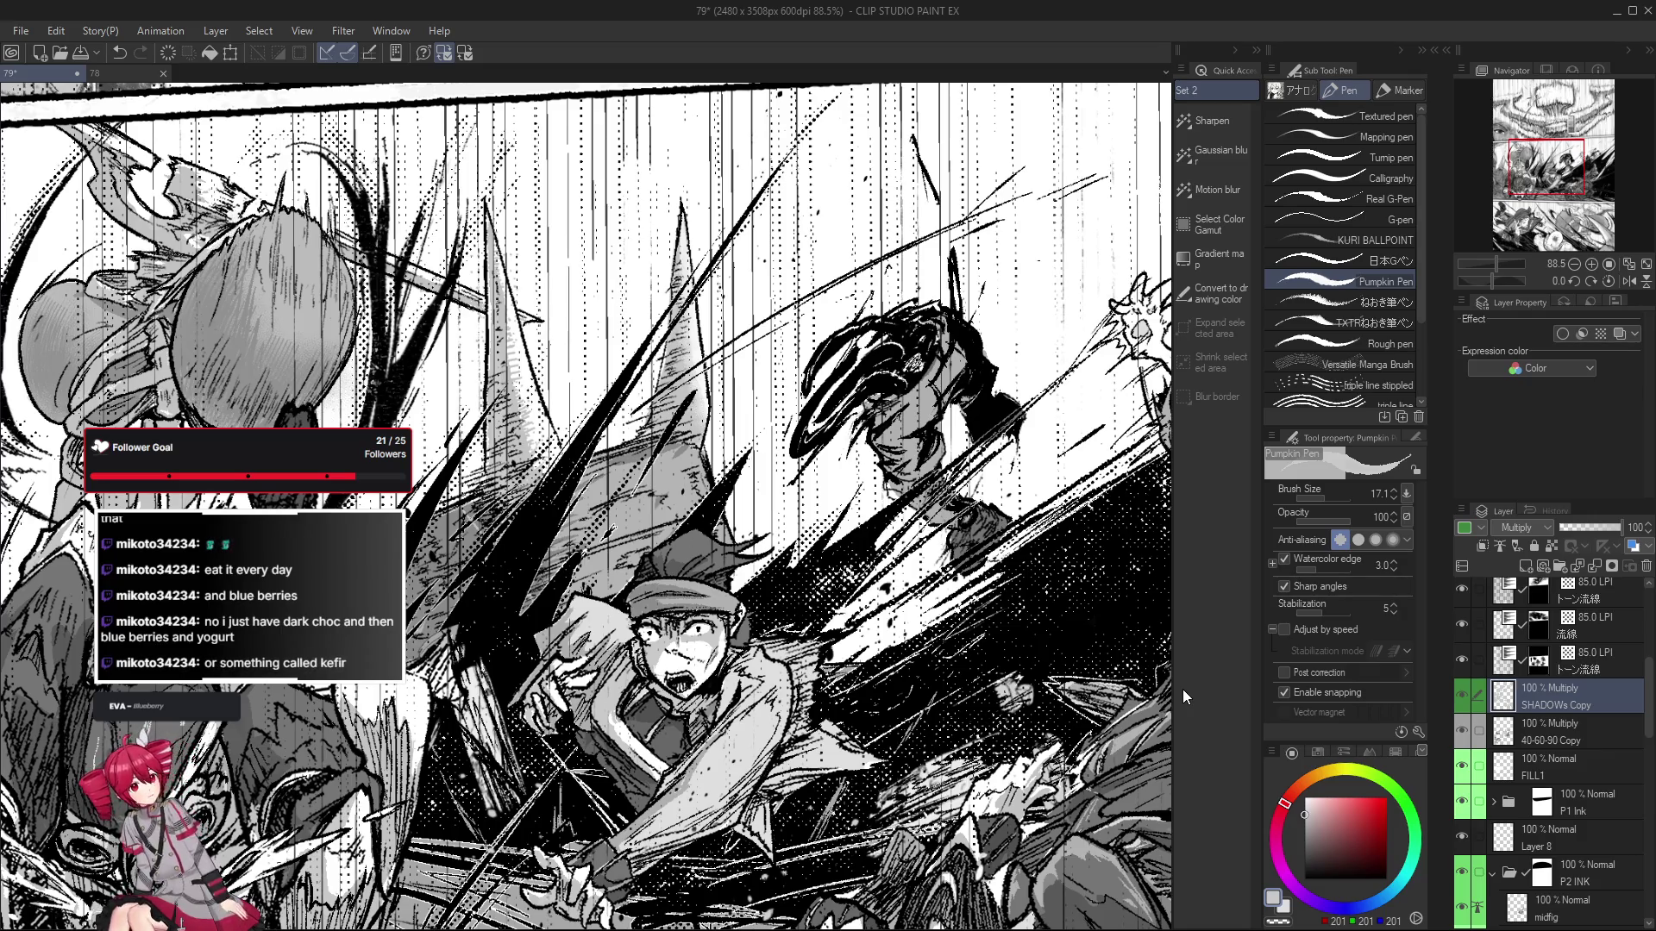
key("e")
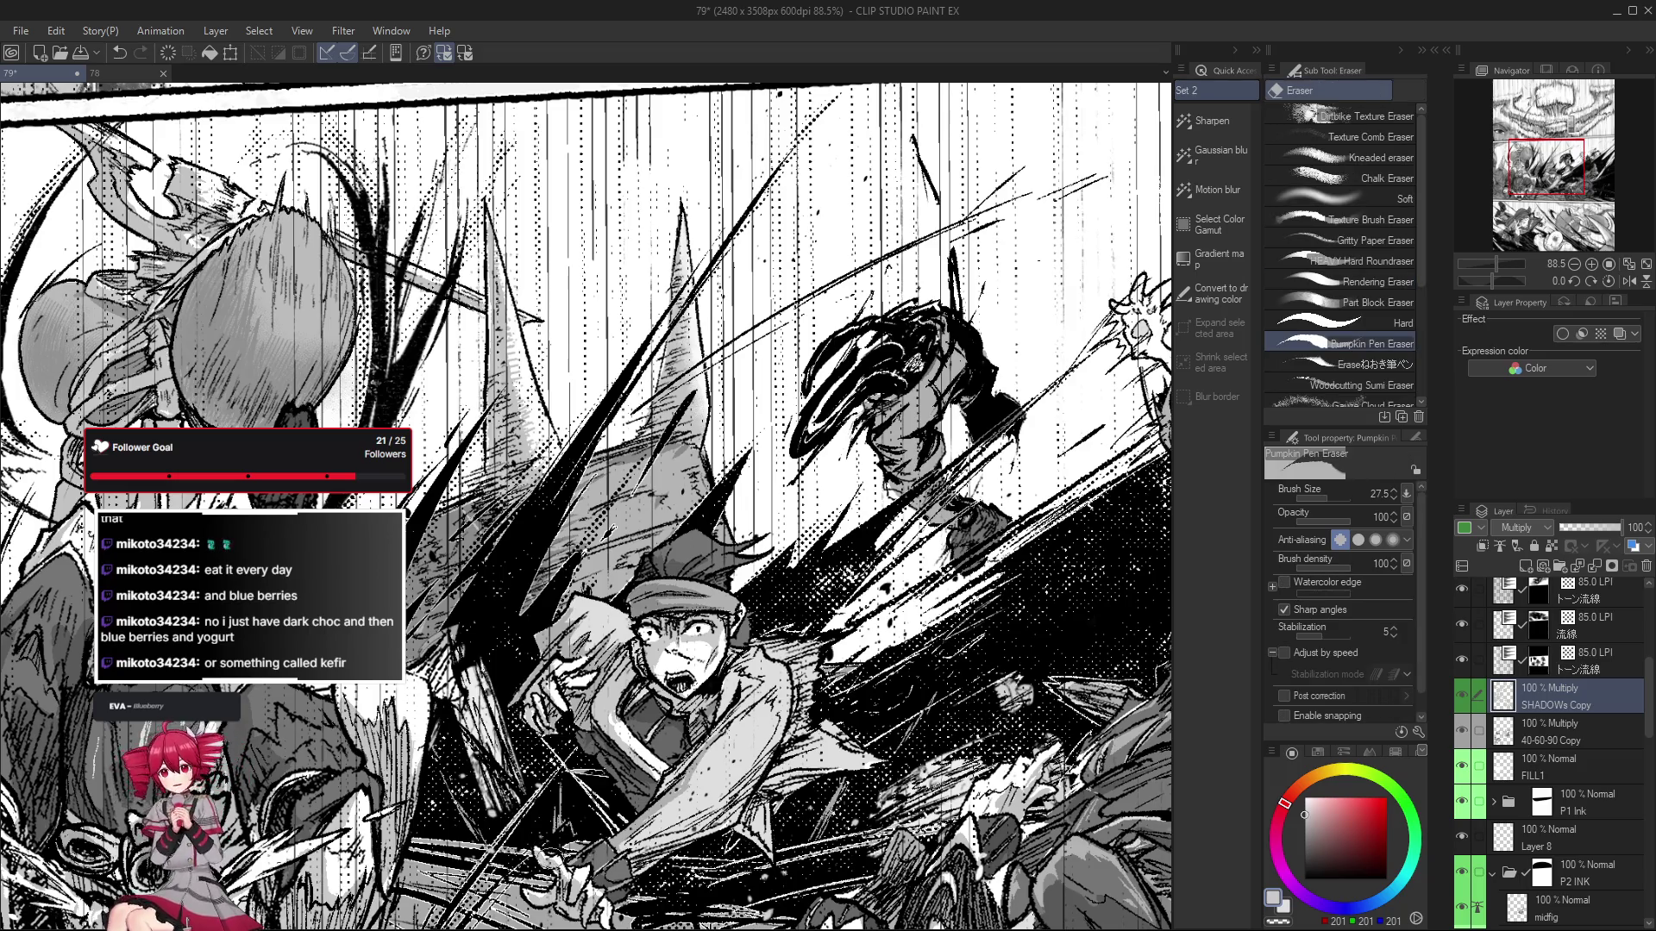
left_click_drag(670, 816, 616, 762)
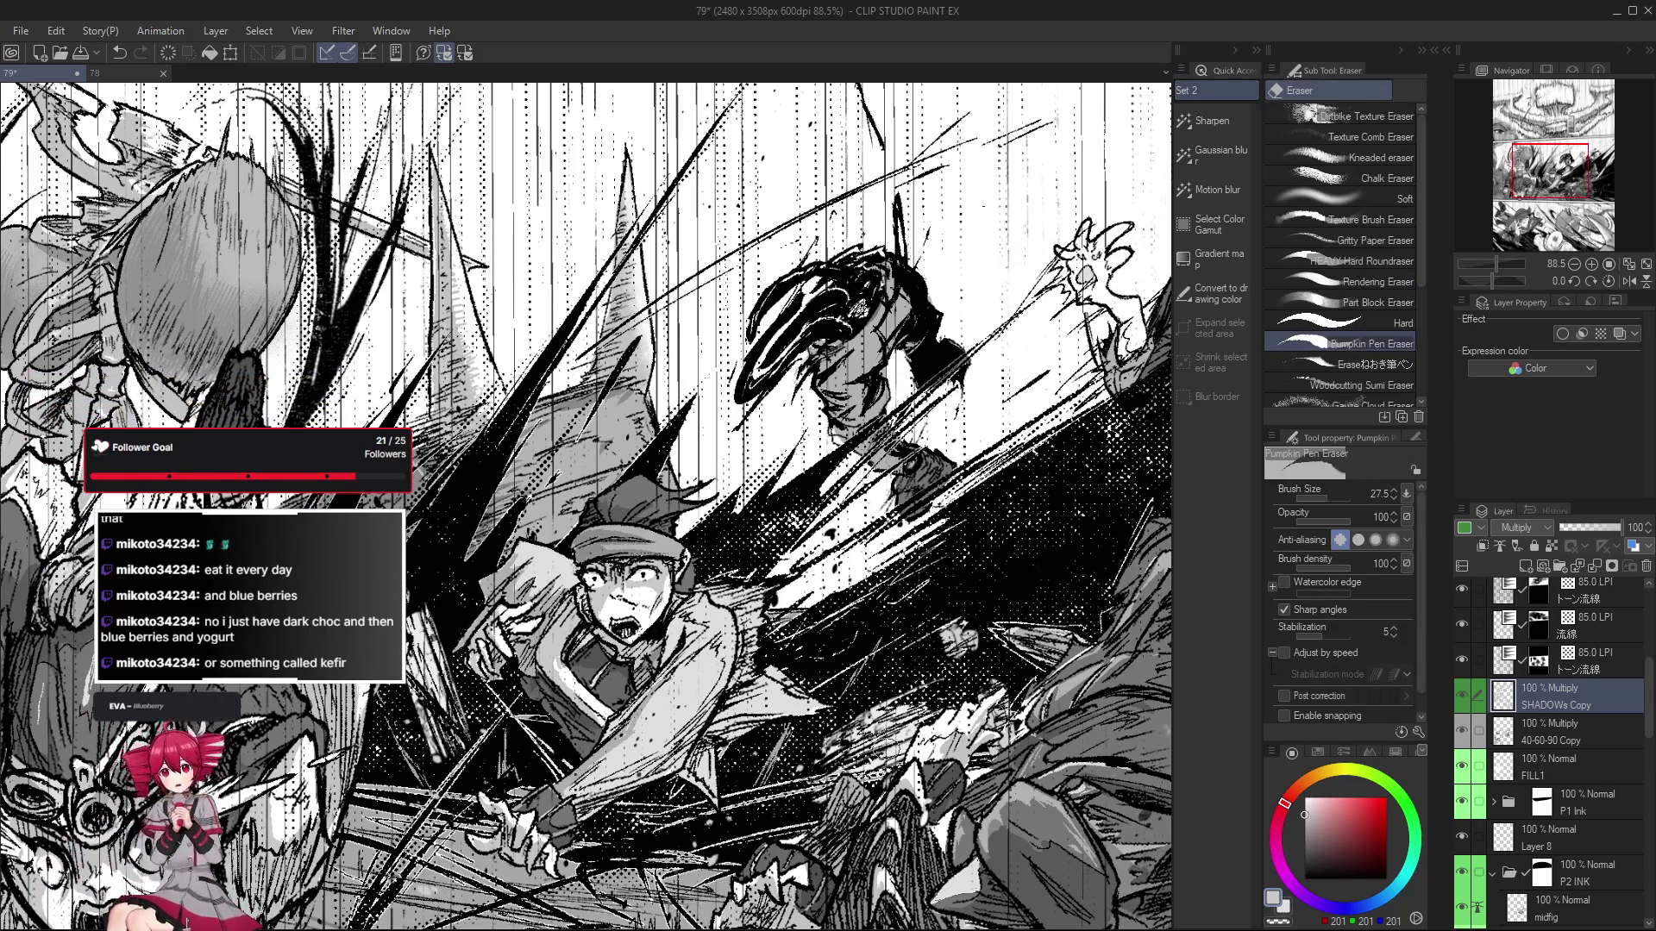
key("p")
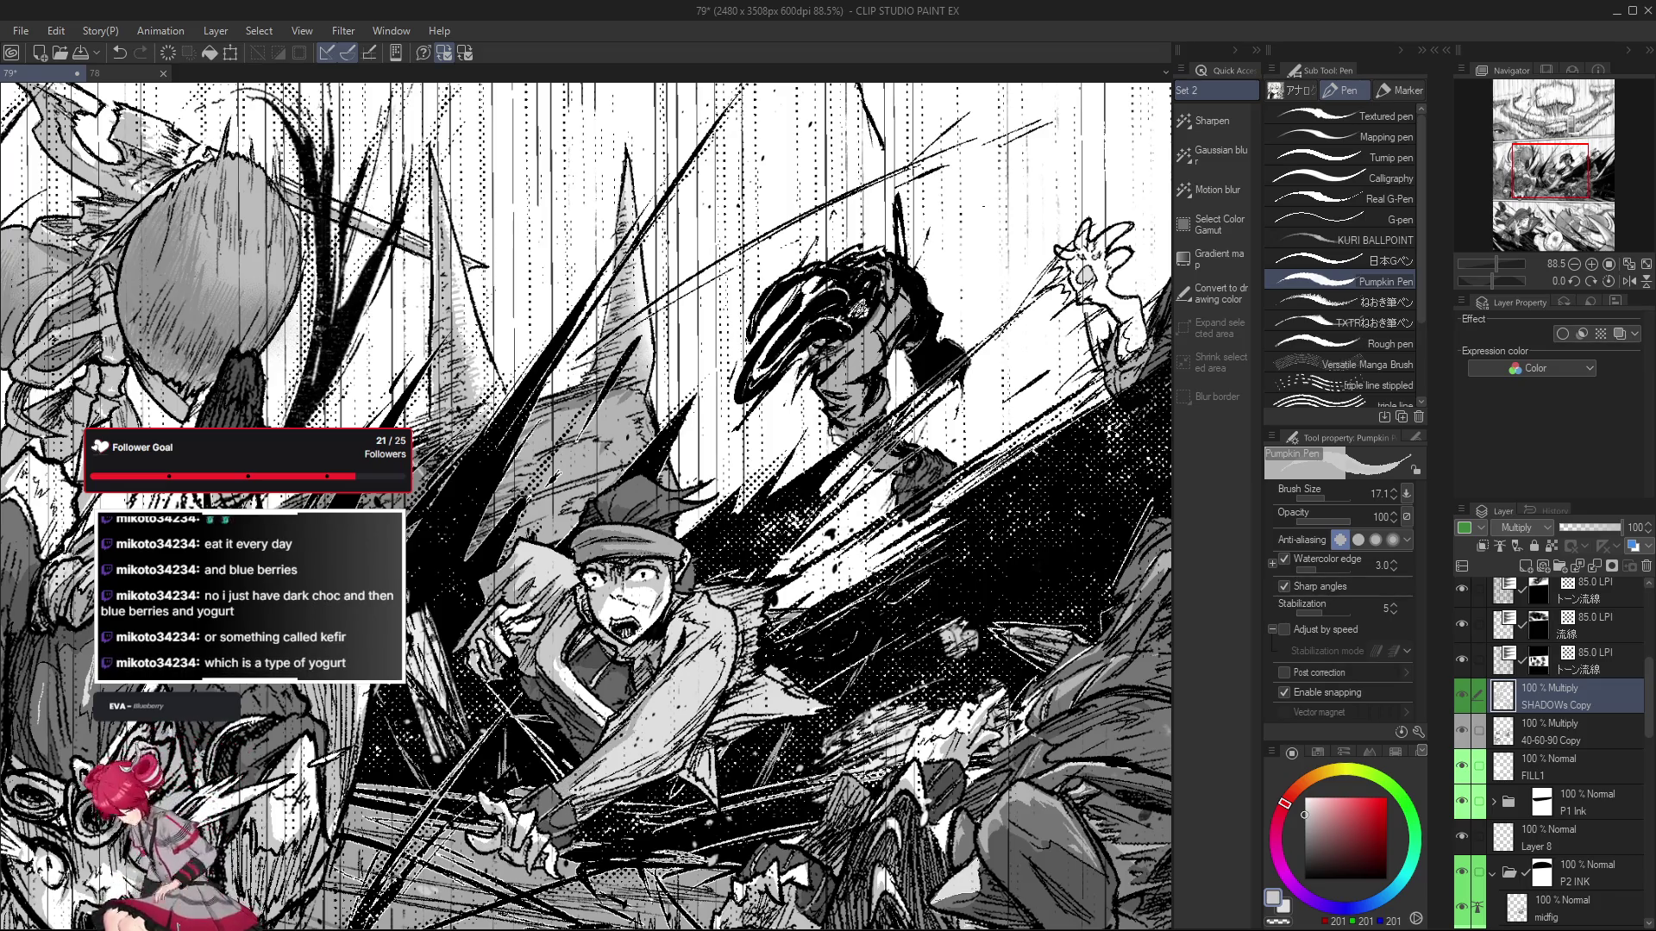
left_click_drag(595, 793, 585, 798)
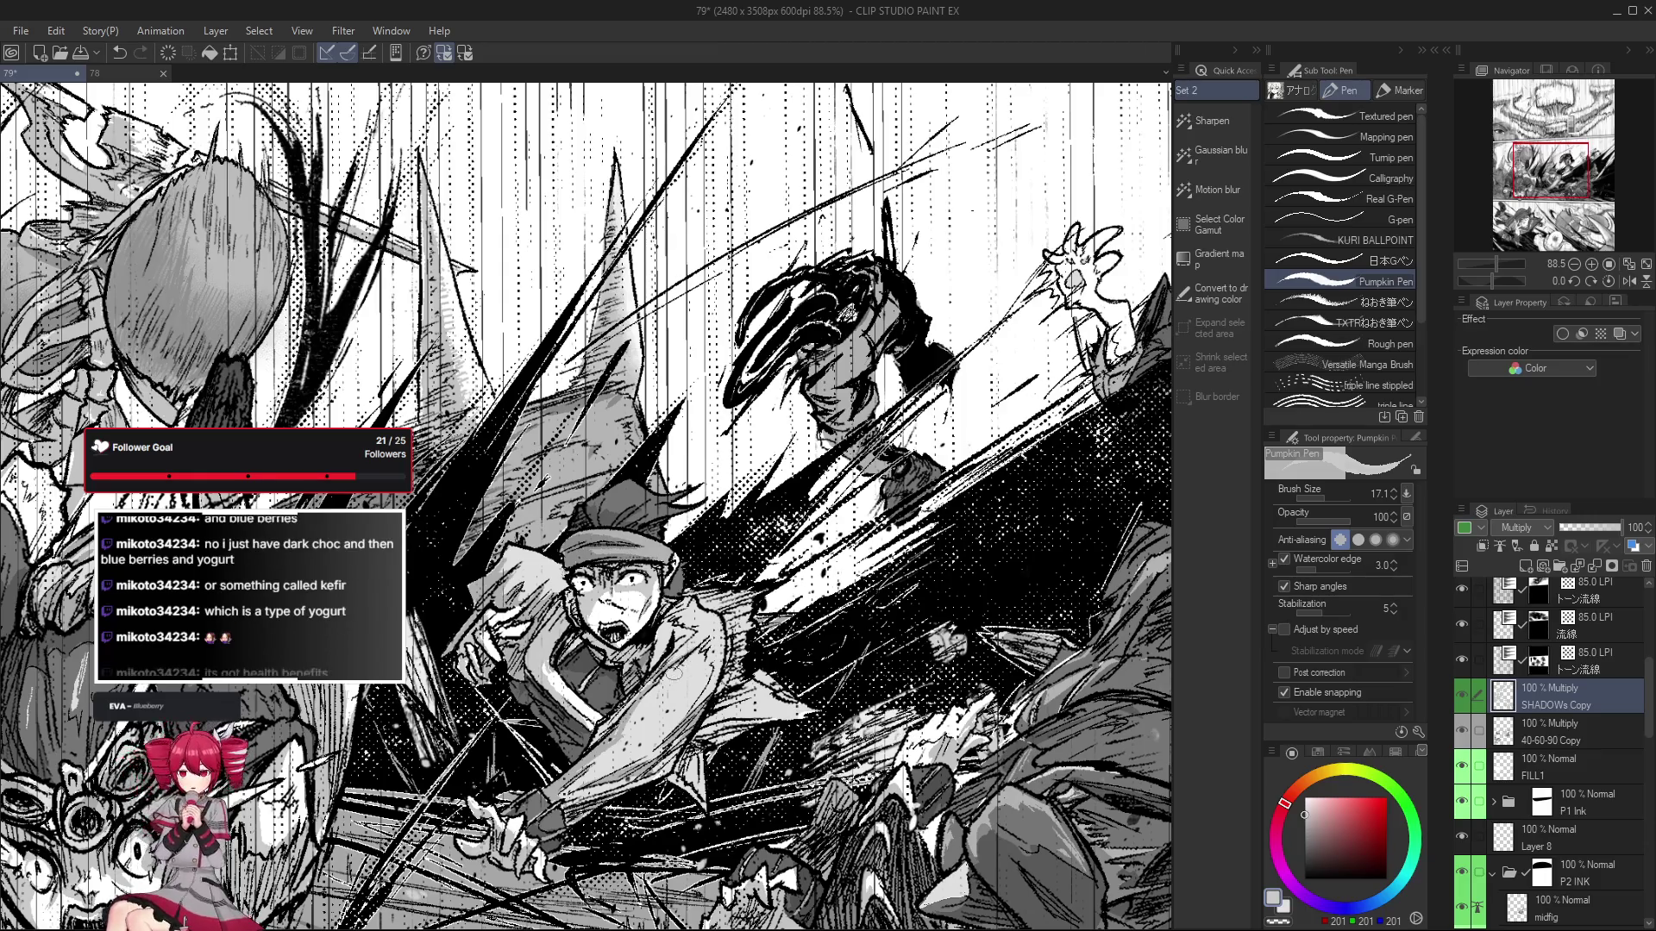
left_click_drag(586, 518, 576, 539)
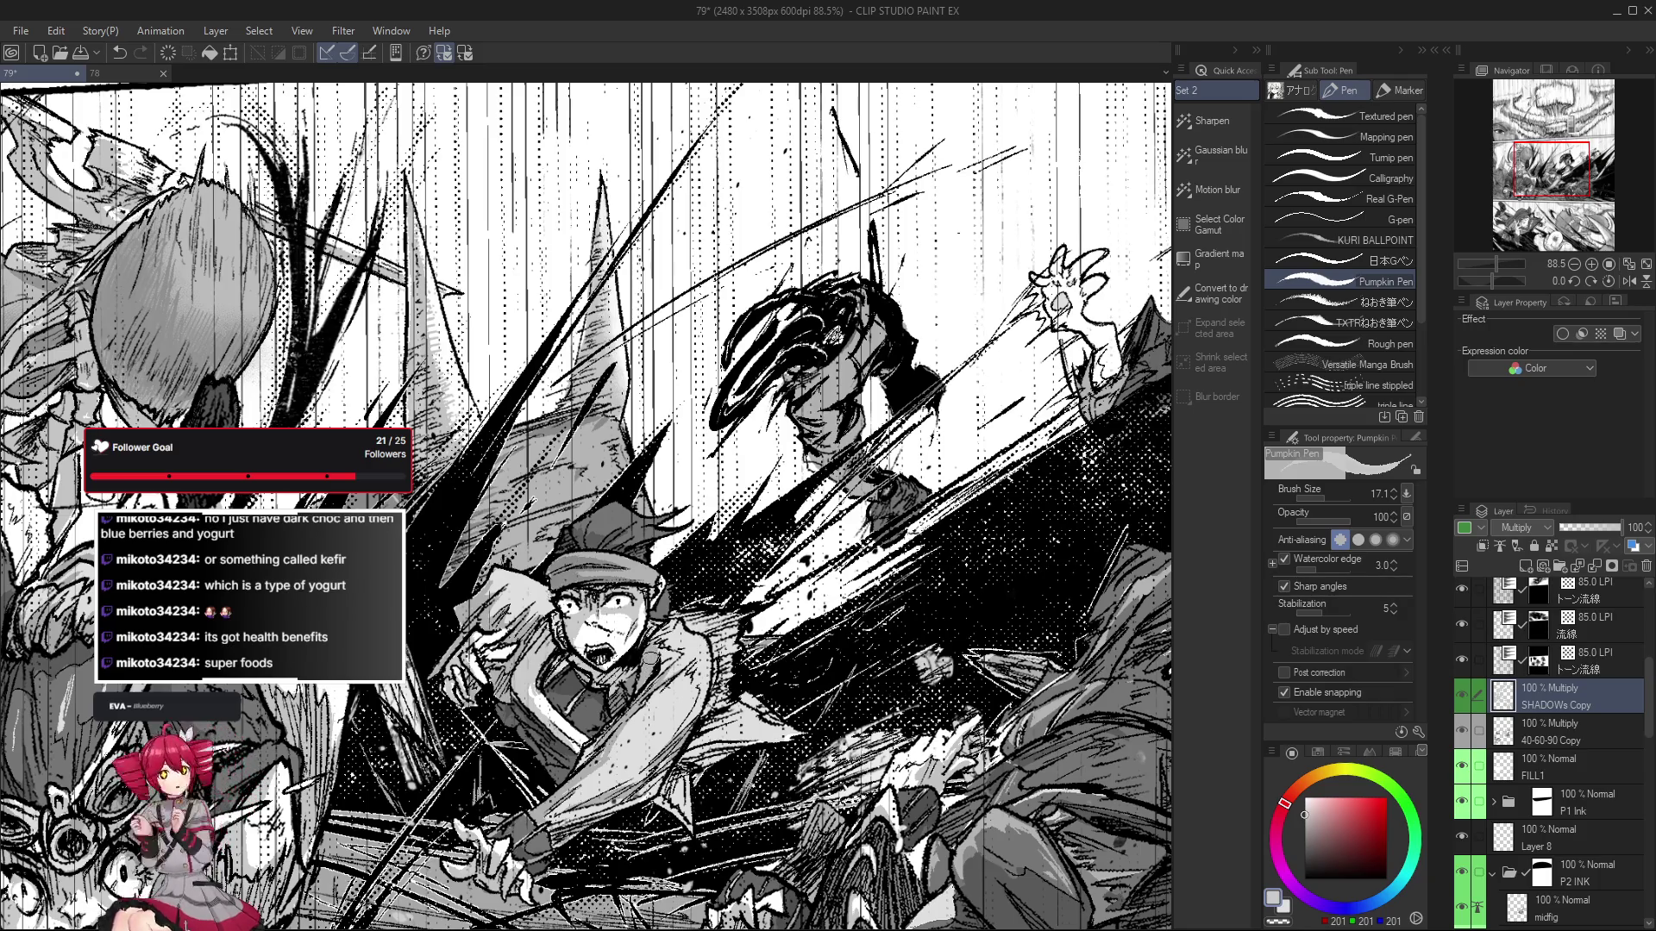
scroll(650, 663, "up", 1)
mouse_move(626, 664)
left_mouse_down()
mouse_move(657, 693)
mouse_move(754, 712)
left_mouse_up()
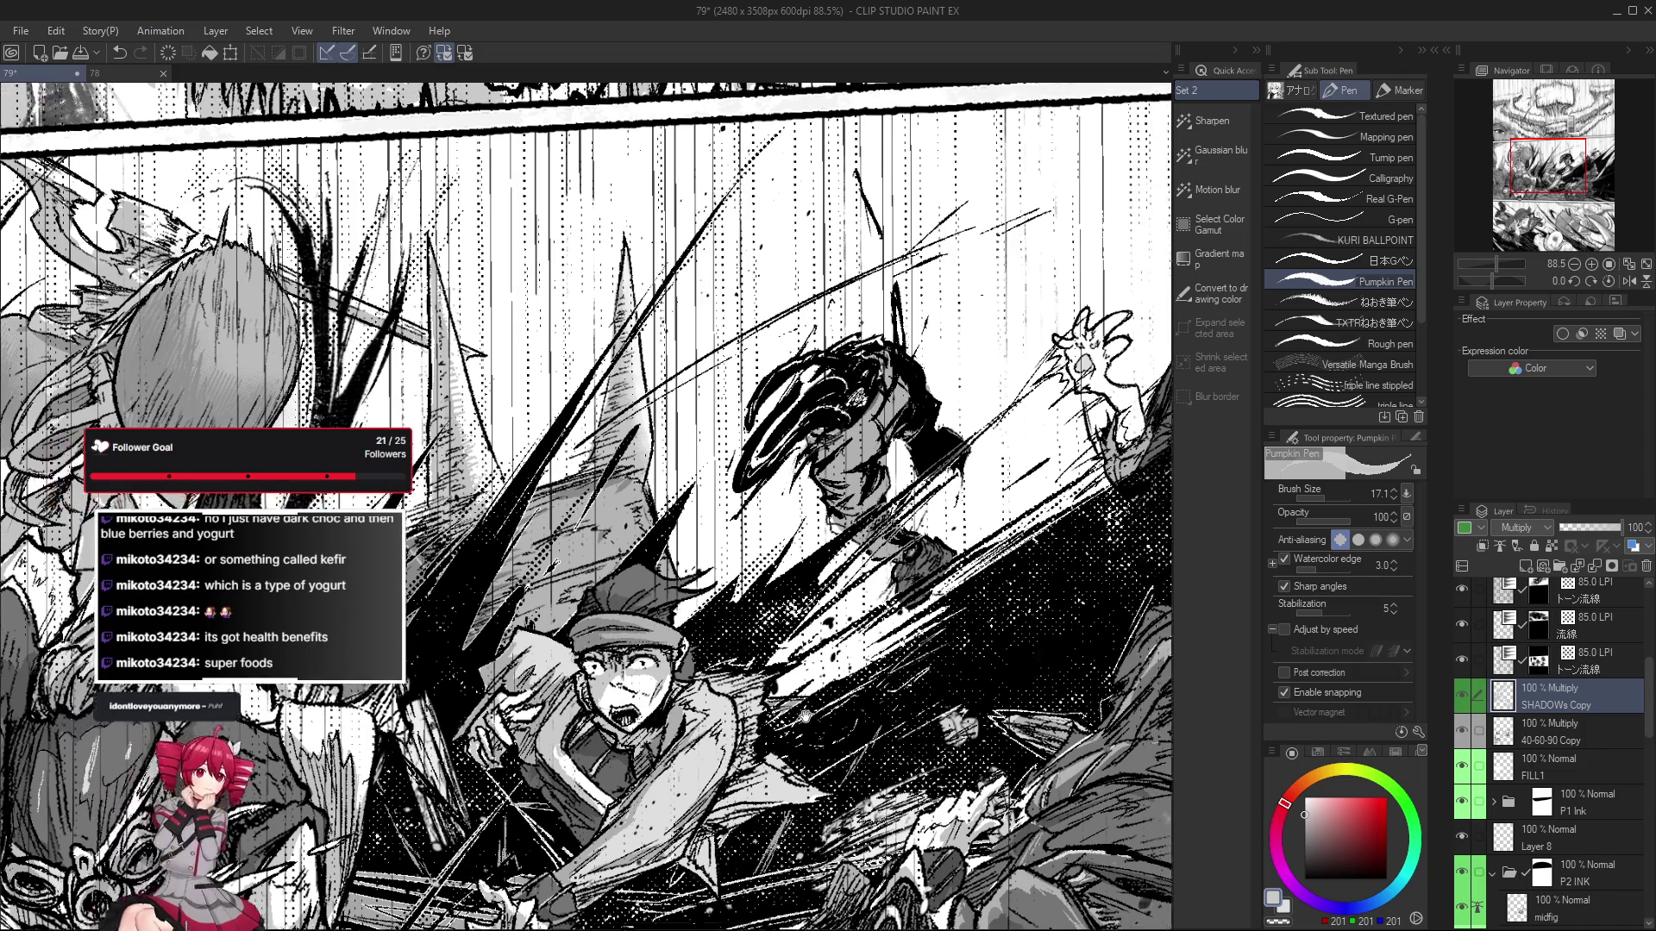
left_click_drag(889, 681, 839, 704)
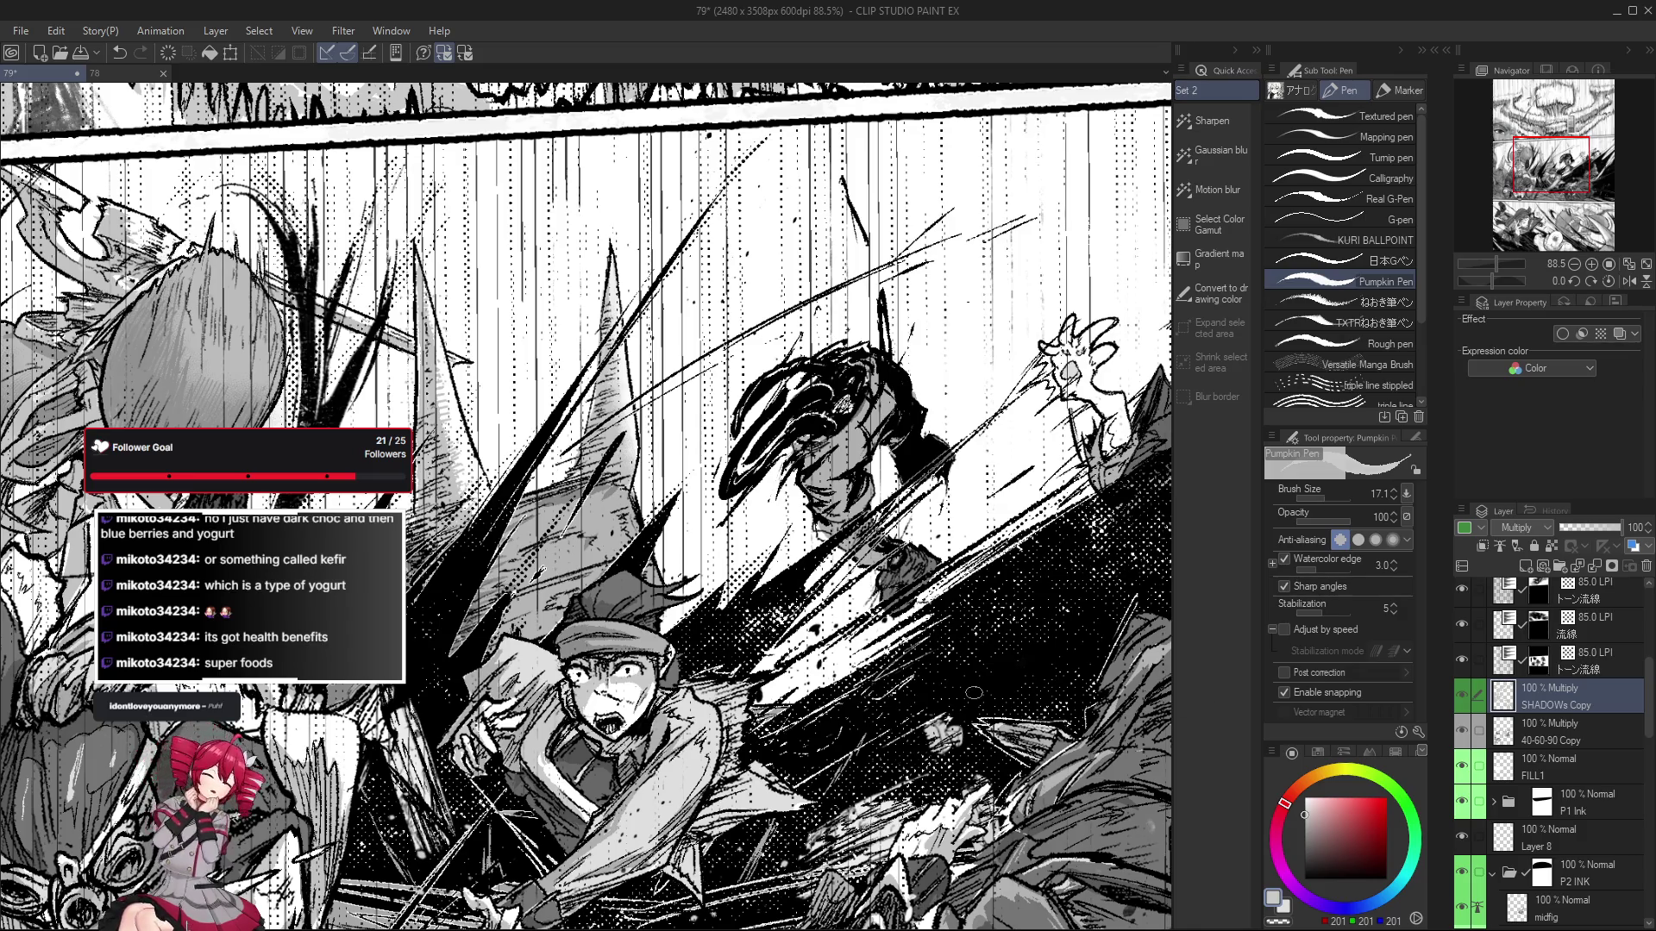
scroll(638, 604, "up", 1)
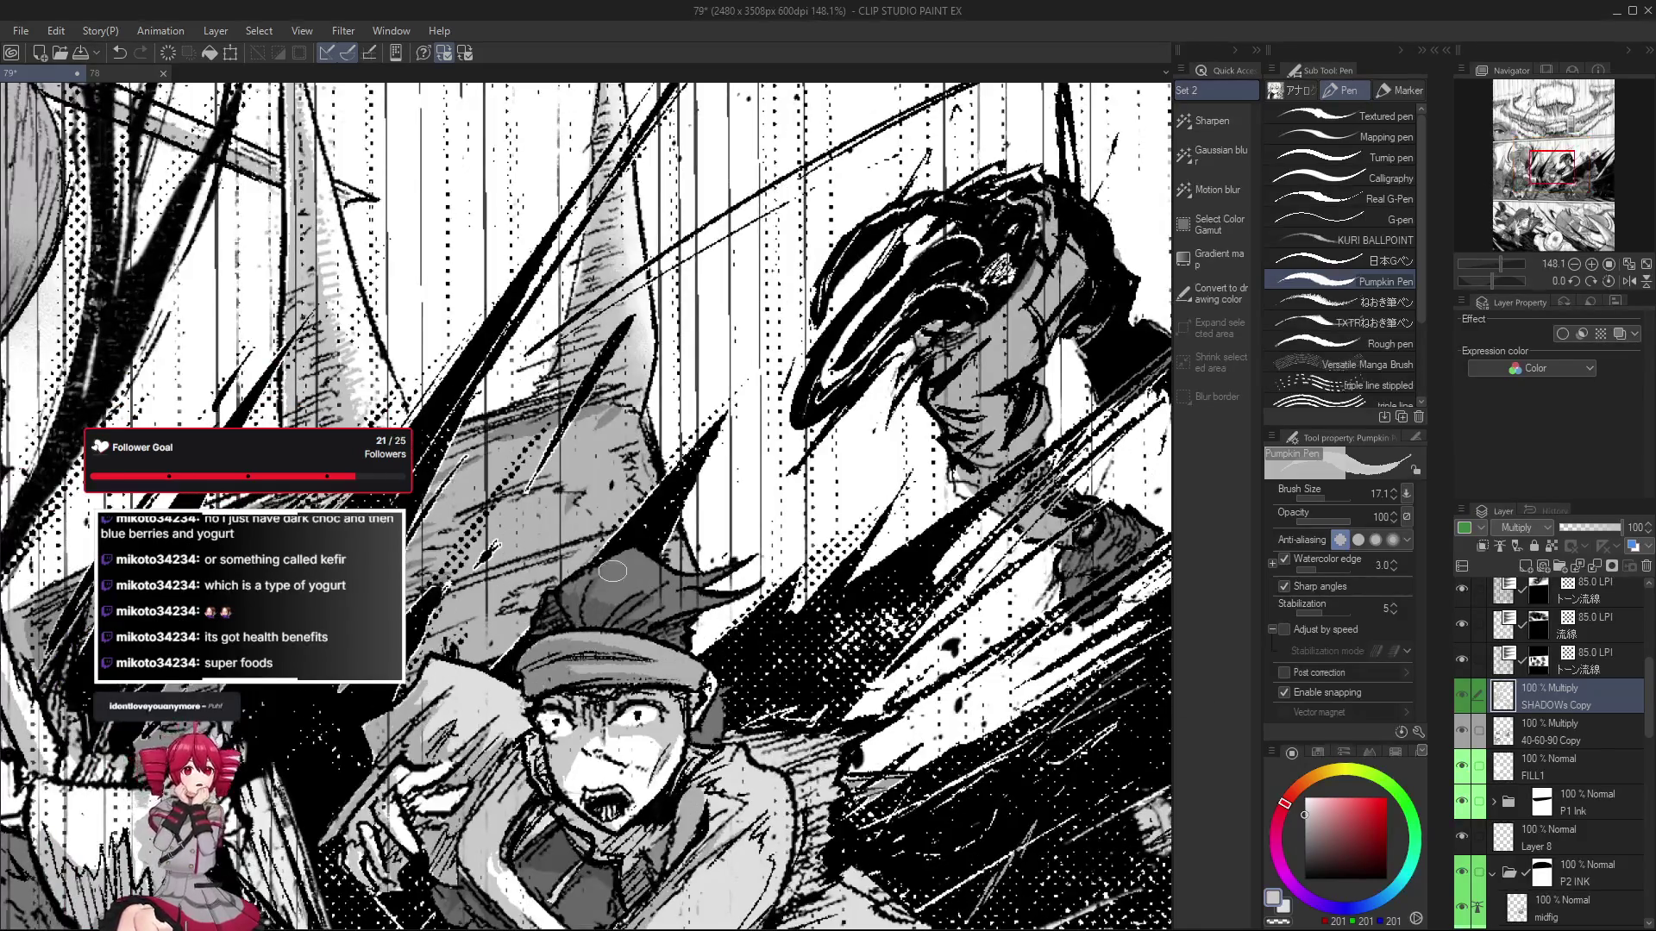
scroll(598, 590, "up", 1)
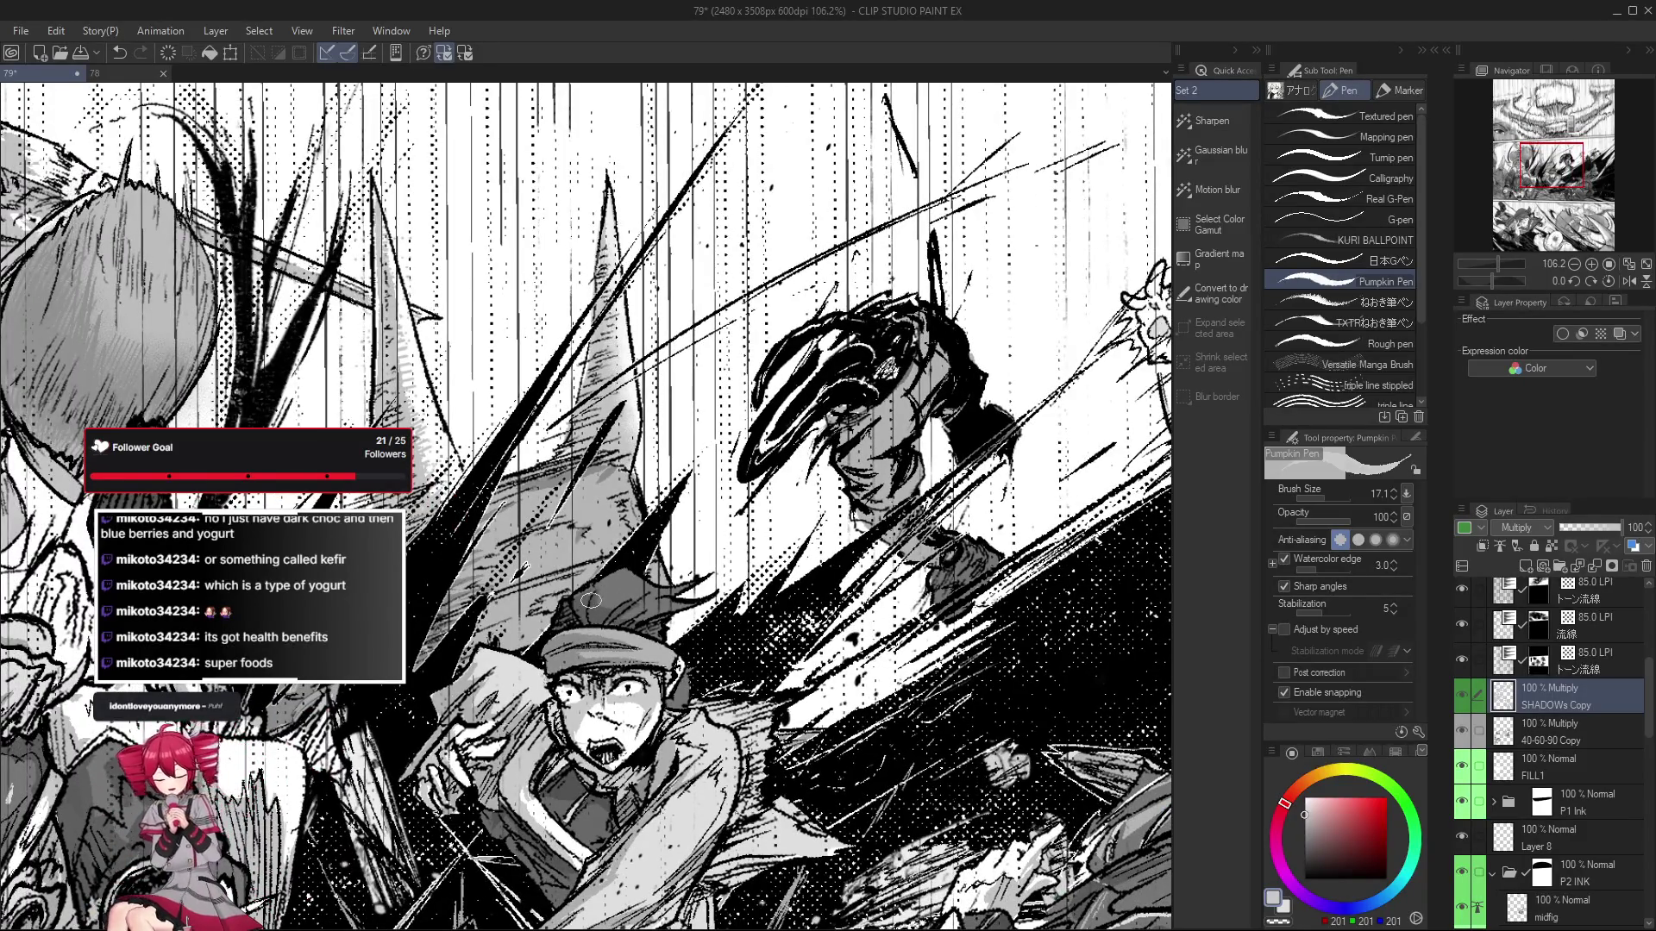
scroll(617, 588, "down", 1)
scroll(616, 588, "down", 1)
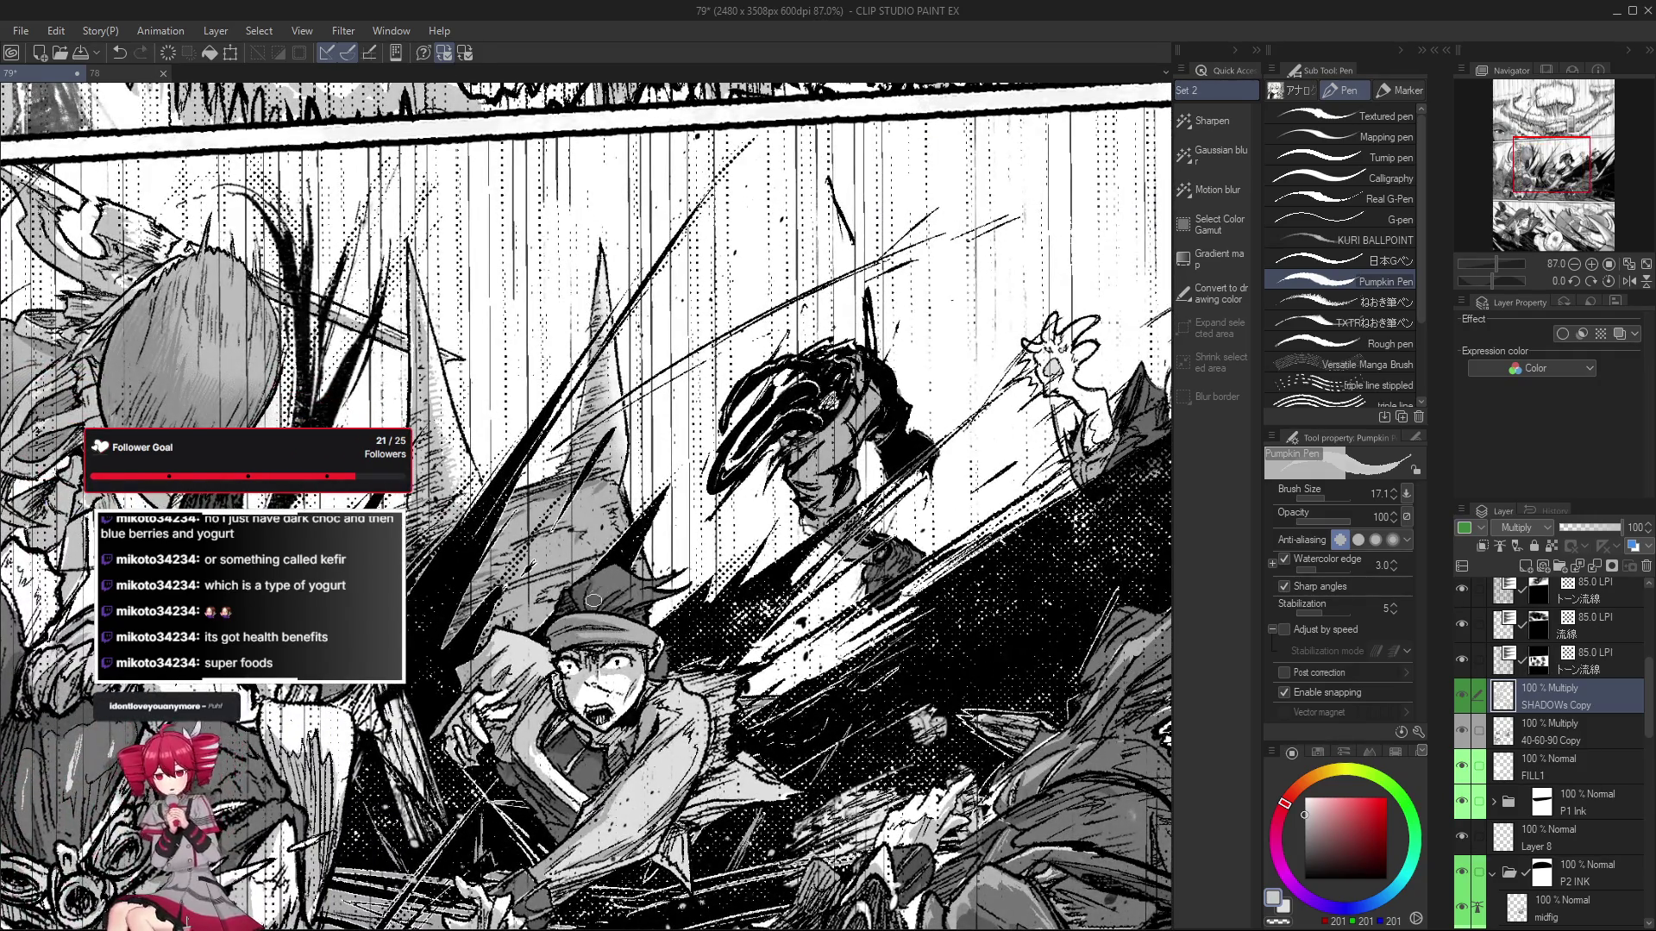
scroll(645, 617, "up", 2)
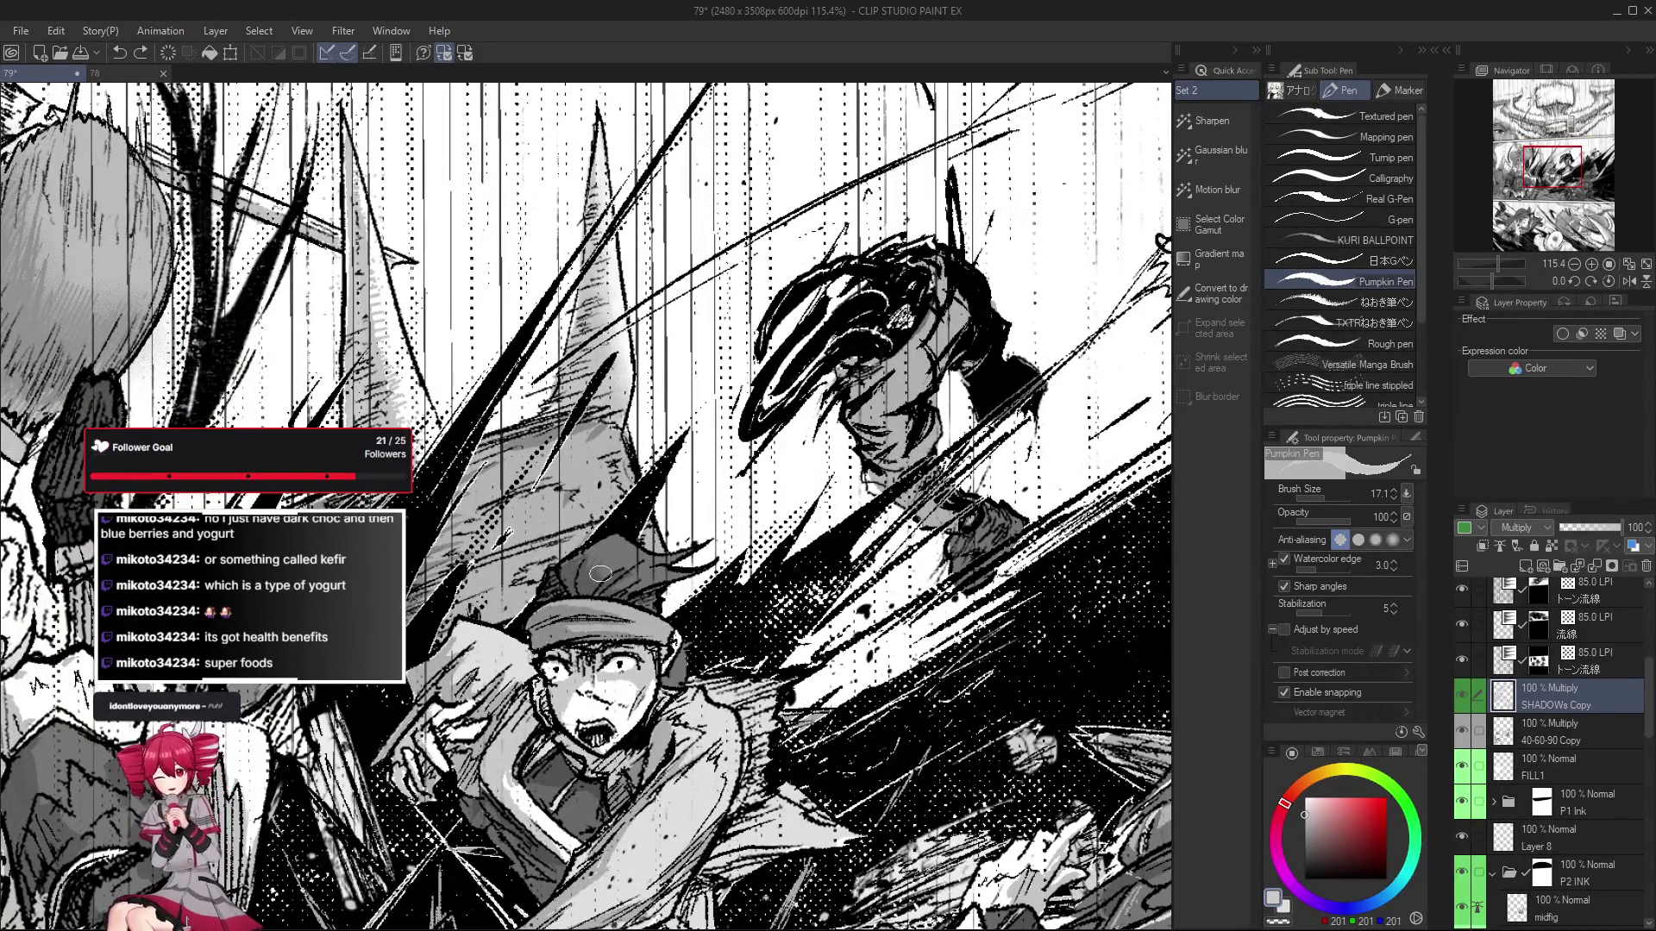
scroll(604, 587, "down", 3)
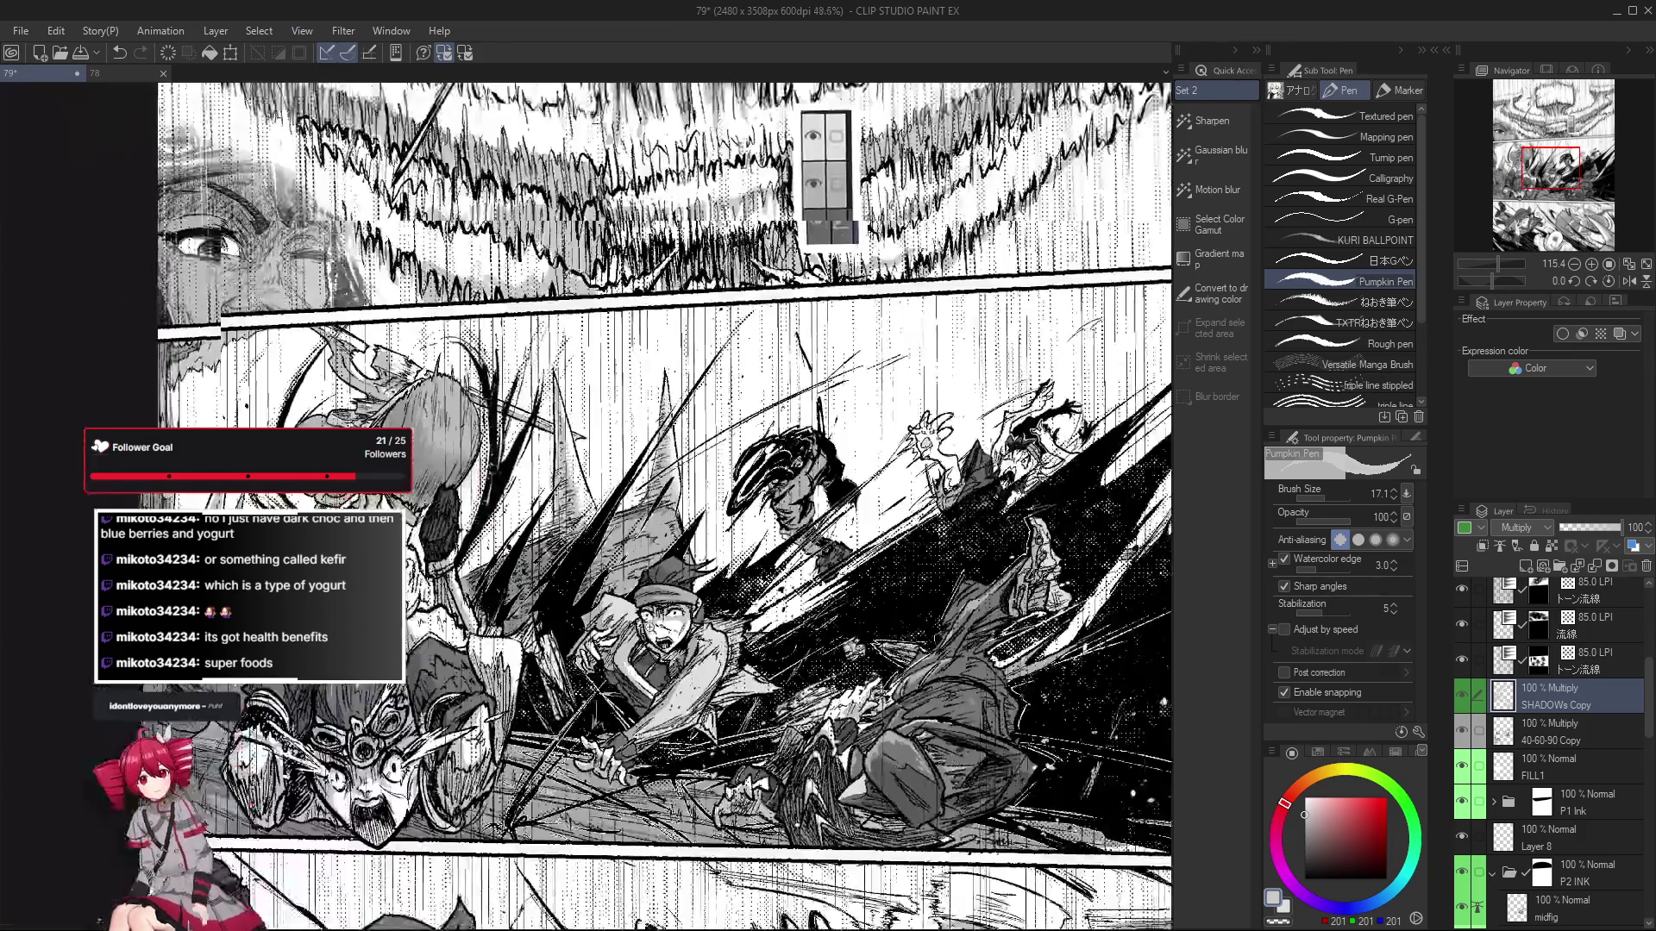
Pan across the middle panel toward the left monster and undo the last stroke.
scroll(604, 586, "up", 2)
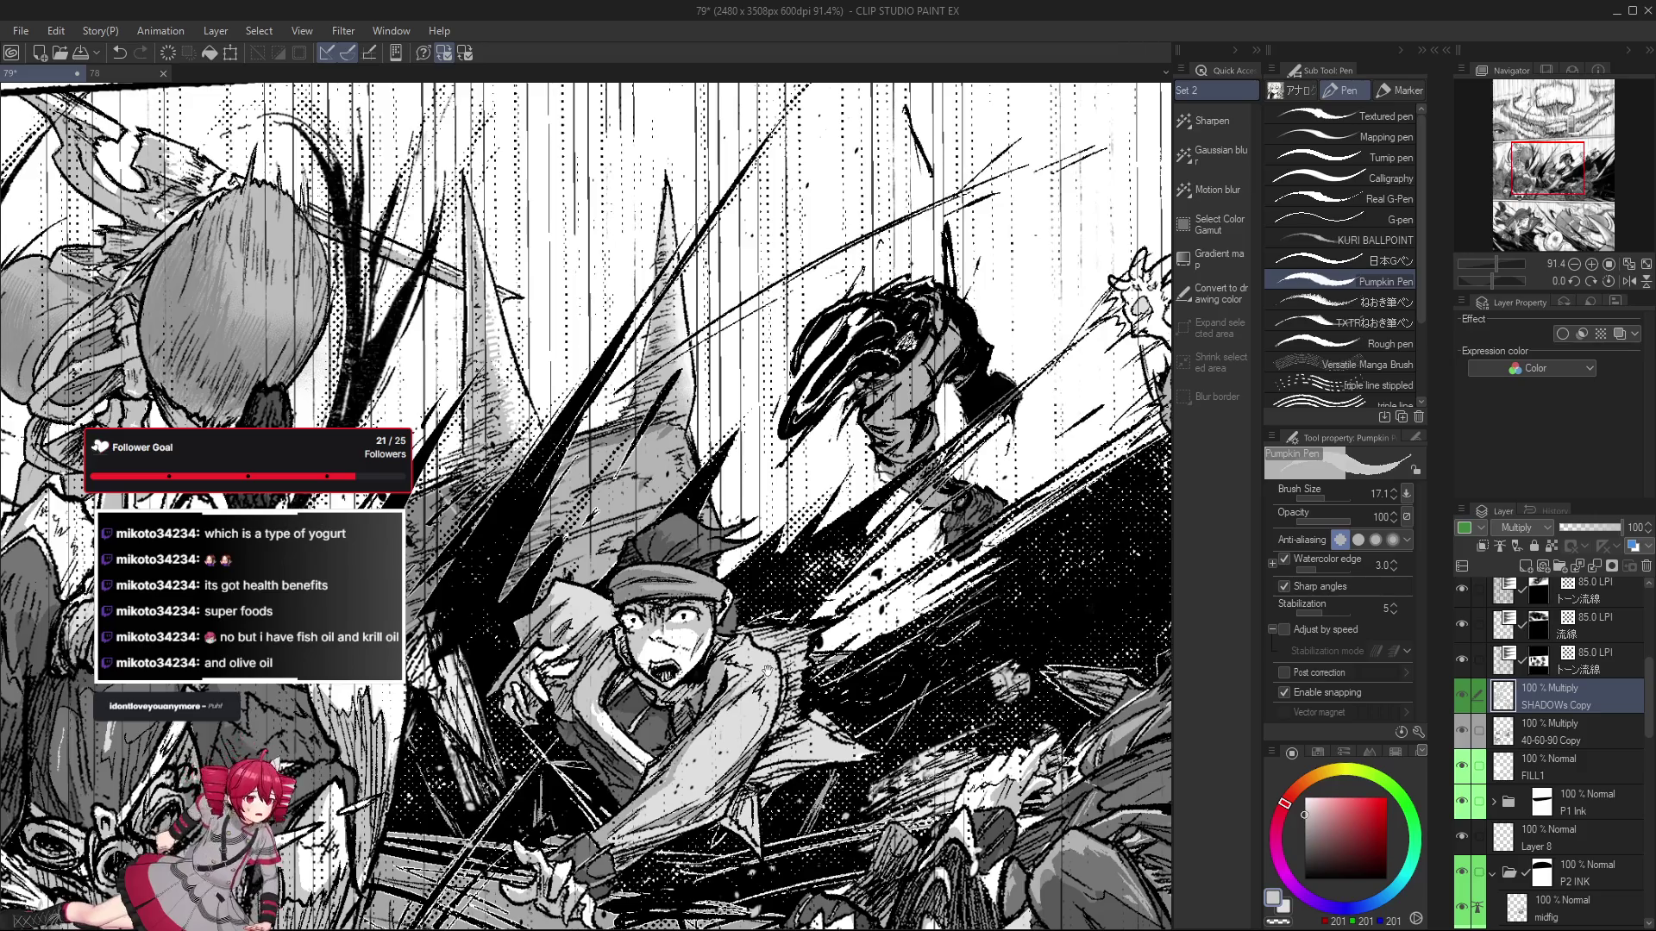
left_click_drag(765, 669, 913, 620)
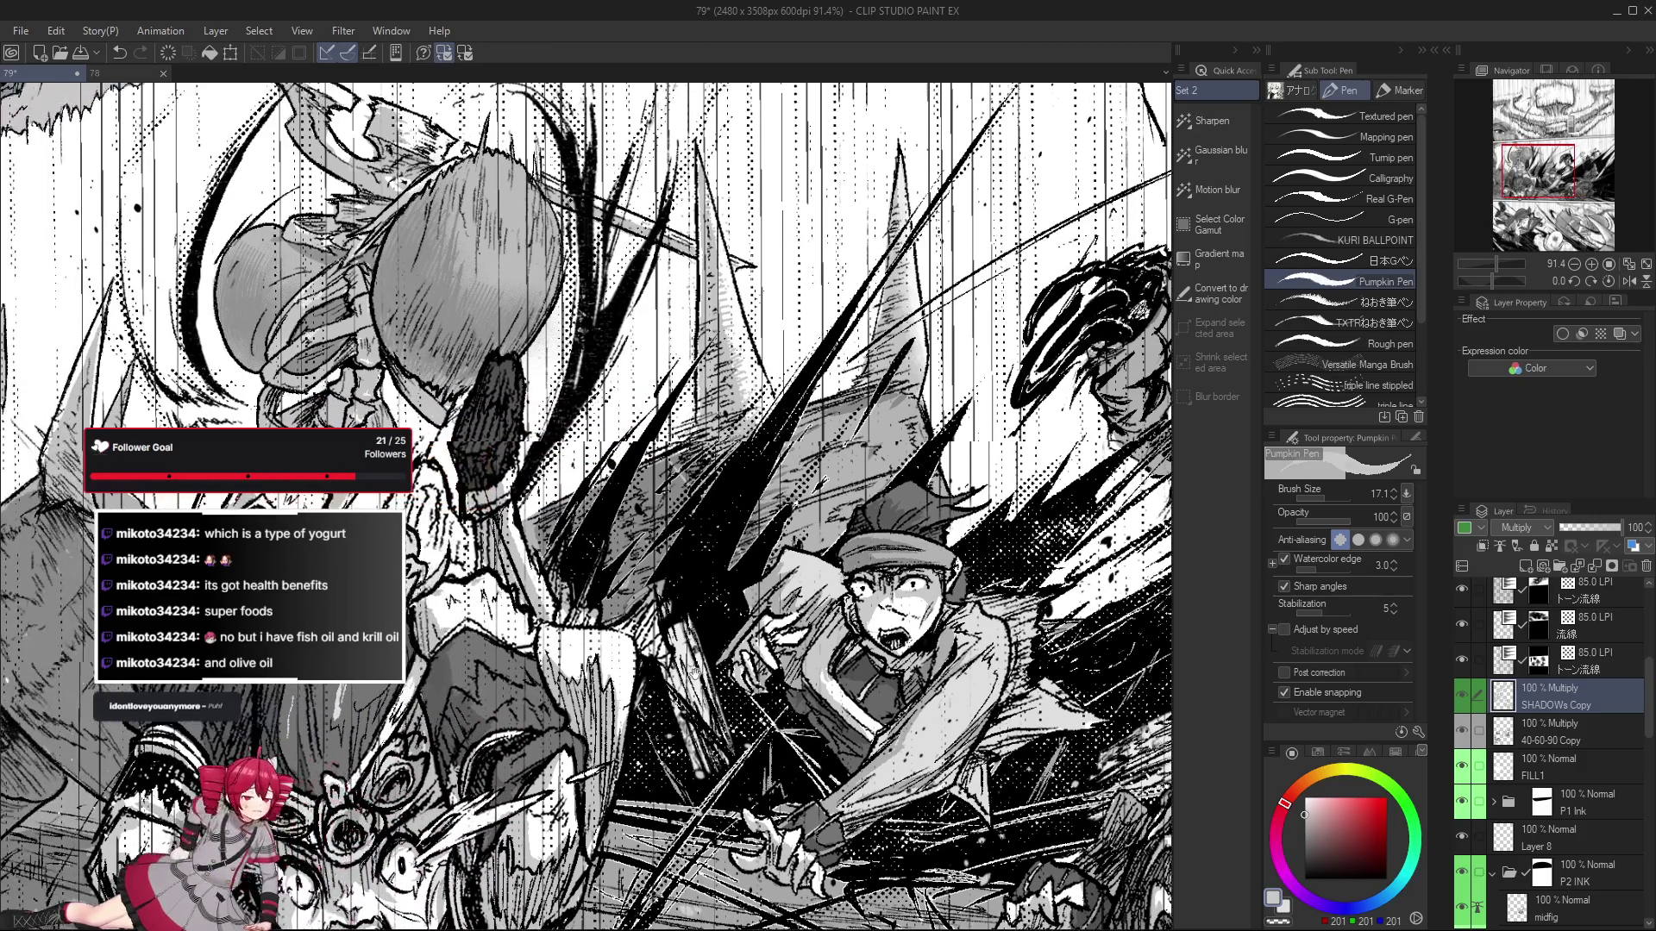
left_click_drag(695, 672, 718, 710)
left_click_drag(949, 732, 973, 770)
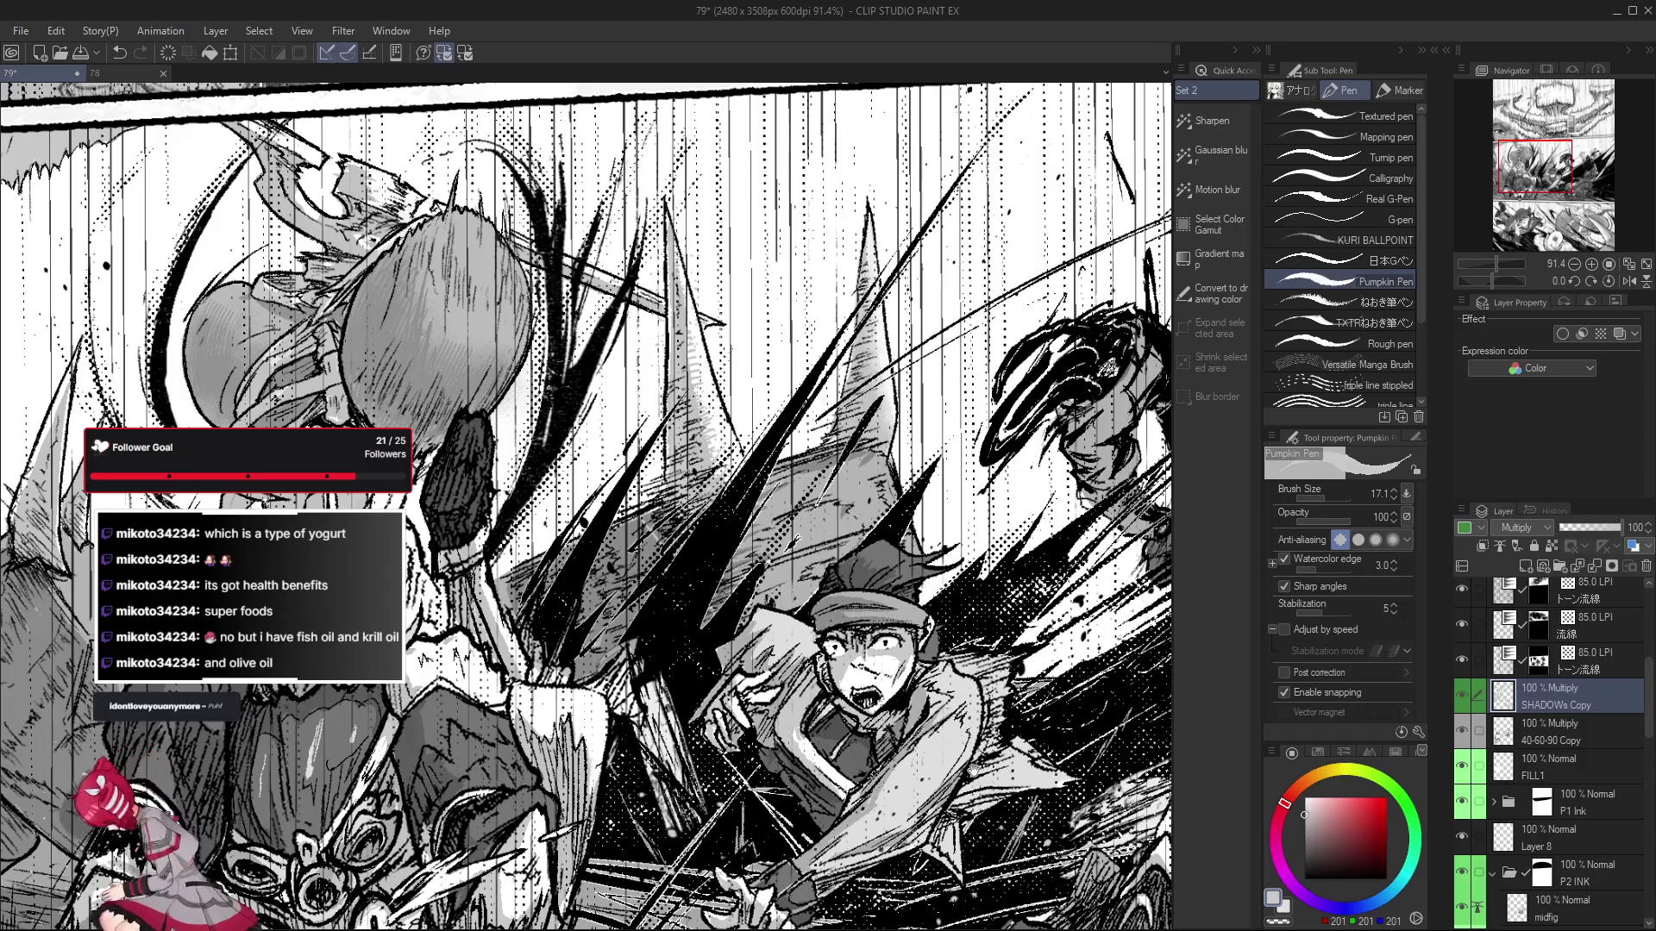
scroll(587, 507, "down", 3)
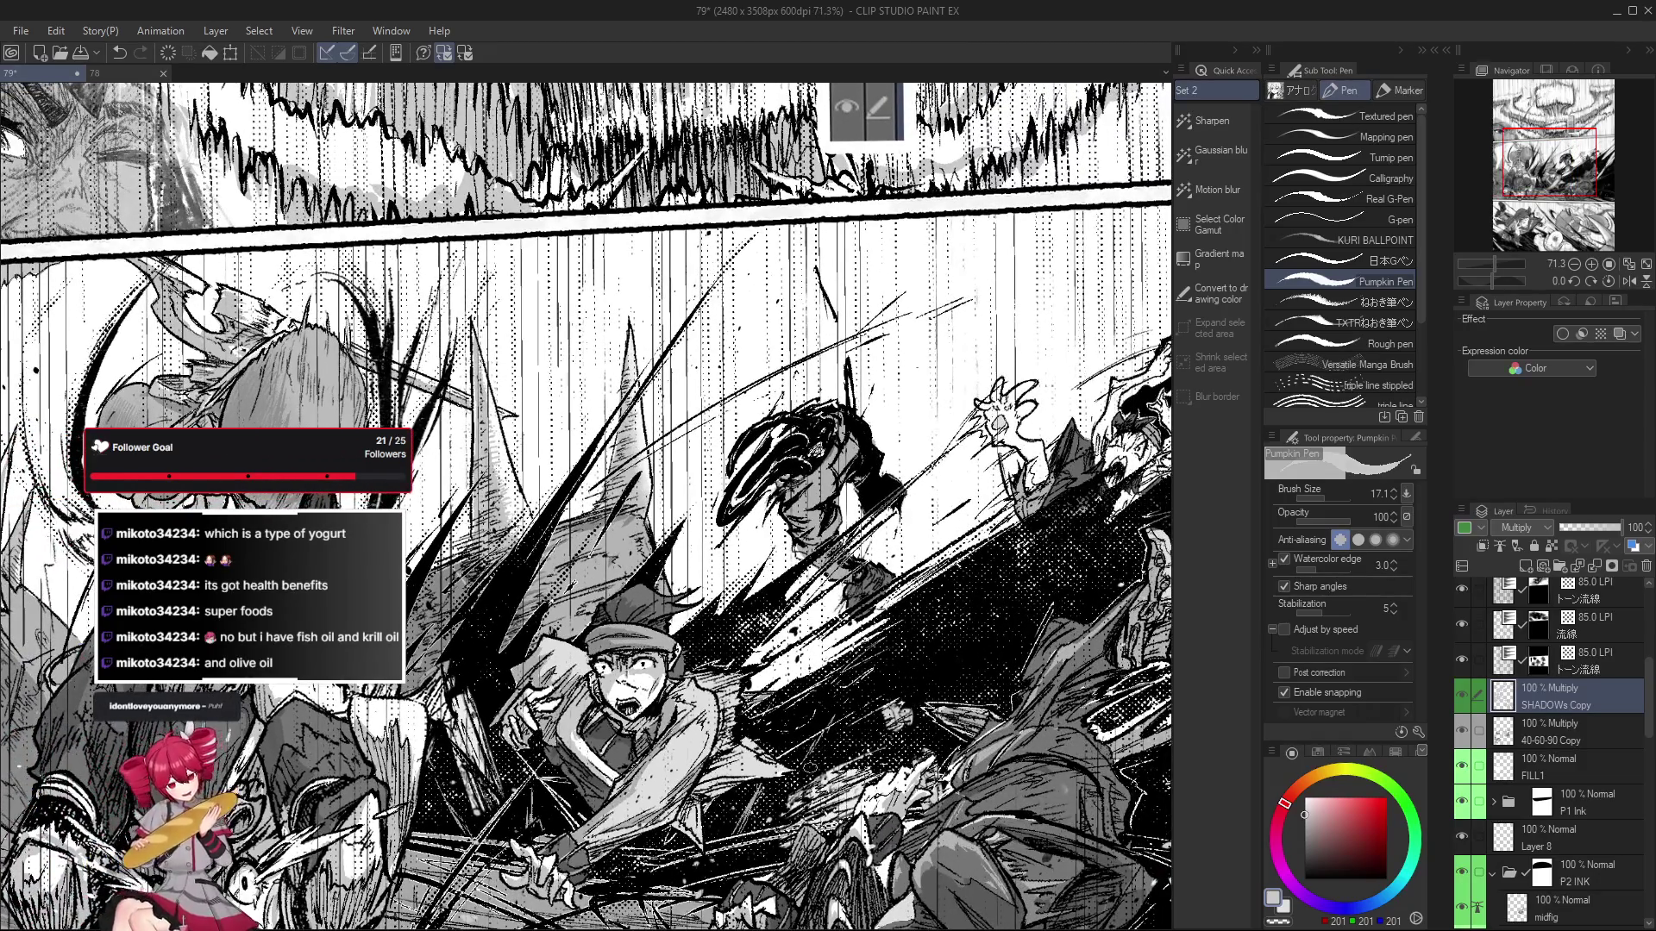
scroll(669, 759, "up", 1)
scroll(668, 759, "up", 1)
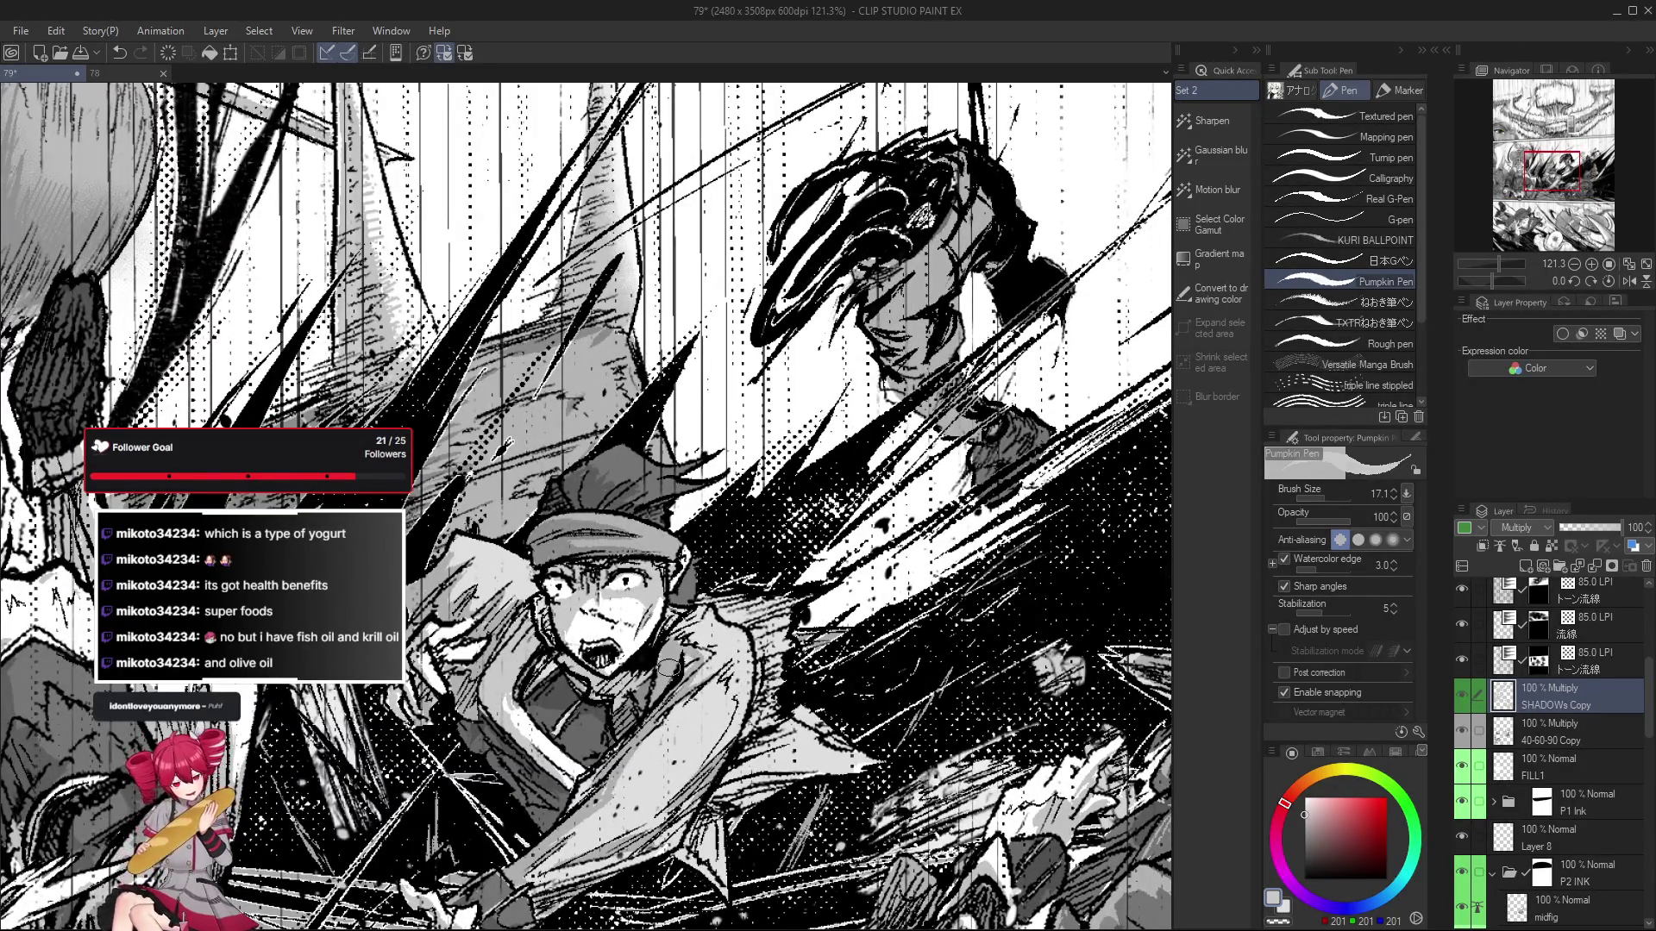
key("ctrl+z")
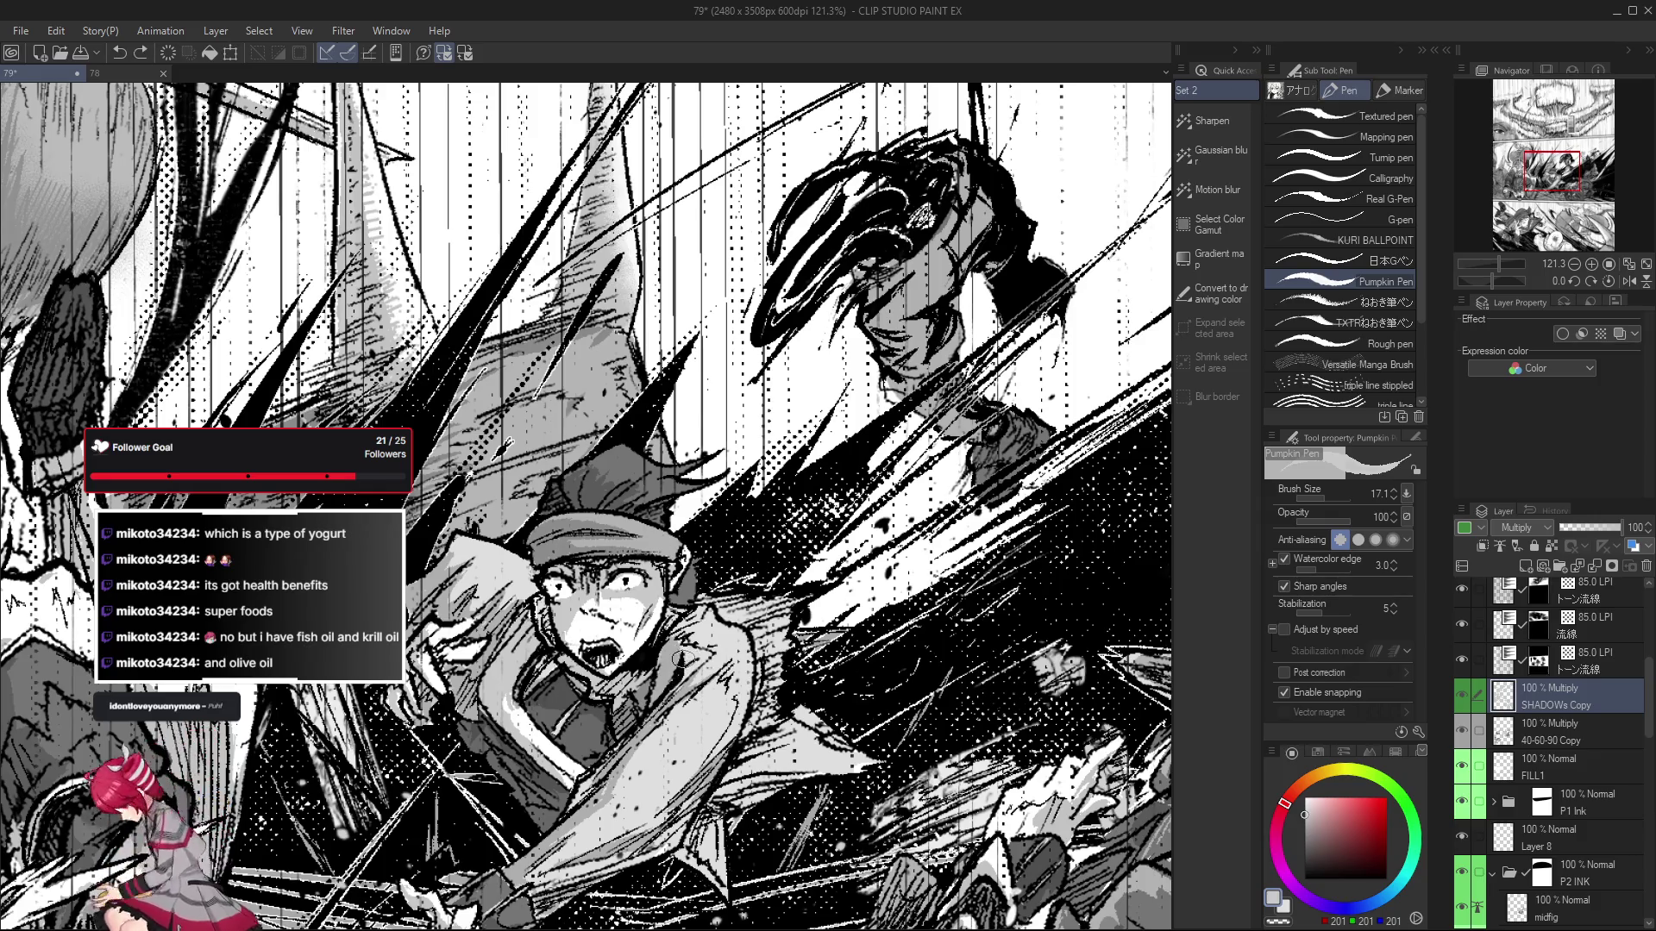
scroll(658, 701, "down", 2)
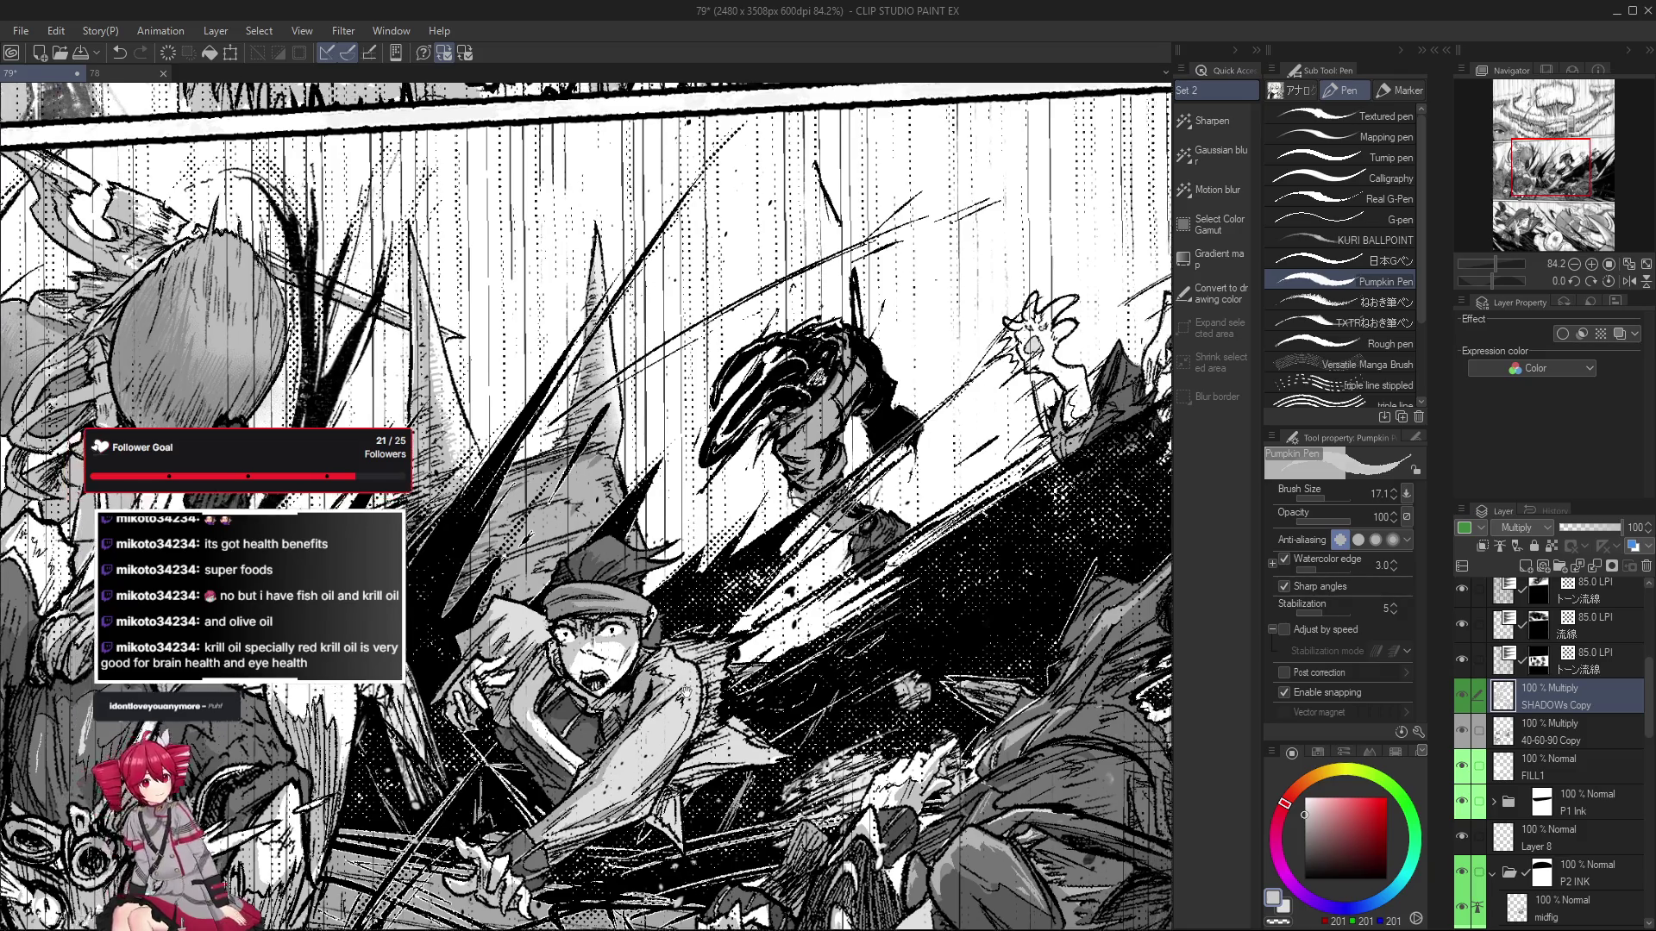
Pan the view over the middle panel's characters and its upper-left area.
left_click_drag(904, 682, 783, 716)
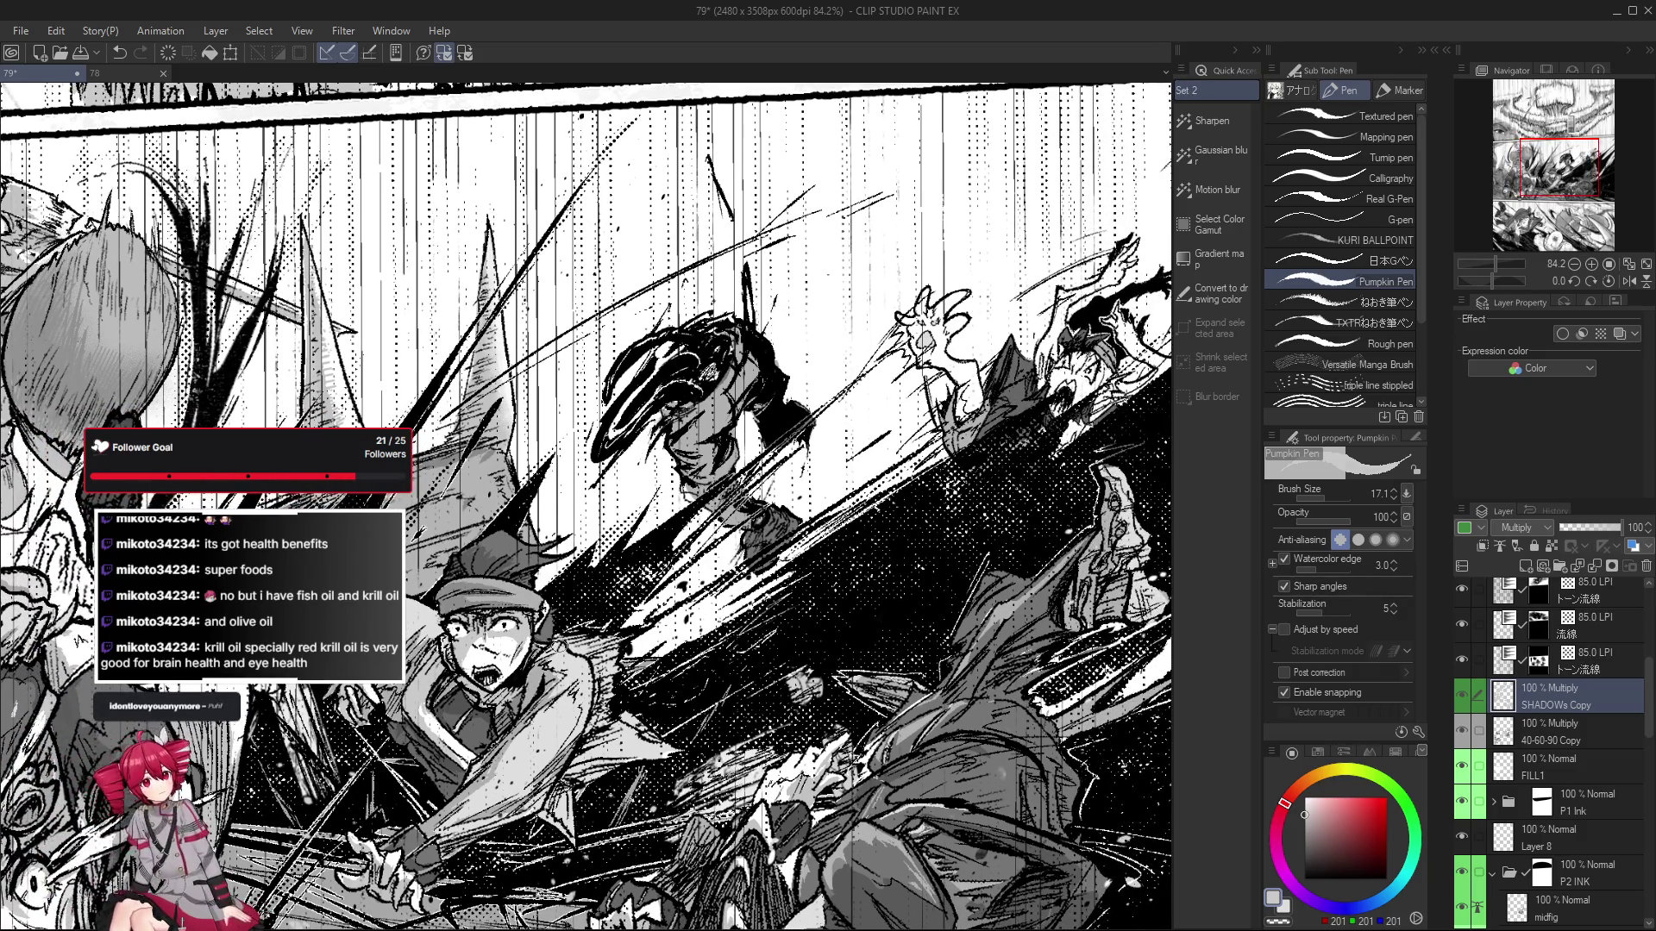
left_click_drag(783, 716, 799, 721)
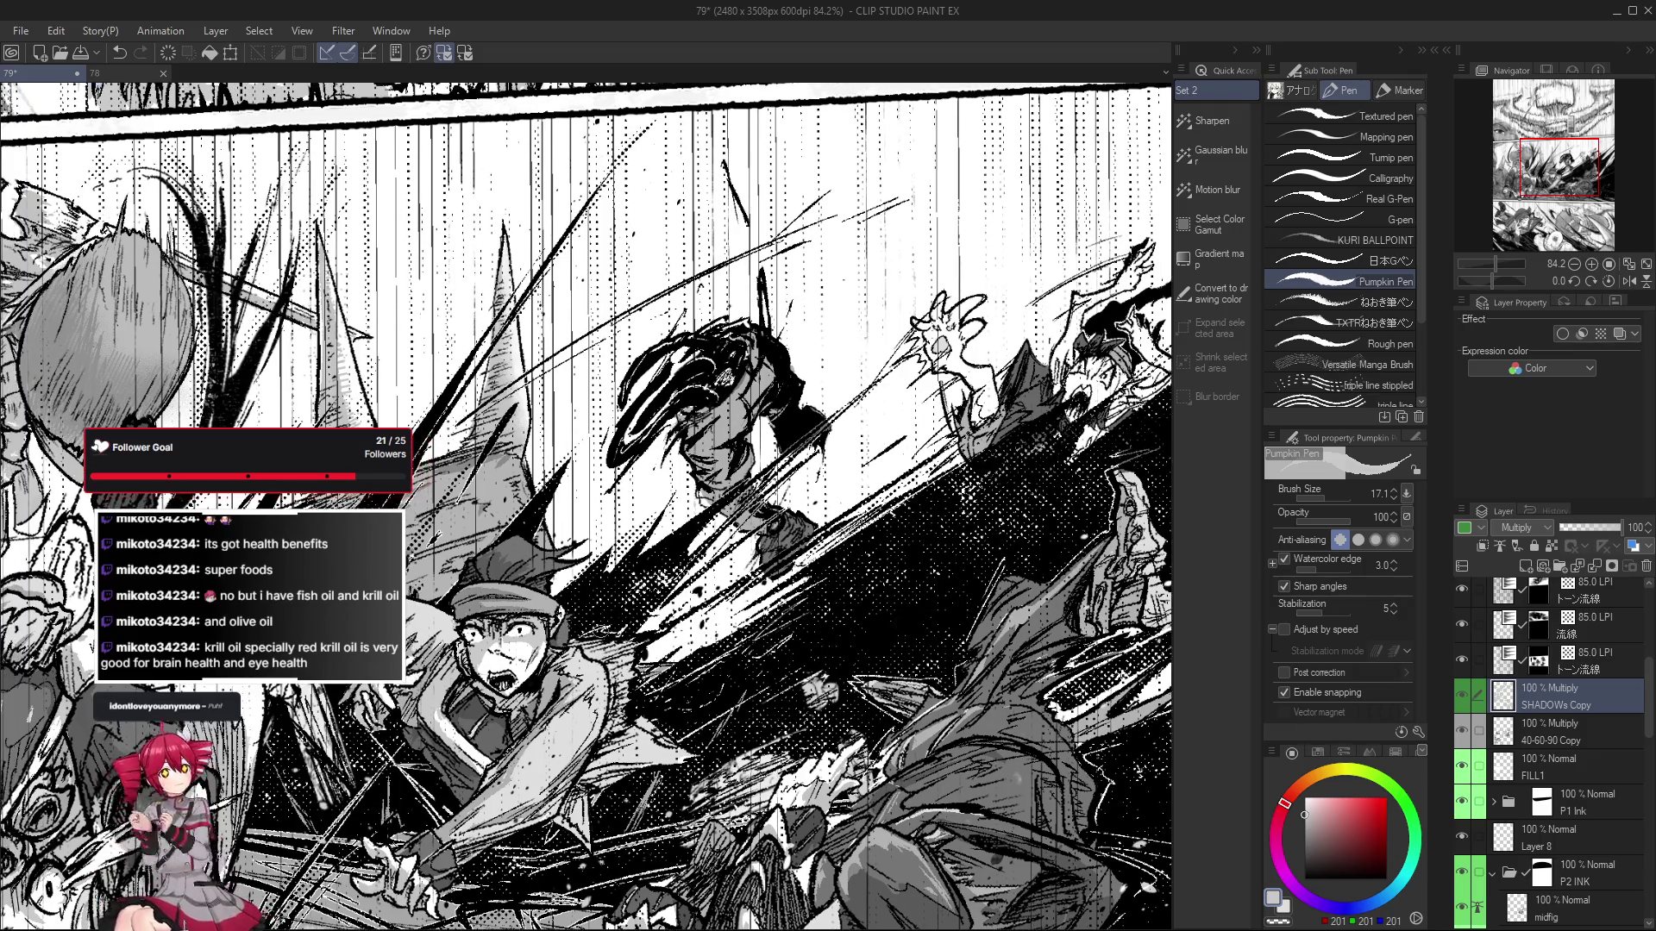
left_click_drag(559, 637, 632, 621)
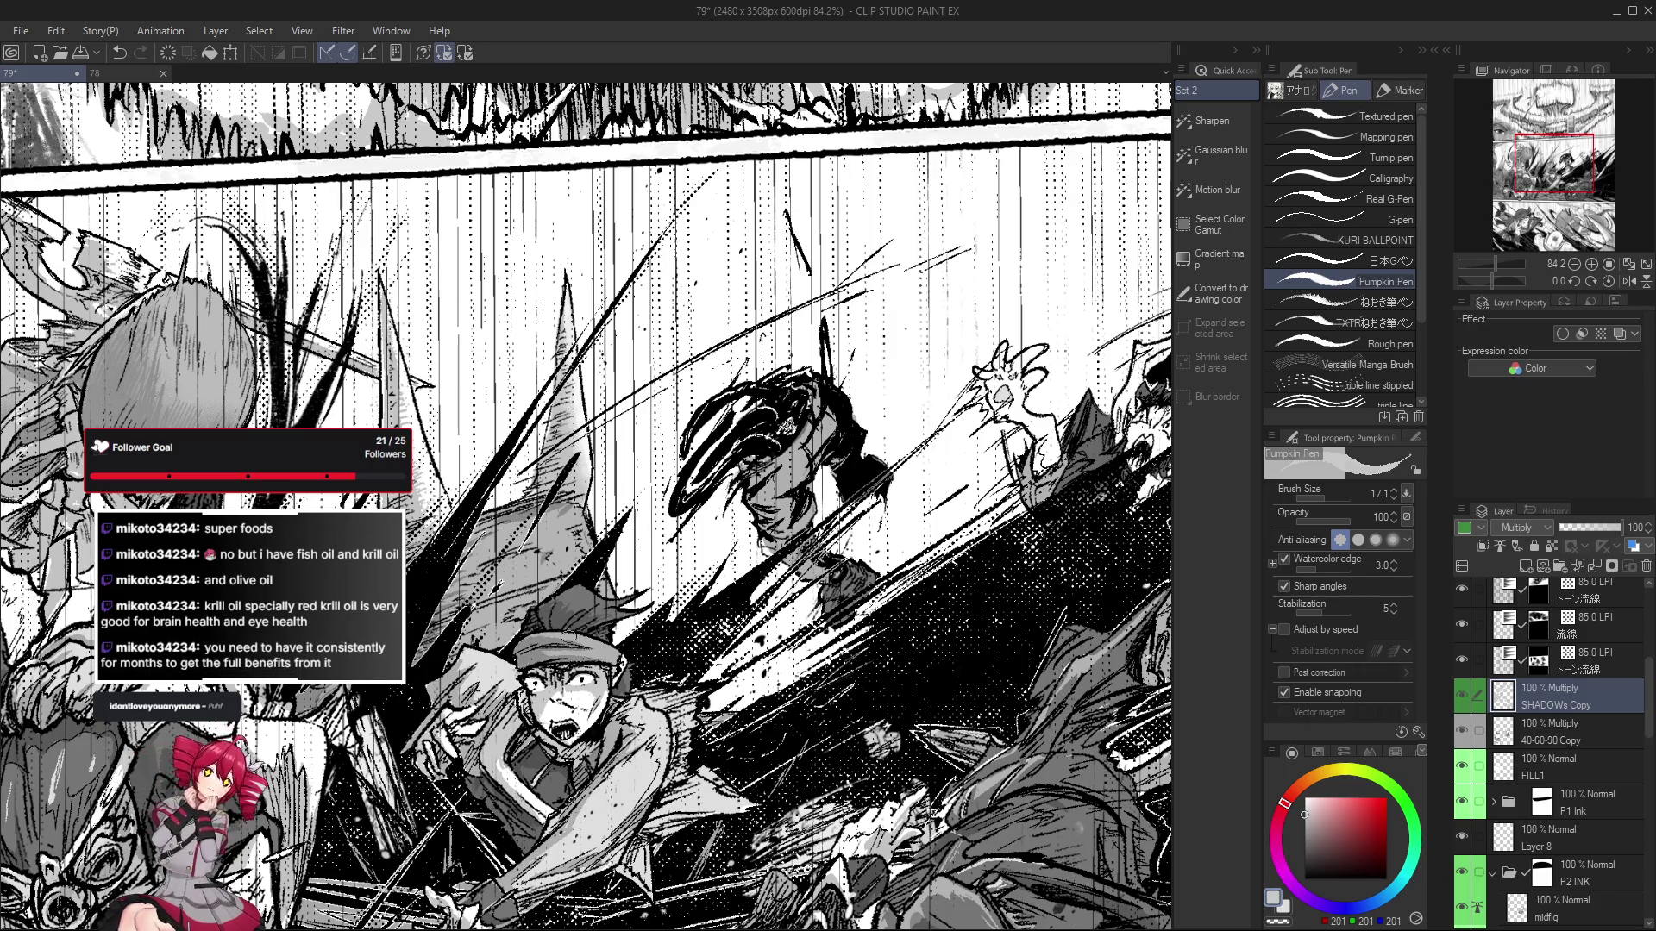
left_click_drag(617, 627, 636, 635)
scroll(635, 636, "down", 1)
Zoom back out to the full three-panel page and pick the lighter grey 178 swatch.
scroll(638, 638, "down", 2)
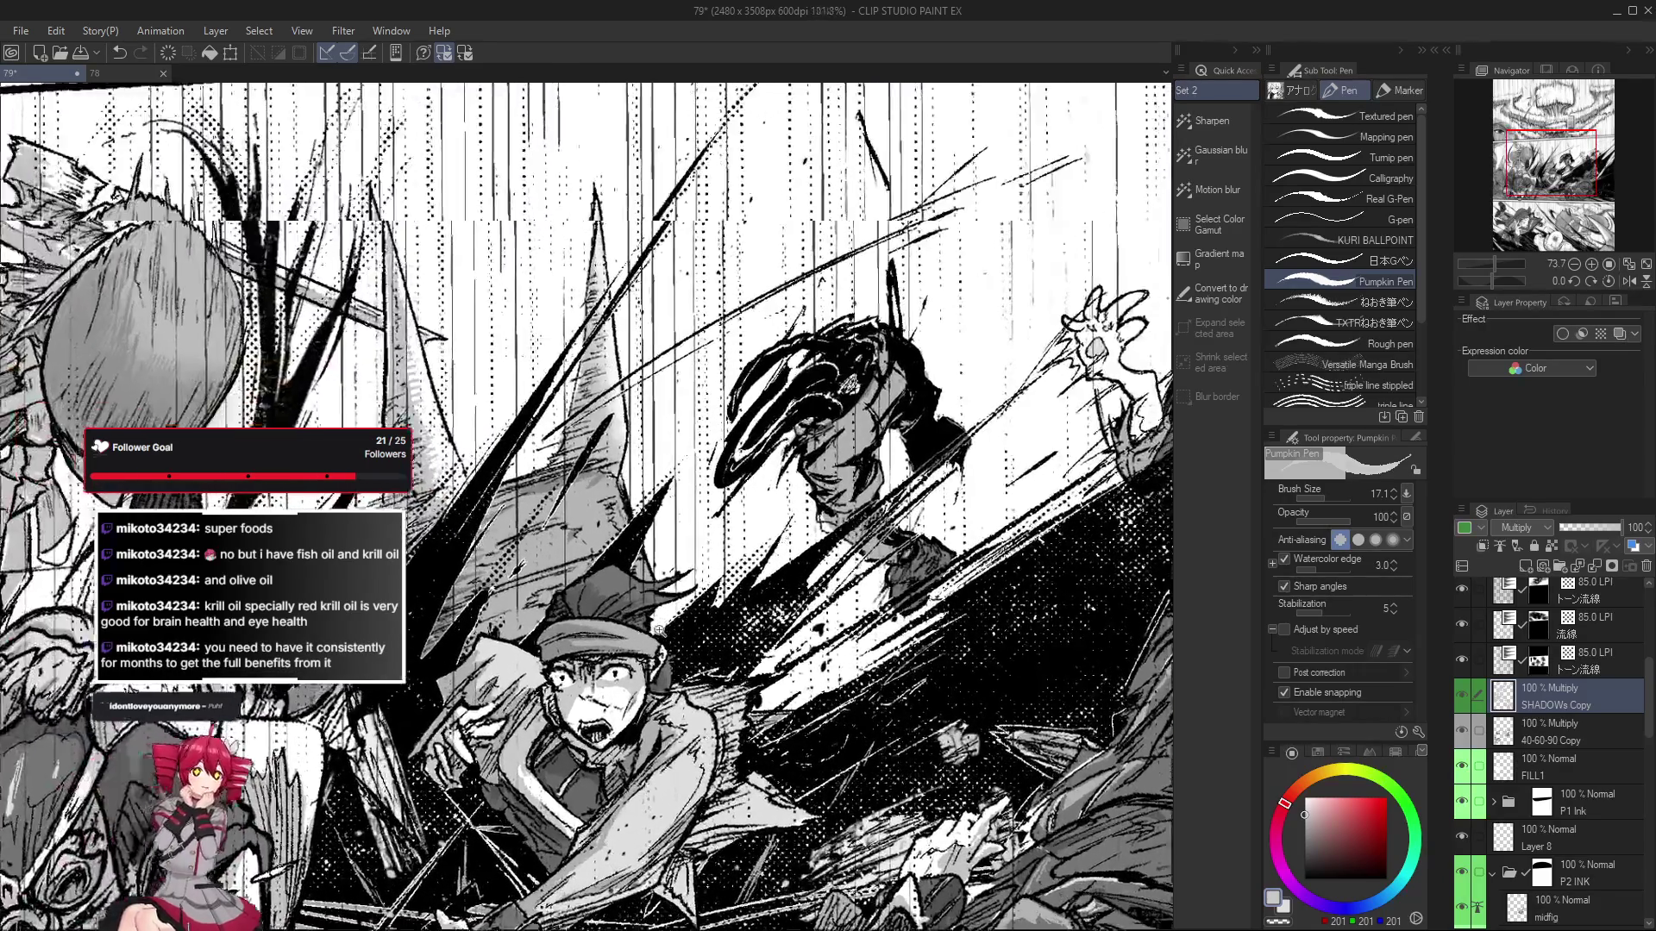
scroll(645, 641, "up", 1)
scroll(646, 641, "up", 1)
scroll(645, 641, "up", 1)
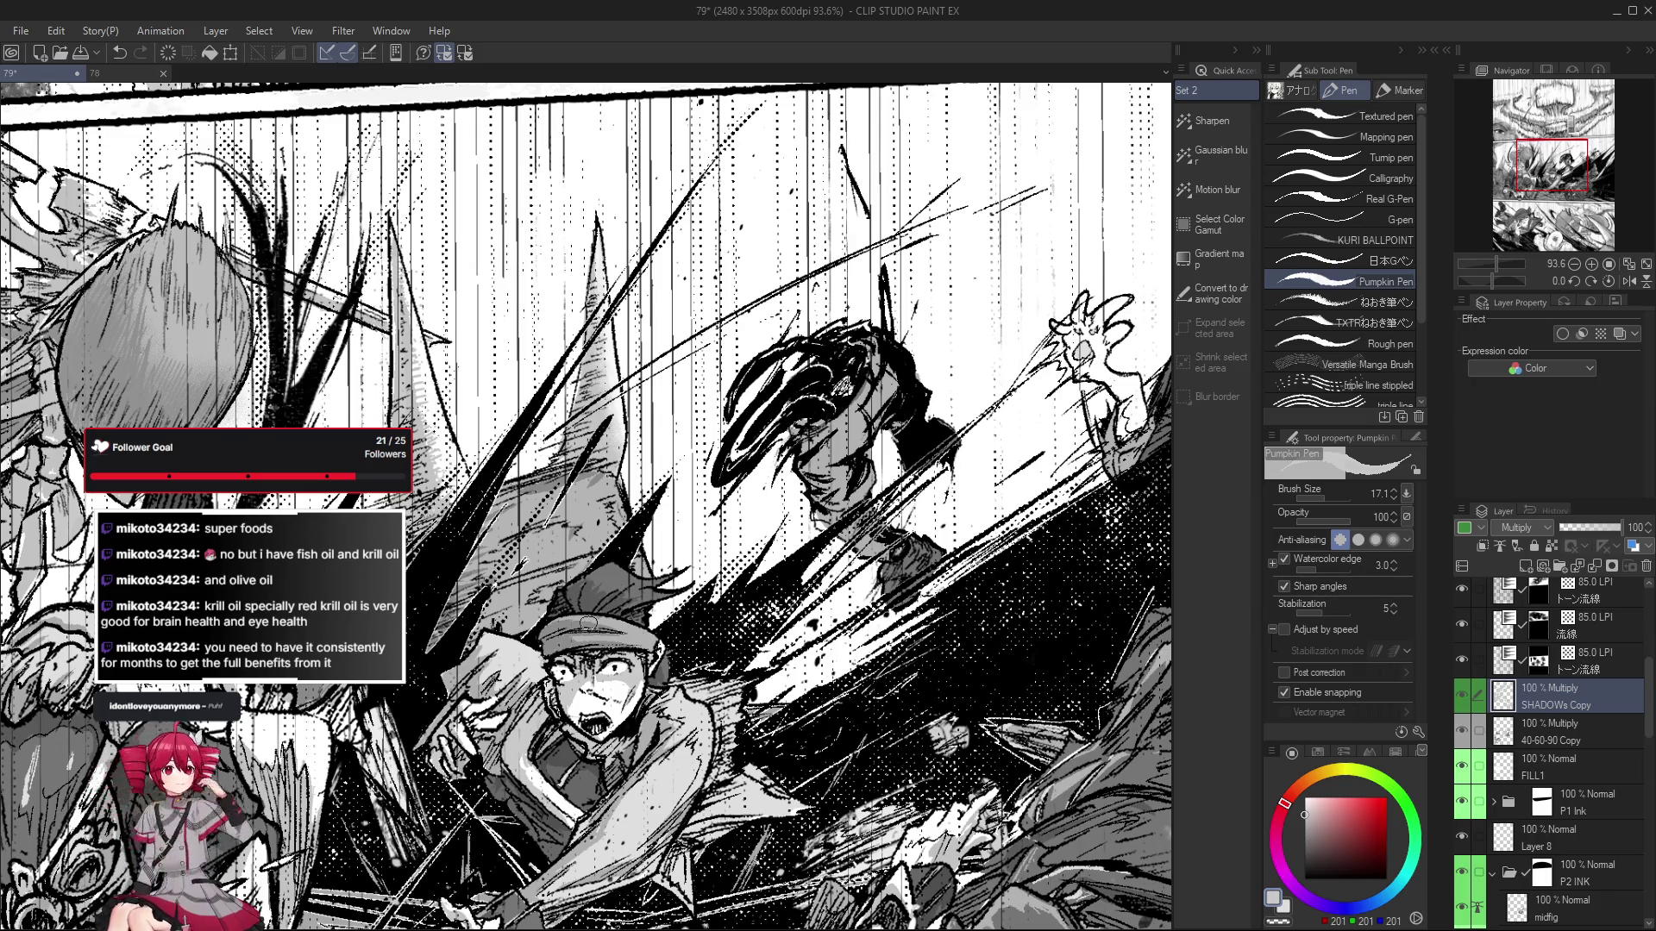
scroll(588, 622, "down", 1)
scroll(589, 622, "down", 2)
scroll(588, 622, "down", 1)
scroll(854, 823, "up", 1)
scroll(819, 784, "up", 1)
scroll(776, 750, "up", 1)
scroll(745, 716, "up", 1)
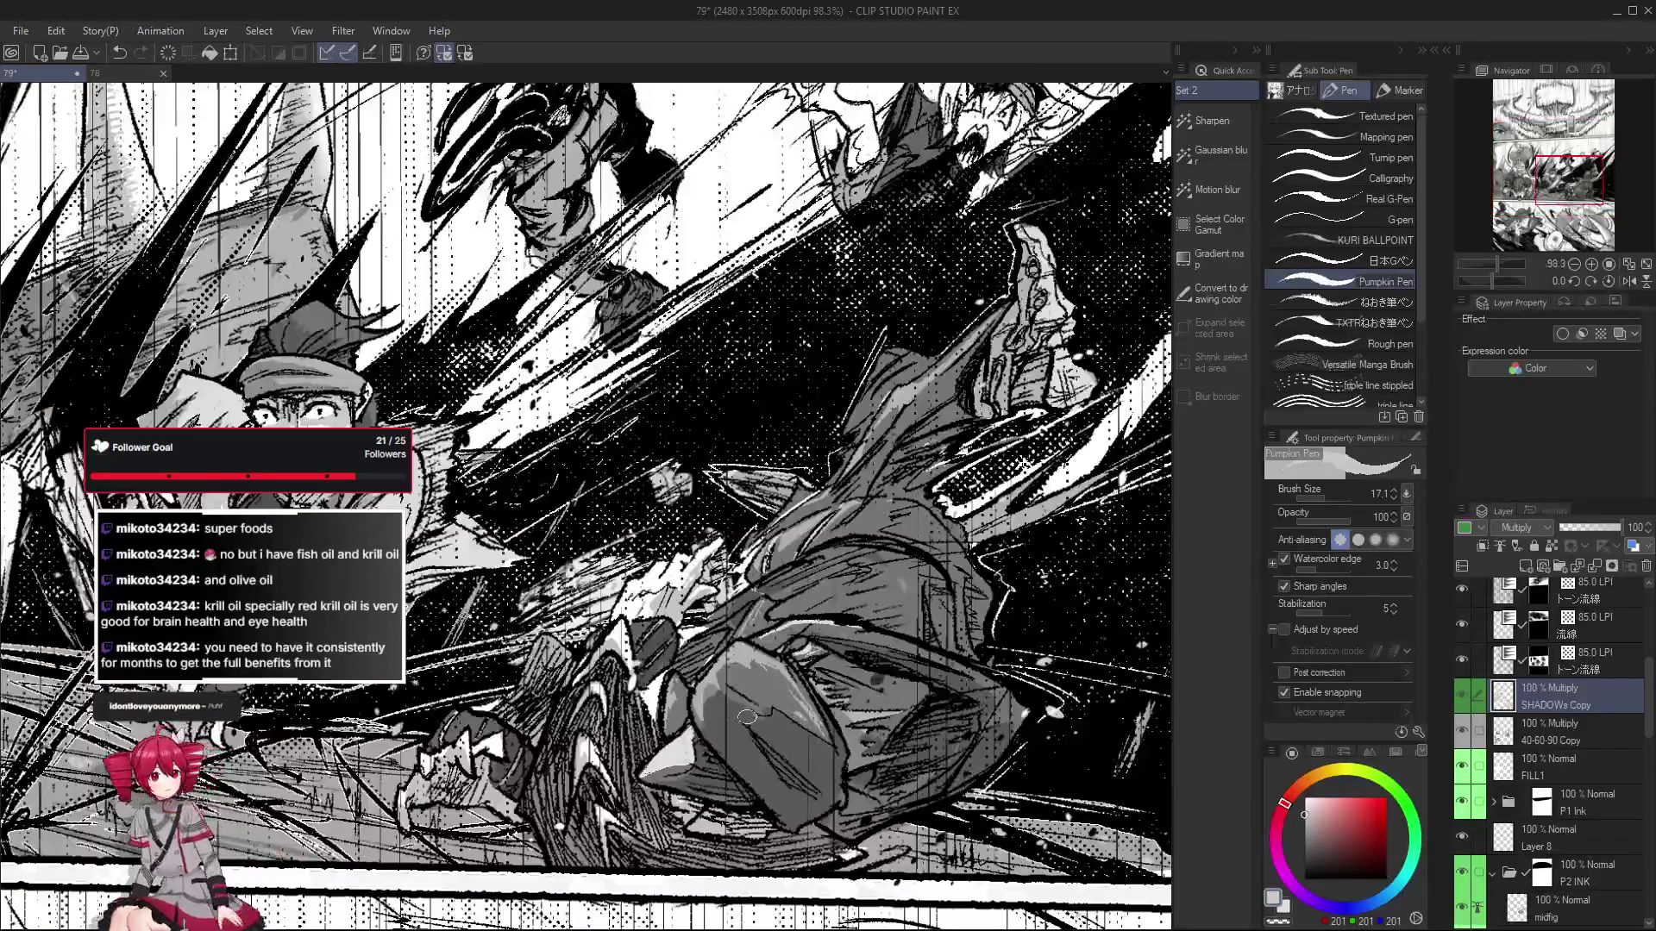
scroll(833, 739, "down", 1)
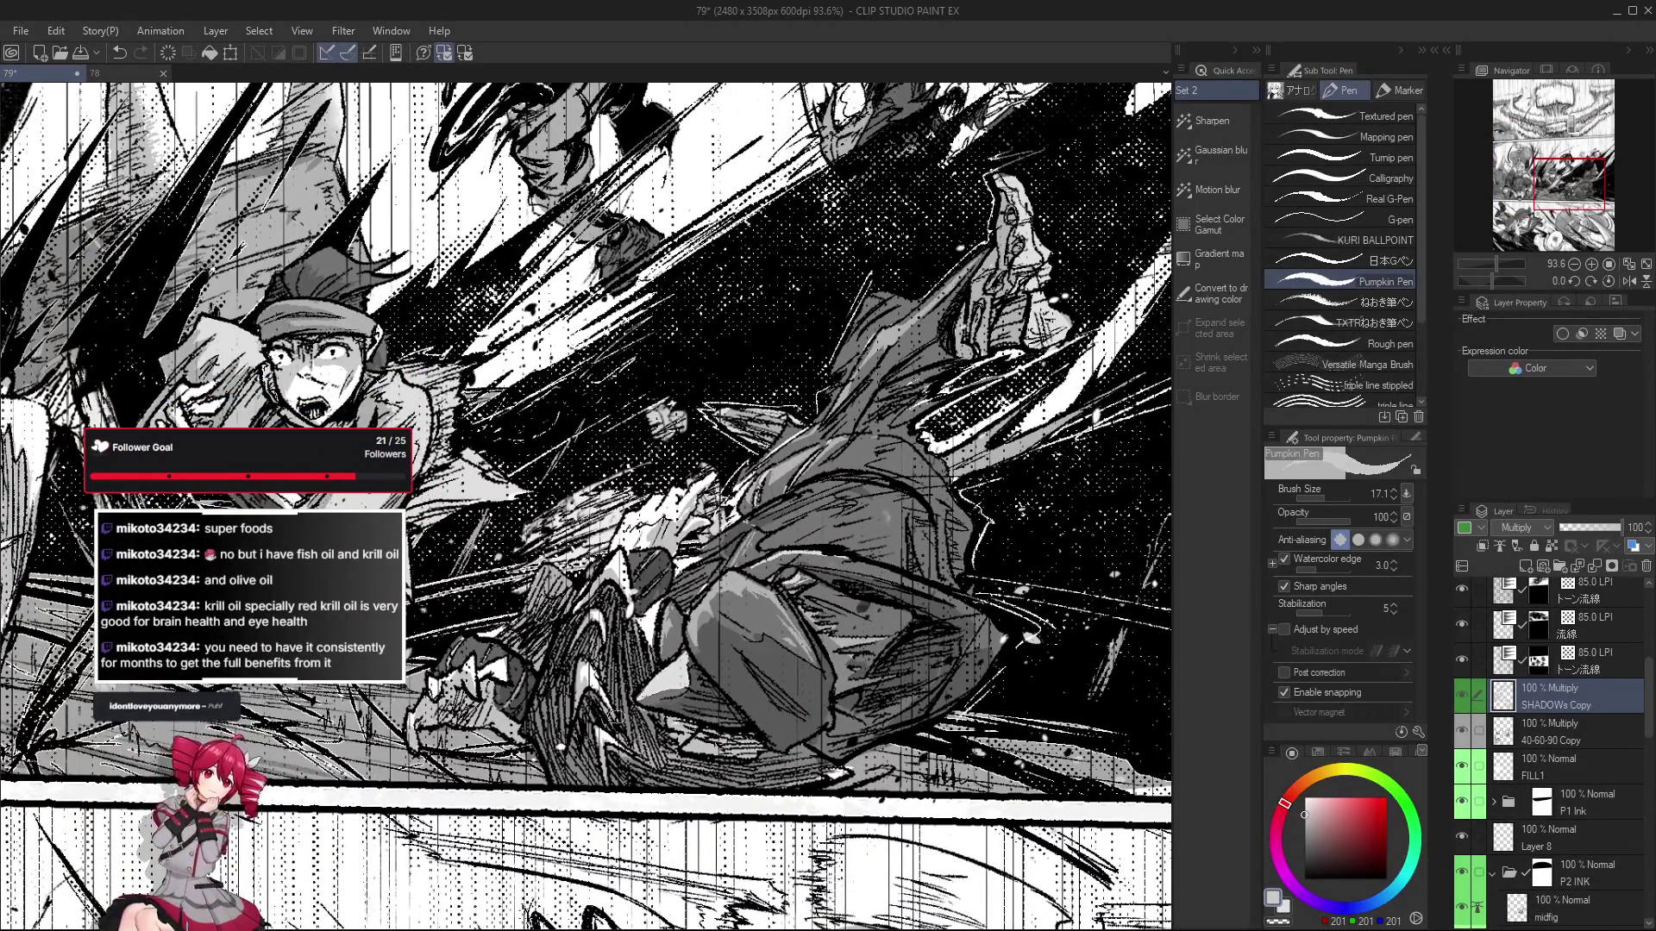
scroll(732, 714, "down", 2)
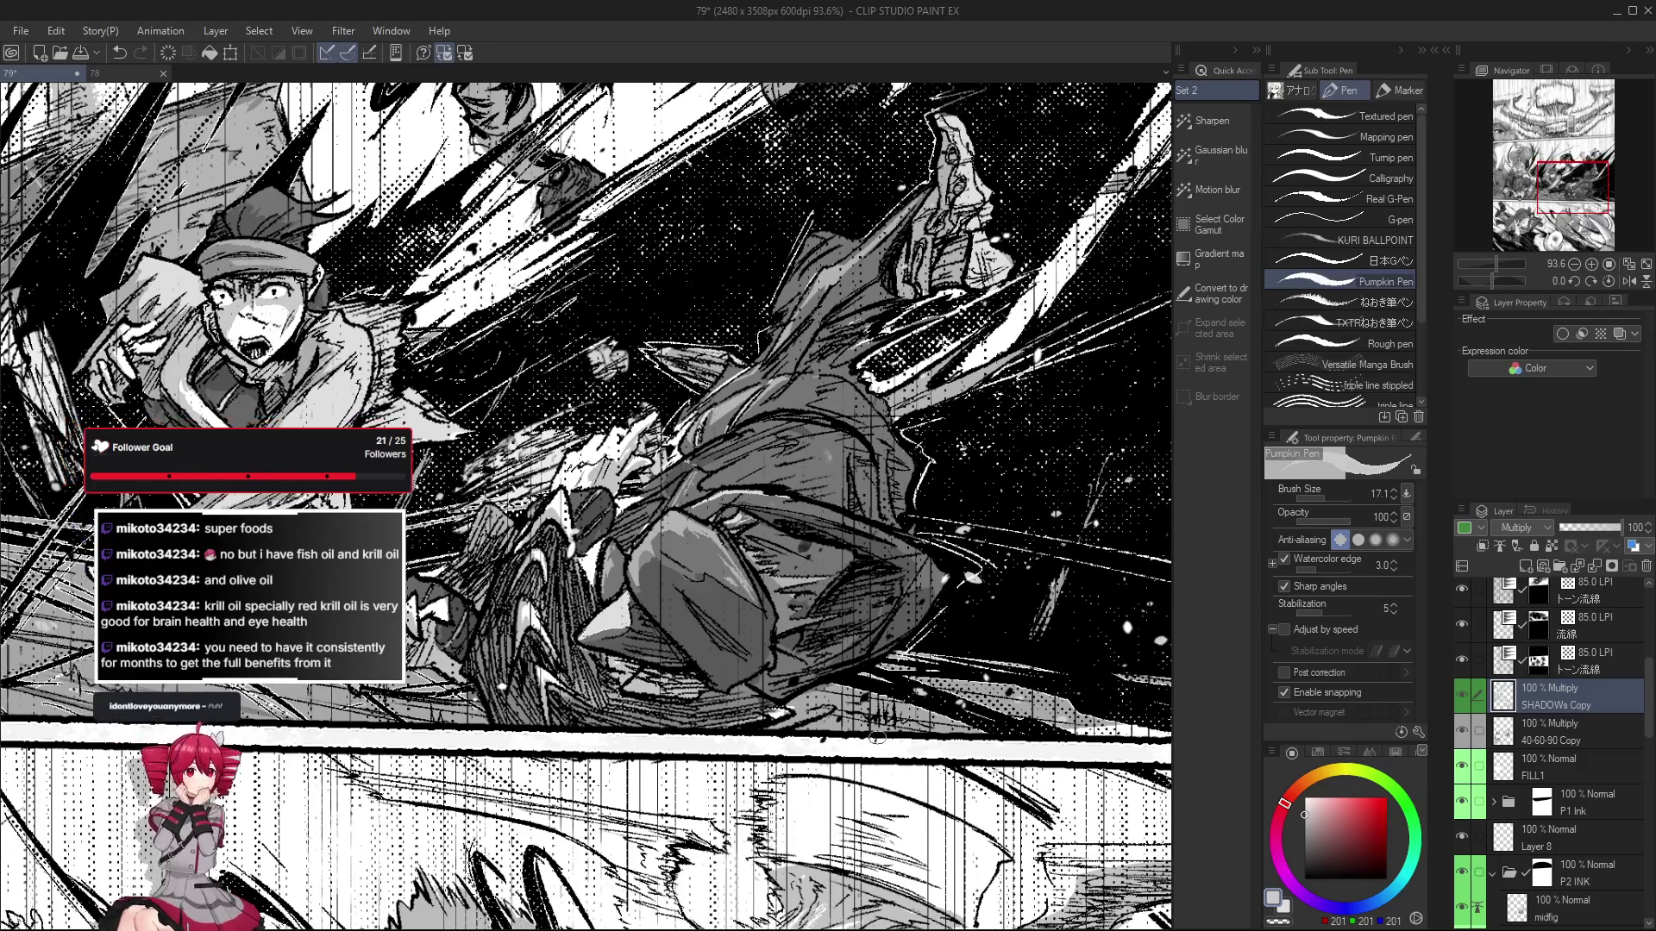
scroll(871, 797, "down", 1)
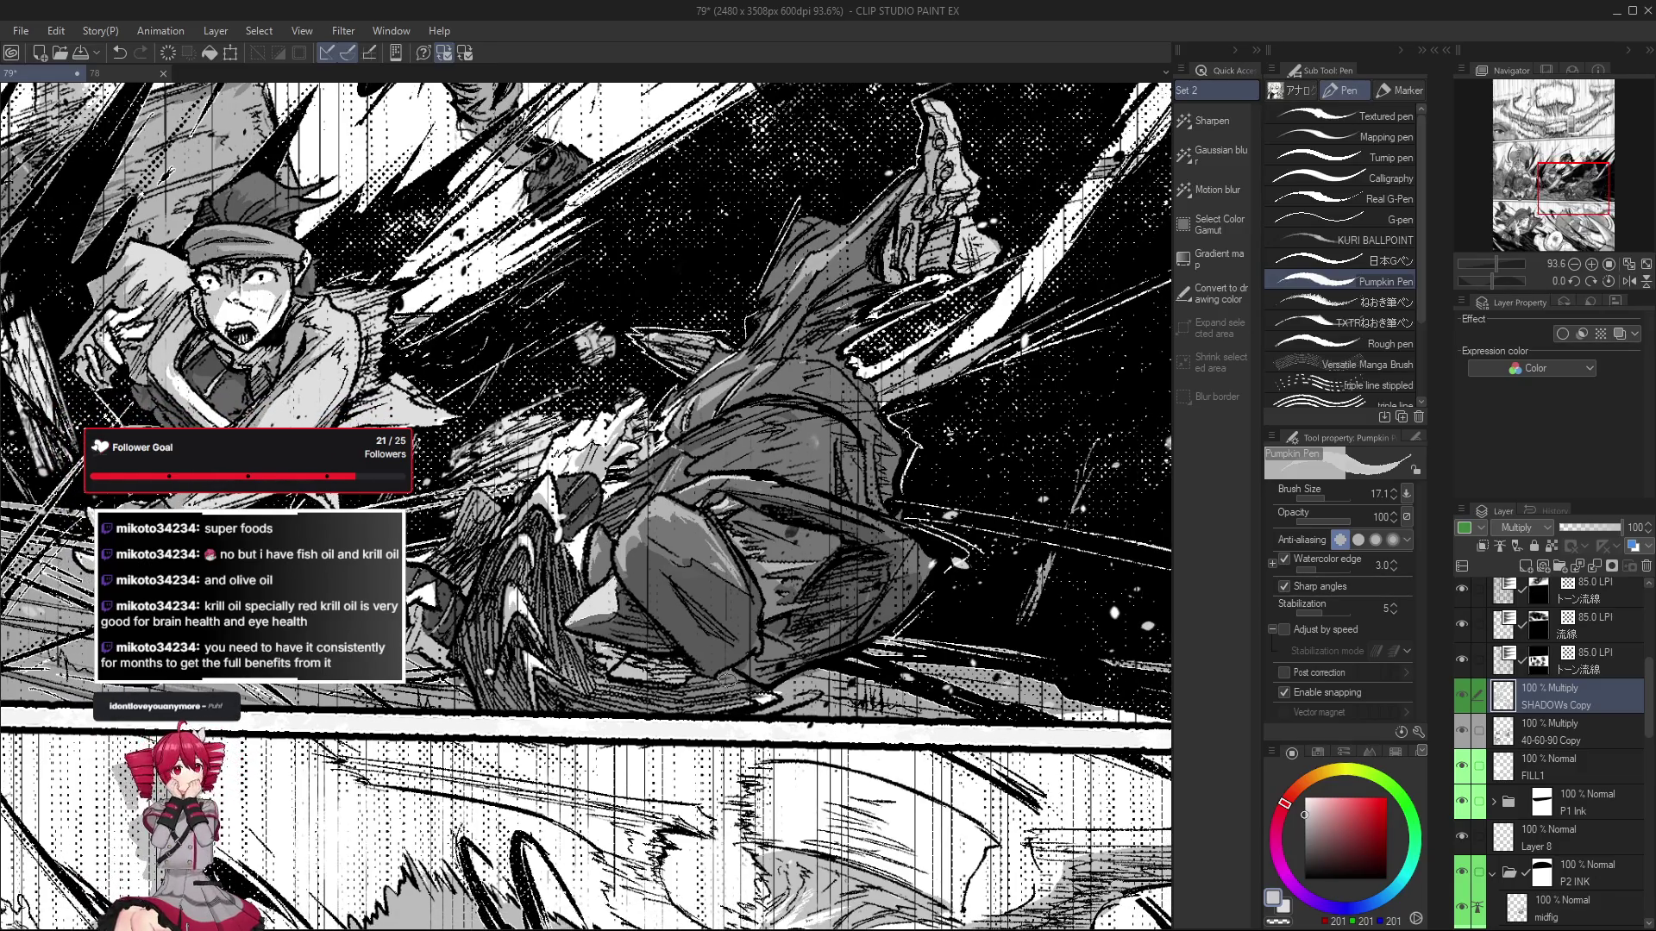
scroll(609, 684, "down", 3)
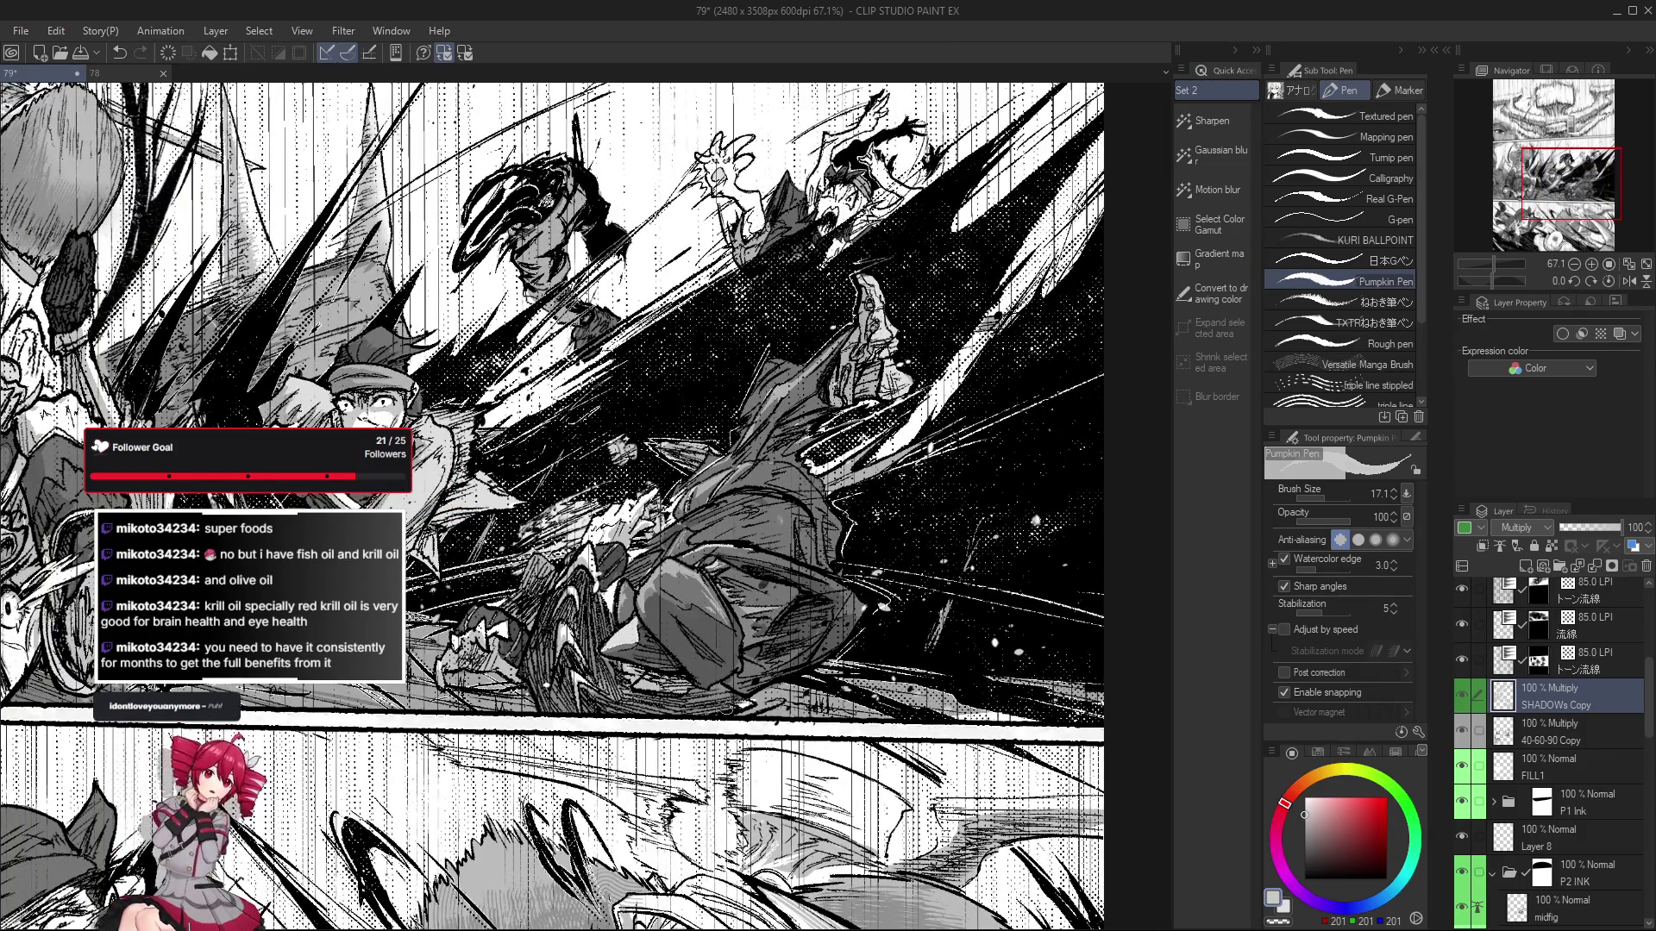
scroll(770, 716, "down", 1)
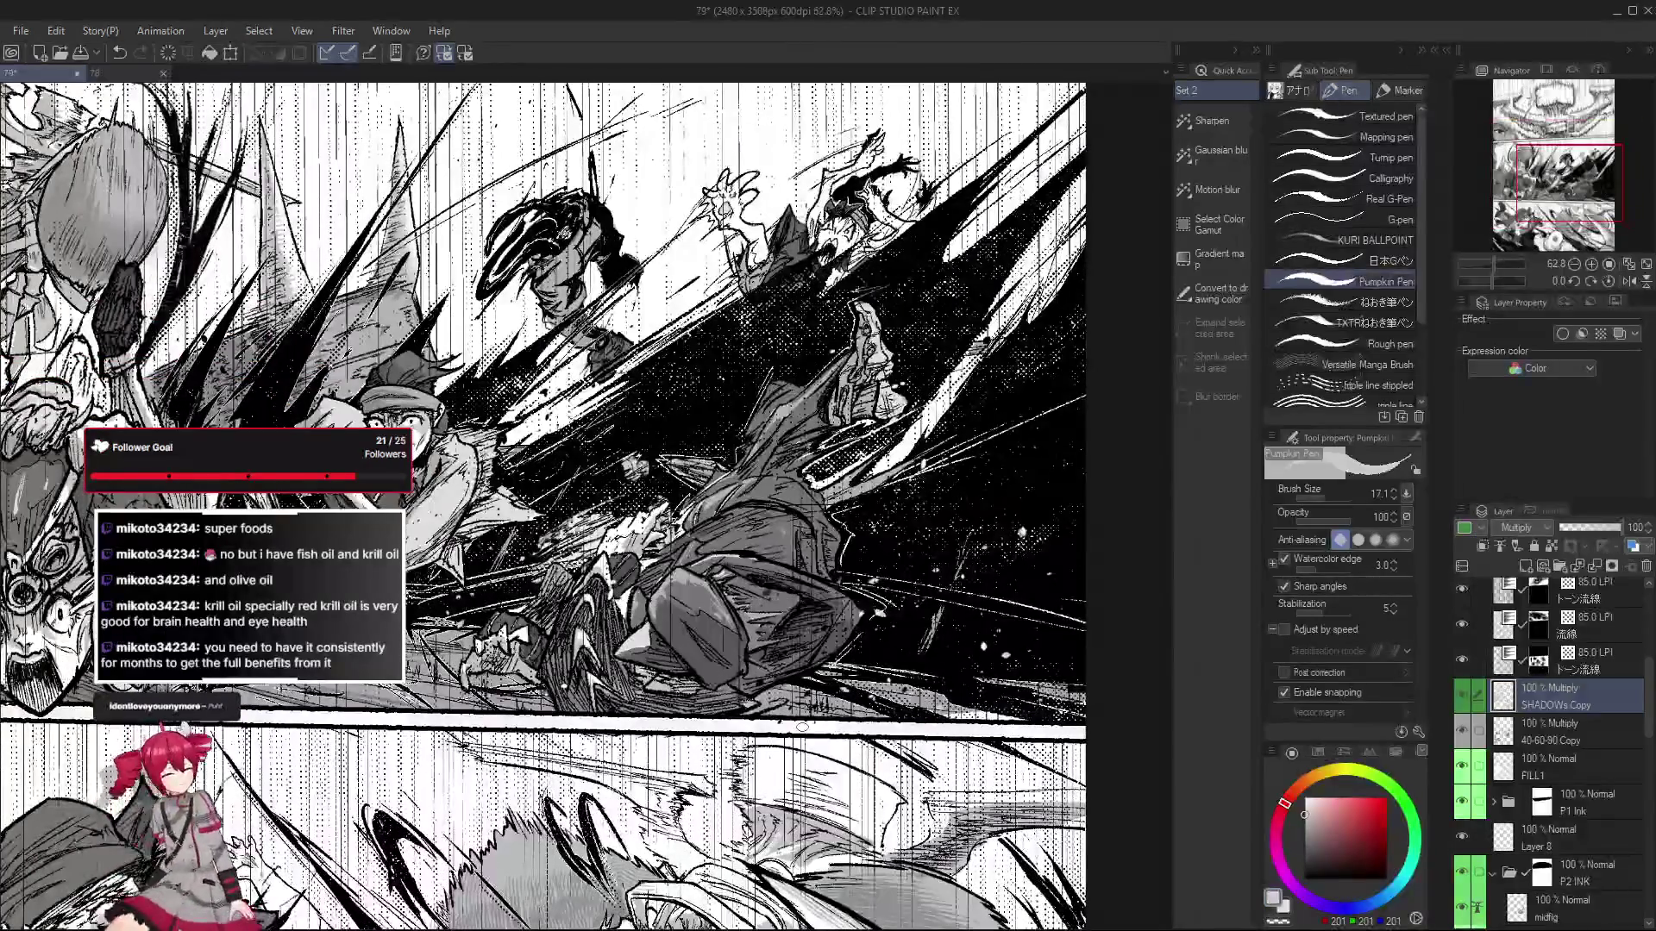
scroll(802, 727, "up", 5)
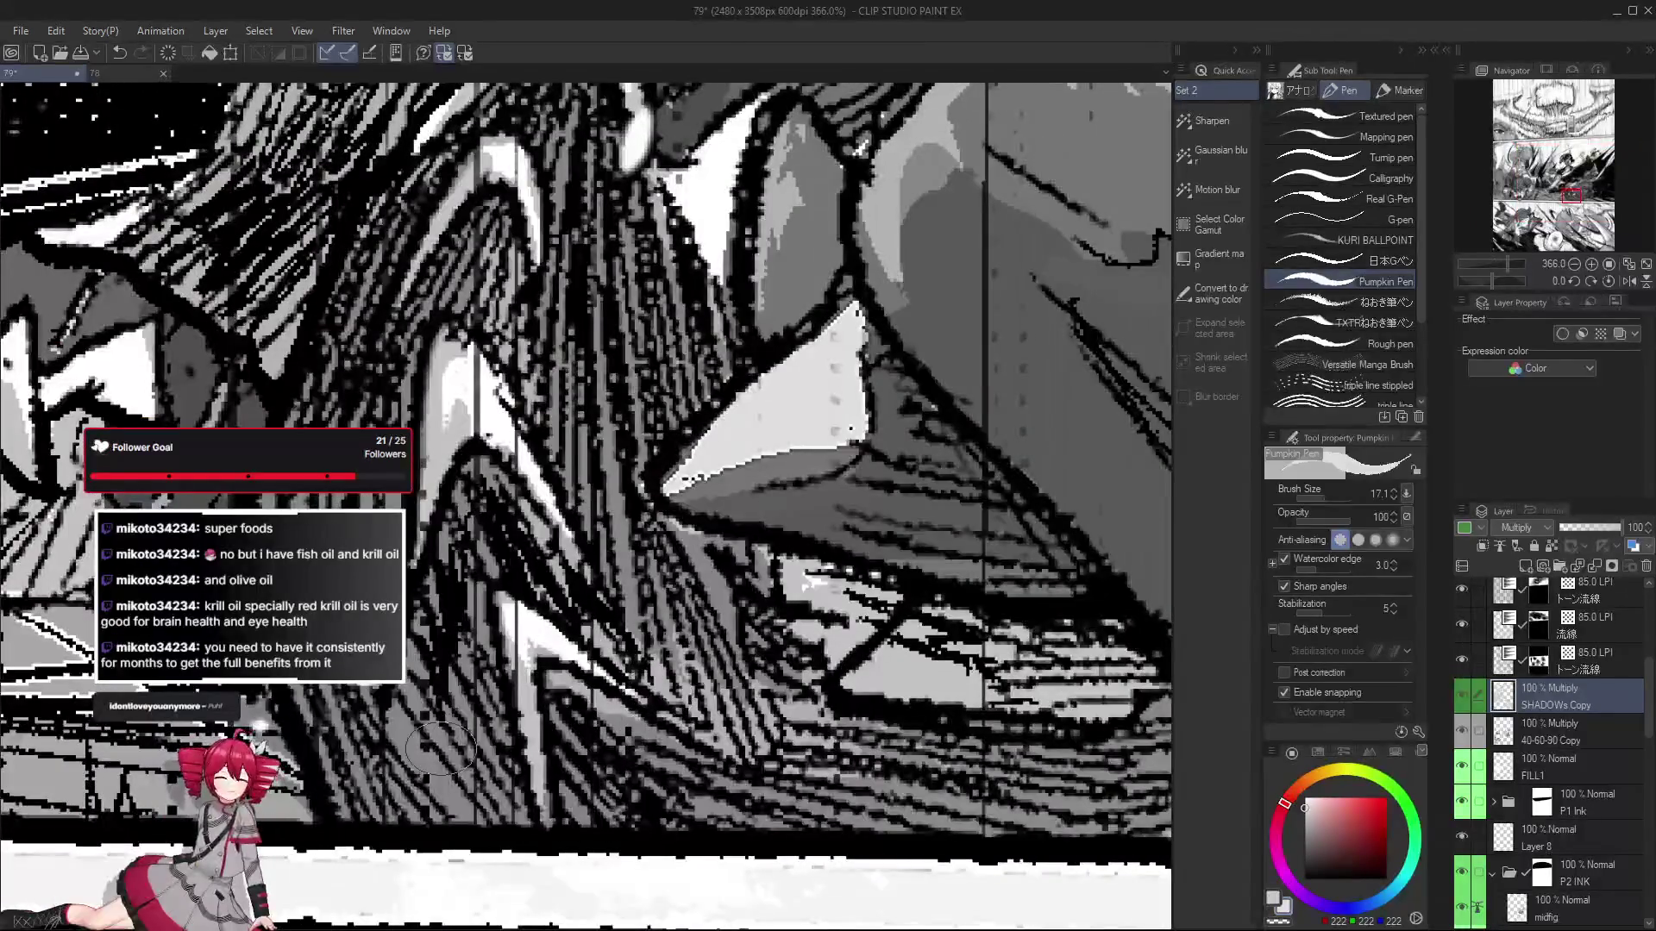
scroll(448, 722, "down", 3)
scroll(448, 723, "down", 1)
scroll(448, 722, "down", 1)
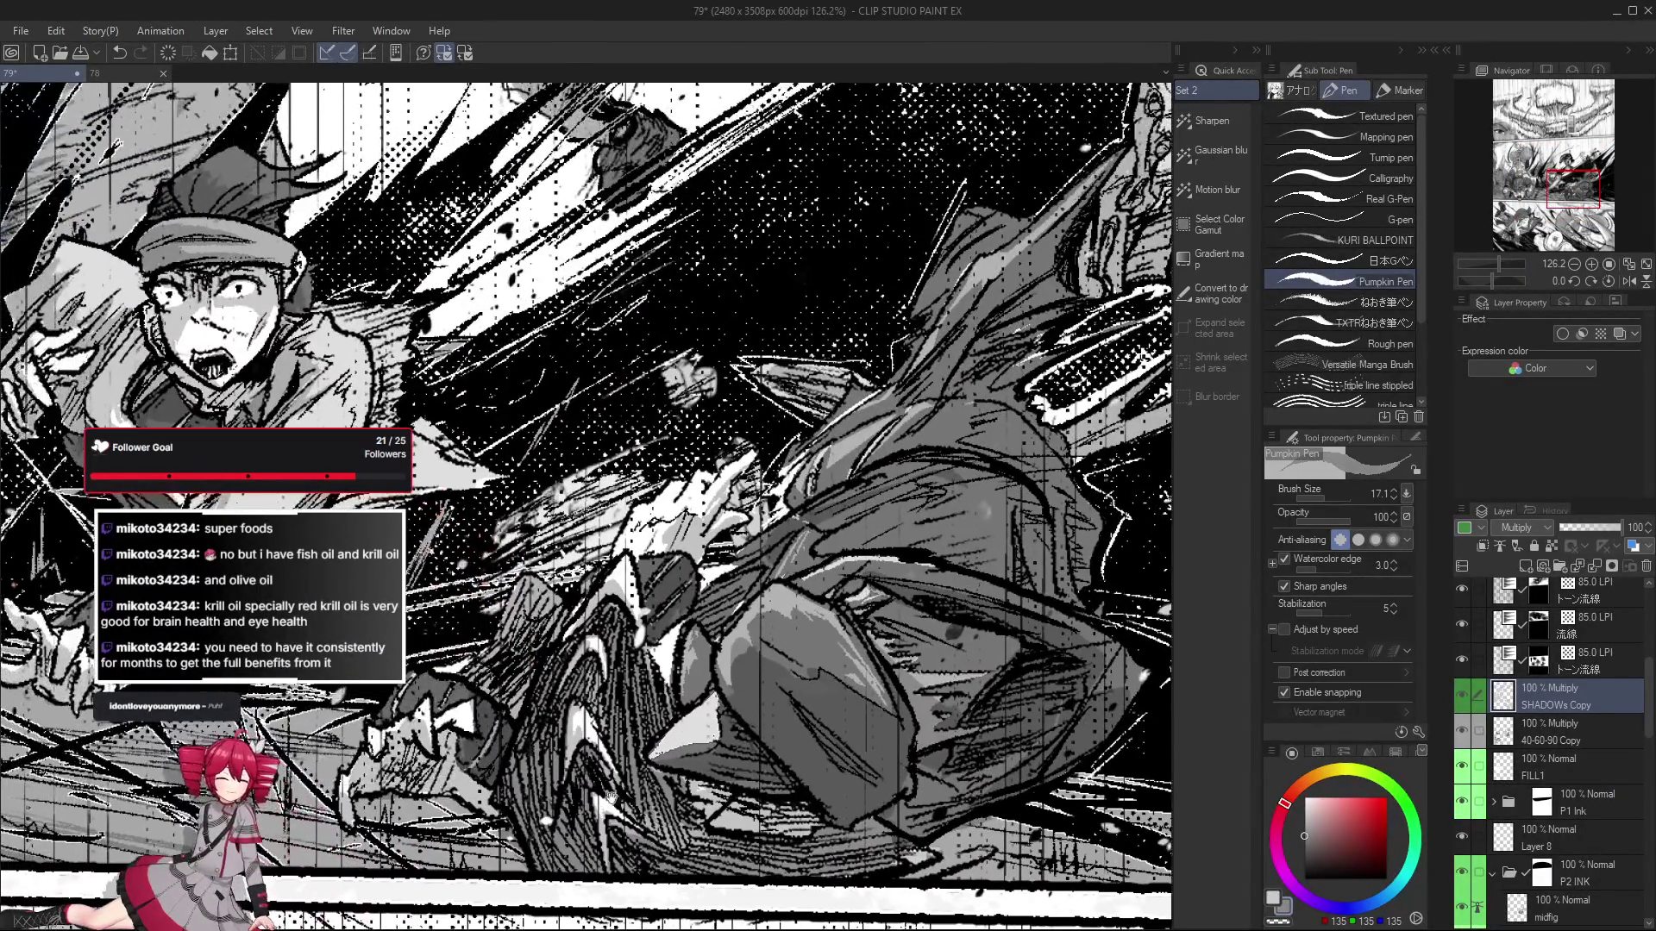
scroll(449, 723, "down", 3)
left_click(698, 242, "alt")
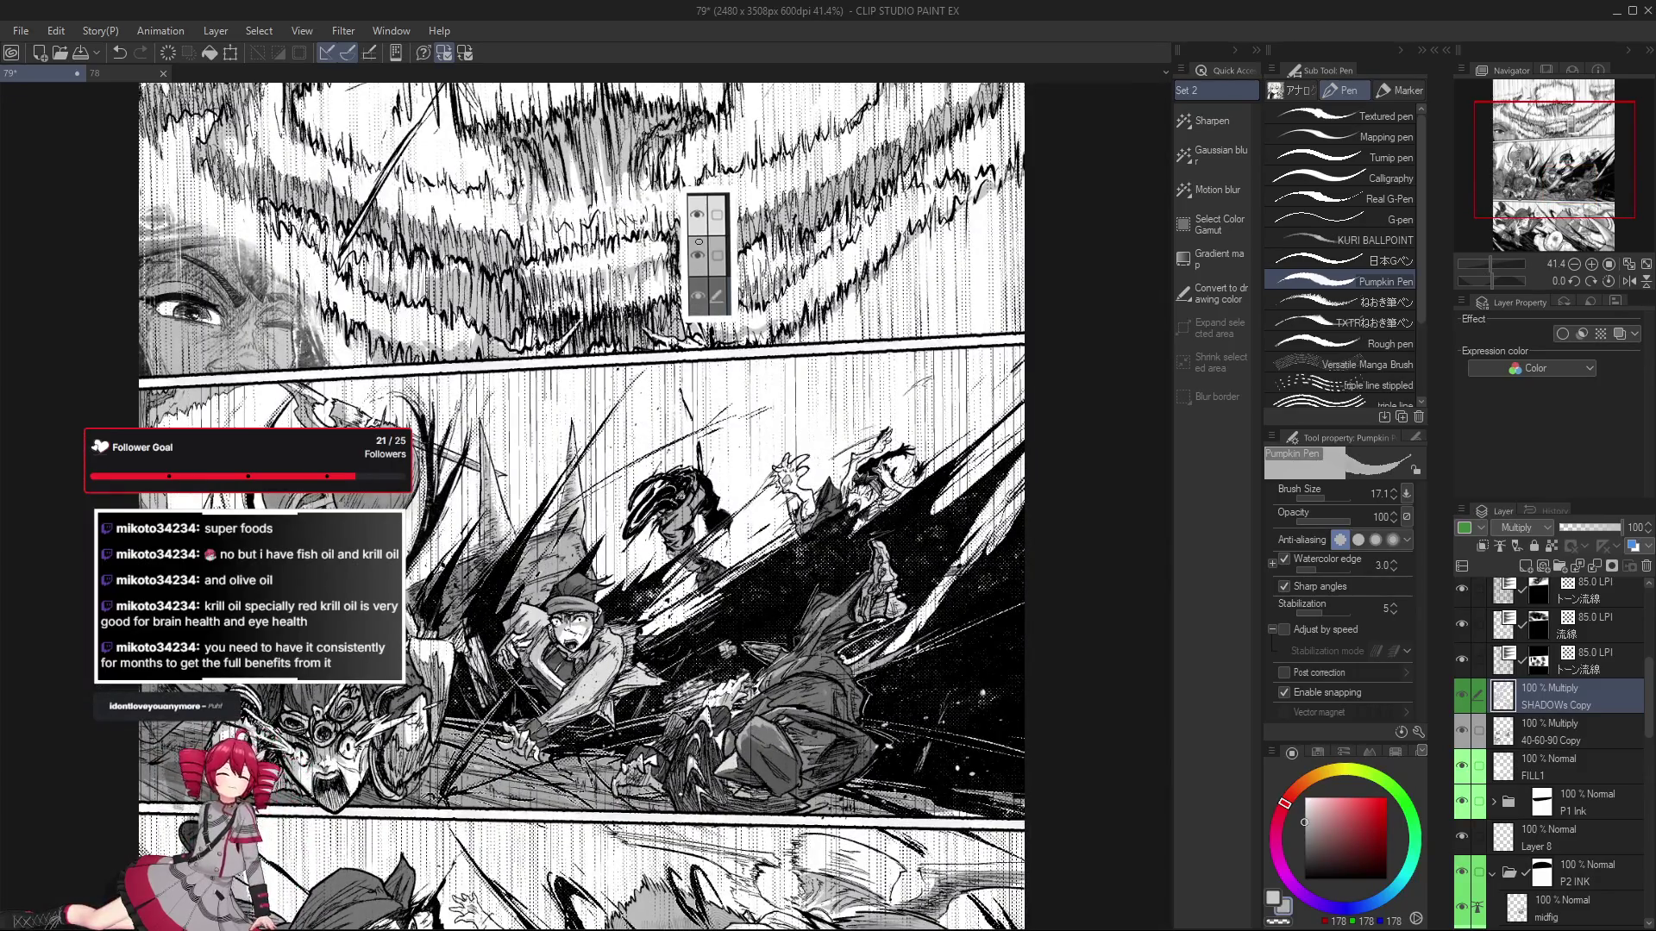
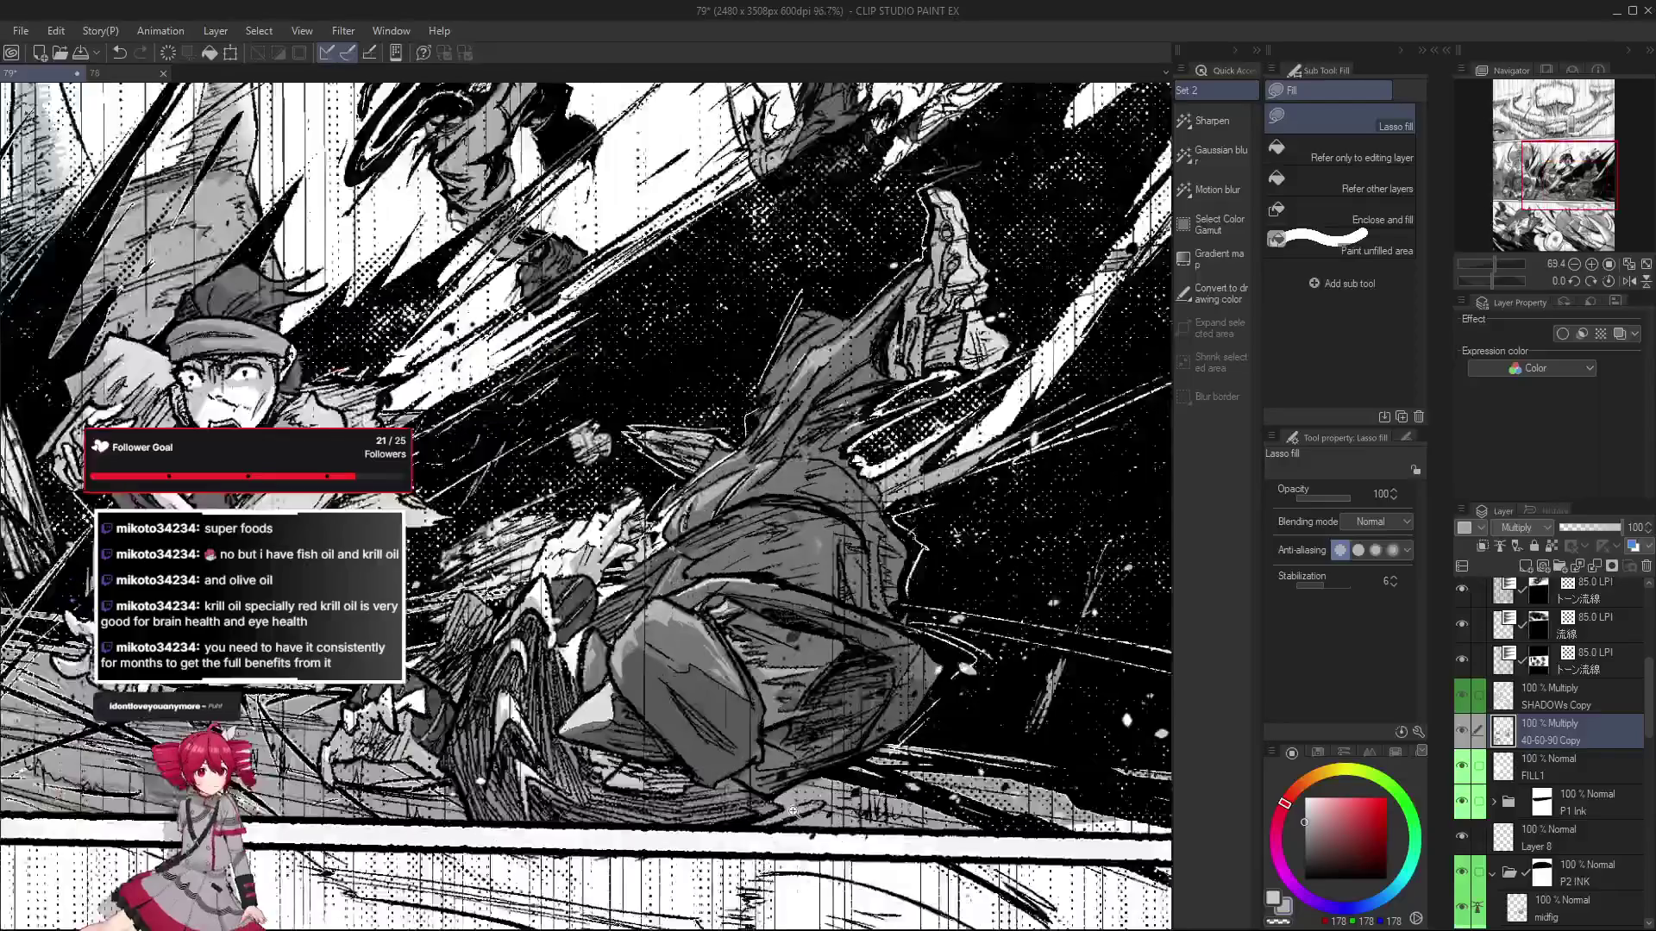
scroll(759, 819, "up", 1)
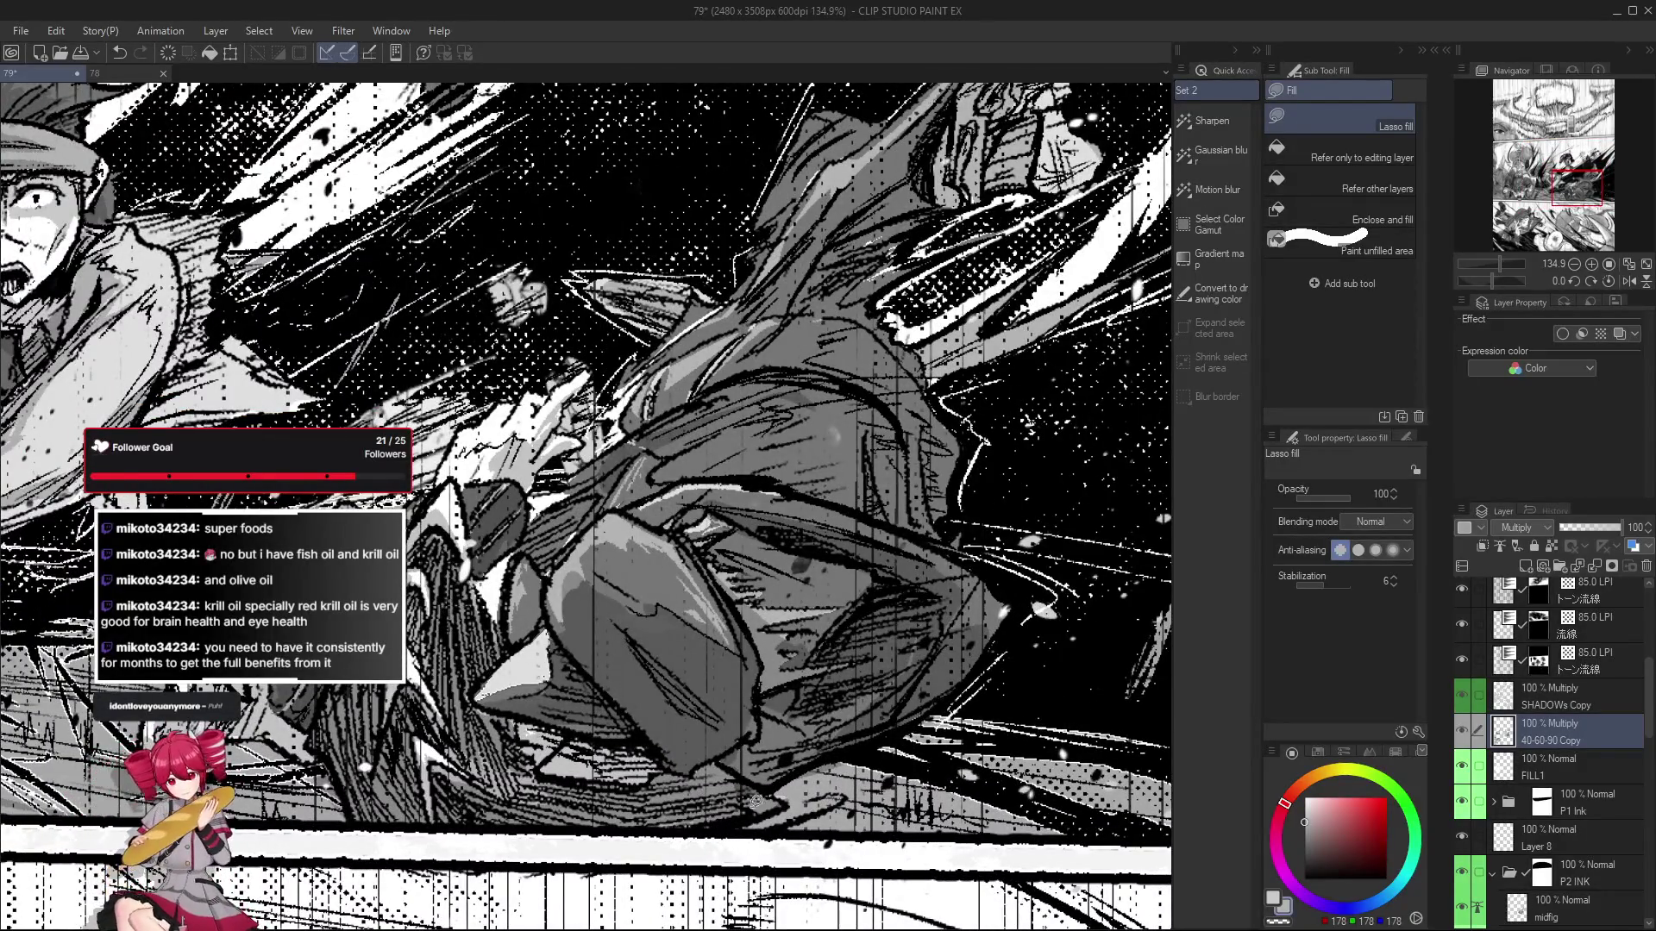
Make the SHADOWs Copy multiply layer active and centre the view on the fallen armoured figure.
scroll(747, 805, "down", 3)
scroll(776, 828, "down", 3)
scroll(819, 862, "down", 3)
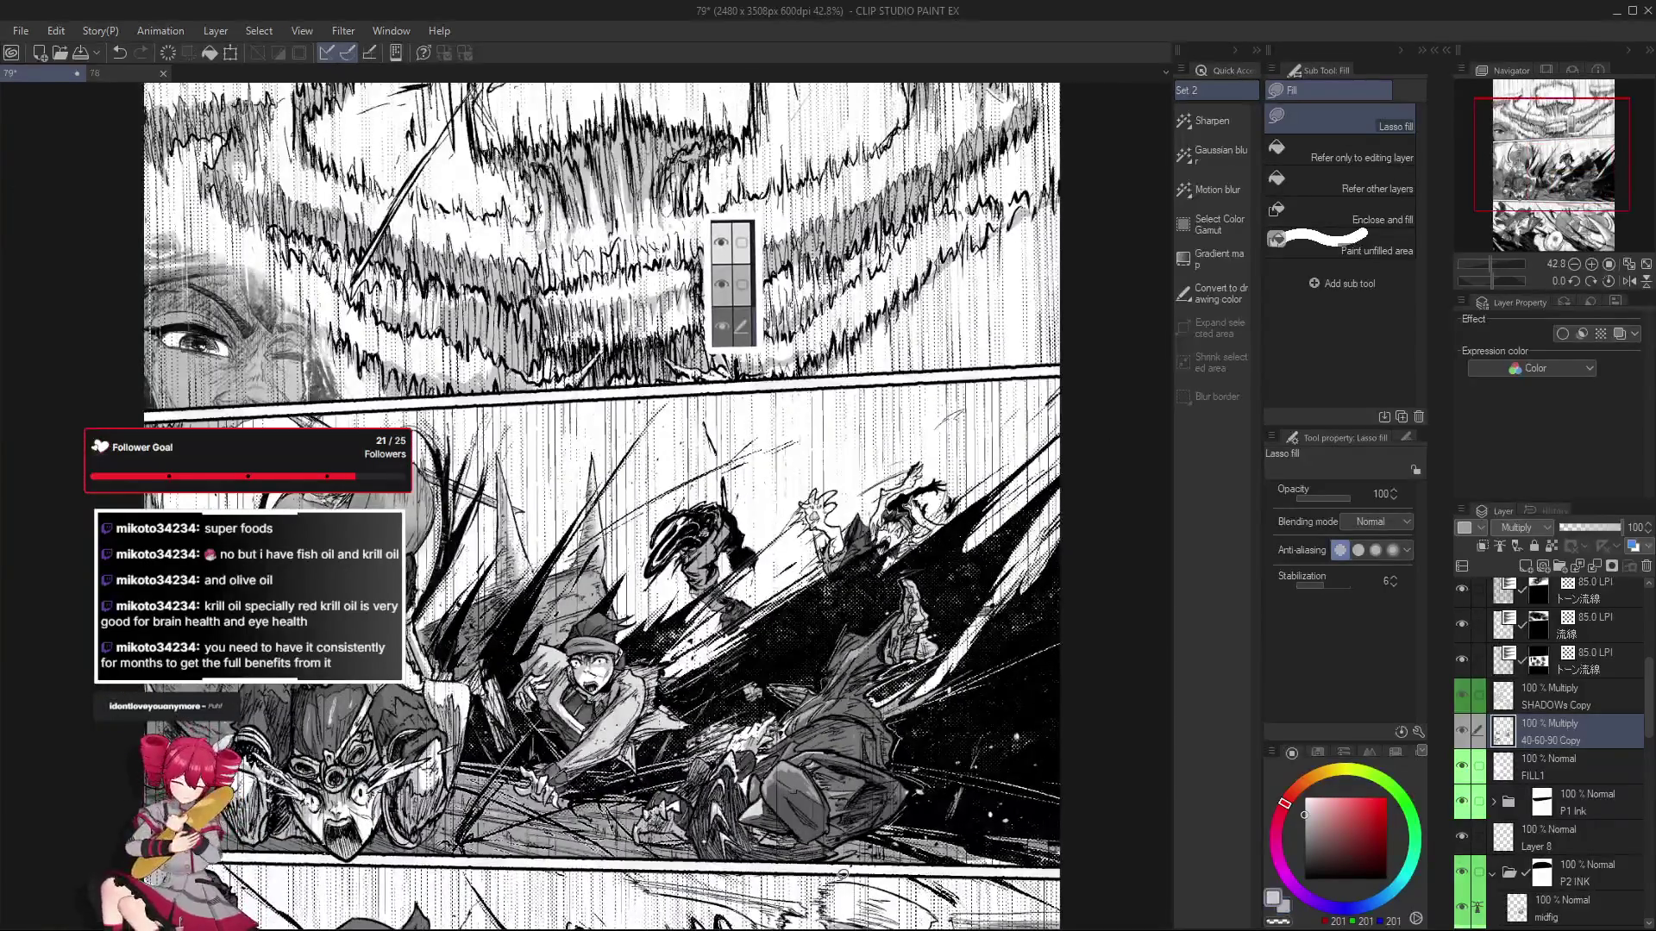
left_click(1560, 695)
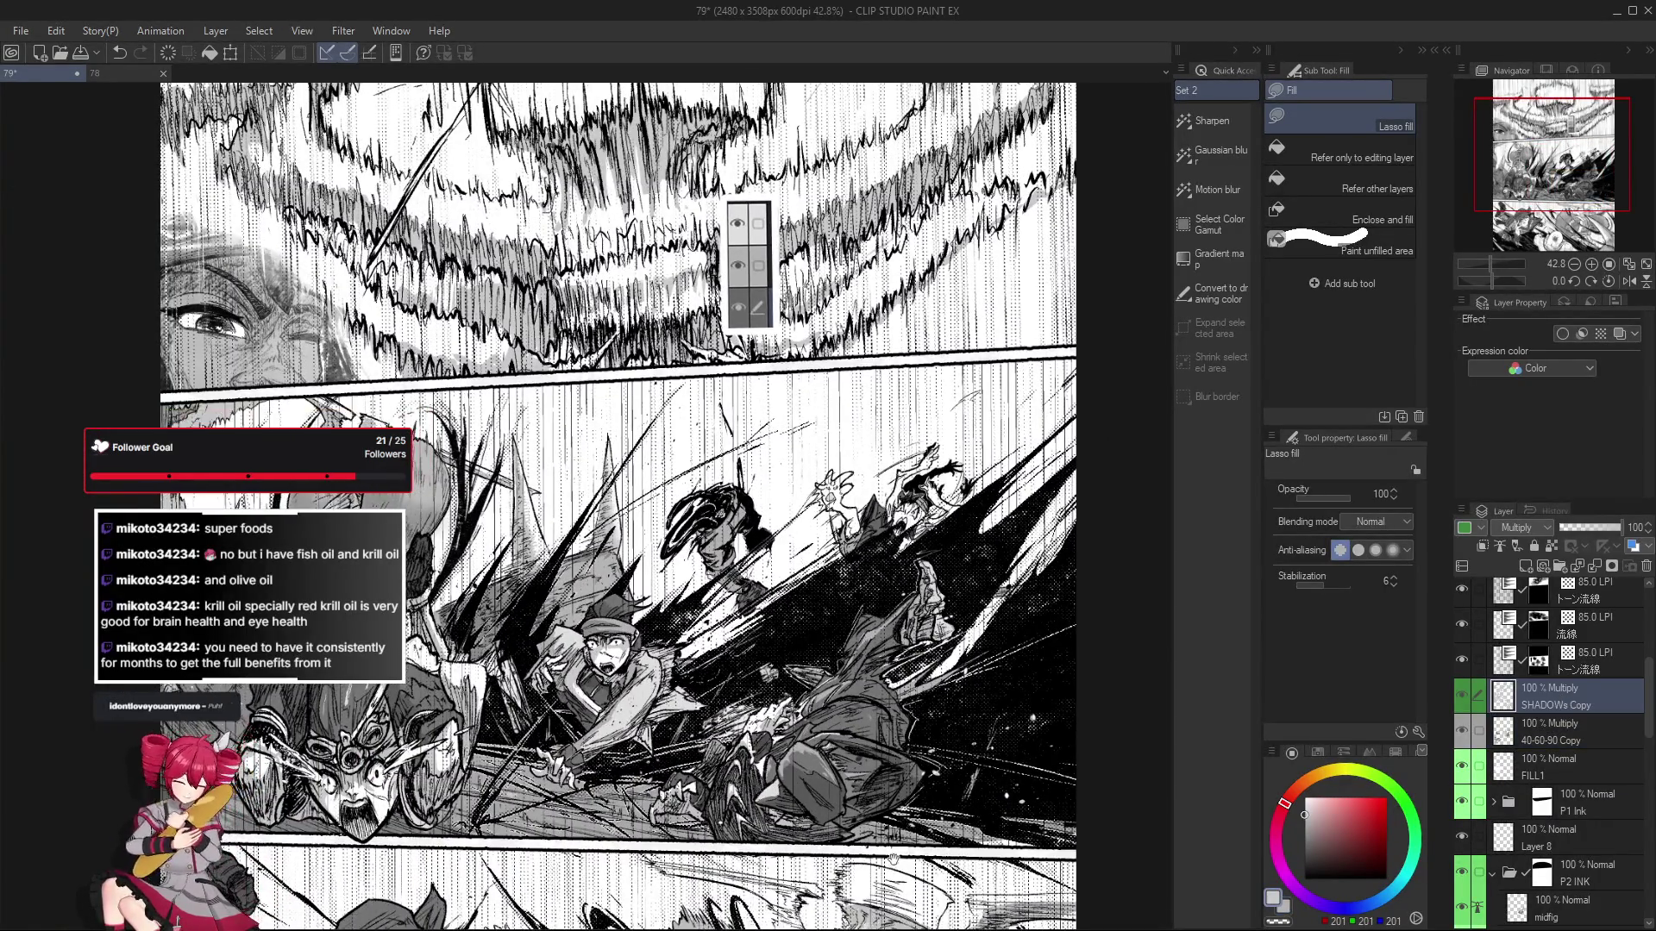
scroll(819, 875, "up", 2)
scroll(818, 875, "up", 1)
left_click_drag(818, 875, 811, 881)
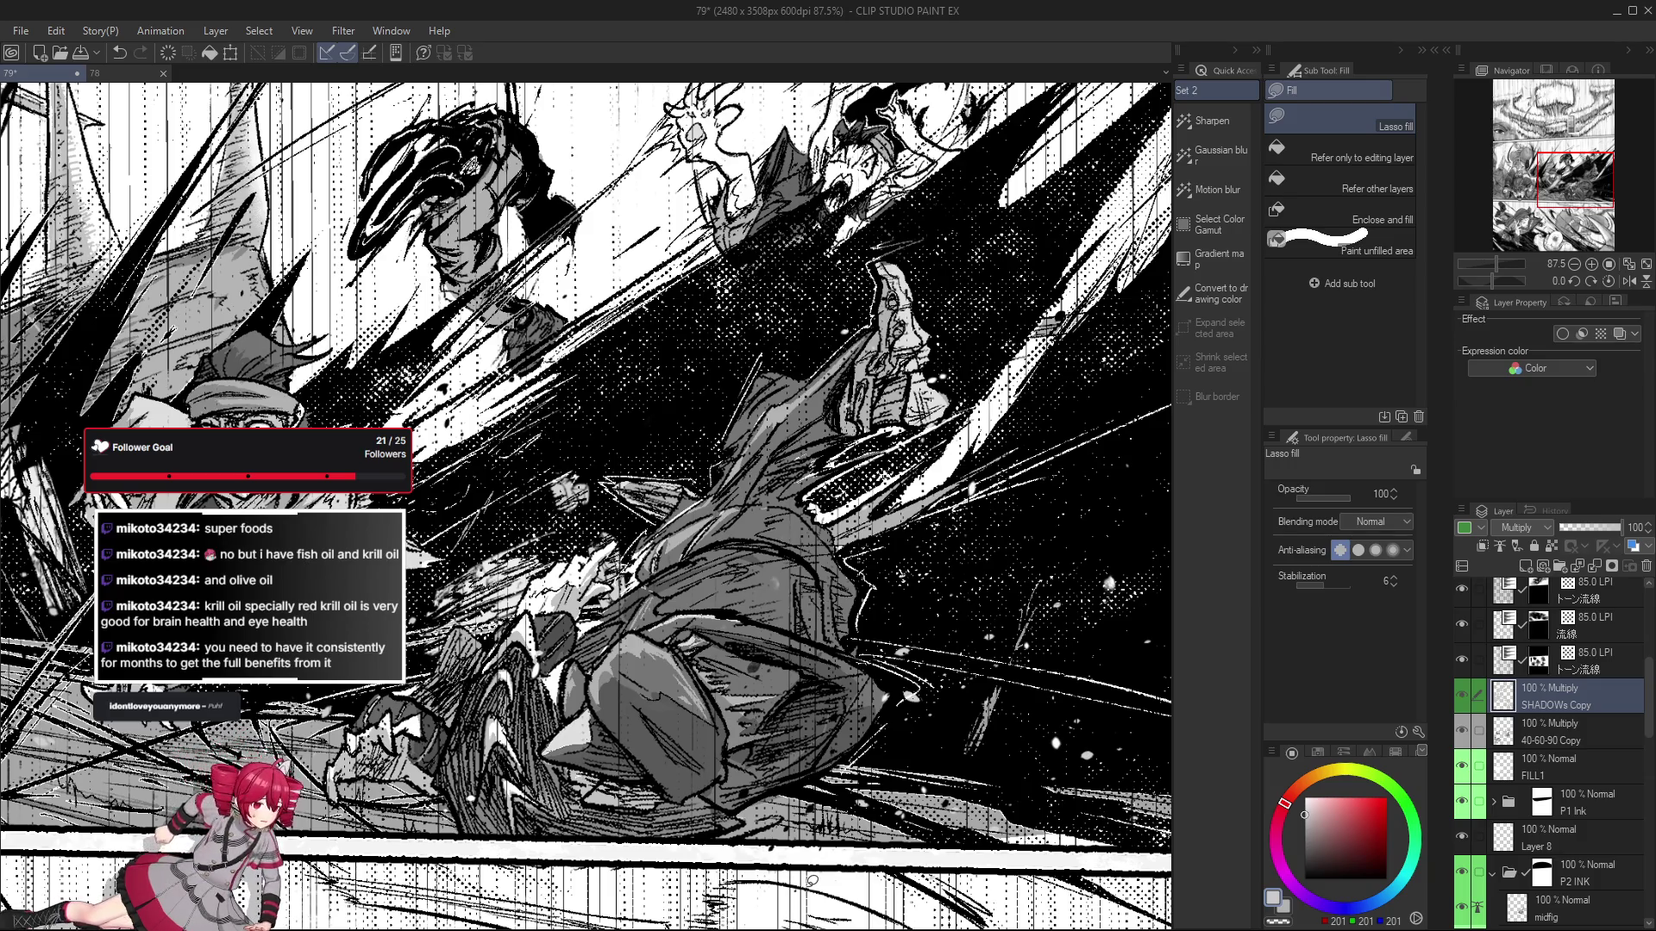
Lasso-fill grey shadow shapes on the crouching figure's clothing, undoing the final fill.
mouse_move(865, 819)
left_mouse_down()
mouse_move(709, 793)
mouse_move(768, 743)
left_mouse_up()
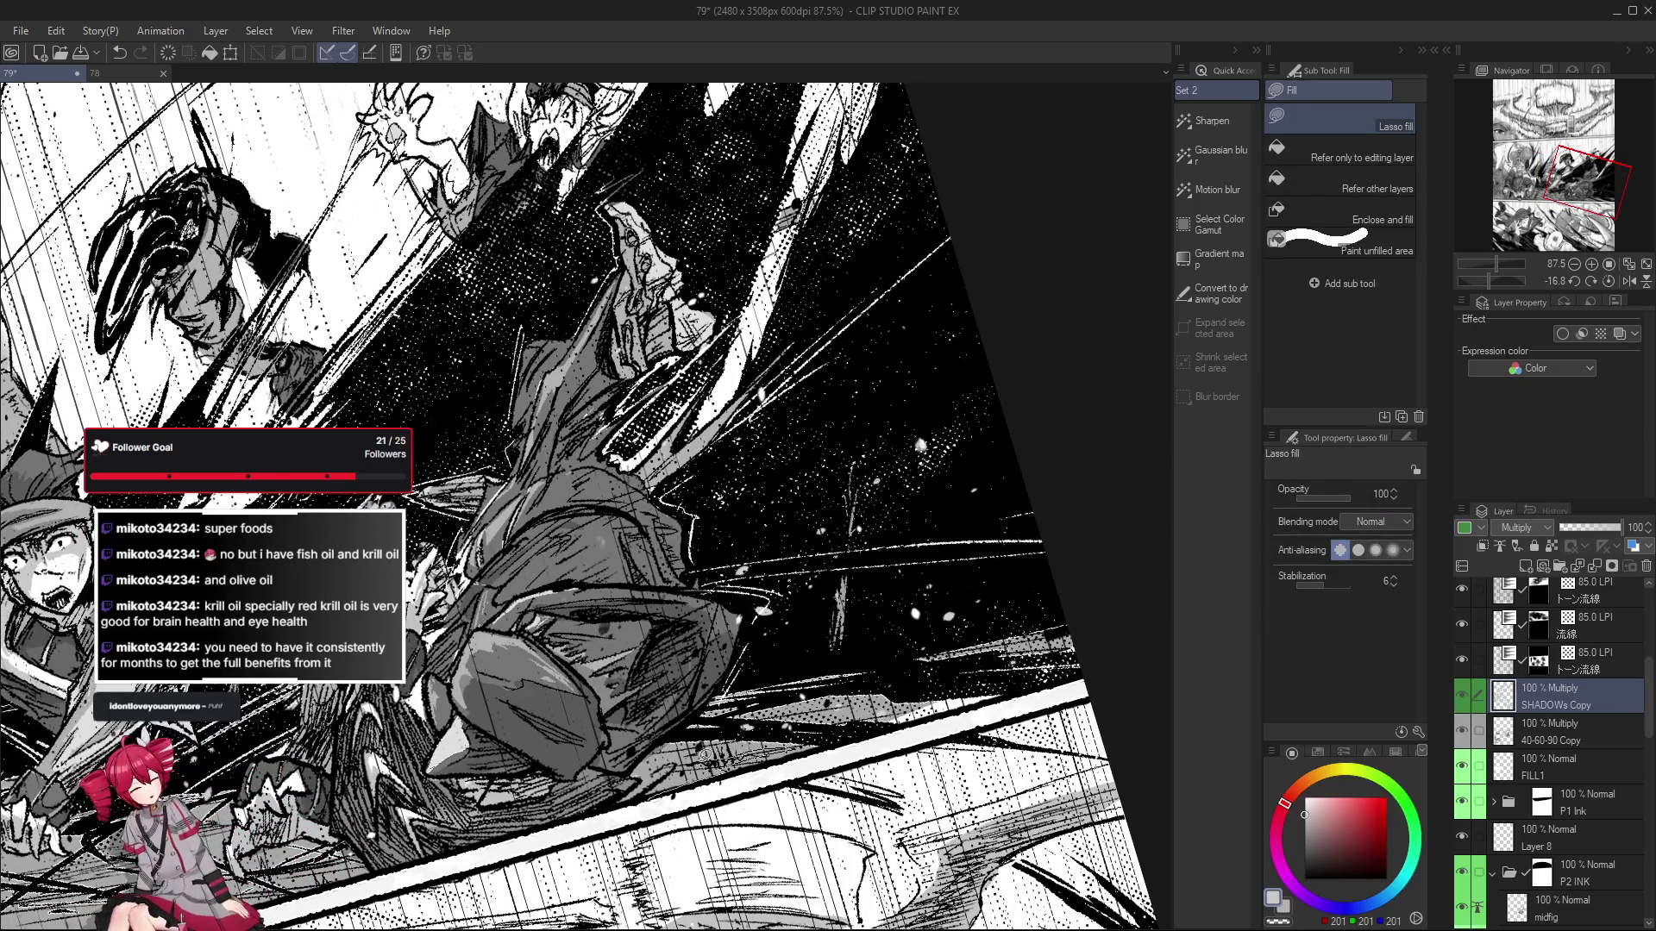
mouse_move(808, 718)
left_mouse_down()
mouse_move(673, 724)
mouse_move(639, 795)
mouse_move(682, 766)
left_mouse_up()
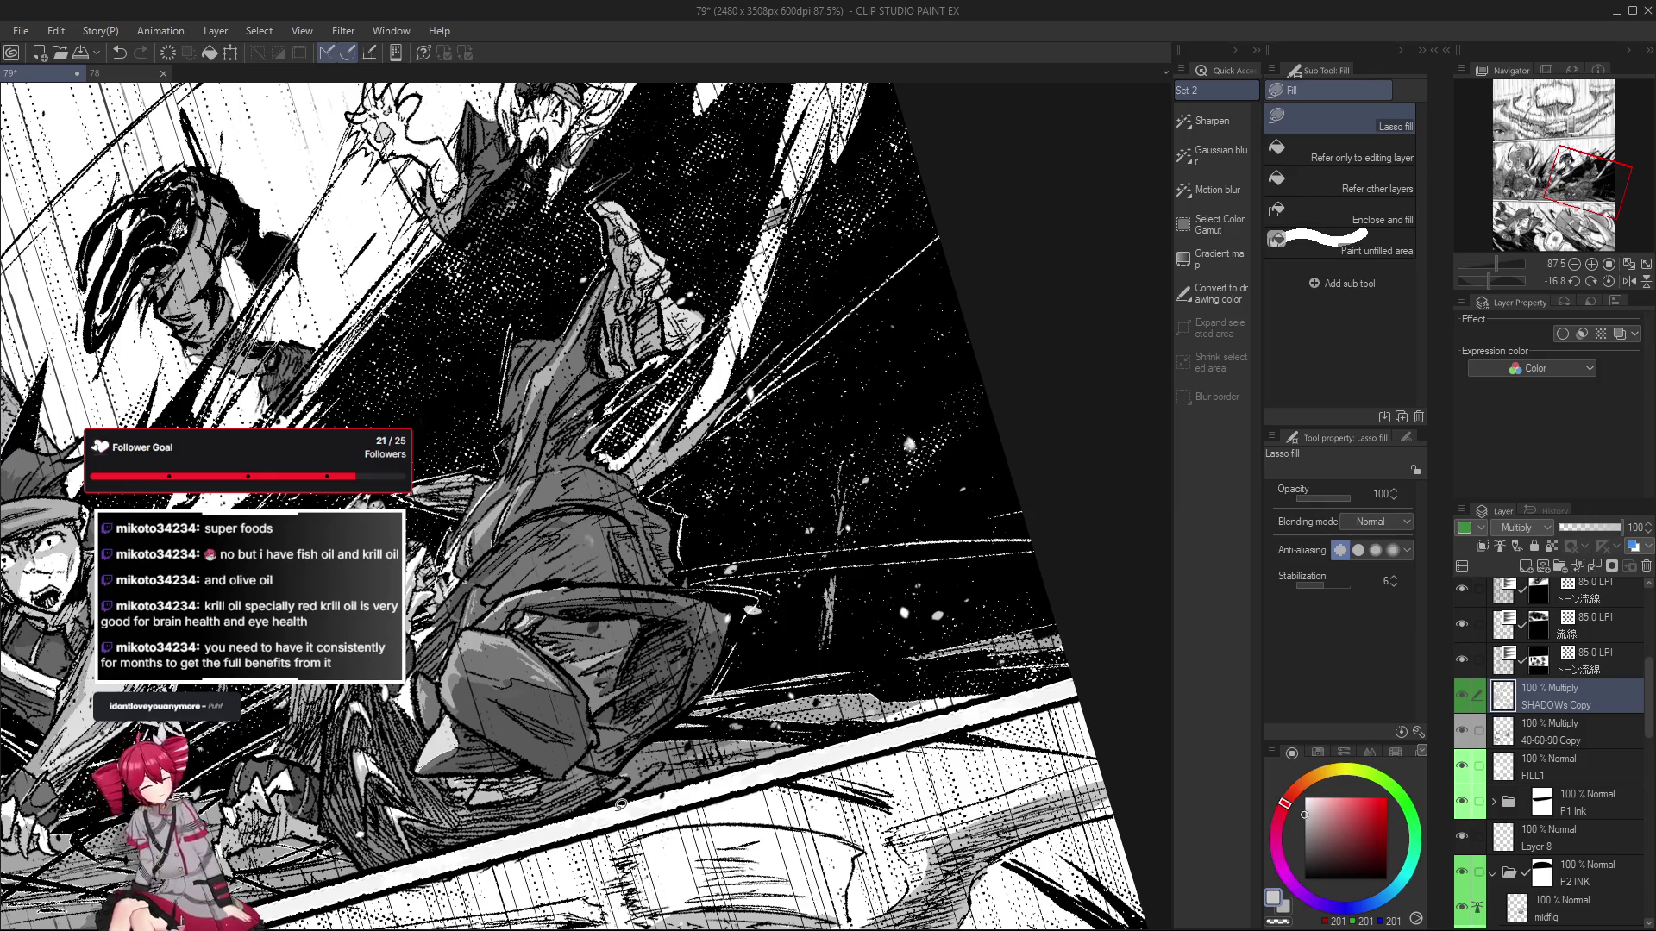
mouse_move(608, 753)
left_mouse_down()
mouse_move(755, 776)
mouse_move(914, 526)
mouse_move(733, 747)
left_mouse_up()
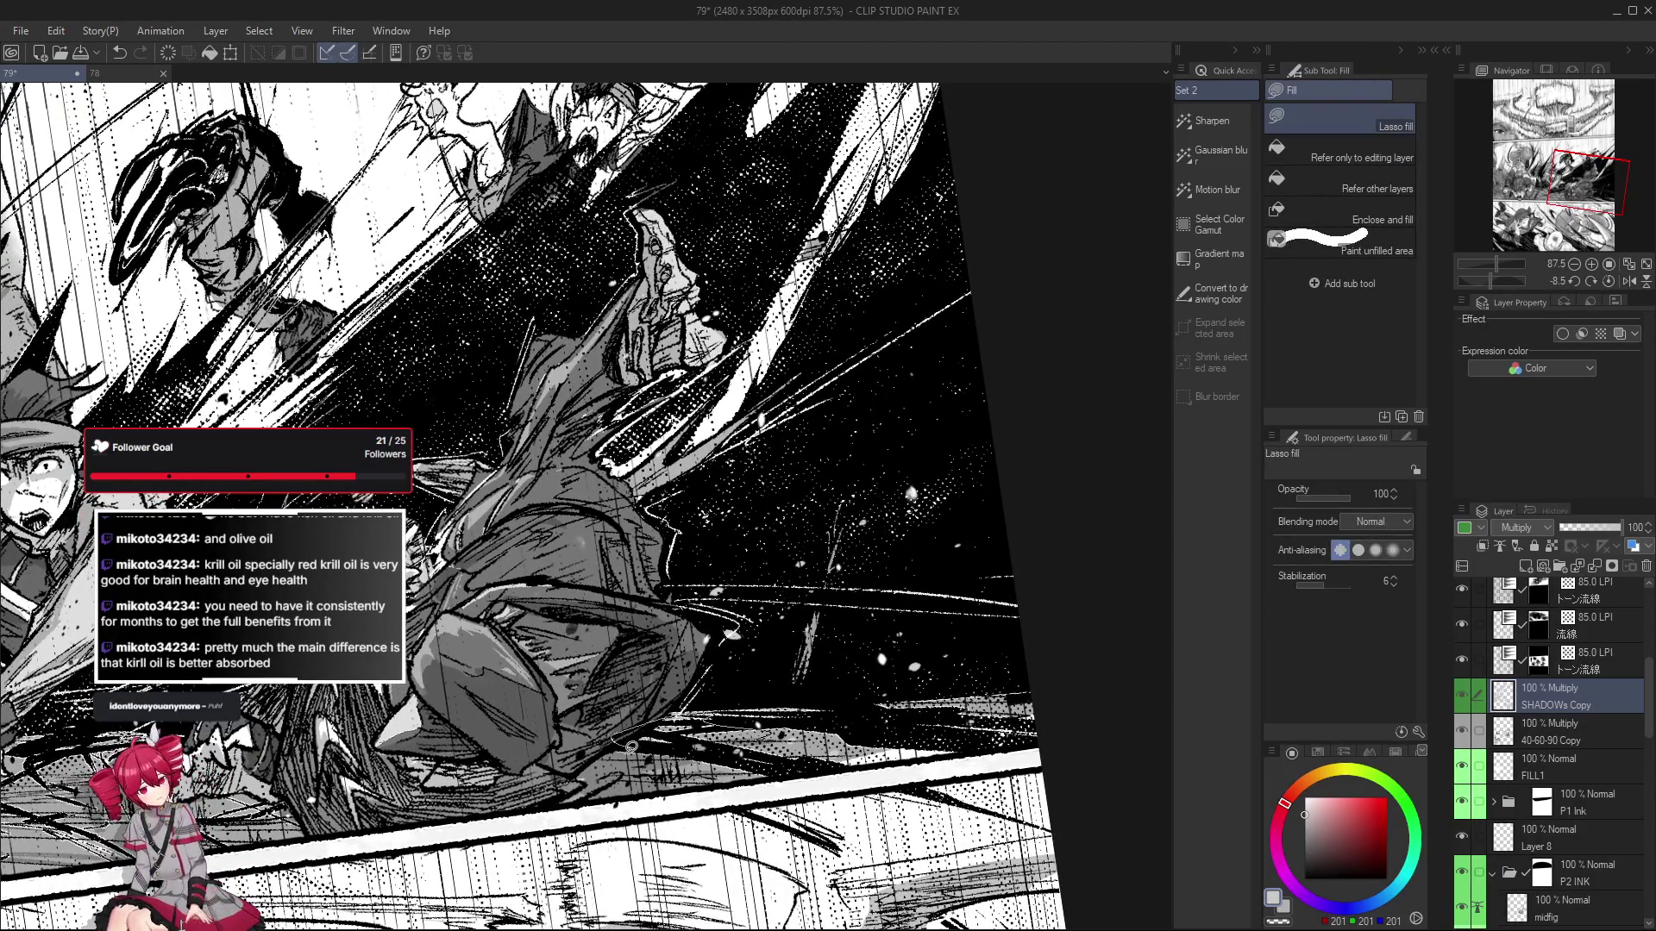
left_click_drag(641, 727, 654, 781)
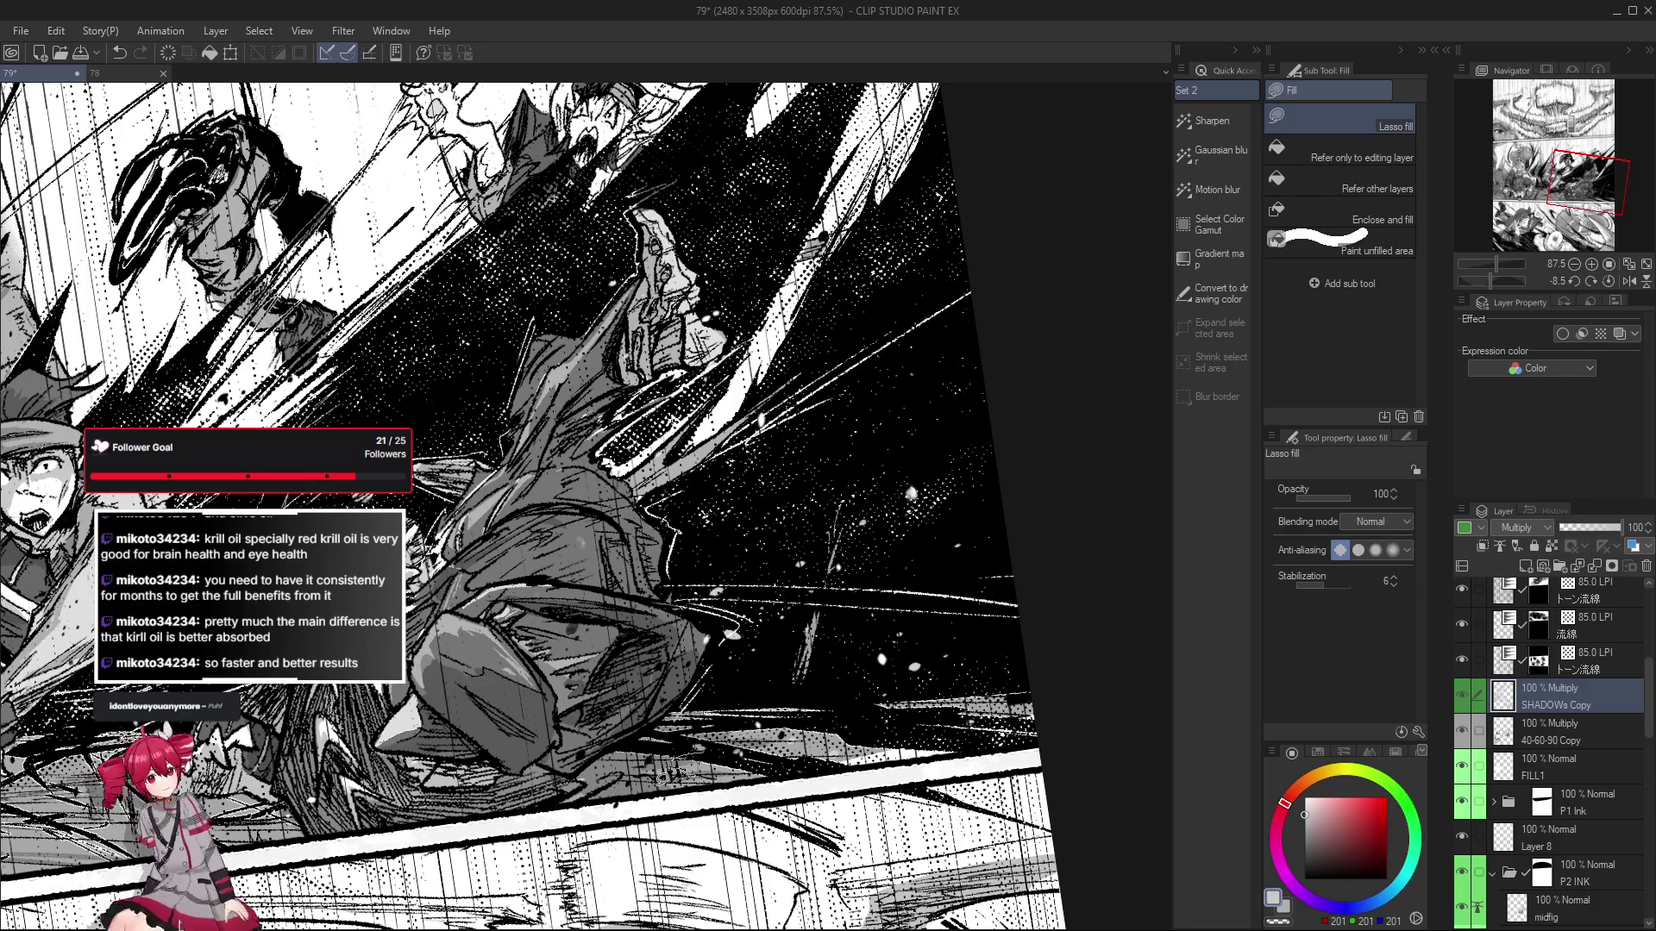
left_click_drag(642, 768, 635, 757)
key("ctrl+z")
key("ctrl+y")
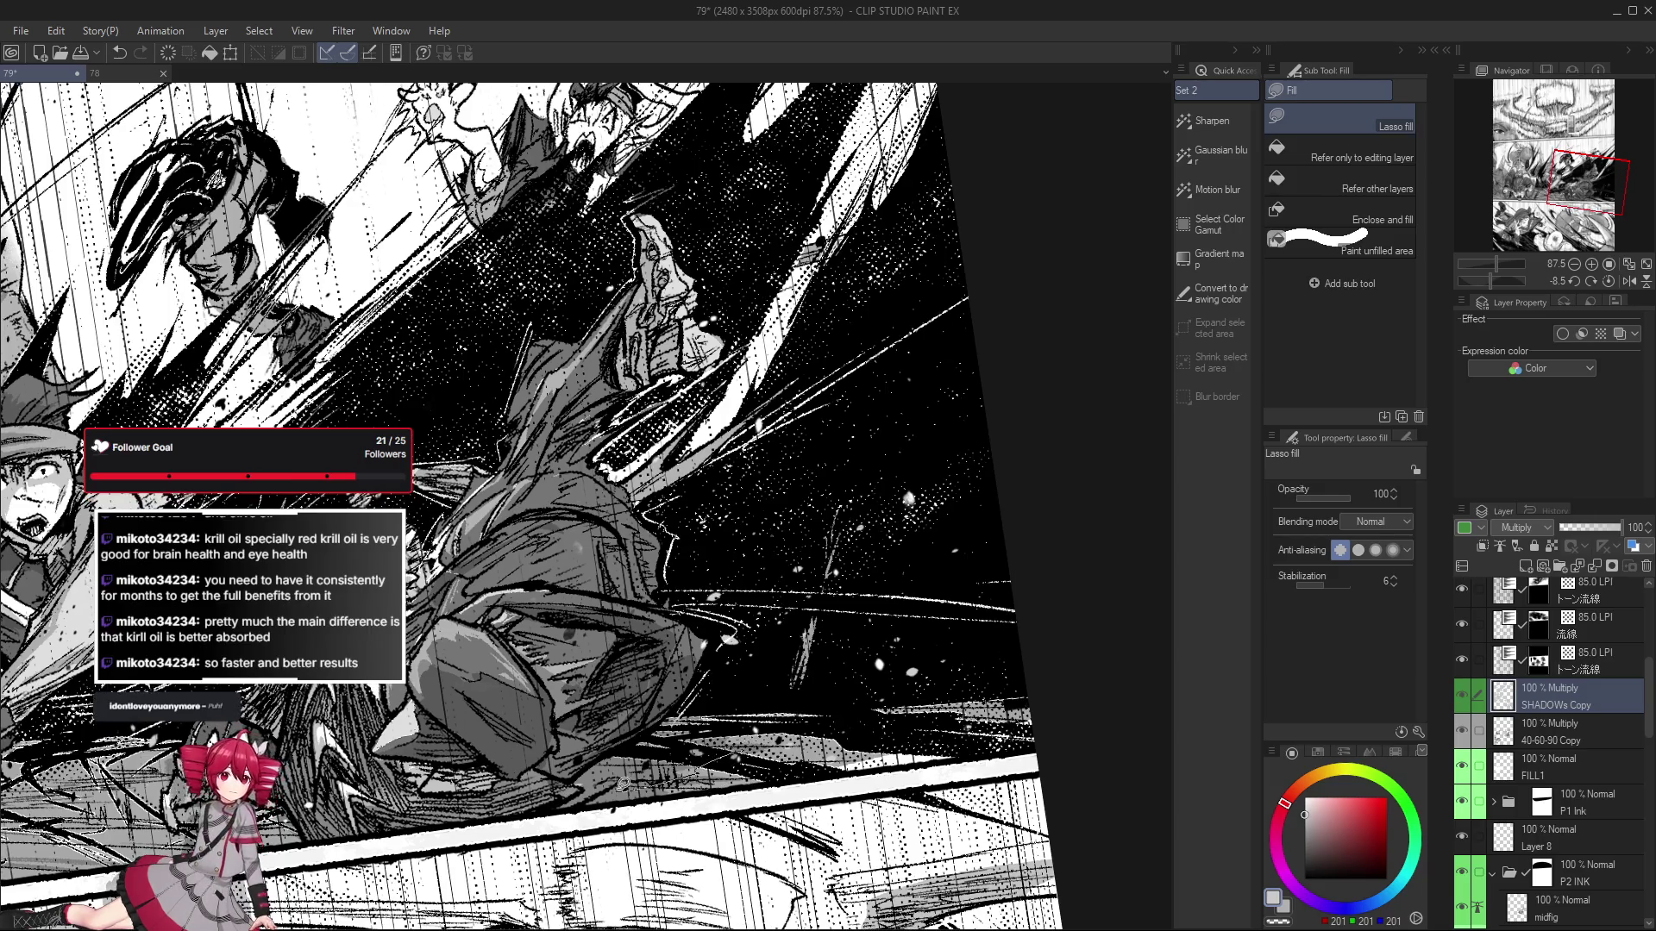
key("ctrl+z")
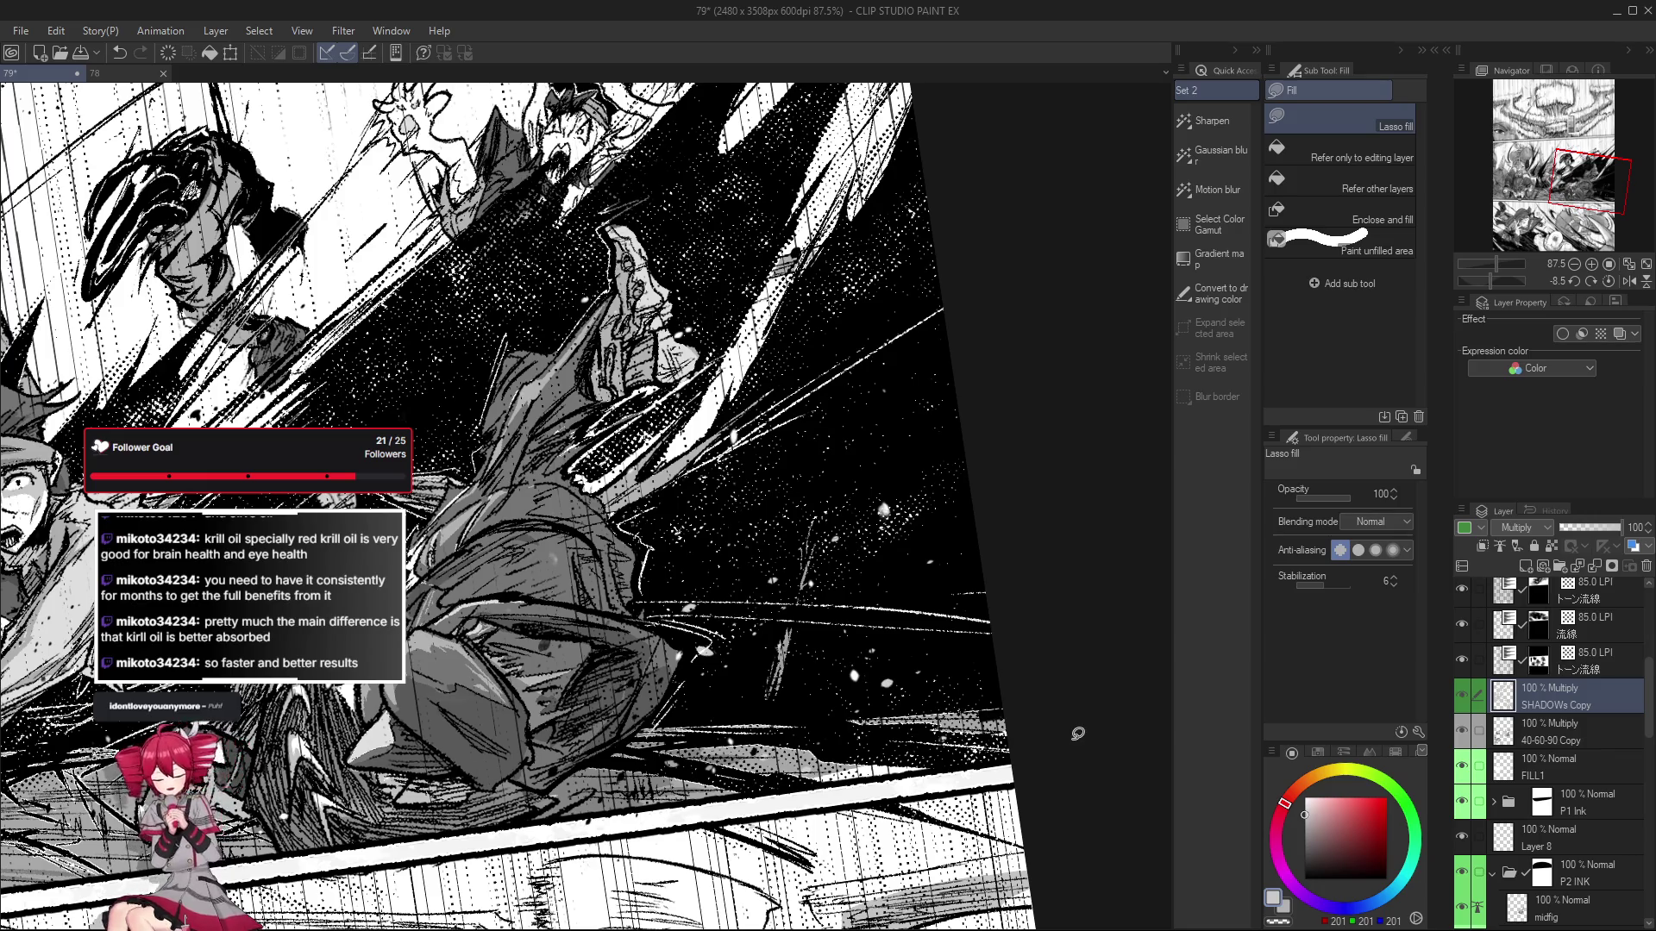
left_click_drag(1091, 743, 751, 749)
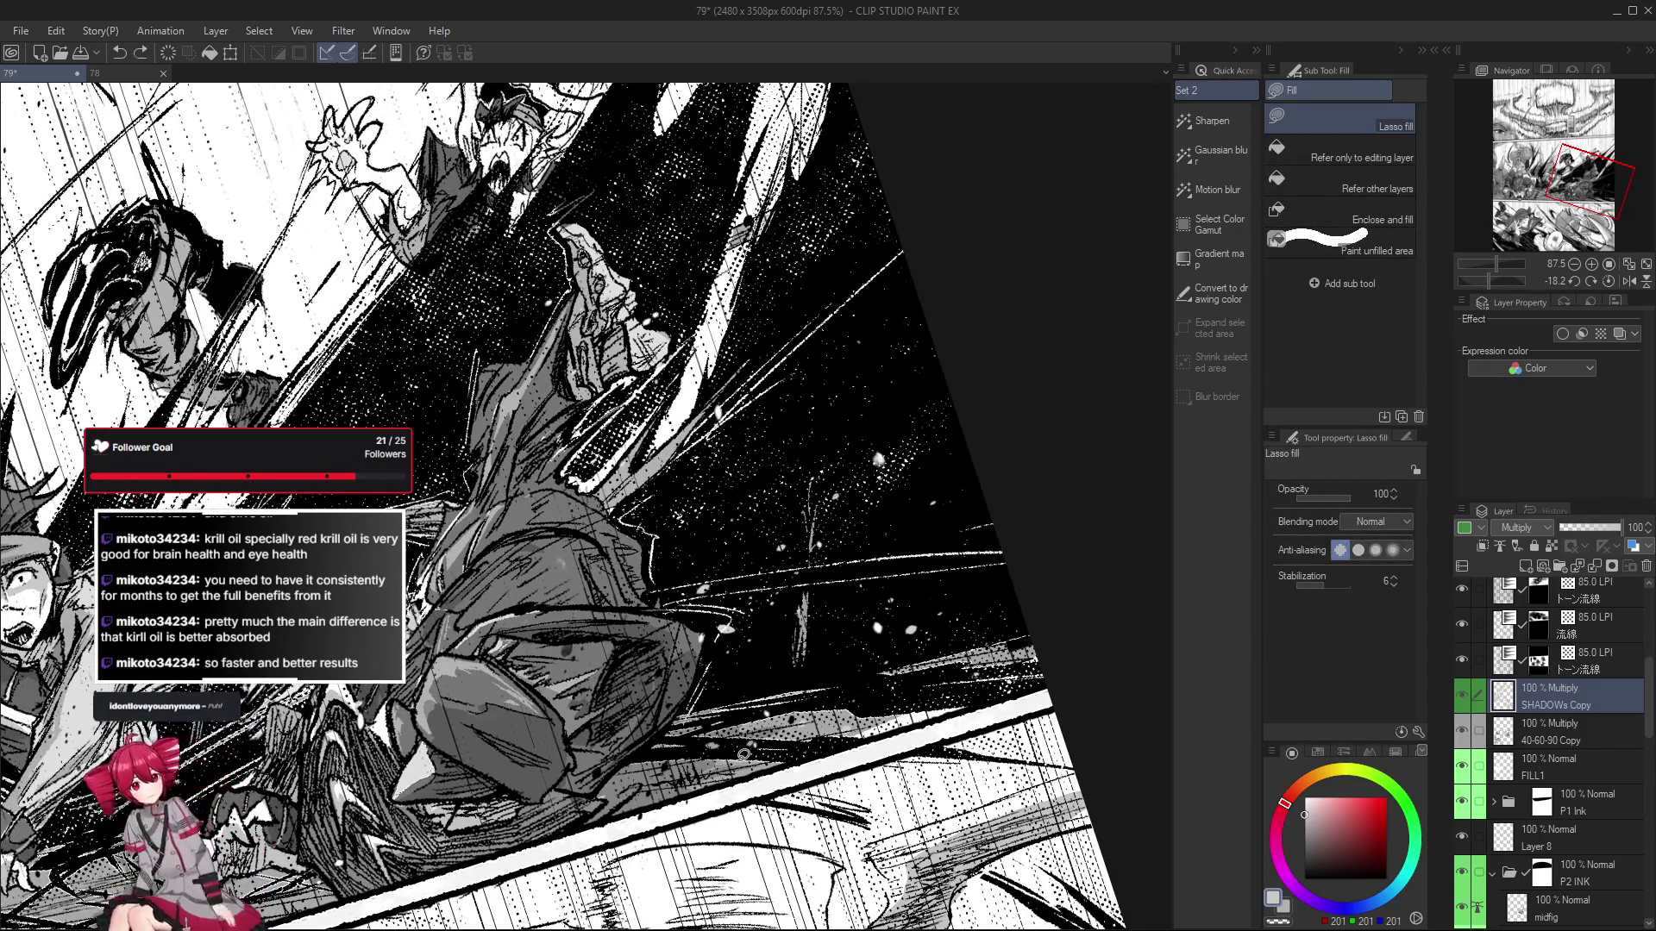
Tilt and zoom around the shaded panel, then reset the page rotation upright.
scroll(729, 793, "down", 1)
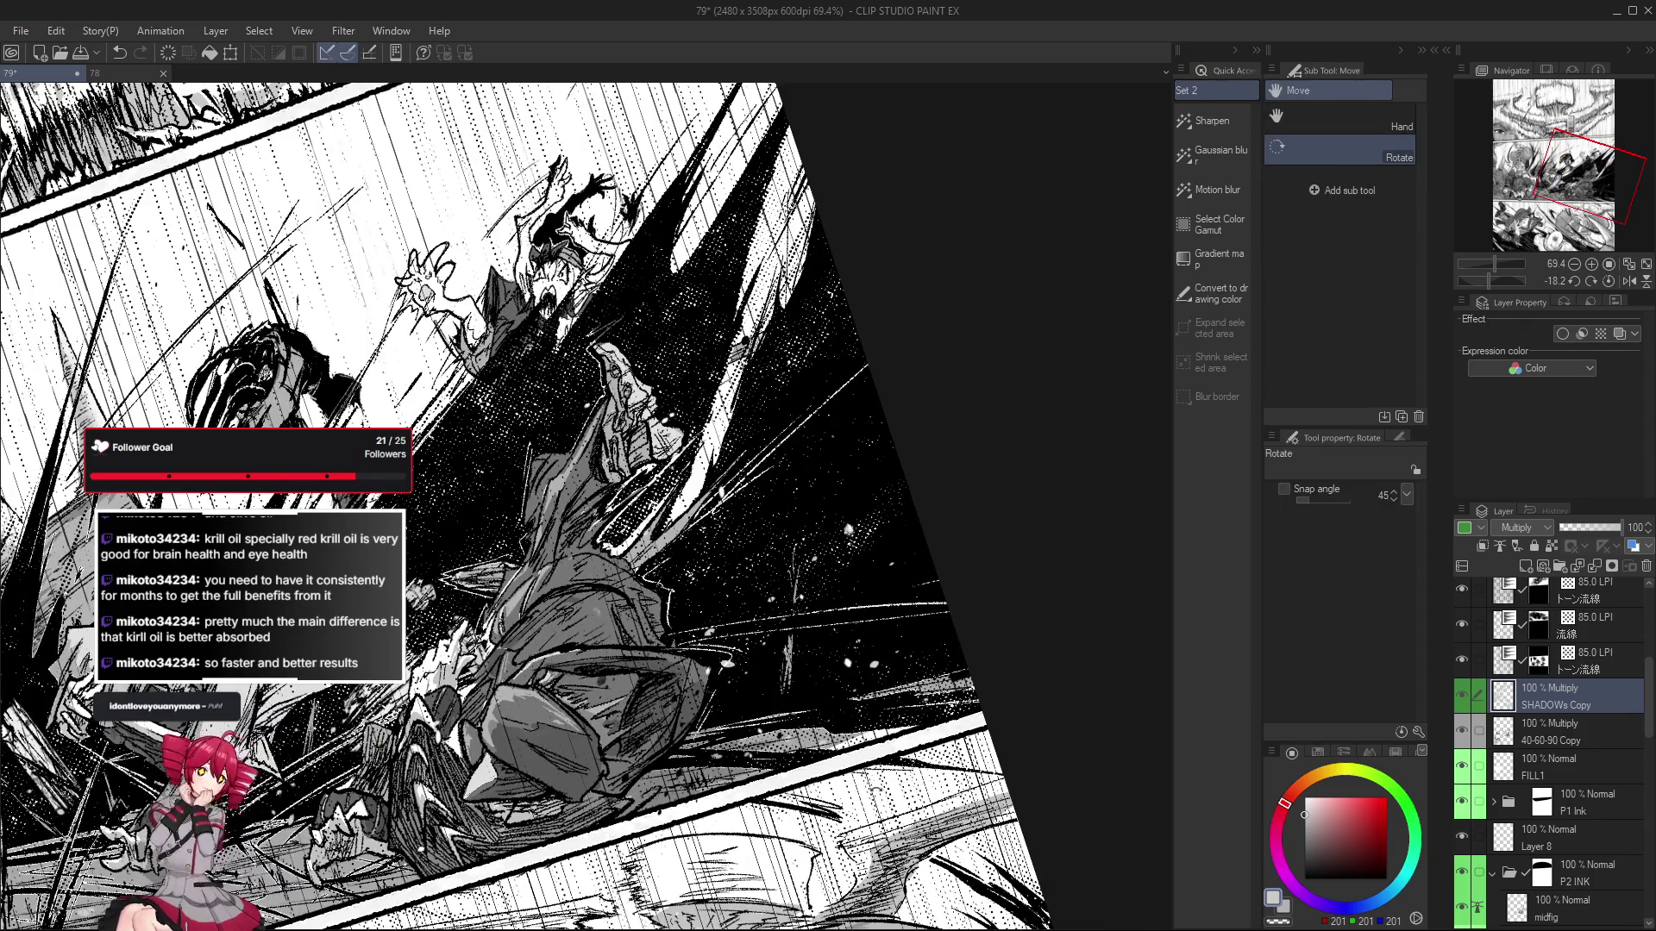
left_click_drag(733, 773, 726, 779)
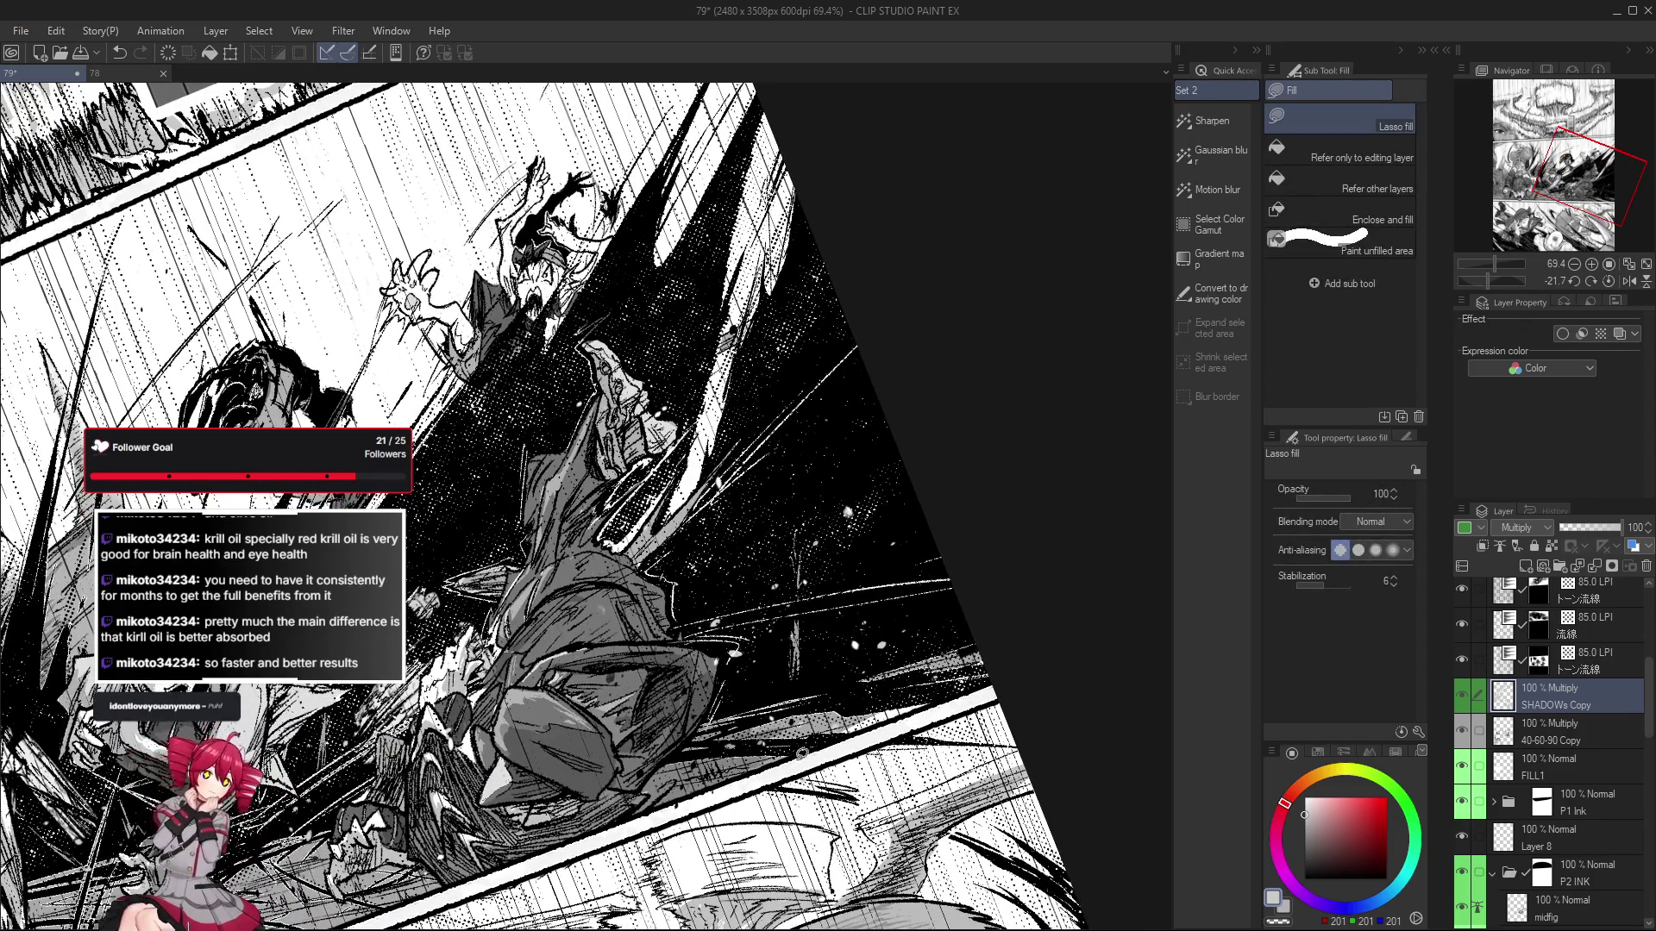
key("ctrl+@")
scroll(449, 507, "down", 3)
scroll(742, 794, "up", 1)
scroll(741, 793, "up", 1)
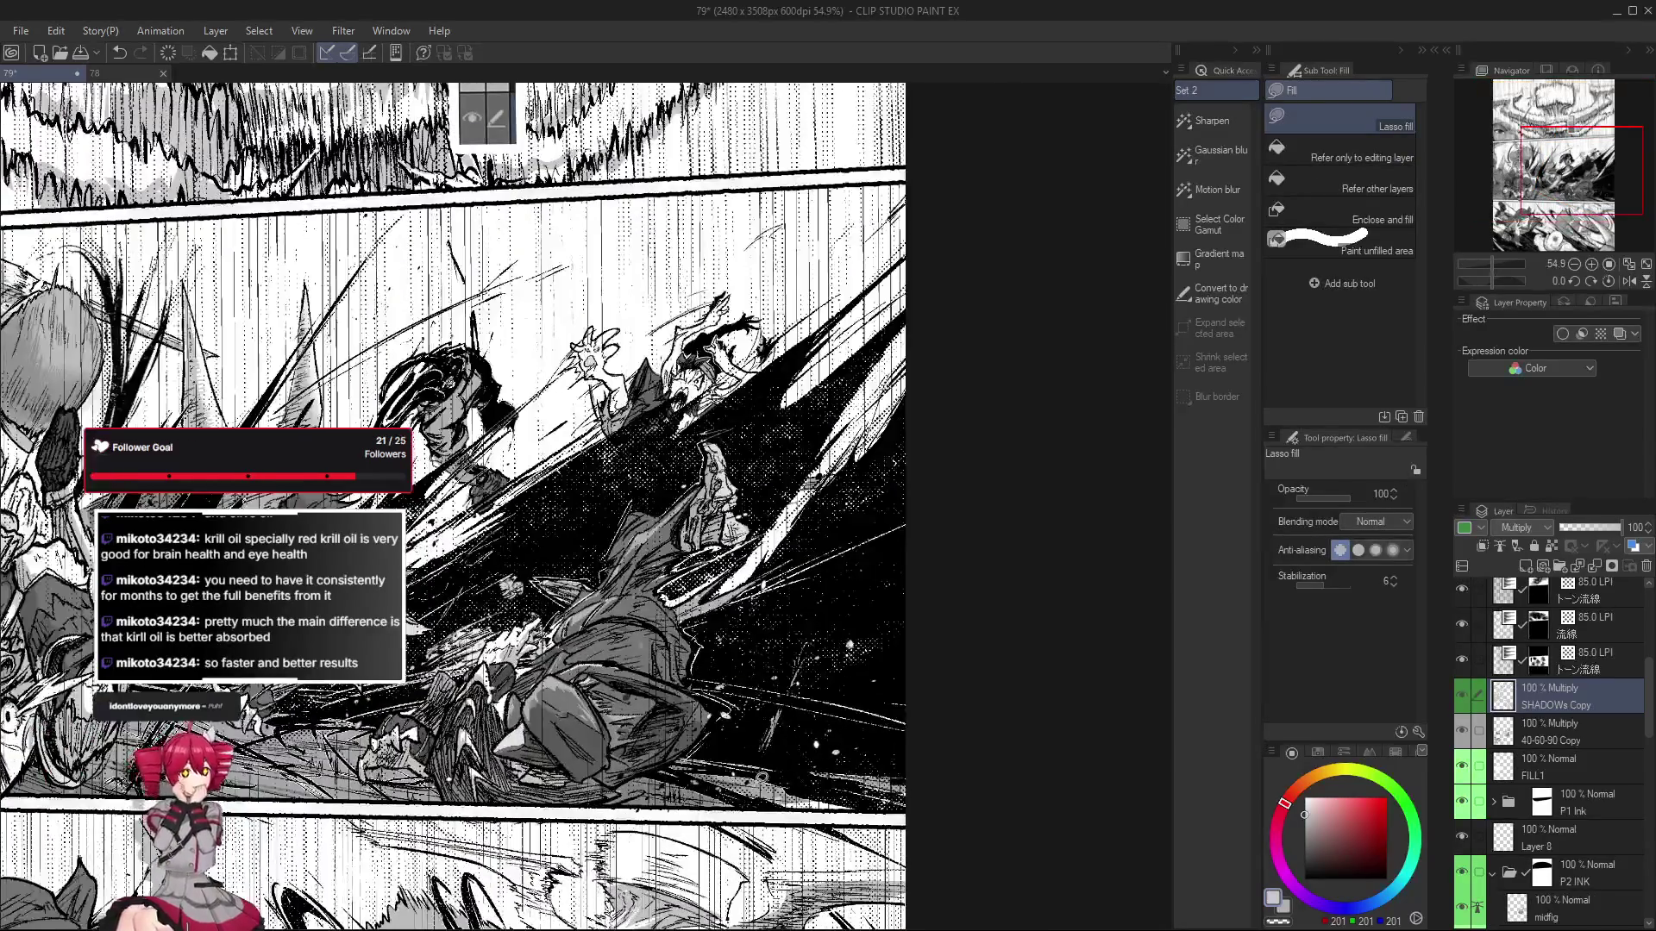
scroll(763, 774, "down", 1)
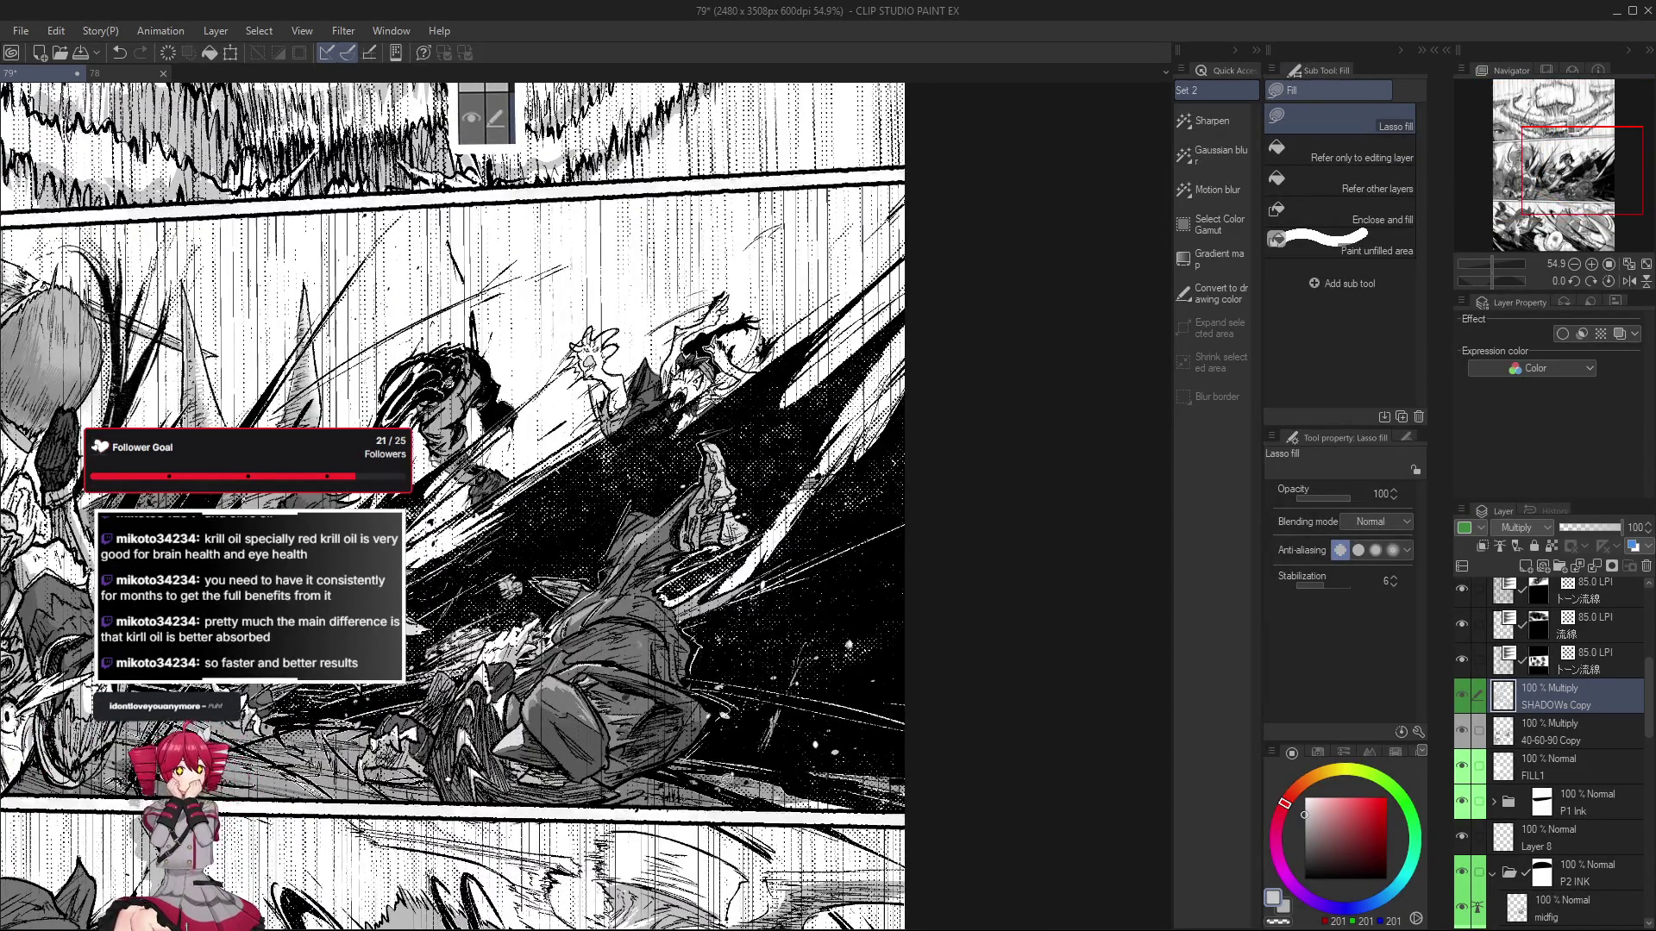
scroll(724, 789, "down", 1)
scroll(722, 791, "up", 1)
scroll(723, 791, "up", 1)
scroll(722, 792, "up", 1)
scroll(723, 785, "up", 2)
Inspect the cap-wearing fighter from a tilted angle and recentre the action panel.
left_click_drag(722, 791, 828, 742)
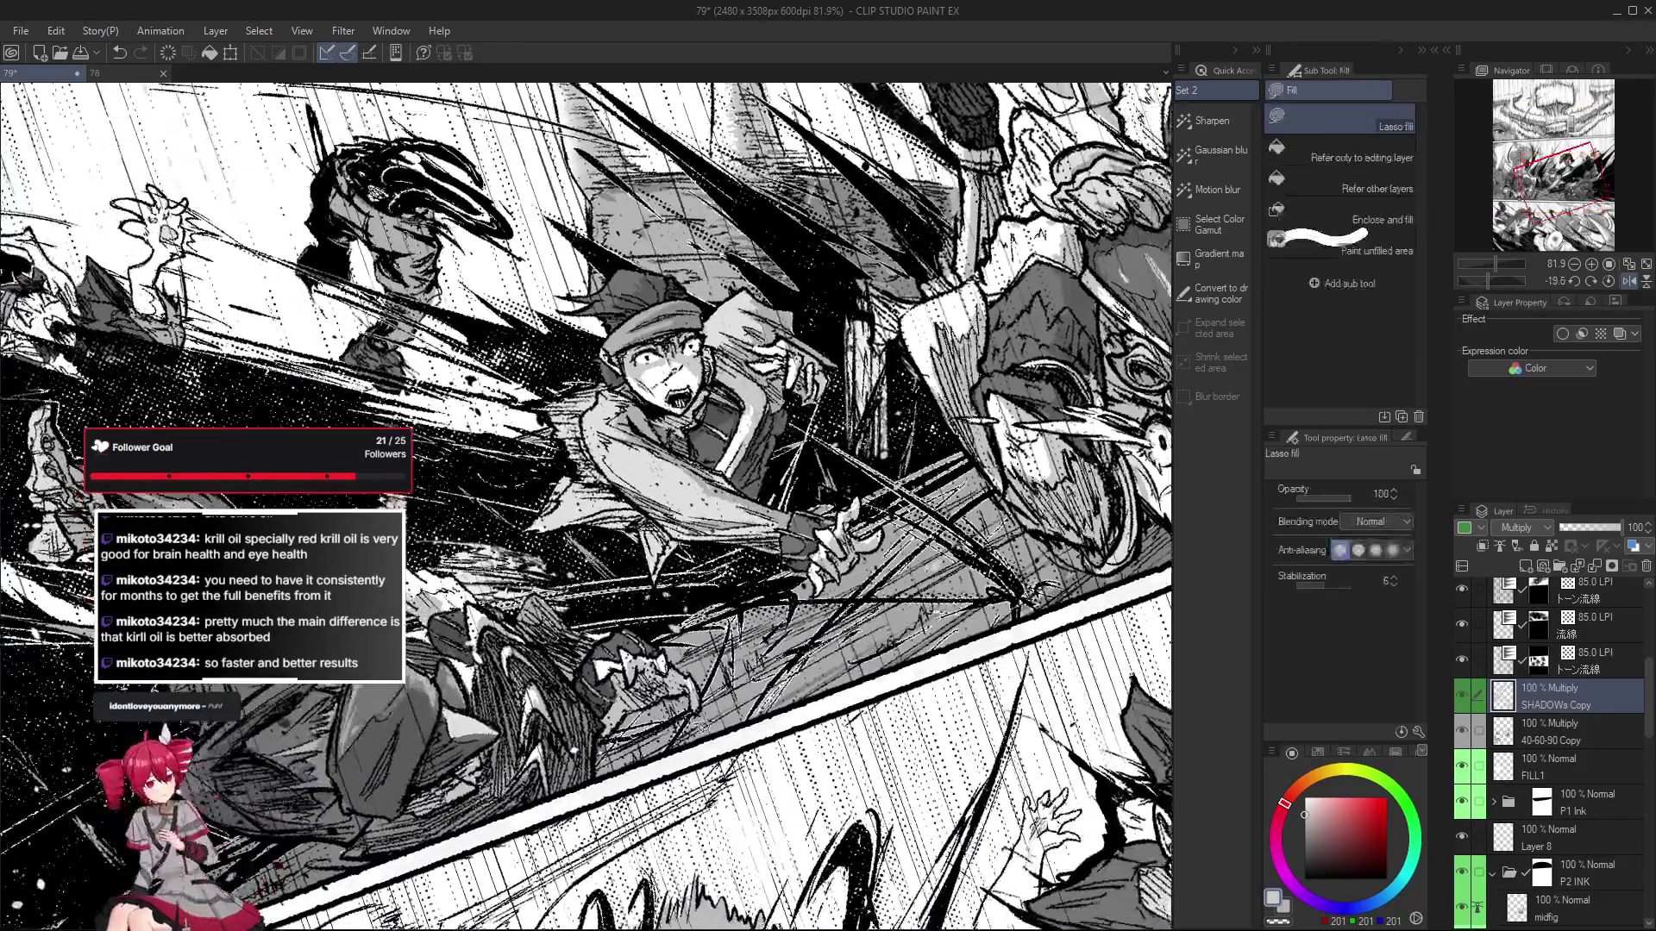
scroll(828, 753, "down", 1)
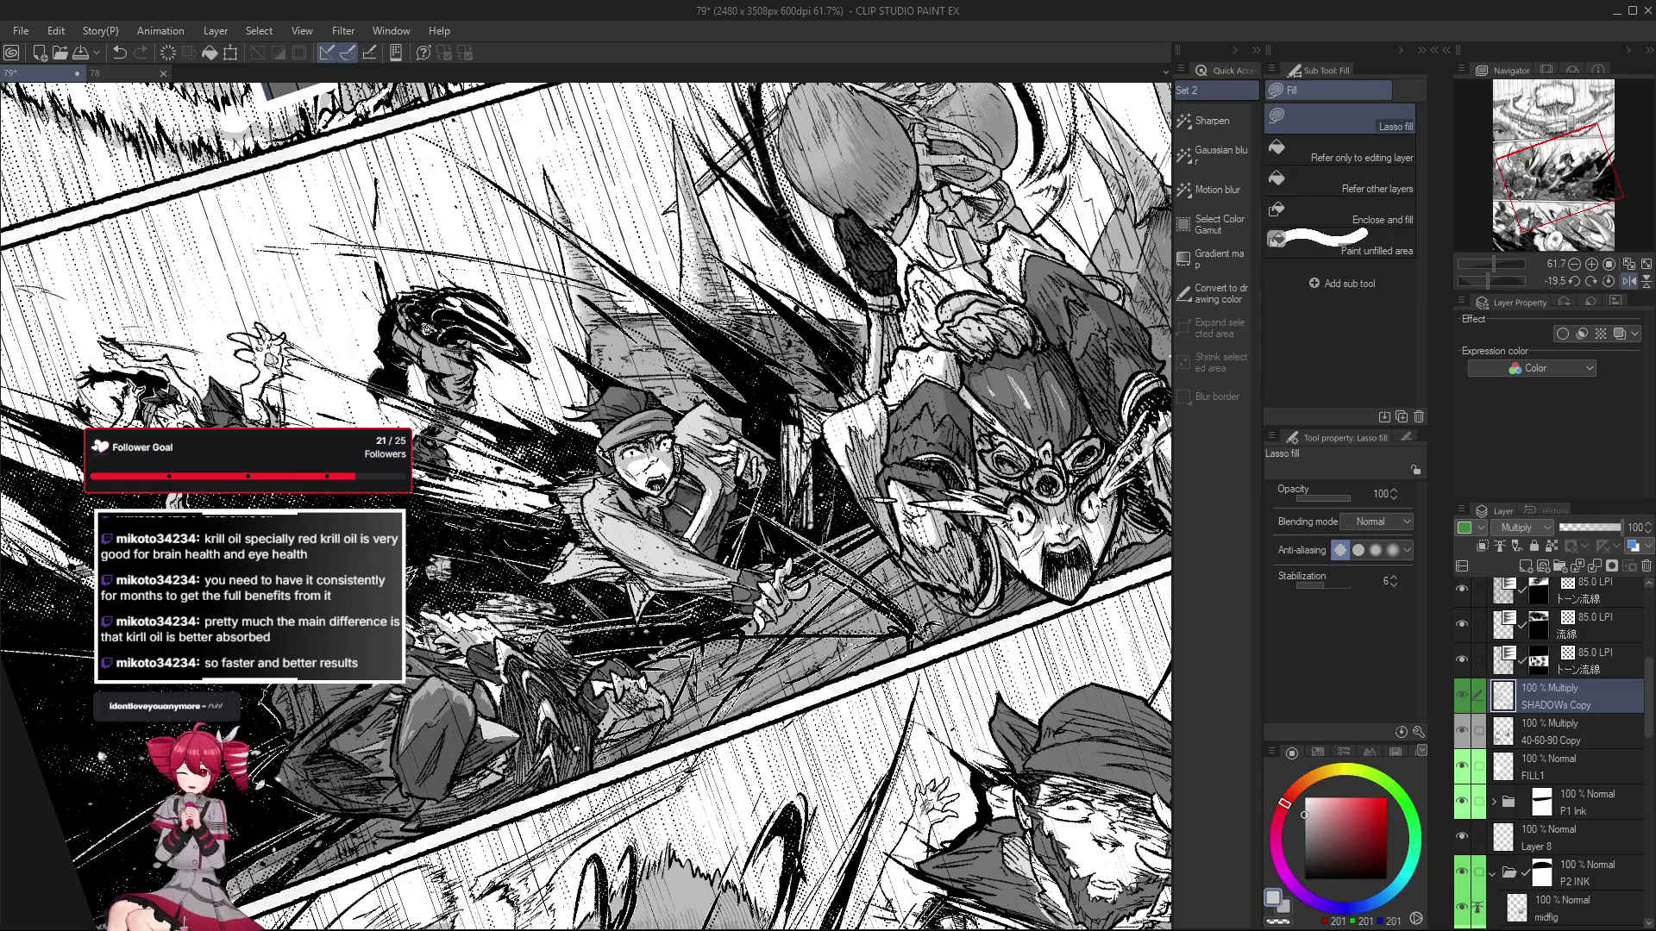
scroll(586, 507, "up", 1)
scroll(587, 508, "up", 2)
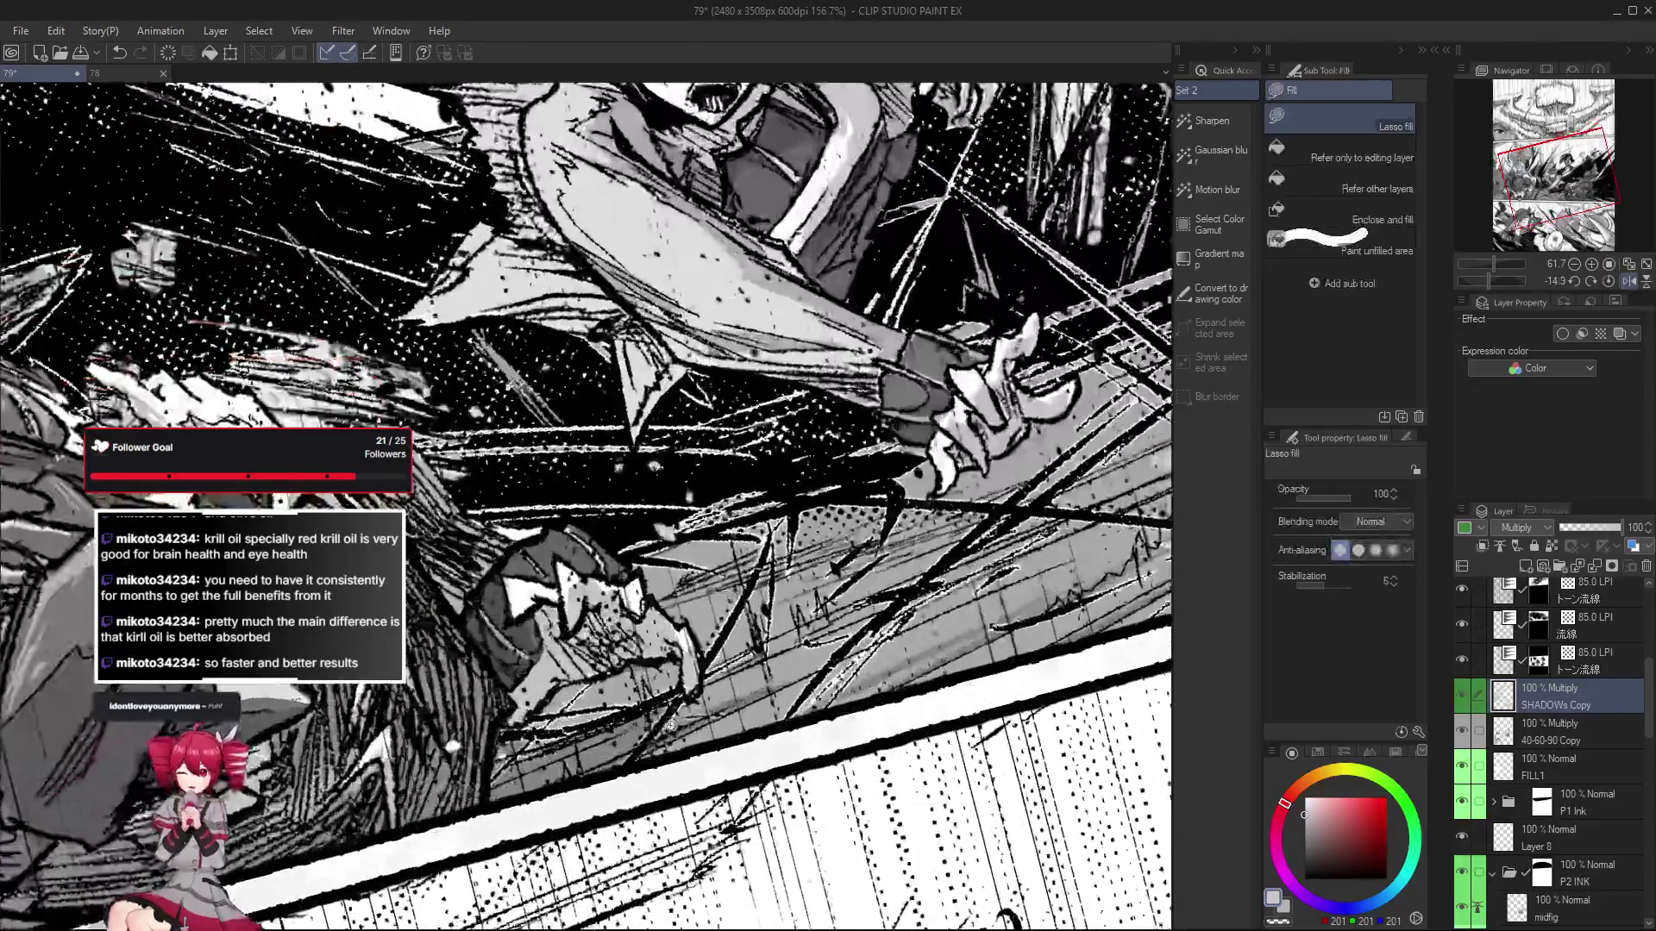
scroll(586, 507, "up", 1)
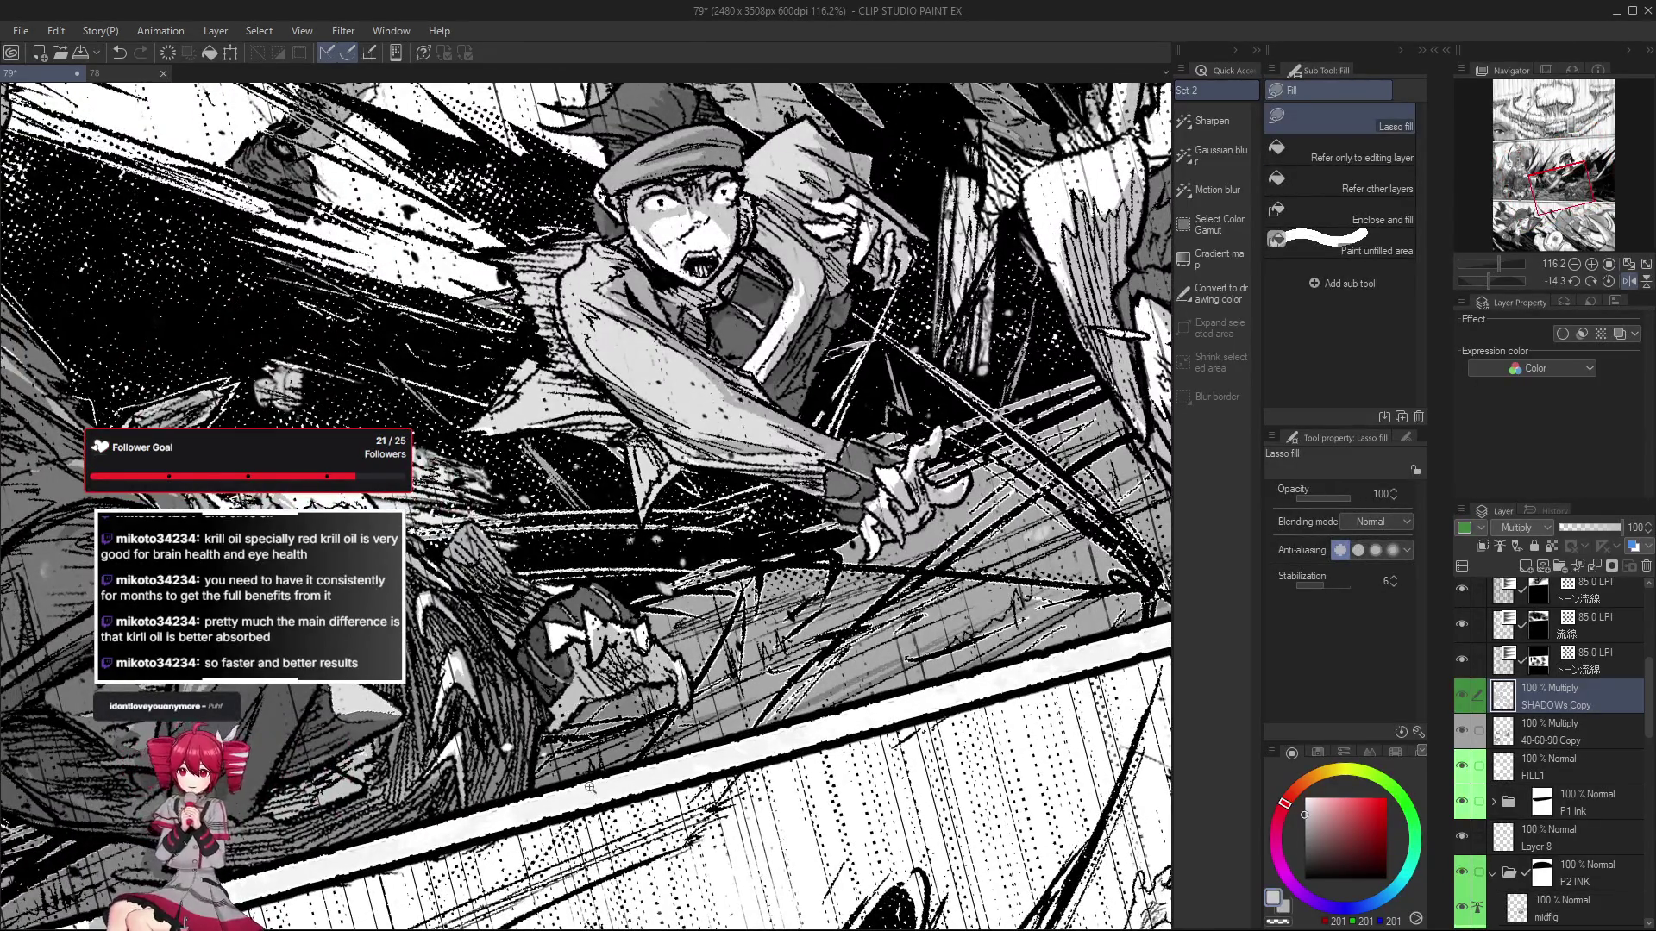
scroll(579, 700, "down", 2)
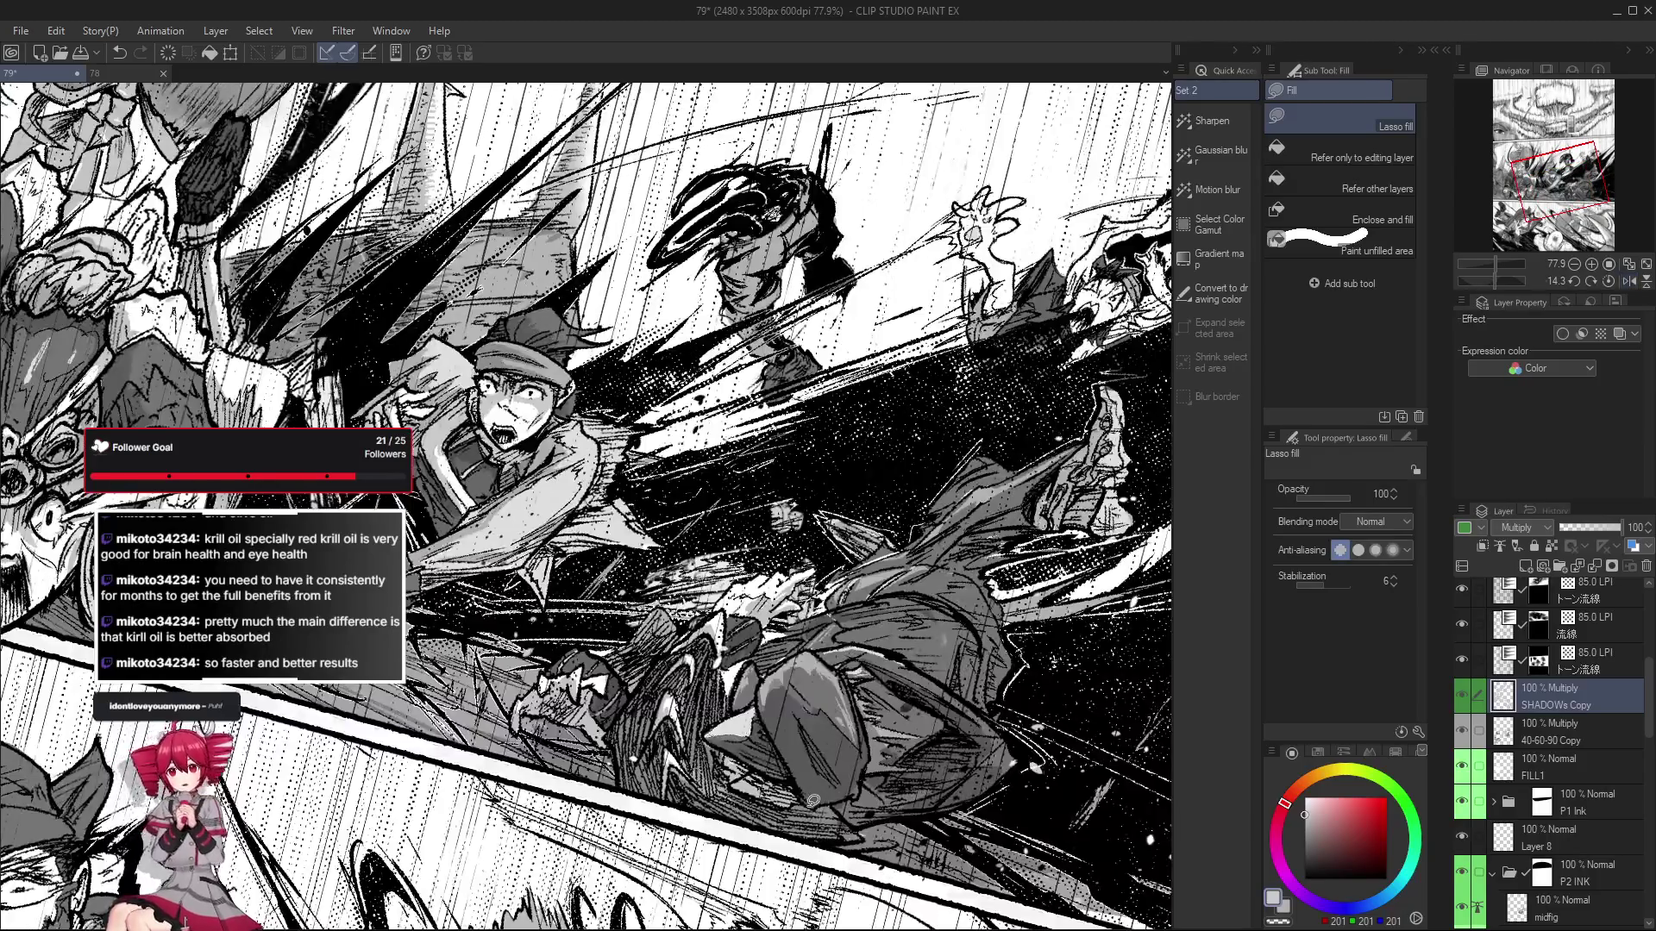
left_click_drag(812, 788, 721, 752)
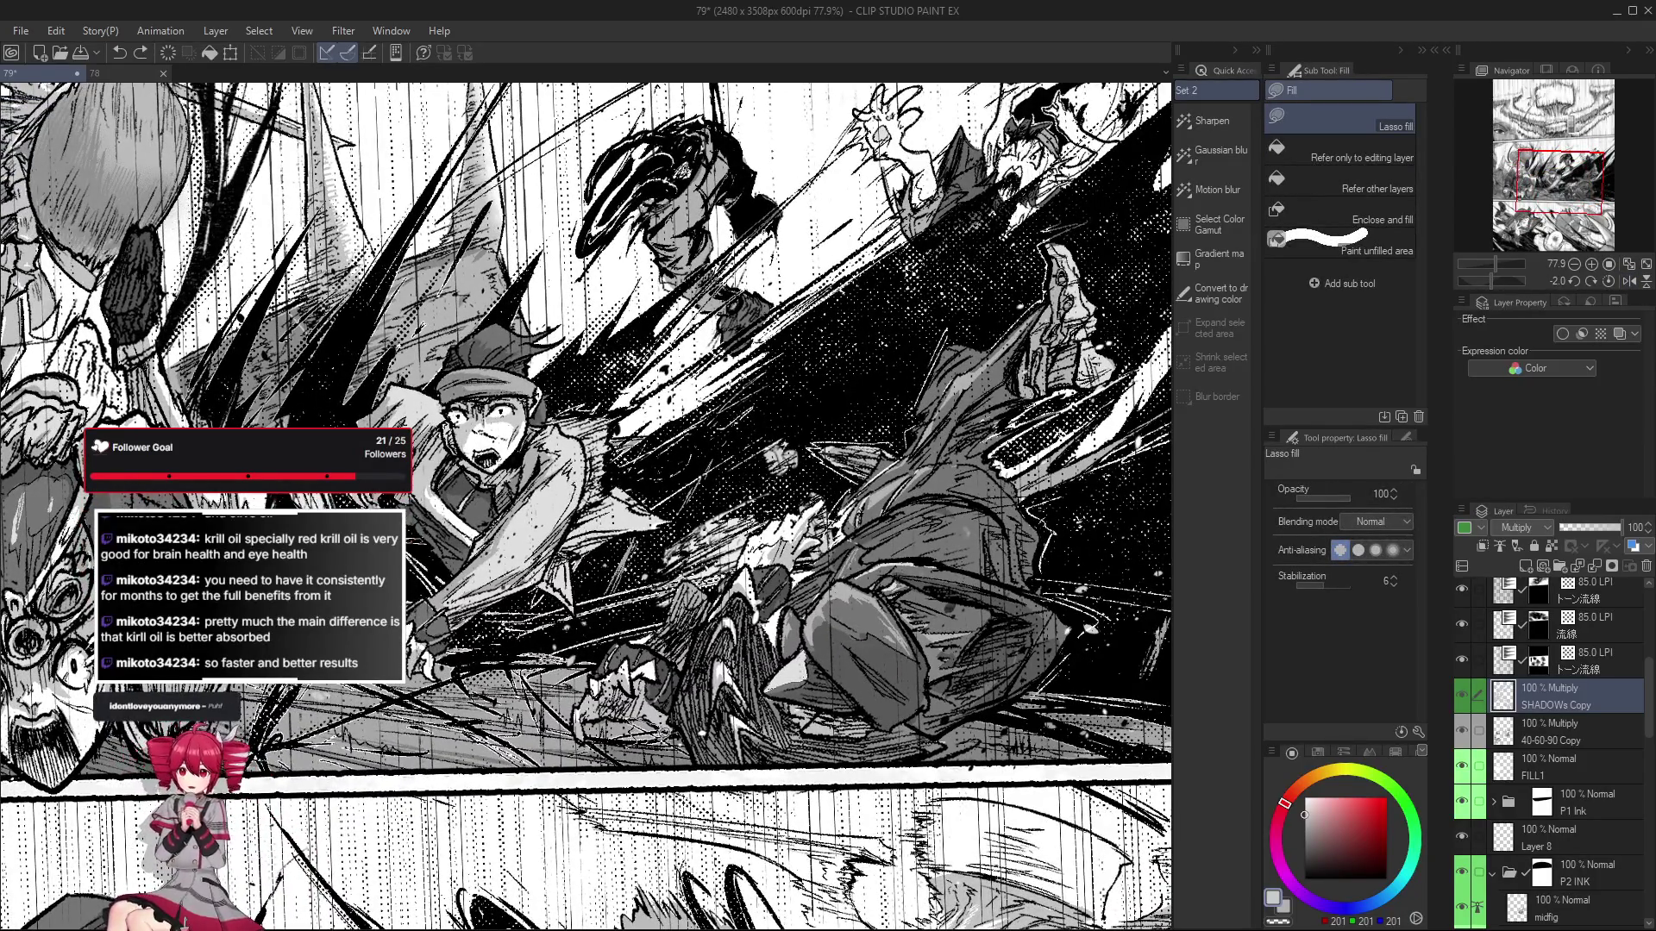
scroll(697, 779, "down", 2)
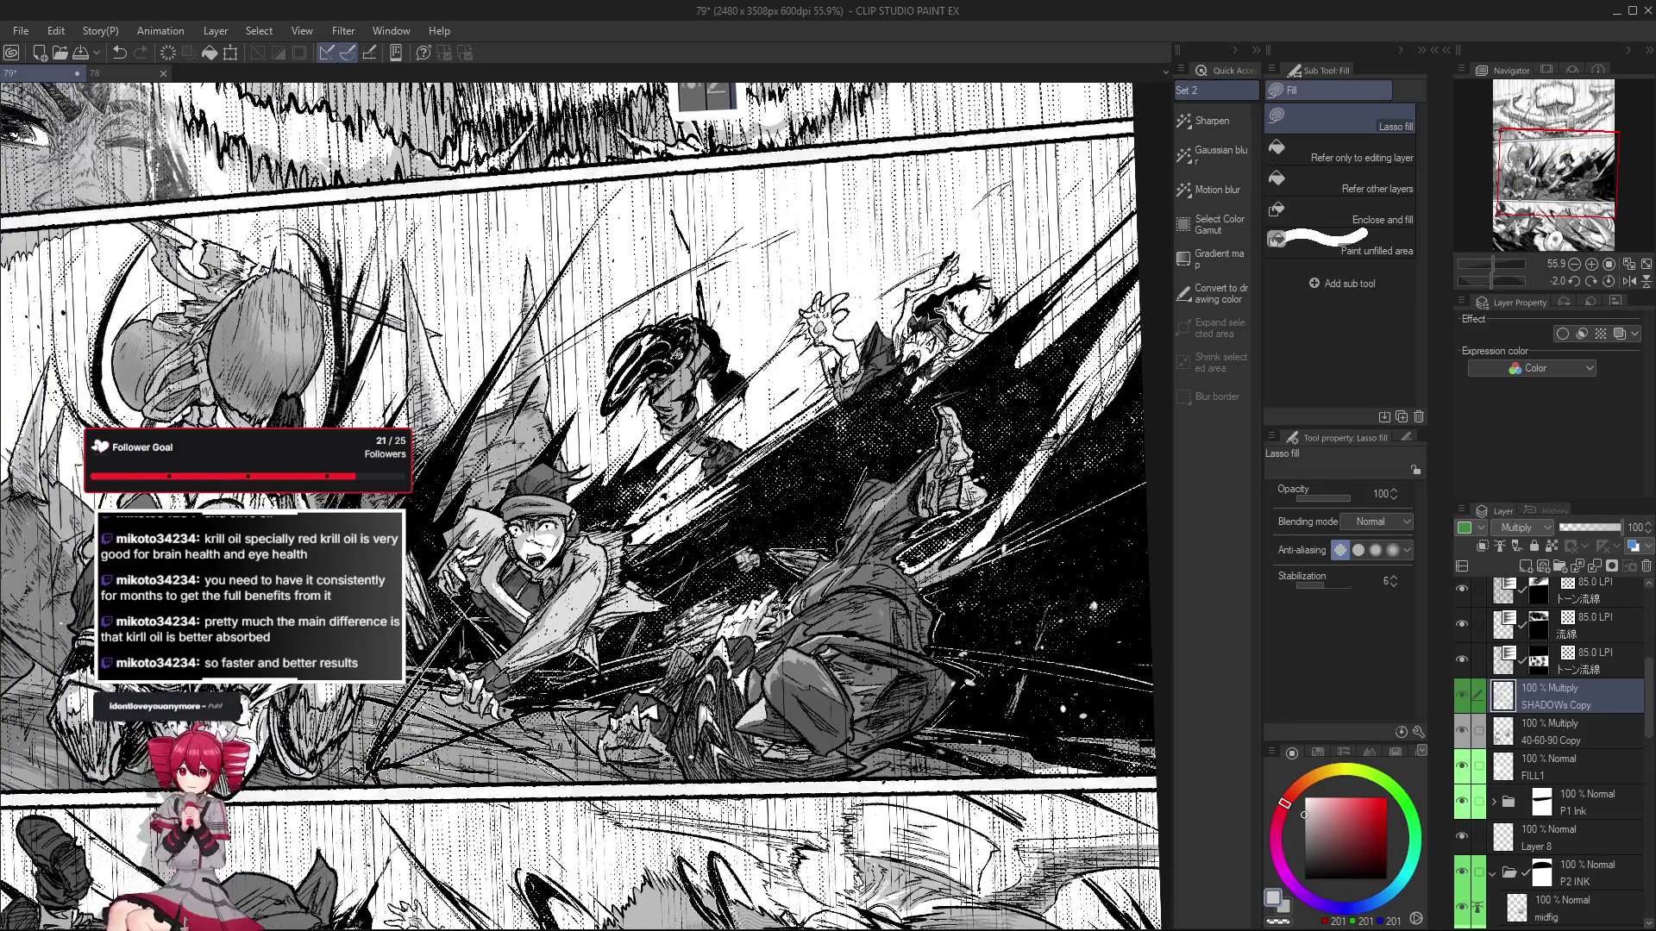
scroll(700, 770, "up", 2)
Check the shaded fighters, straighten the page to the whole panel, and select the Pumpkin Pen.
left_click_drag(700, 769, 627, 762)
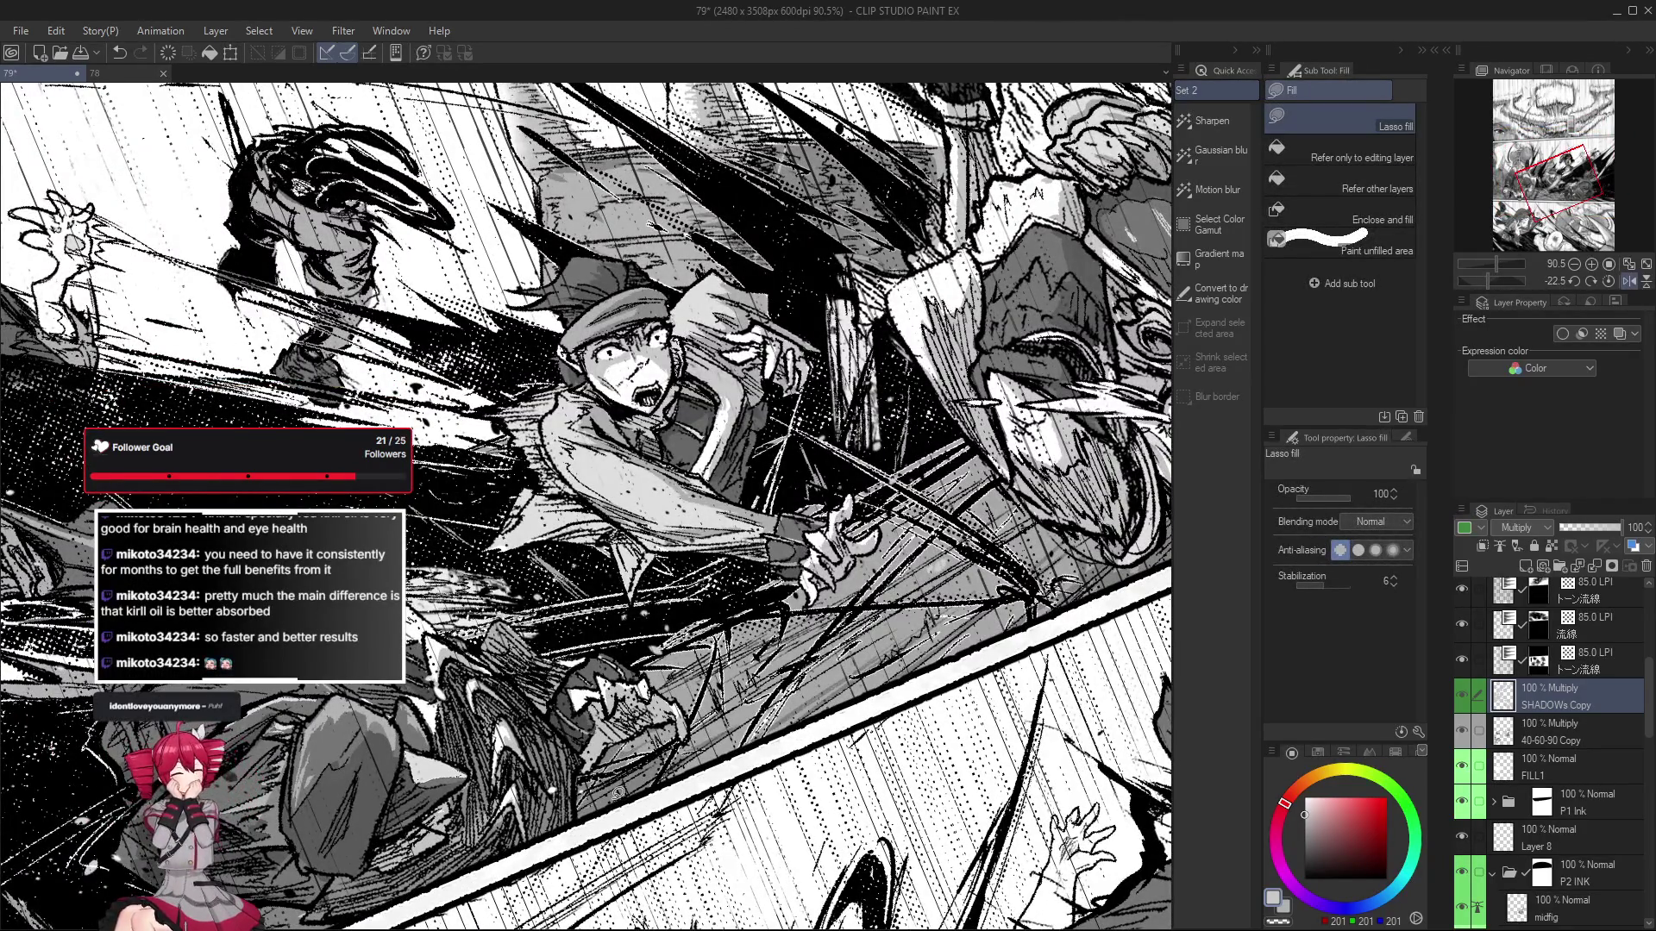
scroll(614, 764, "down", 2)
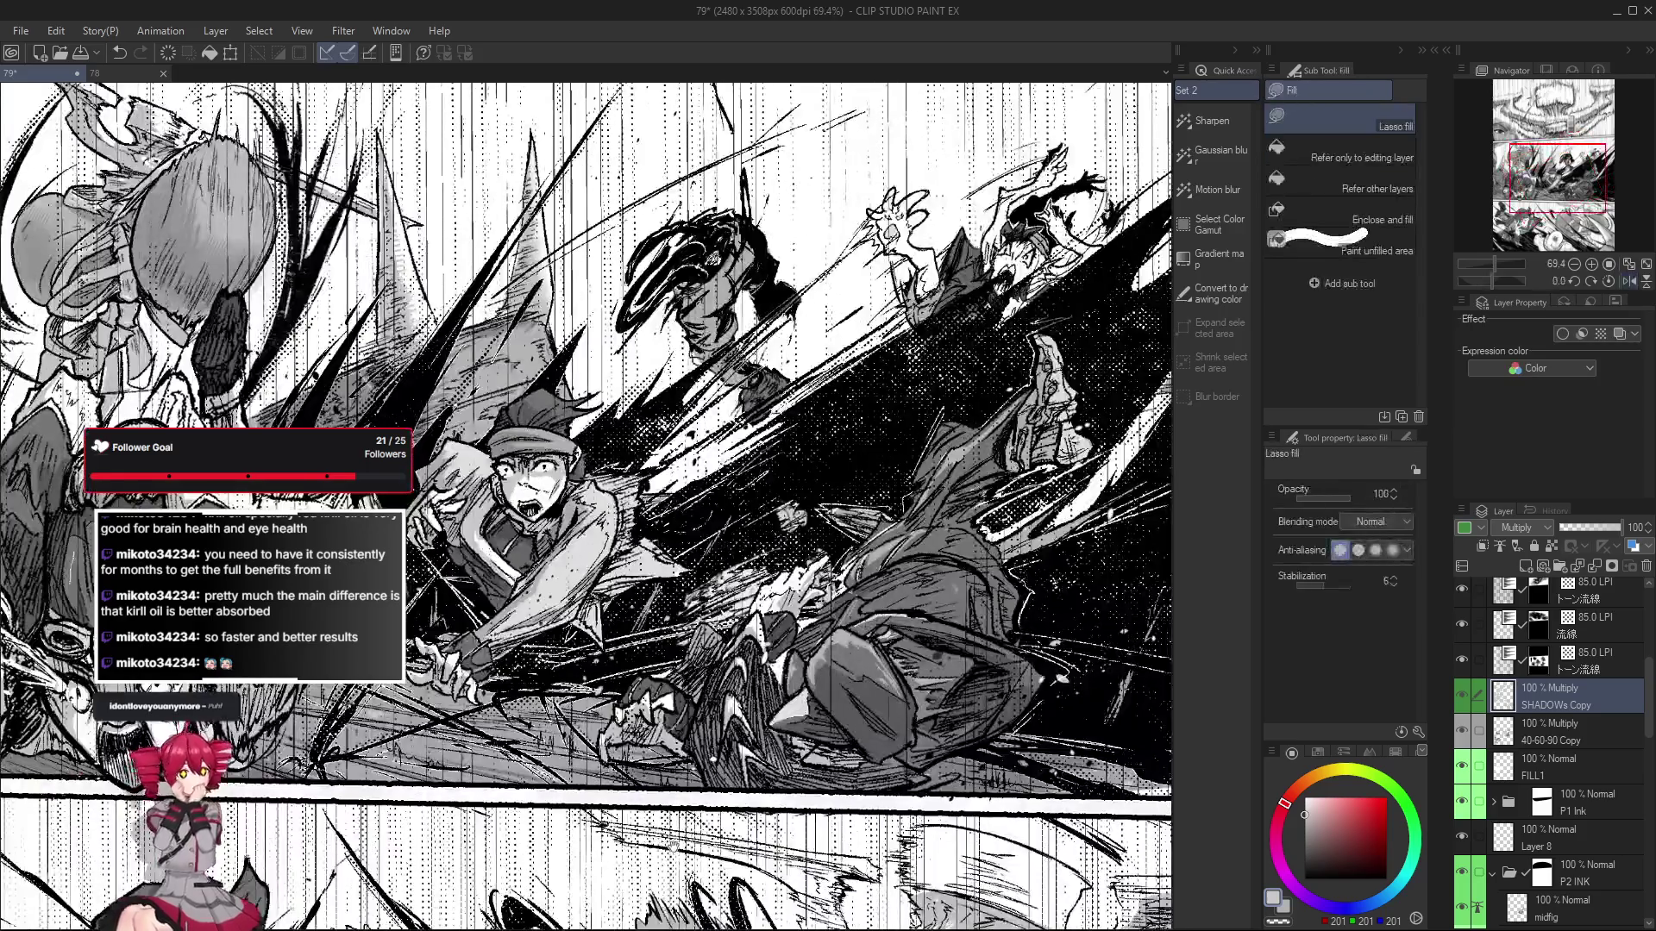
mouse_move(614, 764)
left_mouse_down()
mouse_move(756, 837)
mouse_move(728, 844)
left_mouse_up()
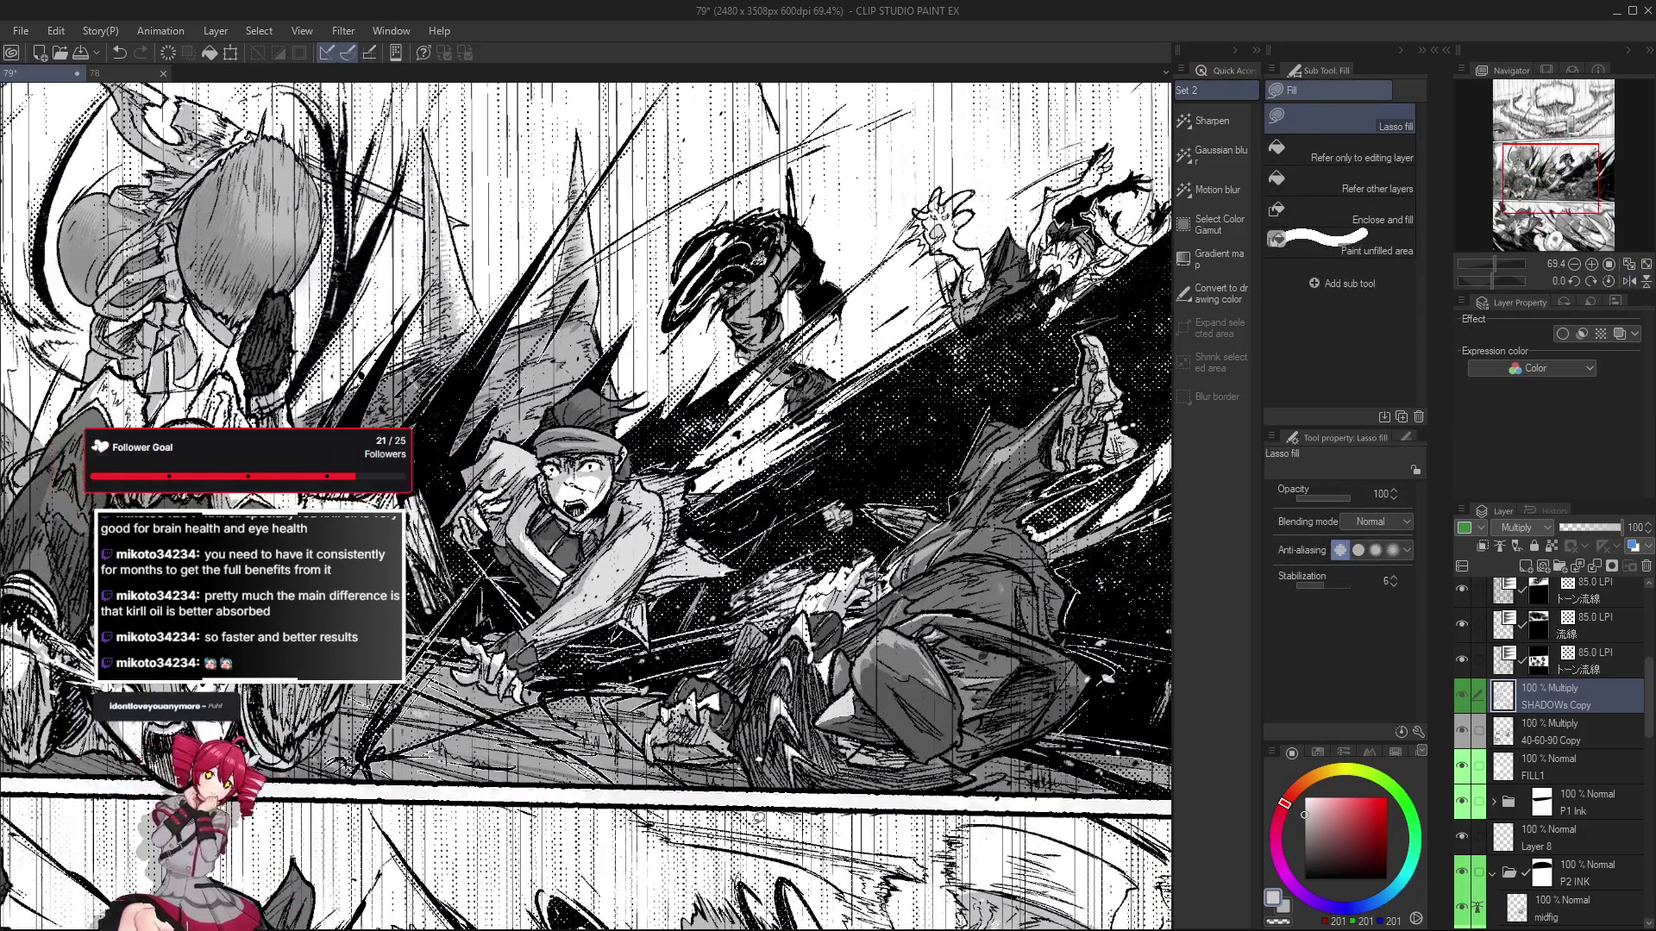
key("p")
scroll(757, 826, "down", 1)
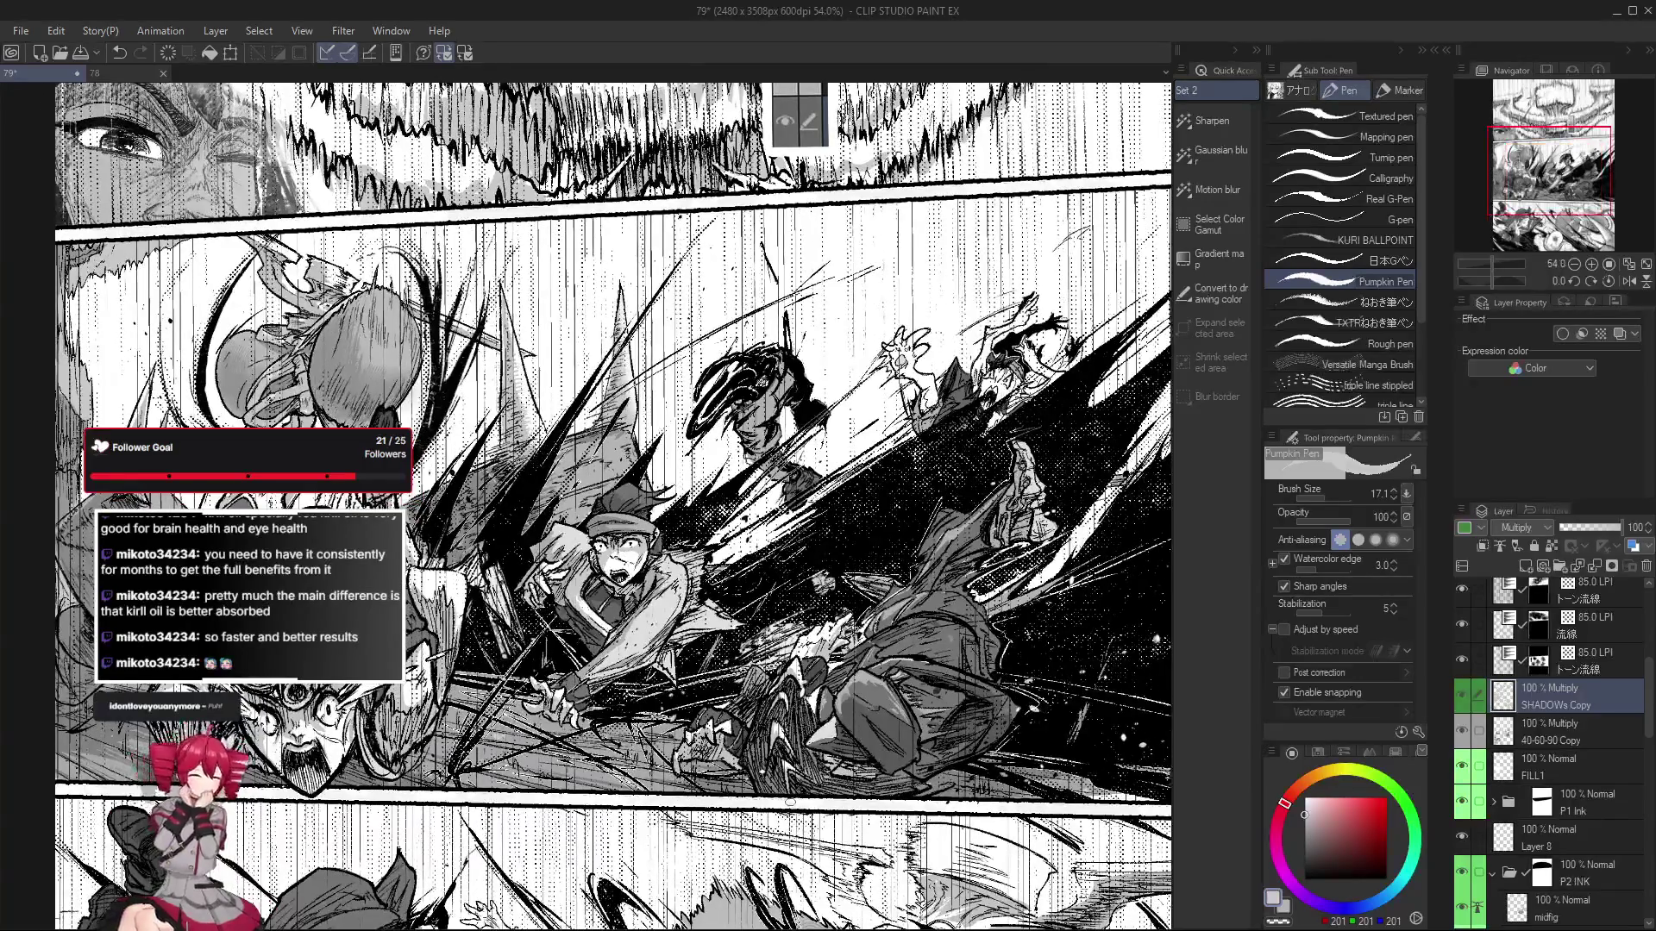
Clean up the shadow fills in the action panel, alternating lasso fill and eraser.
key("g")
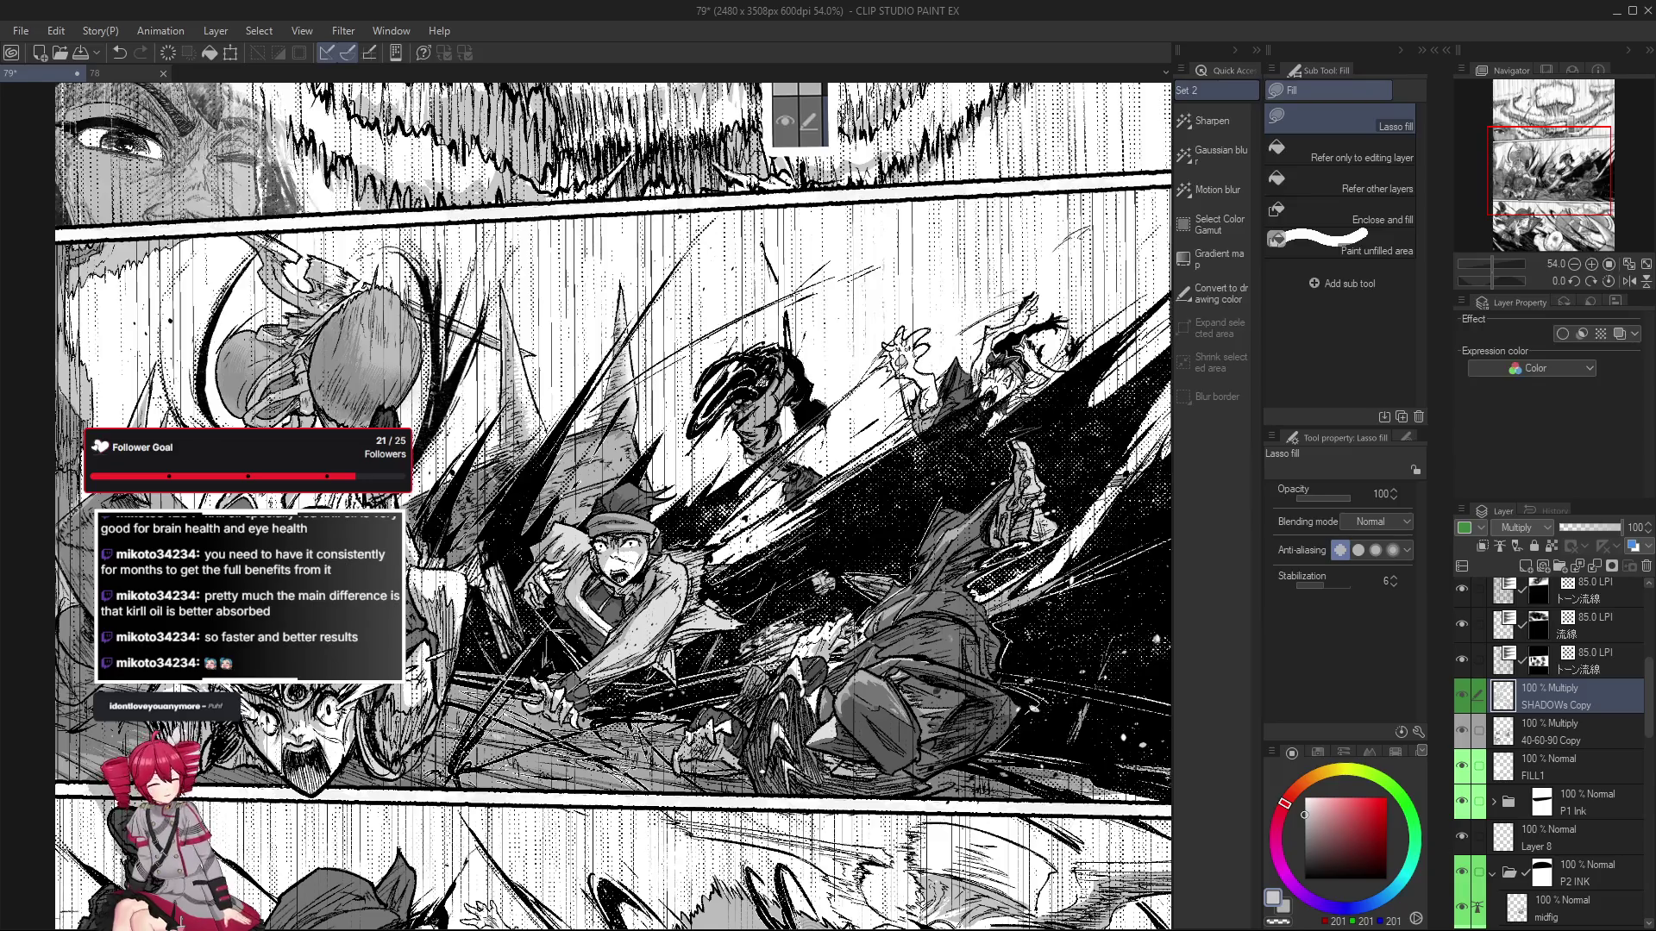
scroll(604, 508, "down", 2)
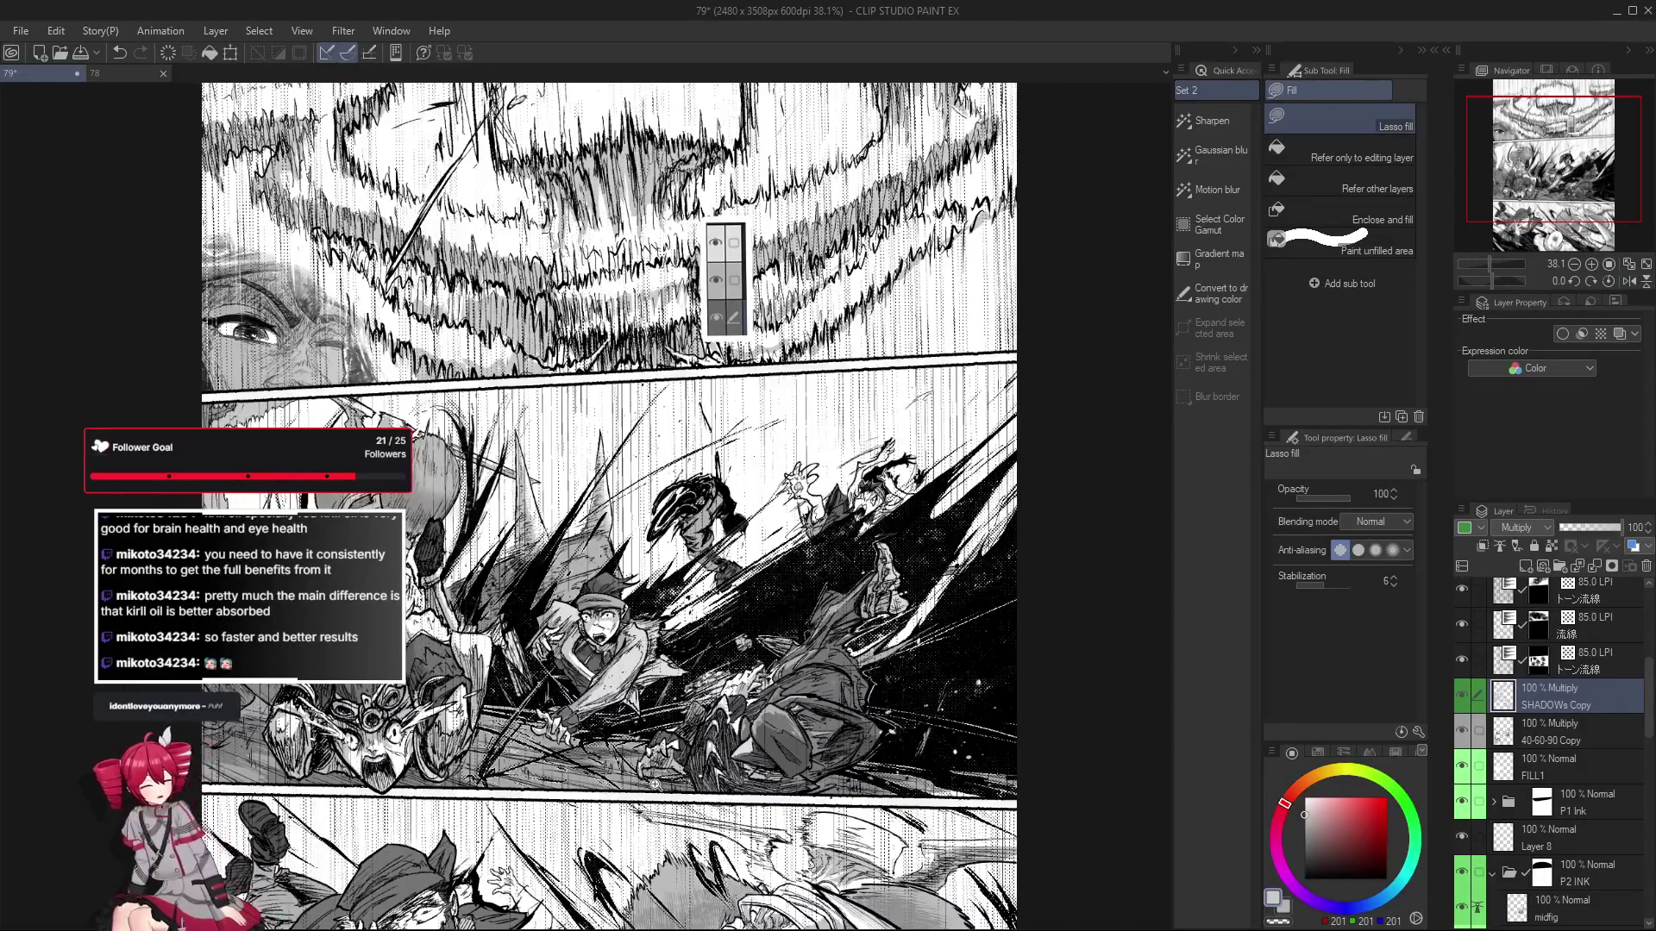
scroll(603, 509, "up", 2)
left_click_drag(512, 802, 508, 810)
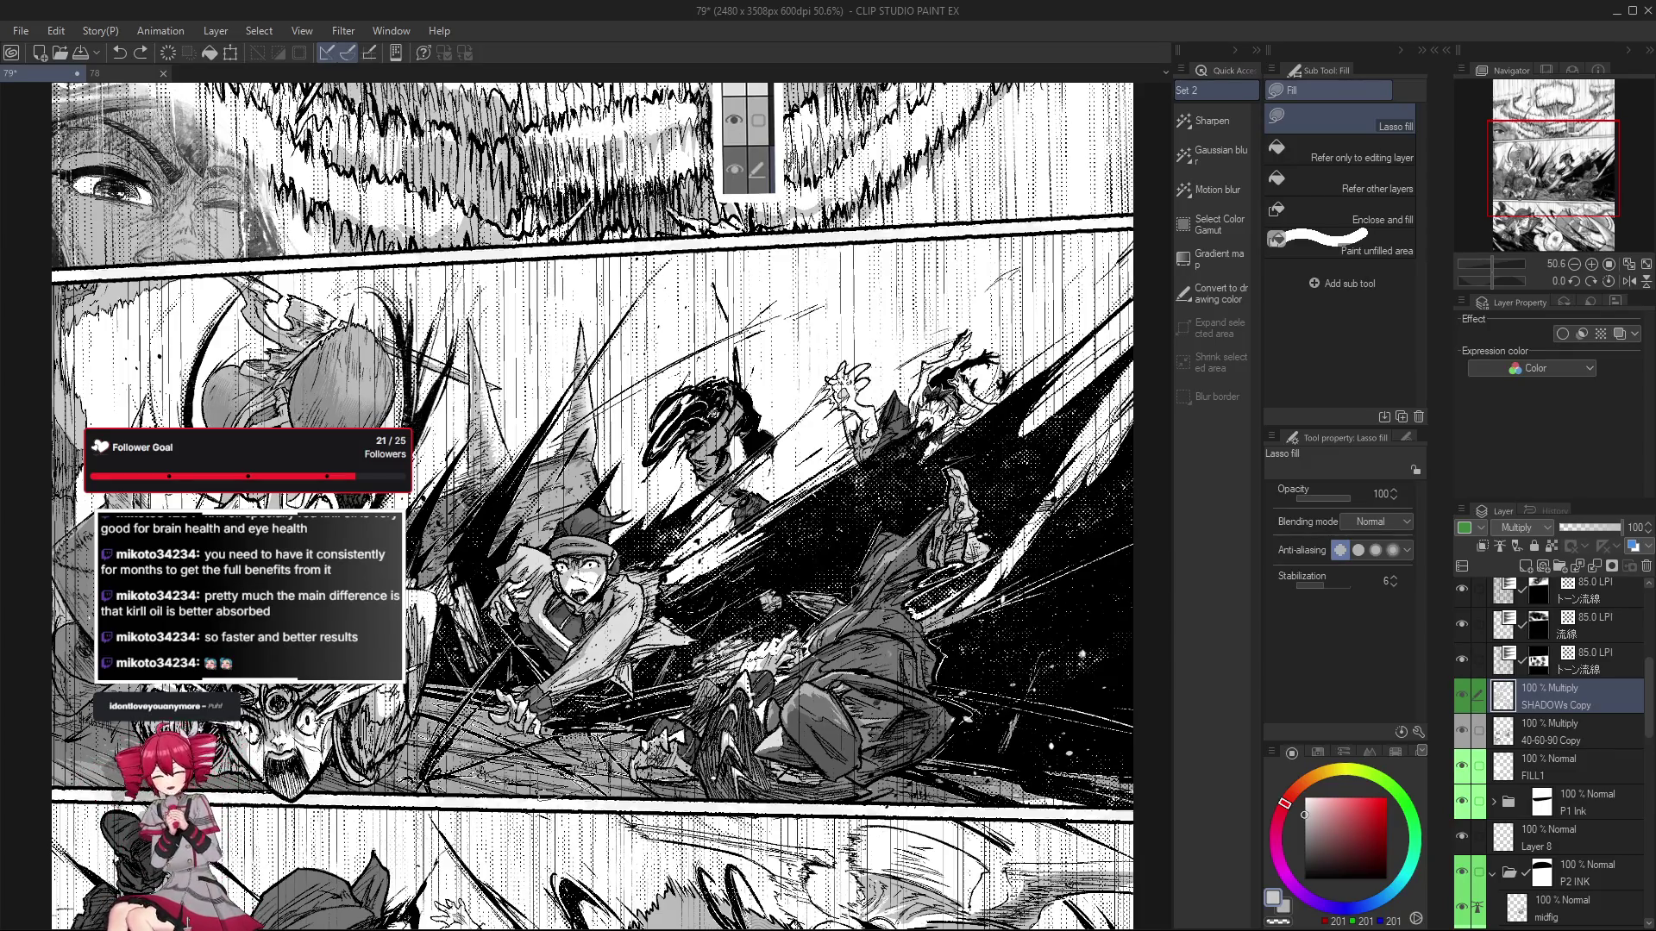
scroll(495, 783, "down", 3)
scroll(638, 748, "up", 3)
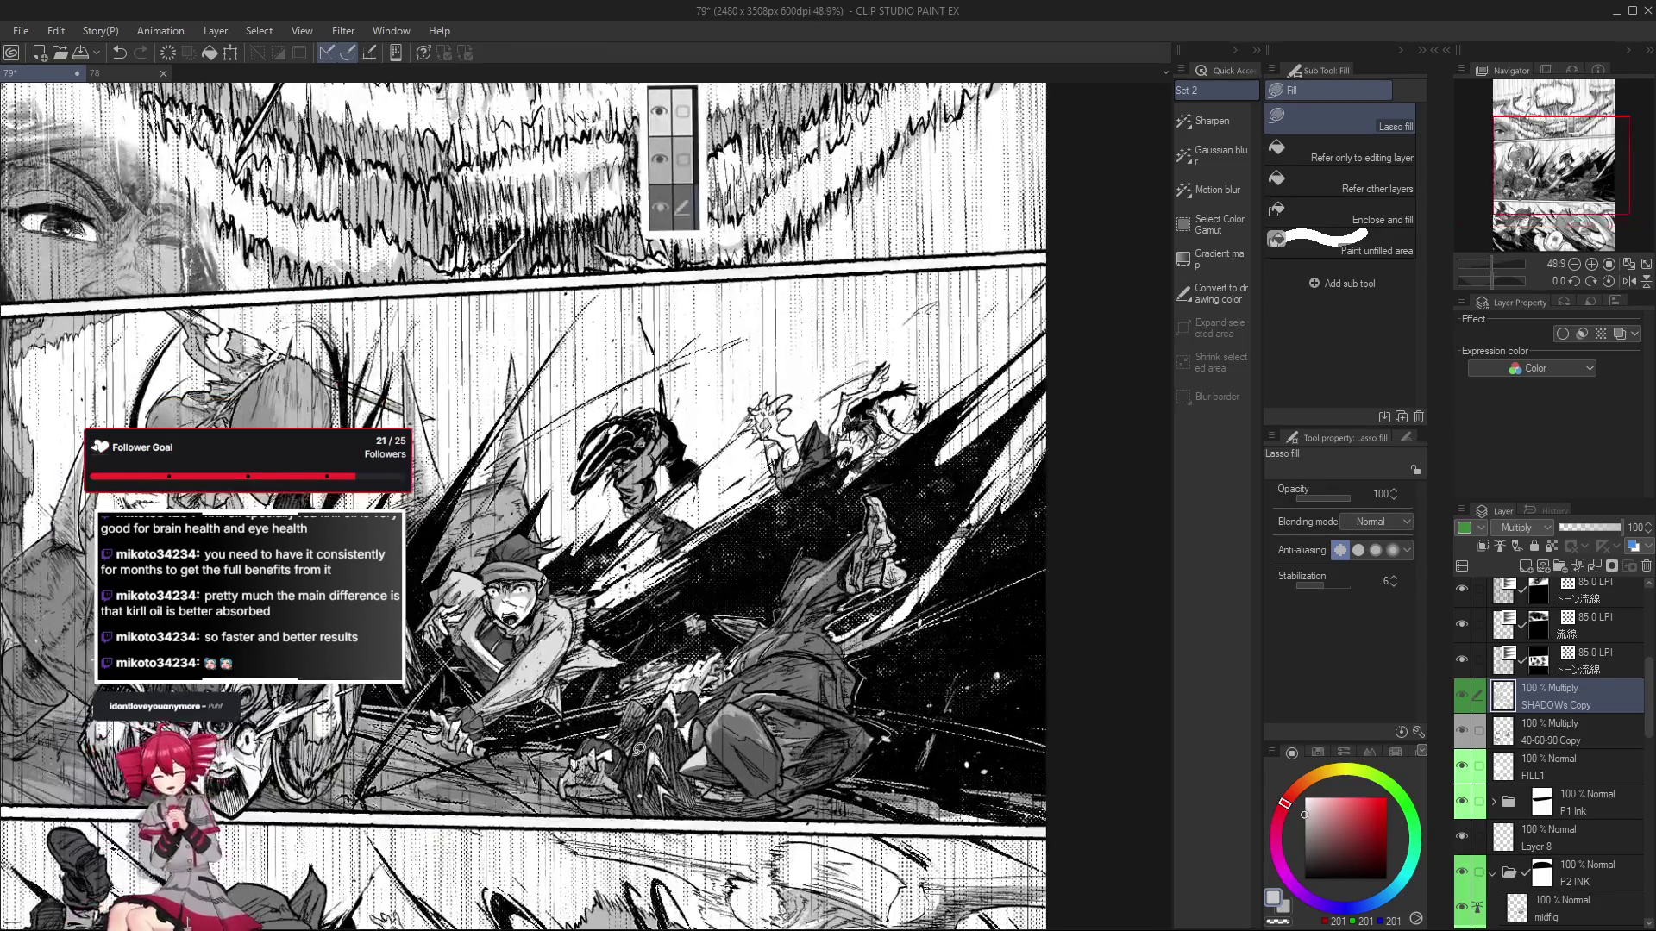
key("e")
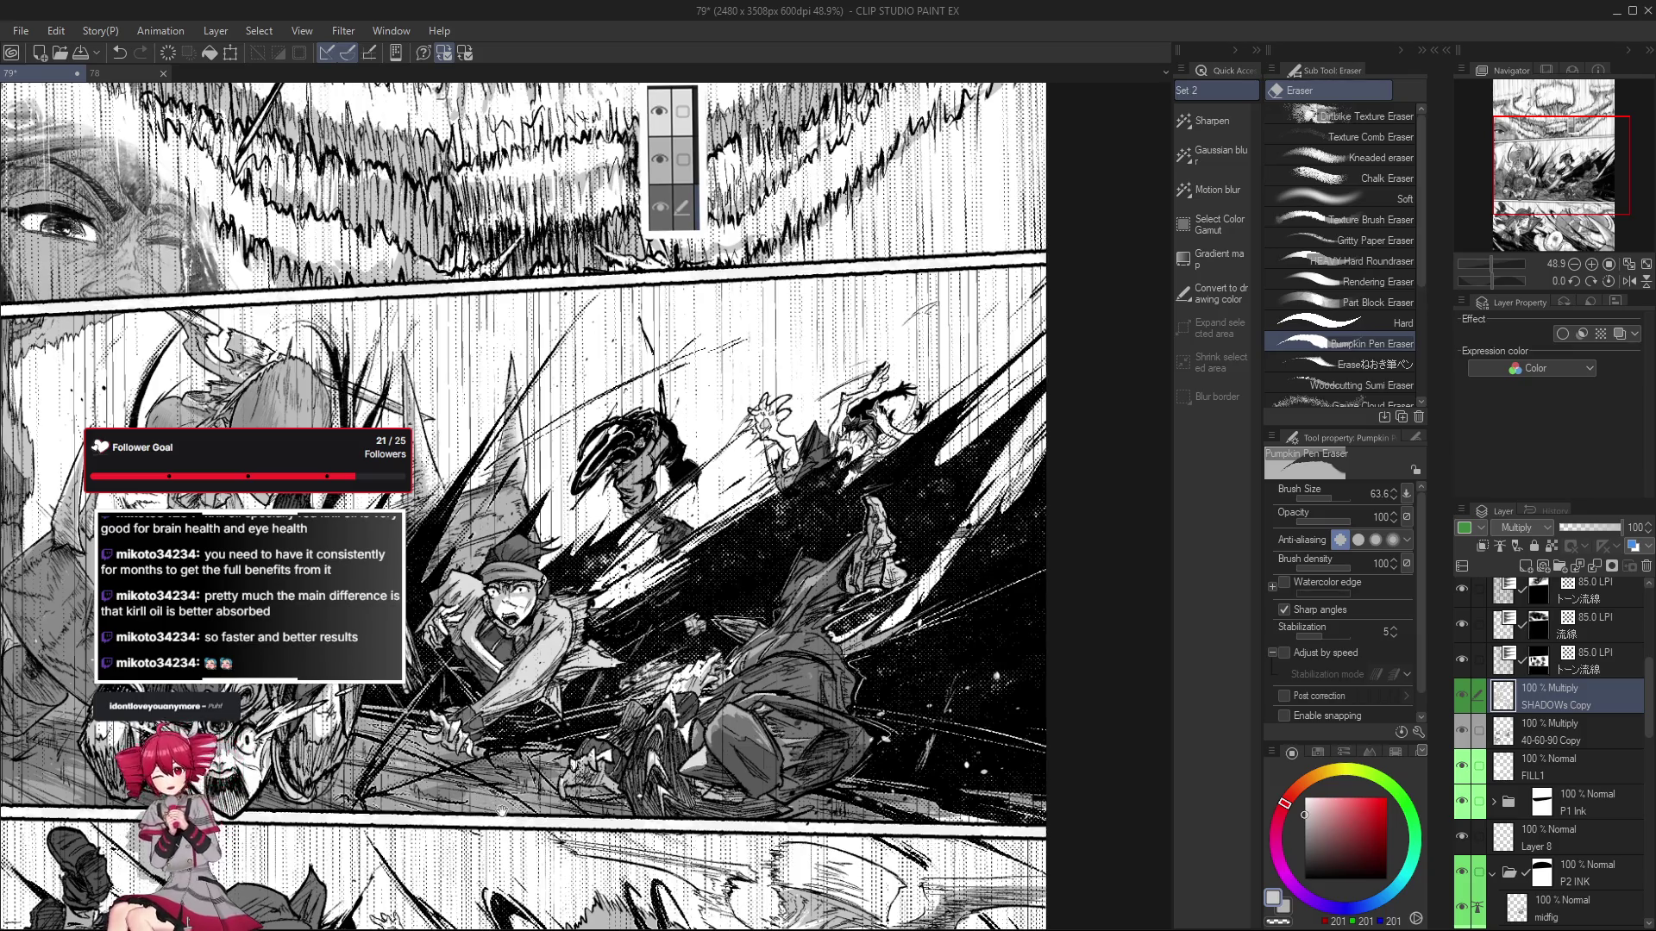
left_click_drag(502, 811, 554, 793)
key("g")
key("g")
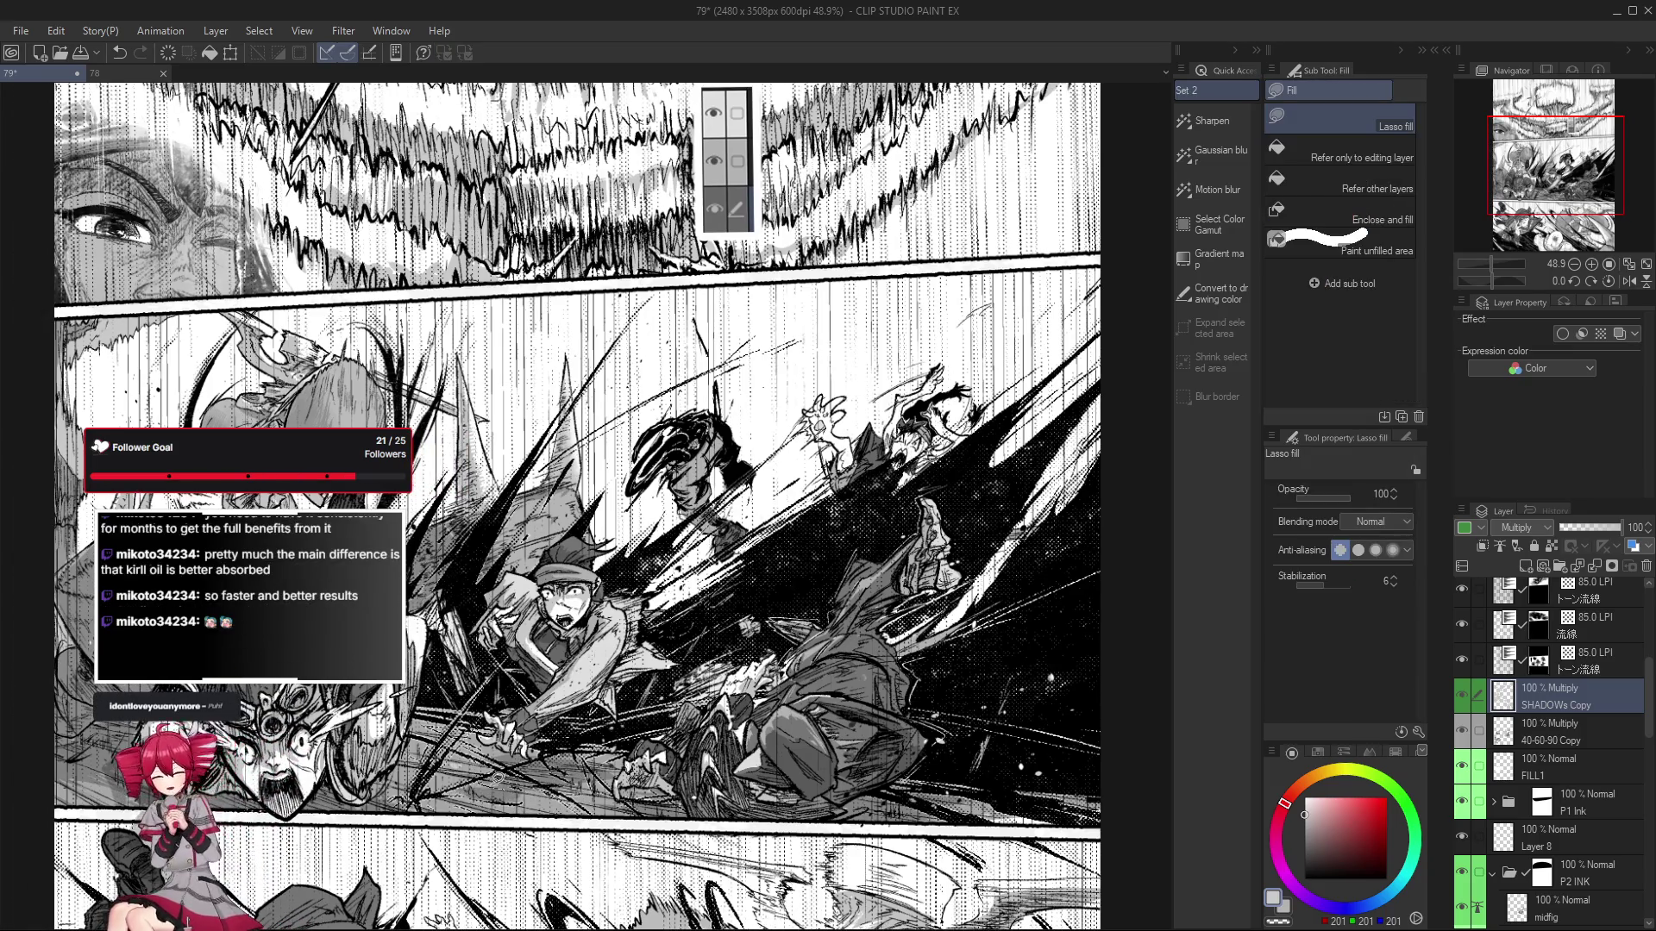
Mirror the view, tilt it about 8°, erase stray shading, then set the Pumpkin Pen to 41.7.
key("h")
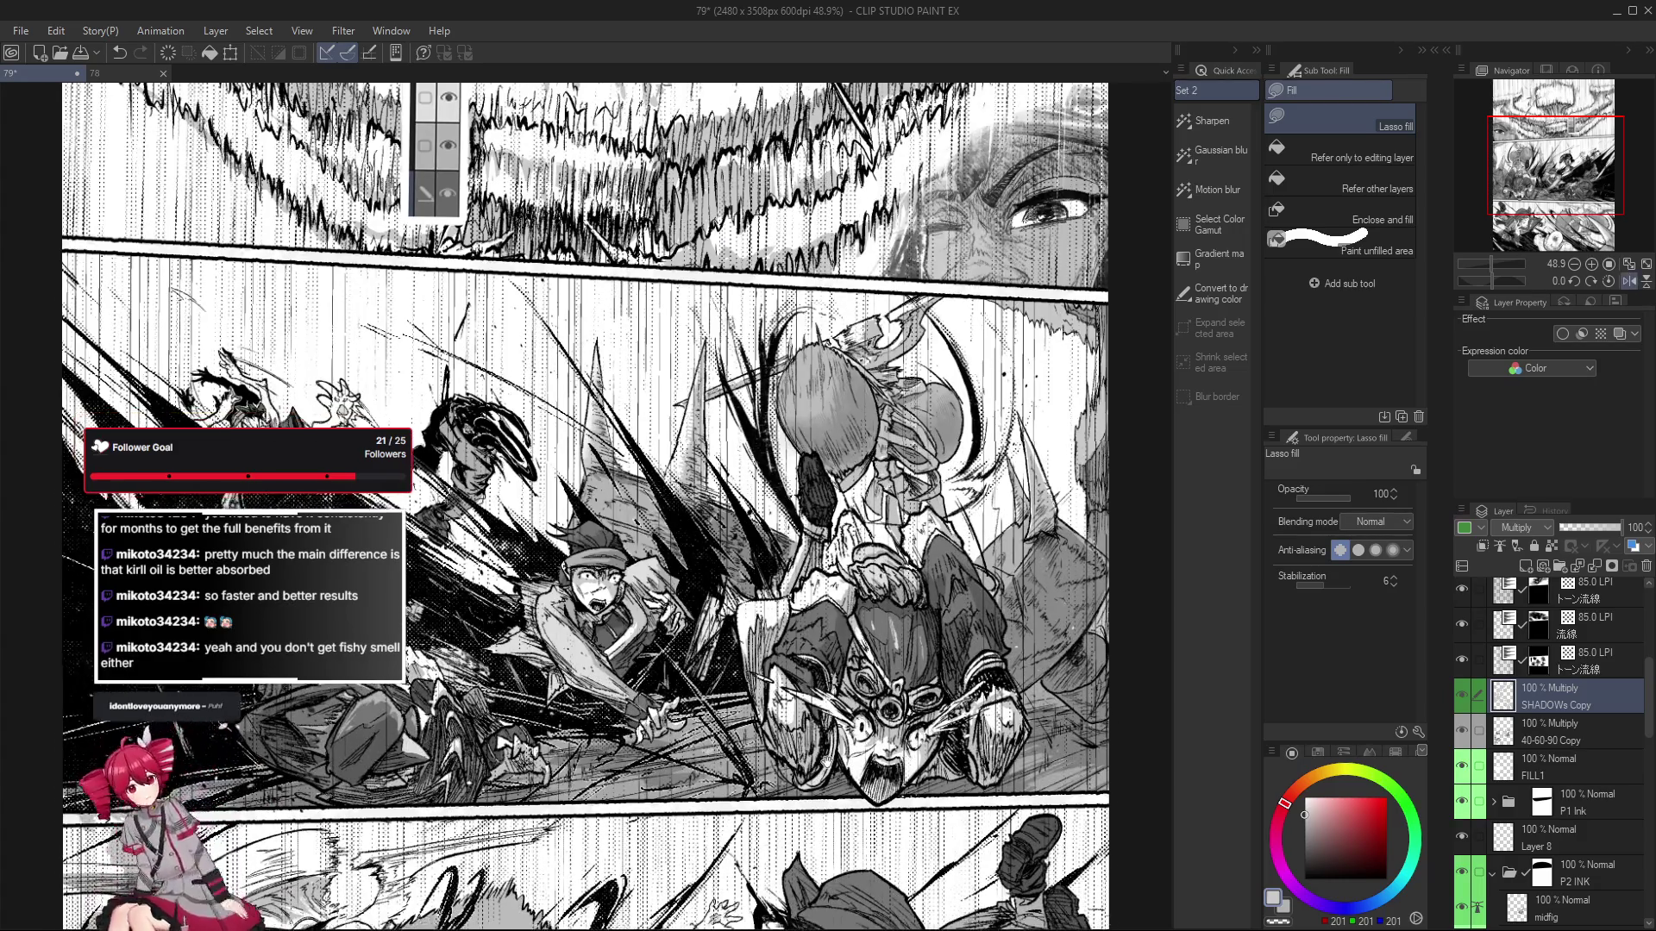
left_click_drag(827, 761, 722, 767)
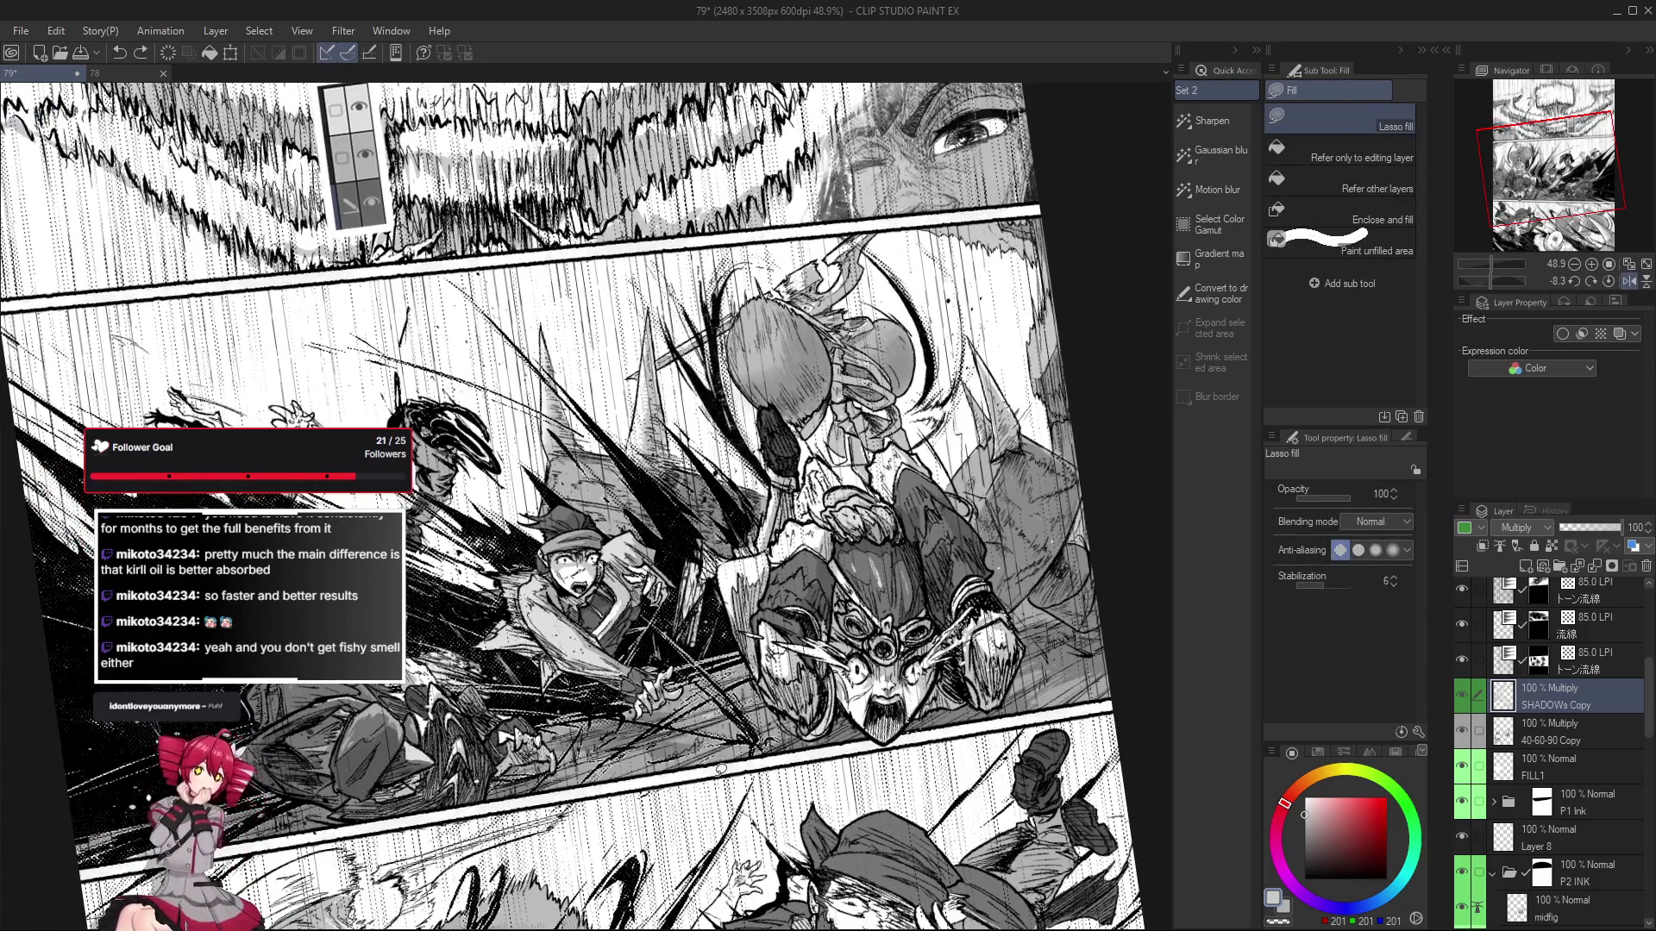
key("e")
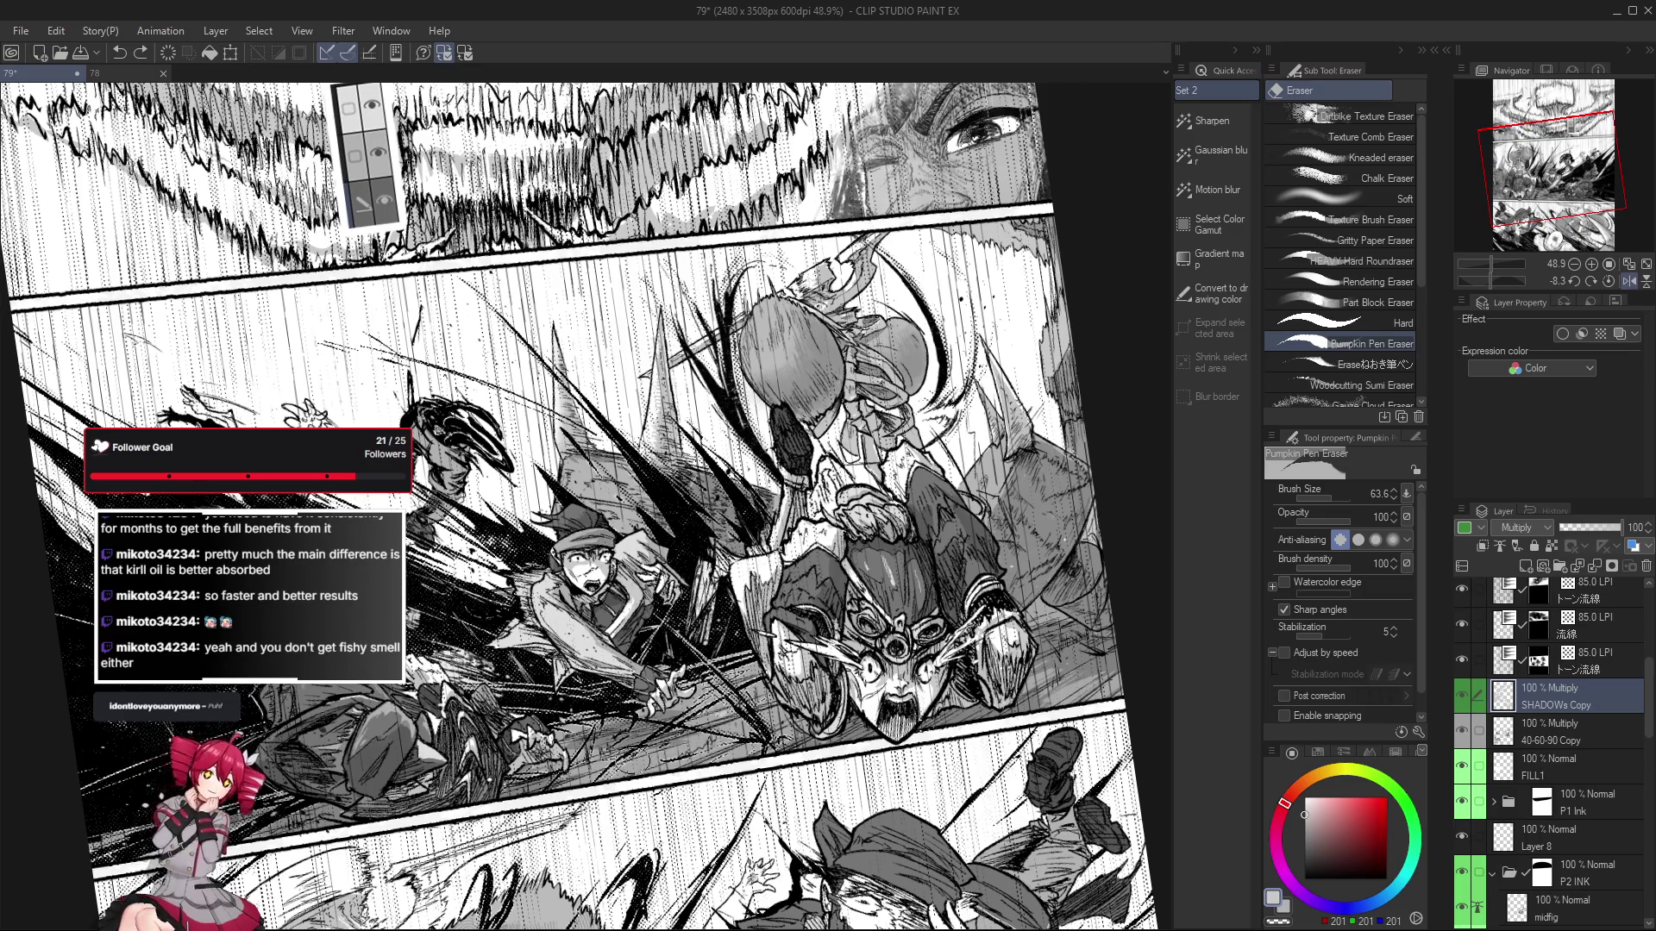
scroll(716, 777, "down", 2)
scroll(717, 777, "up", 2)
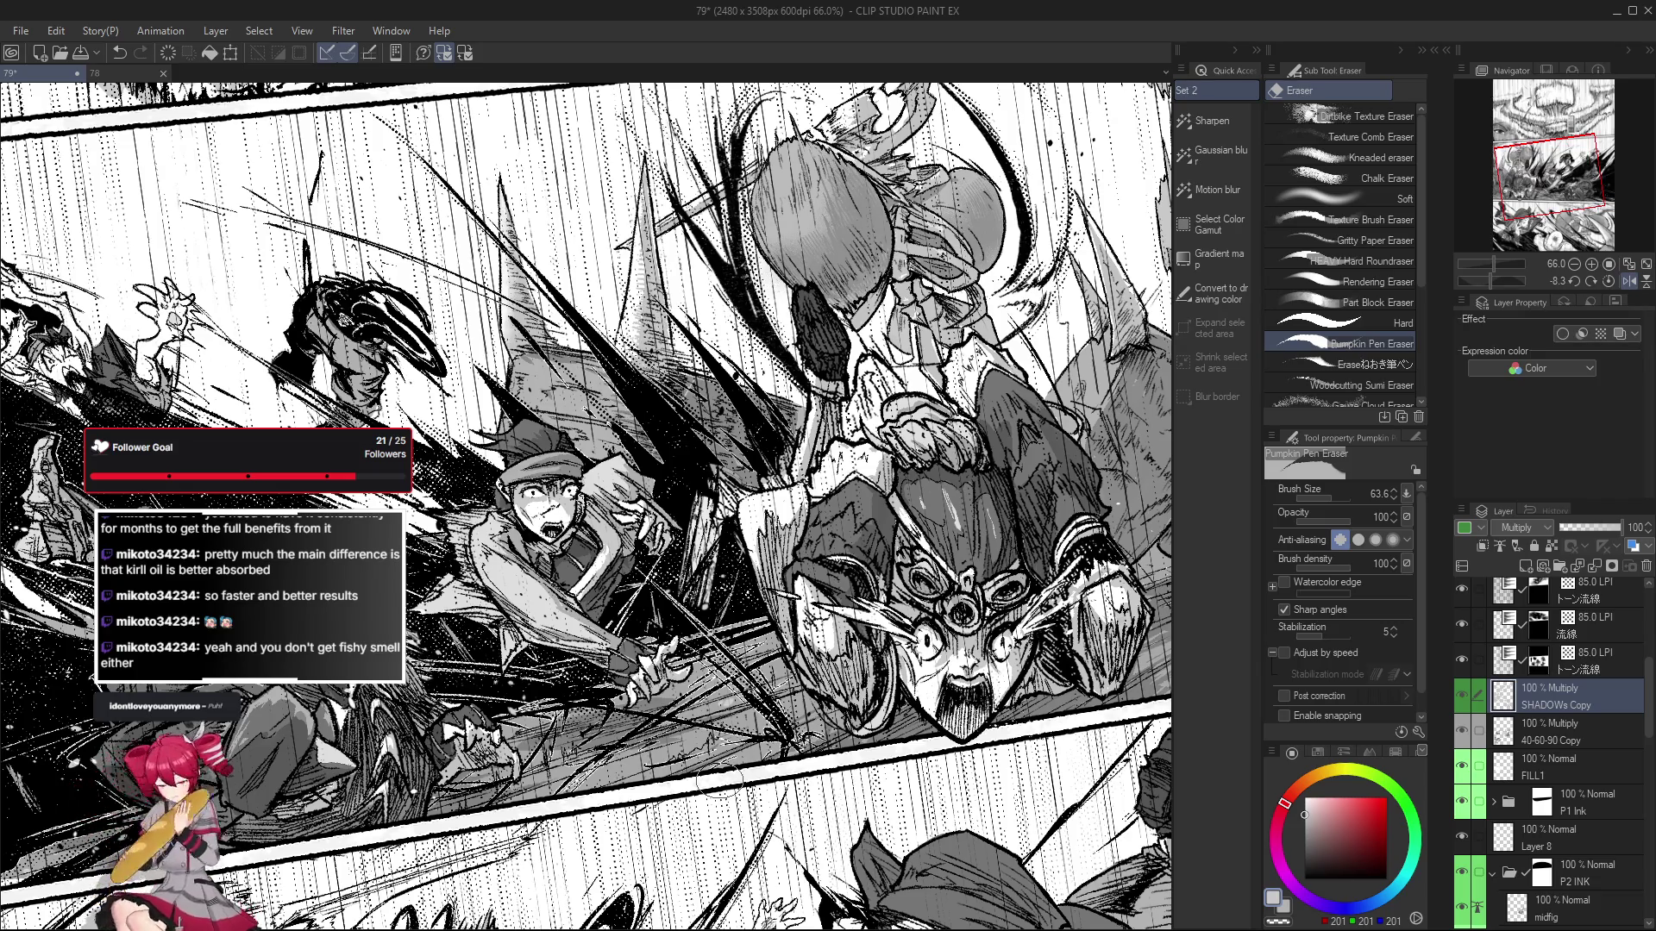
key("p")
left_click_drag(720, 780, 699, 730)
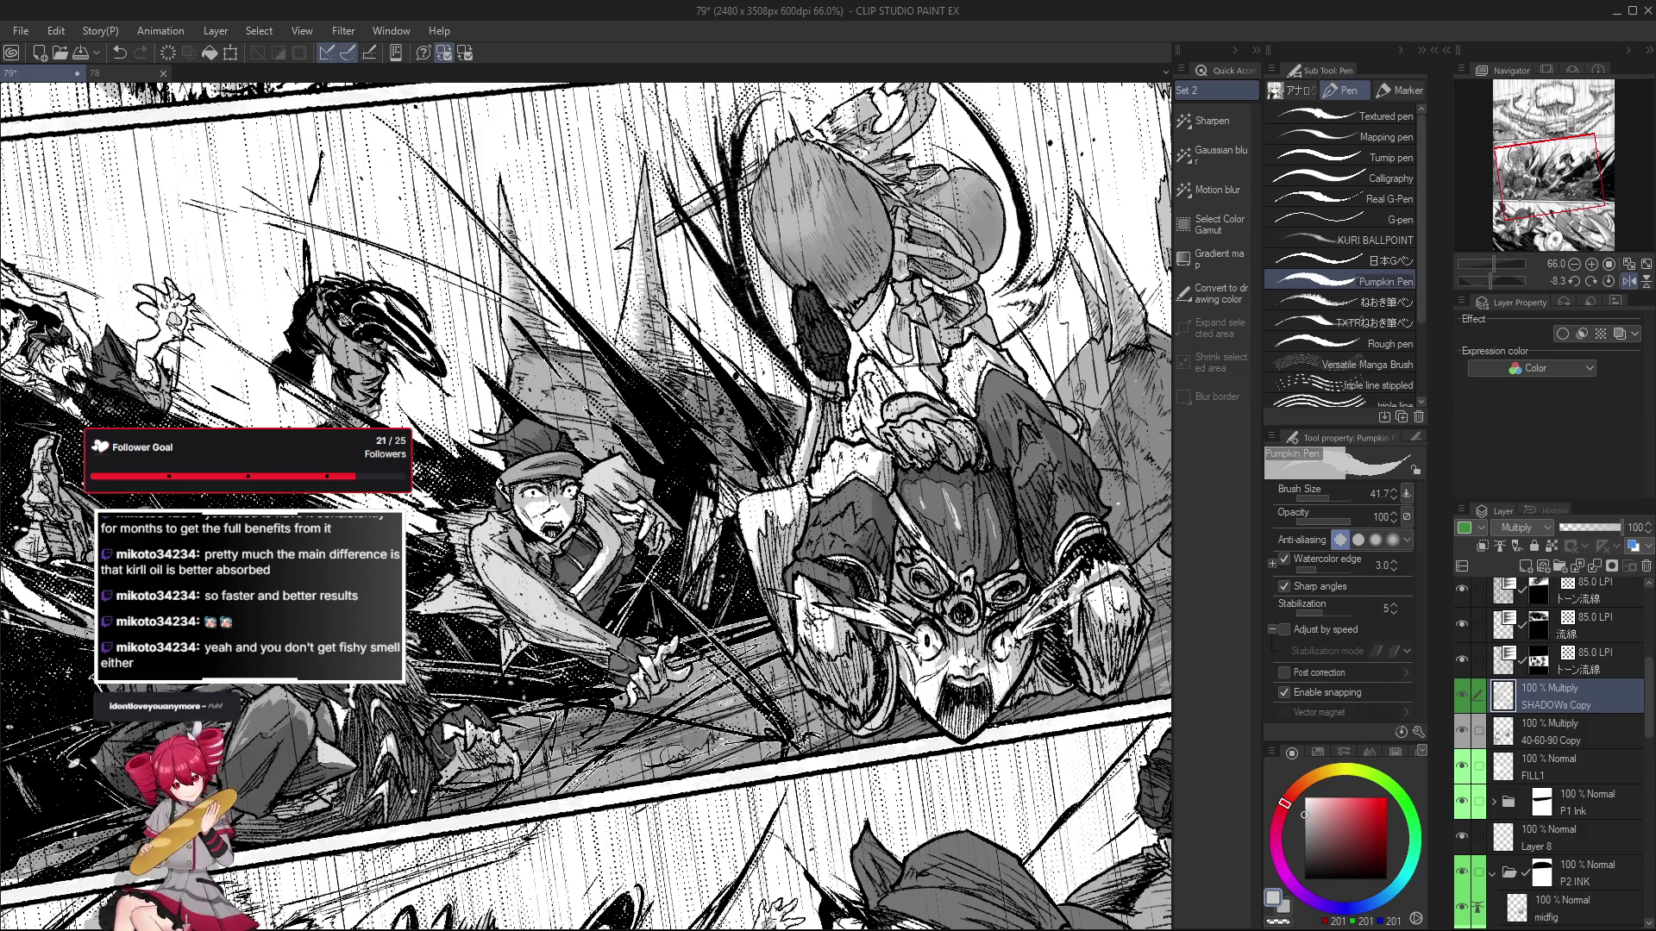
Undo the last two shading changes and straighten the unmirrored view over the action panel.
key("ctrl+z")
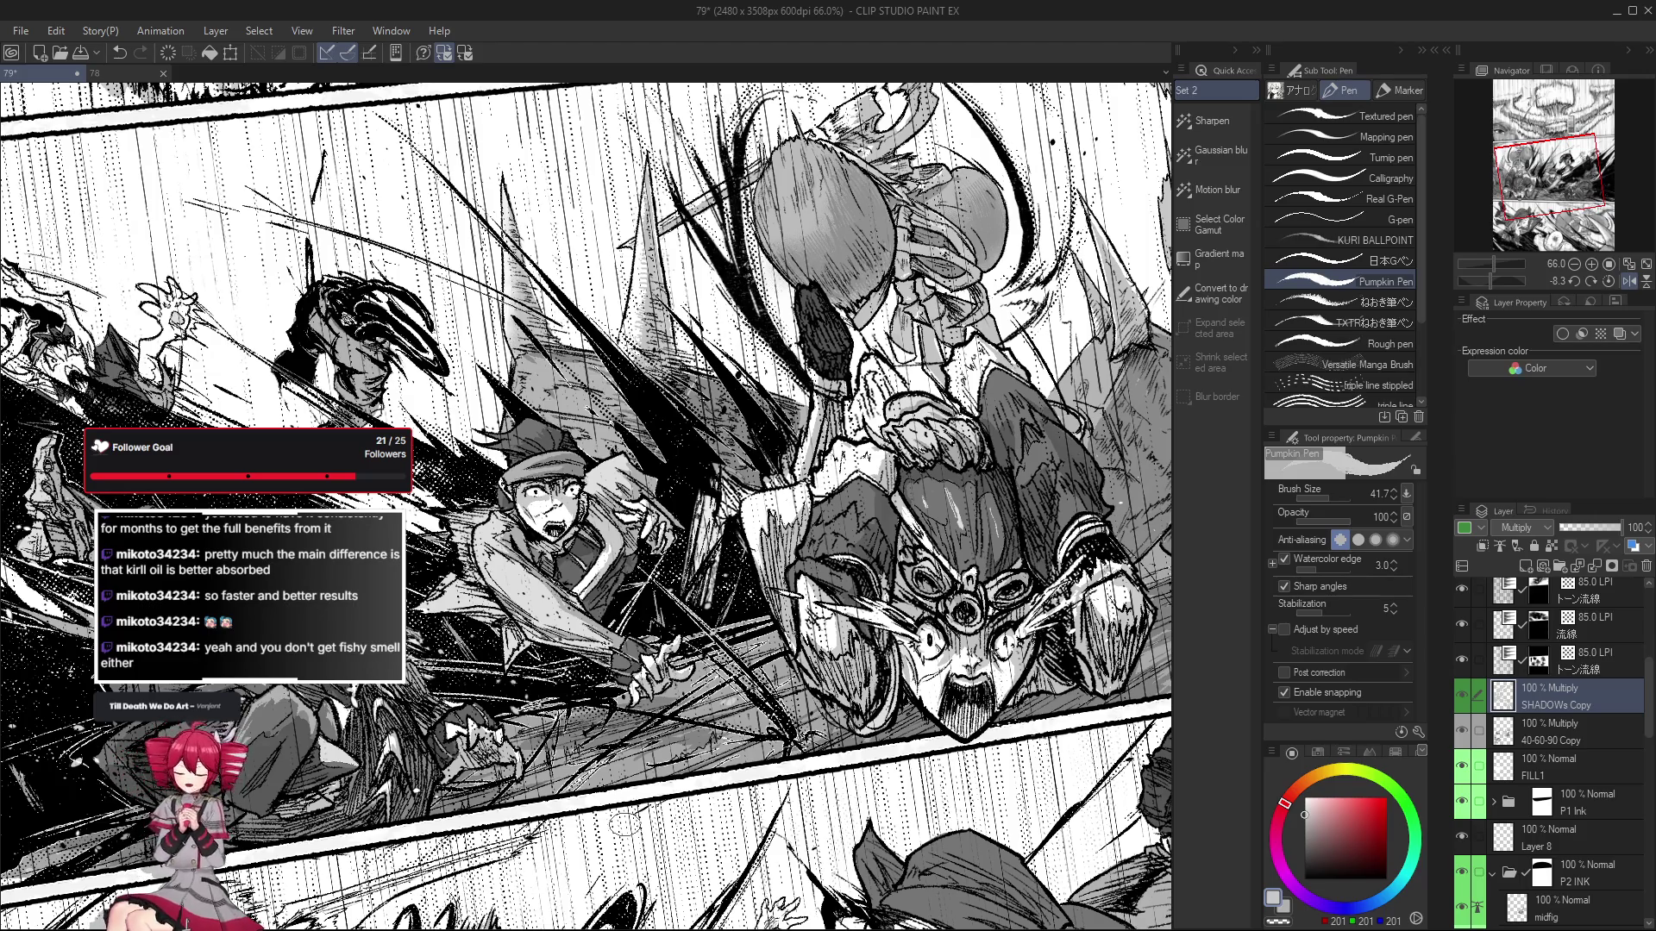
key("ctrl+z")
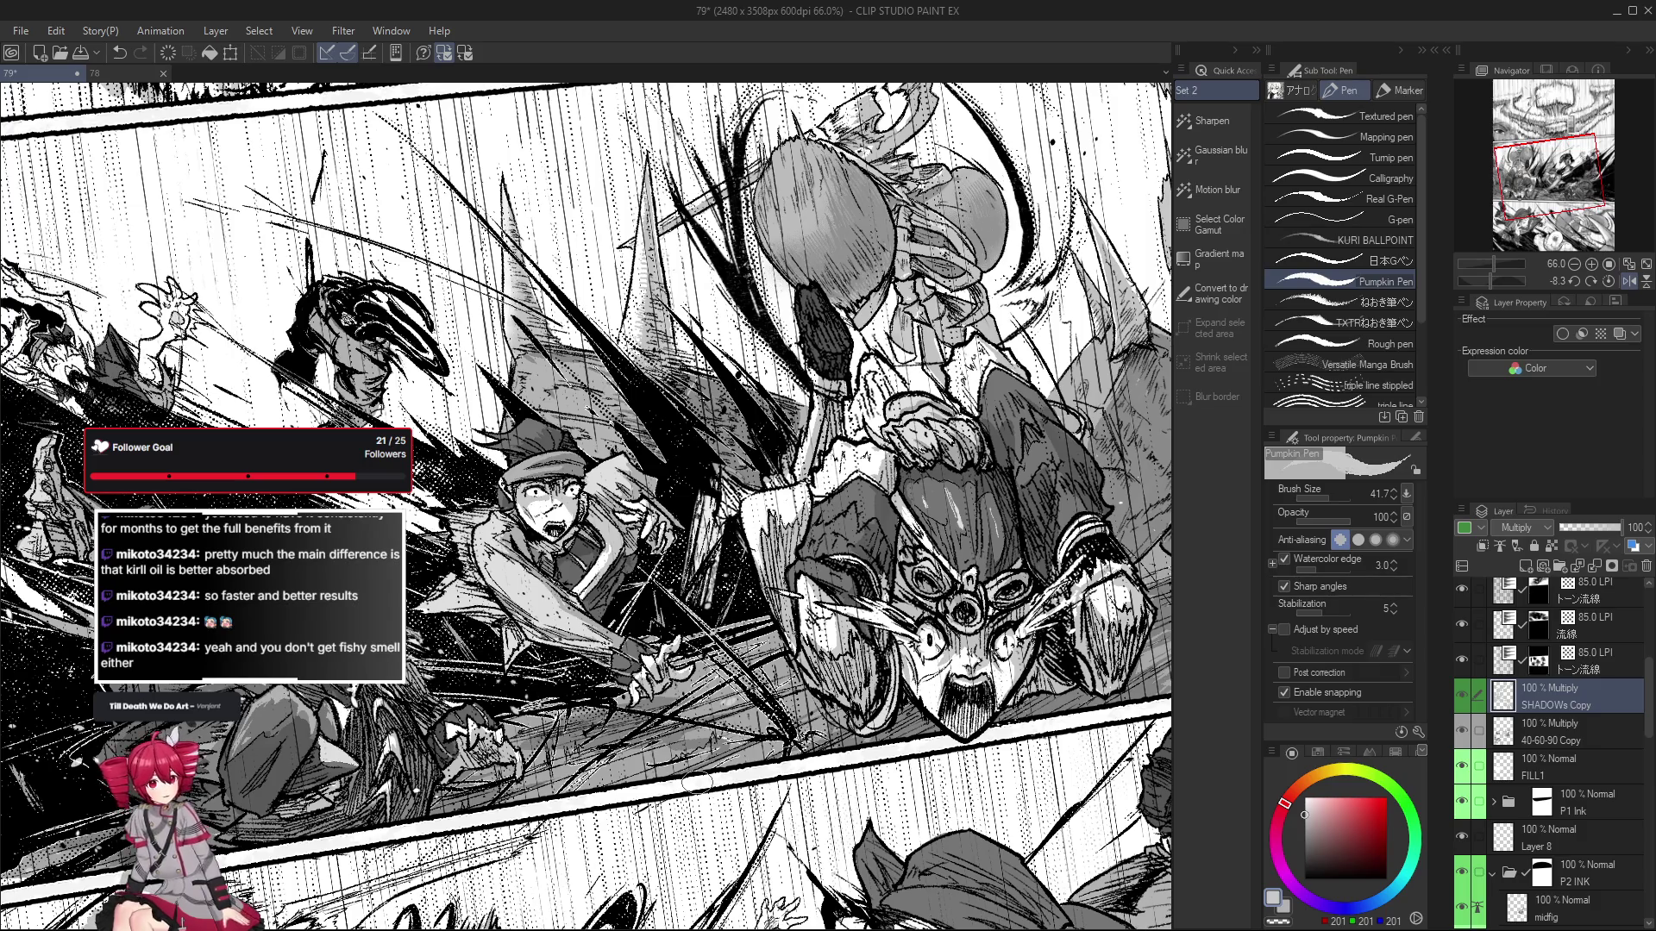
key("h")
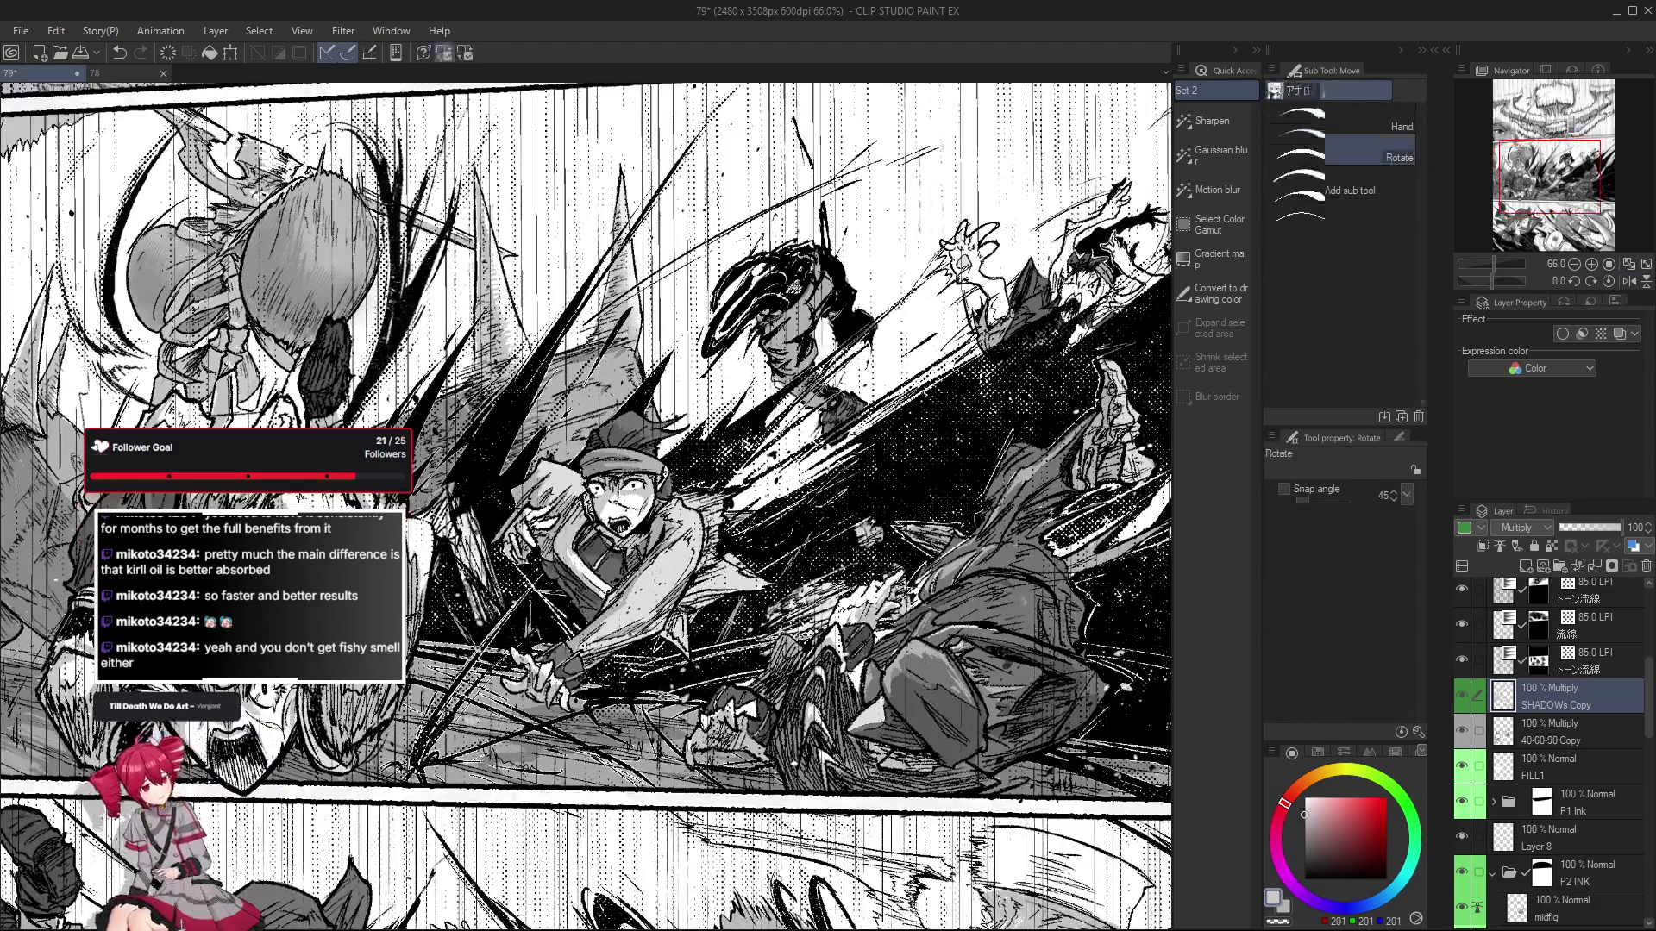
left_click_drag(587, 509, 655, 449)
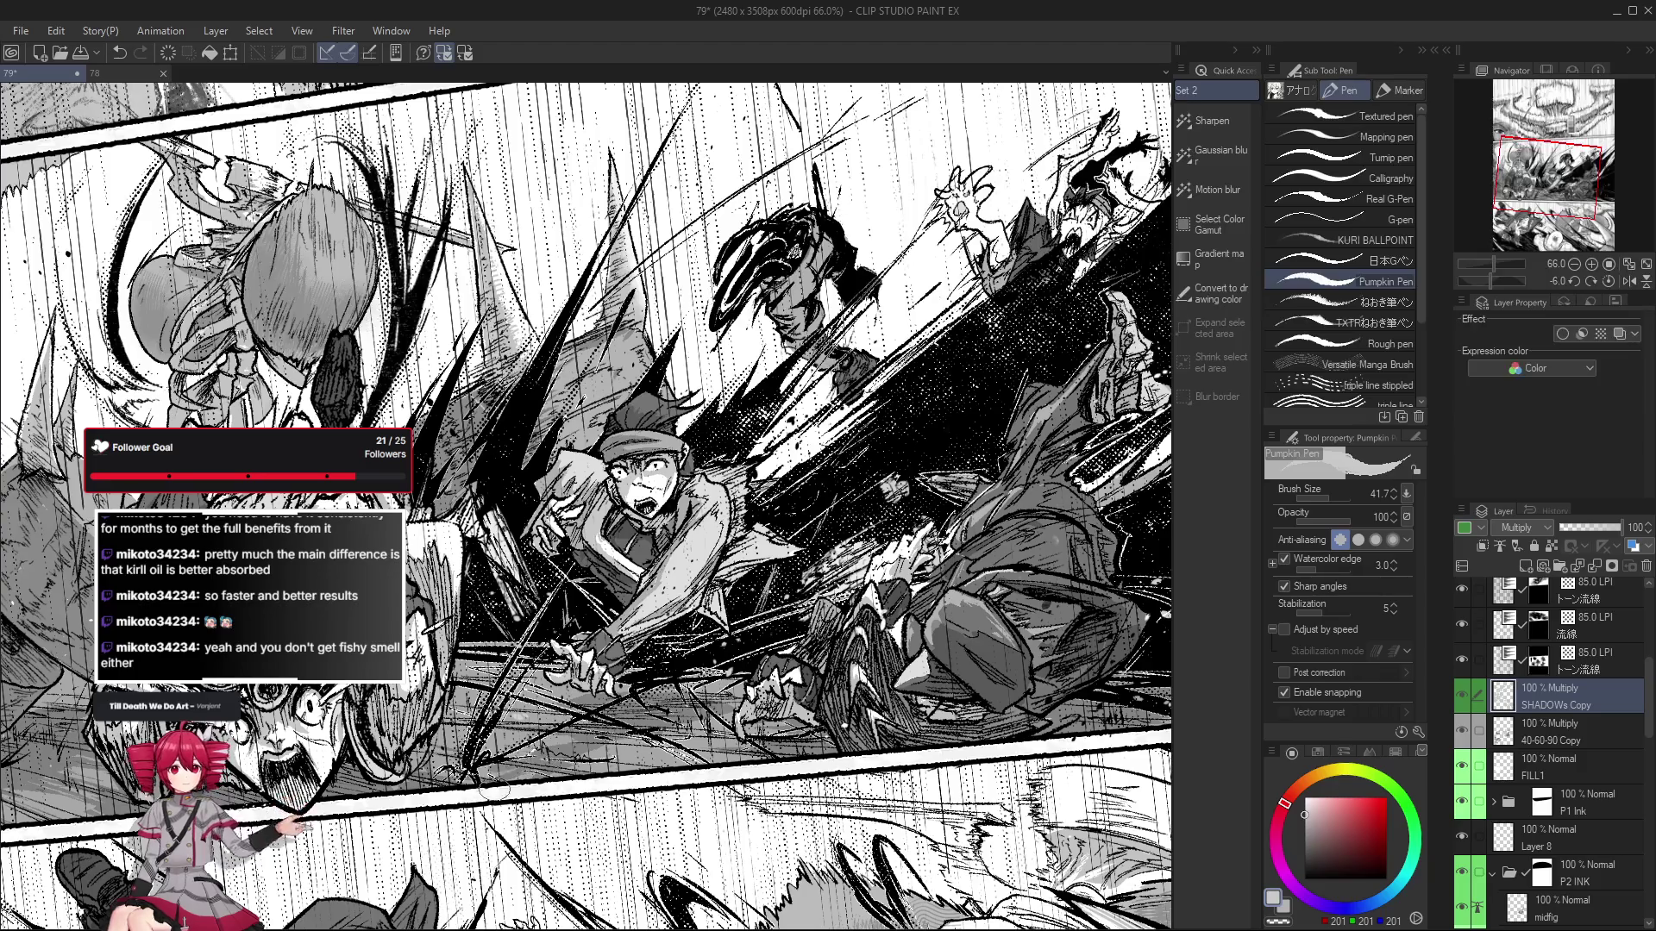
left_click_drag(550, 722, 568, 734)
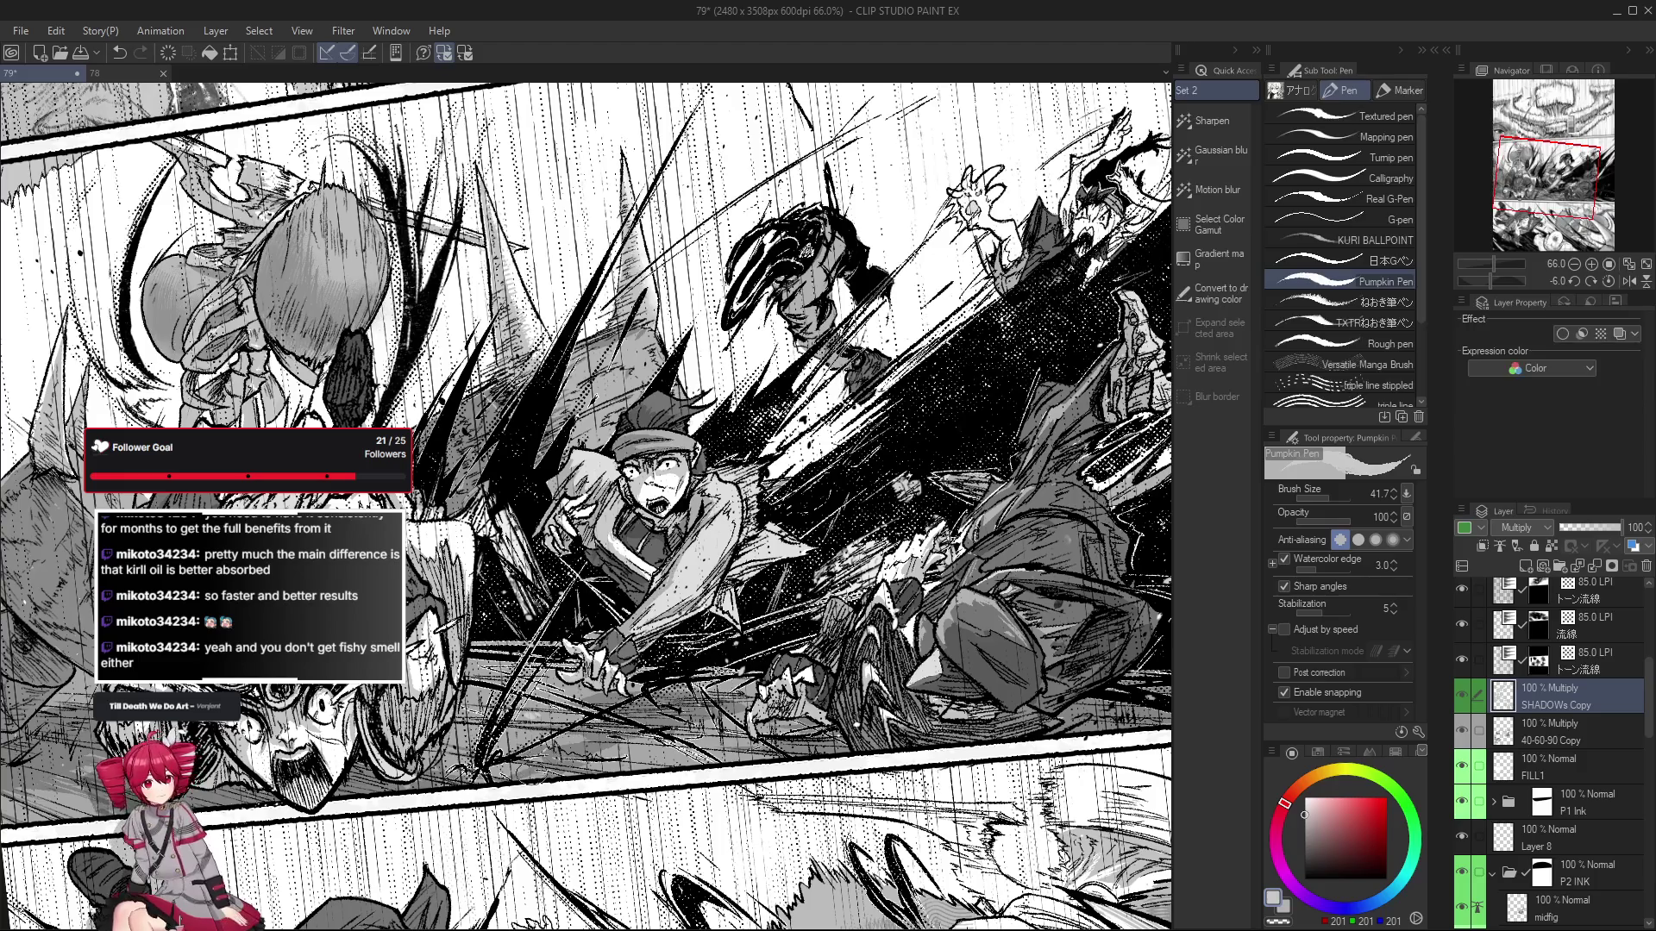
left_click_drag(559, 766, 563, 769)
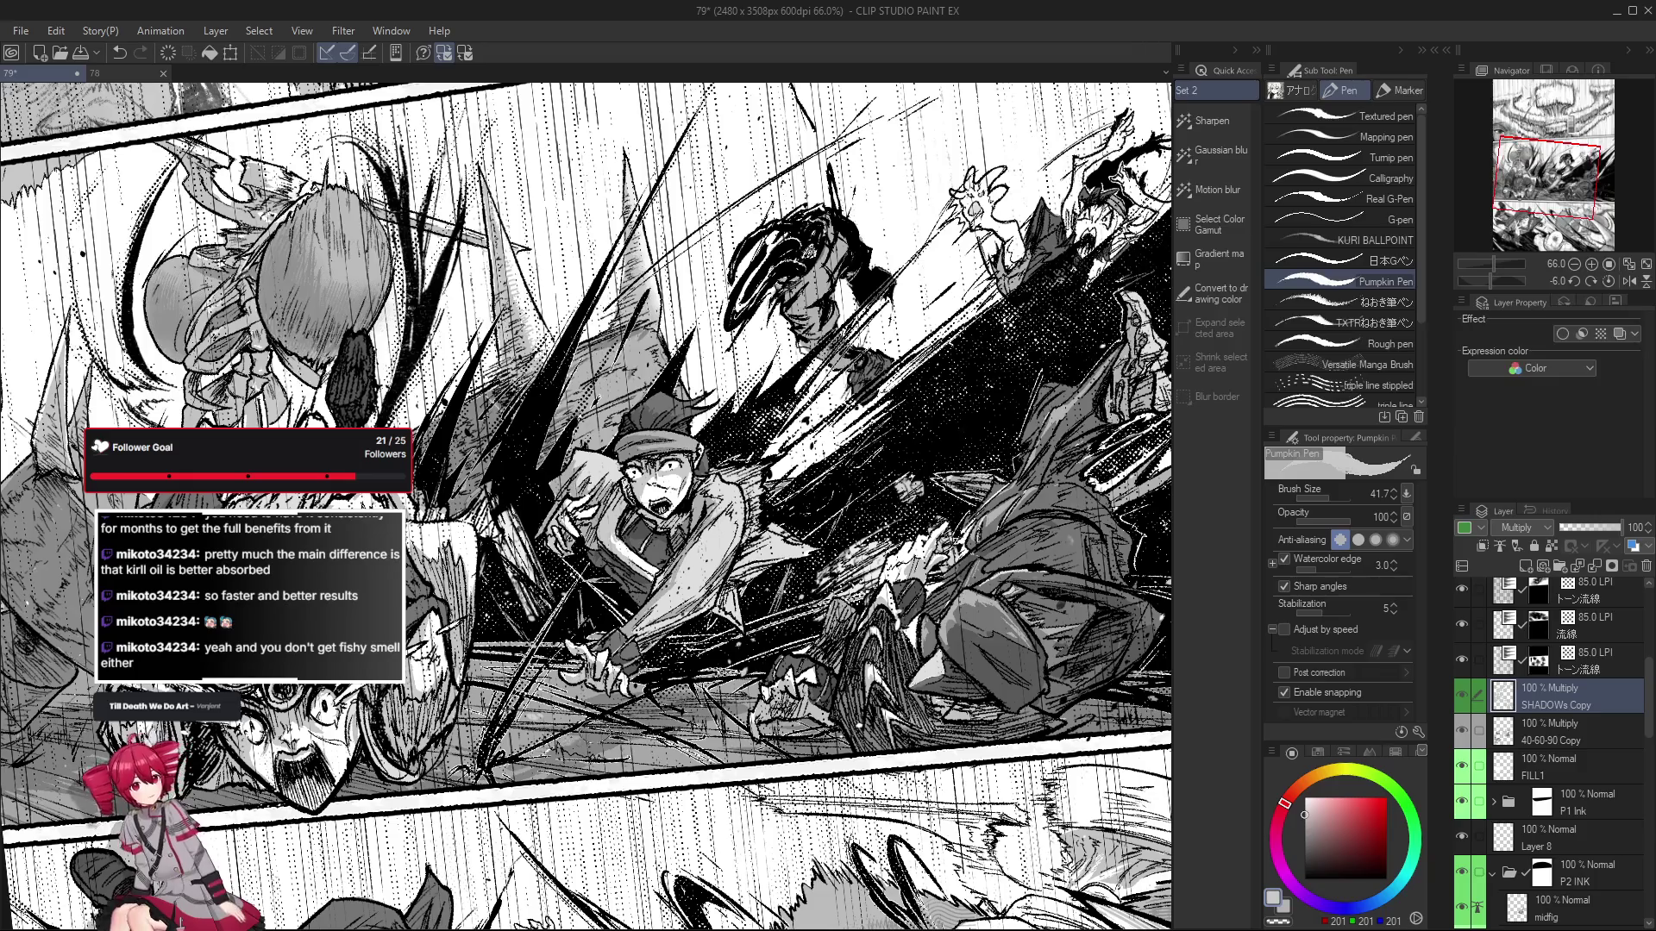
left_click_drag(620, 724, 595, 759)
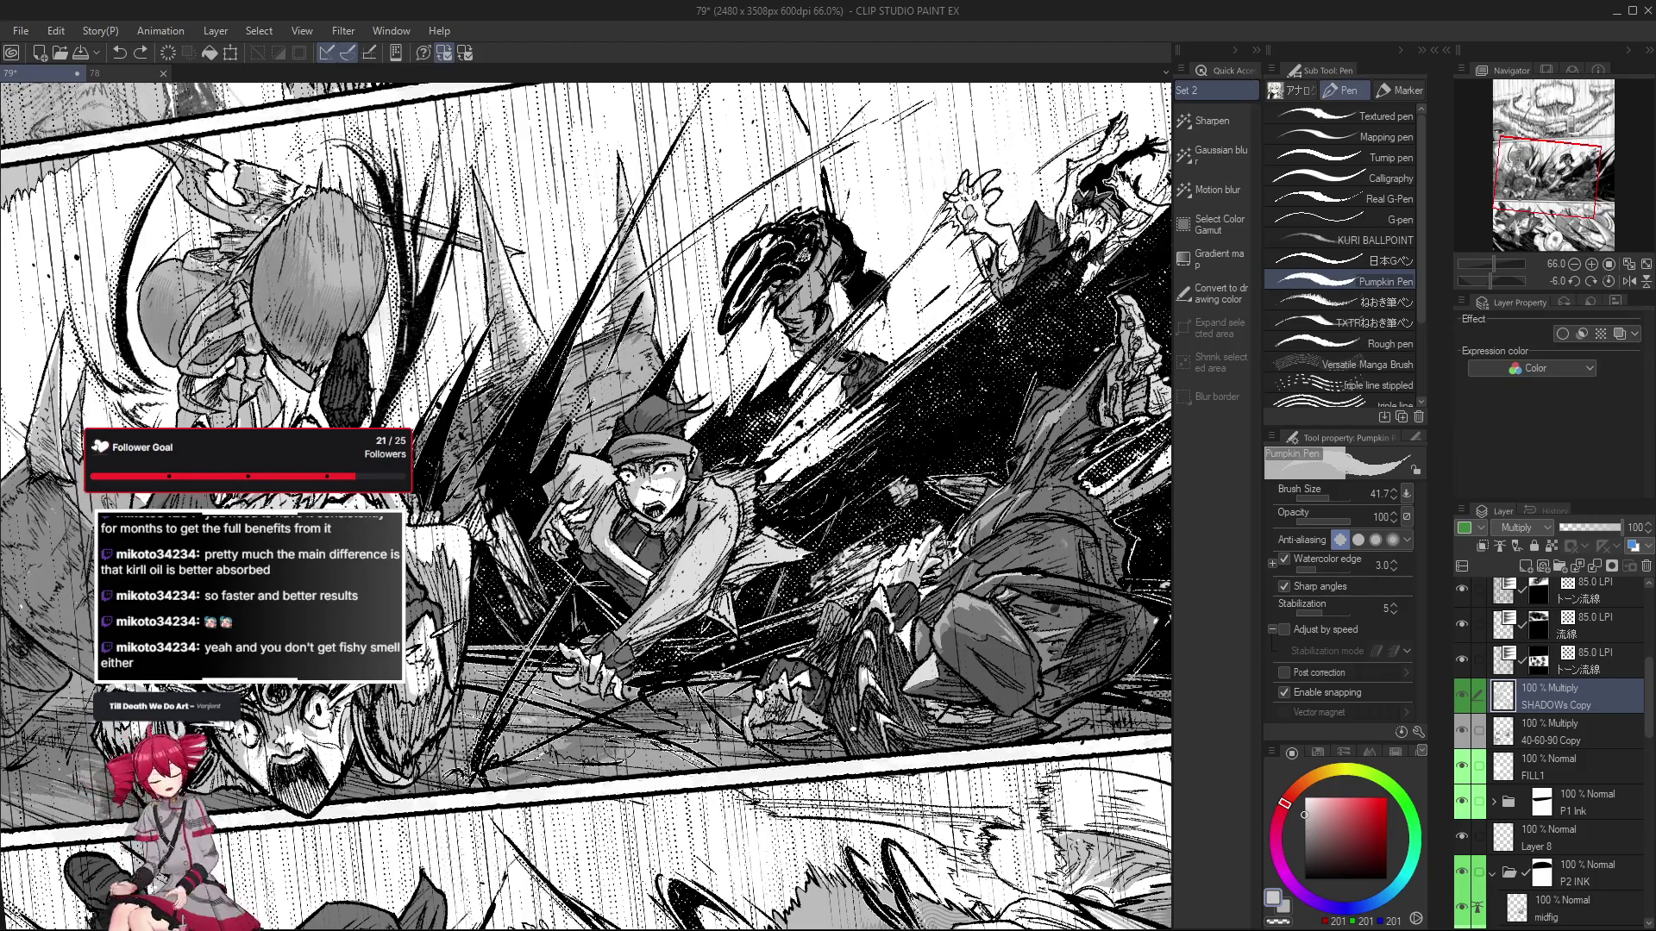
key("at")
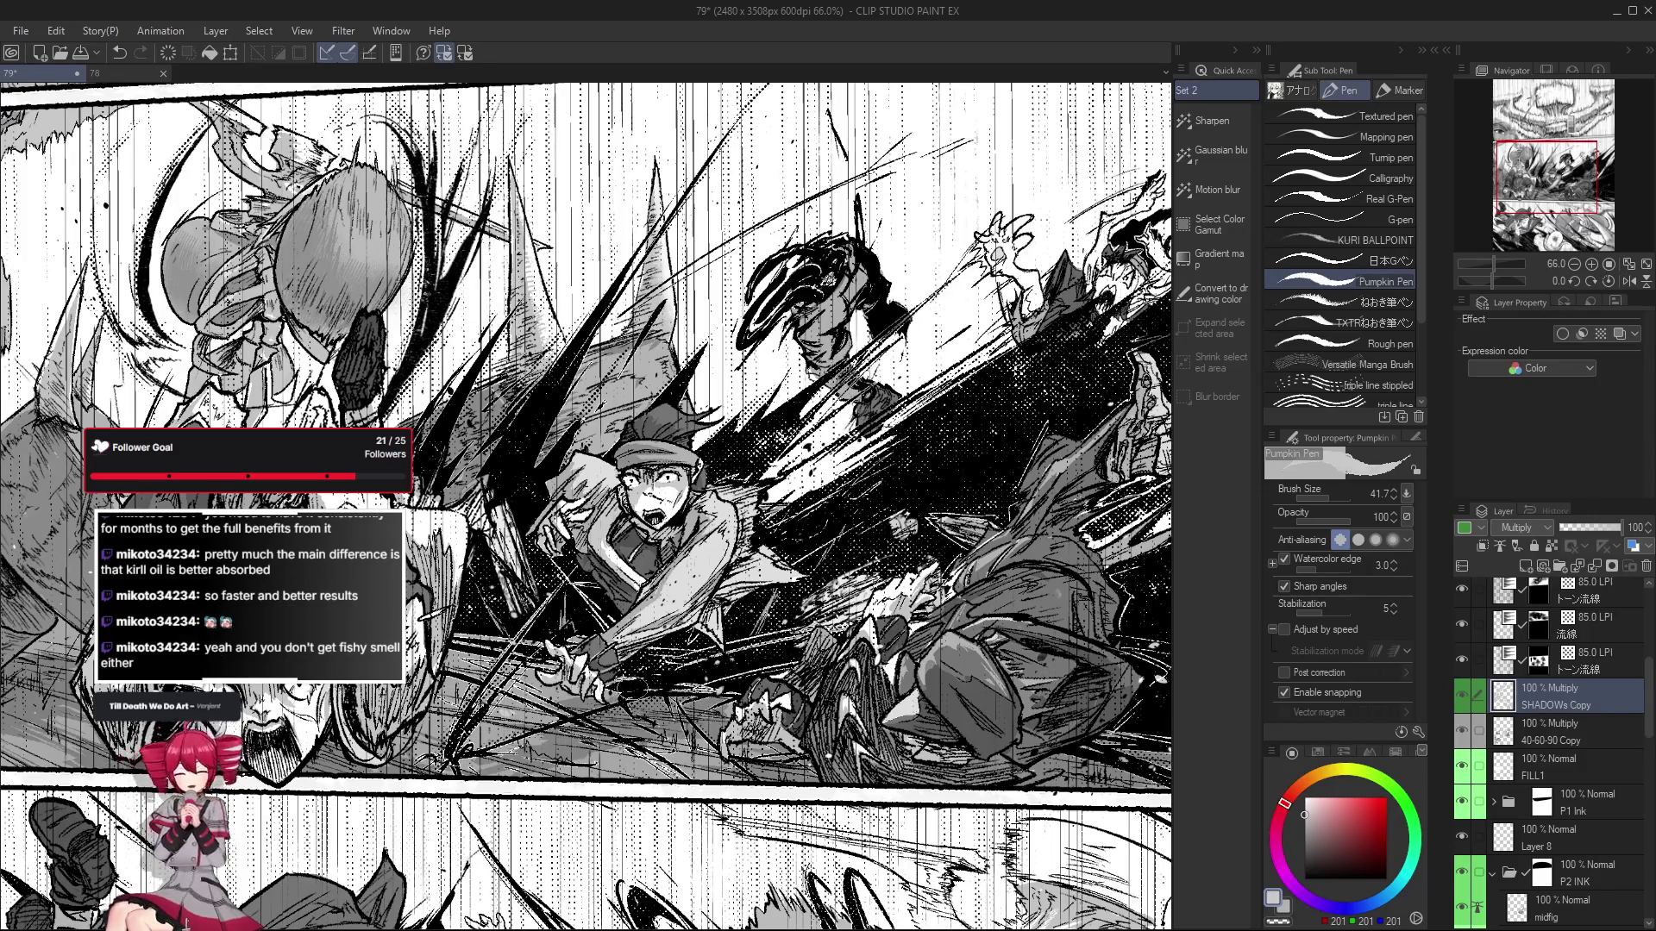
Mirror the view, use a smaller eraser on the shading, and rotate the view to about -9°.
key("h")
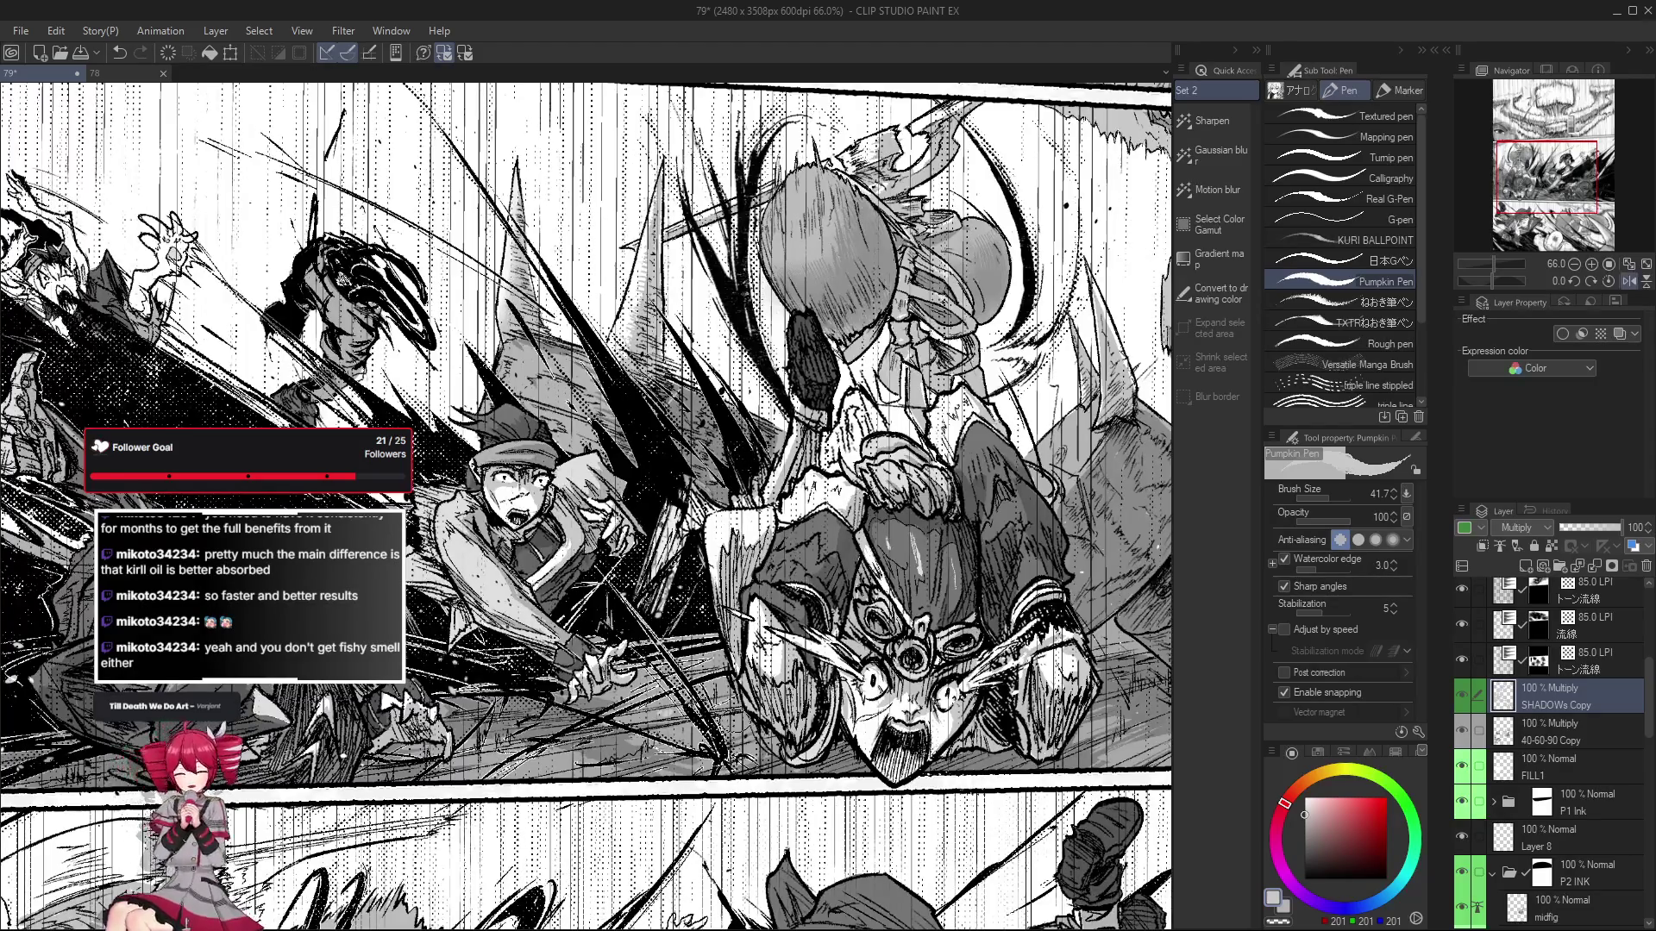
scroll(604, 694, "up", 3)
key("e")
left_click_drag(565, 689, 590, 706)
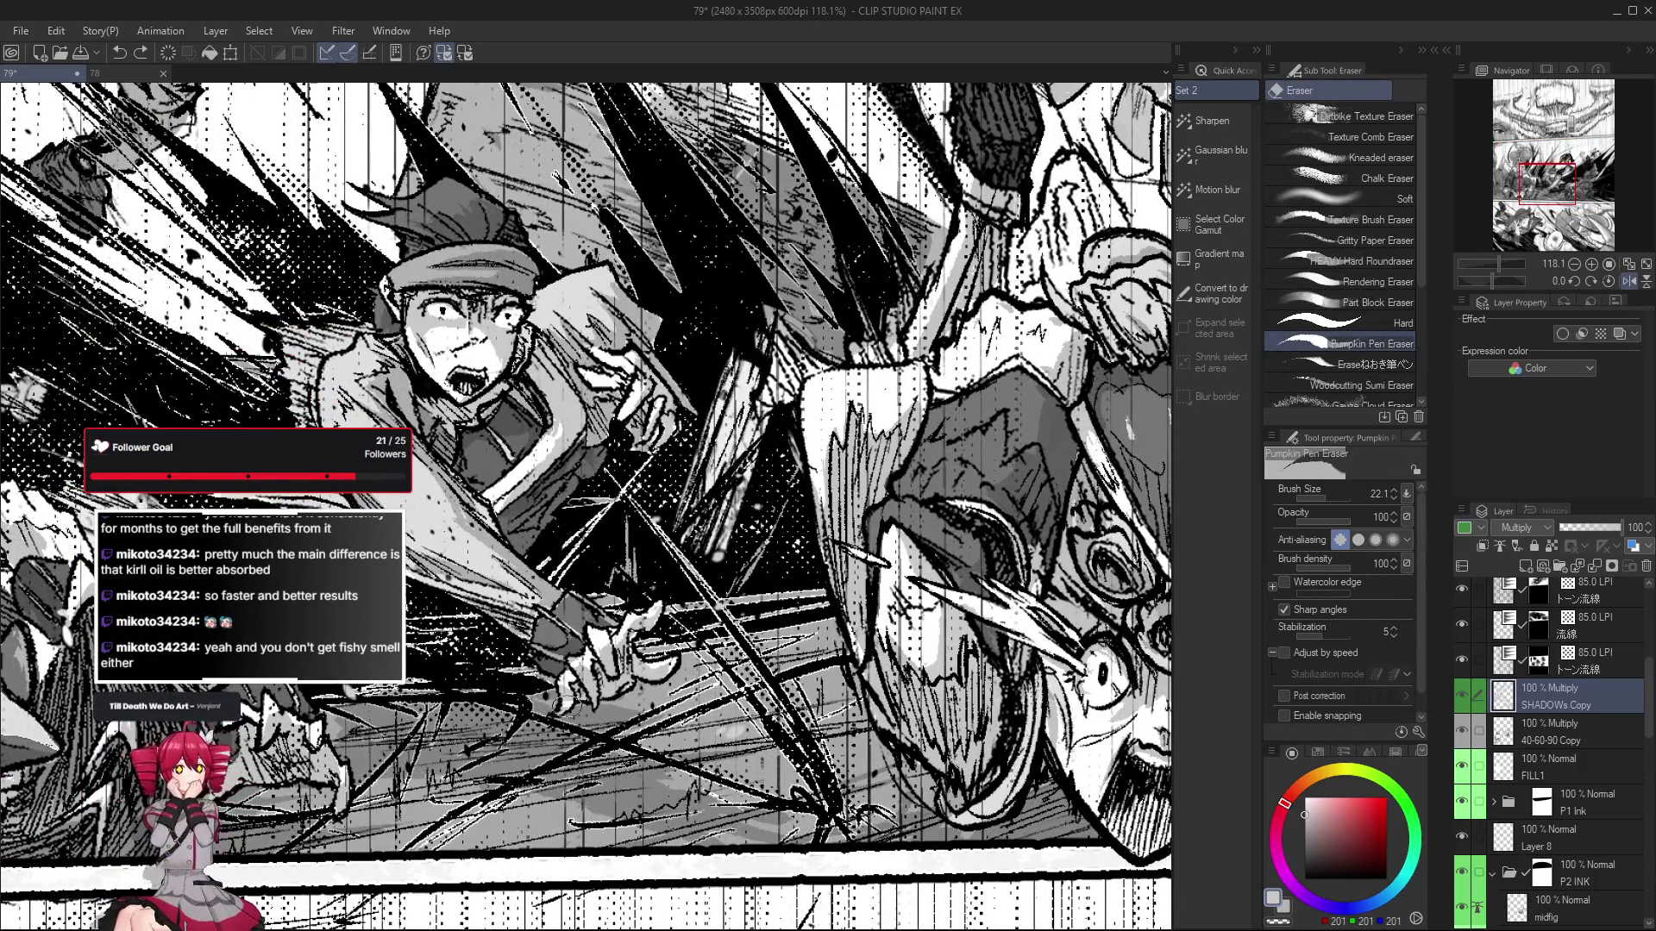
scroll(565, 703, "down", 2)
scroll(604, 751, "down", 1)
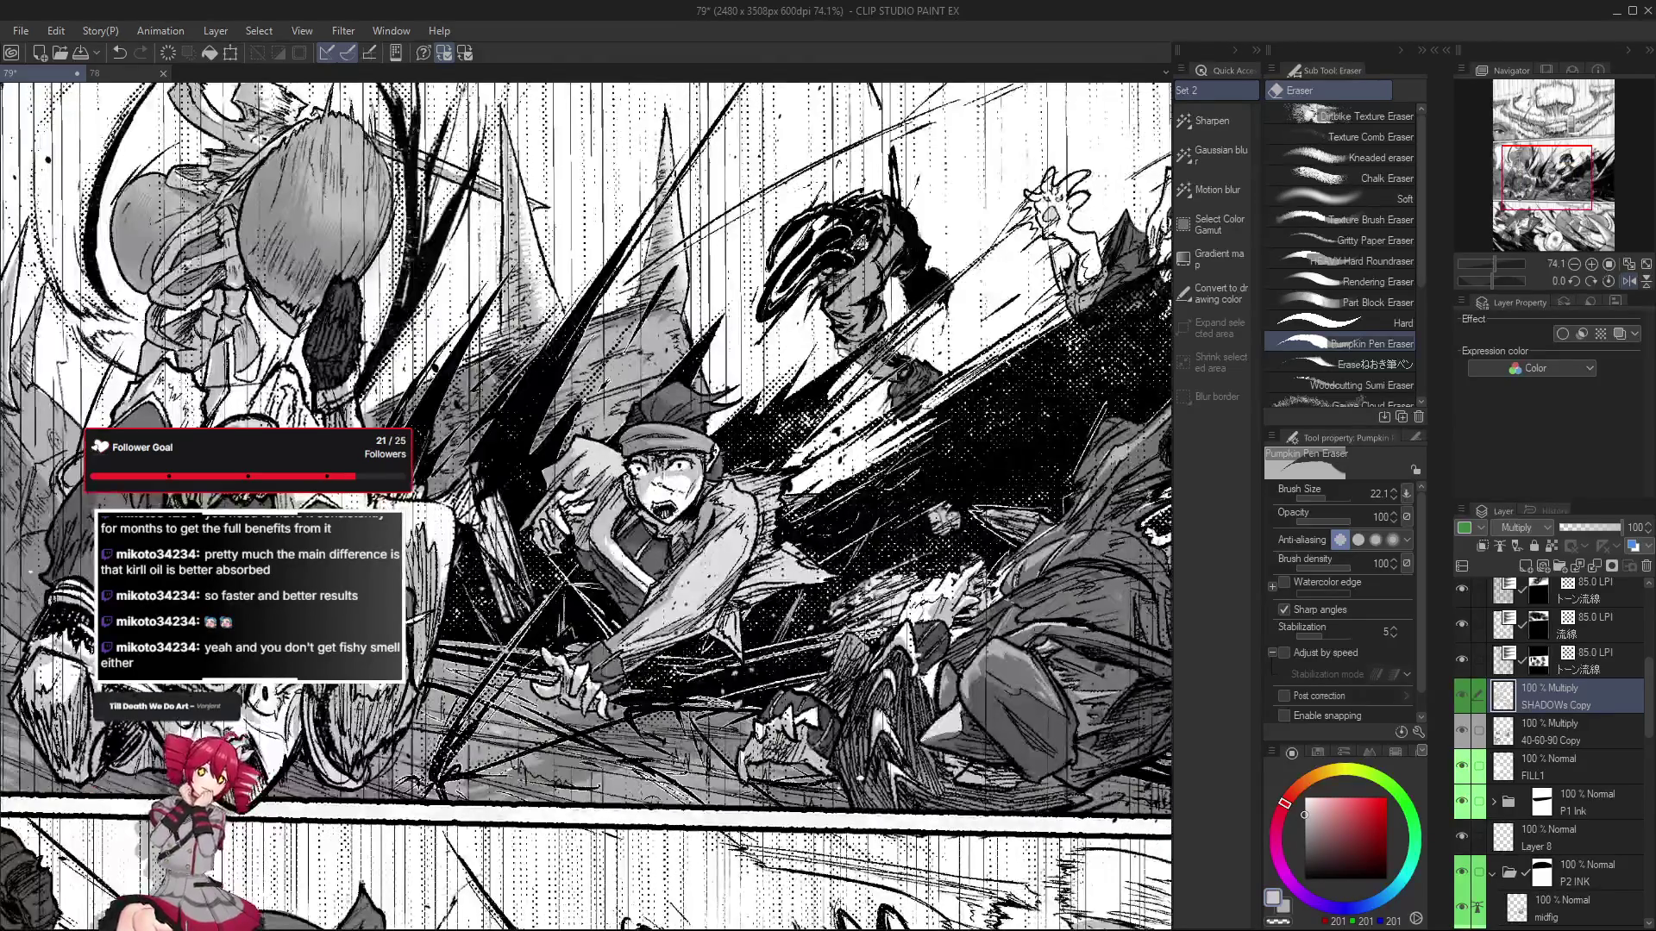
scroll(603, 518, "down", 2)
key("r")
left_click_drag(603, 518, 518, 646)
left_click_drag(724, 725, 656, 750)
scroll(656, 750, "up", 1)
Lasso-fill new grey shadows on the capped fighter, levelling and then tilting the view about 16°.
key("g")
scroll(552, 764, "up", 1)
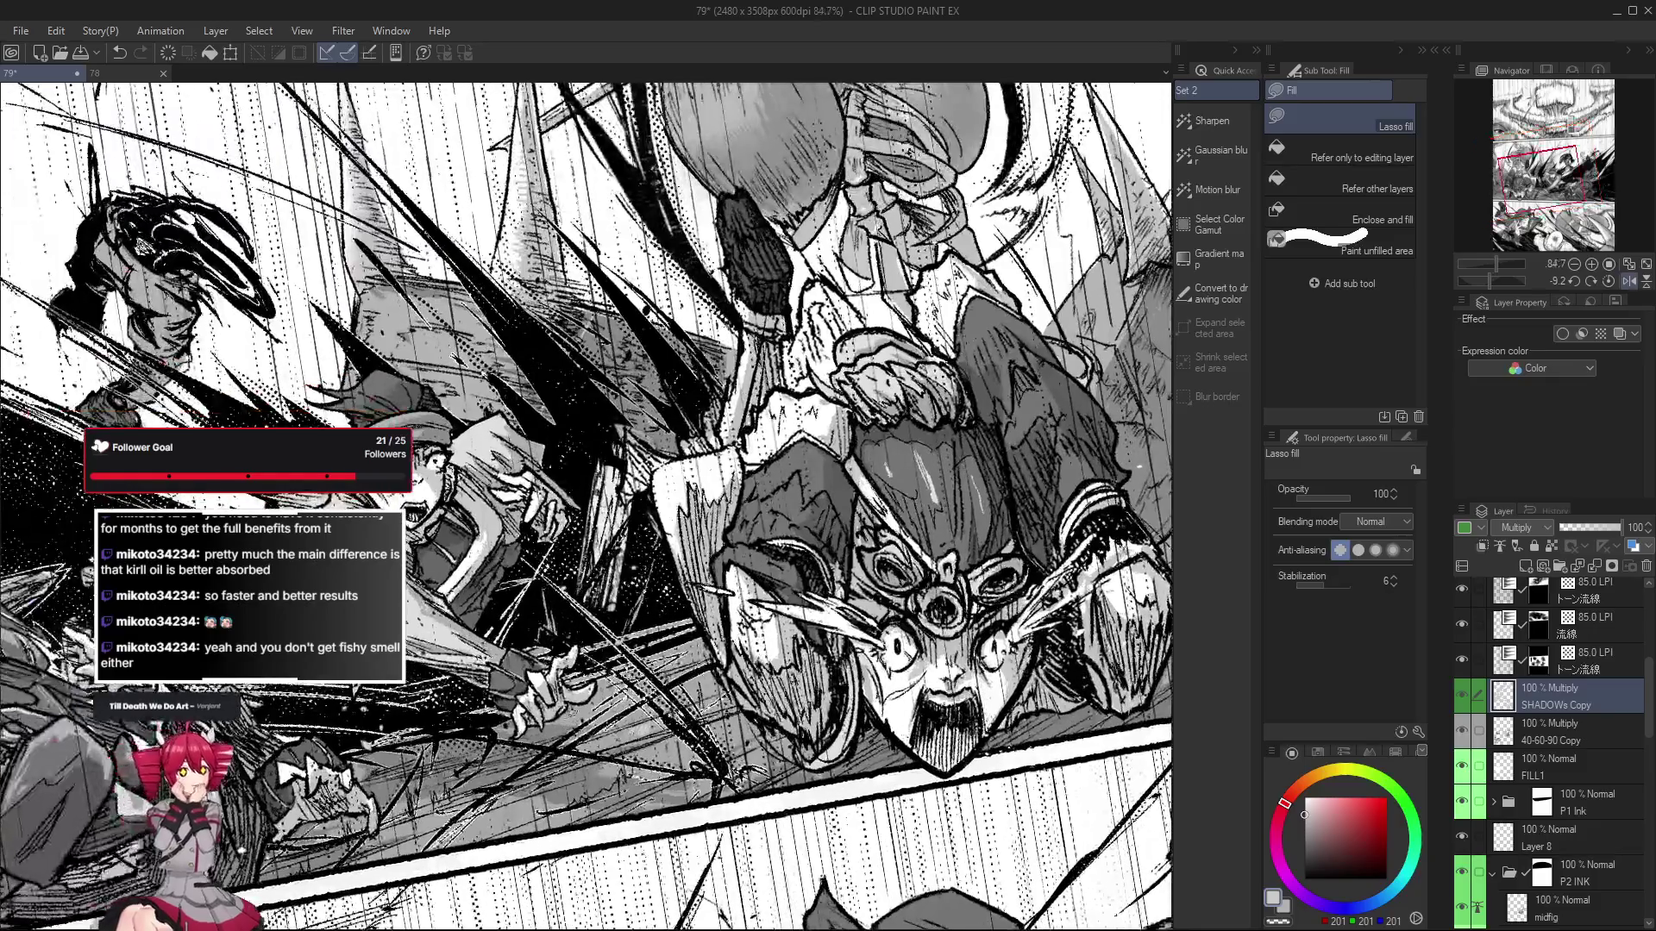
scroll(560, 733, "up", 1)
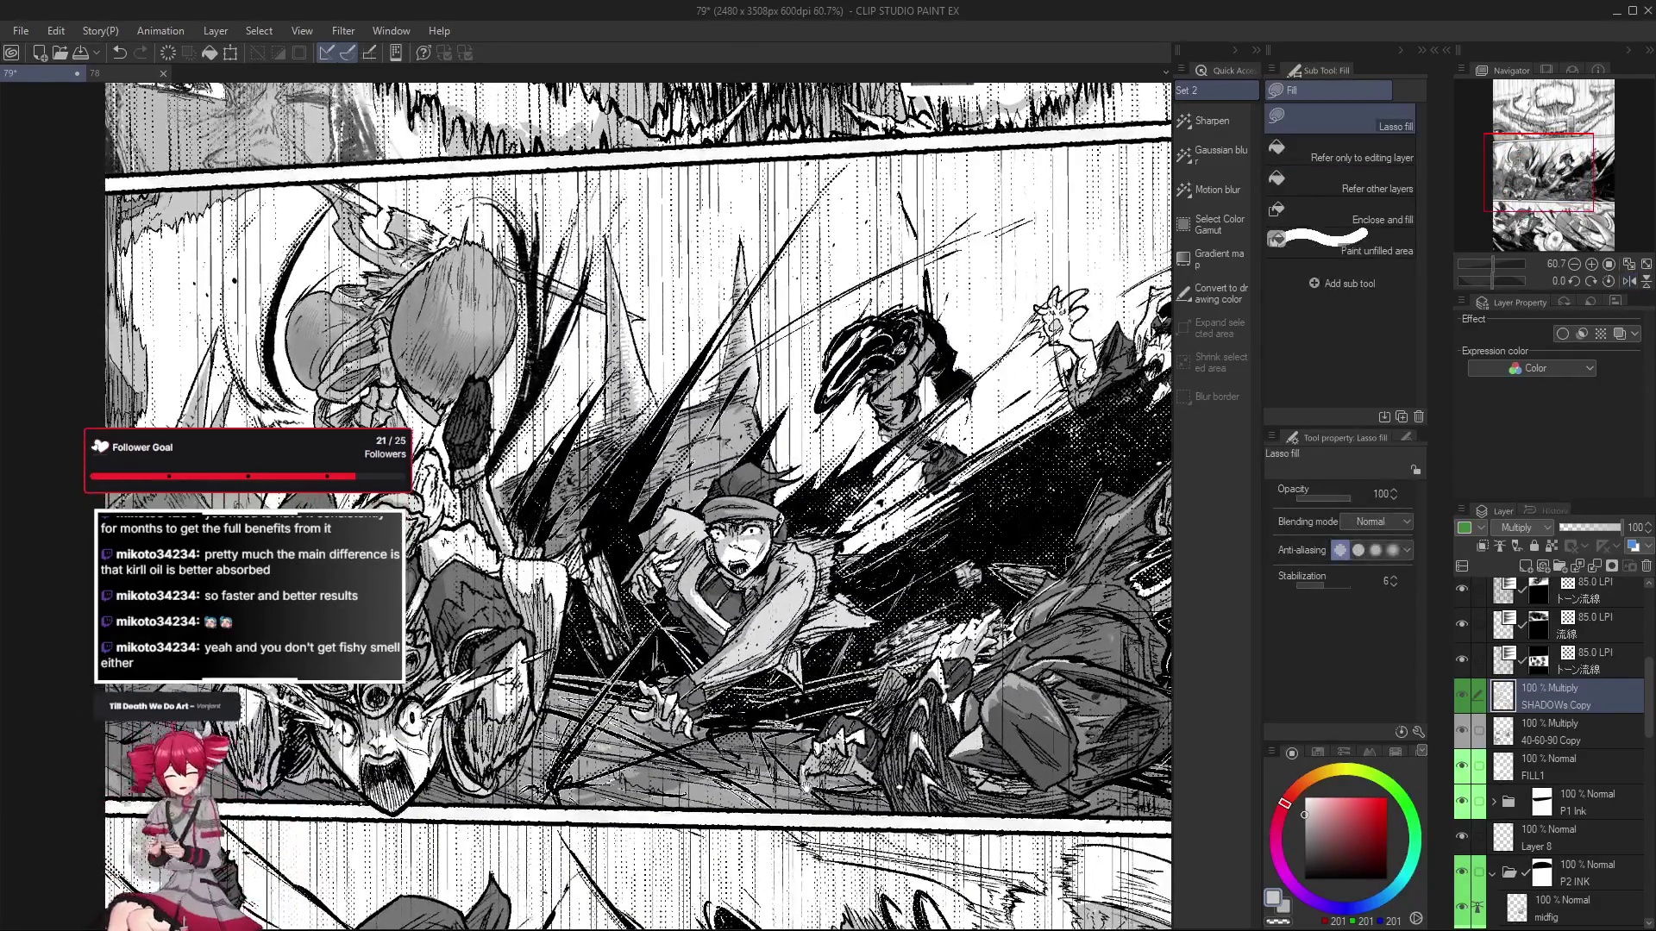
left_click_drag(511, 792, 678, 785)
scroll(645, 766, "up", 1)
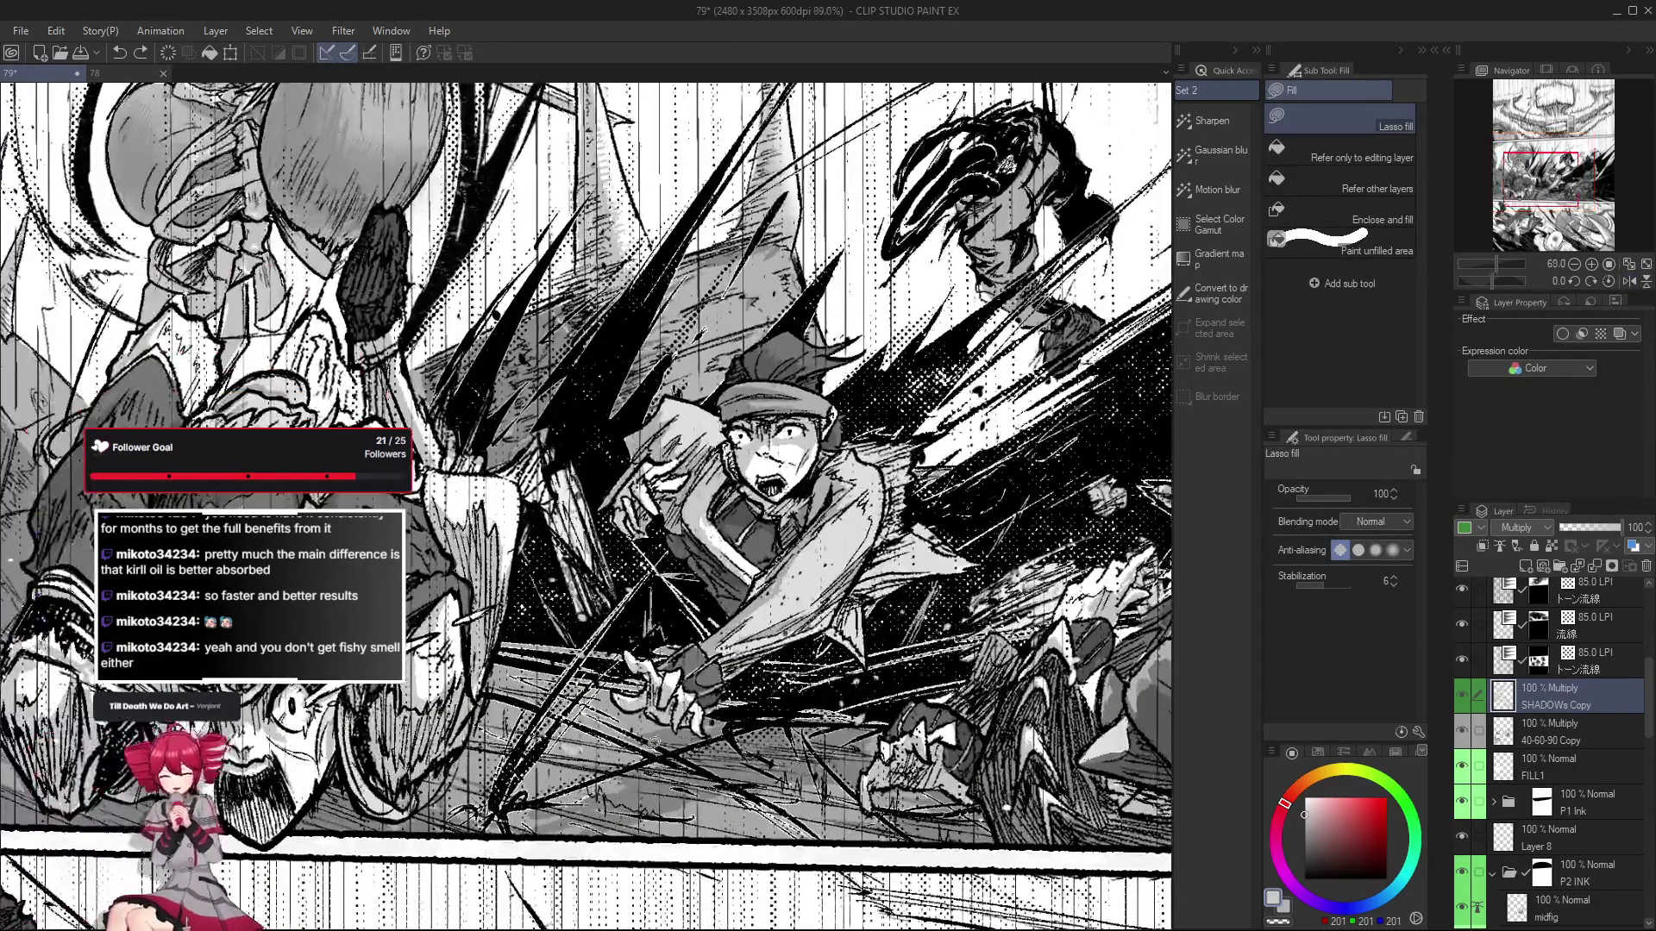
scroll(655, 770, "up", 1)
scroll(654, 770, "up", 1)
scroll(664, 764, "up", 1)
scroll(677, 751, "up", 1)
scroll(695, 734, "up", 2)
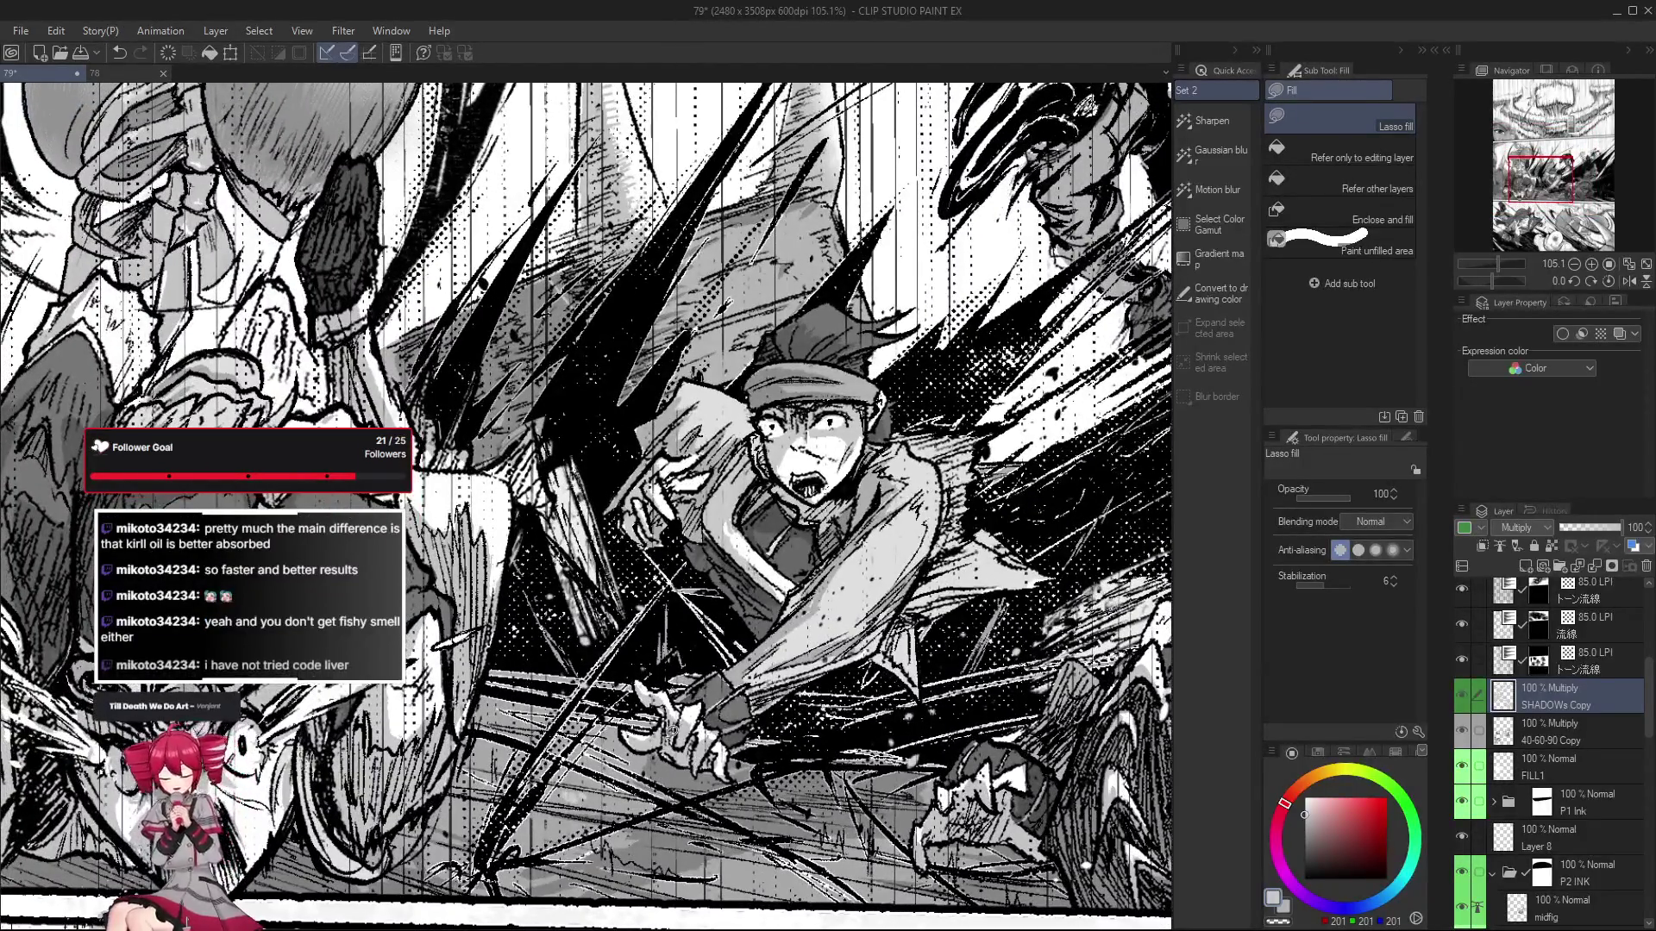
scroll(642, 724, "down", 4)
left_click_drag(615, 813, 678, 785)
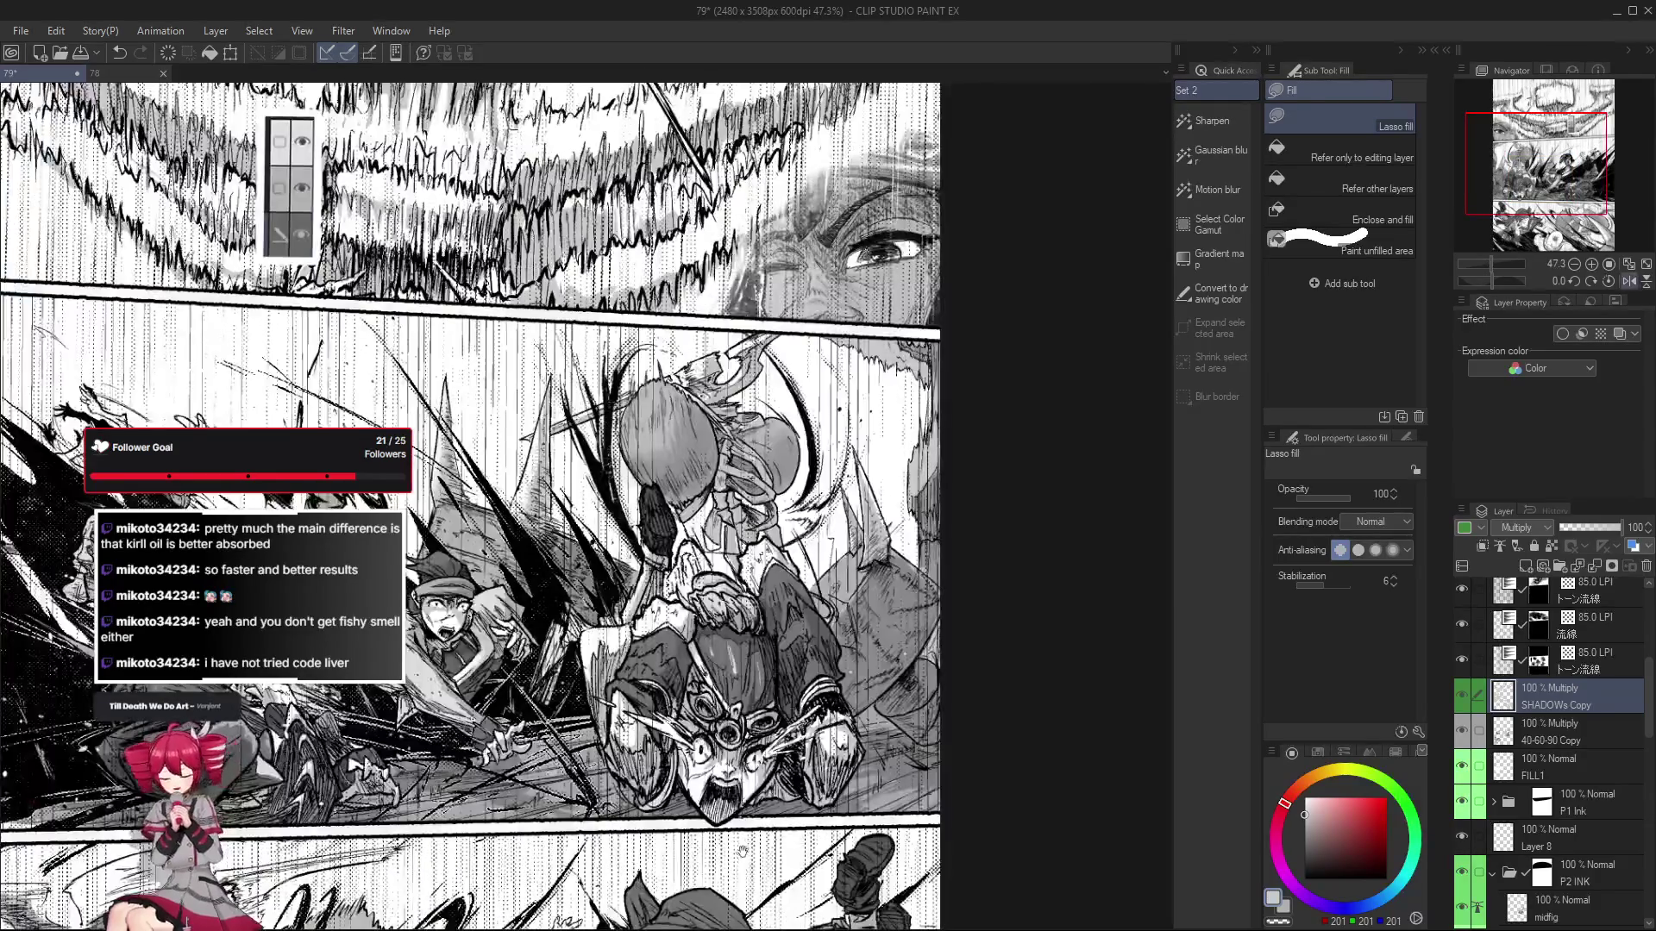
Paint grey shadows on the goggled diver with the Pumpkin Pen at size 32.5.
key("p")
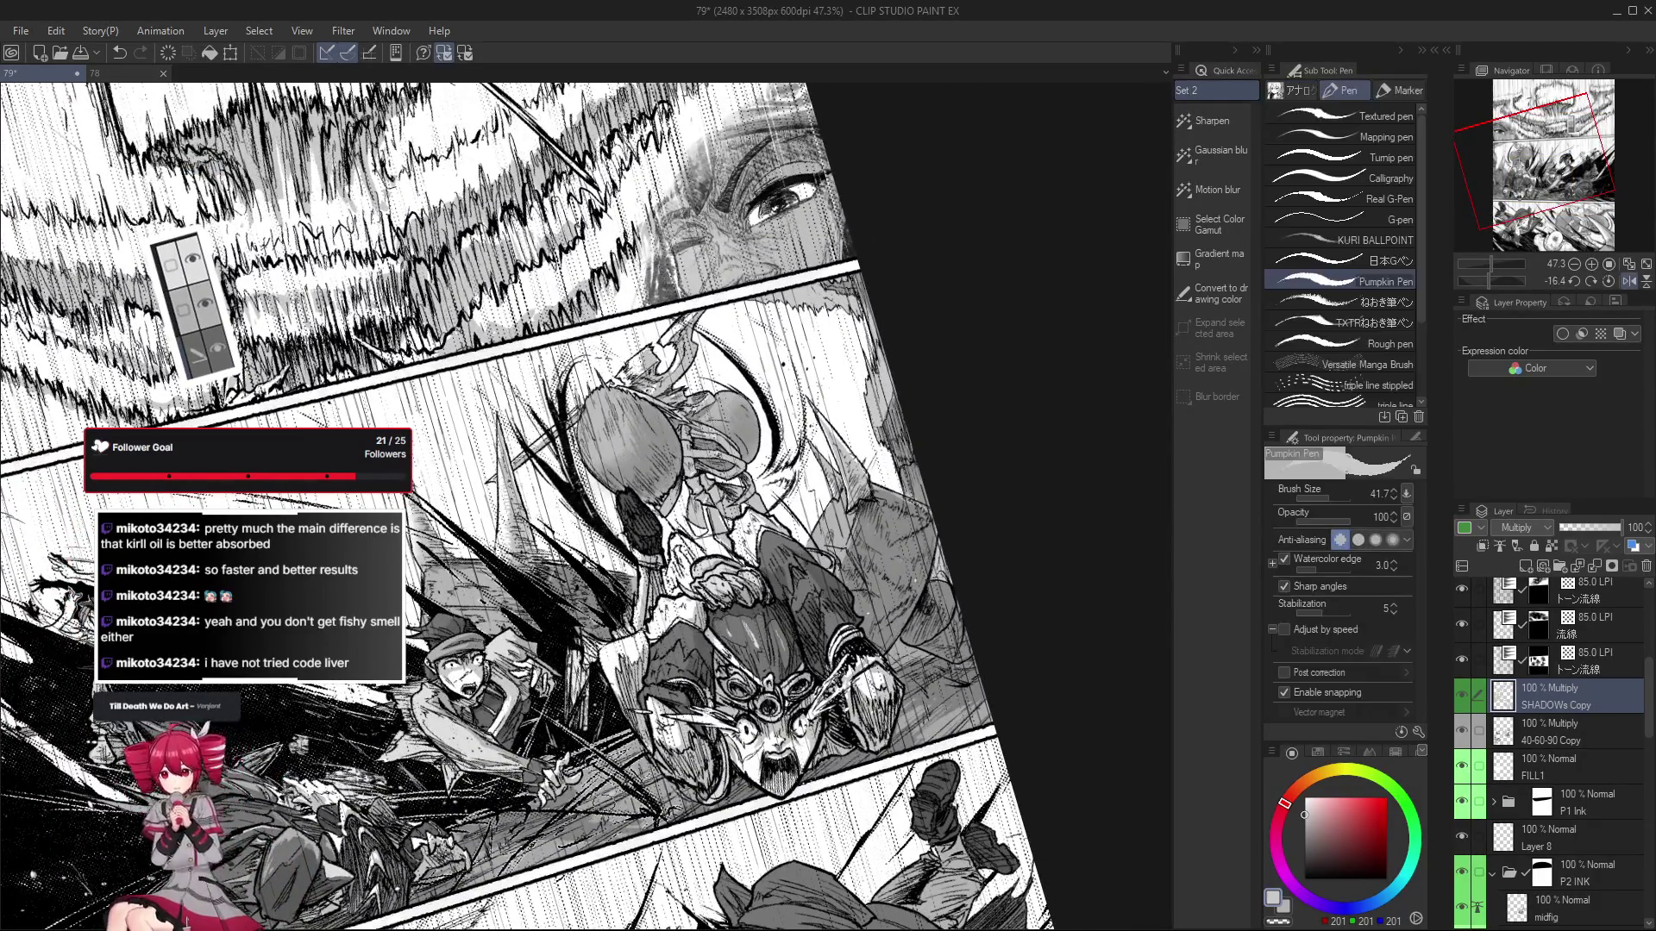
scroll(589, 805, "up", 2)
key("bracketleft")
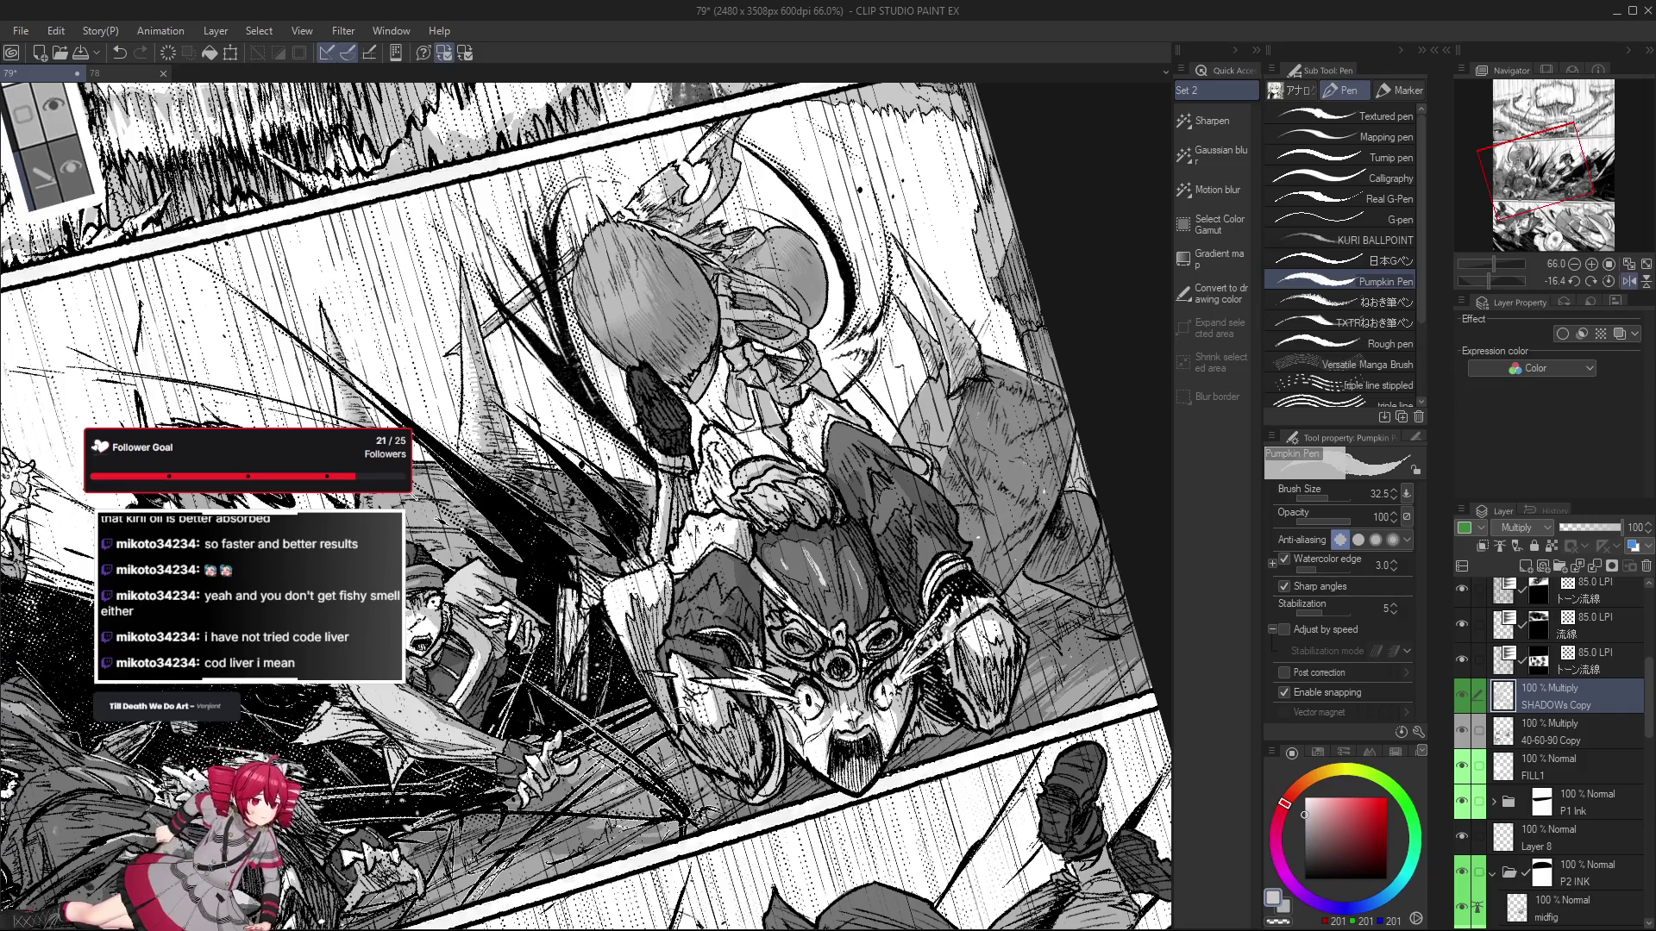
left_click_drag(777, 258, 742, 285)
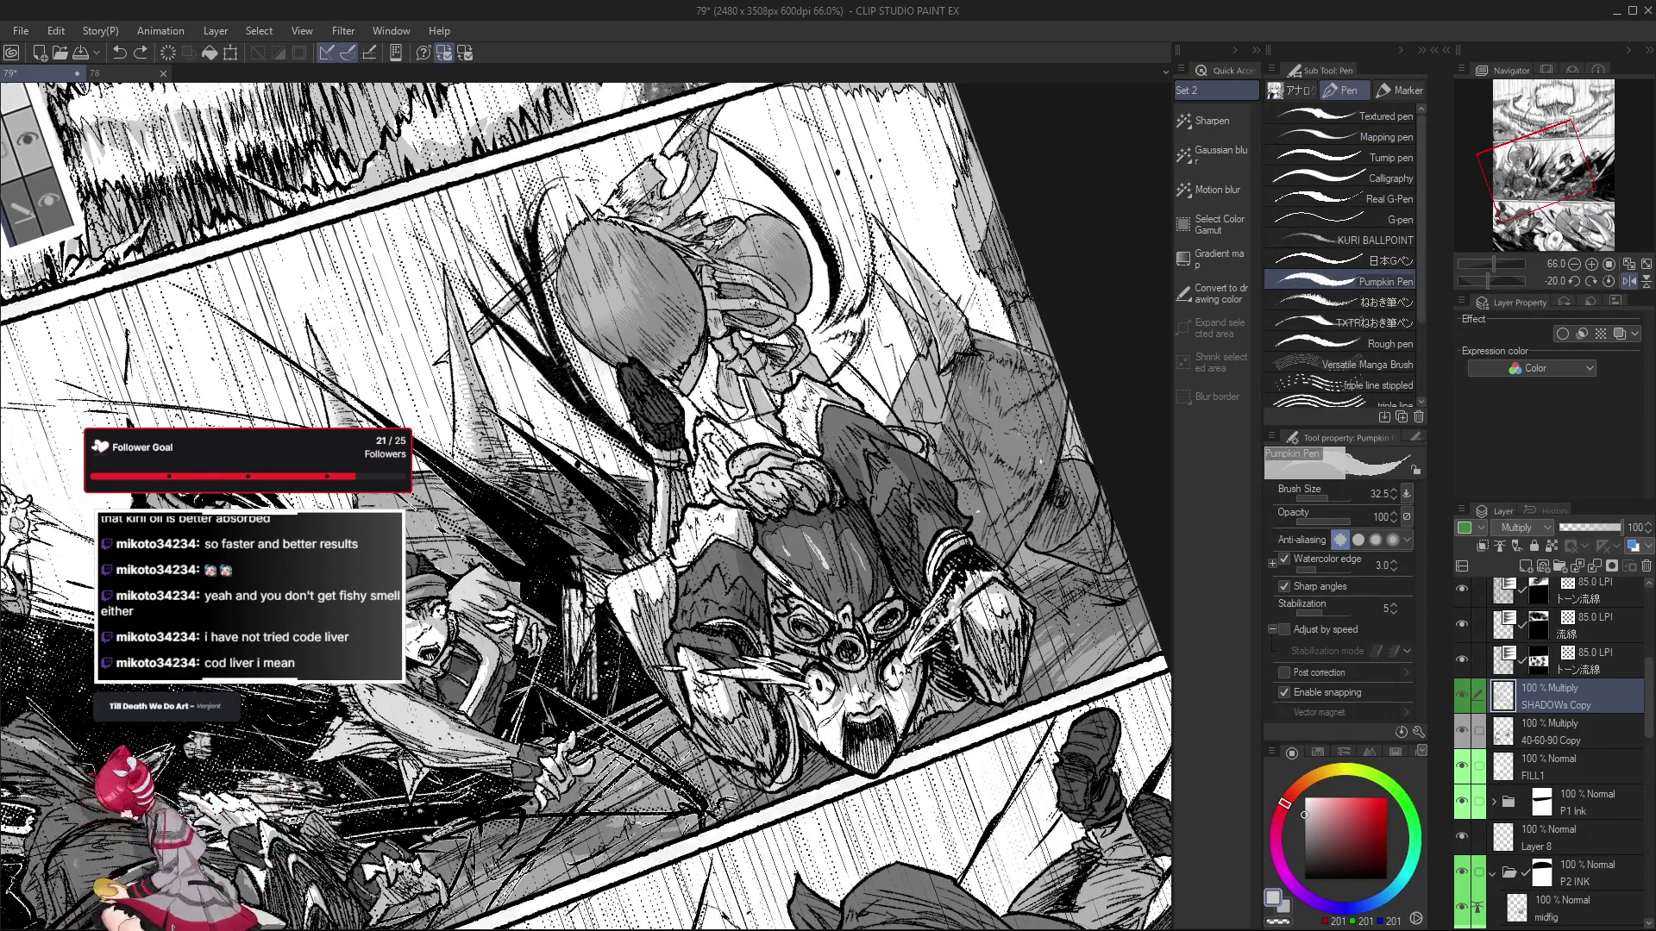
scroll(621, 759, "up", 3)
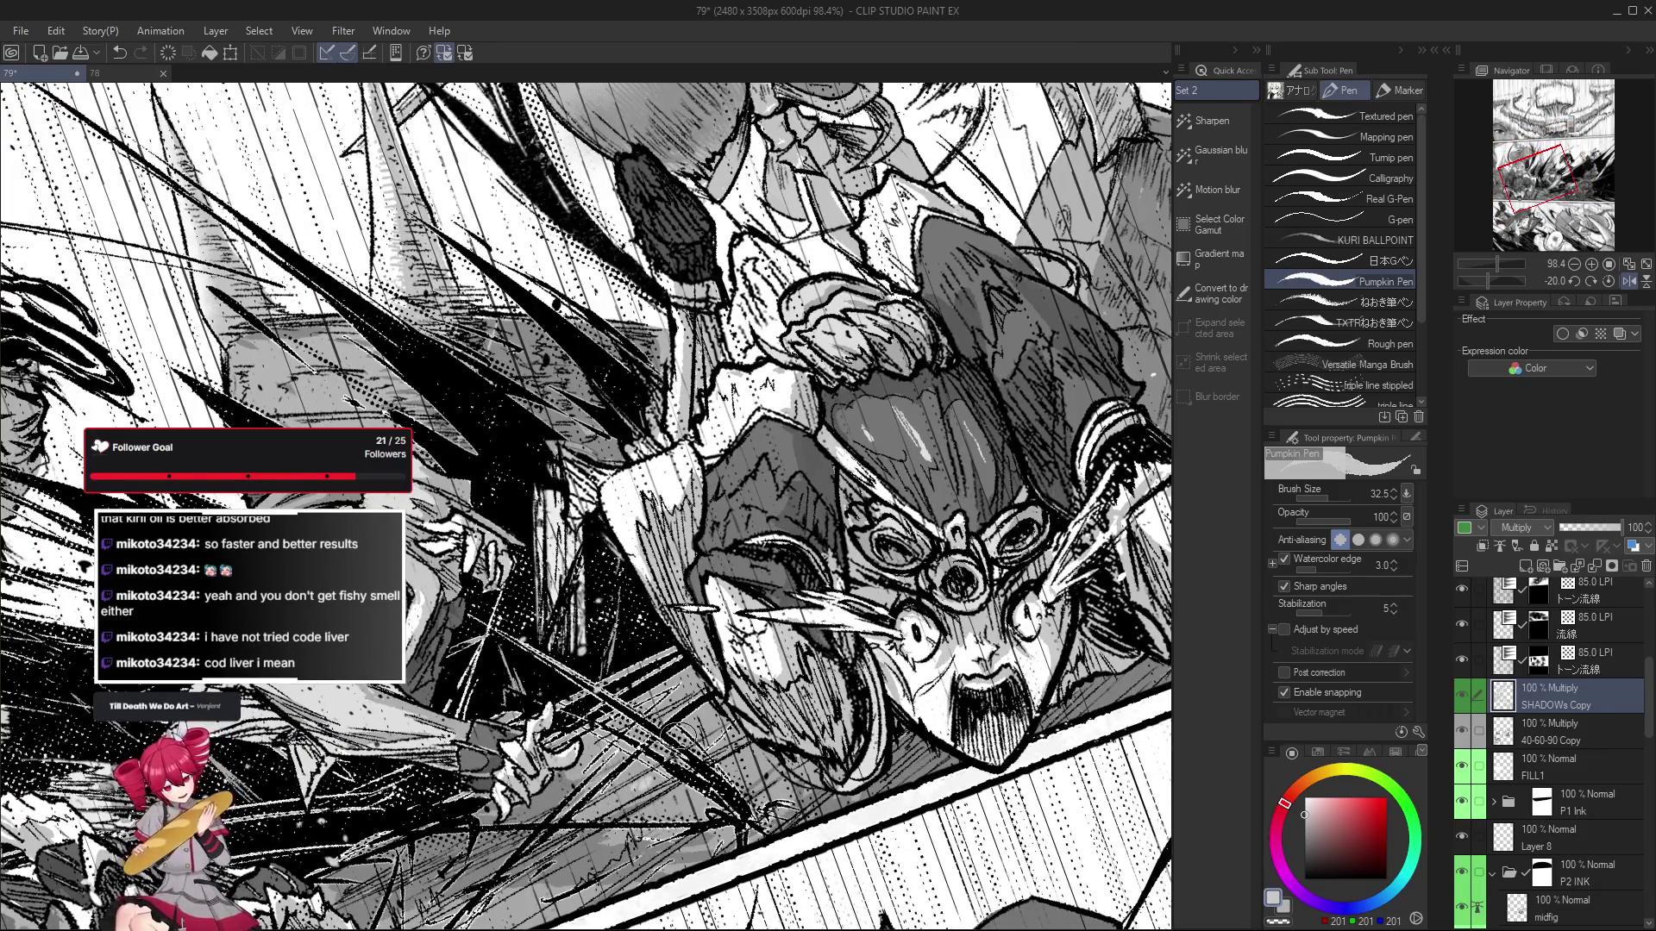
scroll(638, 768, "down", 1)
scroll(638, 767, "up", 1)
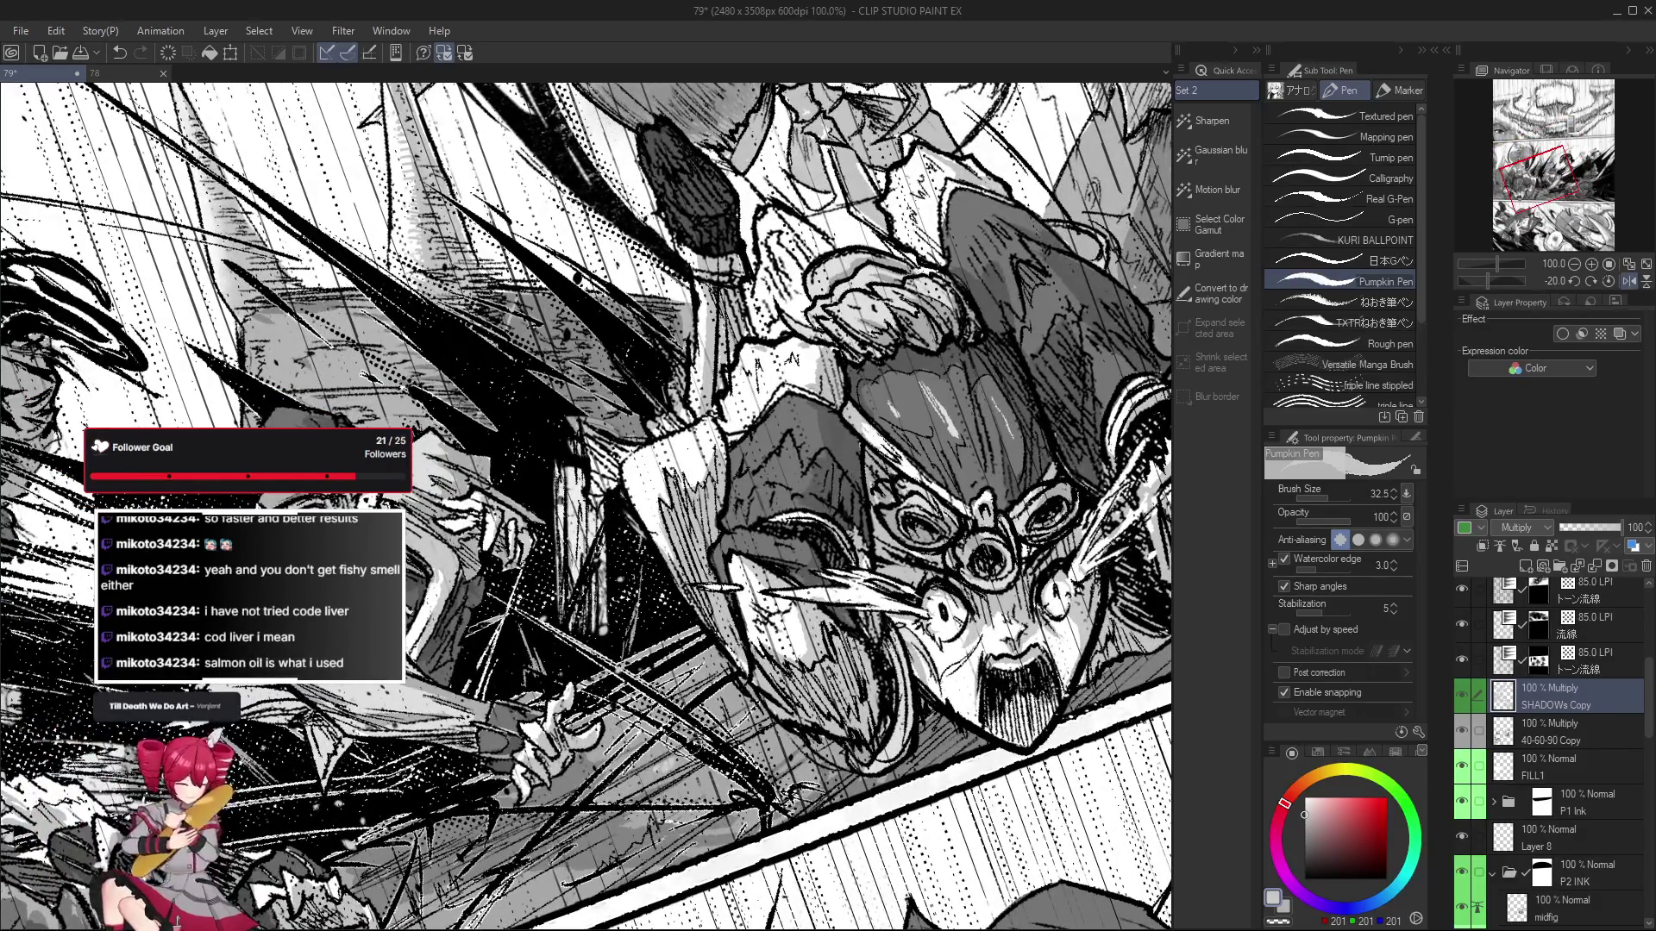
Continue shading the goggled figure with the view tilted about seventeen degrees, then reset rotation.
key("r")
left_click_drag(759, 748, 776, 708)
key("p")
scroll(587, 509, "down", 2)
scroll(587, 509, "down", 2)
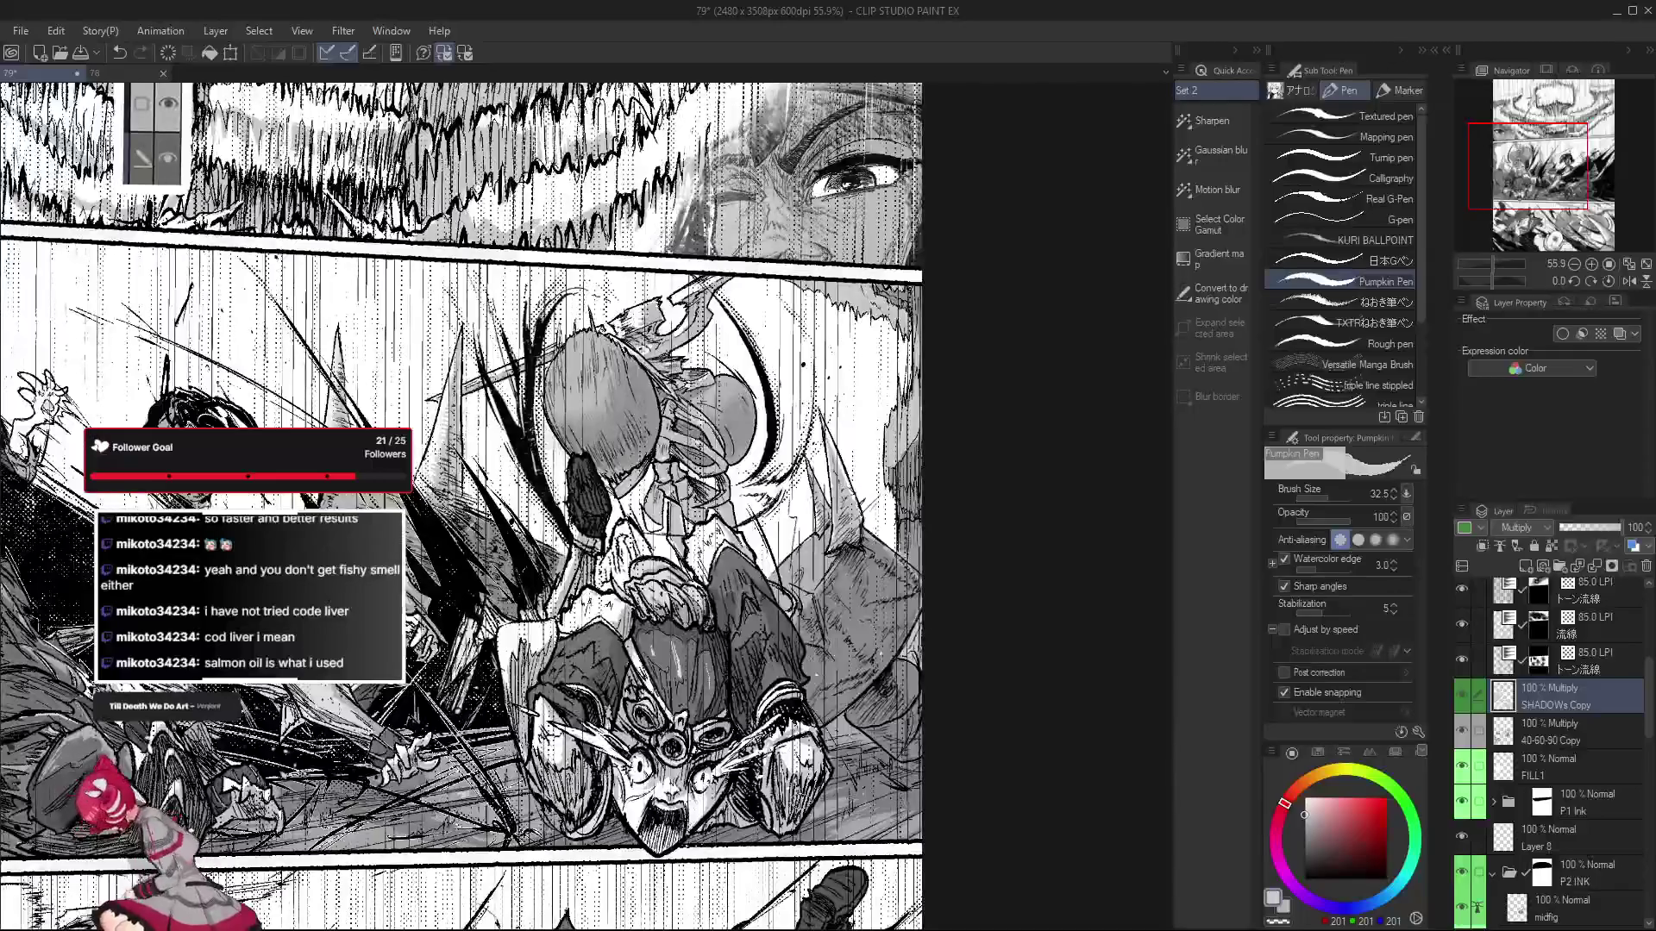
key("r")
left_click_drag(759, 747, 724, 776)
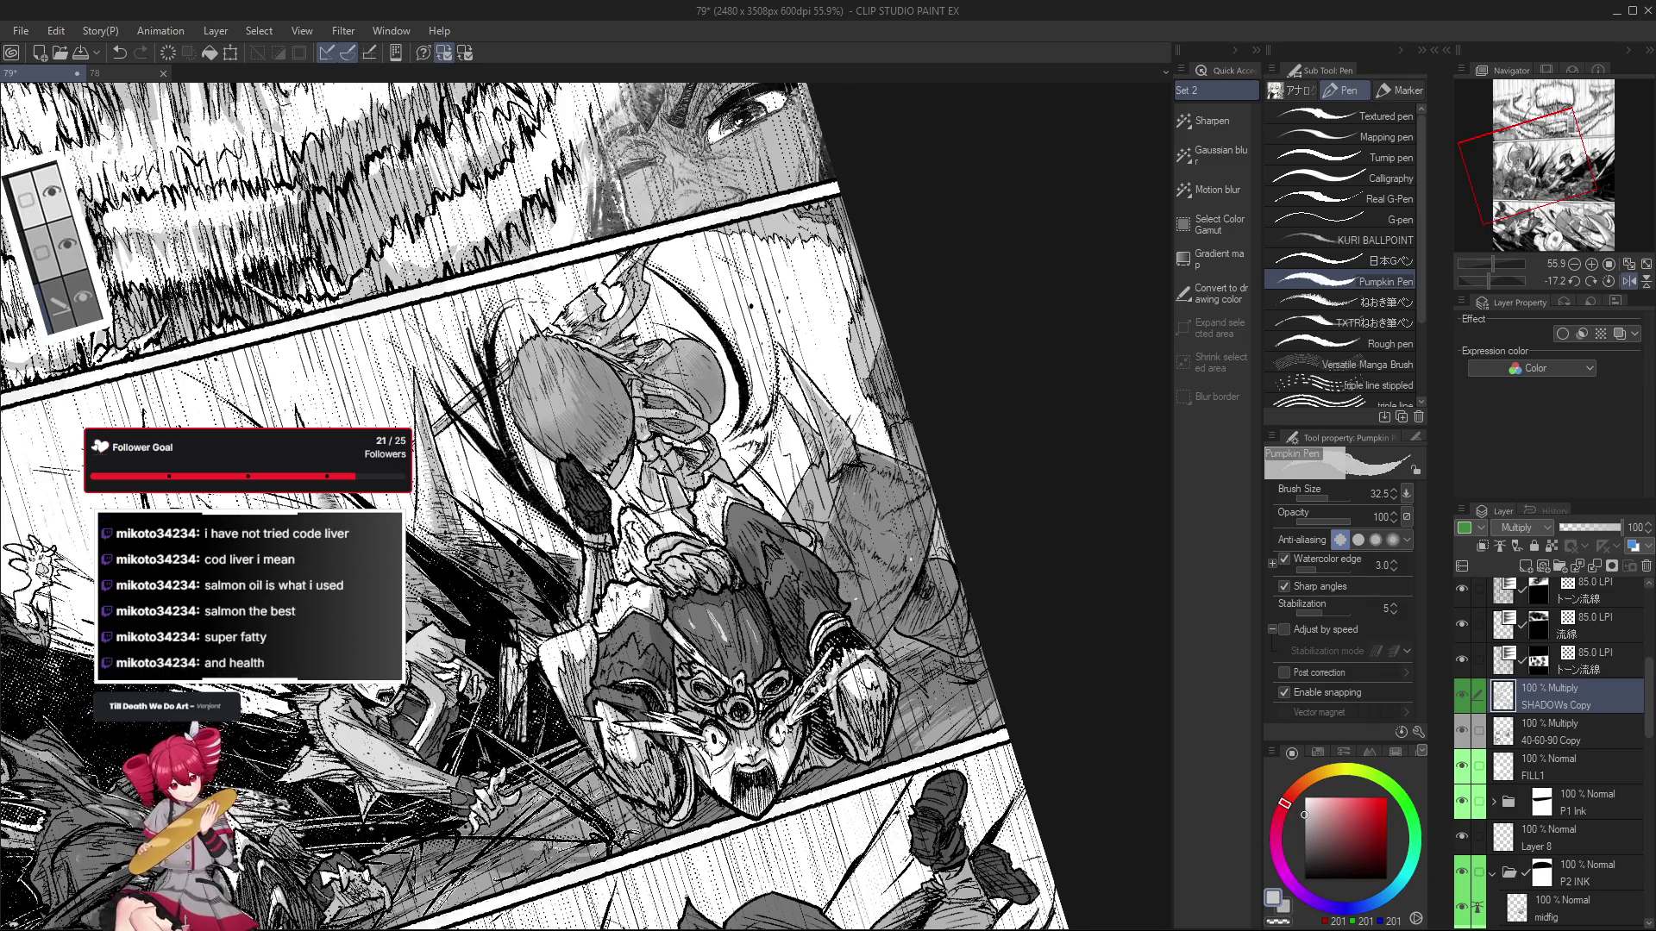
key("ctrl+at")
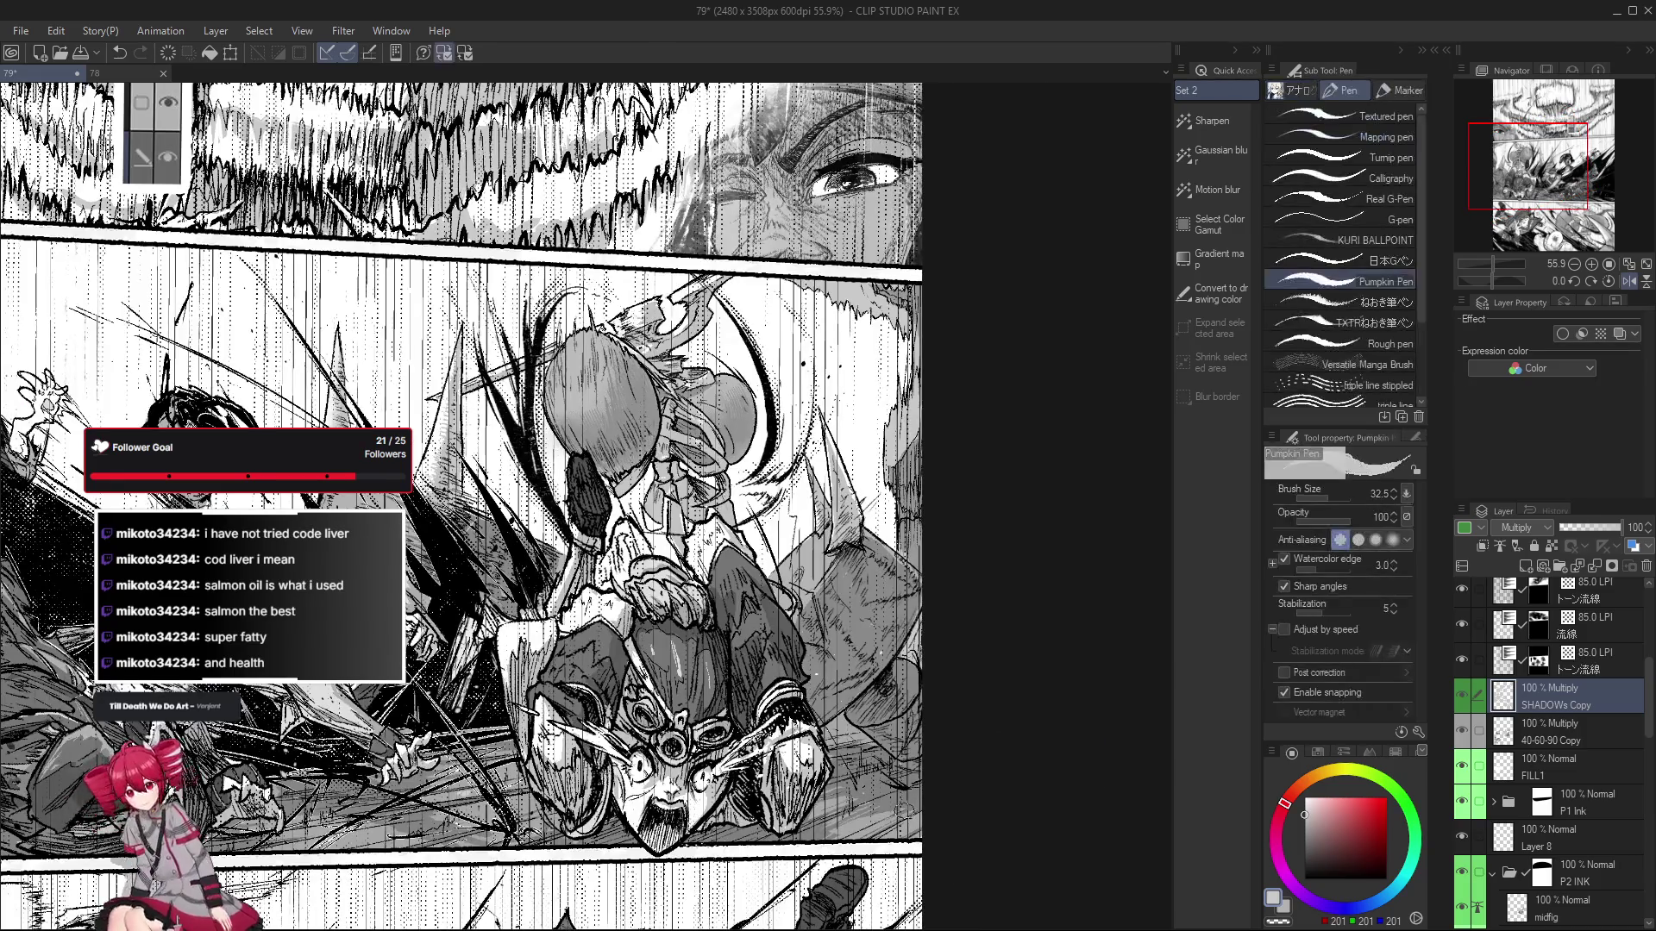
Mirror and tilt the view to check the shading, undoing and redoing the last strokes.
key("h")
key("h")
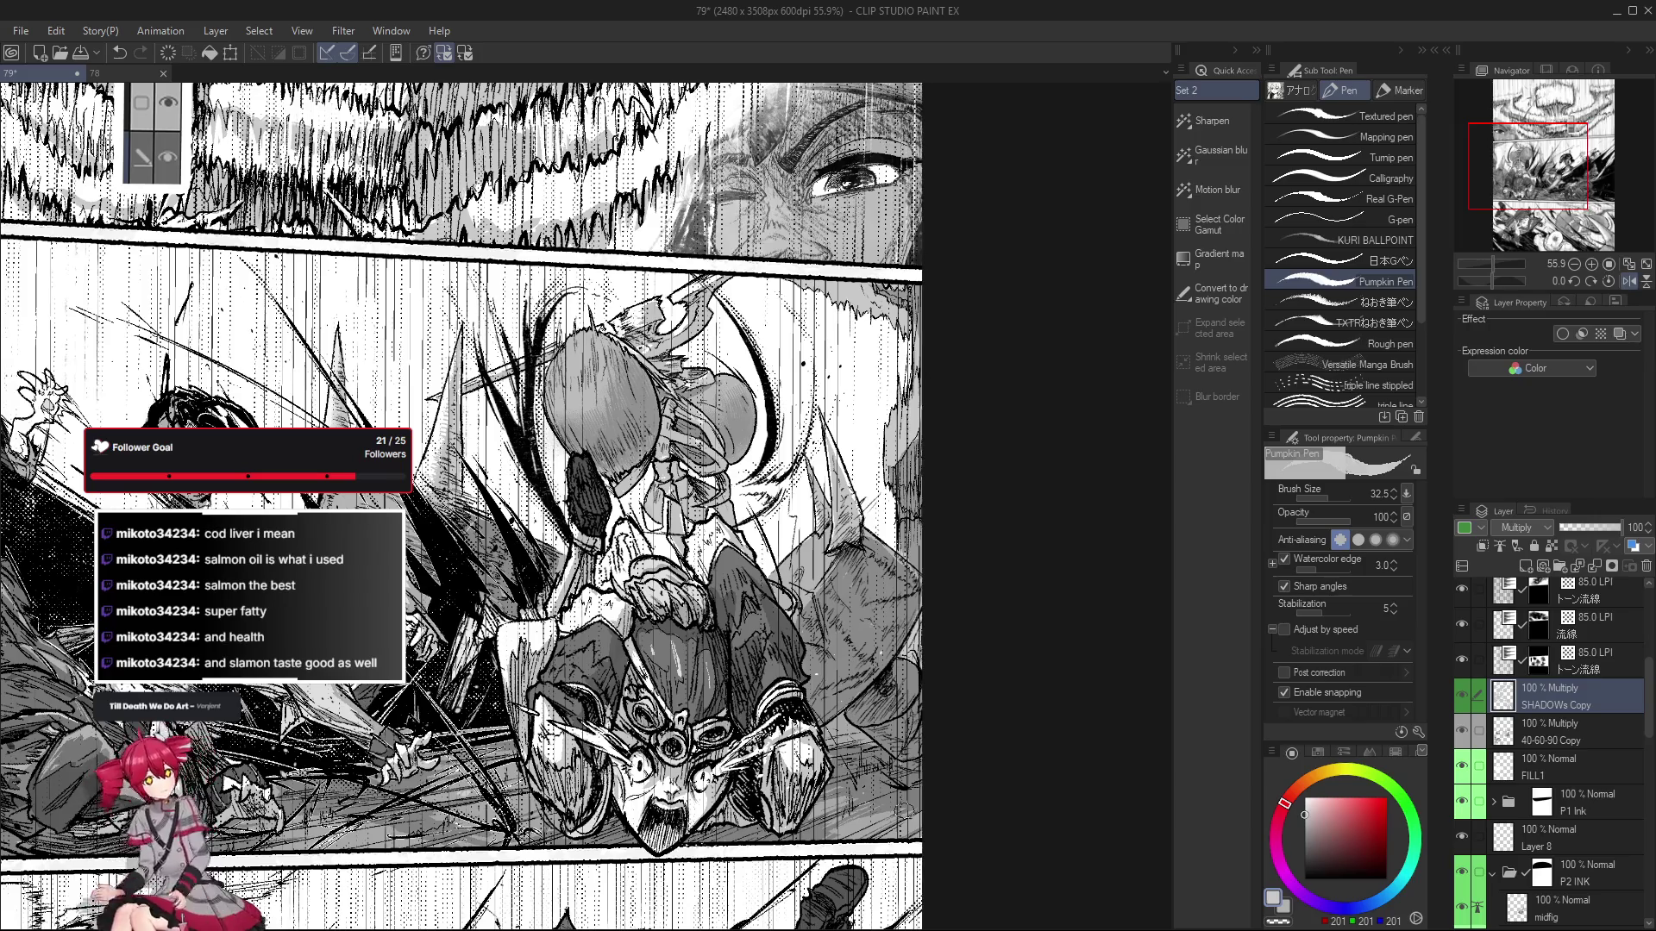
mouse_move(1020, 768)
left_mouse_down()
mouse_move(978, 773)
mouse_move(1007, 760)
left_mouse_up()
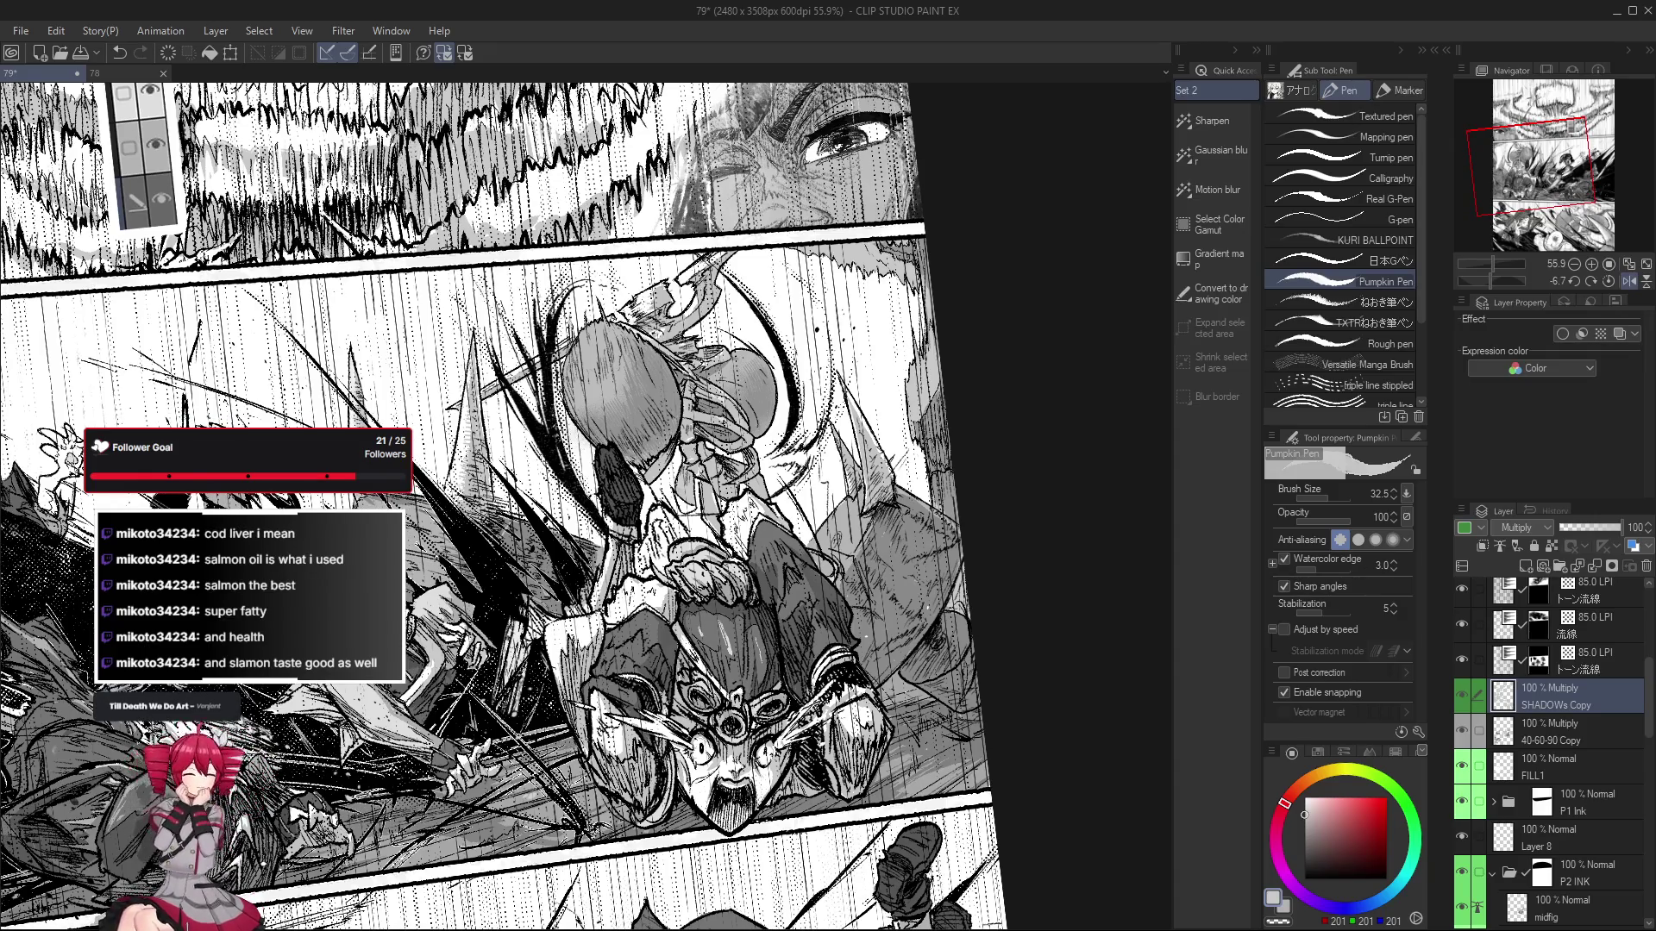
left_click_drag(599, 763, 605, 755)
key("ctrl+z")
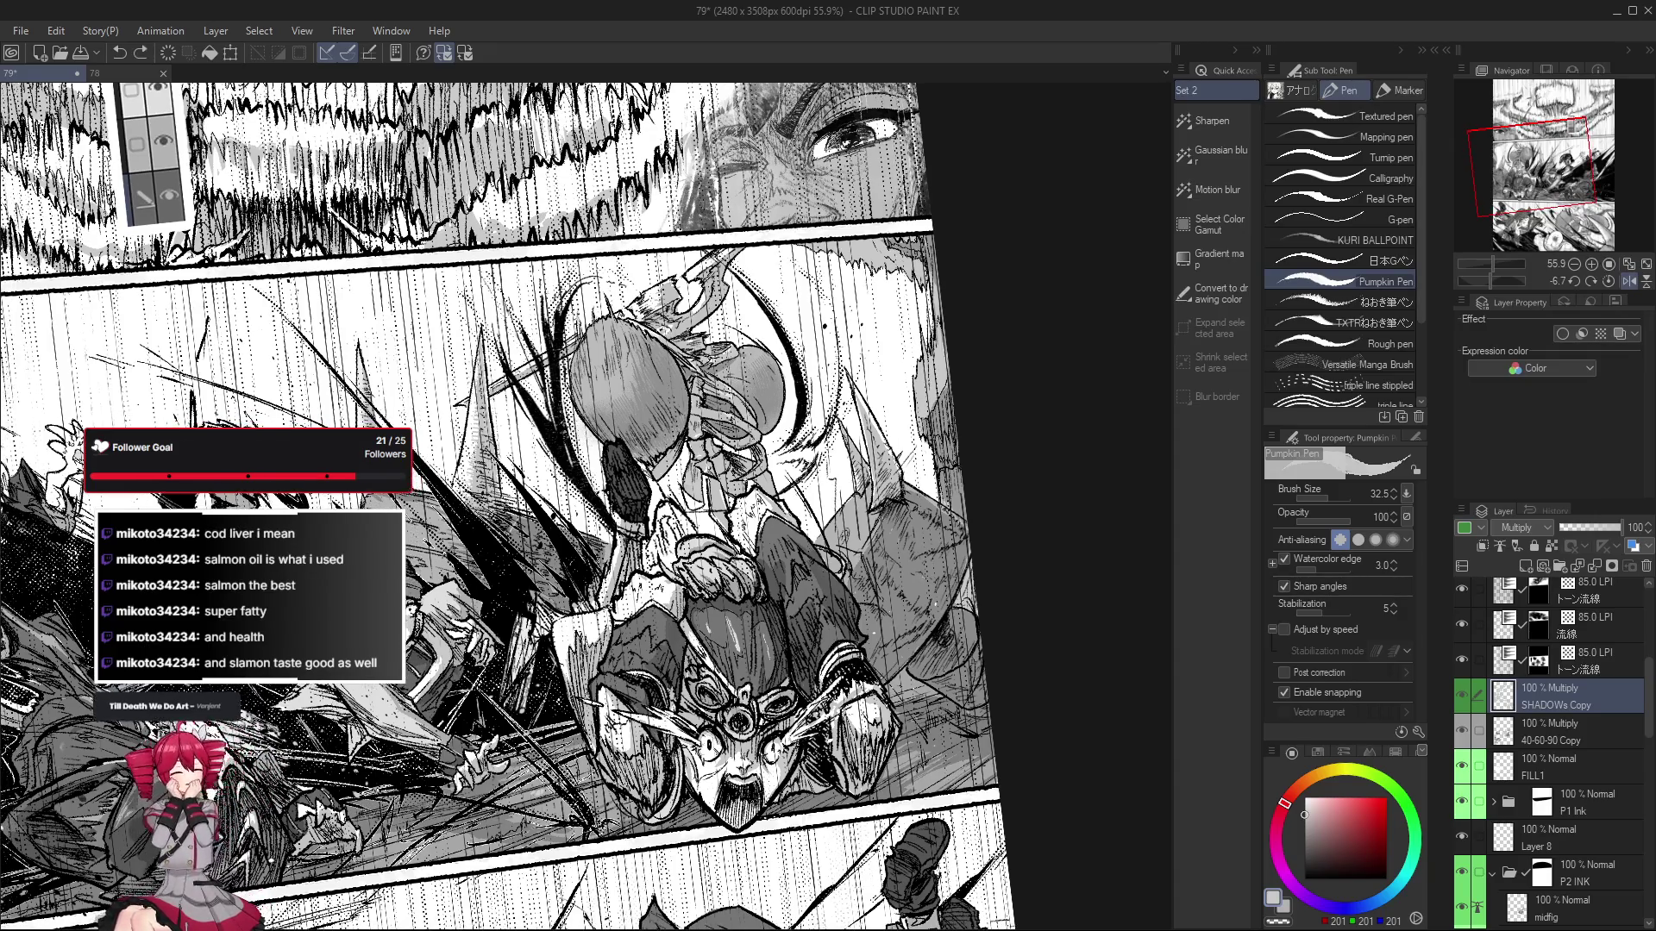
key("ctrl+y")
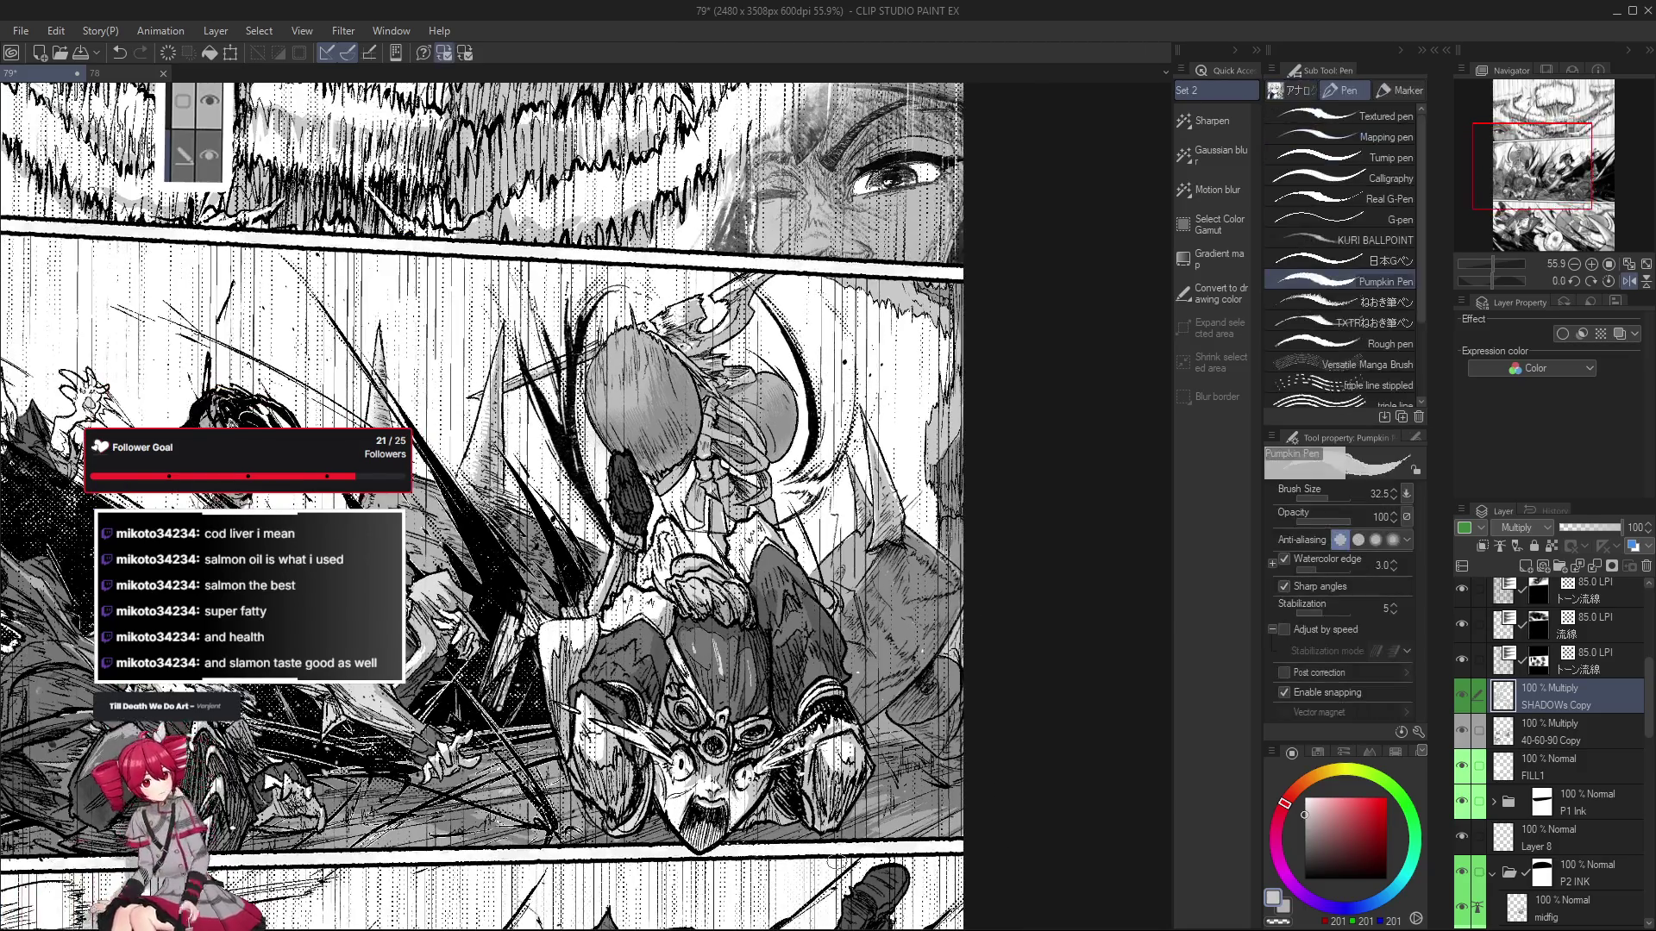
left_click_drag(604, 518, 561, 483)
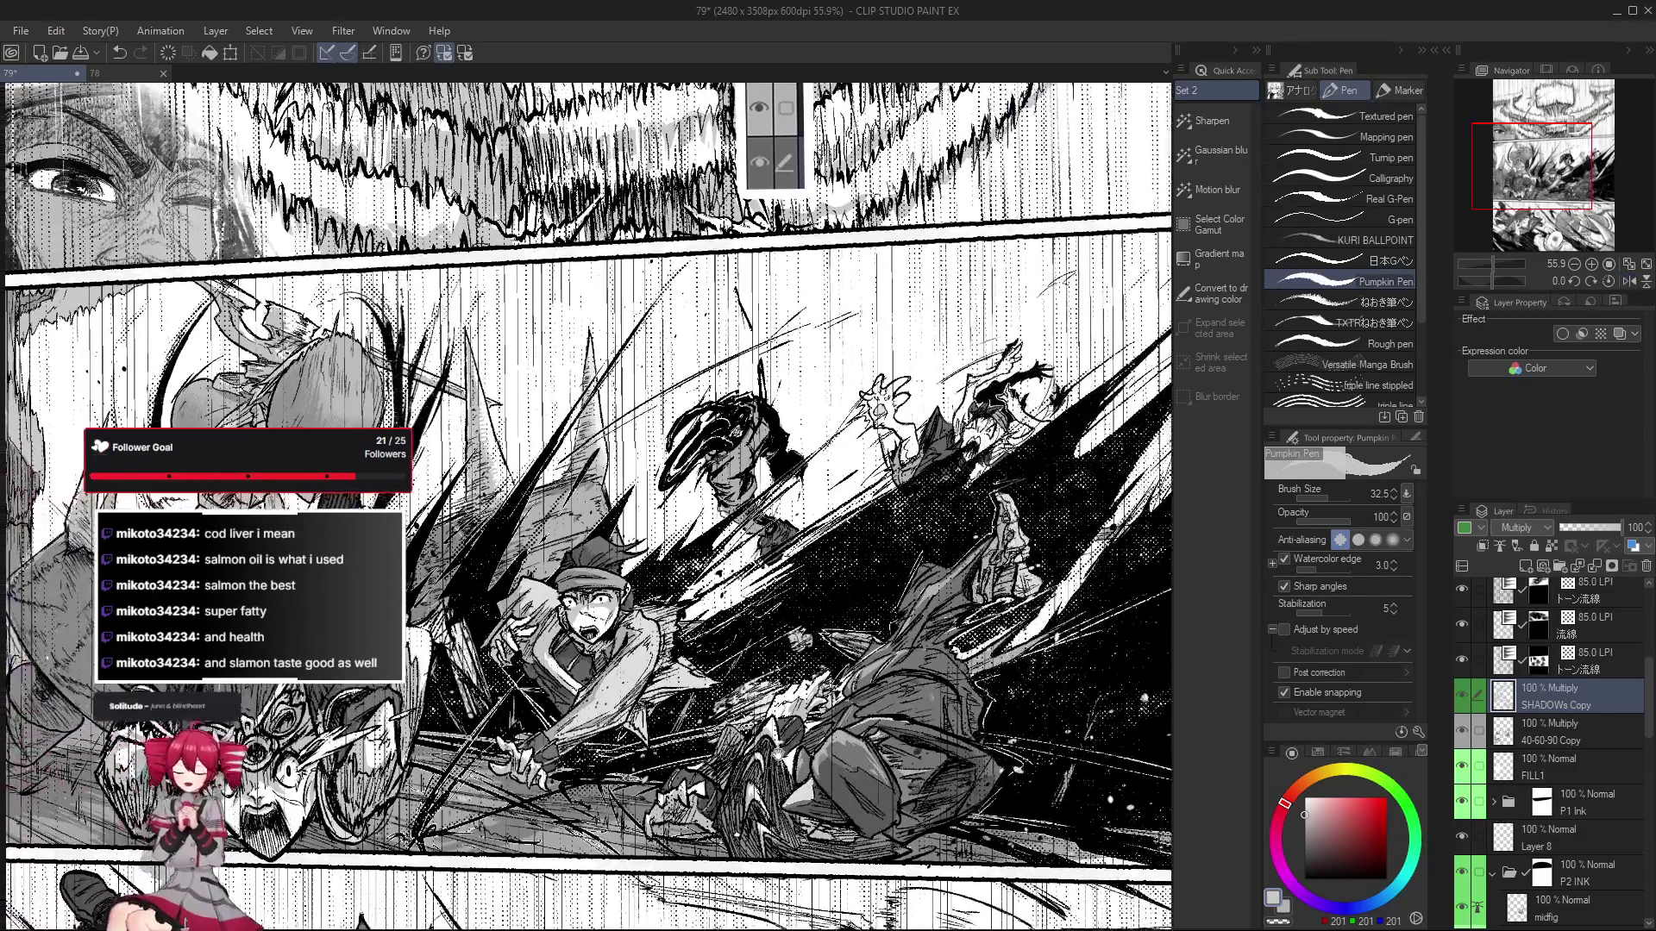
Remove the last small stroke on the capped fighter and zoom out to the full page.
scroll(621, 690, "up", 2)
scroll(603, 707, "up", 2)
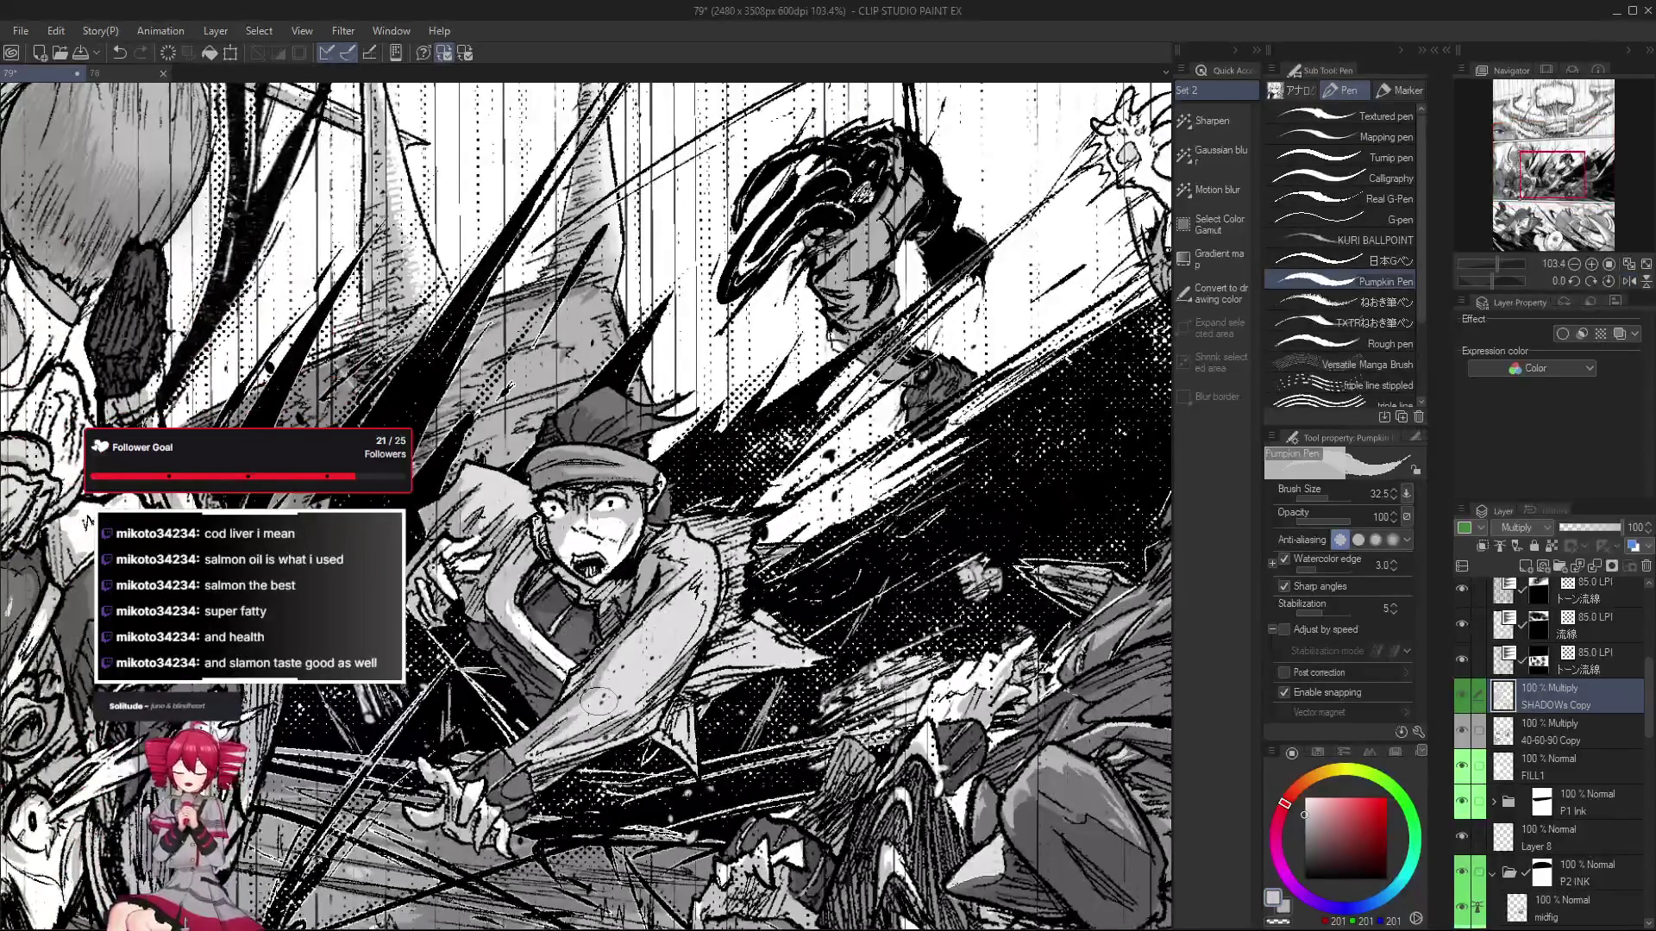
scroll(580, 732, "up", 1)
scroll(580, 731, "down", 2)
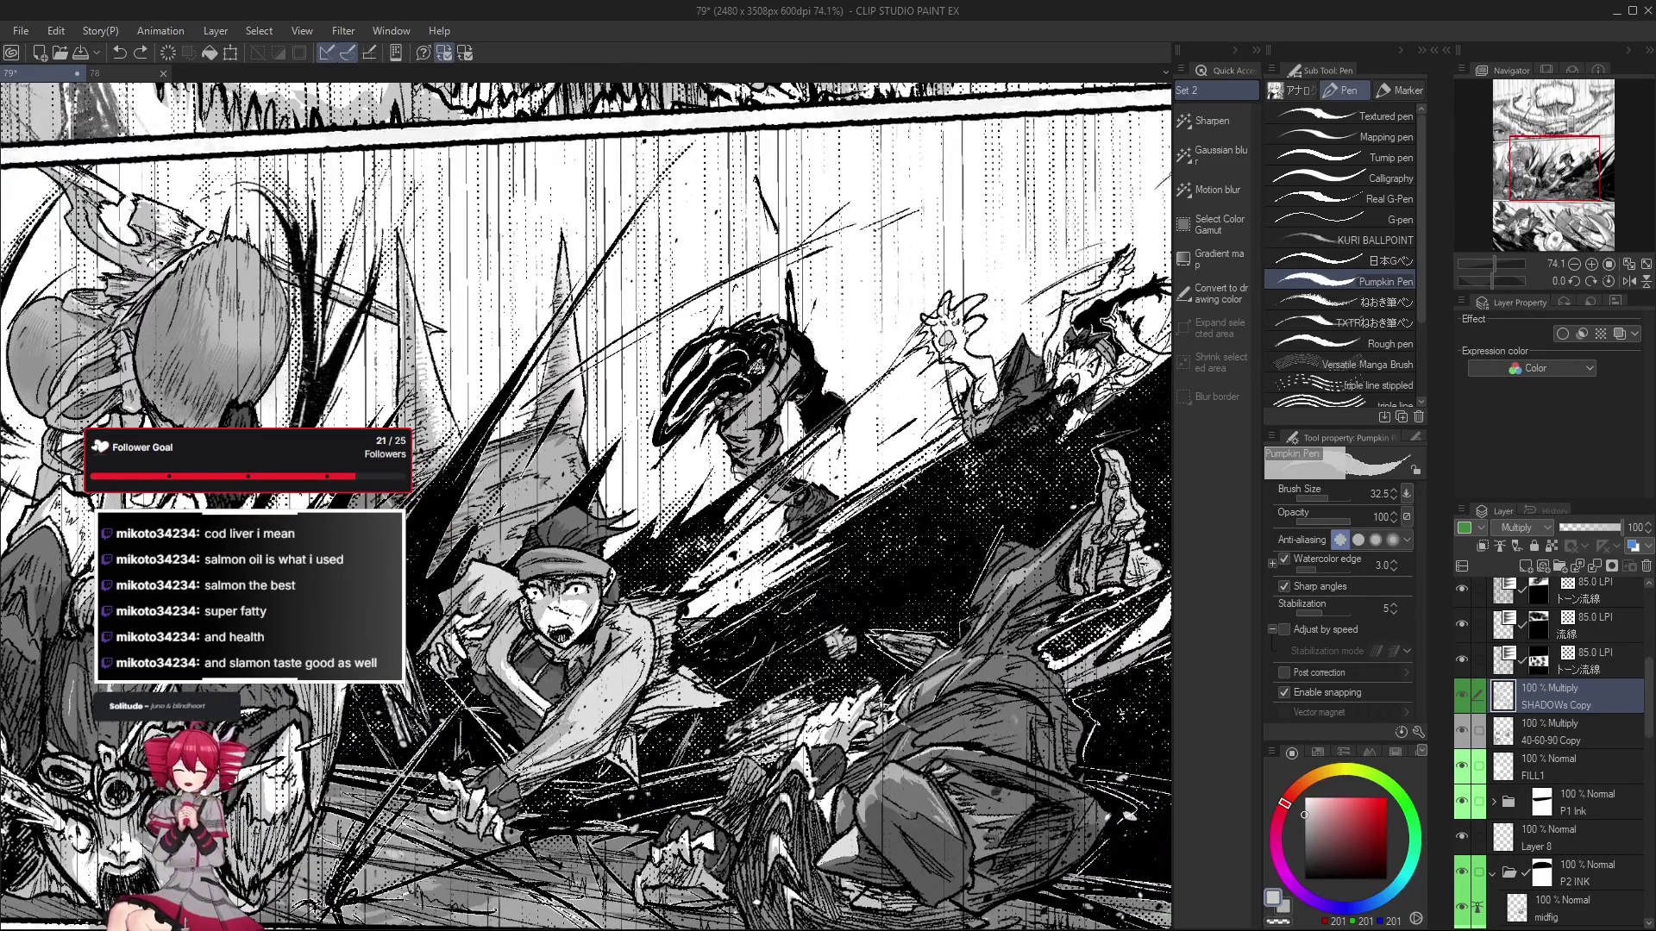
key("ctrl+z")
scroll(522, 758, "down", 1)
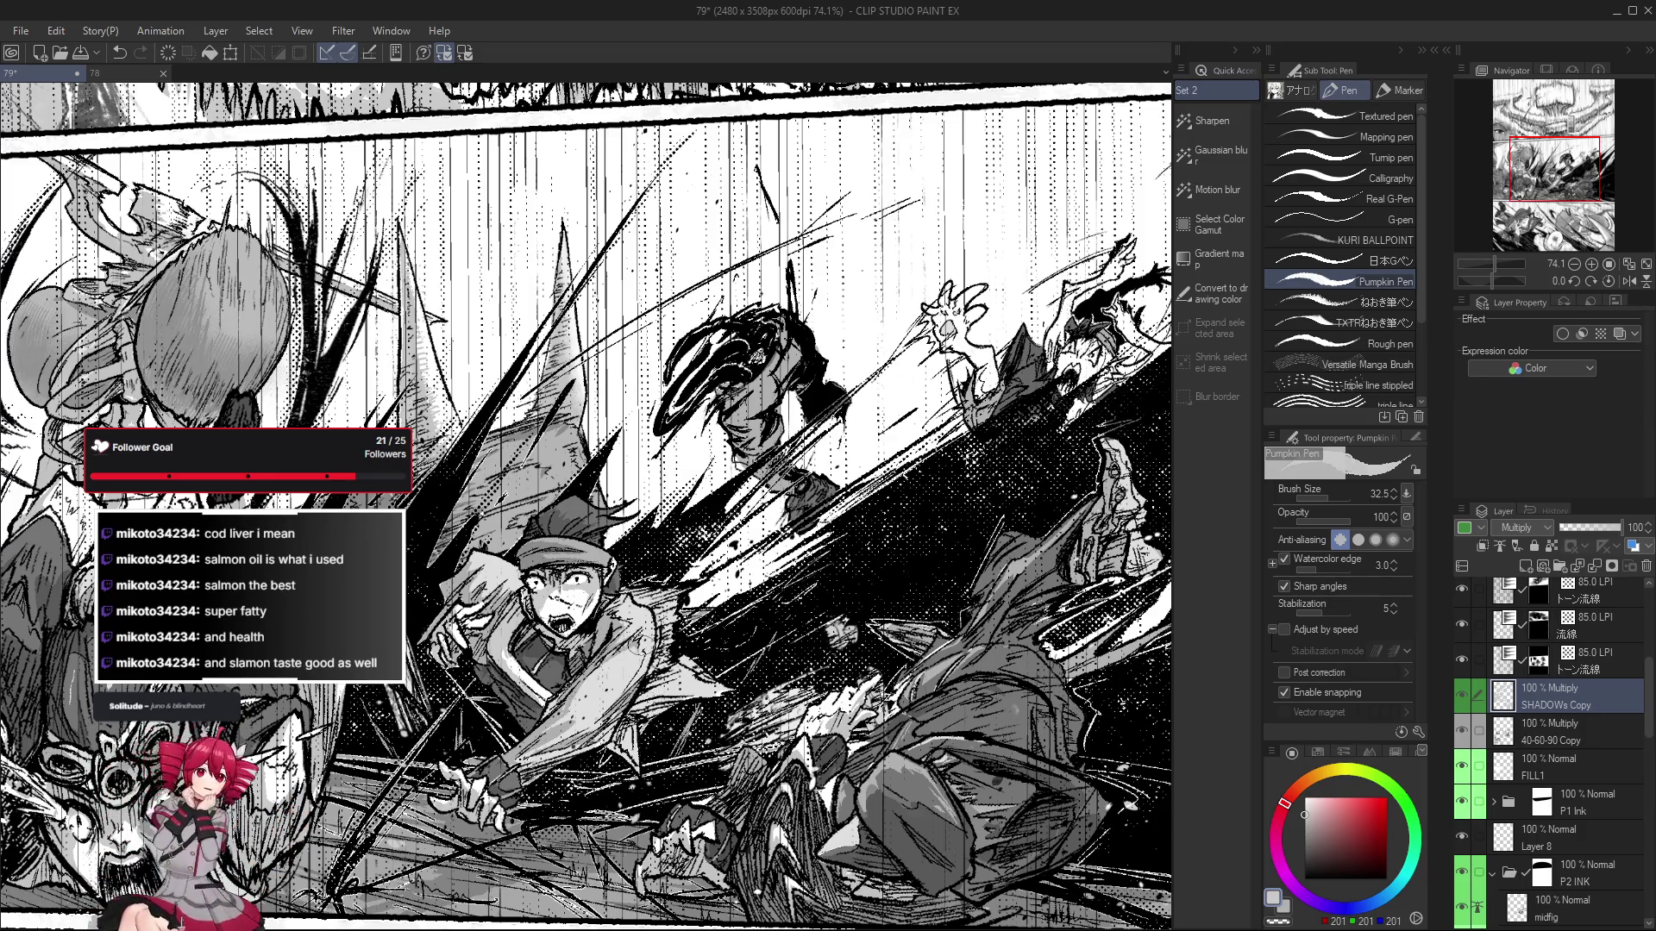
scroll(641, 651, "down", 3)
scroll(642, 652, "down", 1)
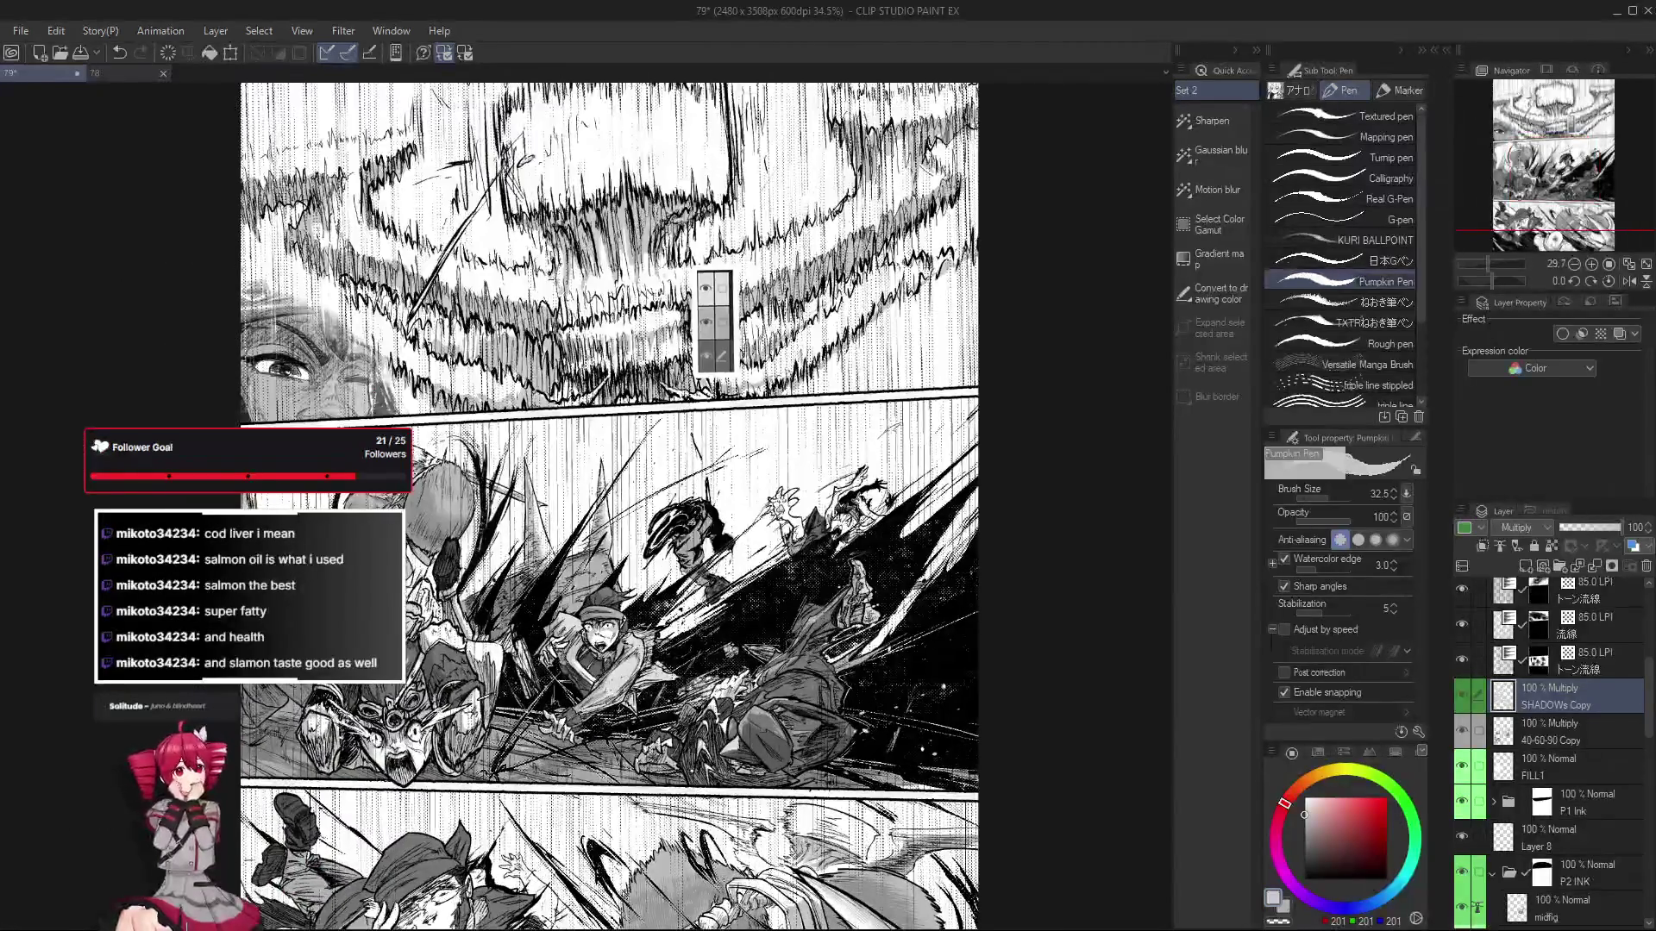
Zoom in and pan across the middle action panel to the fallen figure.
scroll(641, 677, "up", 2)
scroll(643, 673, "up", 1)
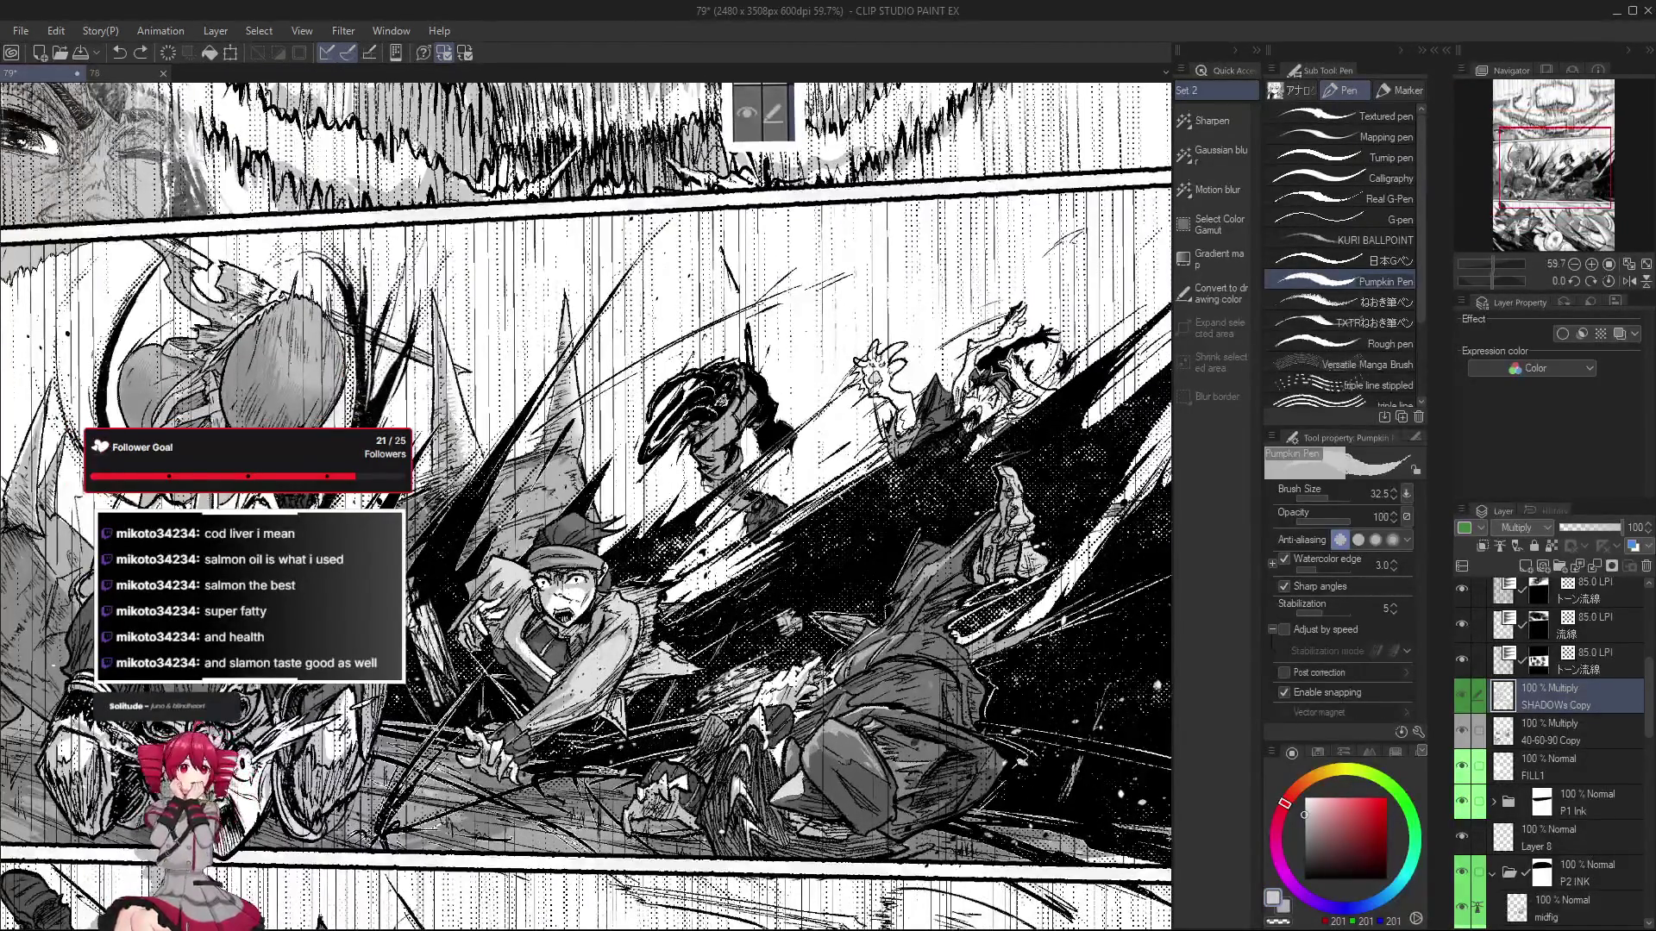
scroll(652, 682, "up", 1)
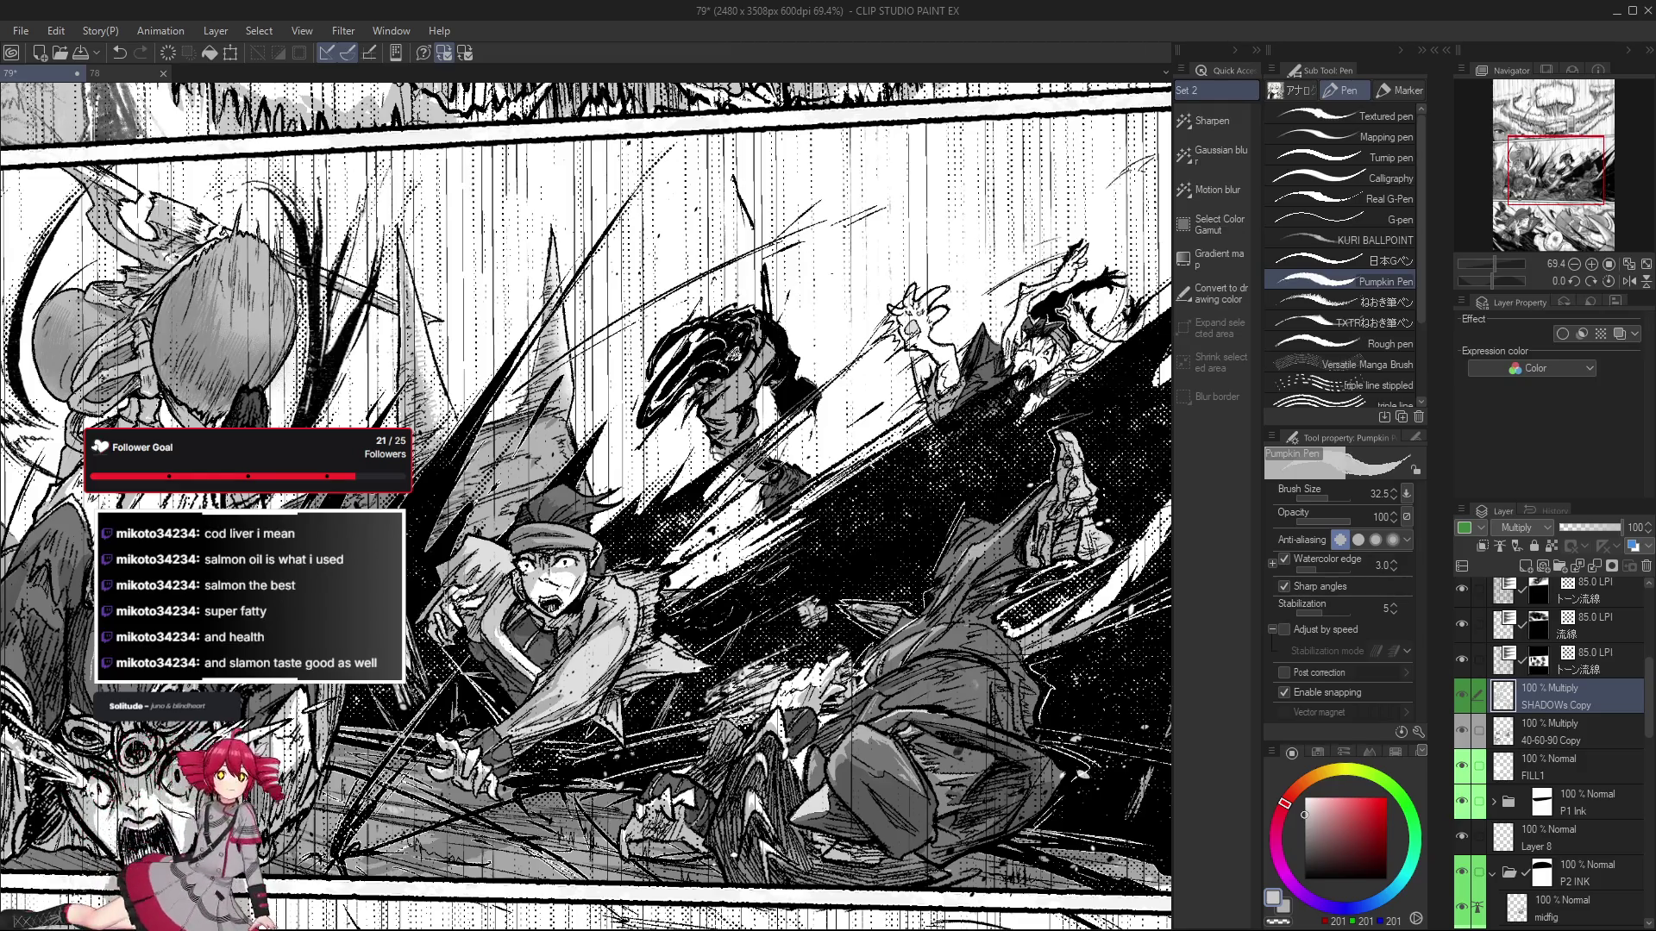
left_click_drag(448, 604, 462, 639)
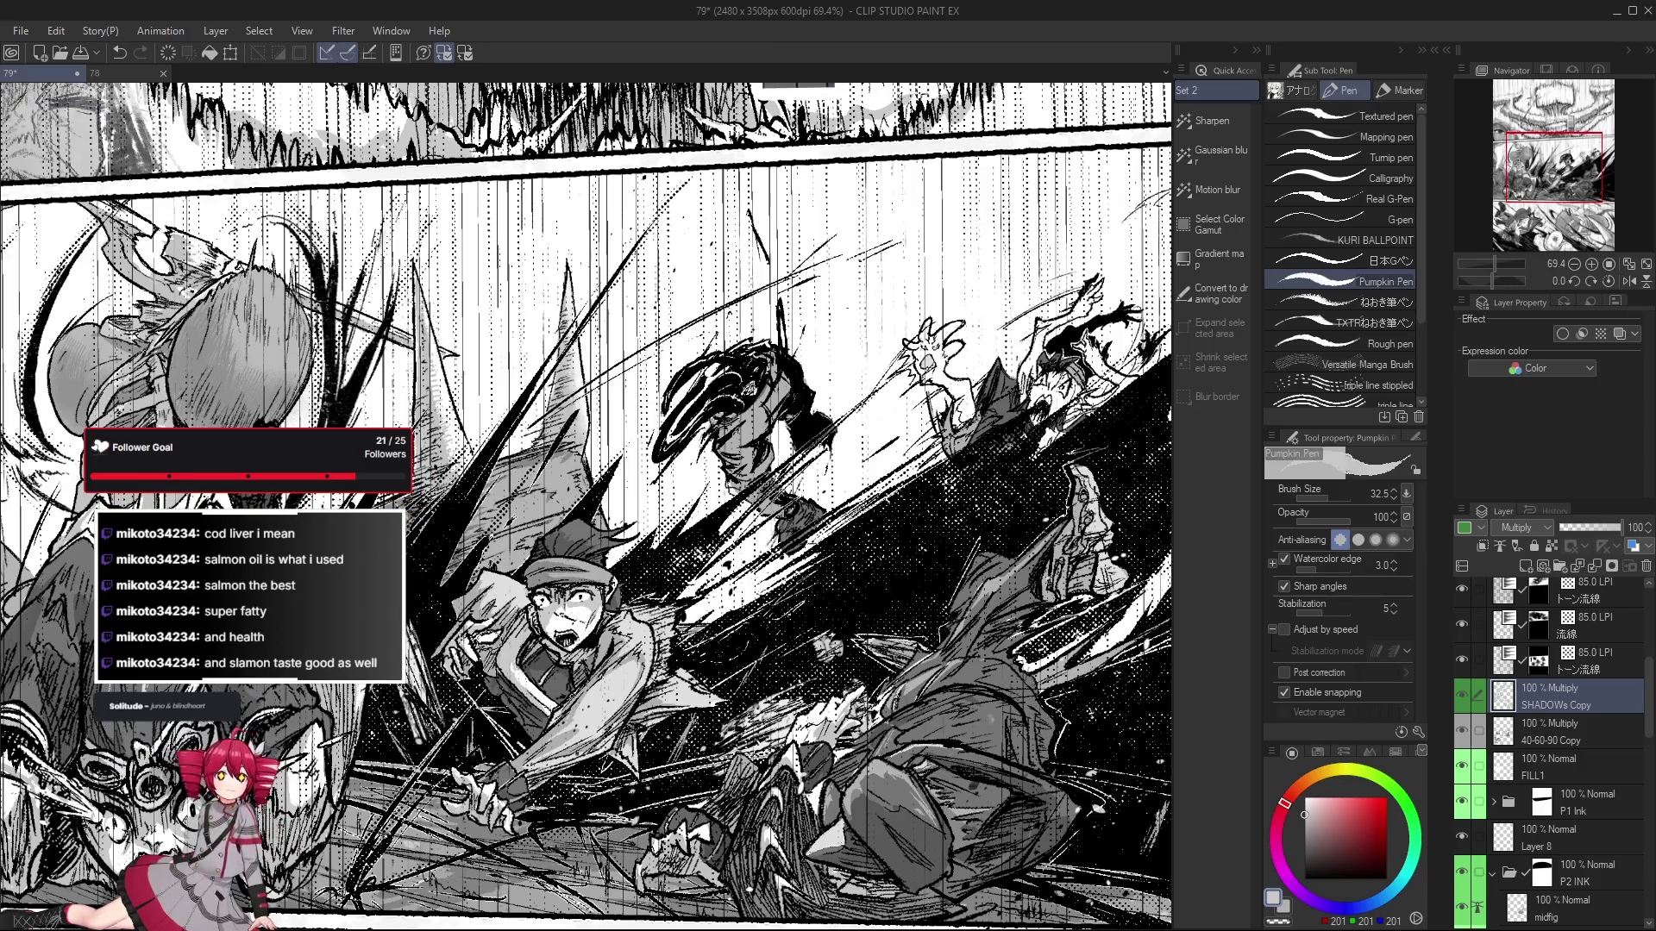
scroll(651, 711, "up", 2)
scroll(651, 712, "up", 2)
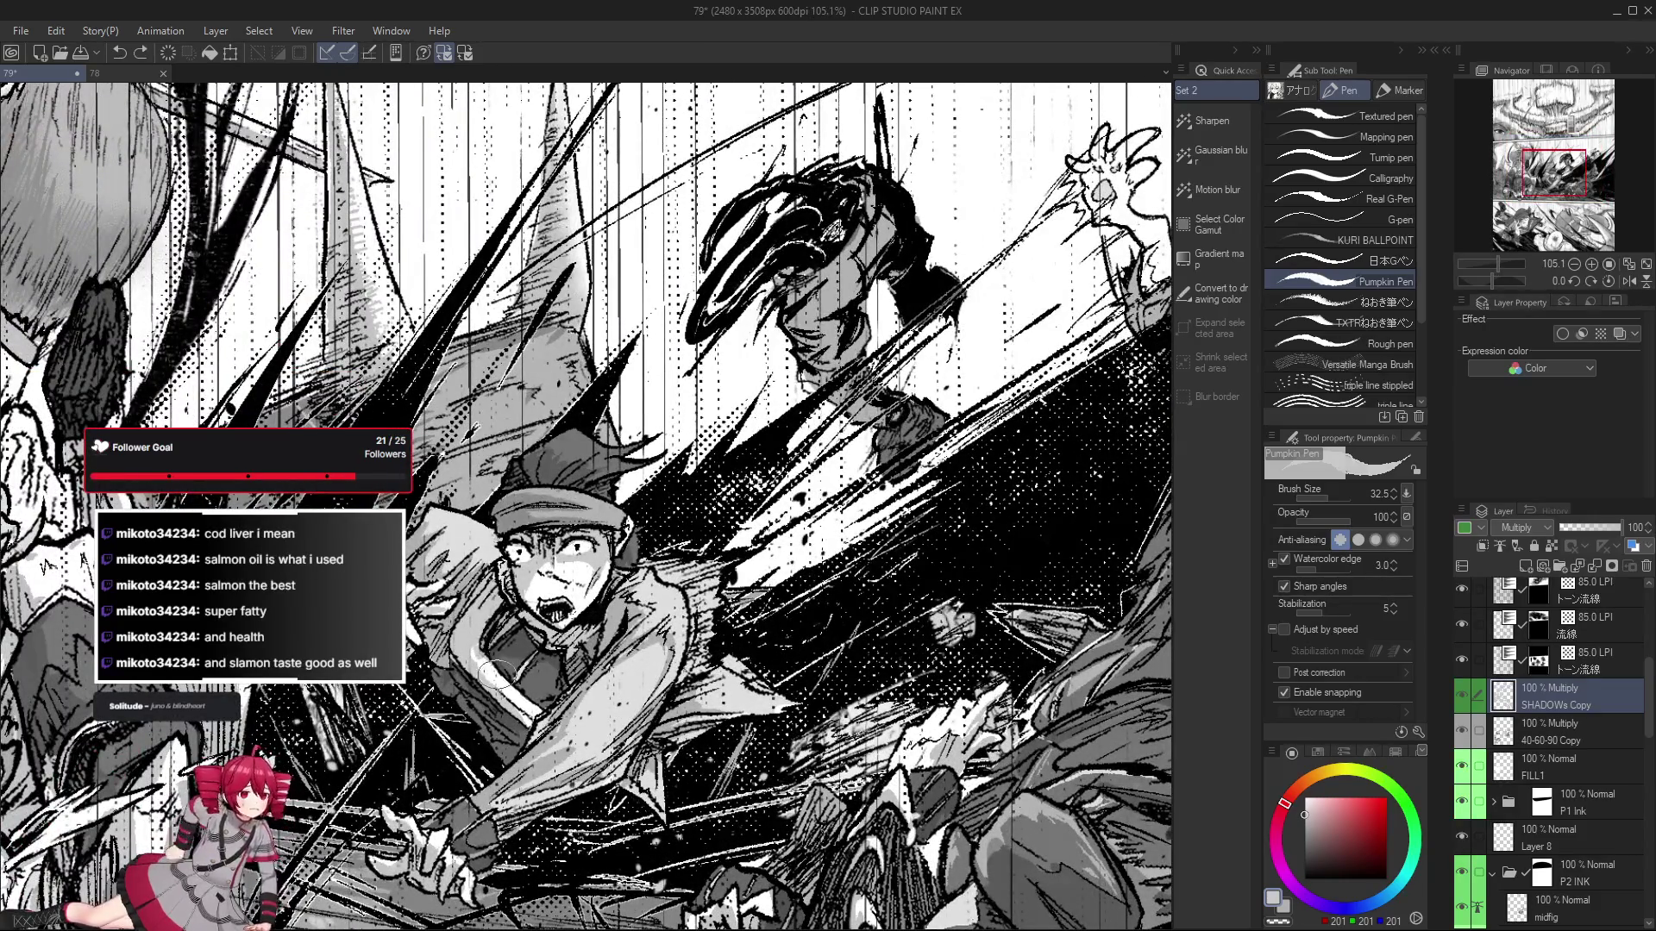
scroll(490, 643, "down", 3)
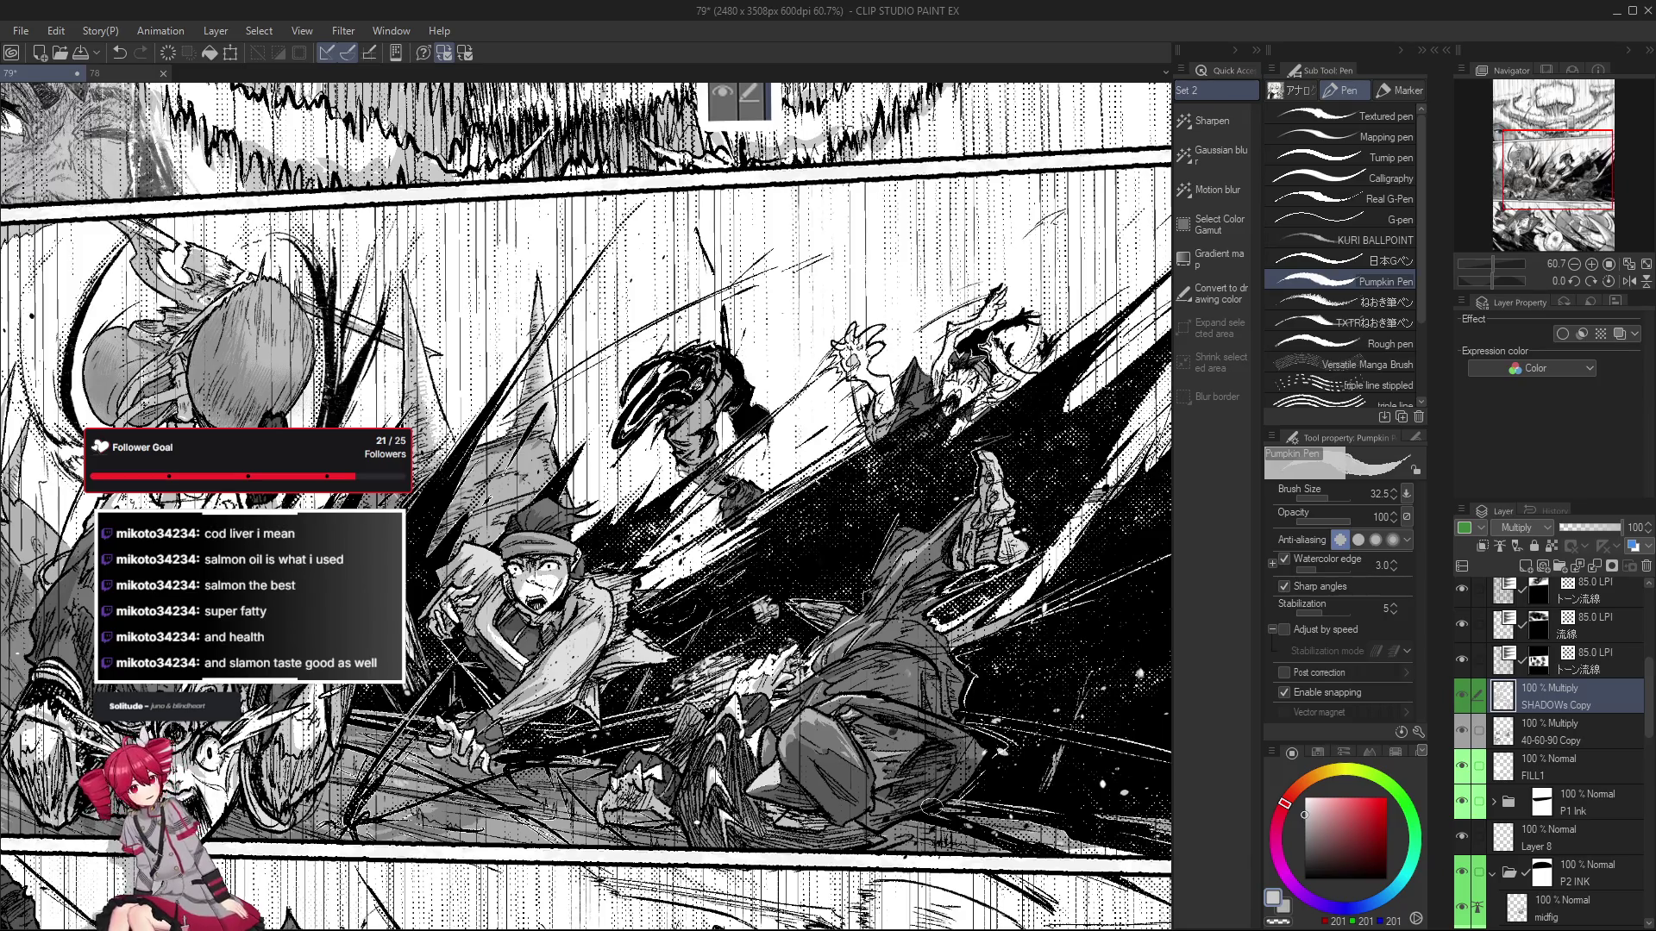
scroll(660, 780, "up", 2)
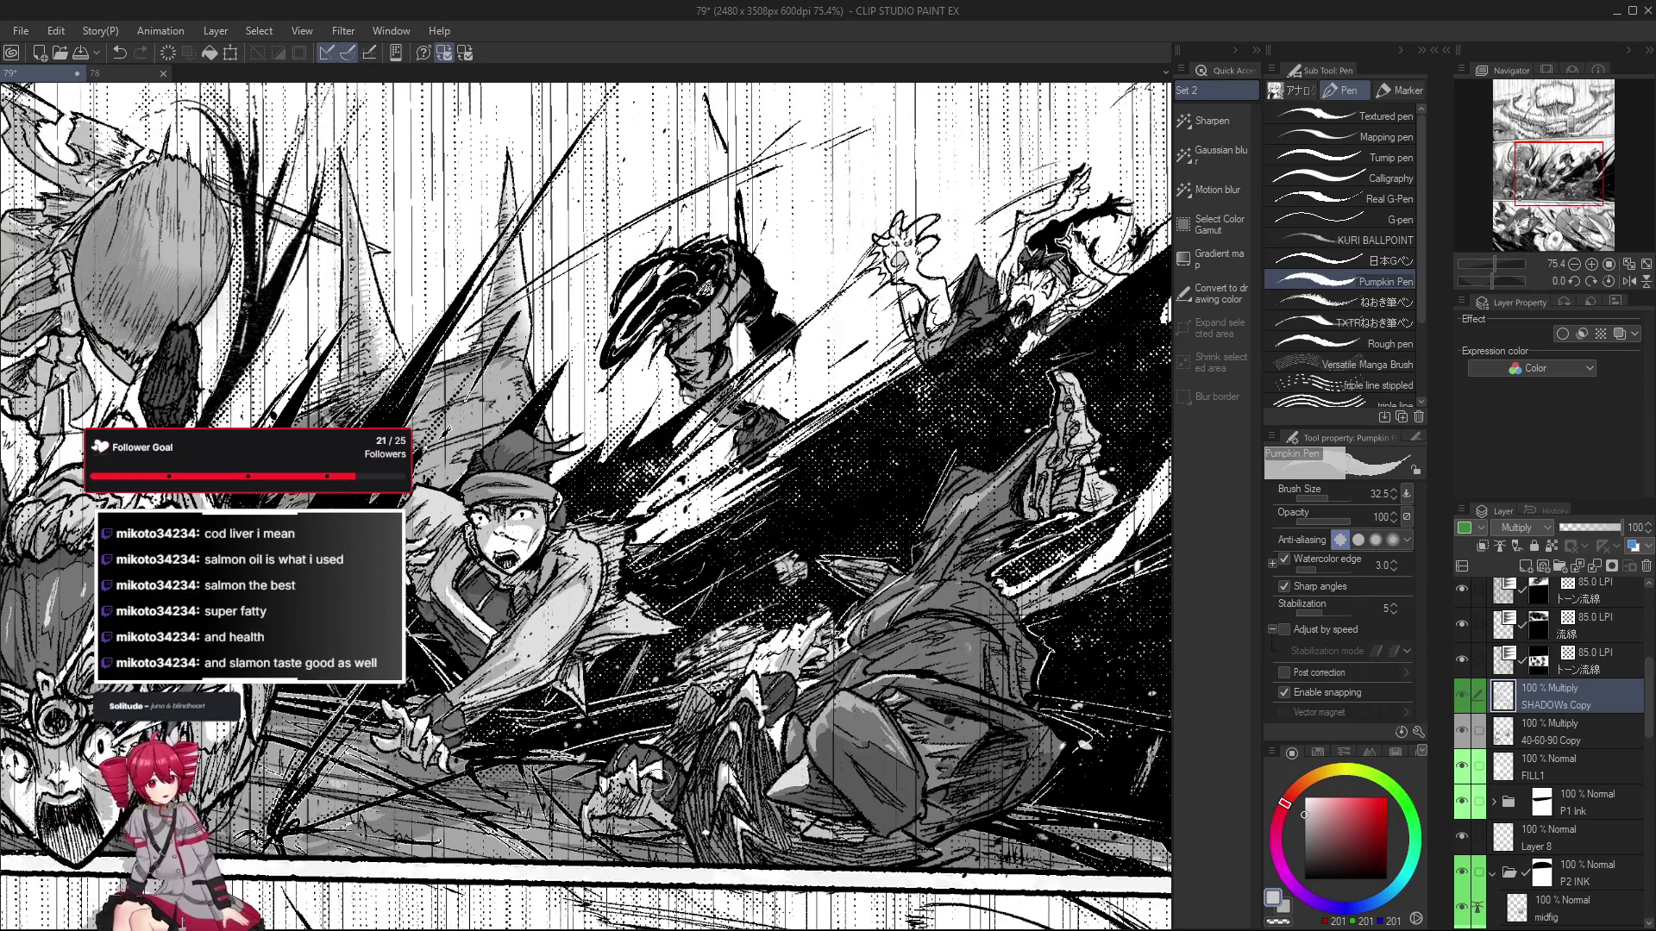
scroll(659, 778, "down", 2)
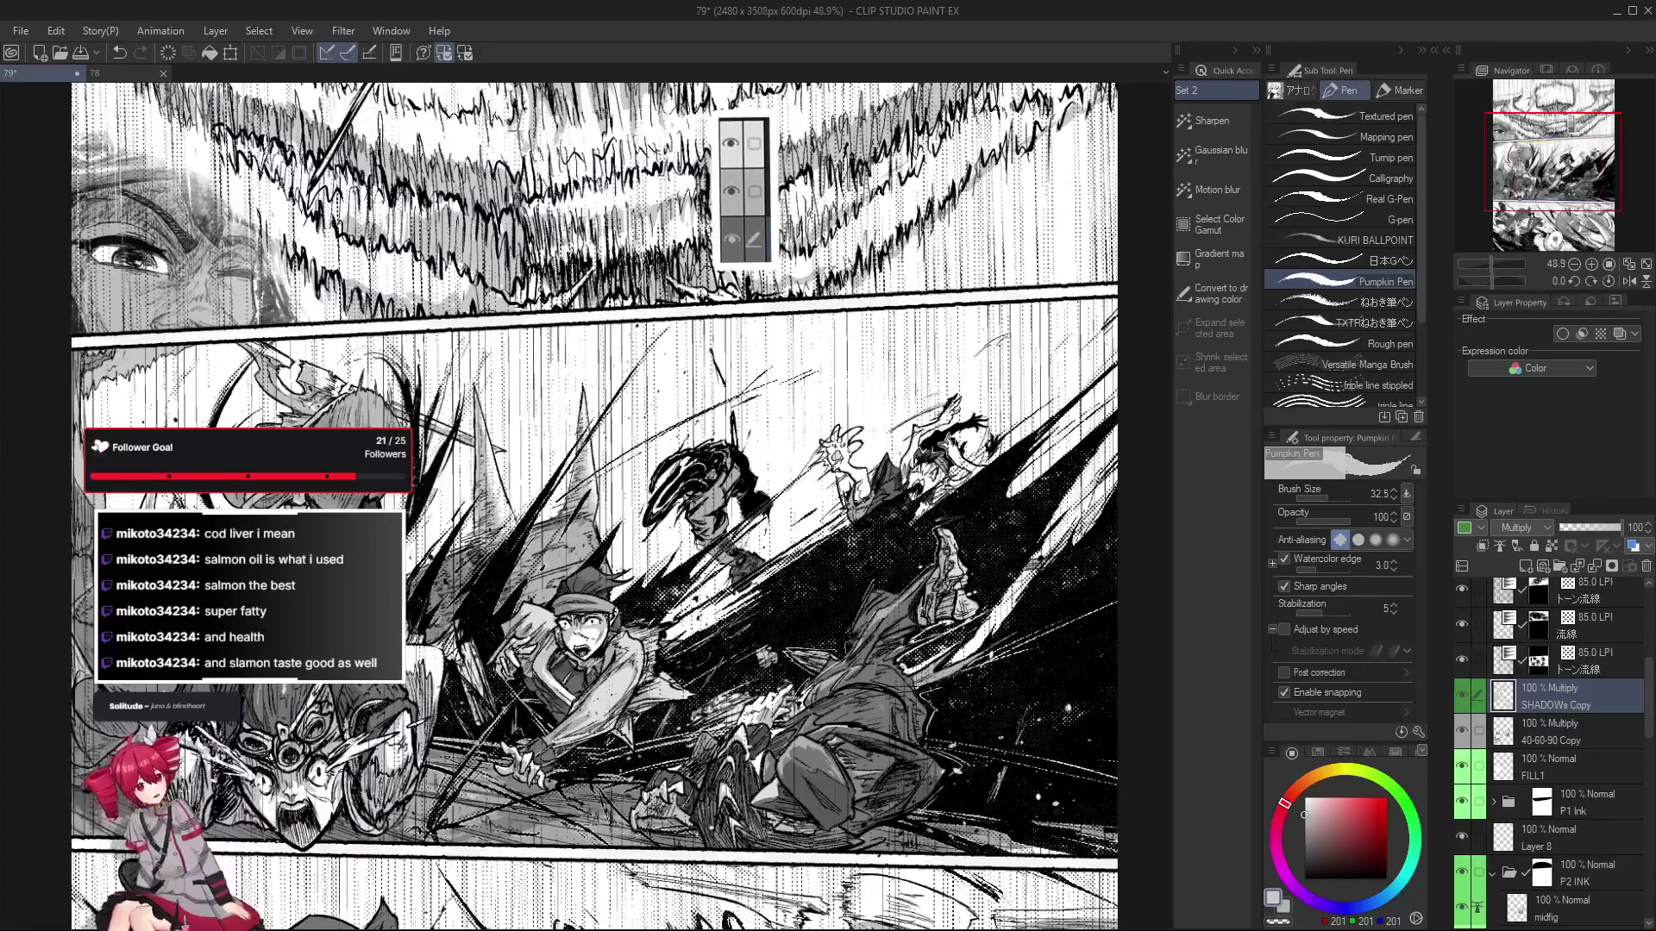
scroll(651, 780, "up", 3)
Undo a stray shading stroke and make 40-60-90 Copy the shading layer.
key("ctrl+z")
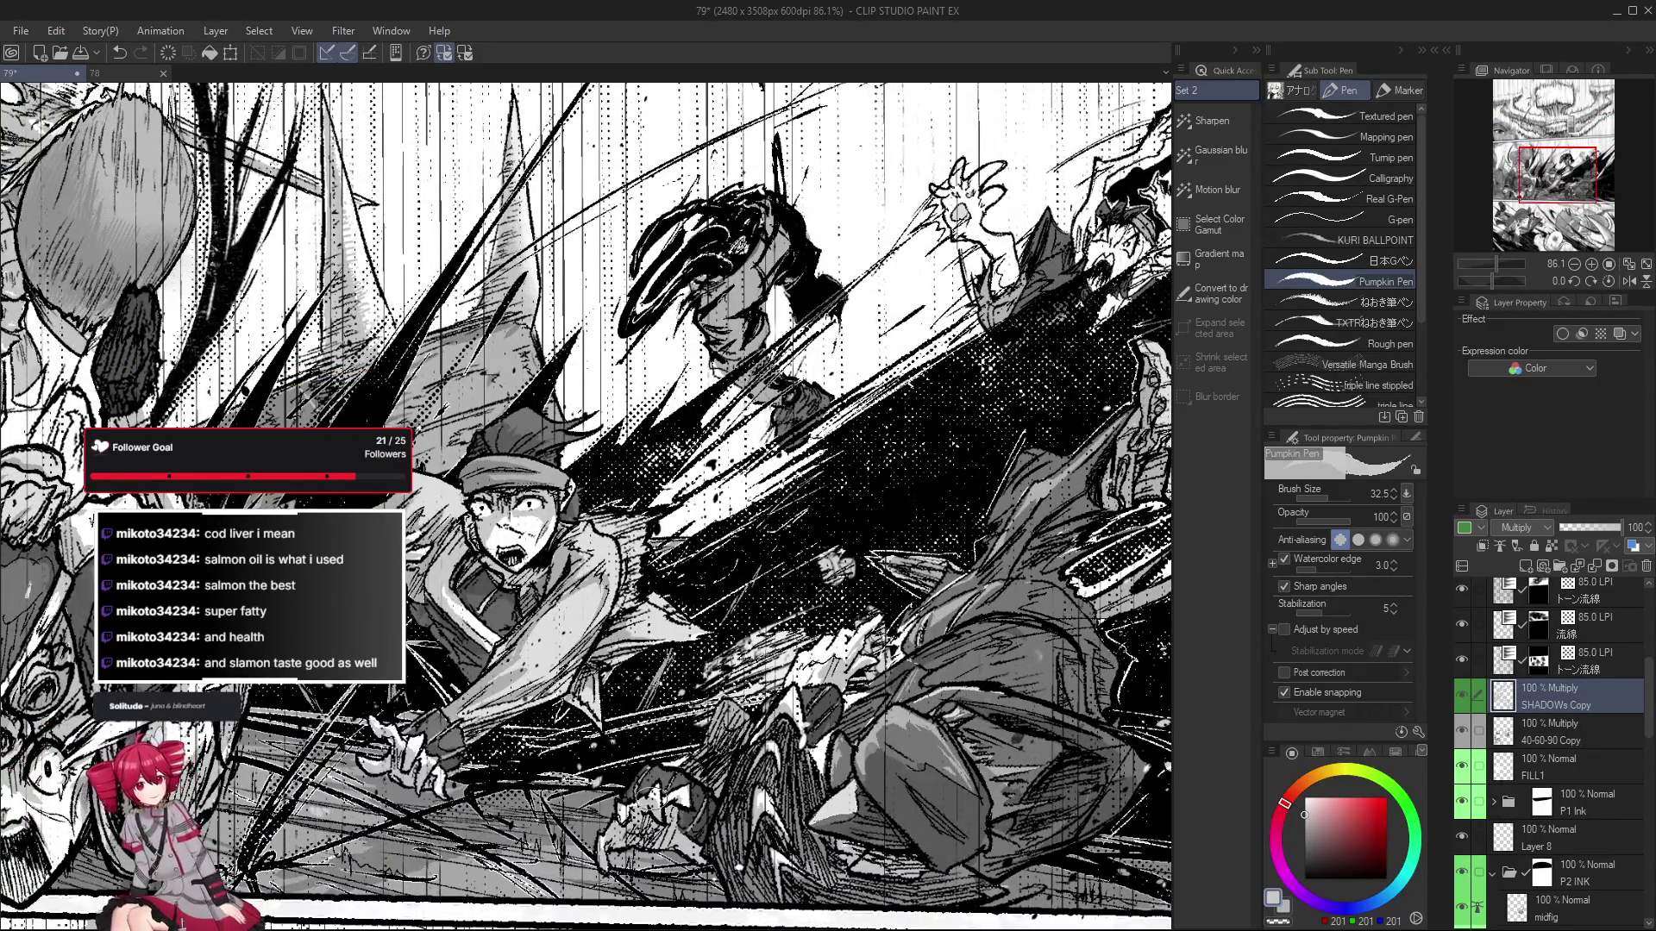
left_click_drag(660, 781, 665, 767)
scroll(758, 781, "down", 3)
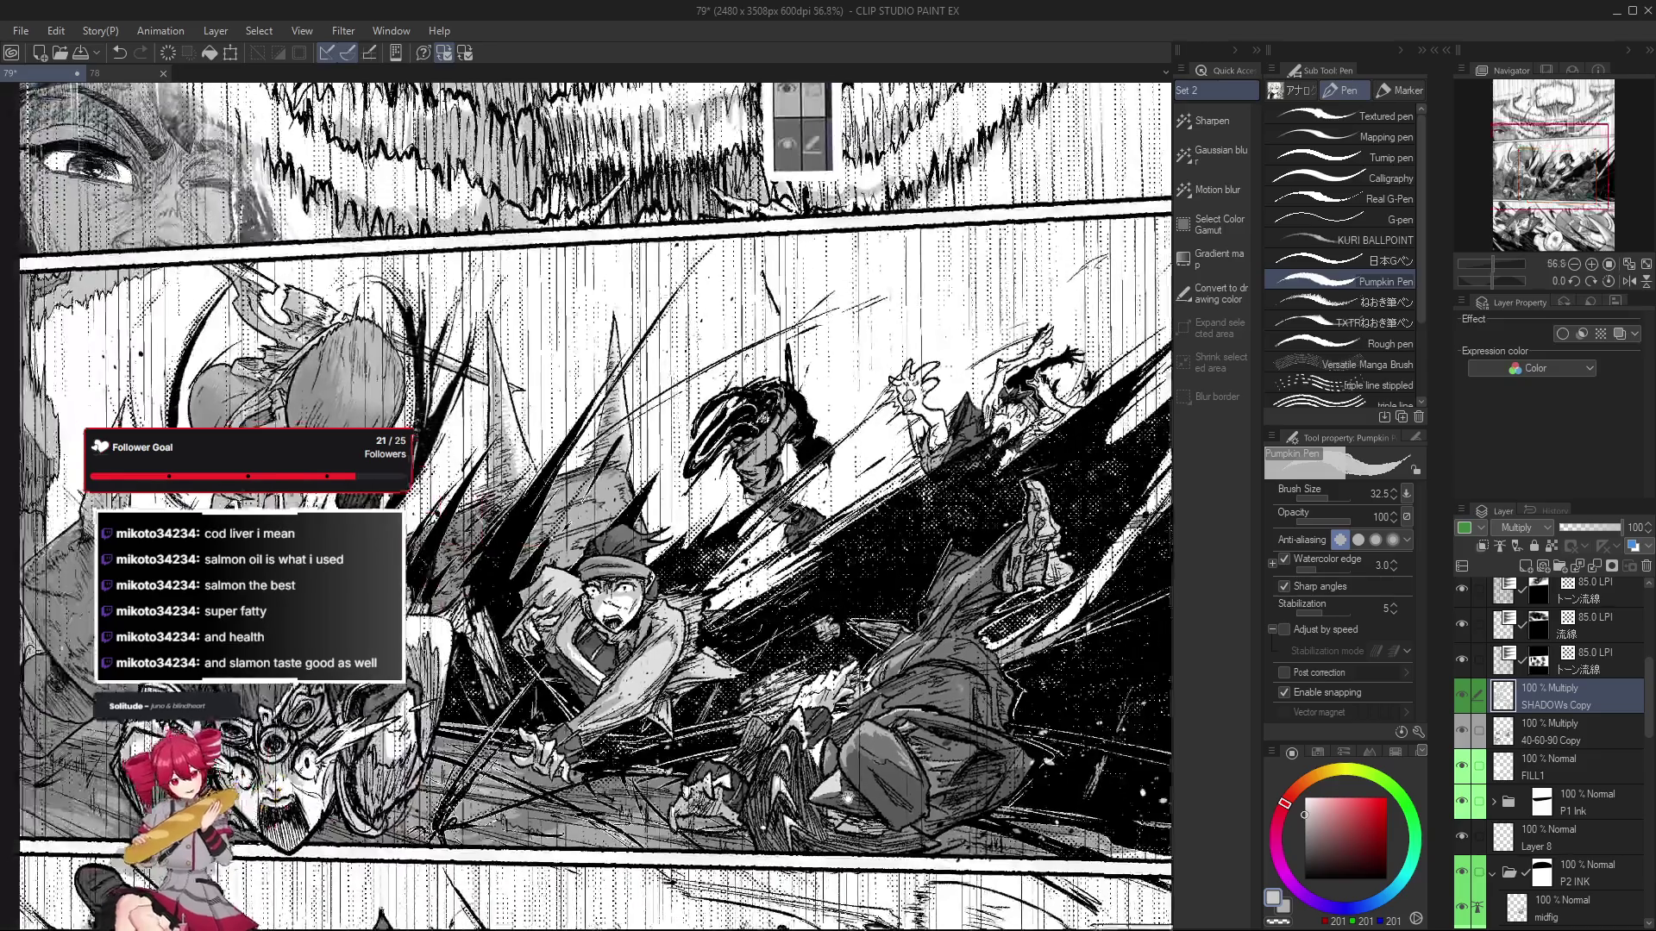
scroll(758, 781, "up", 2)
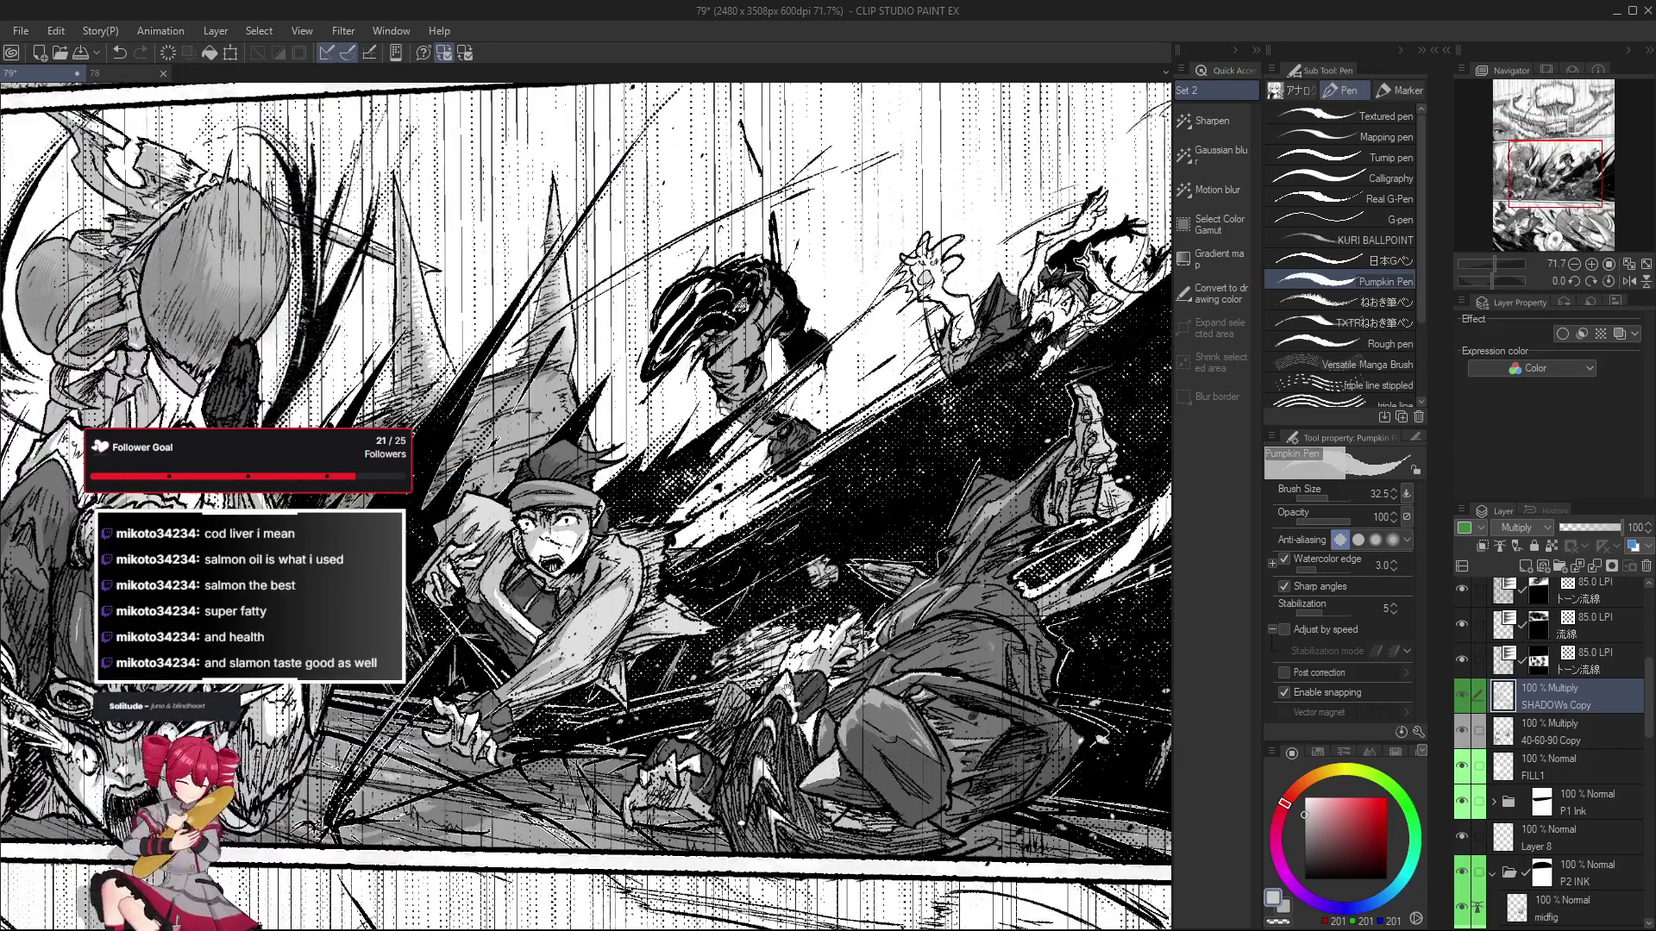
scroll(759, 768, "up", 3)
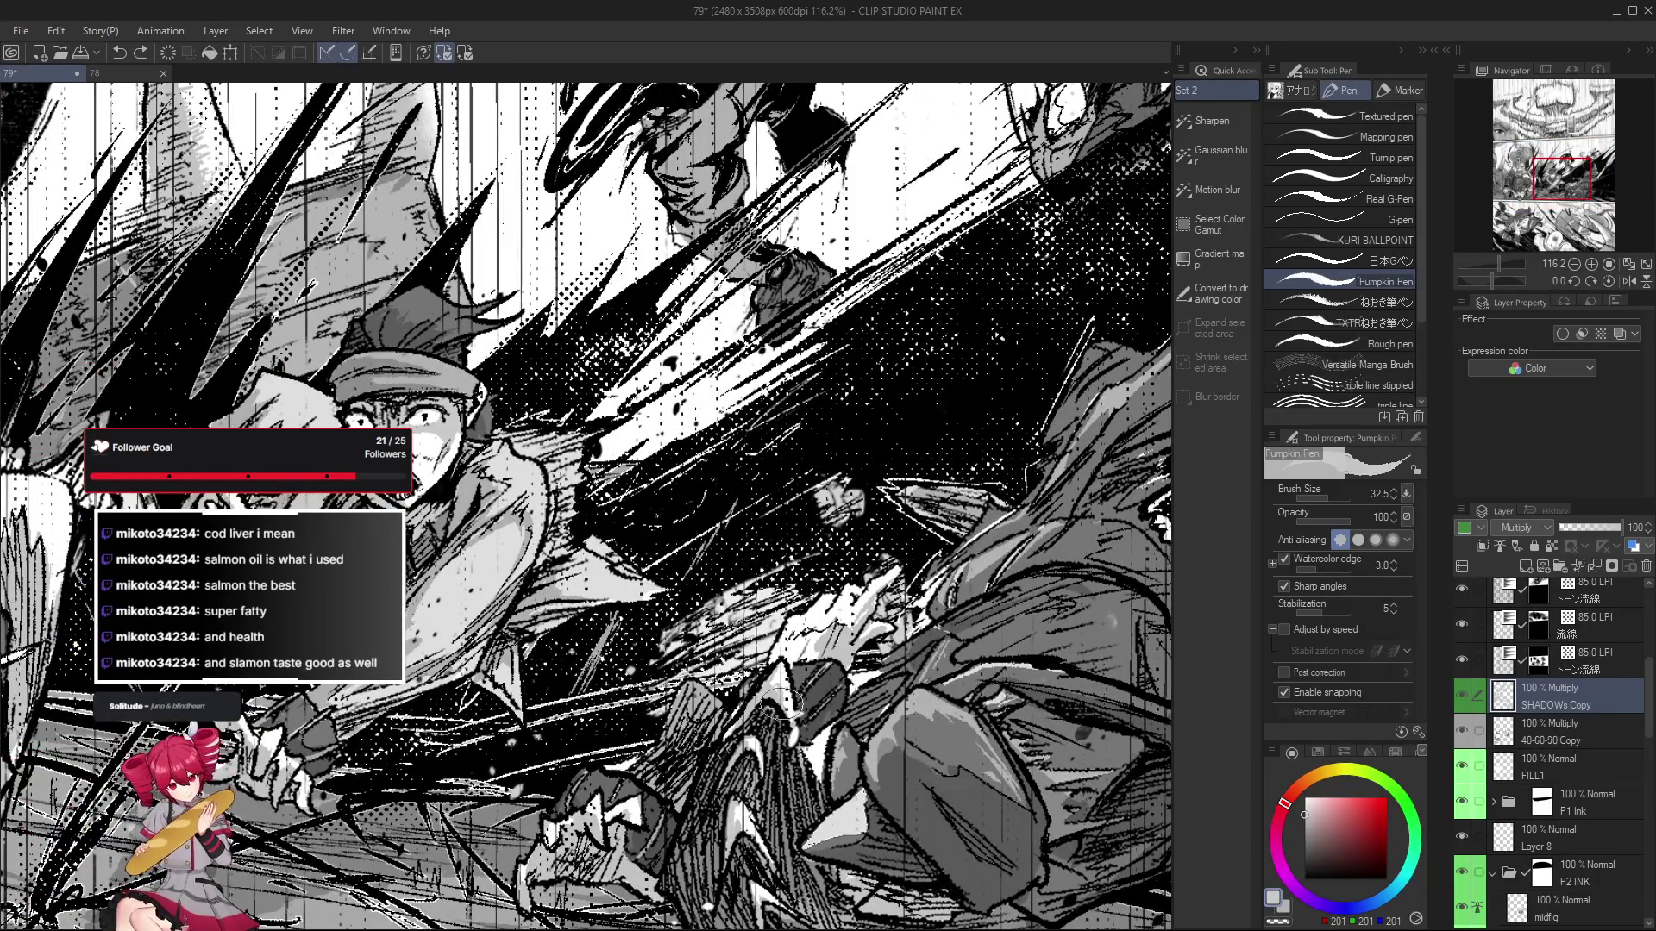
scroll(785, 711, "down", 3)
scroll(794, 725, "up", 1)
scroll(798, 732, "up", 1)
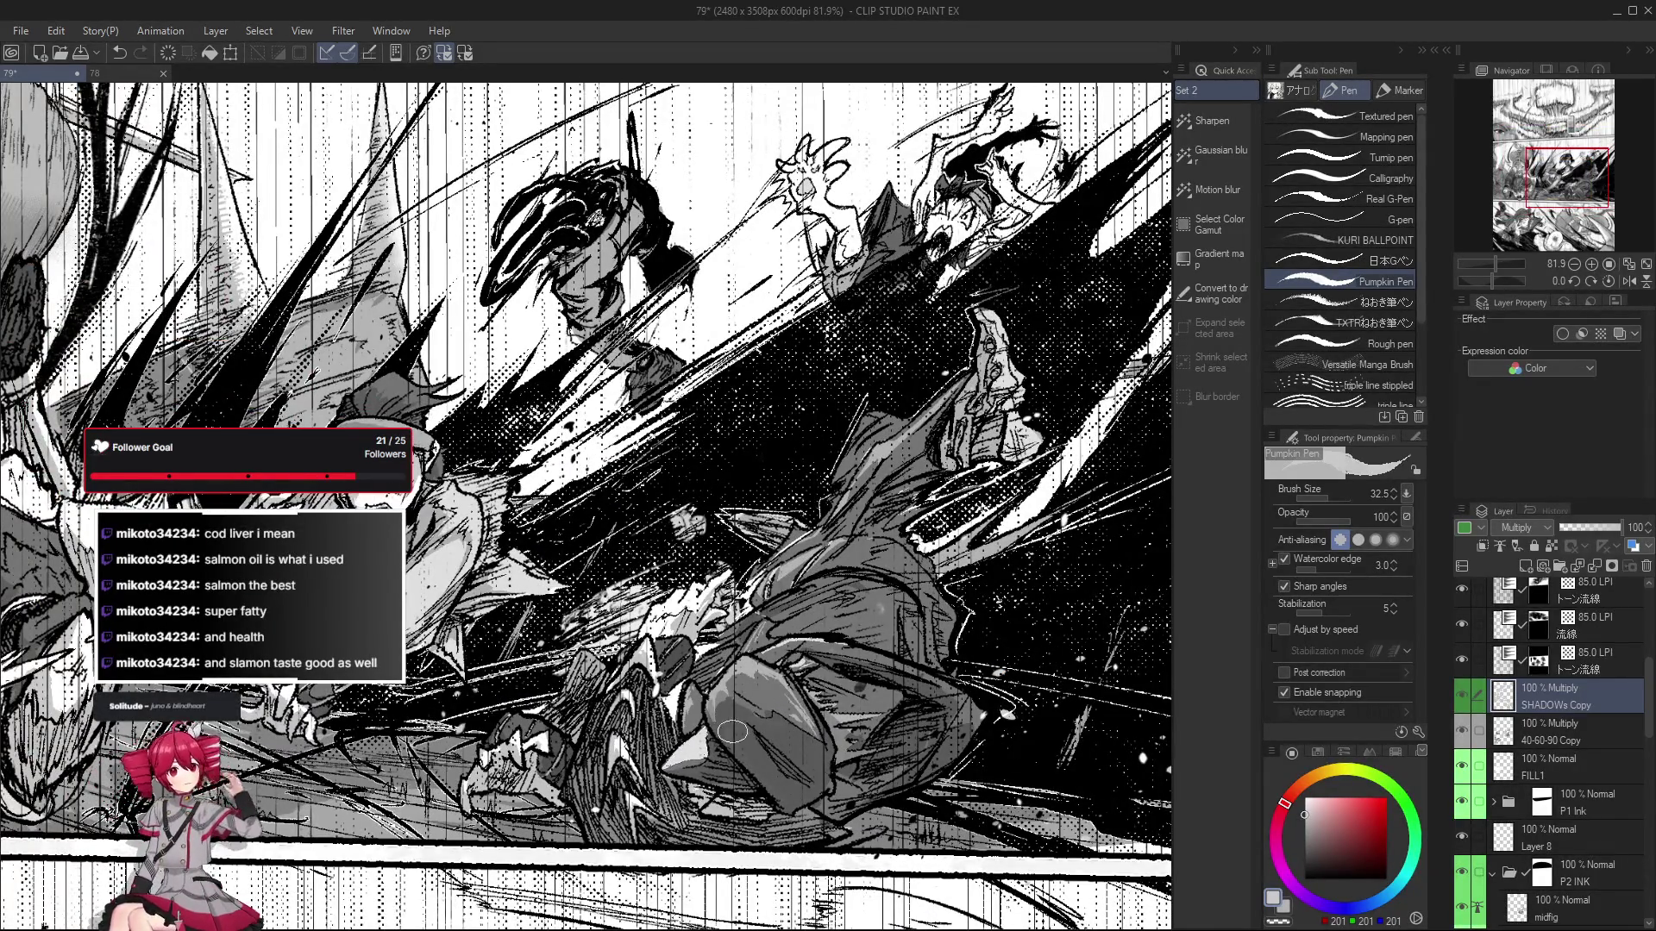
left_click_drag(792, 763, 774, 777)
scroll(774, 778, "up", 2)
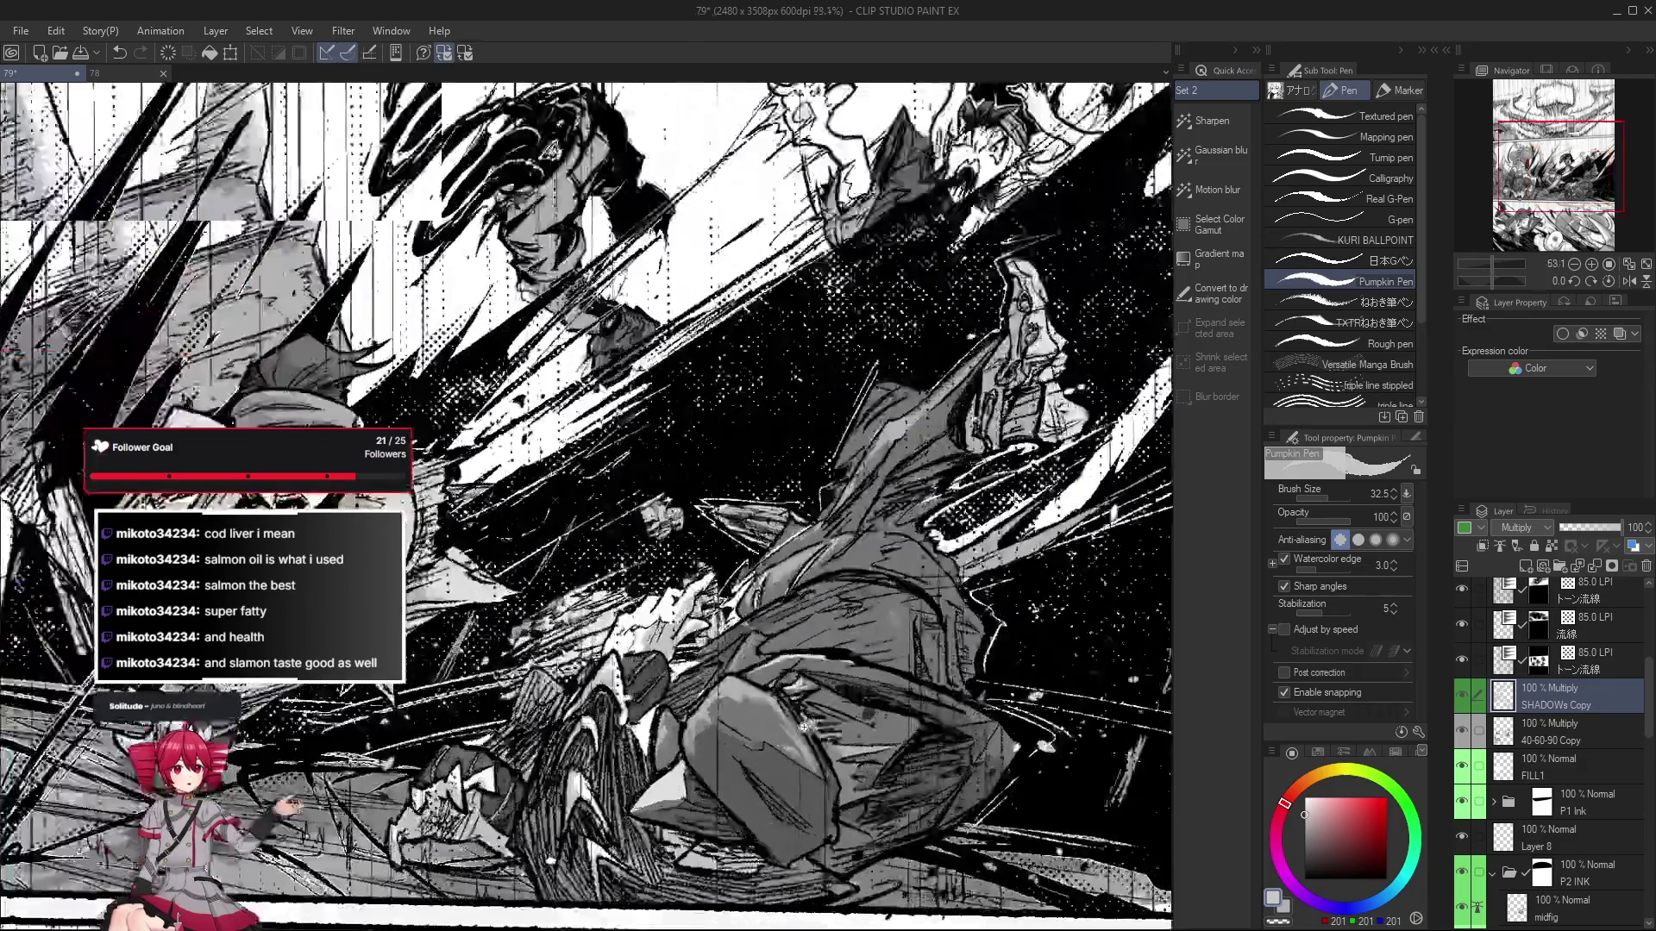
scroll(774, 778, "up", 2)
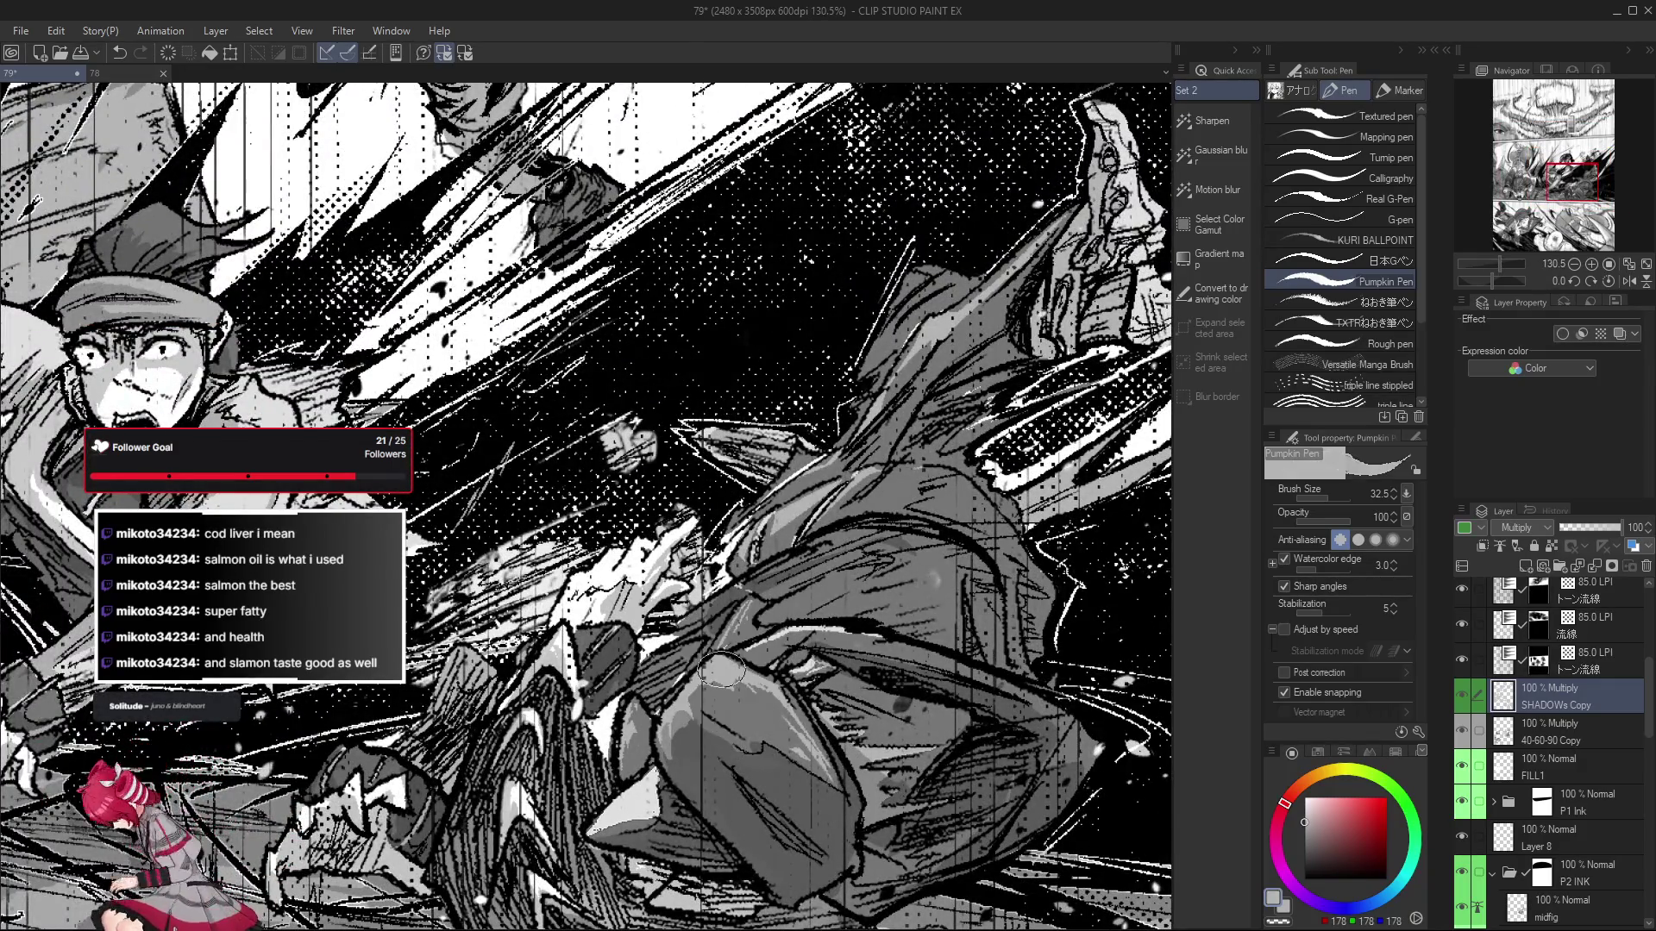
left_click(1568, 737)
Go back to the Pumpkin Pen and pick a lighter grey (178) for shading.
key("g")
key("g")
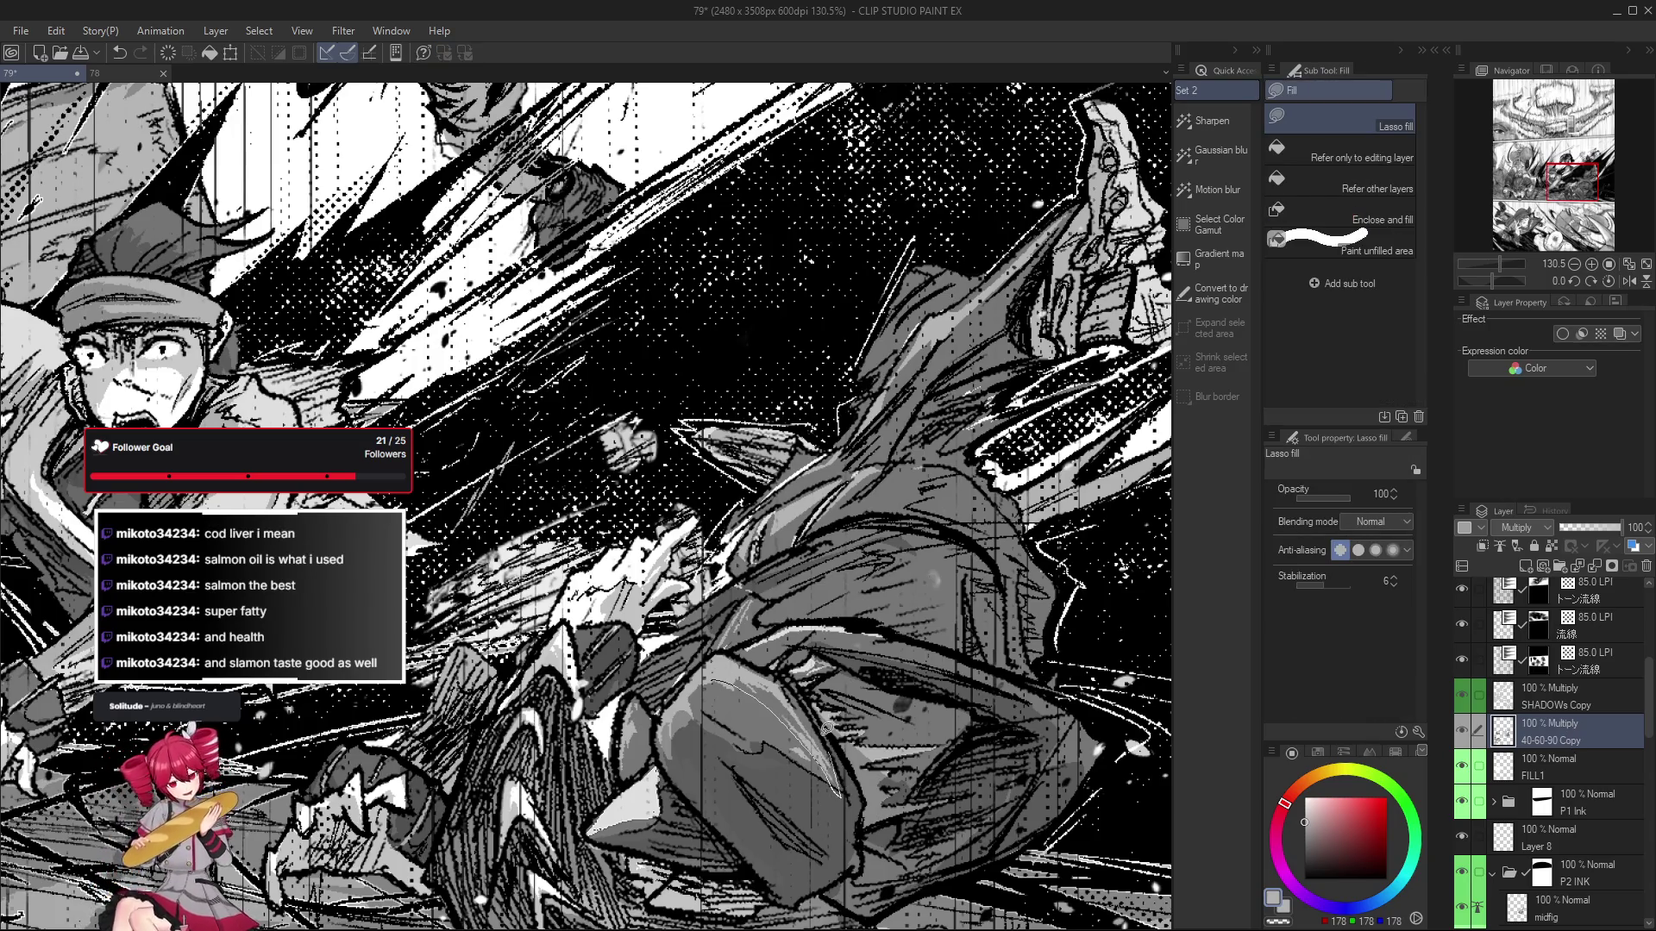
left_click_drag(763, 660, 762, 661)
scroll(738, 715, "down", 4)
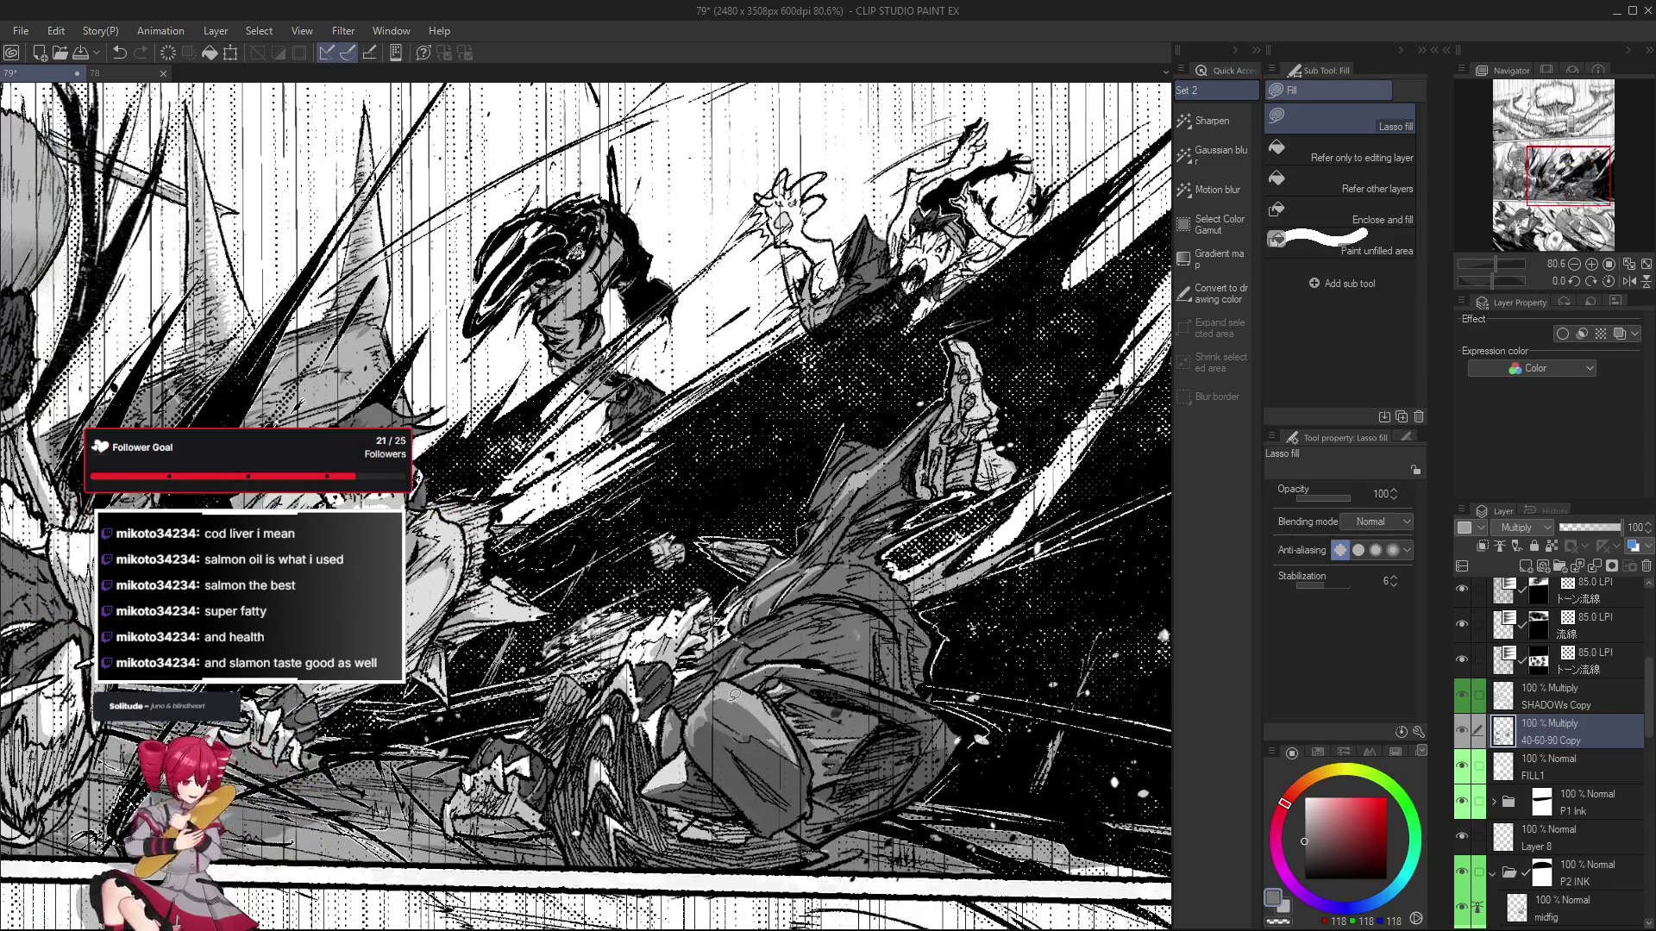
key("p")
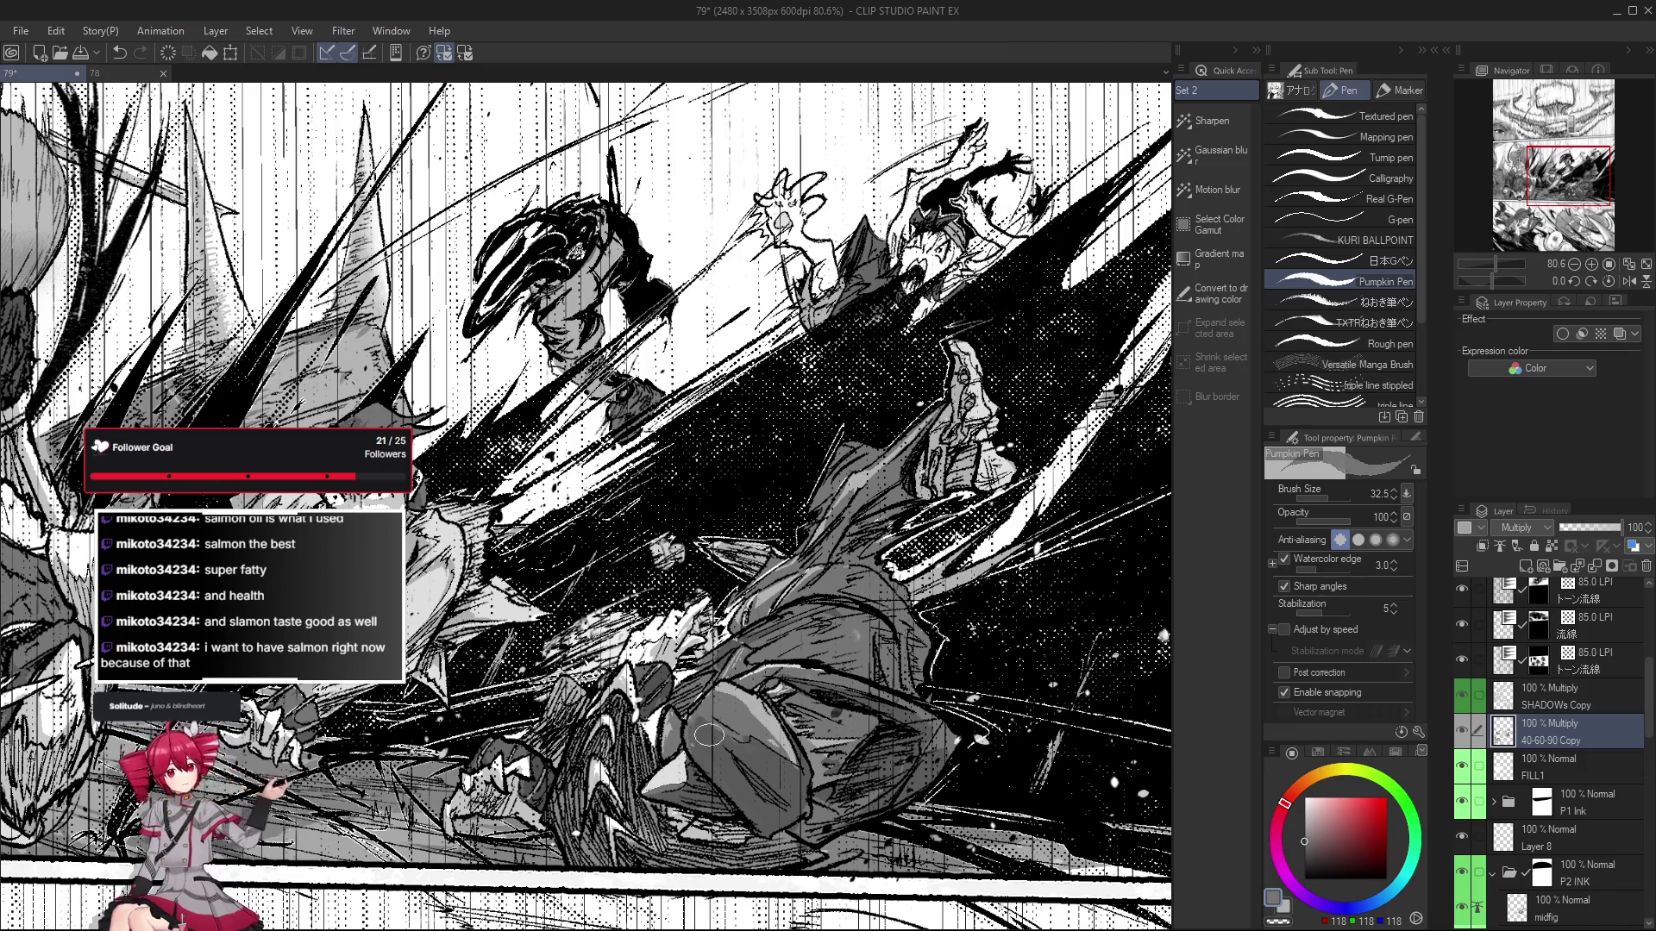
left_click(754, 706, "alt")
Check the shading by tilting and mirroring the canvas, then level the rotation.
left_click_drag(755, 695, 682, 806)
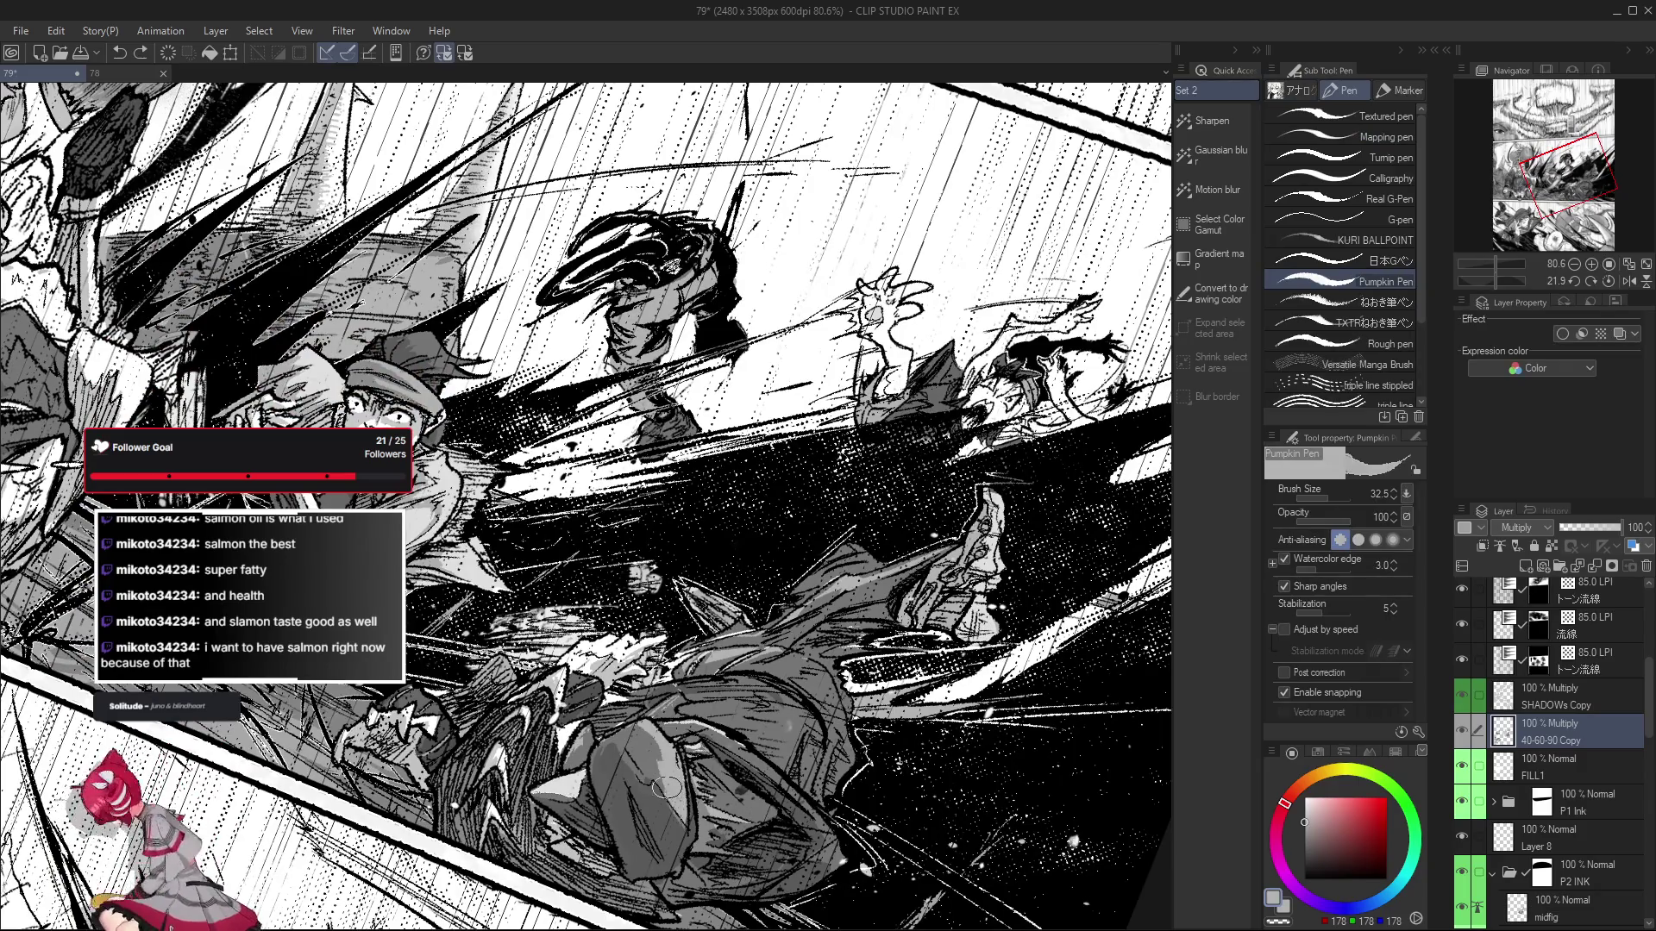
key("h")
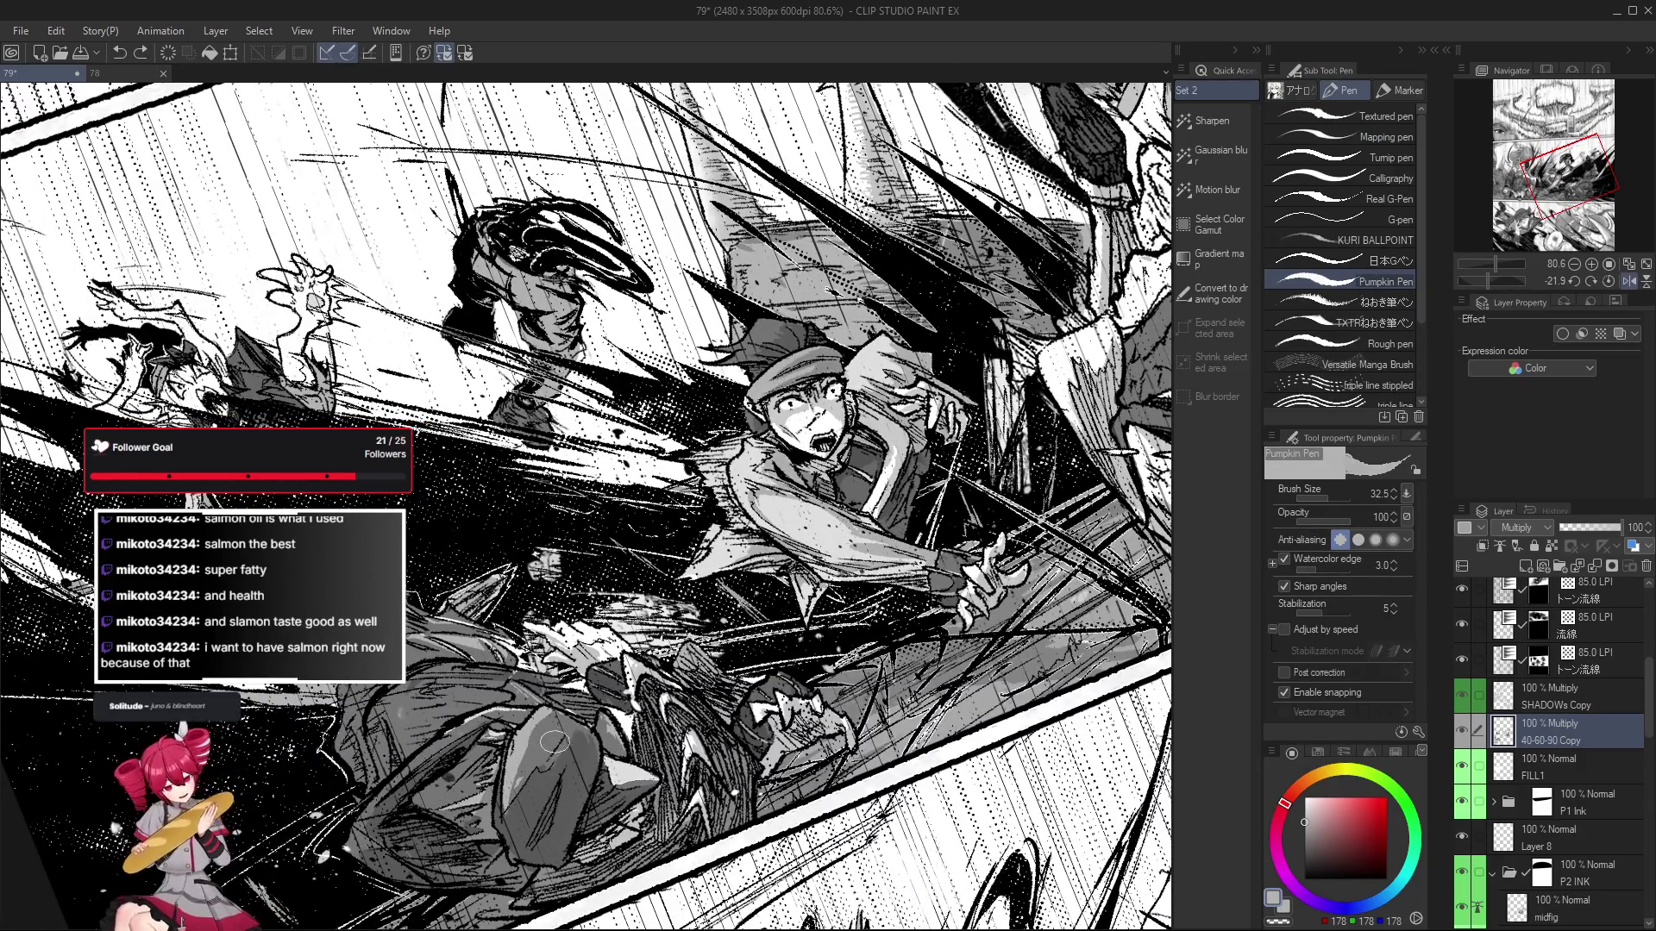
key("h")
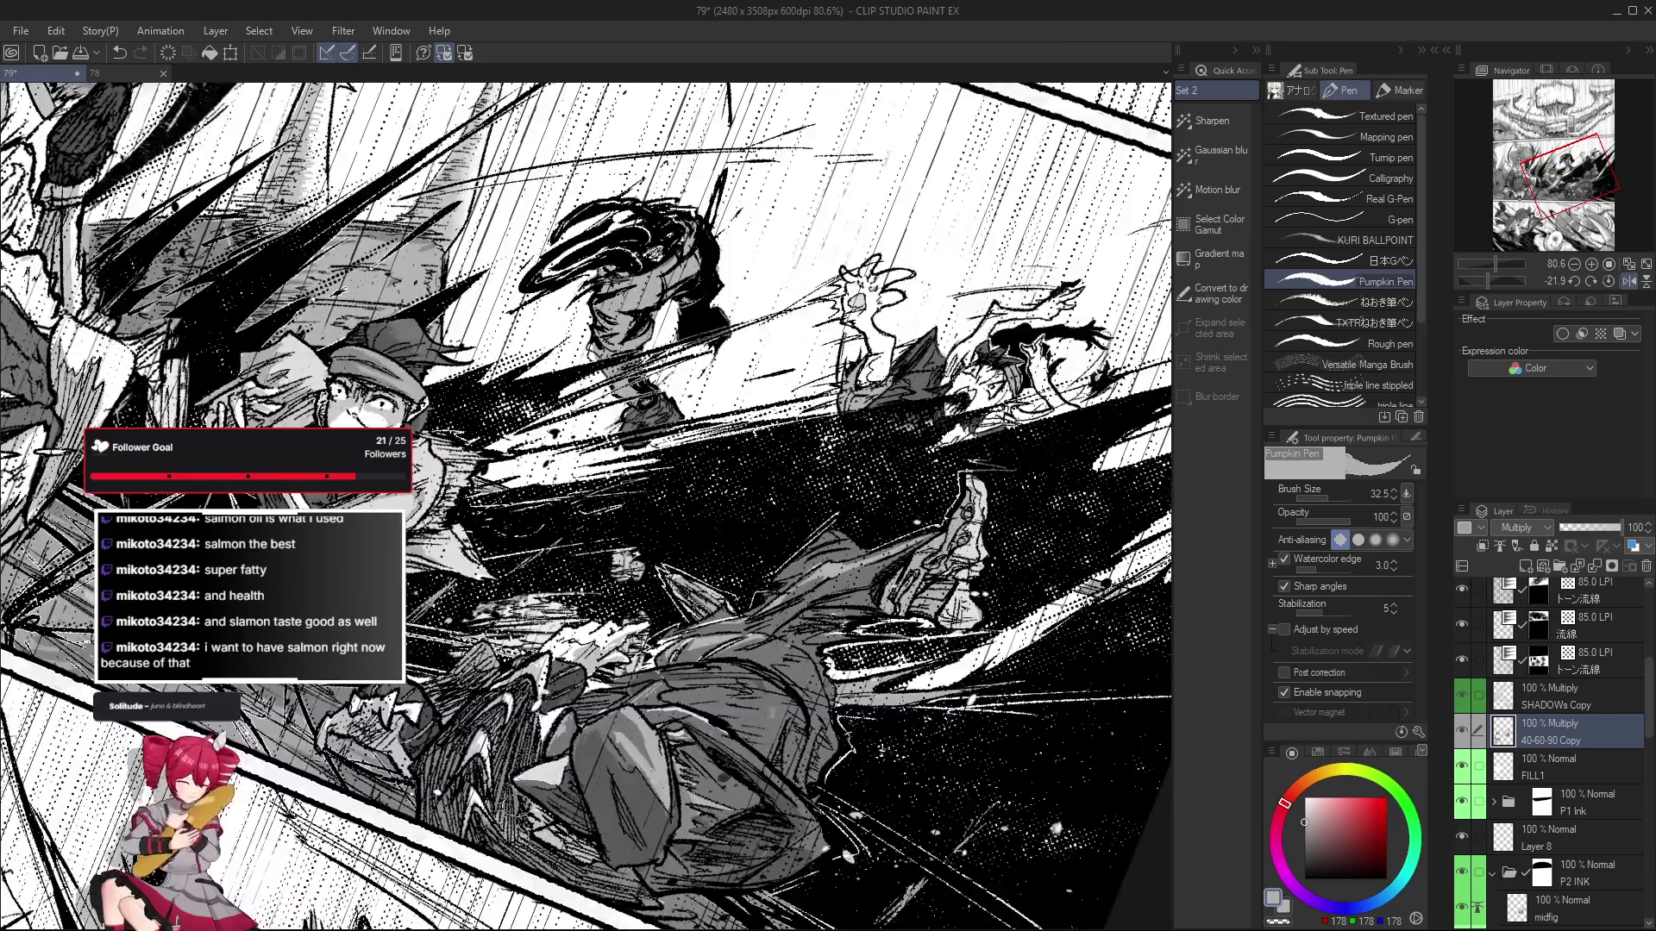
left_click_drag(514, 806, 595, 794)
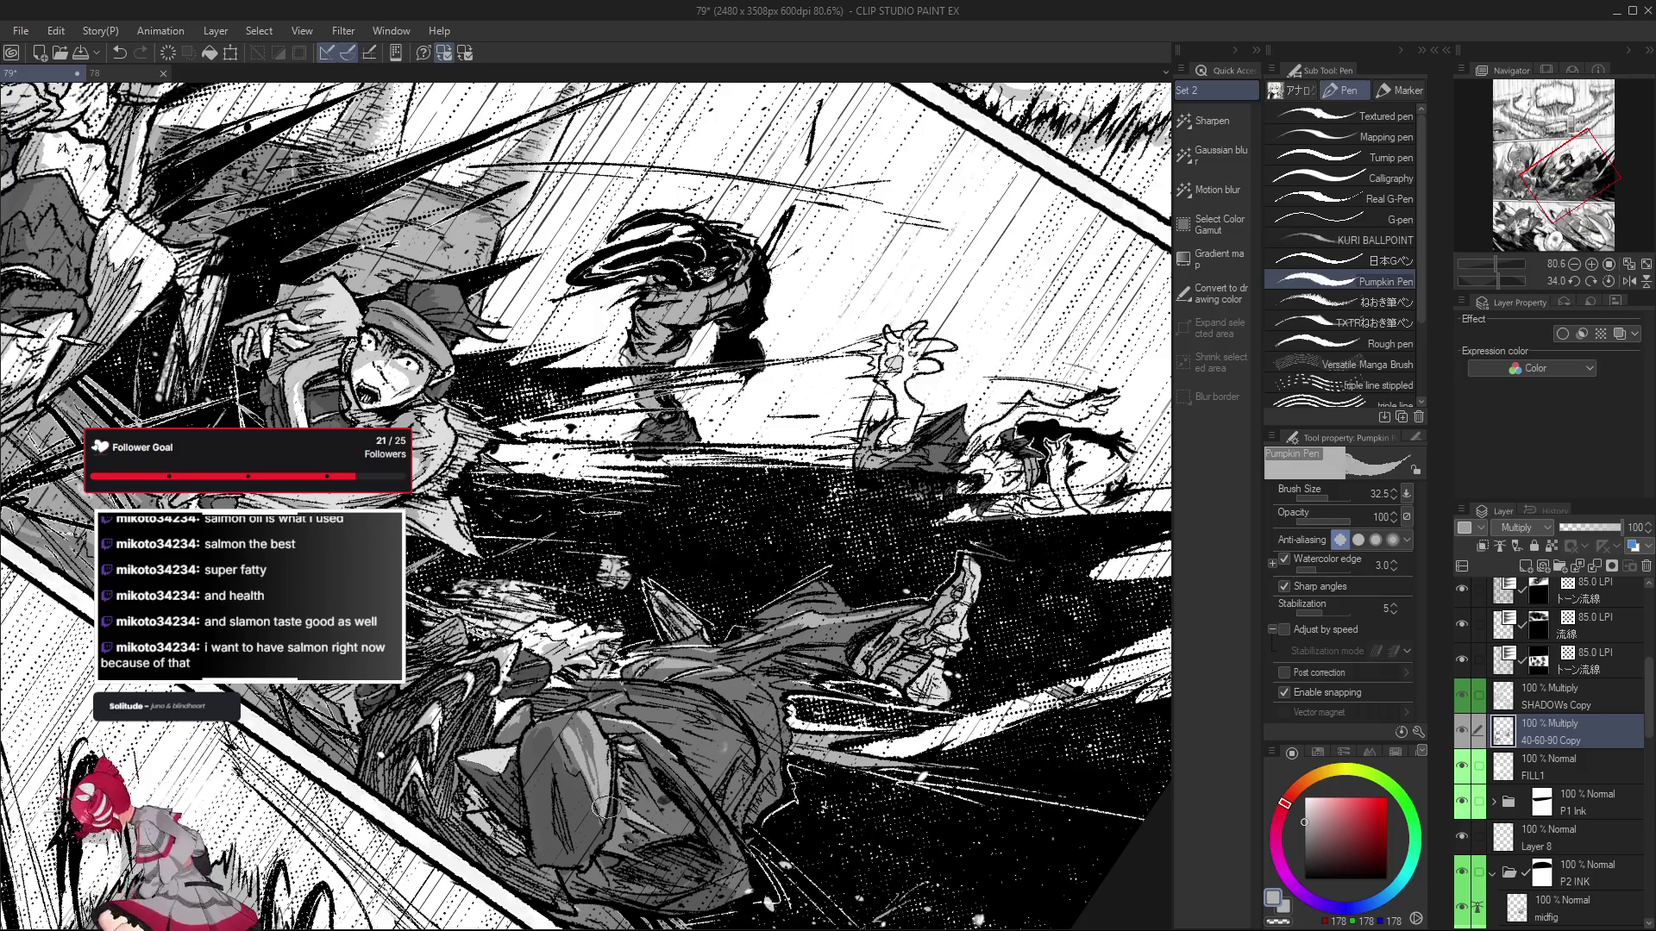
key("at")
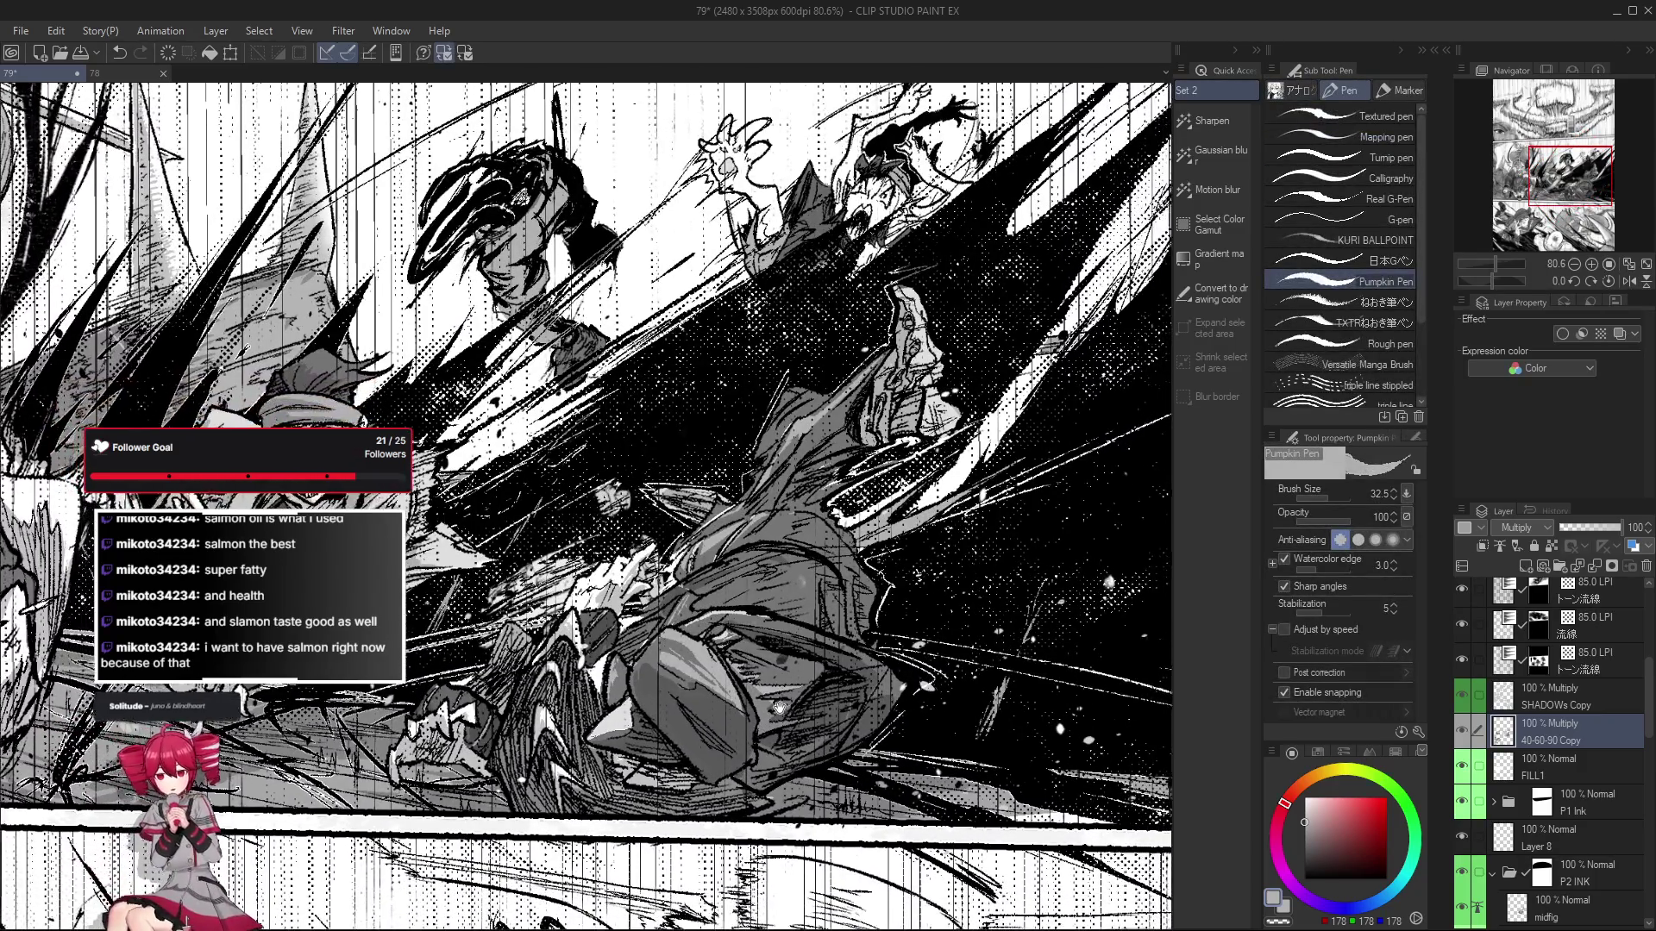
left_click_drag(811, 759, 863, 690)
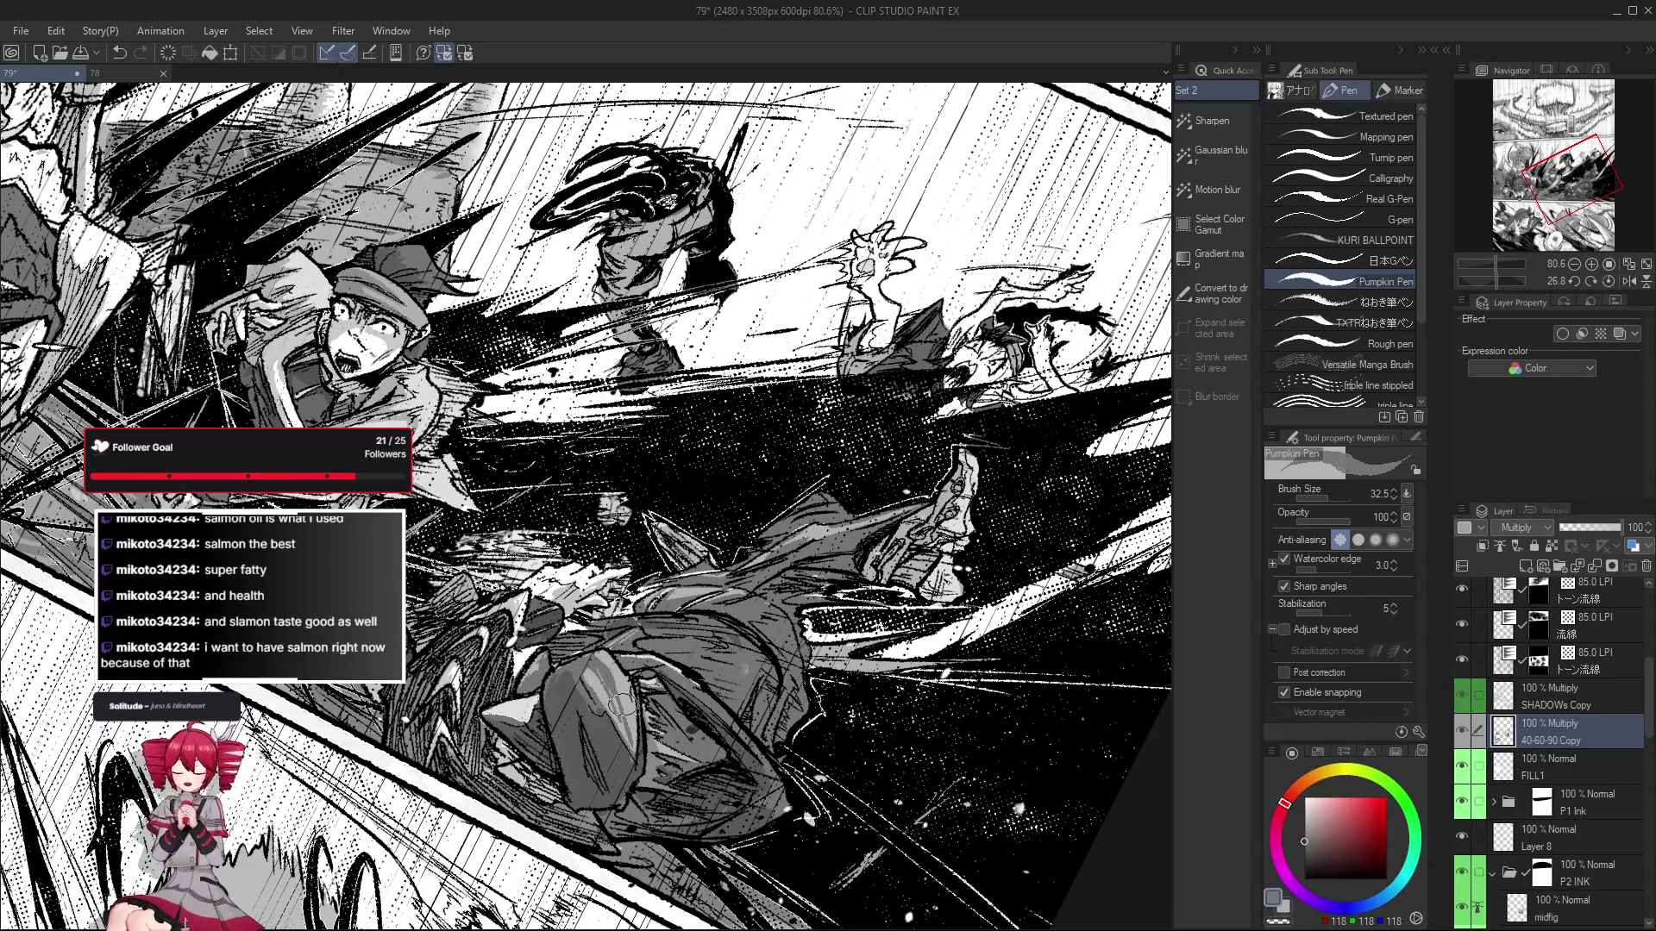
key("h")
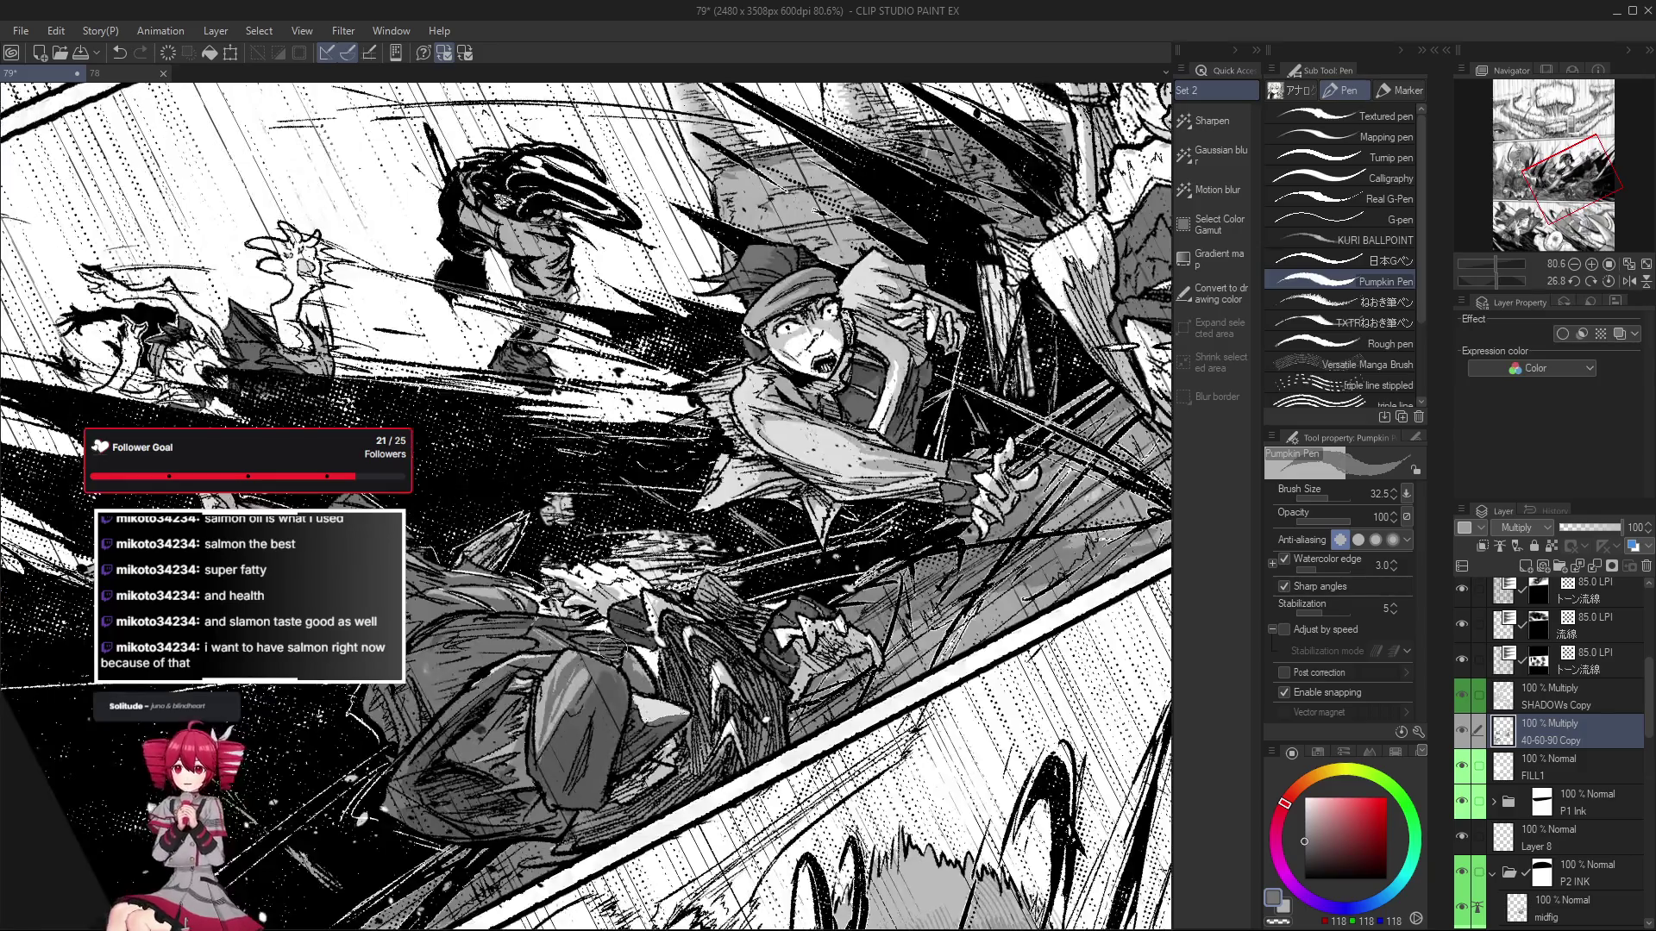
key("h")
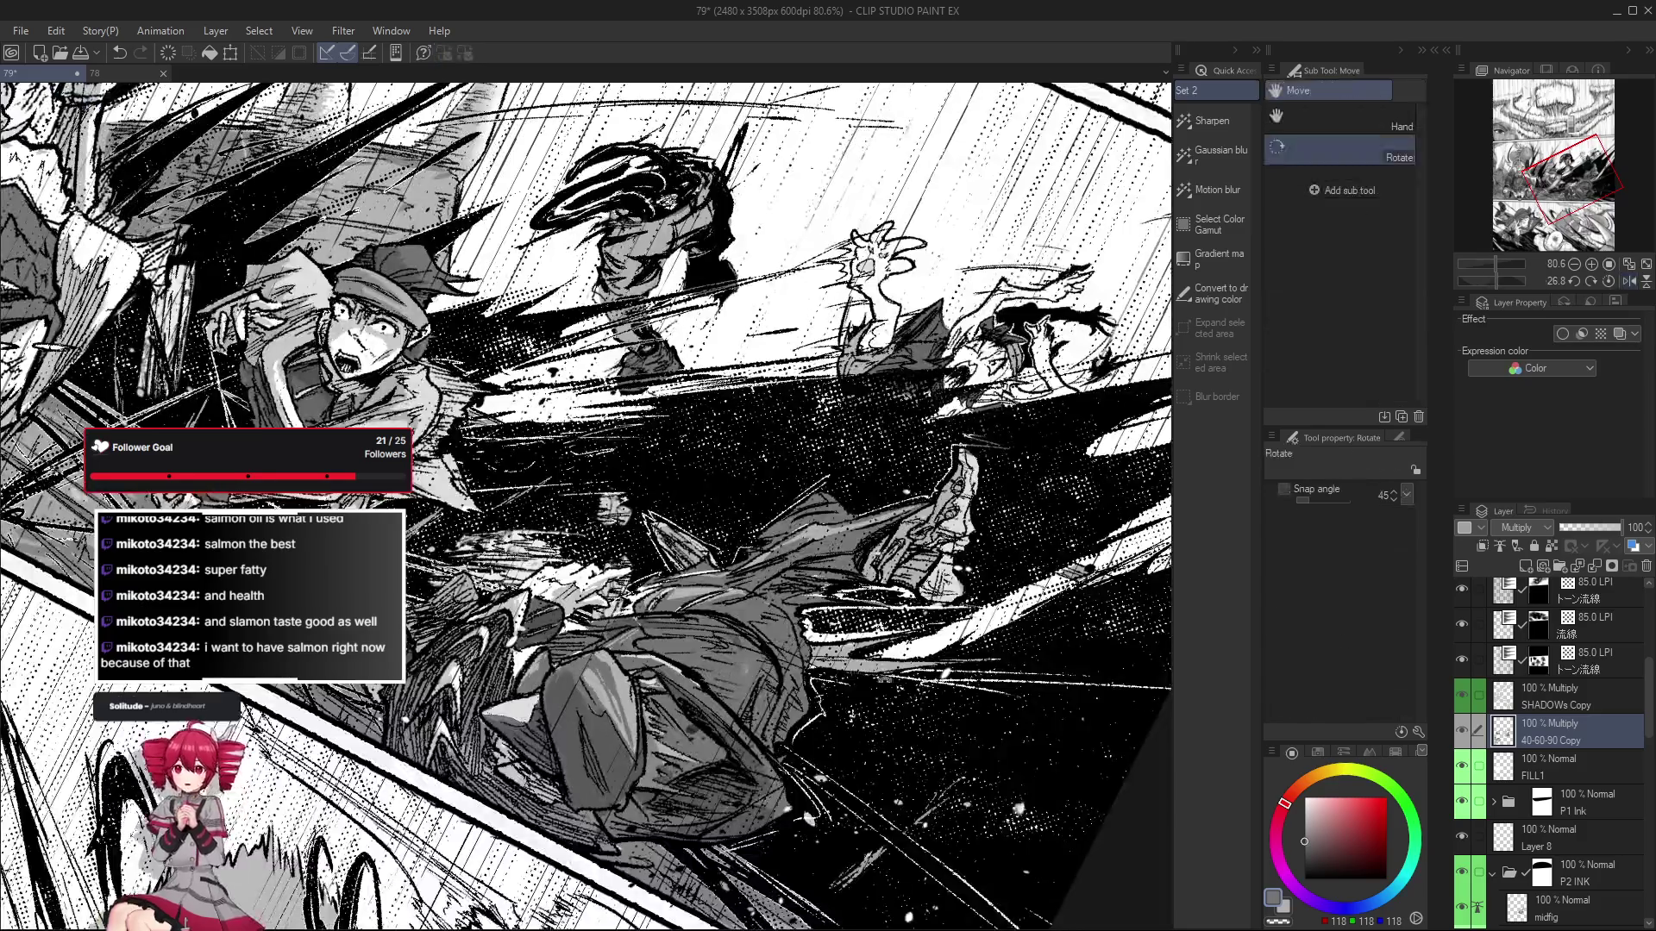
key("ctrl+shift+0")
Try tilted drawing angles while zooming in, then reset the view rotation to level.
left_click_drag(814, 632, 759, 645)
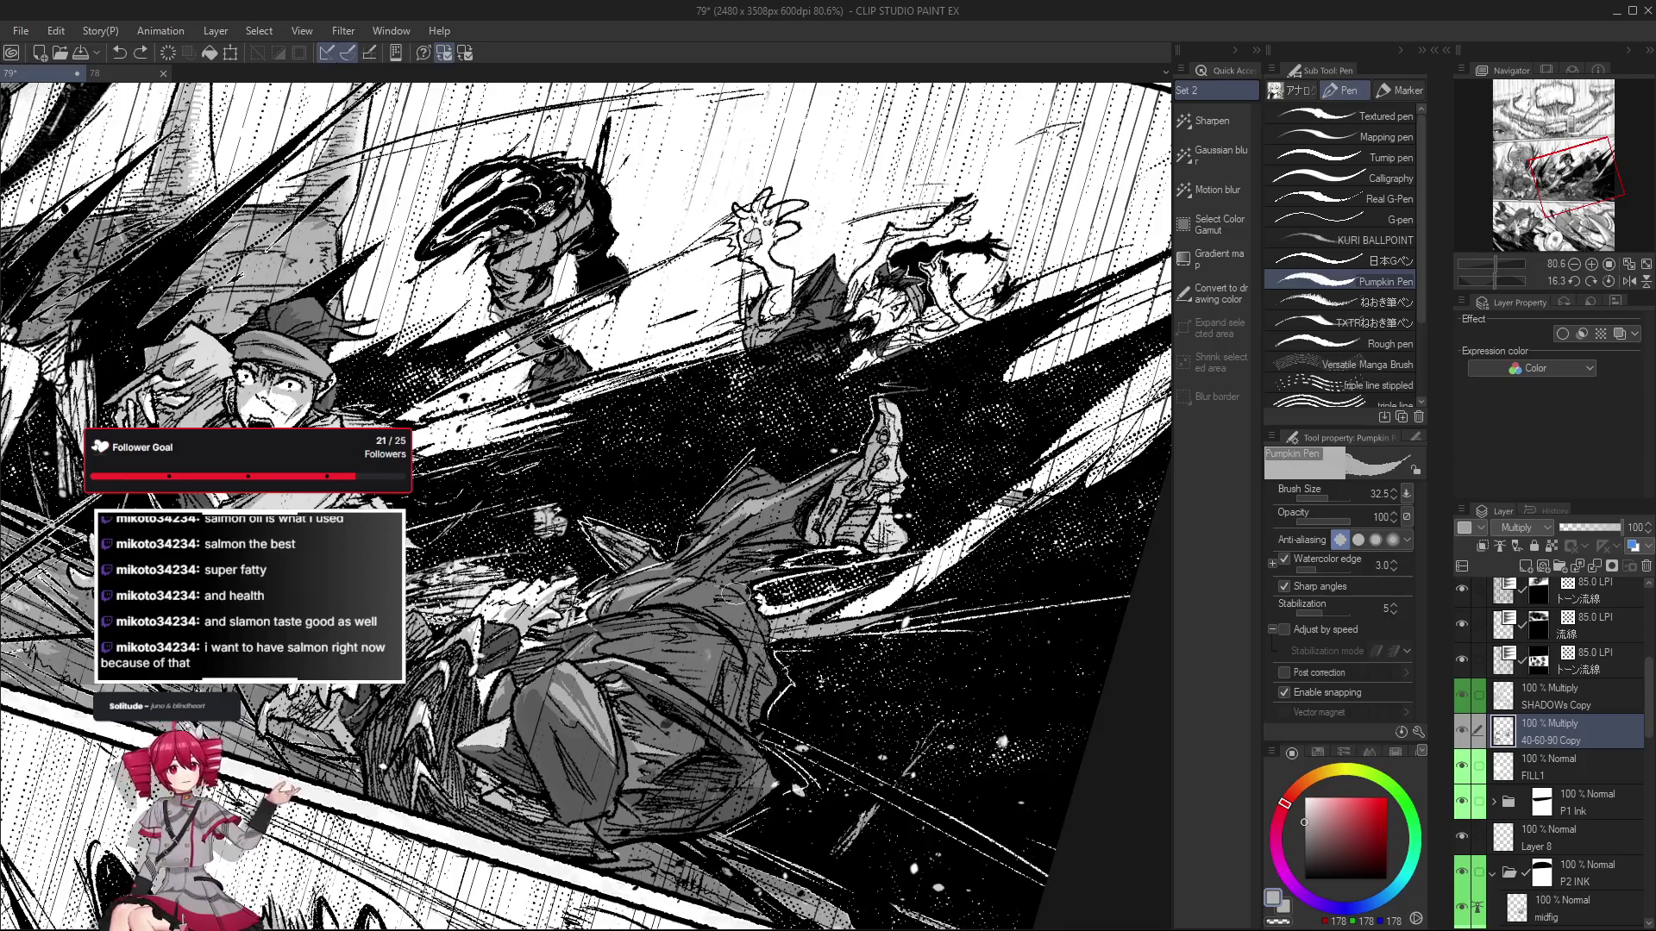
scroll(759, 655, "down", 4)
scroll(784, 603, "up", 1)
scroll(785, 604, "up", 1)
scroll(785, 604, "up", 1)
scroll(785, 604, "up", 1)
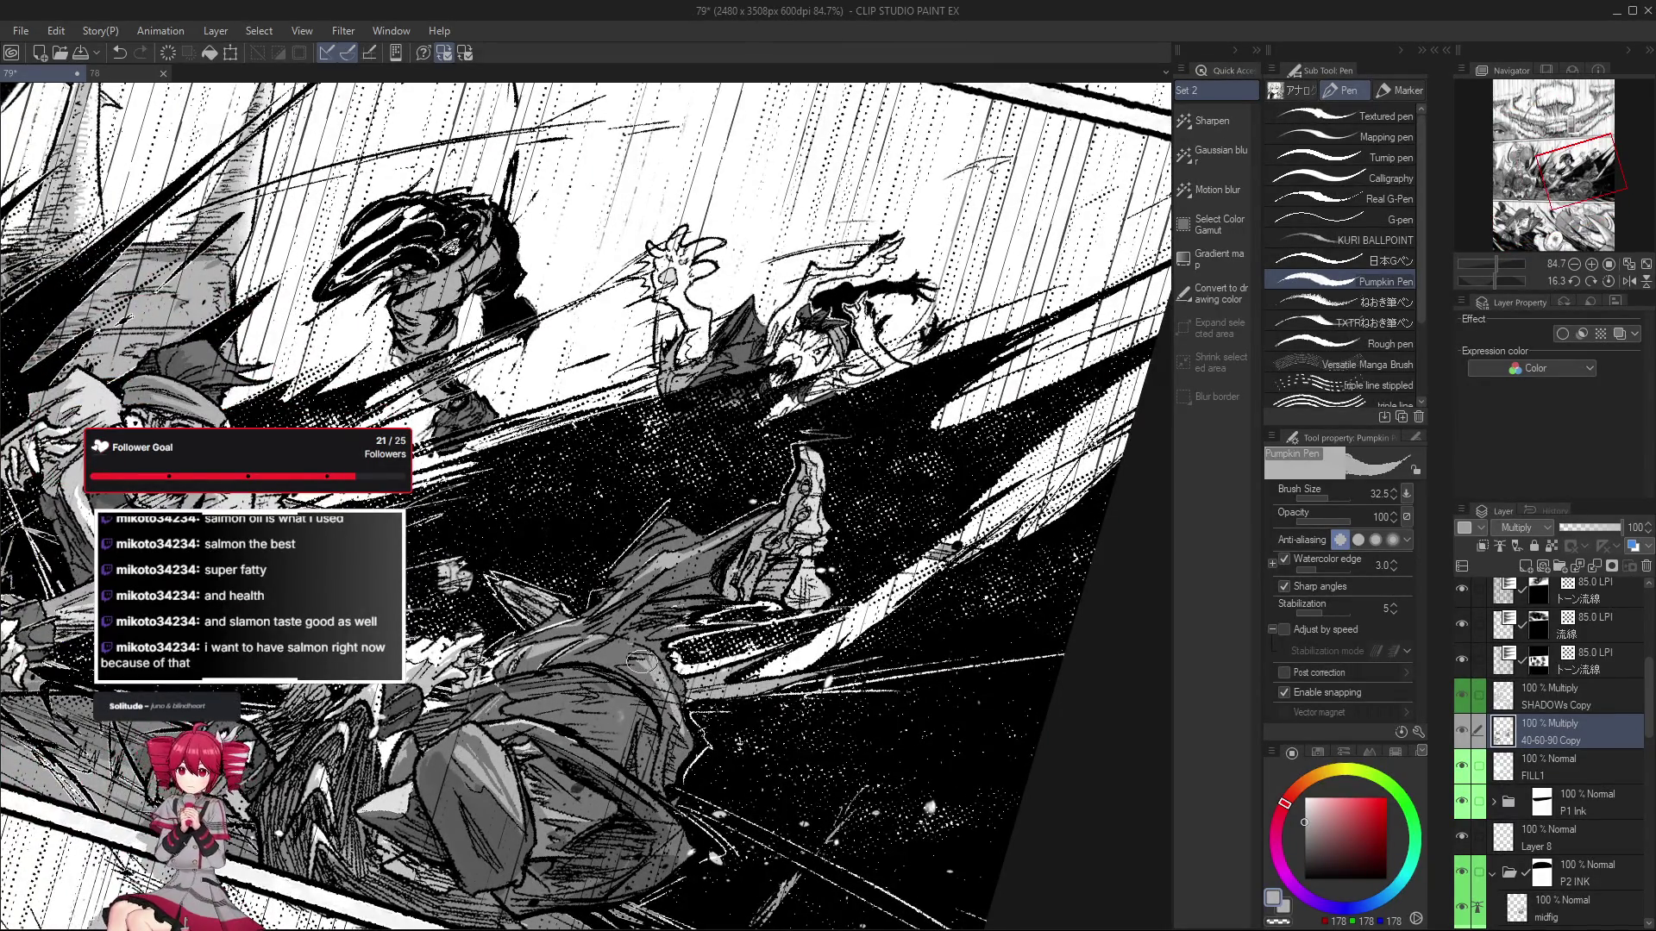
left_click_drag(616, 633, 708, 552)
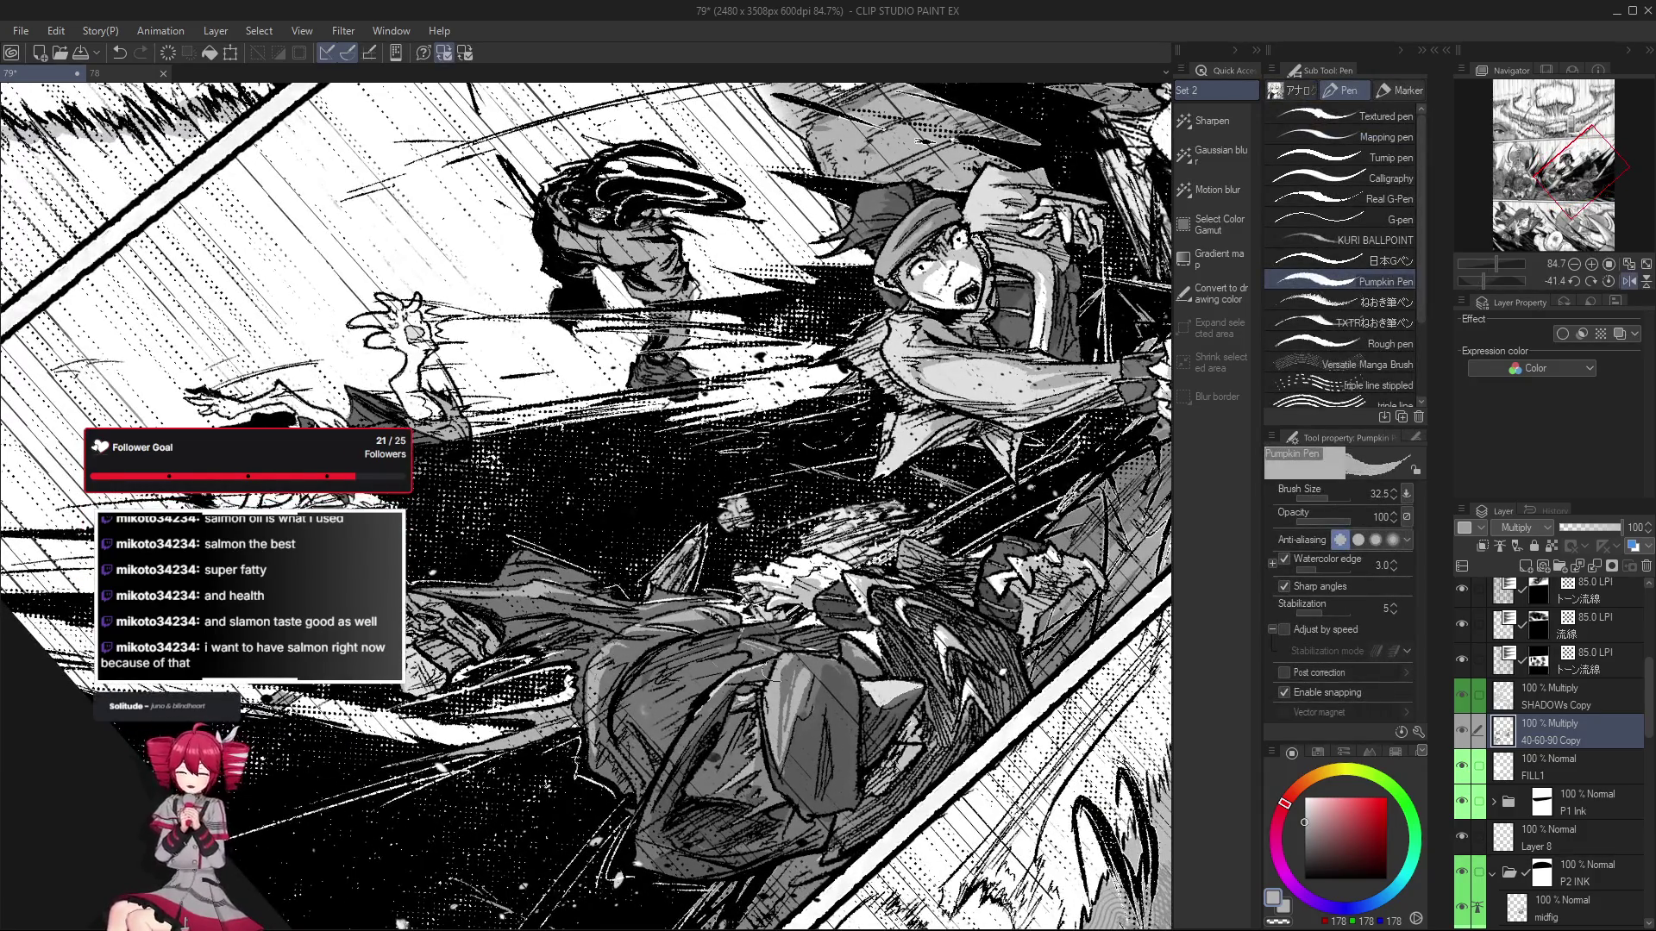
key("ctrl+@")
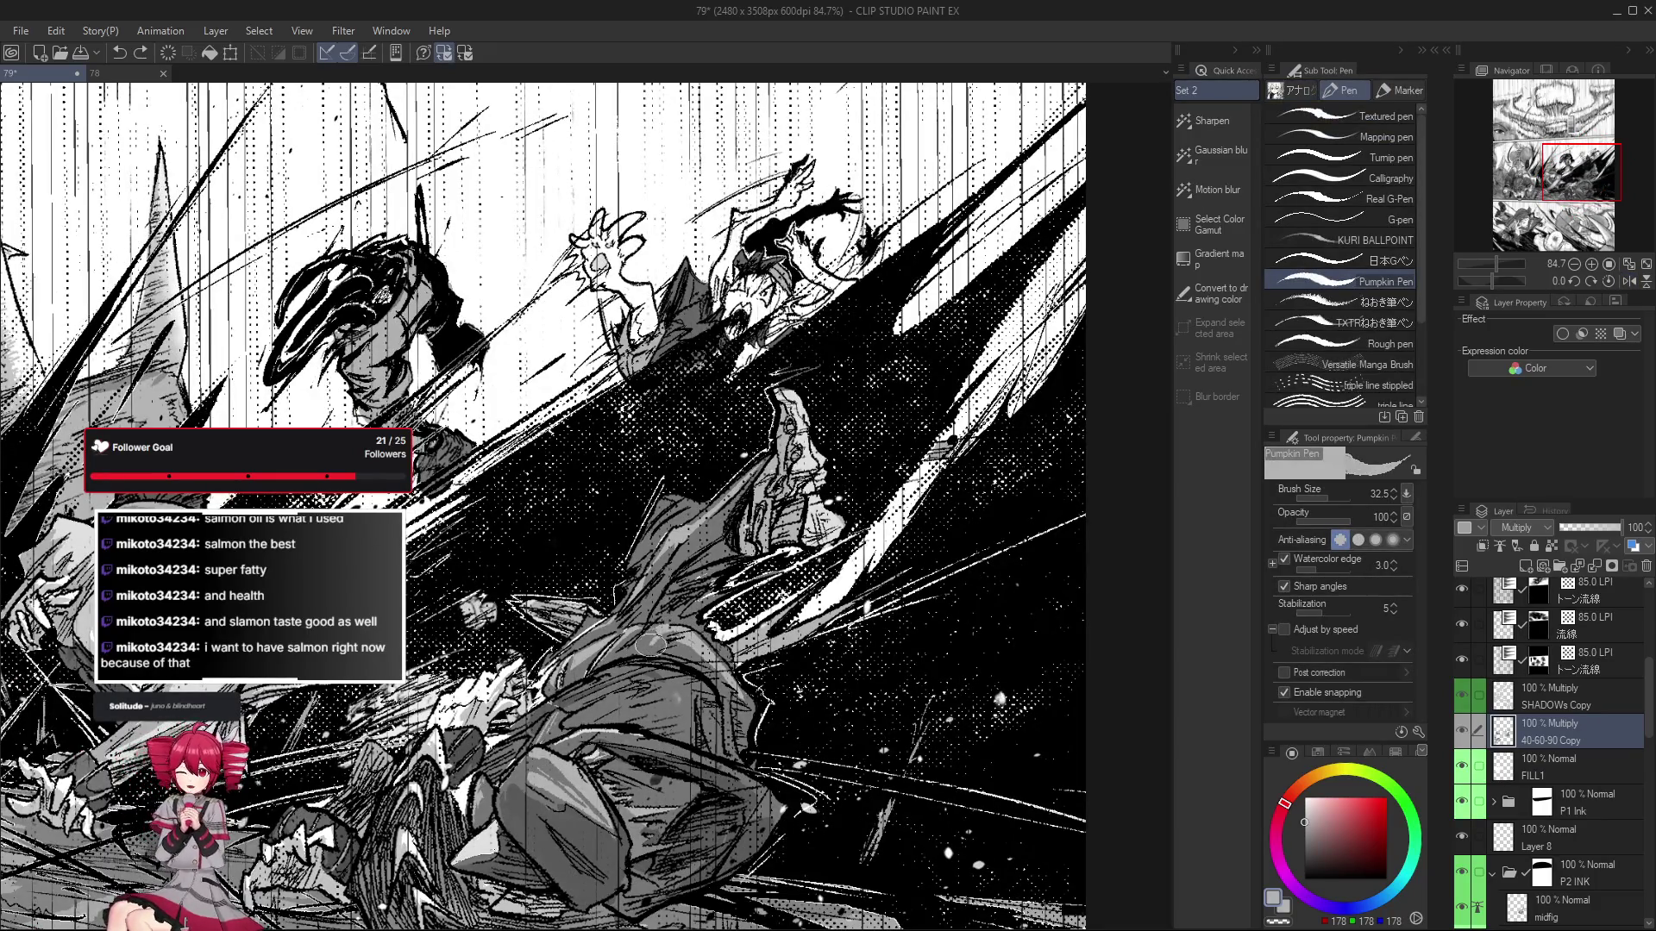
Eyedrop the darker and lighter greys from the existing shading.
left_click(587, 664, "alt")
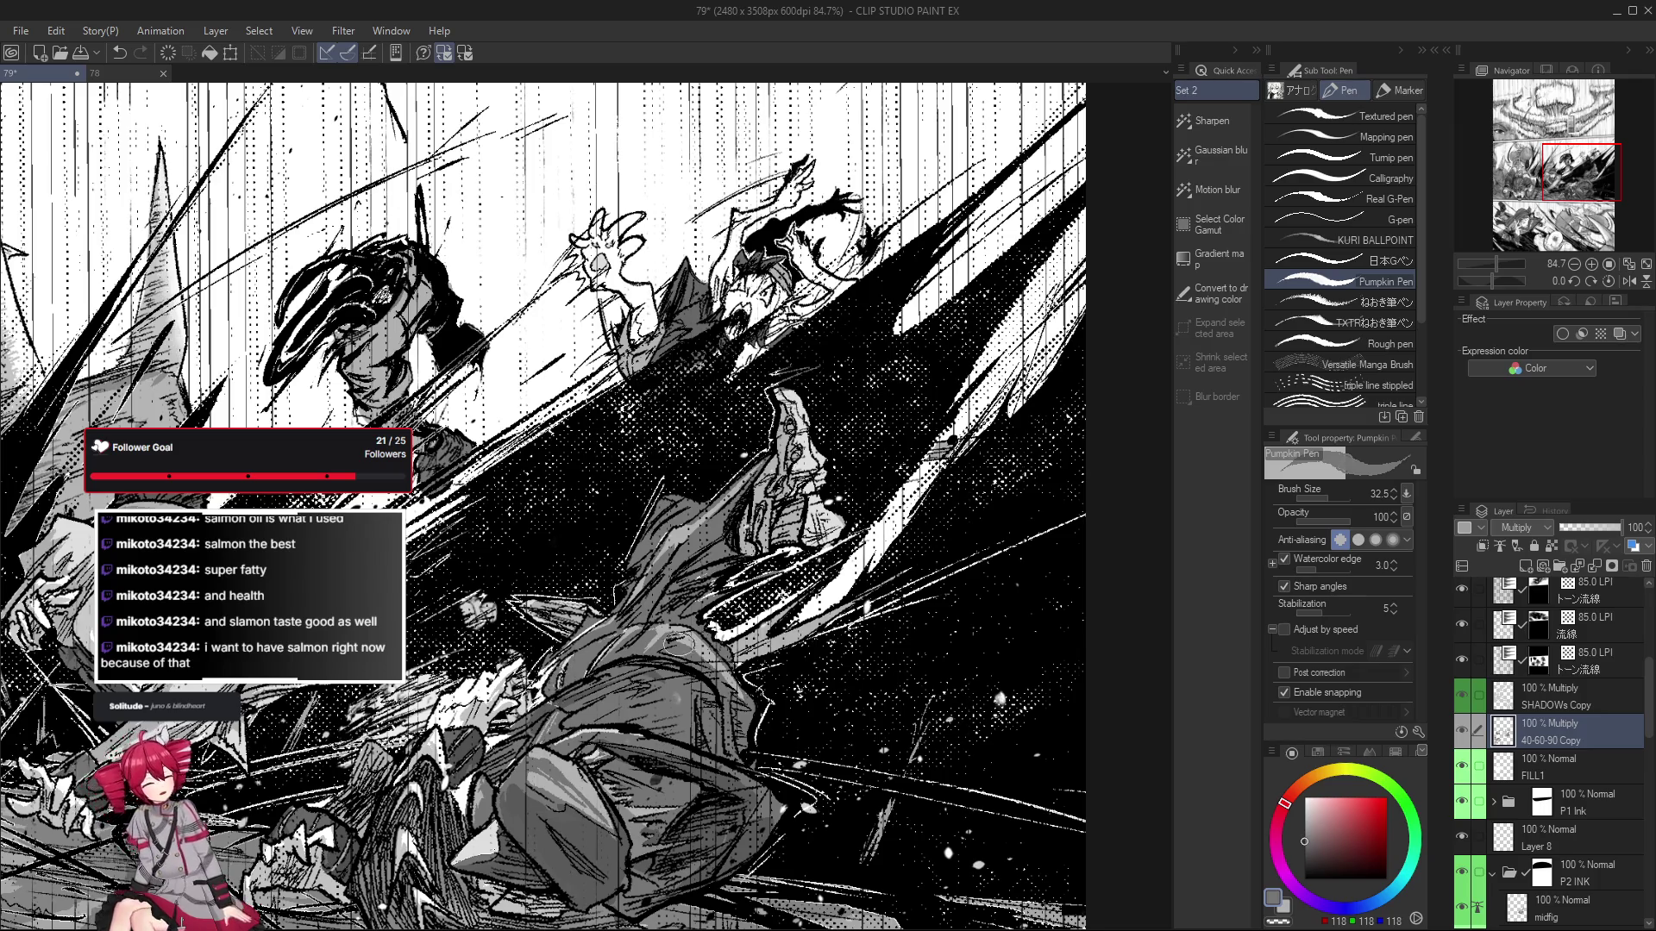
left_click(664, 638, "alt")
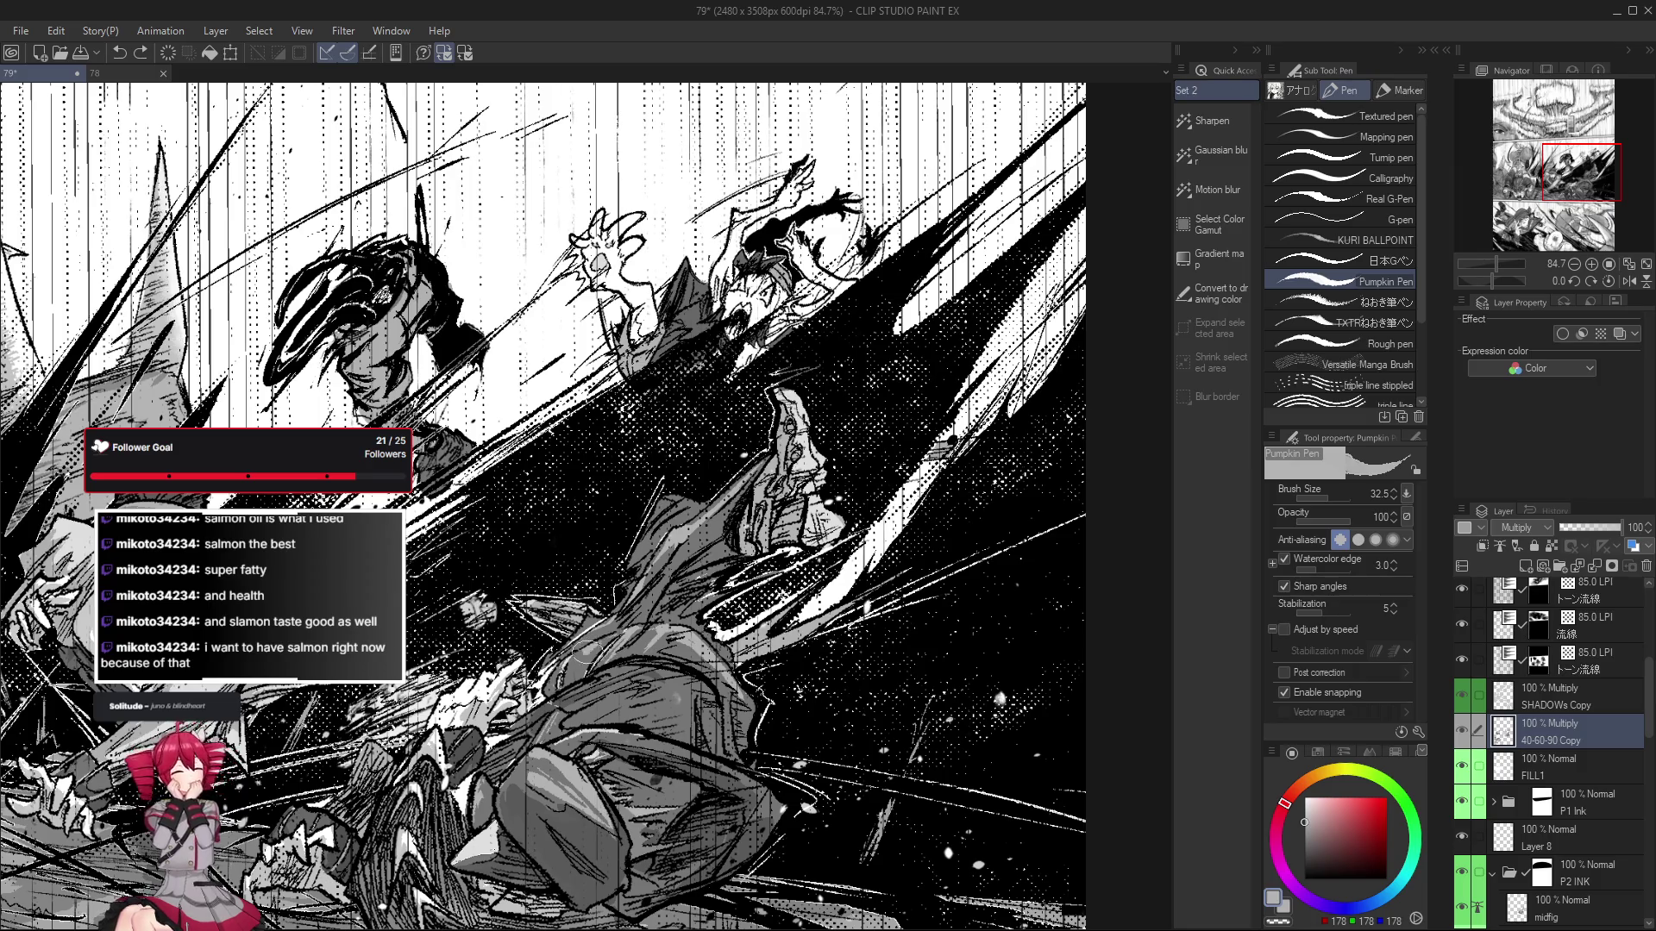
left_click_drag(635, 688, 642, 683)
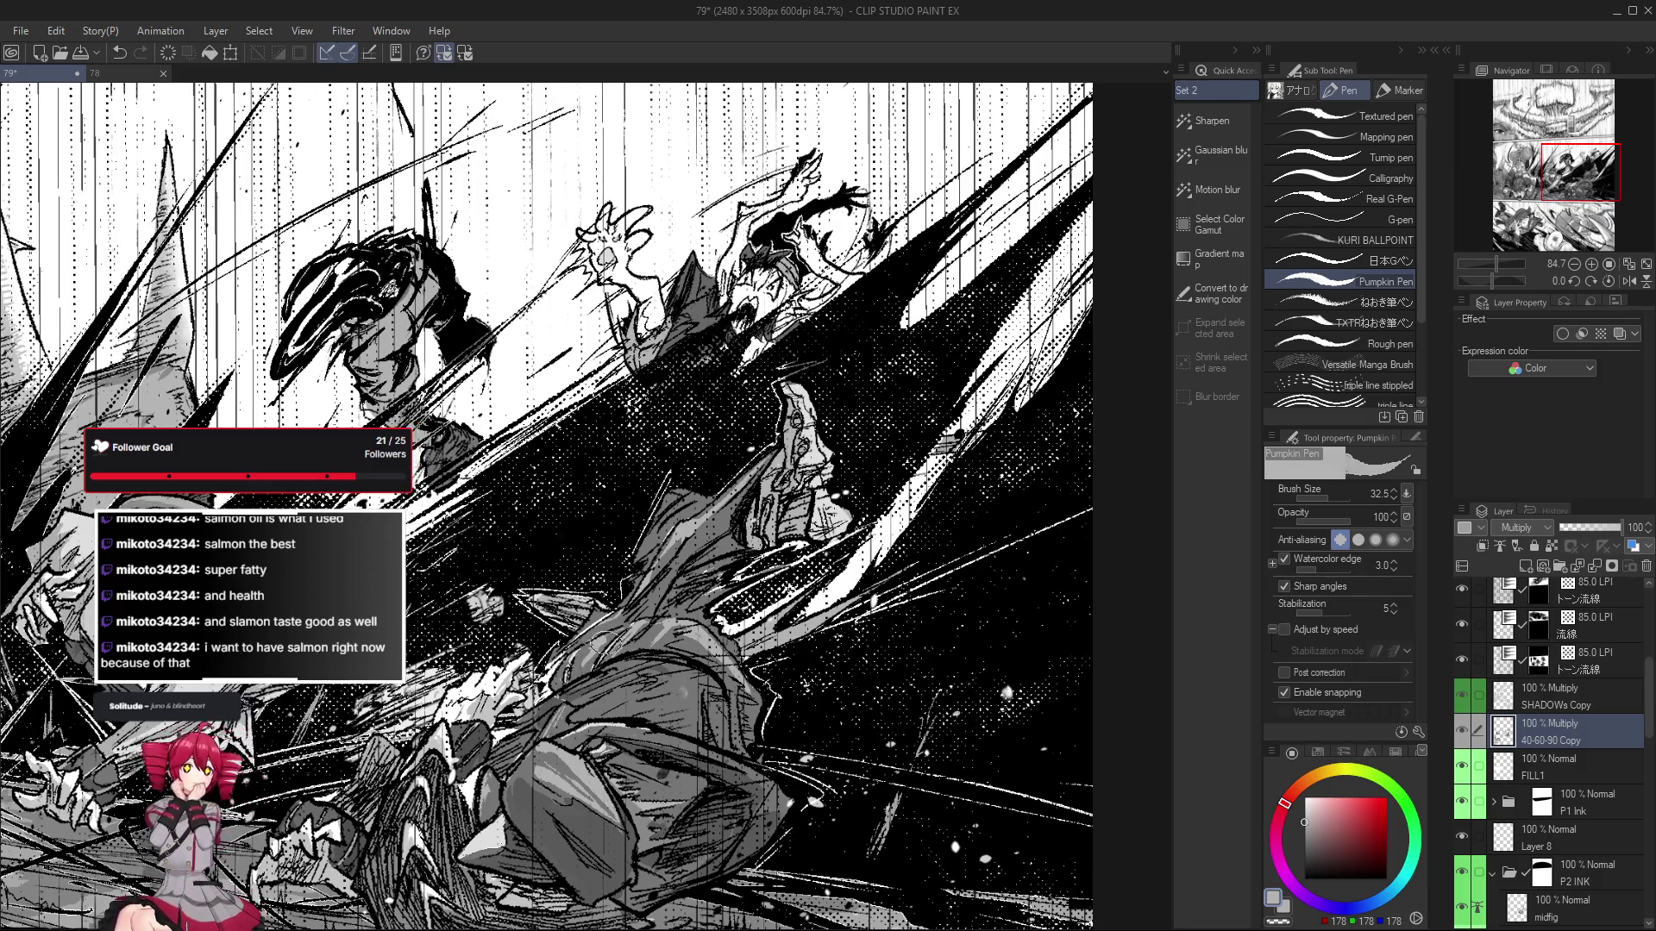
scroll(695, 682, "down", 3)
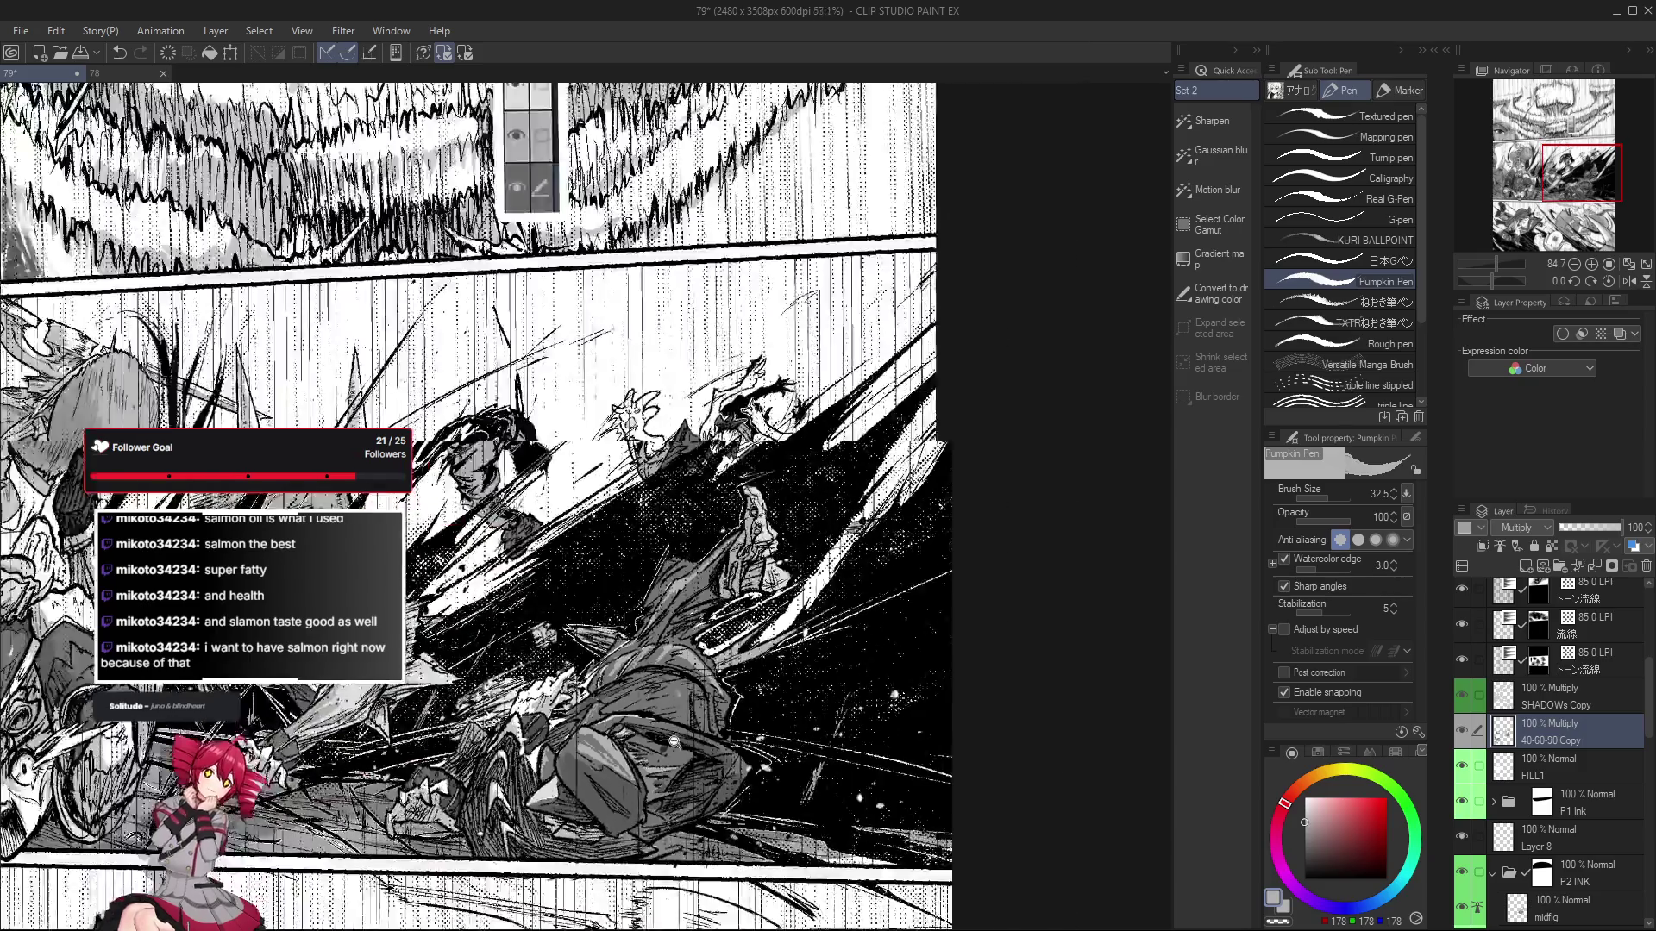
Zoom around the middle panel and briefly mirror the view to check the drawing.
scroll(695, 681, "up", 3)
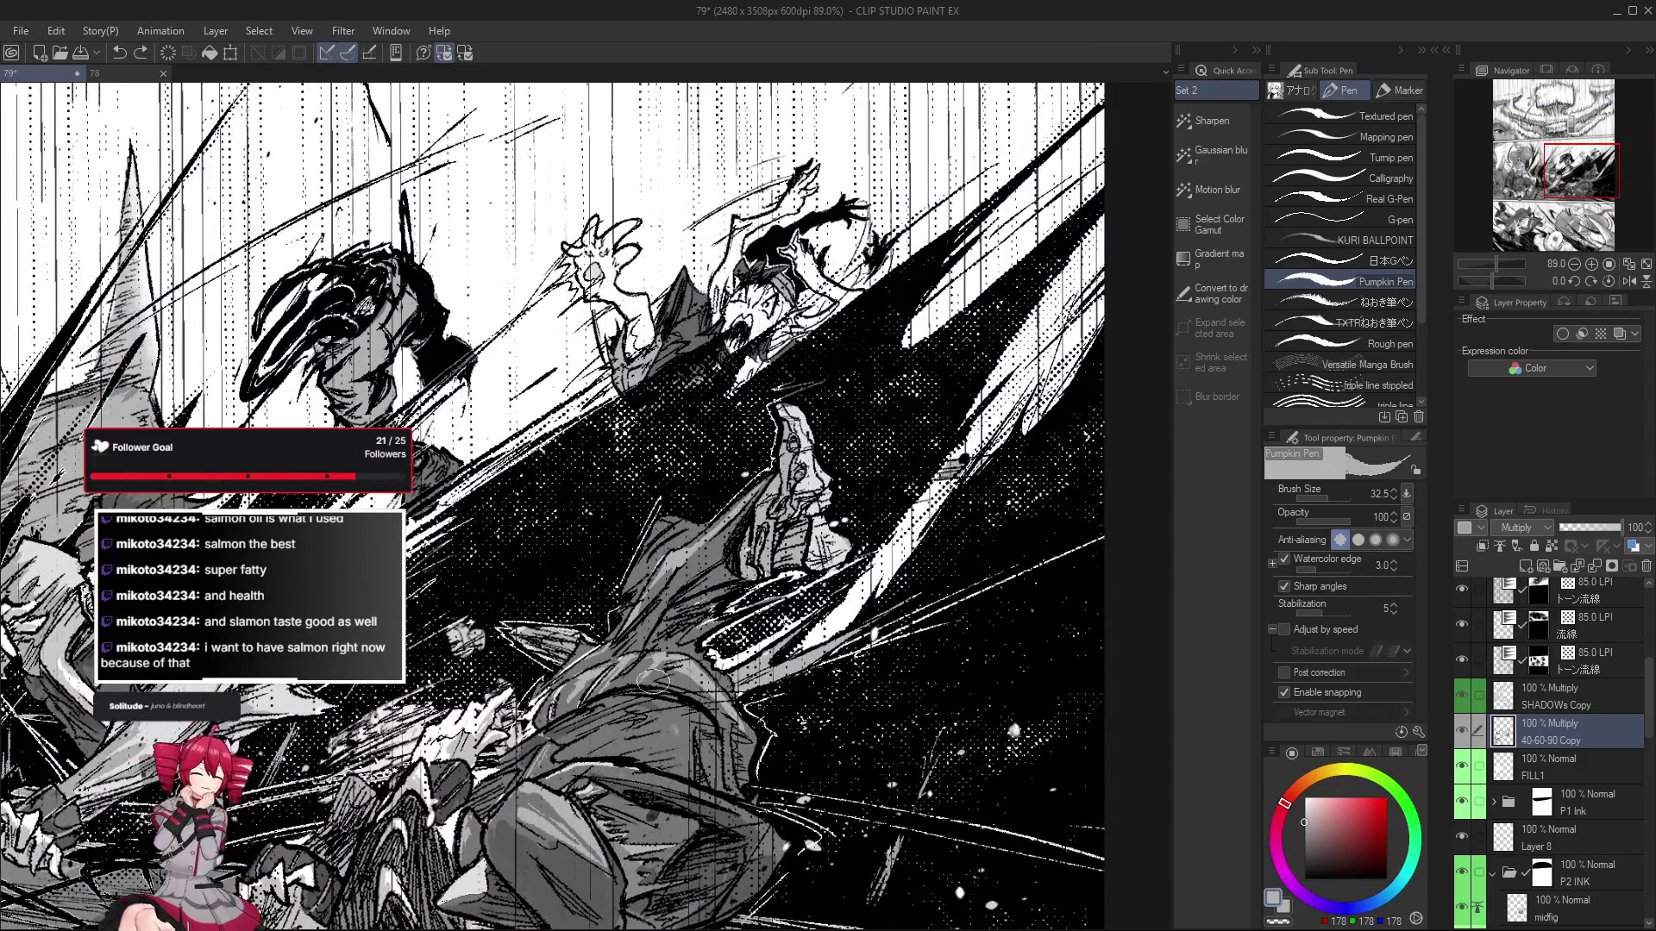
scroll(653, 681, "down", 1)
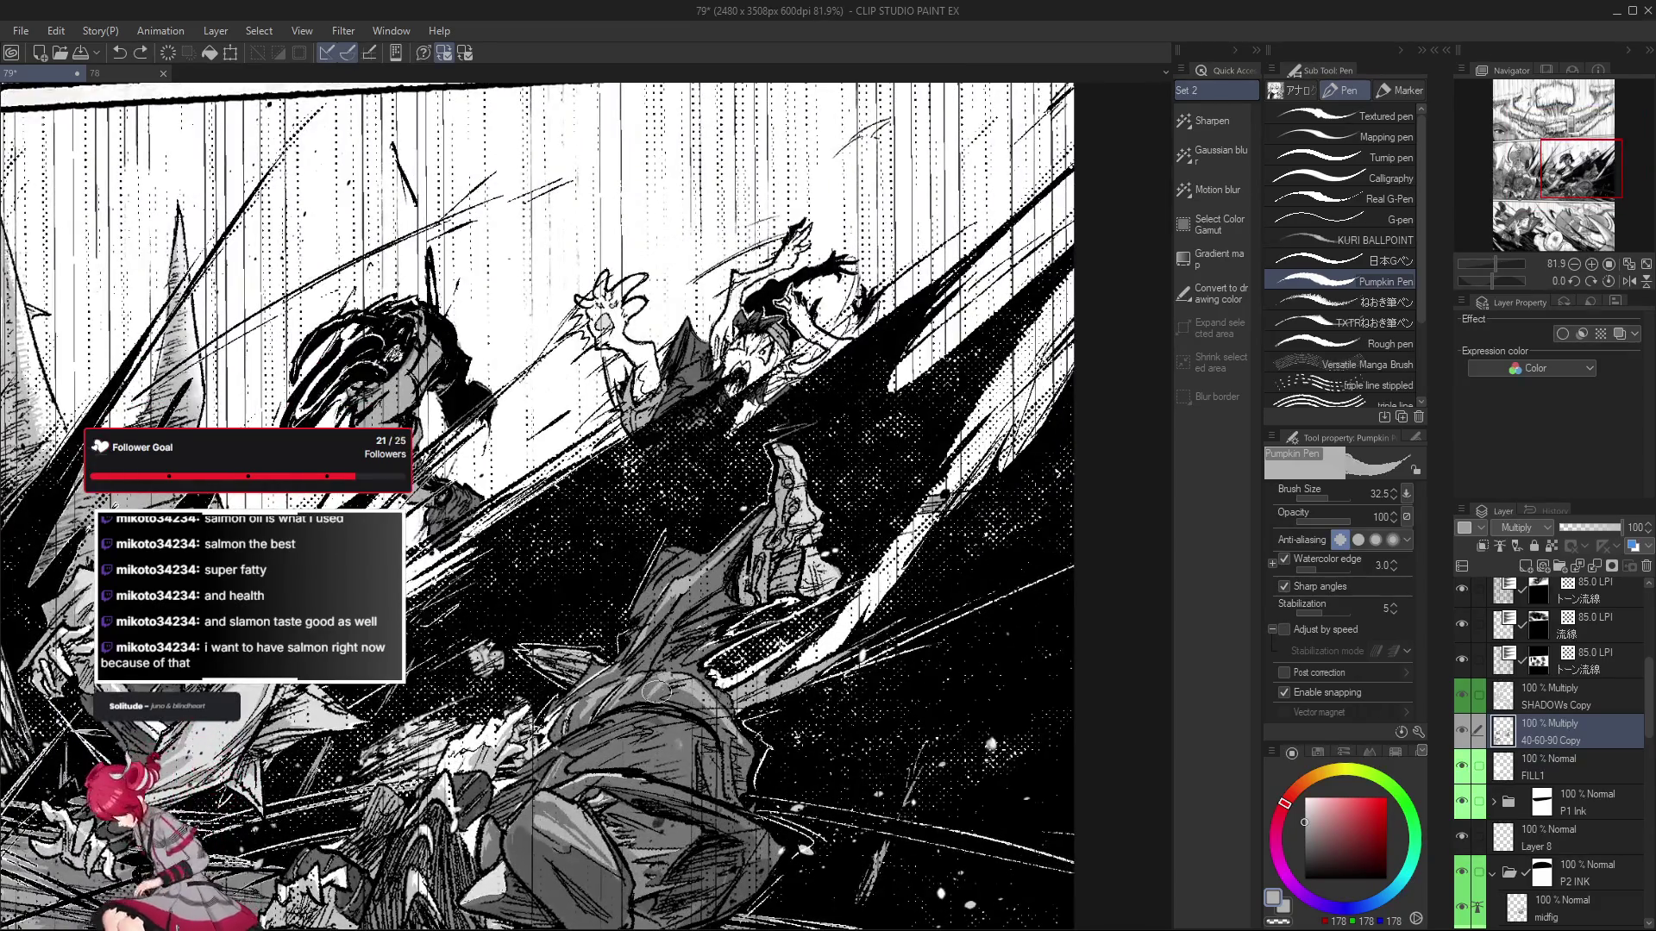
scroll(655, 687, "down", 2)
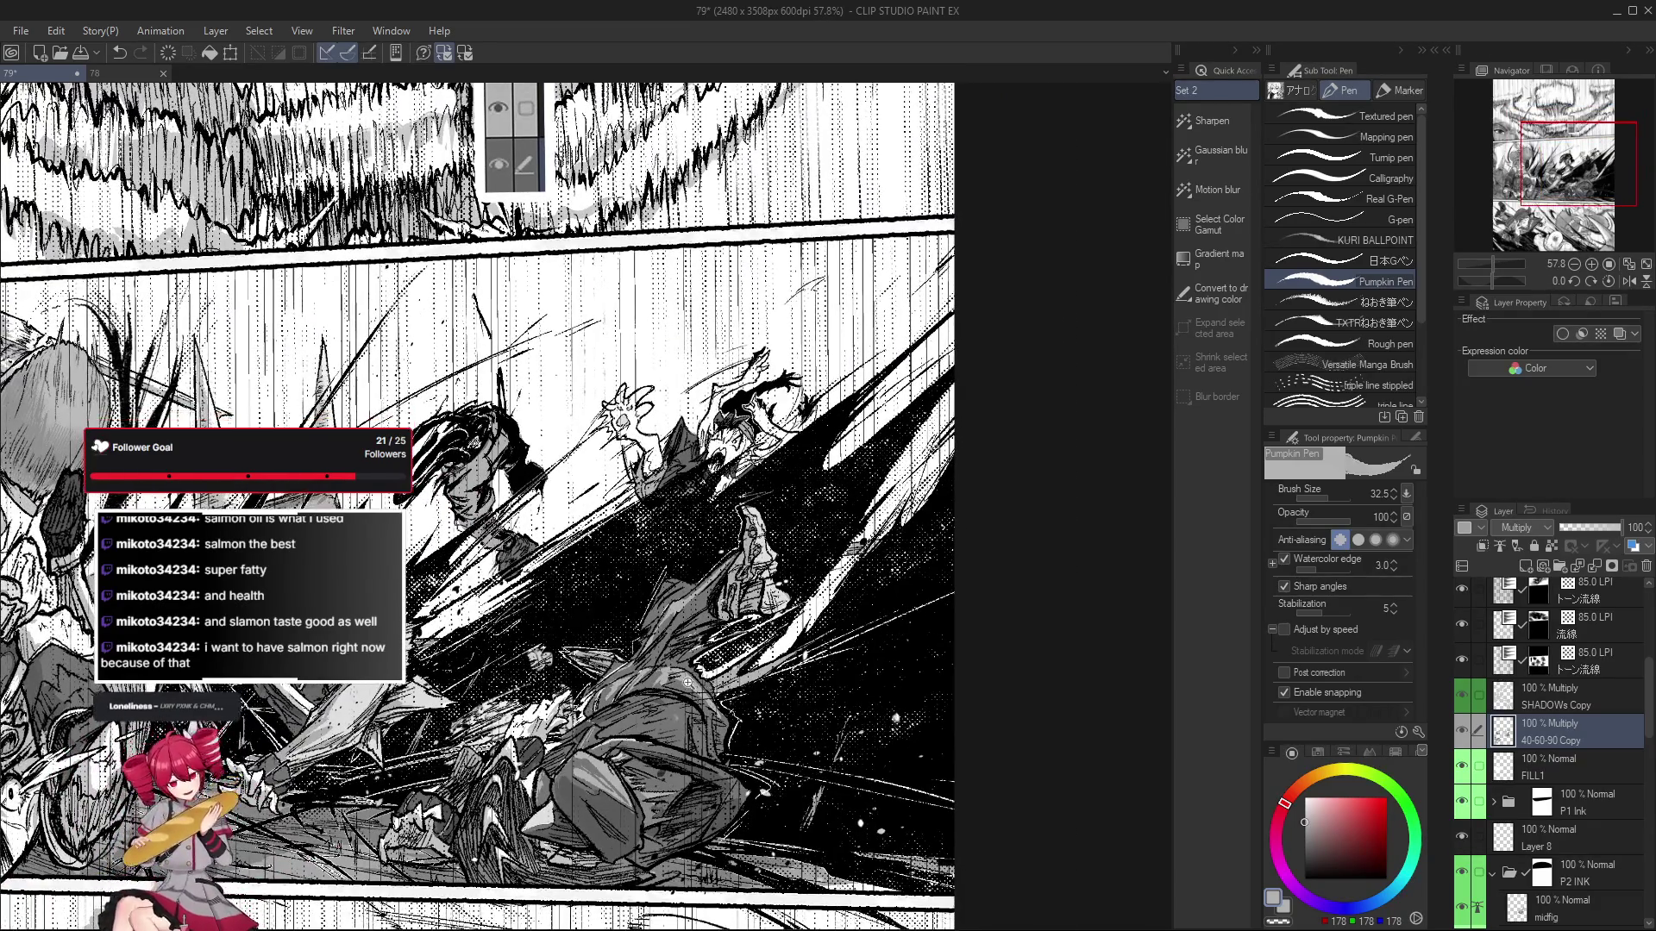
scroll(658, 682, "up", 1)
scroll(658, 680, "down", 1)
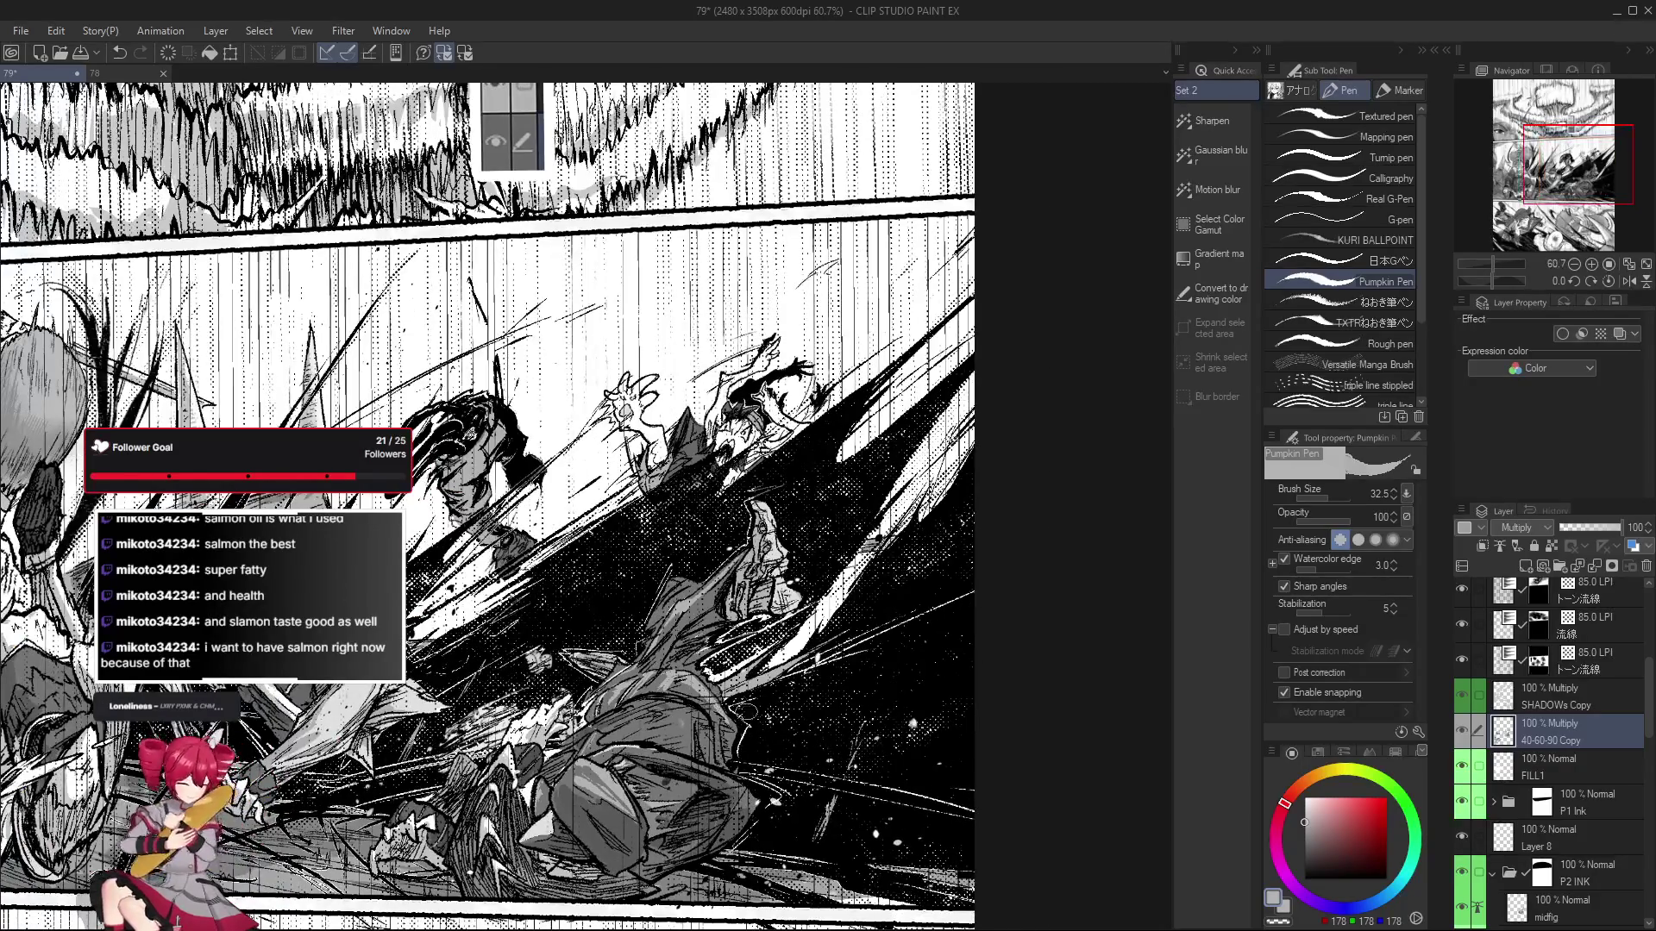
key("h")
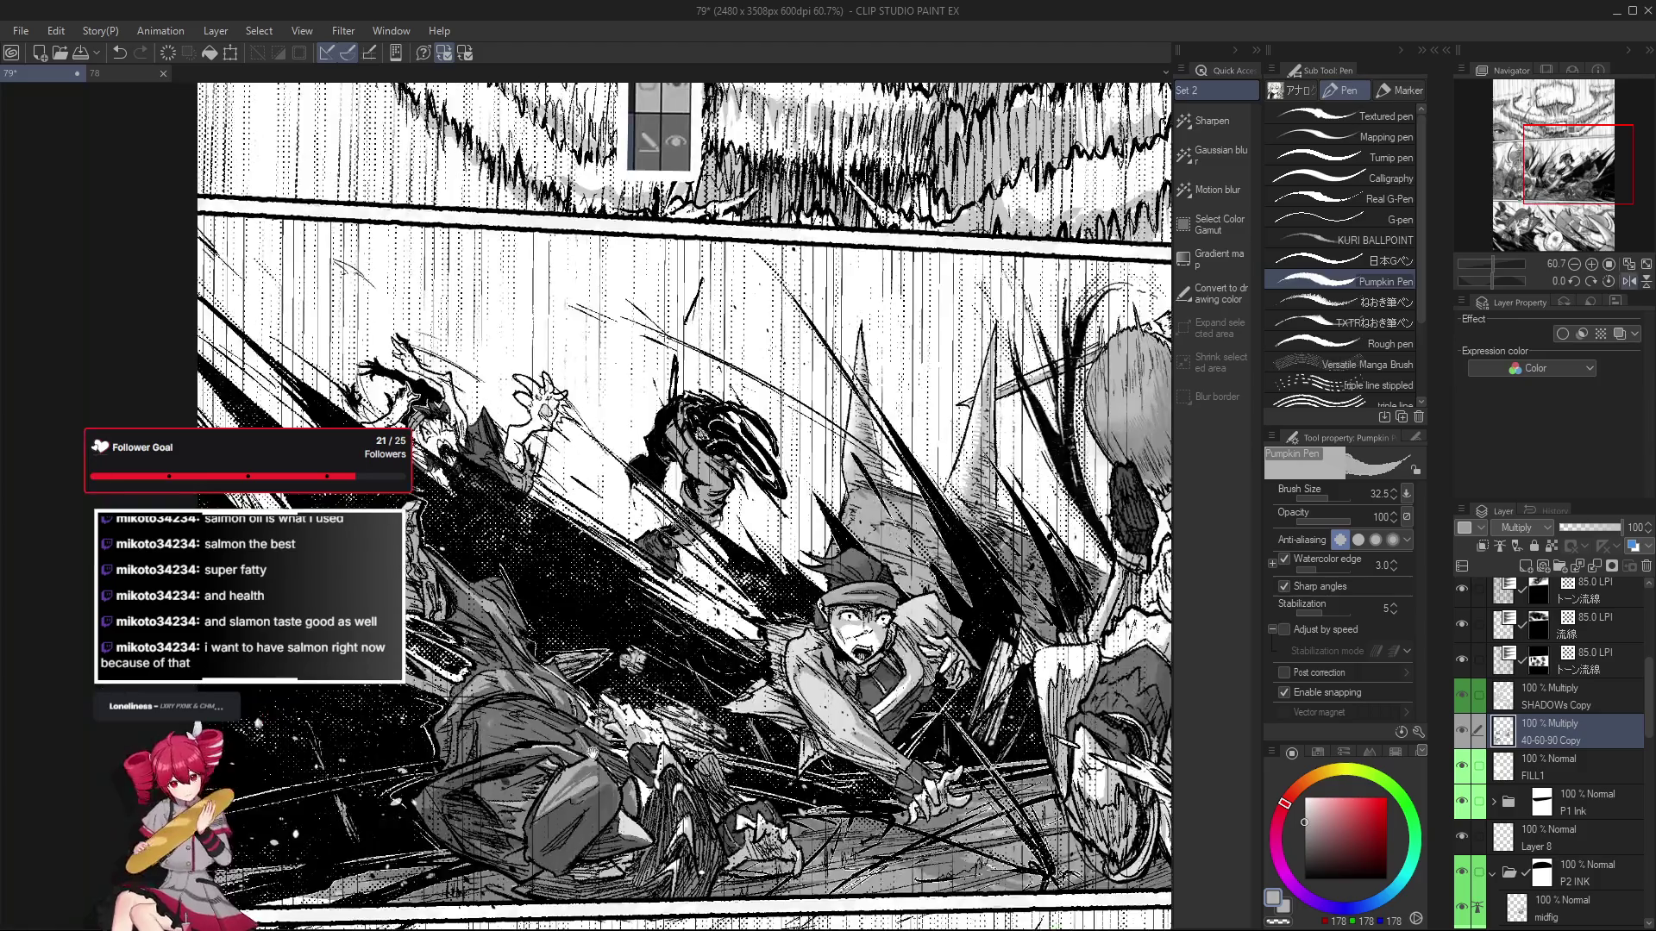
scroll(556, 668, "up", 1)
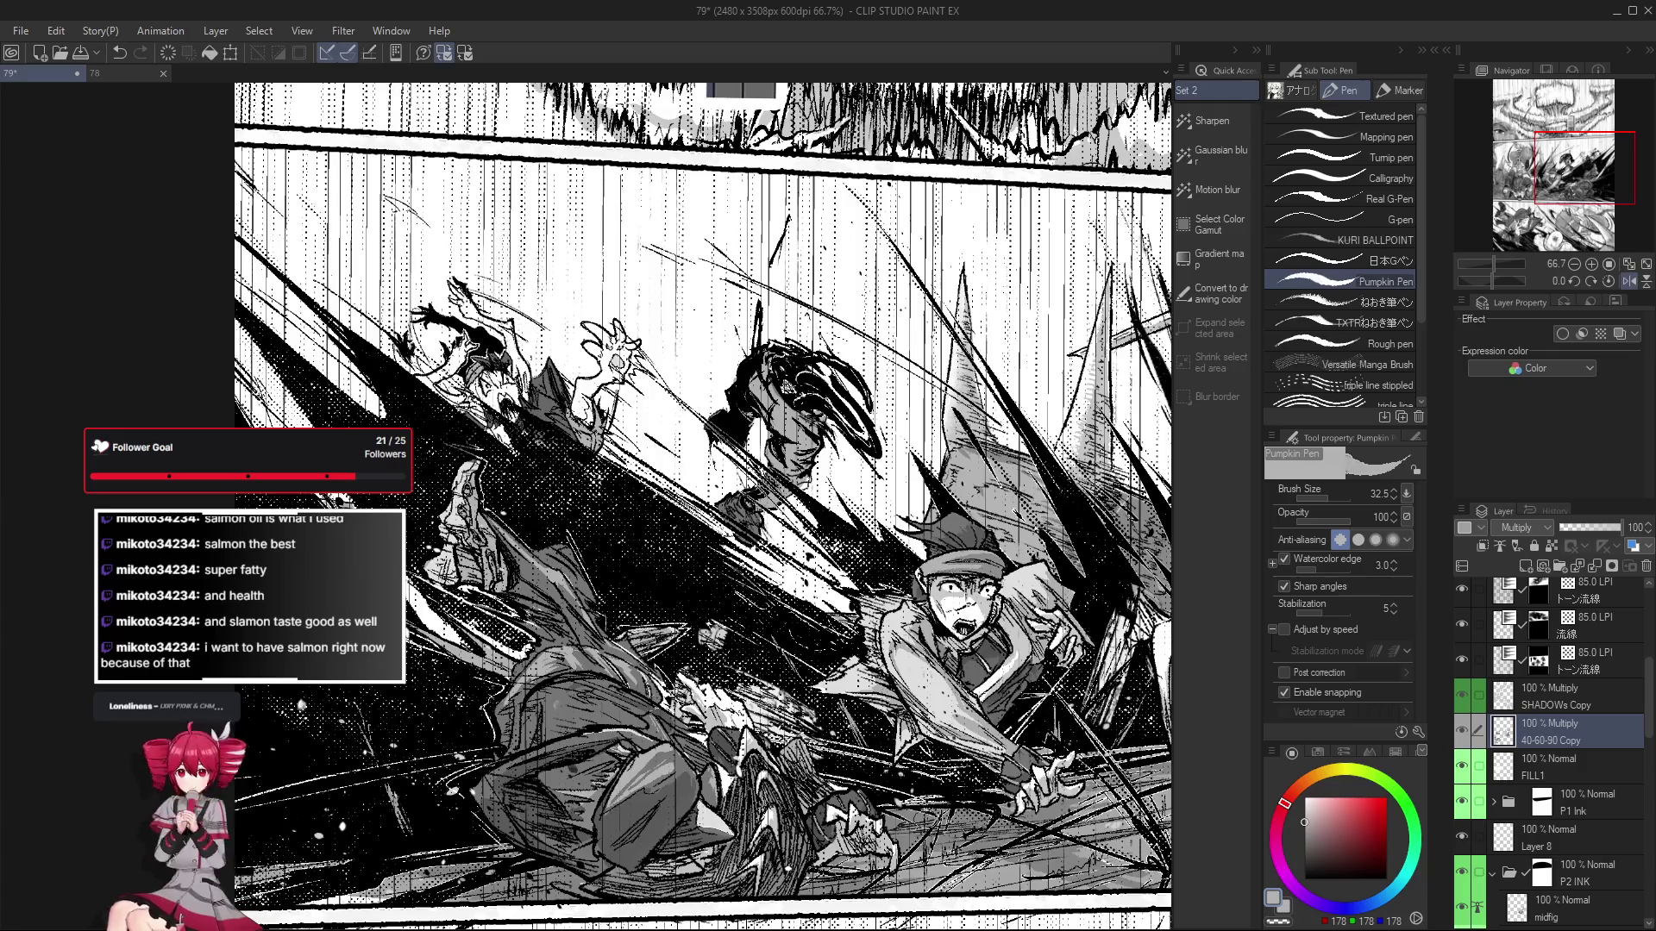
key("h")
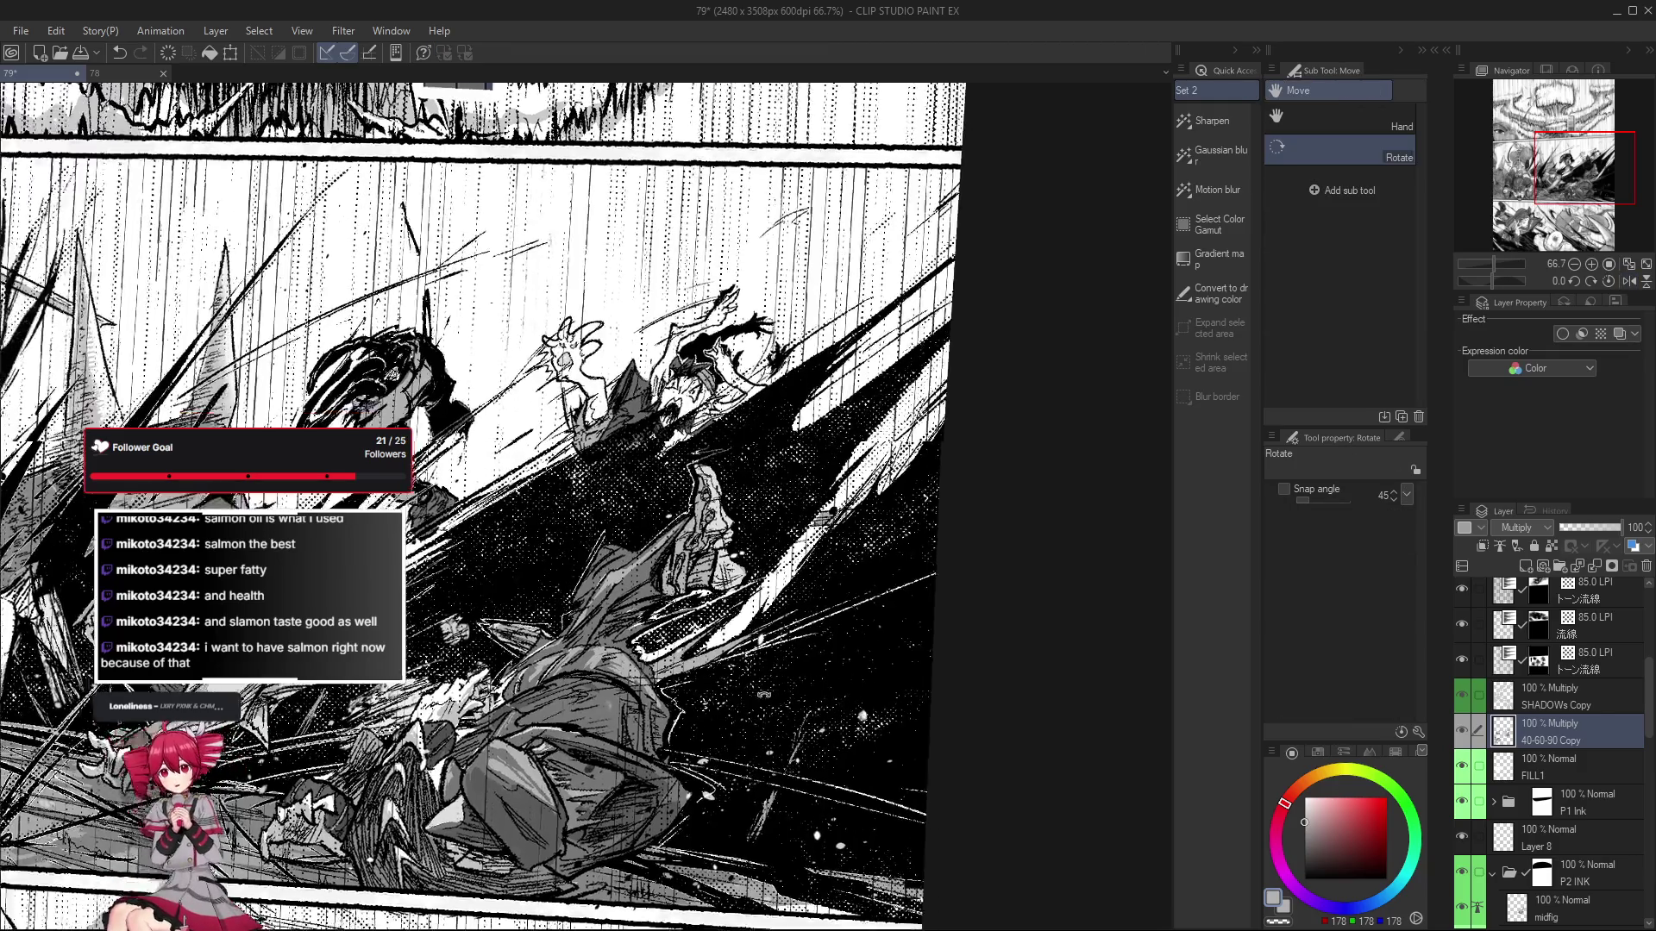
Tilt the page view about 30 degrees and zoom onto the tumbling figures.
left_click_drag(925, 820, 491, 634)
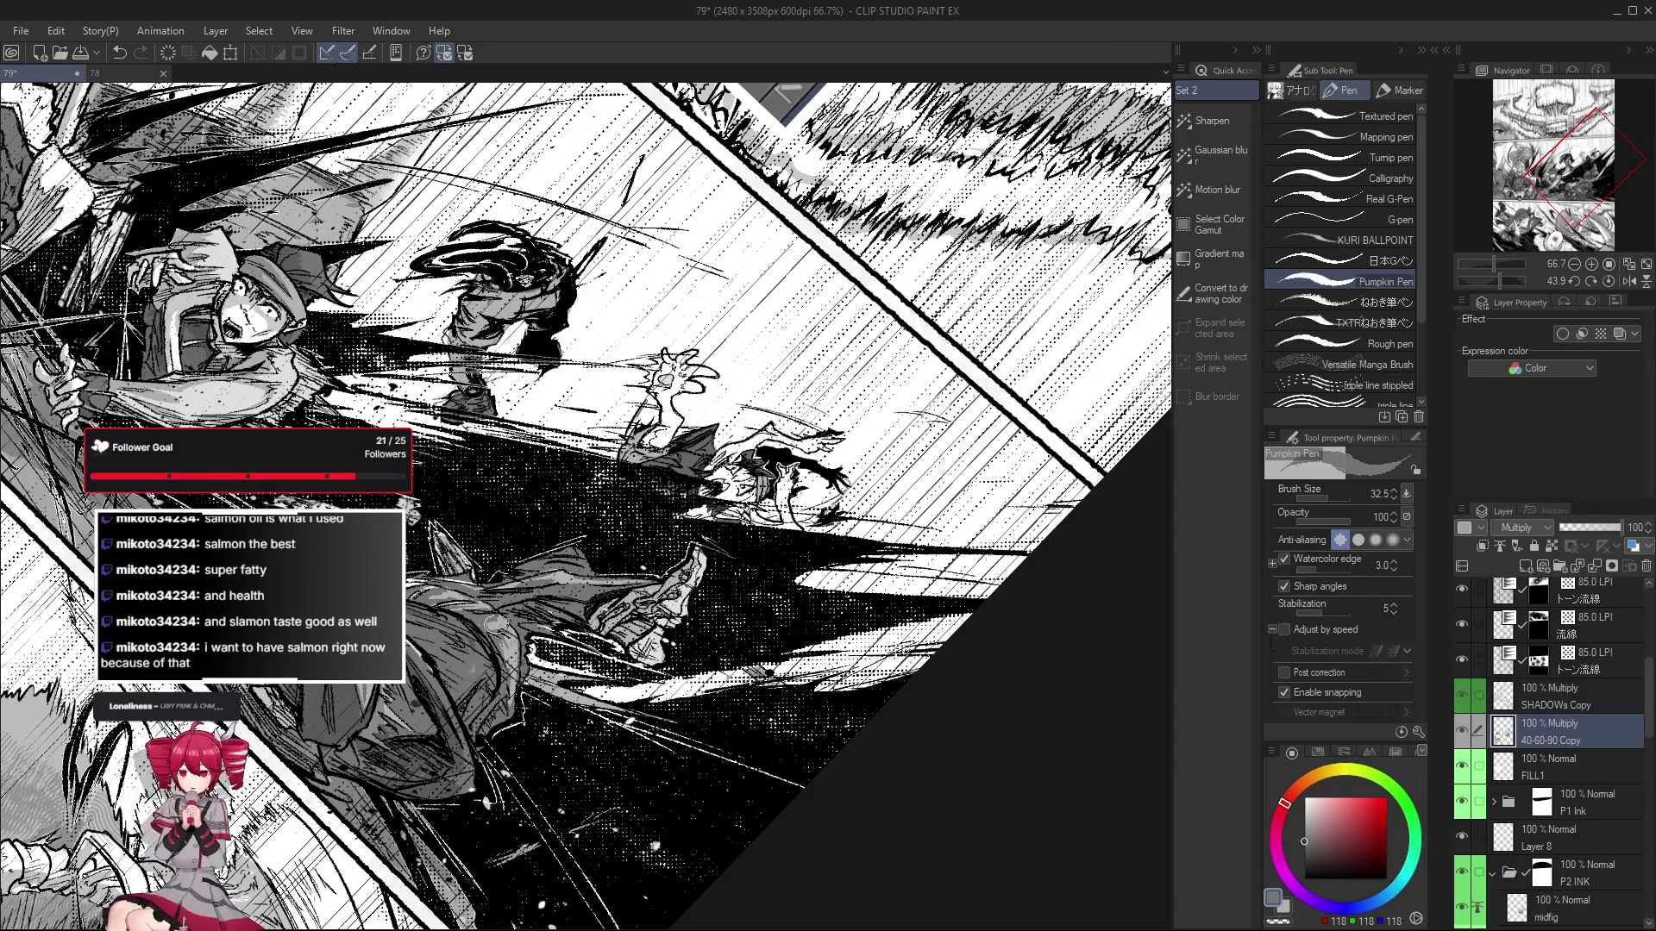
left_click_drag(601, 754, 780, 712)
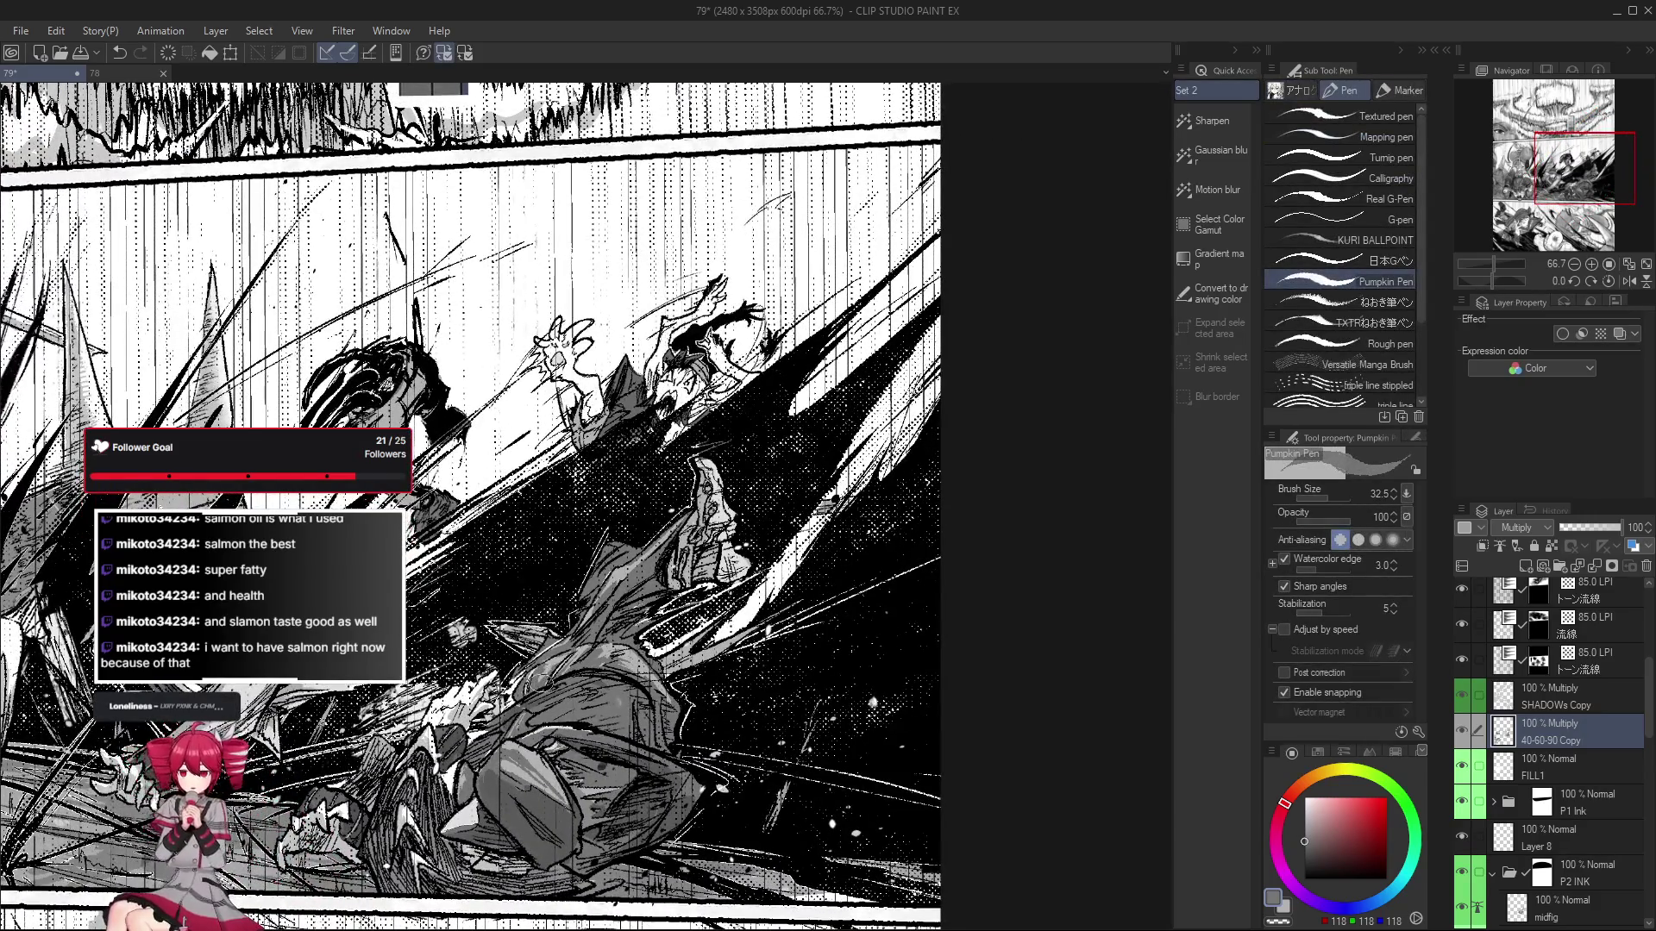
scroll(660, 657, "up", 3)
scroll(659, 657, "down", 2)
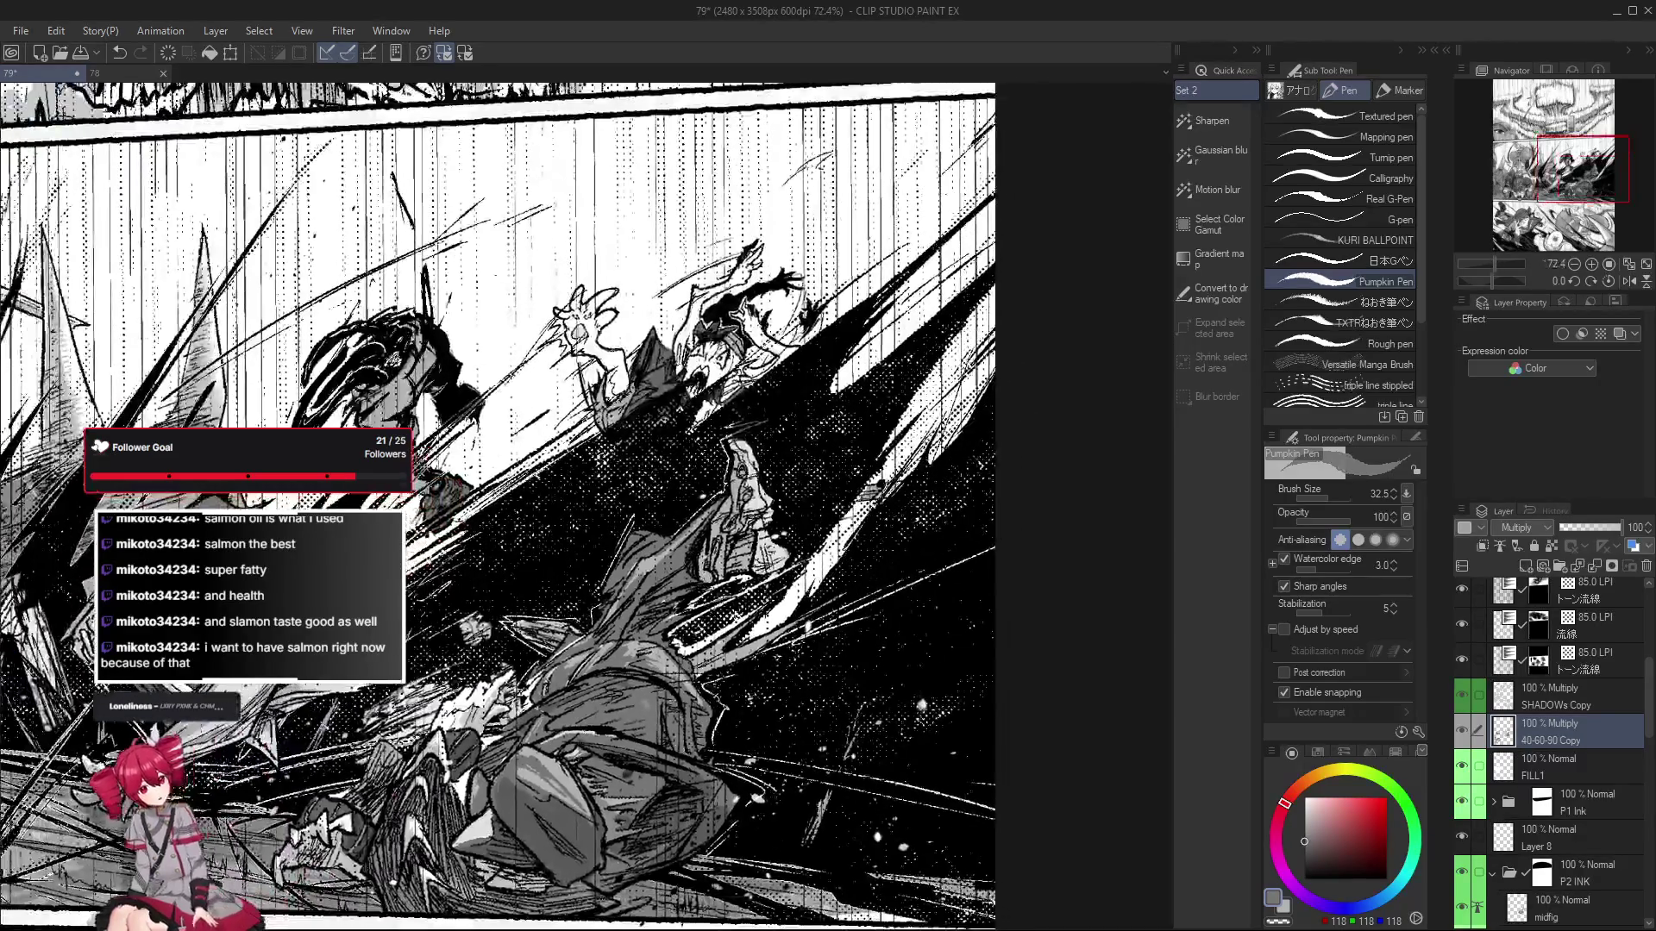
mouse_move(660, 657)
left_mouse_down()
mouse_move(604, 755)
mouse_move(639, 704)
left_mouse_up()
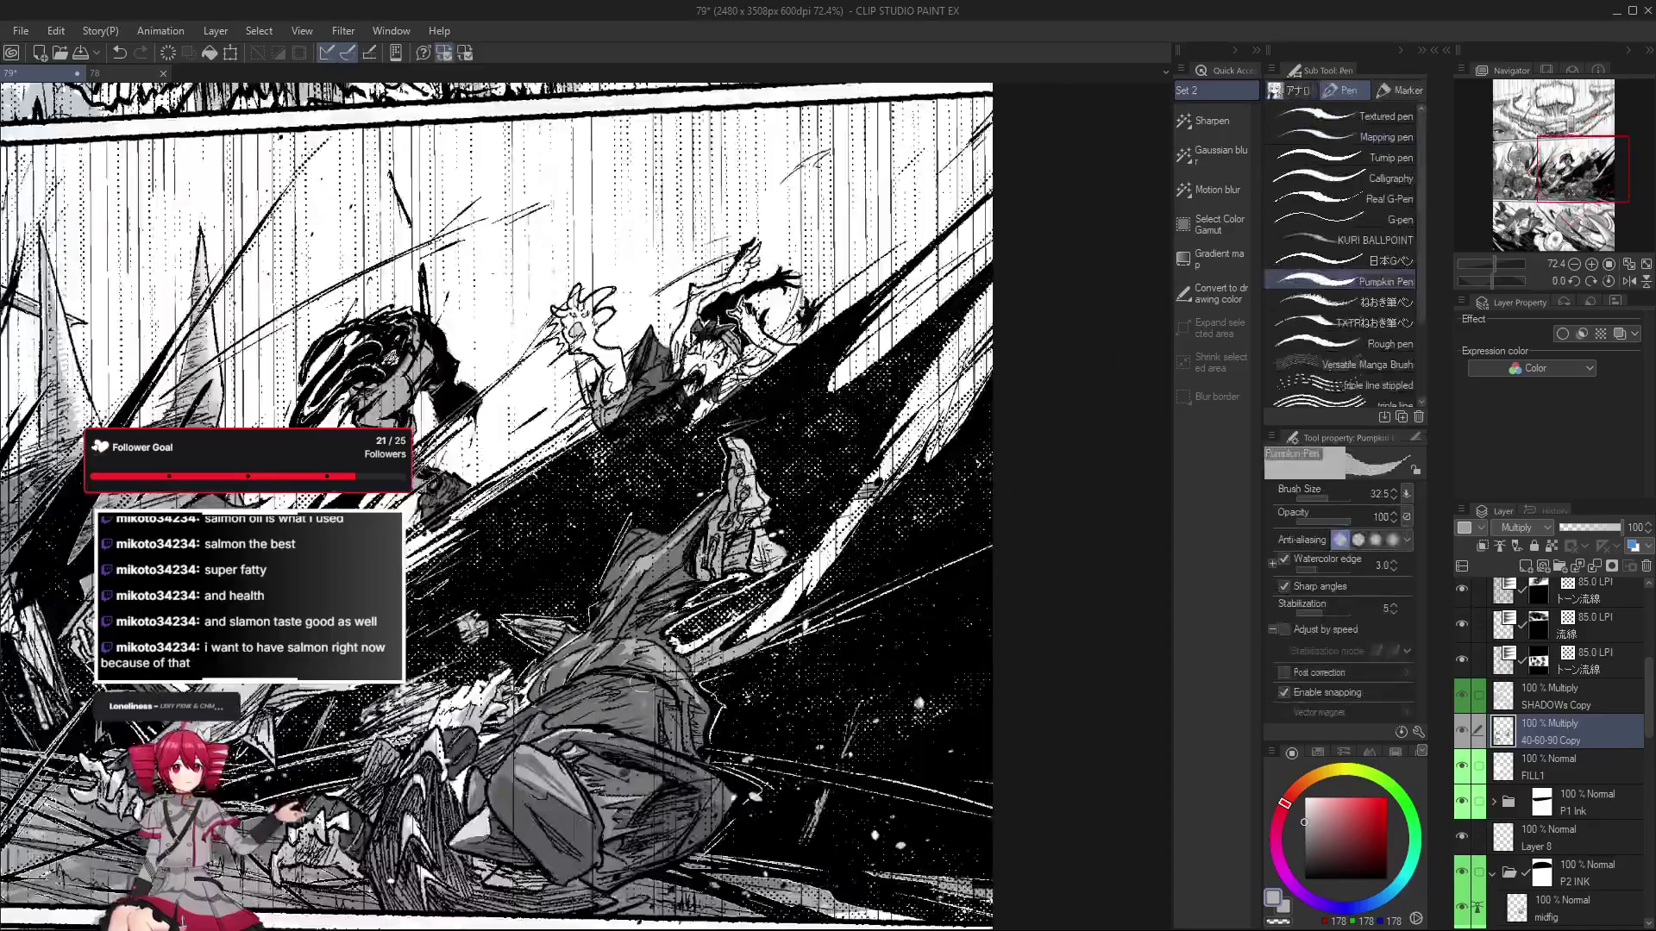
scroll(630, 721, "down", 2)
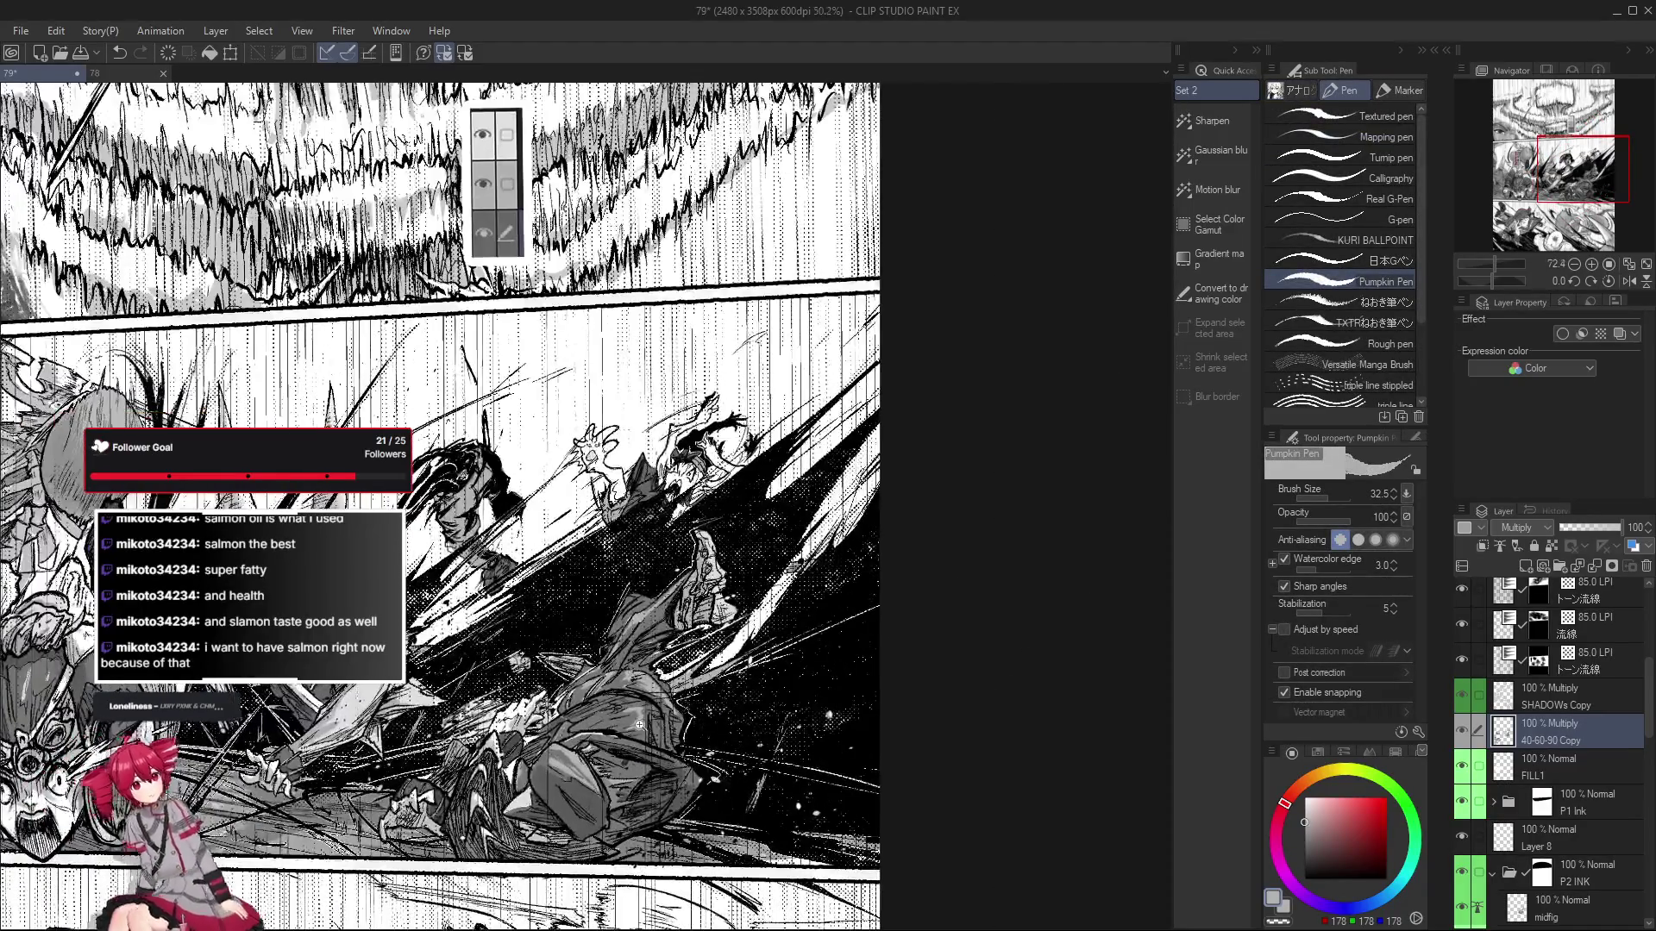
scroll(627, 721, "down", 1)
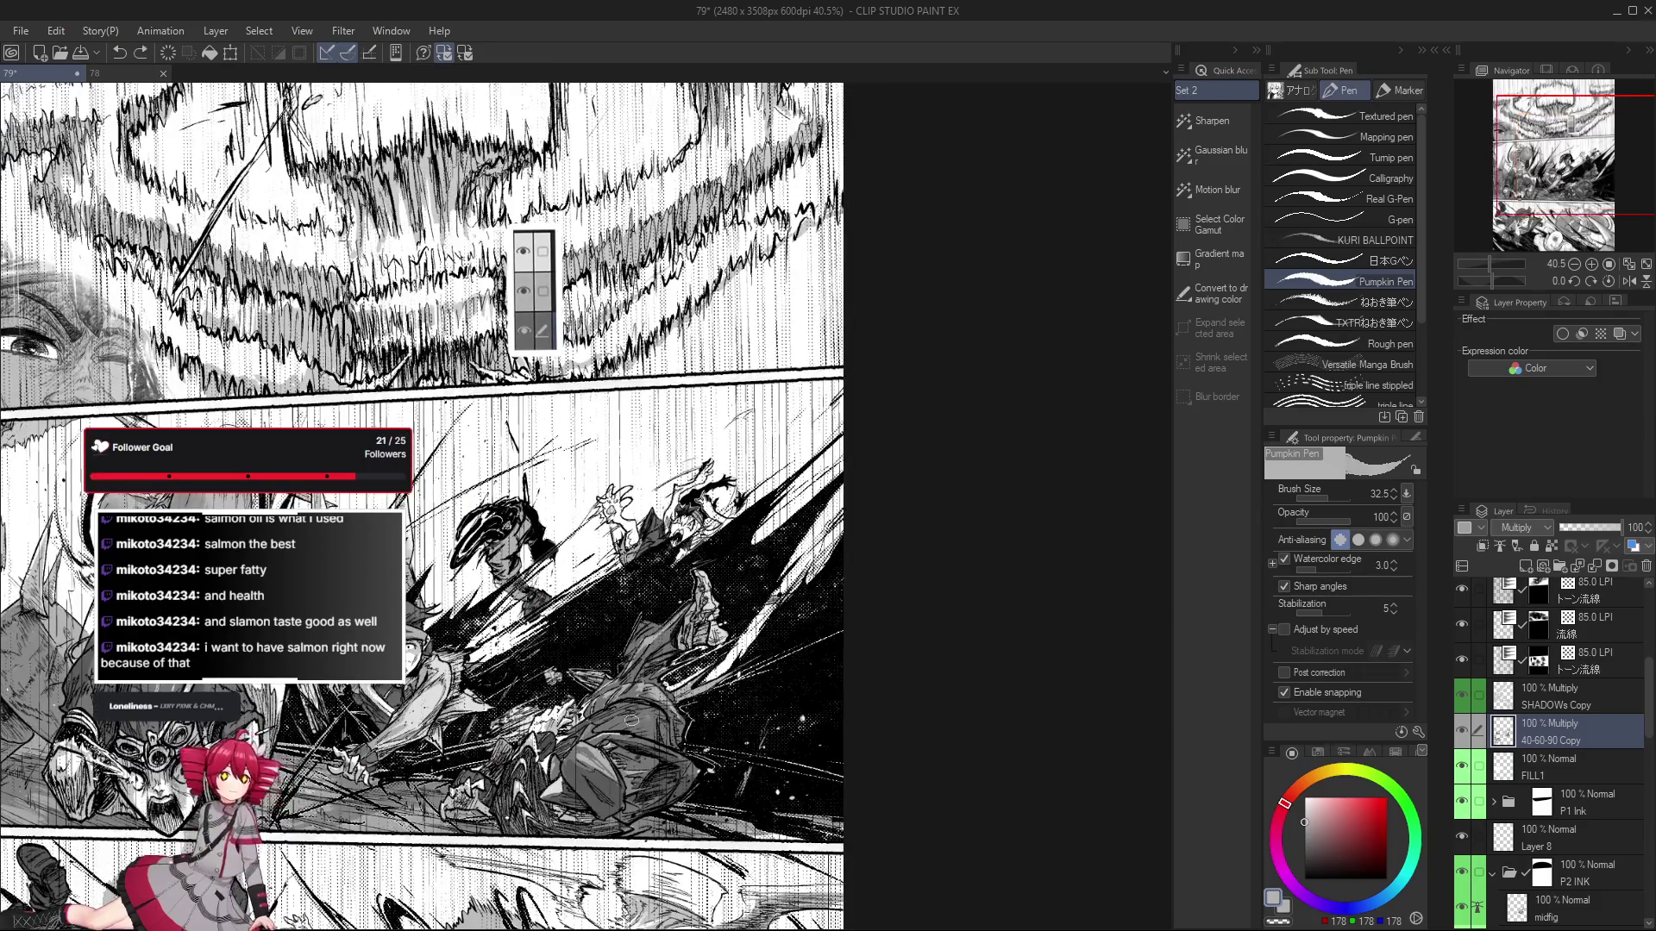
scroll(642, 720, "up", 3)
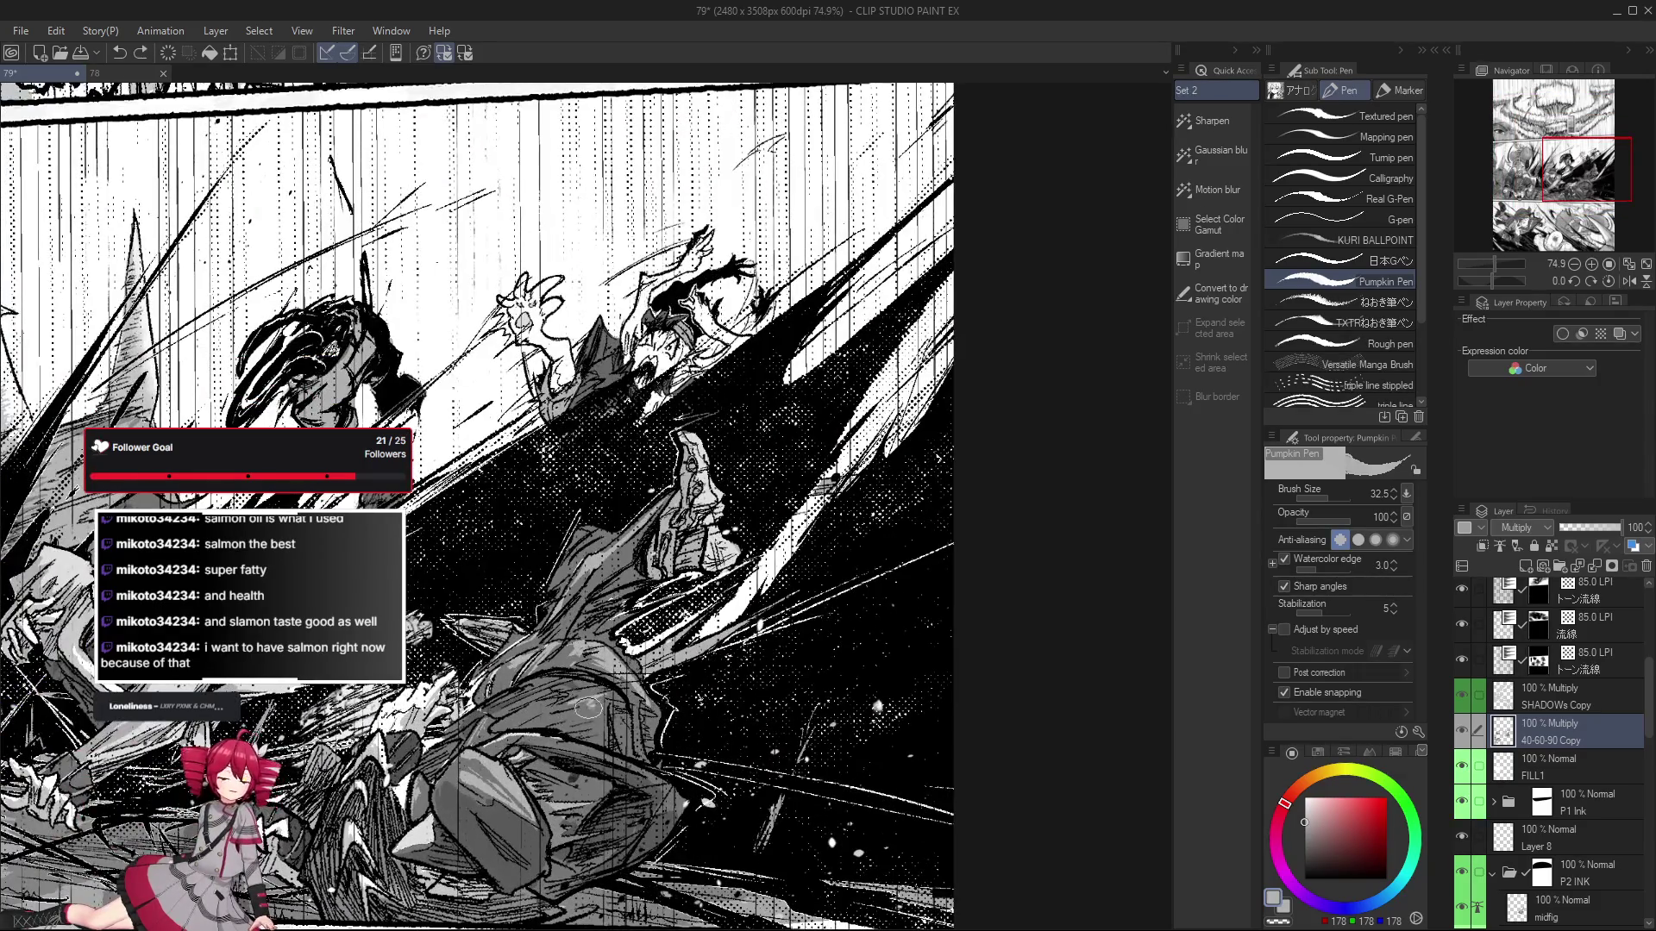
scroll(591, 707, "down", 1)
scroll(770, 705, "down", 1)
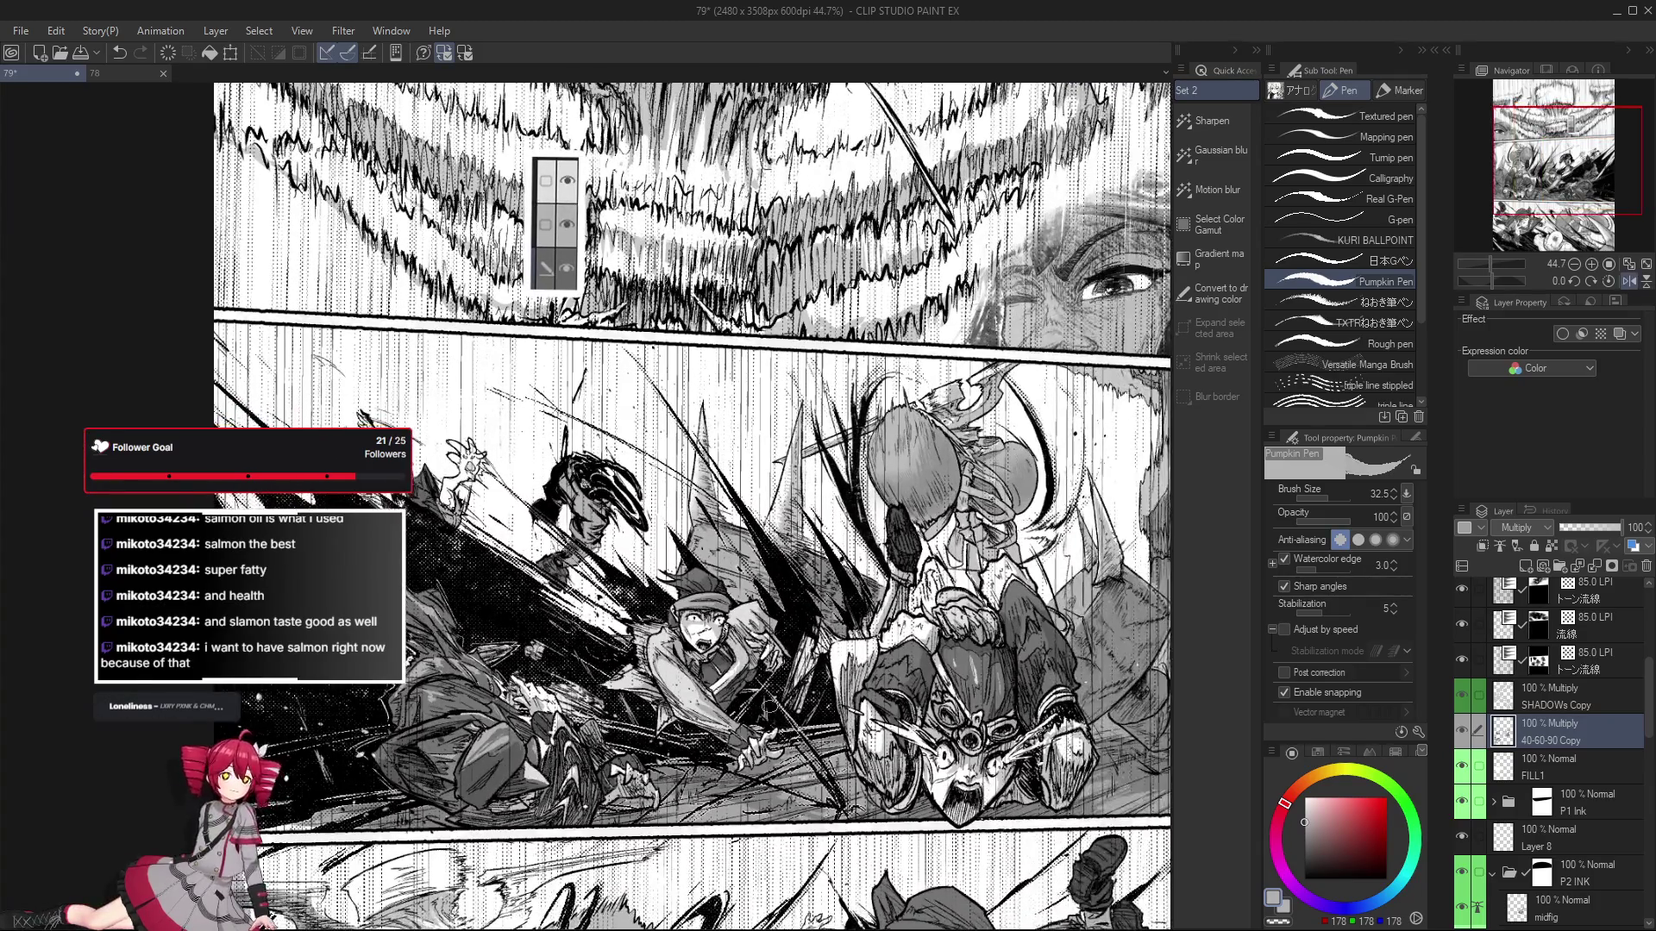
scroll(770, 706, "up", 1)
scroll(770, 705, "up", 1)
left_click_drag(829, 709, 771, 721)
Eyedrop the existing grey, then choose a lighter mid-grey in the colour wheel square.
left_click(683, 759, "alt")
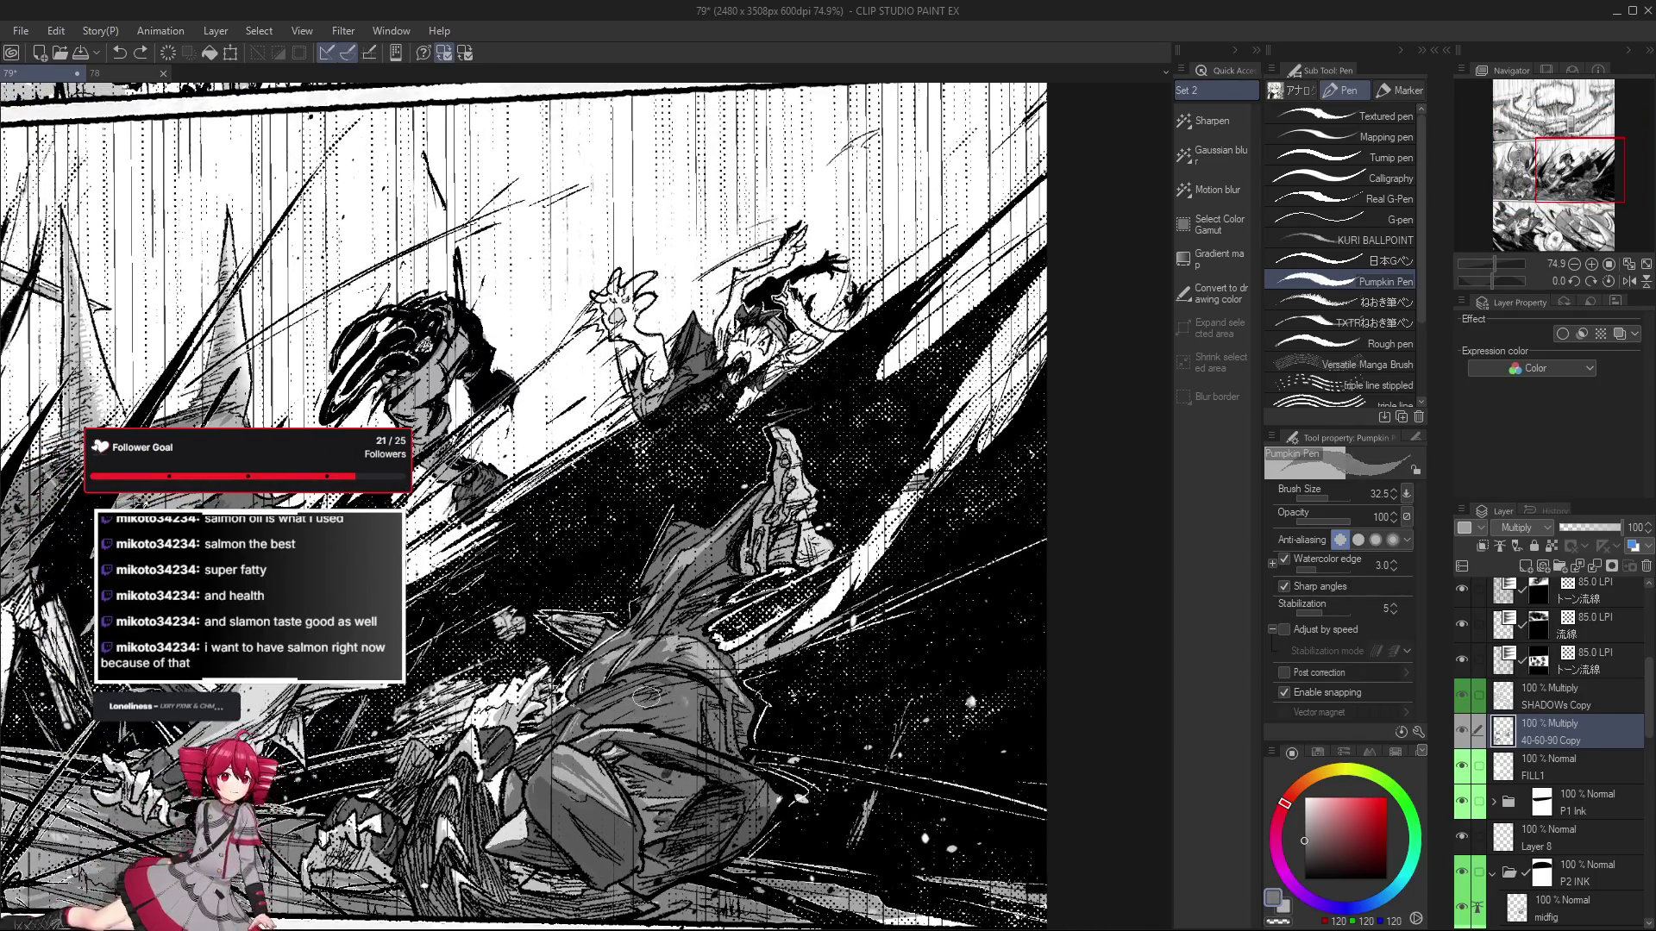
scroll(714, 555, "up", 3)
scroll(714, 555, "down", 2)
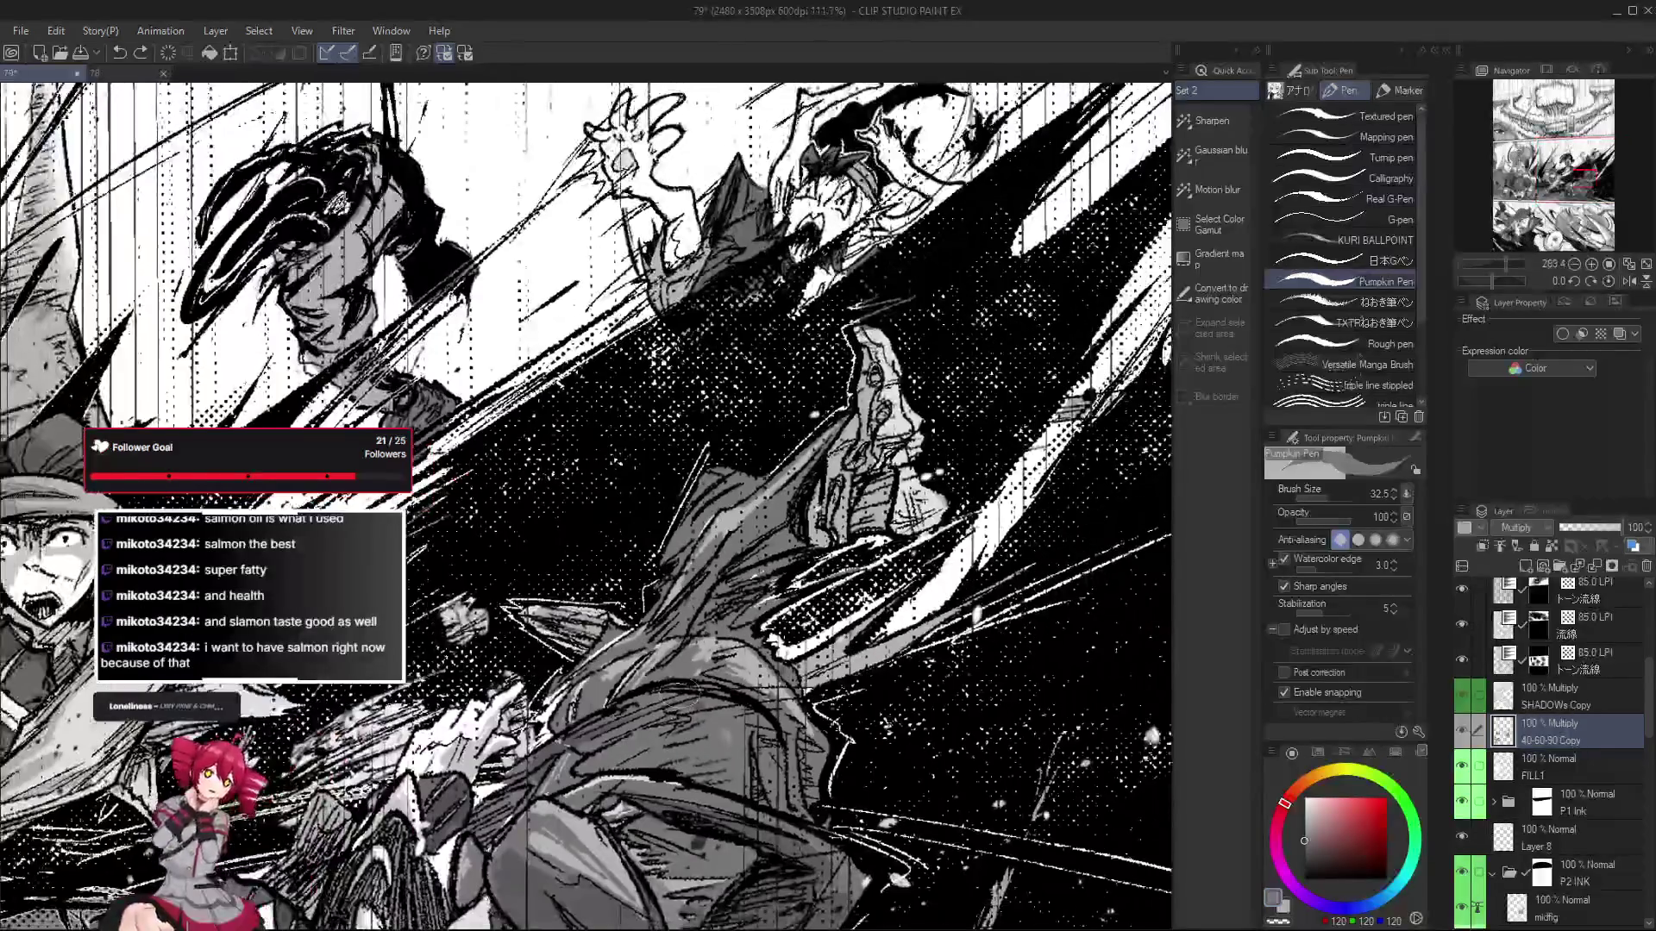
left_click(1304, 831)
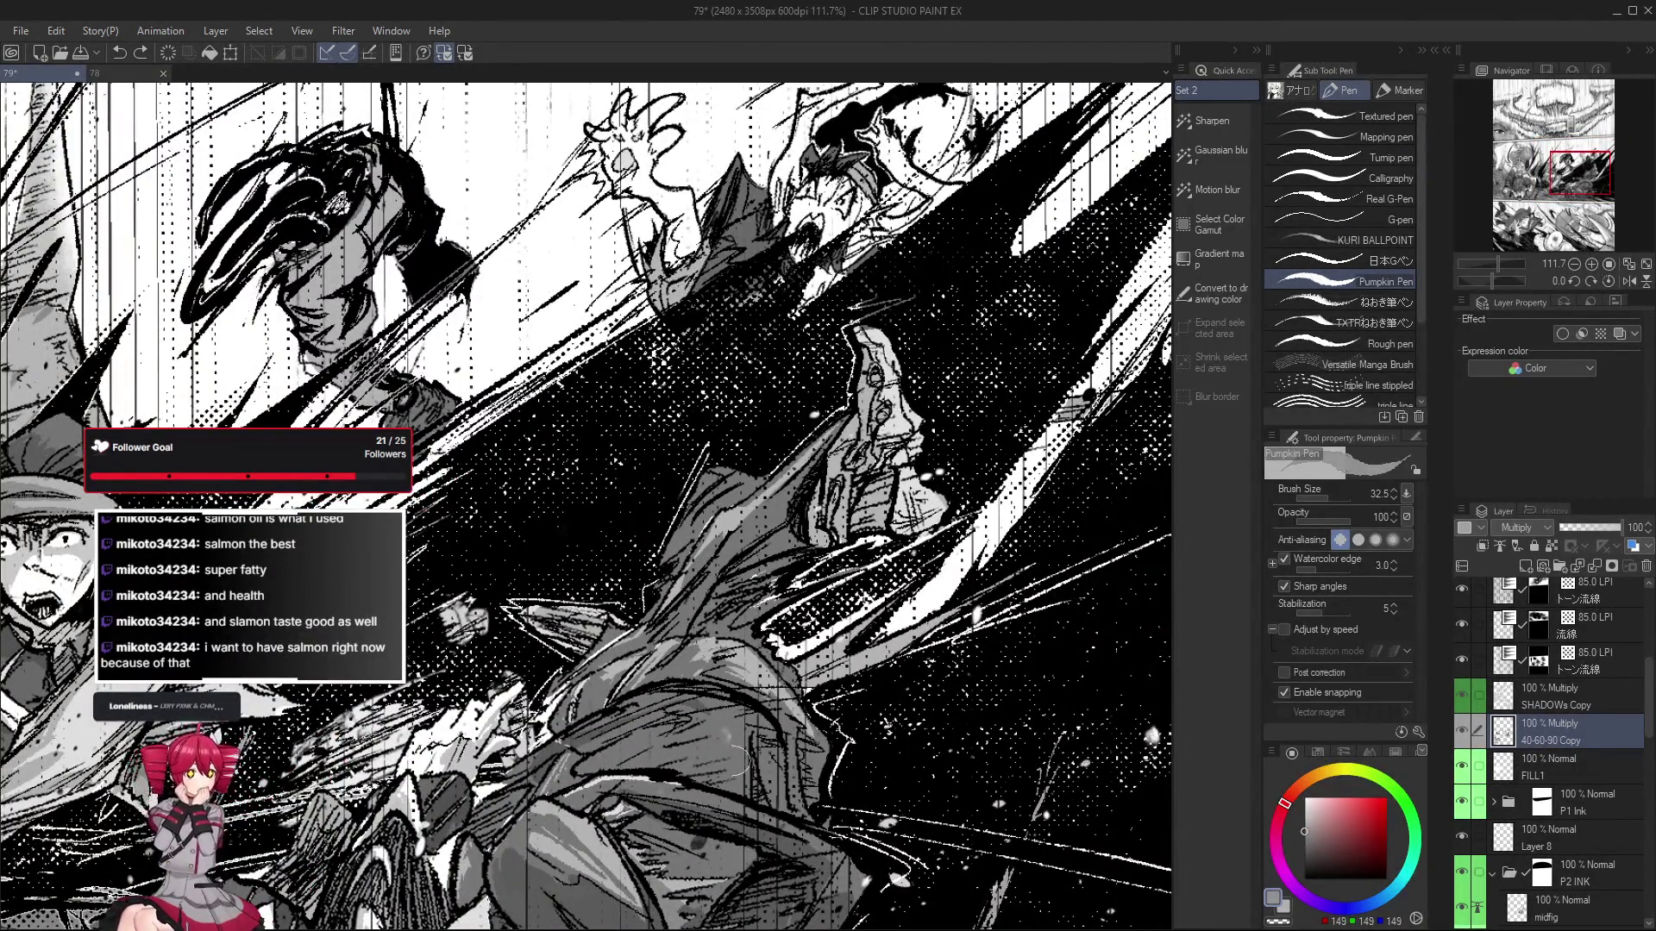
scroll(735, 720, "down", 2)
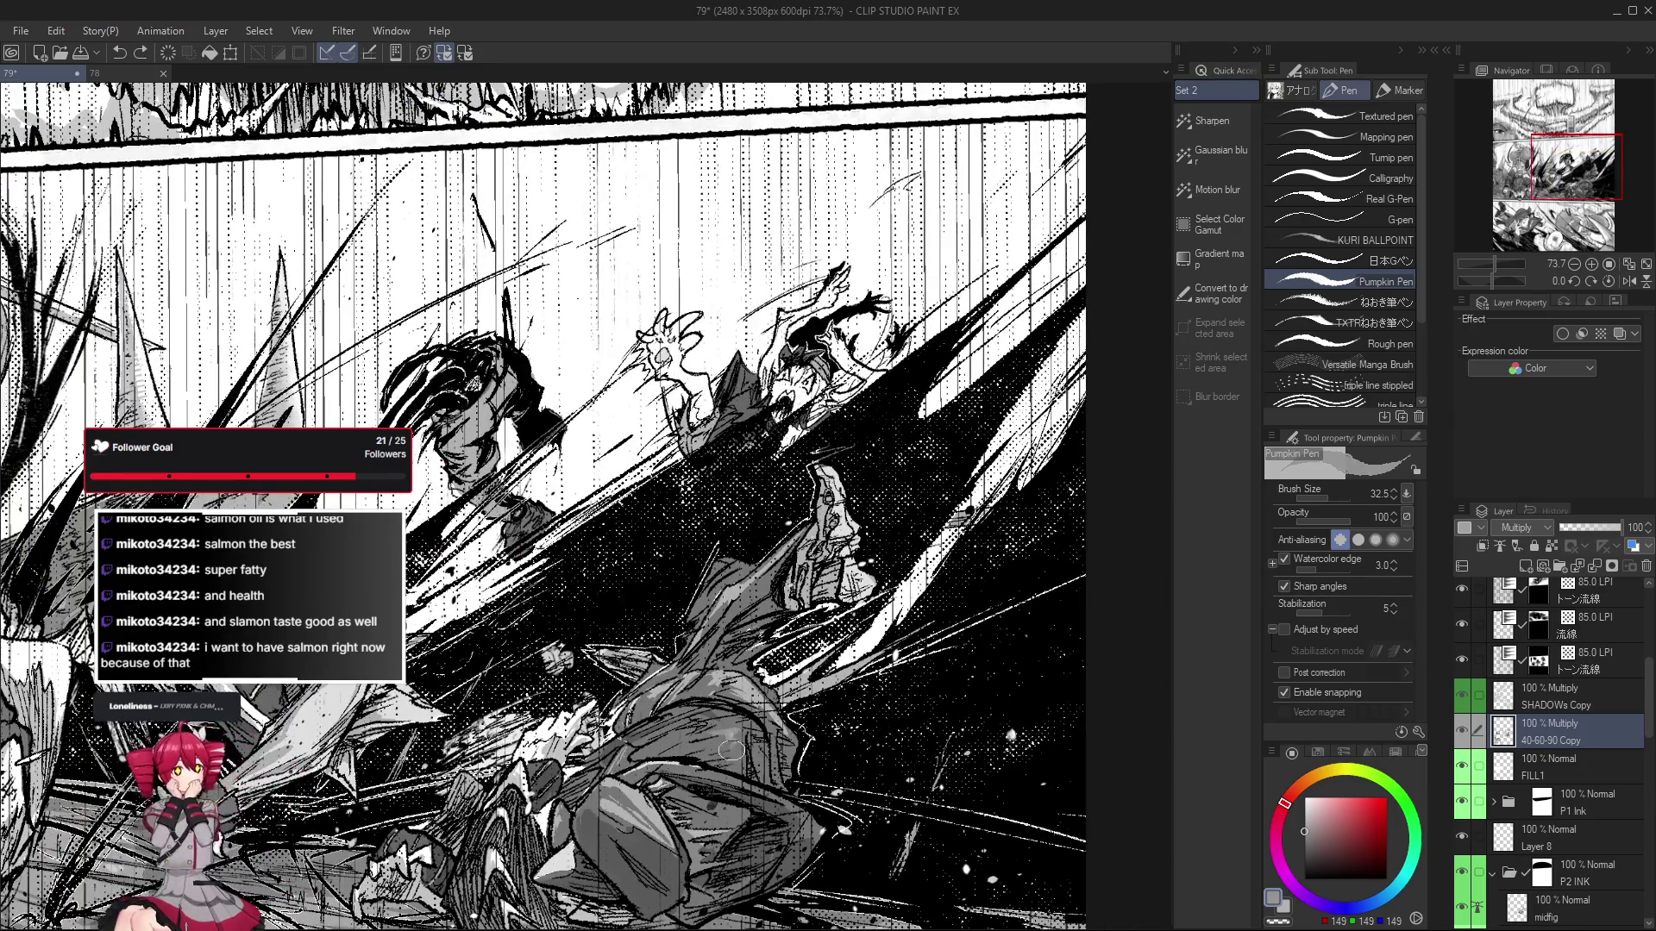
scroll(733, 747, "down", 2)
scroll(732, 747, "up", 1)
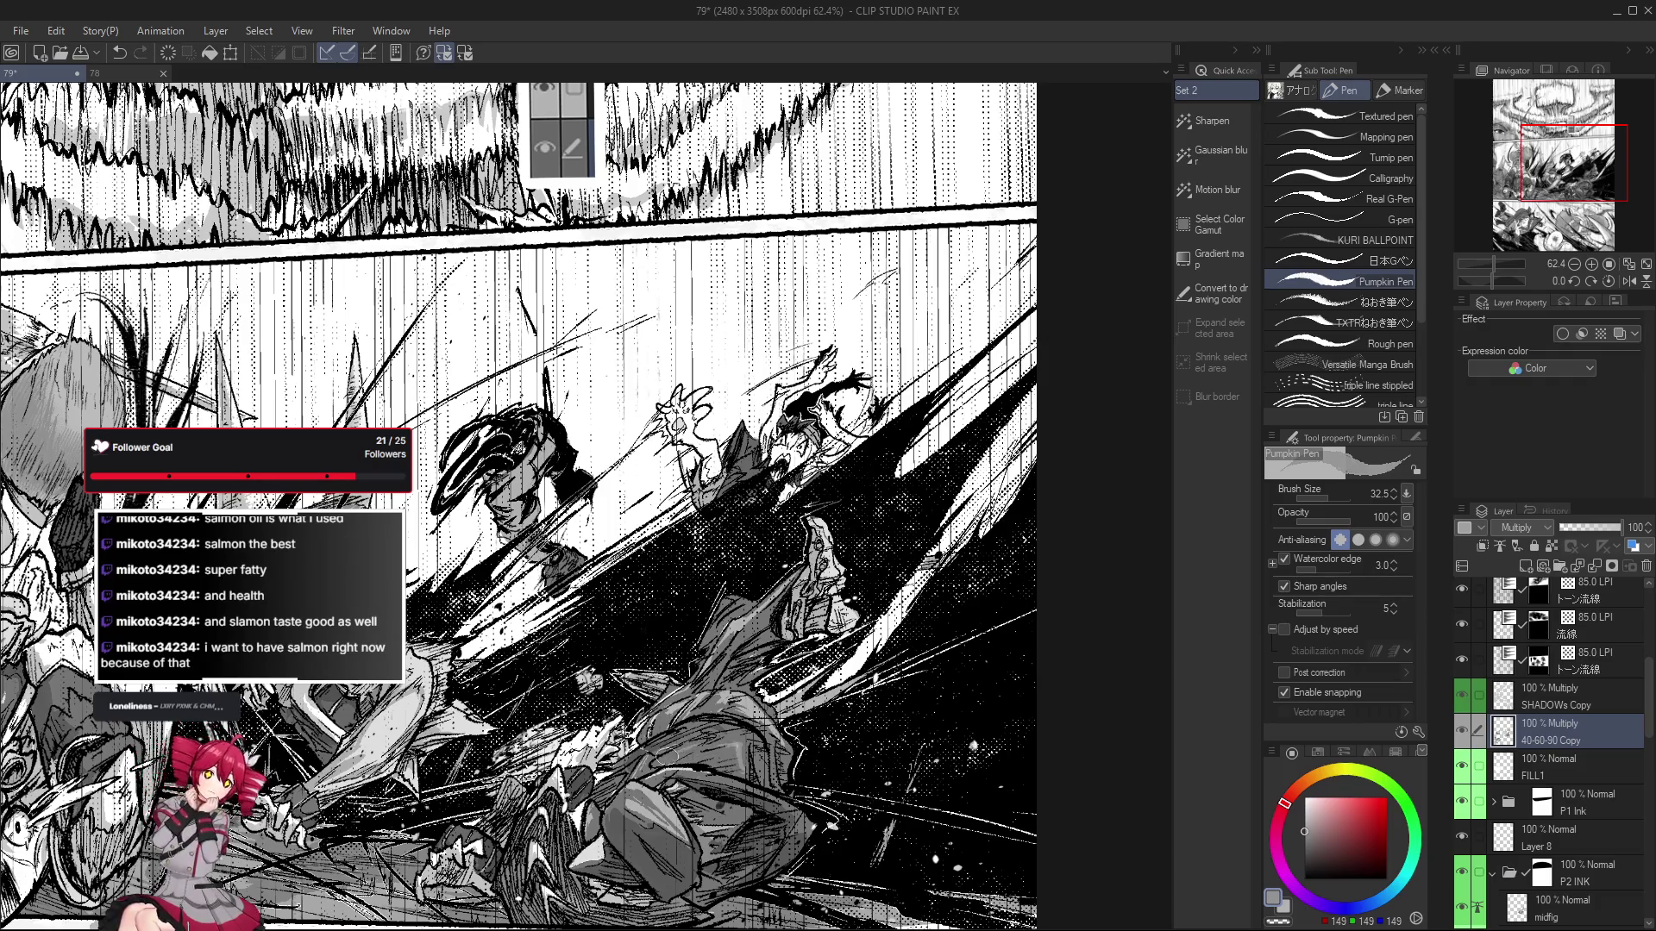
scroll(732, 739, "down", 2)
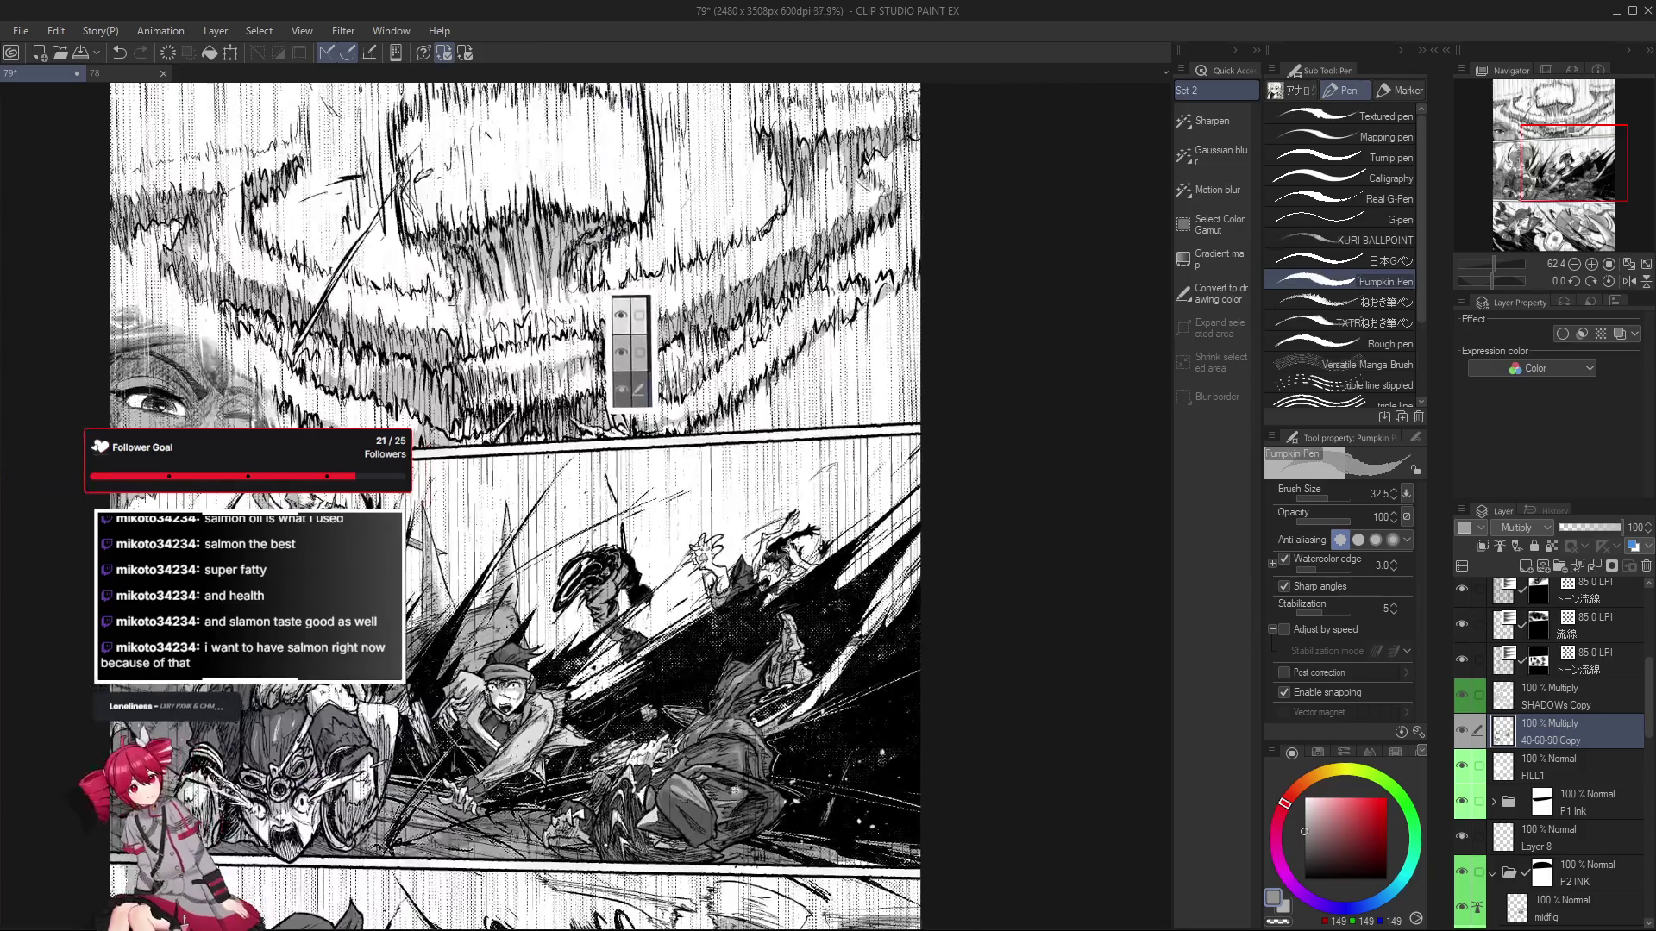
Save the page with Ctrl+S and zoom back out over the page.
key("ctrl+s")
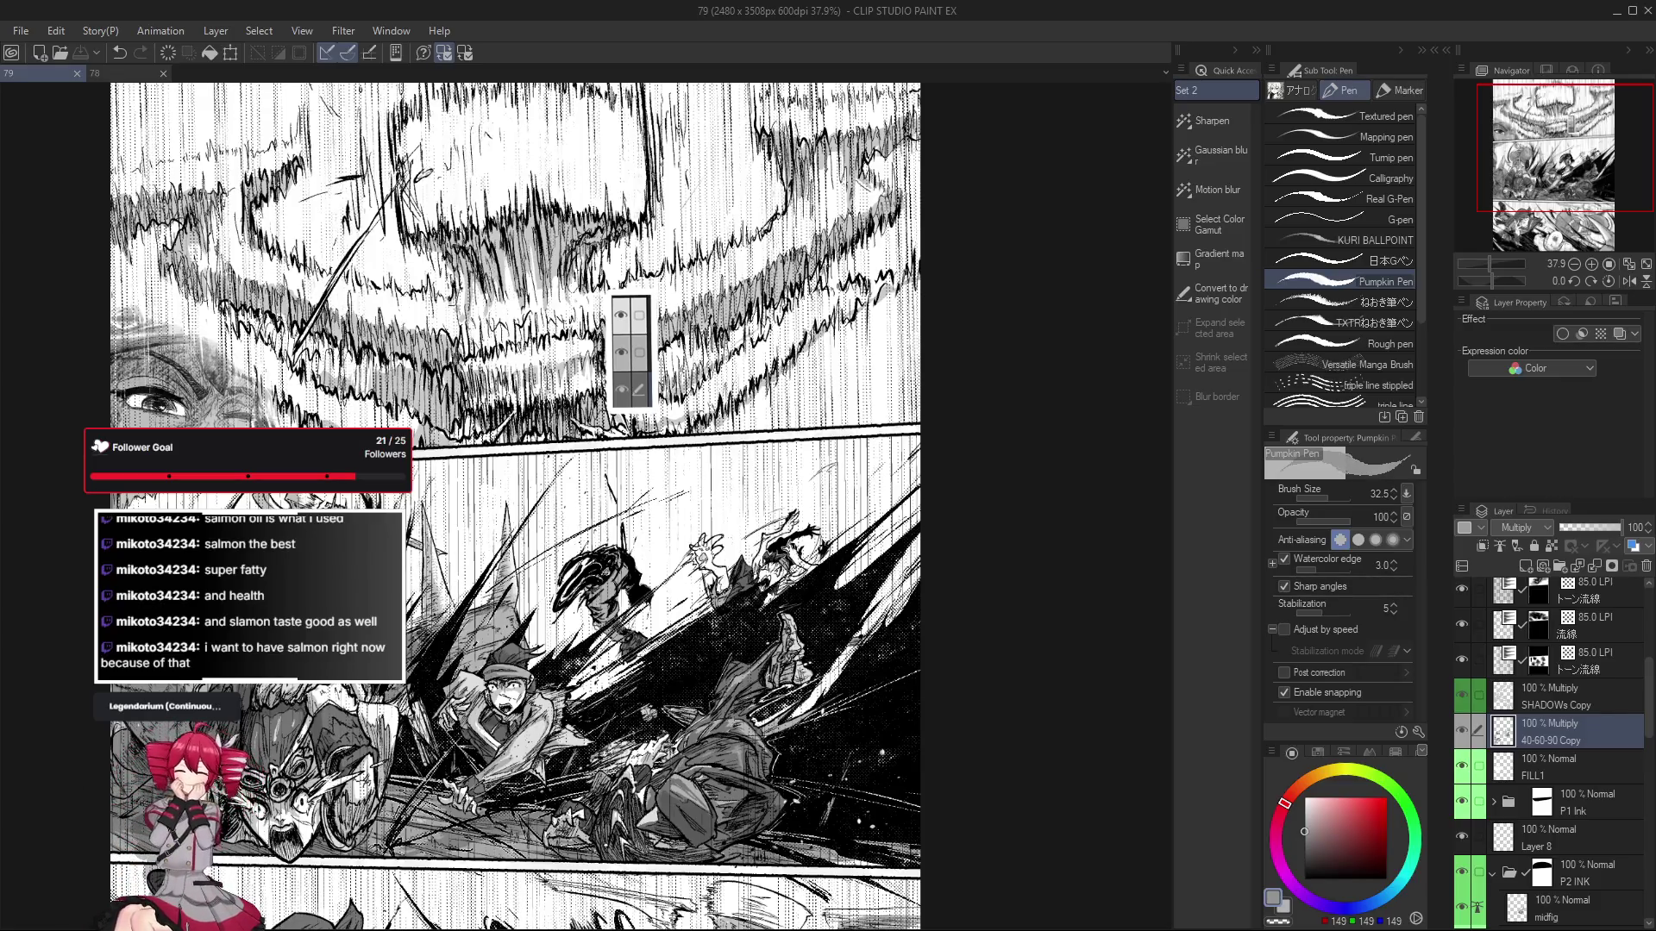
scroll(808, 782, "up", 1)
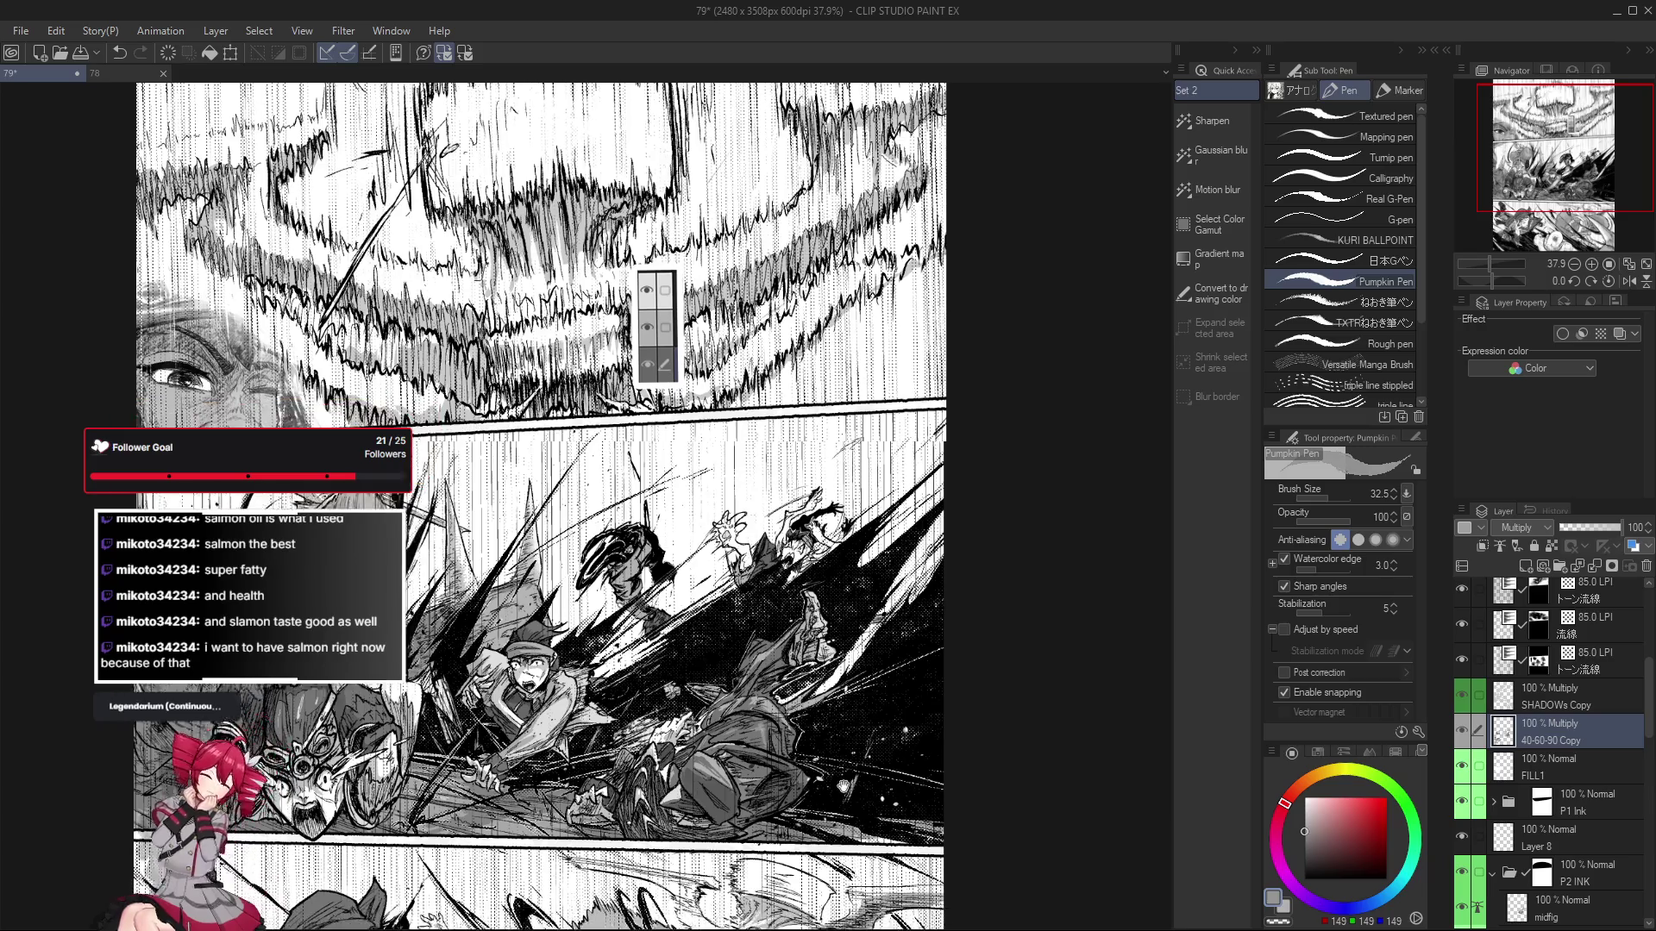
scroll(808, 782, "up", 1)
scroll(808, 782, "up", 1)
scroll(808, 782, "down", 1)
scroll(828, 811, "down", 1)
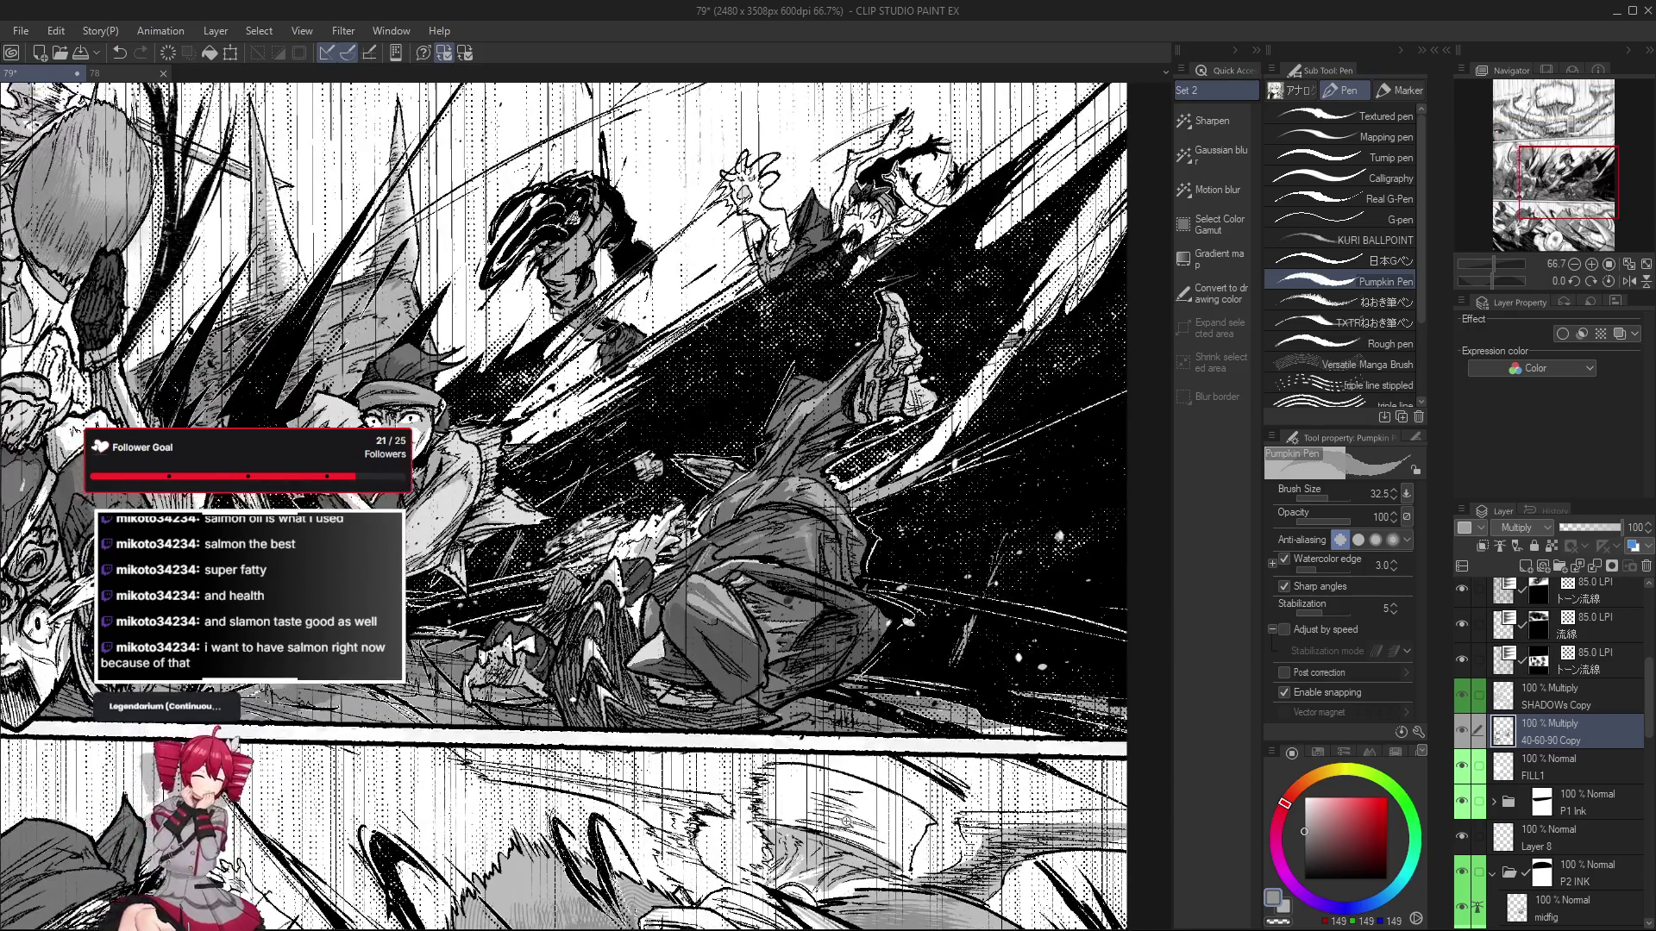
scroll(837, 823, "down", 1)
scroll(838, 824, "down", 1)
scroll(837, 824, "down", 1)
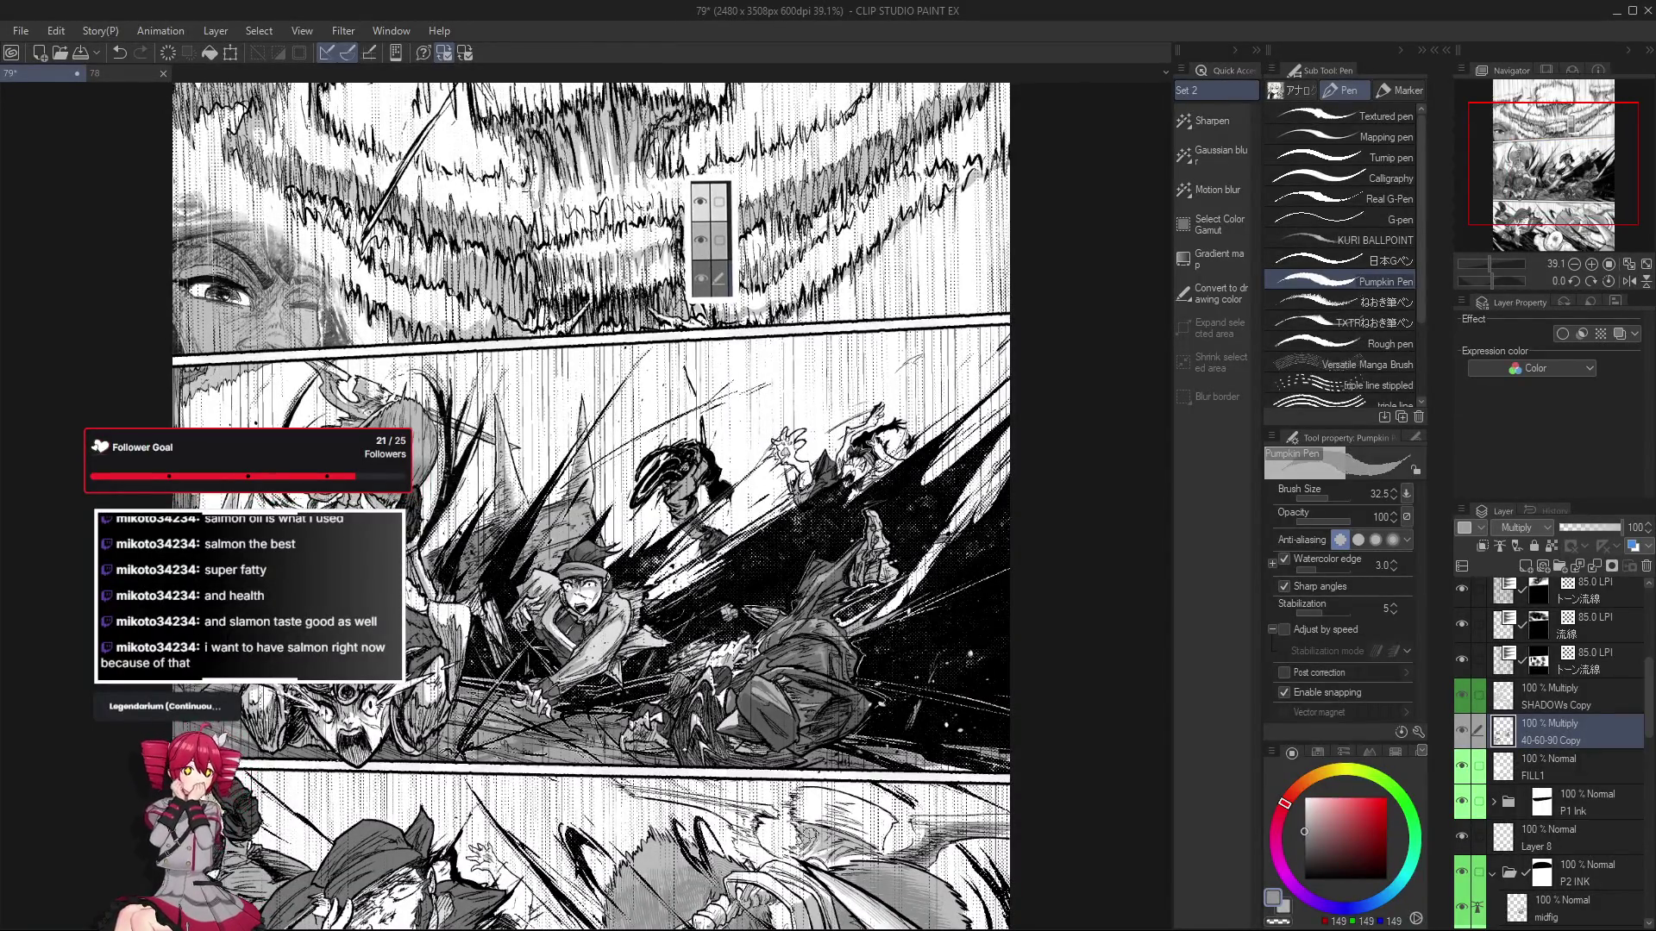
scroll(837, 824, "down", 1)
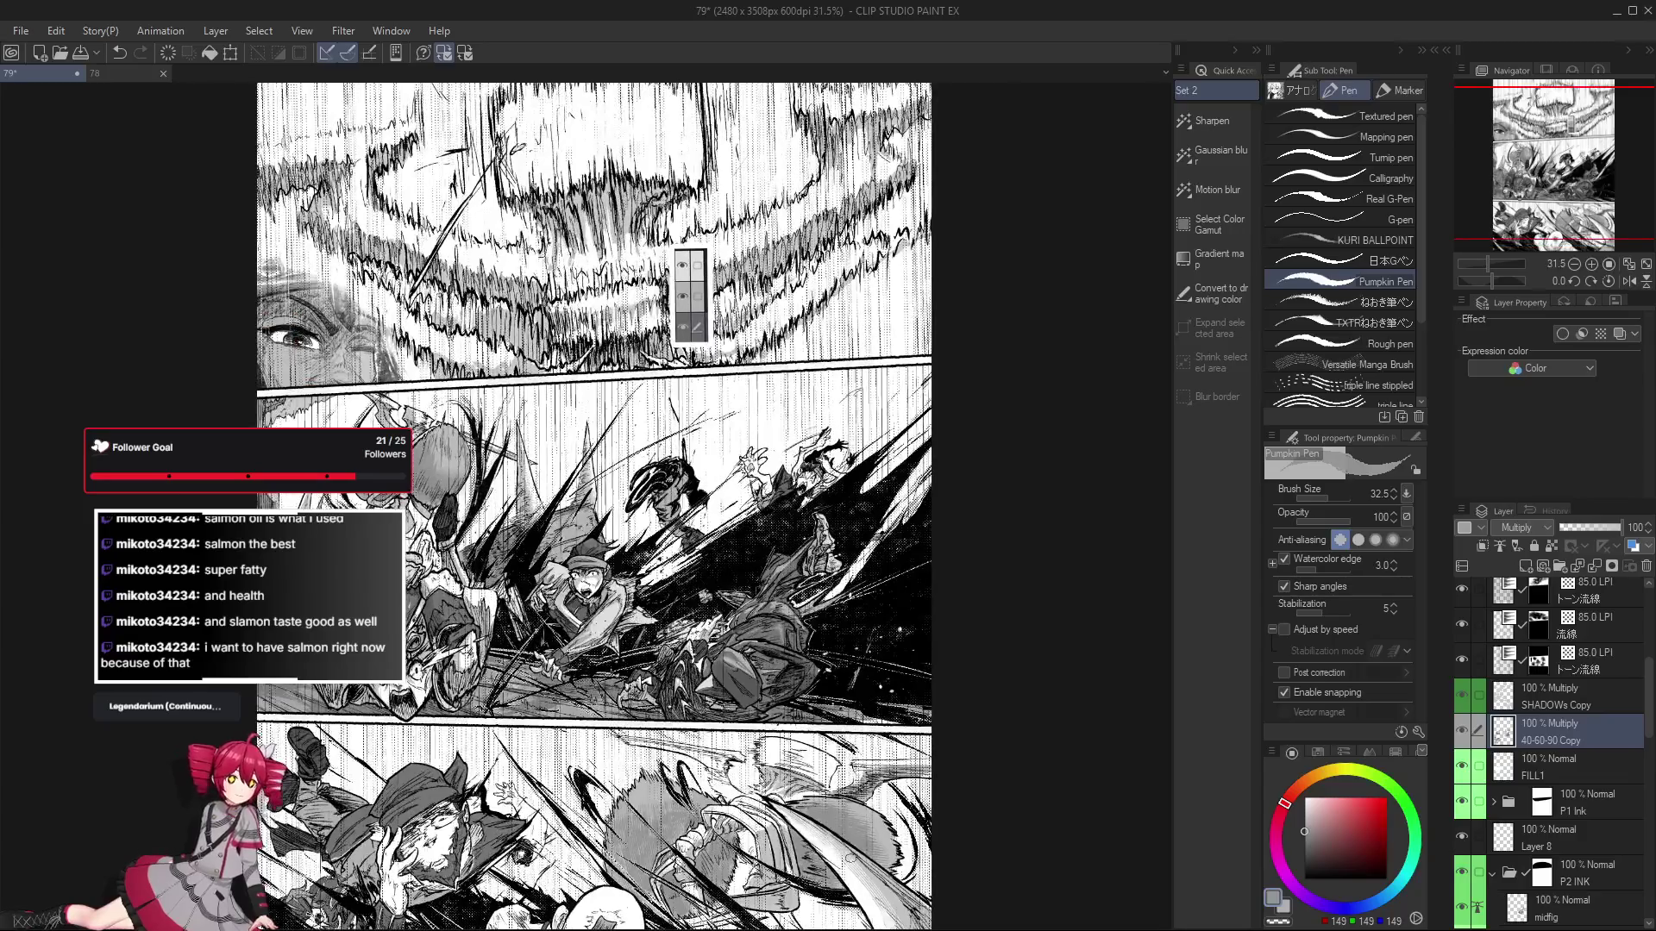
Pan across the panels and make SHADOWs Copy the active layer.
mouse_move(850, 858)
left_mouse_down()
mouse_move(987, 768)
mouse_move(943, 754)
mouse_move(983, 798)
mouse_move(845, 833)
left_mouse_up()
left_click_drag(821, 737, 827, 833)
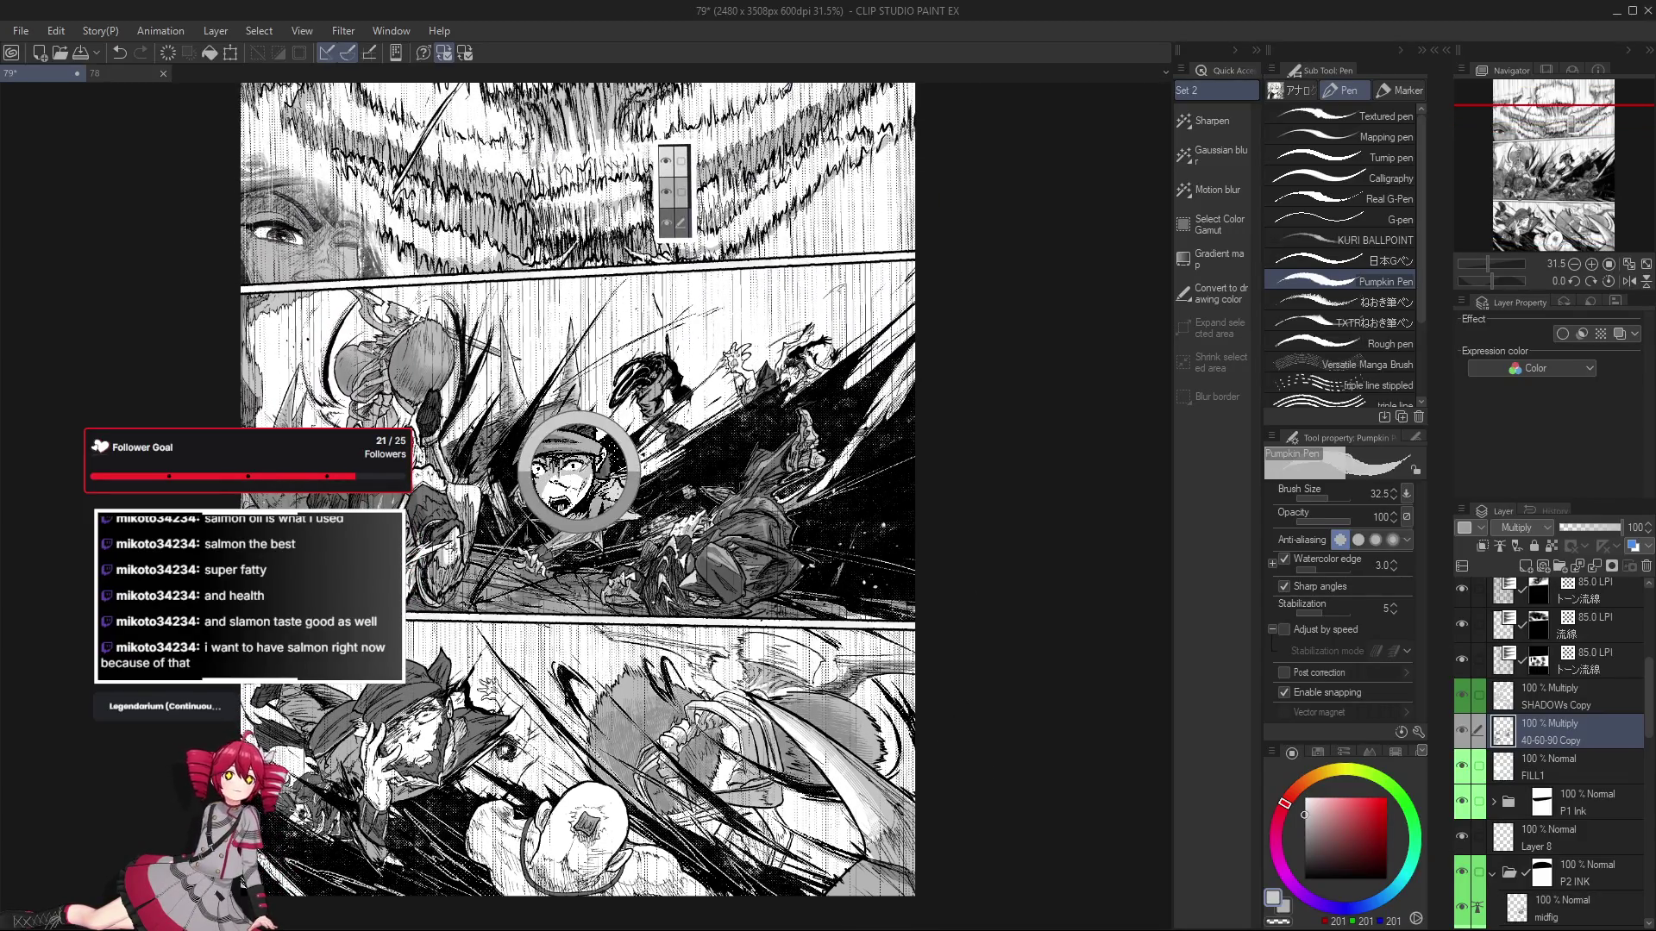
left_click(1550, 705)
scroll(544, 888, "up", 3)
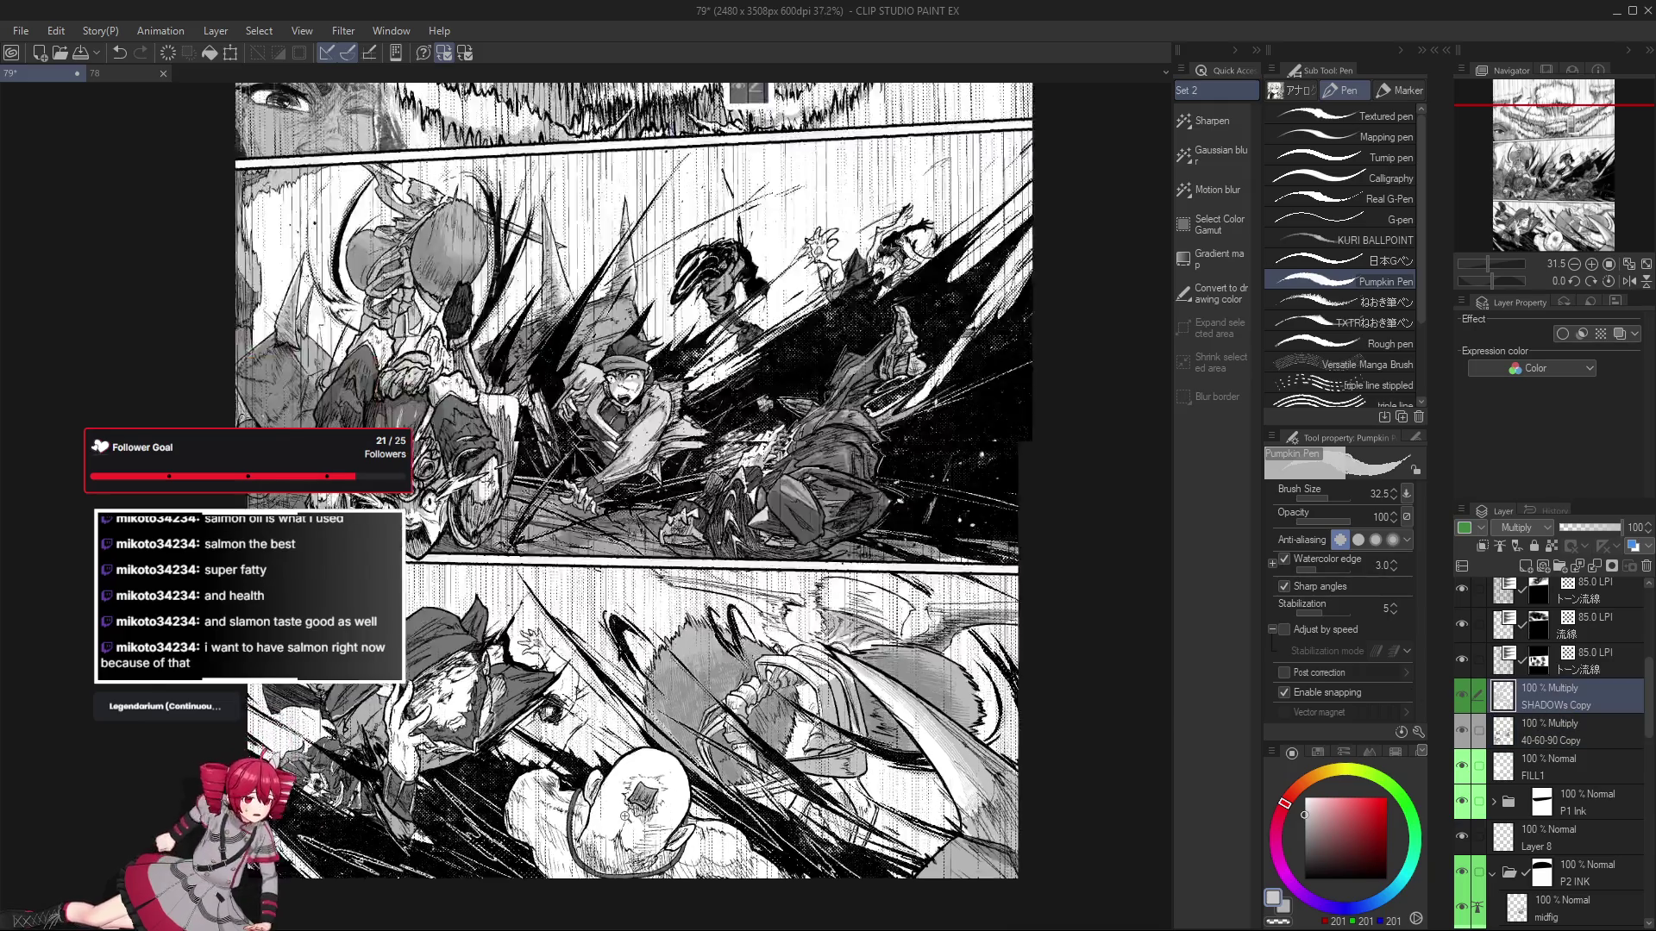
Select Lasso fill and zoom onto the brawl in the bottom panel.
key("g")
scroll(645, 734, "up", 2)
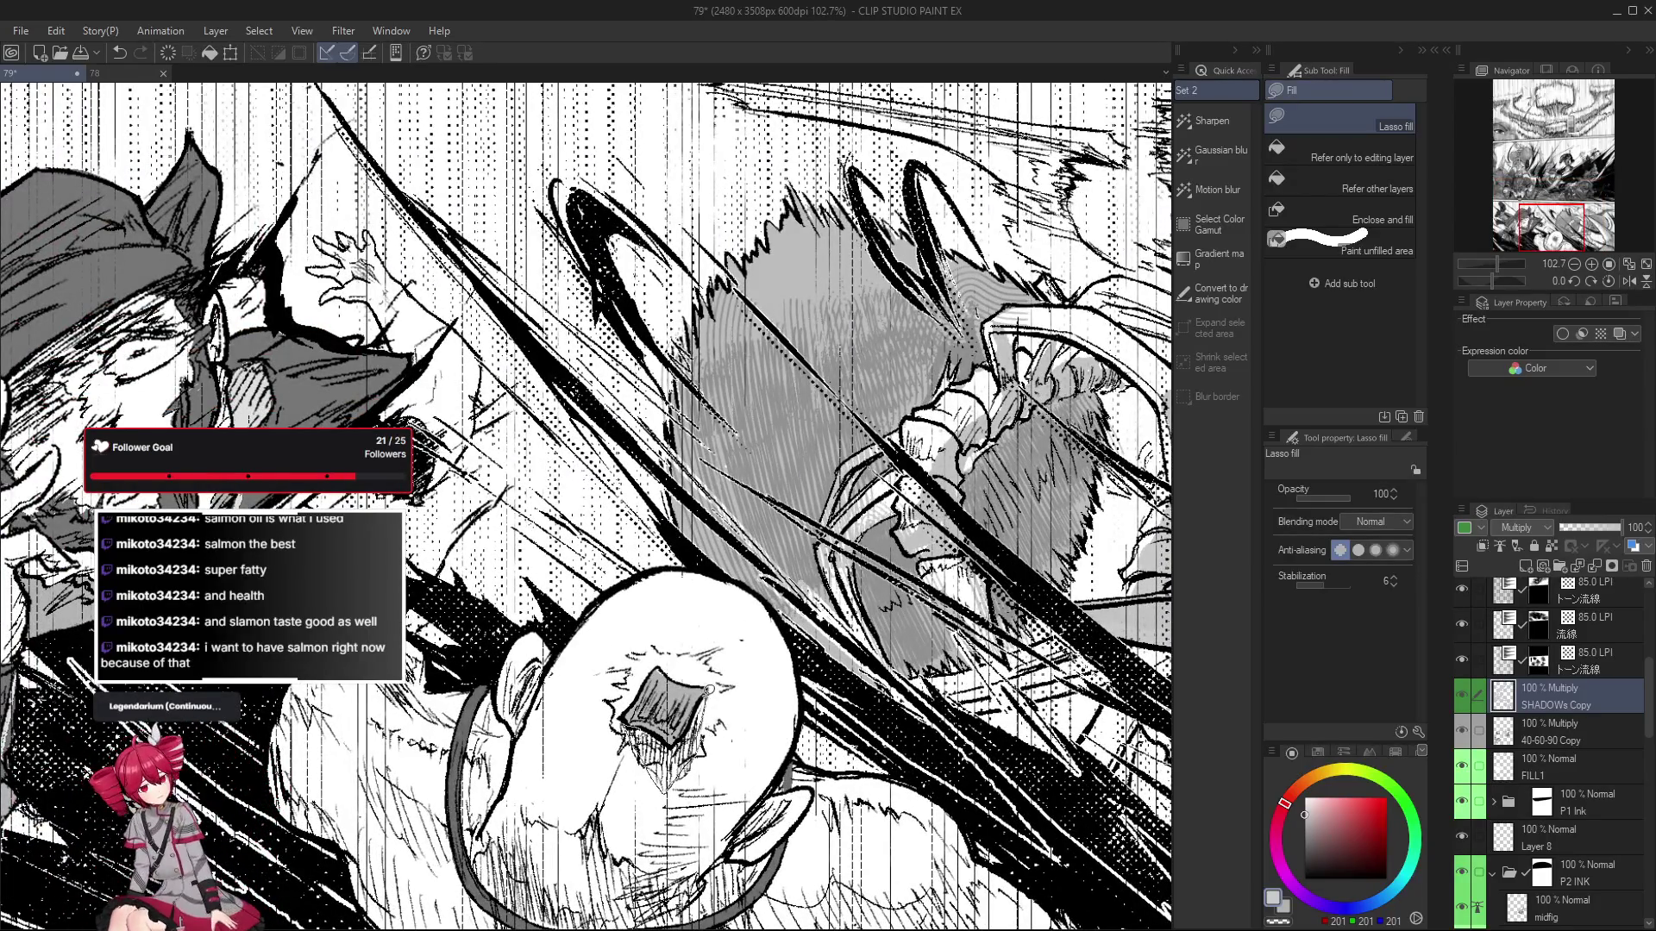
scroll(669, 739, "down", 3)
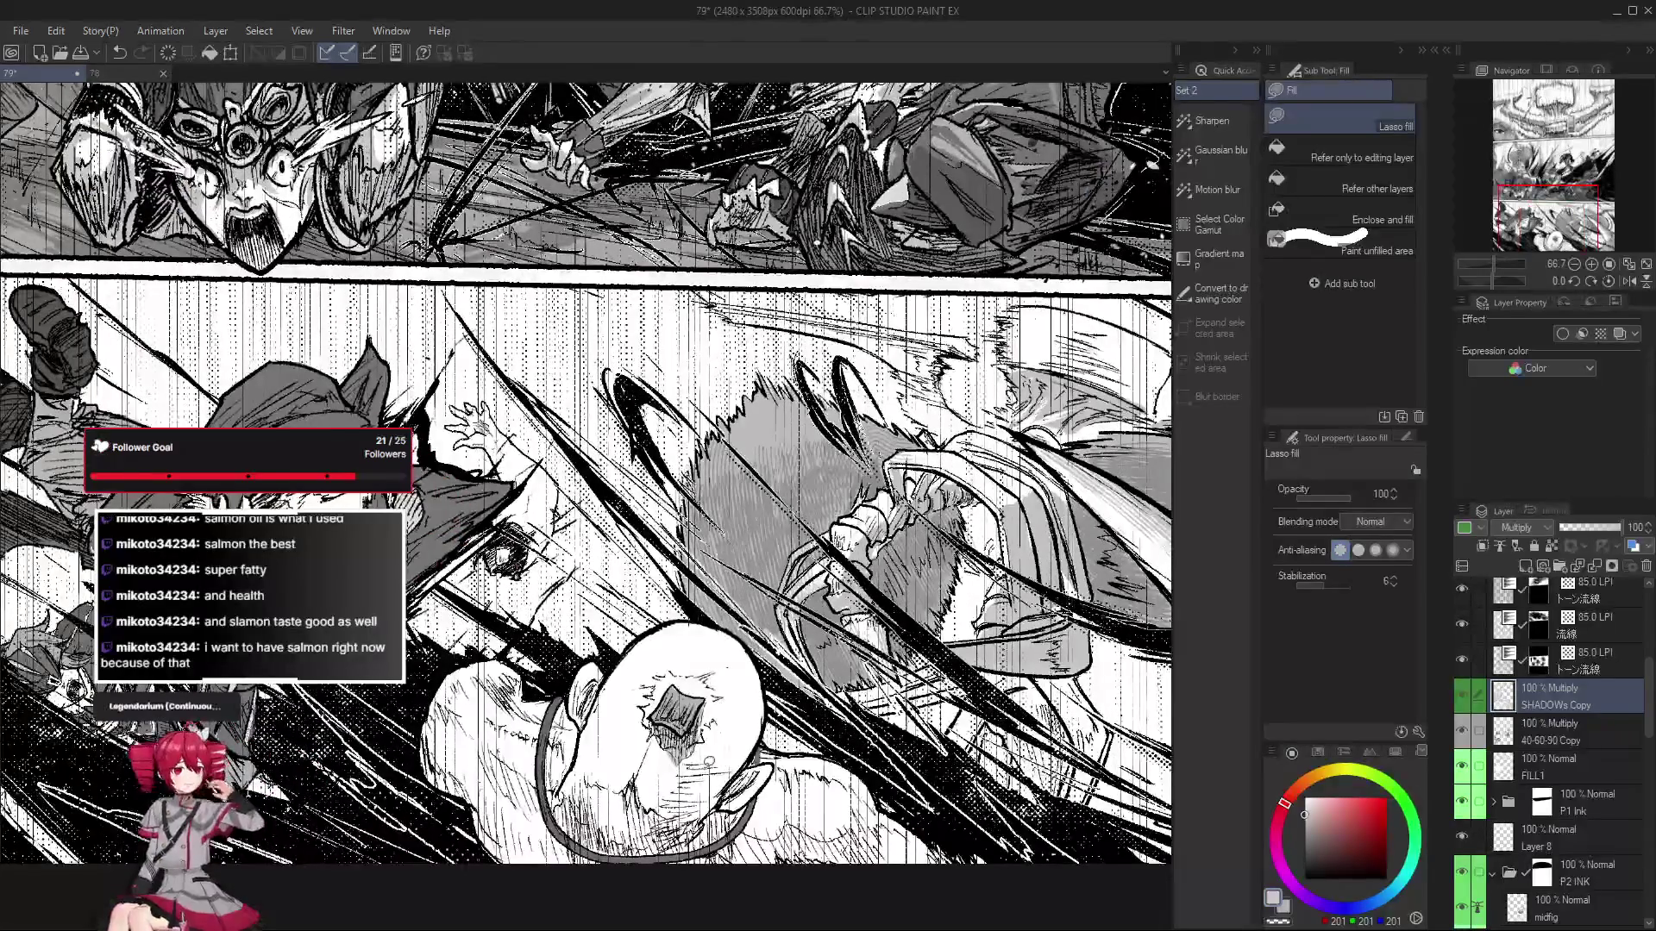
left_click_drag(604, 517, 609, 492)
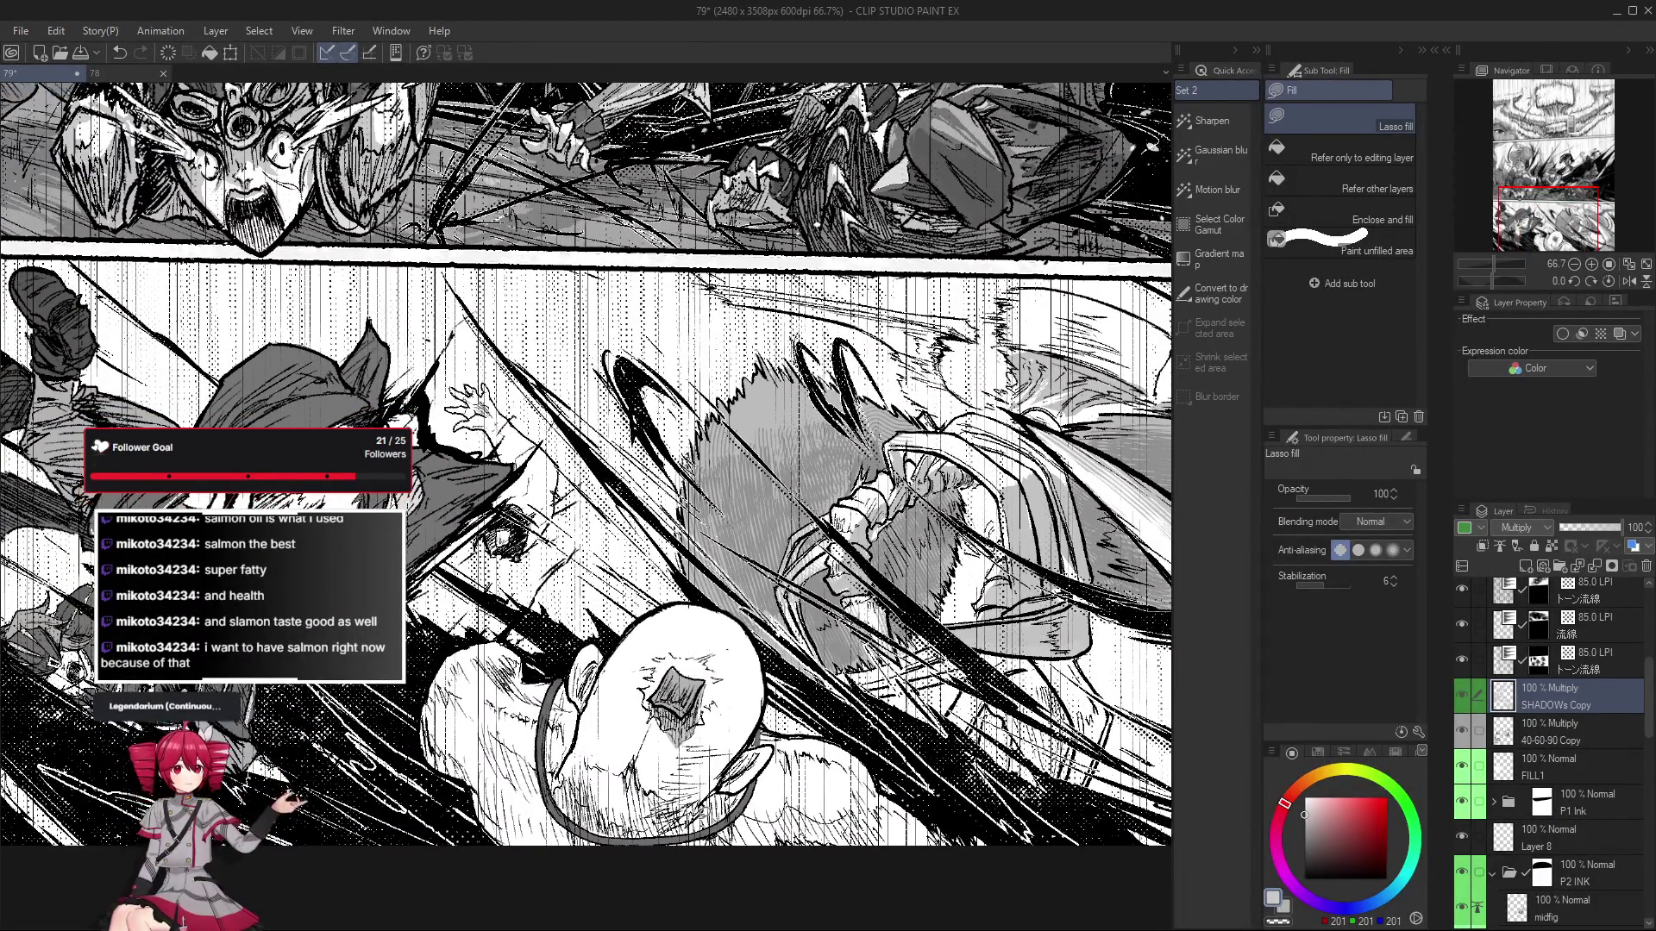
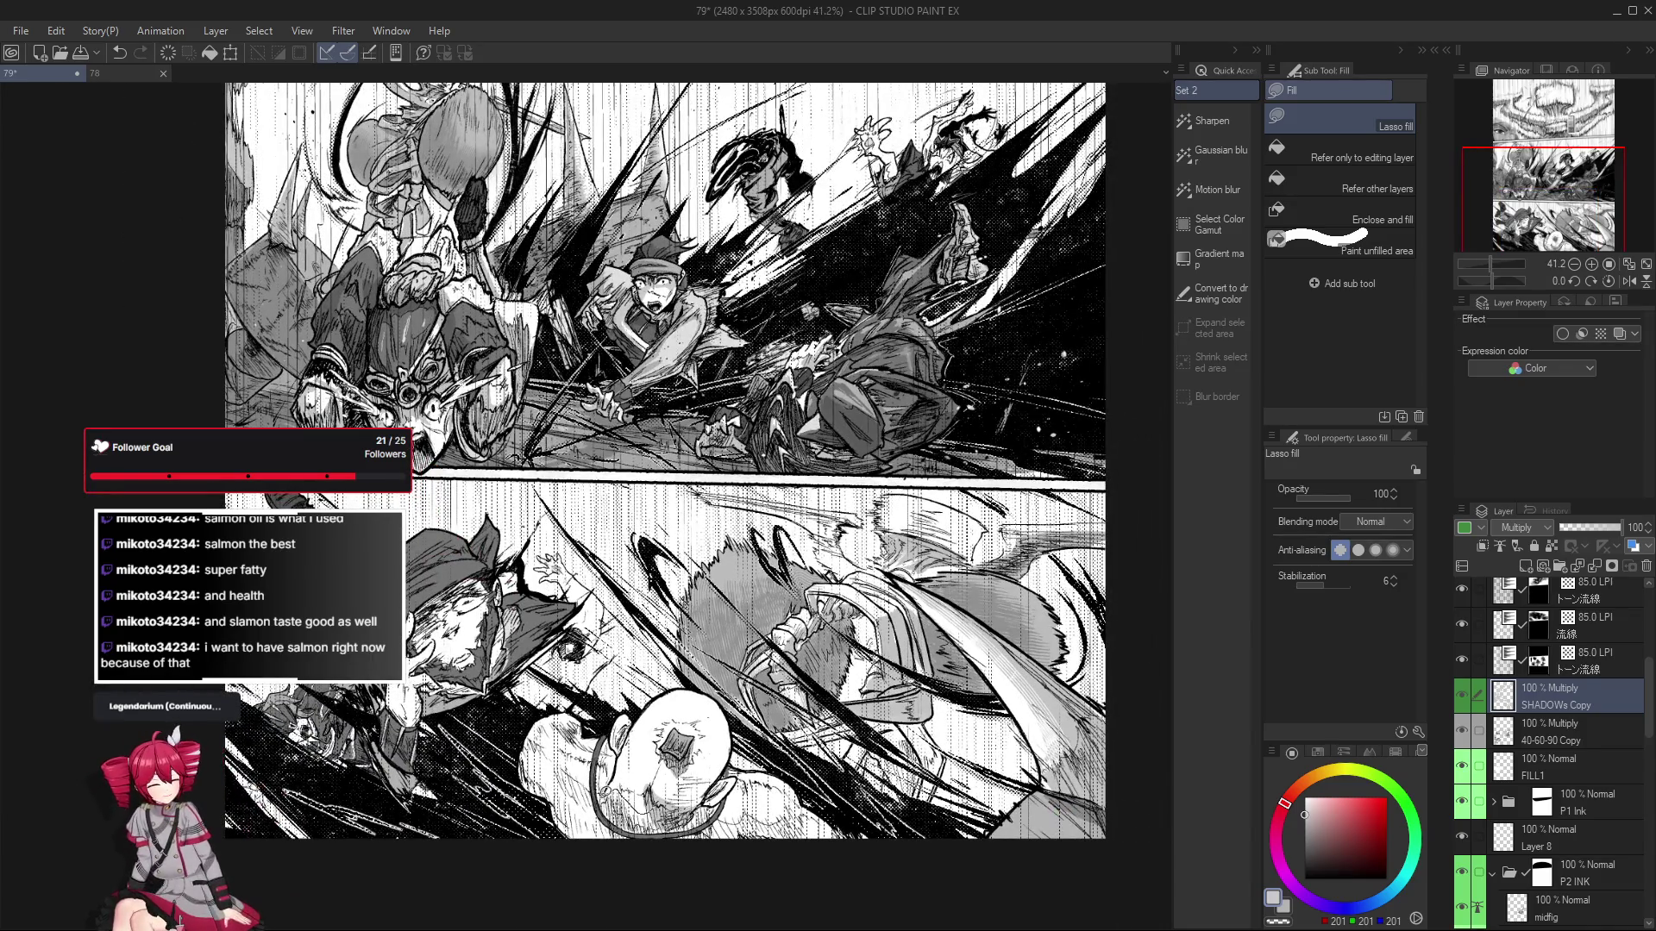
Zoom in and out and pan around the action panels to inspect them up close.
scroll(608, 806, "down", 1)
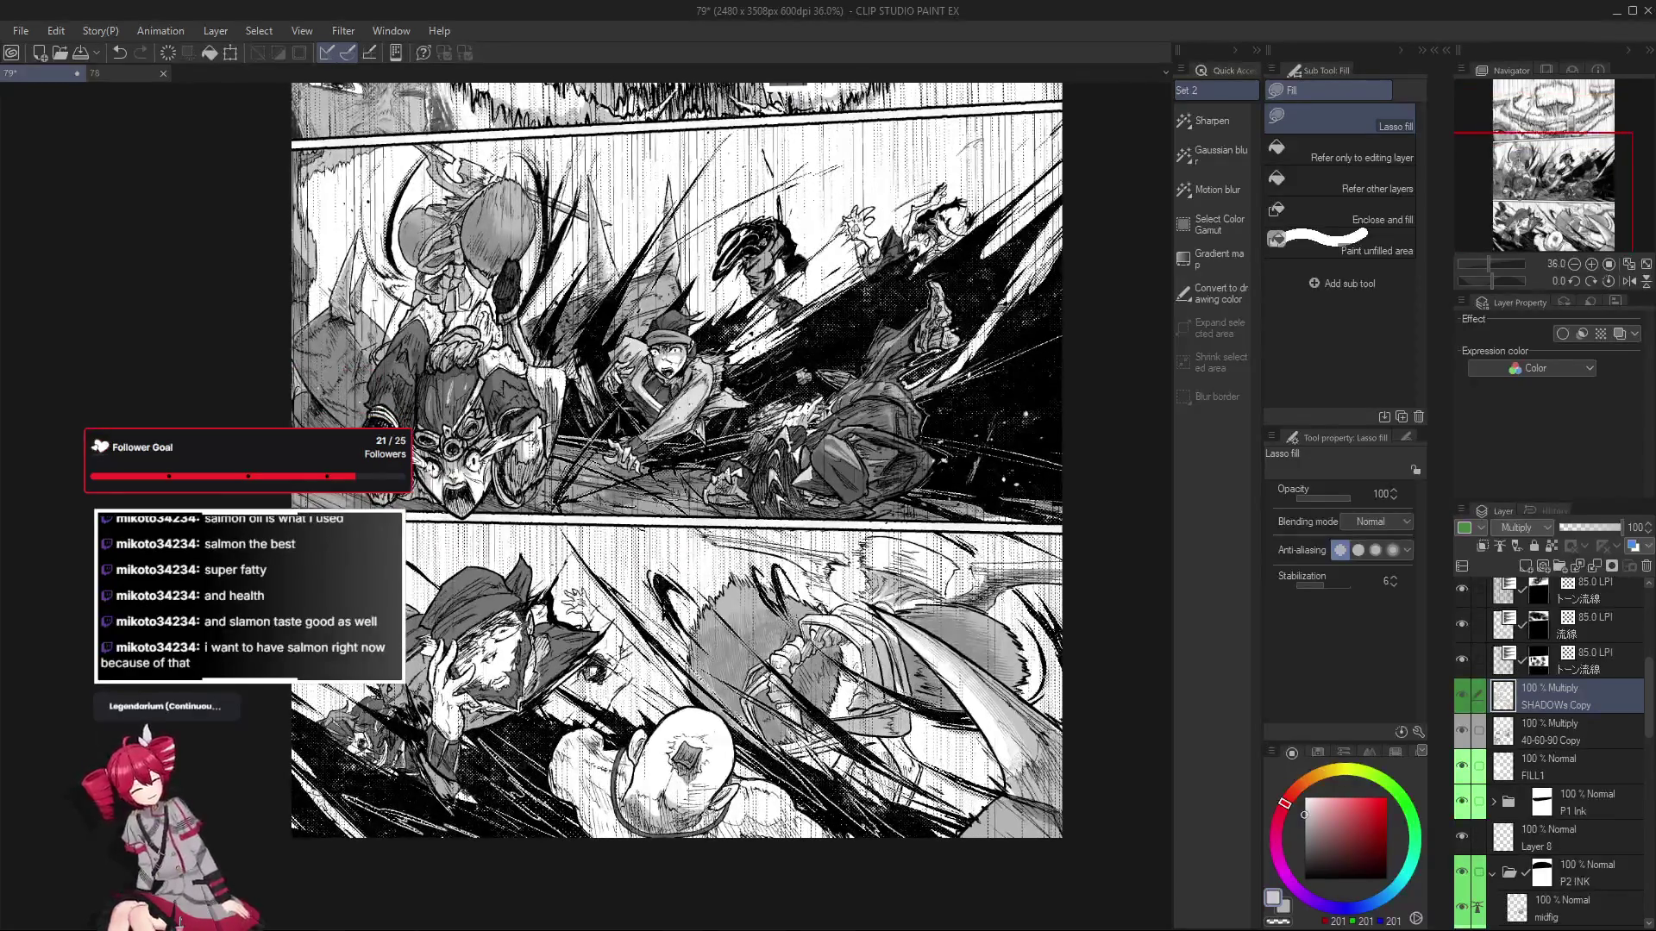
left_click_drag(723, 819, 718, 829)
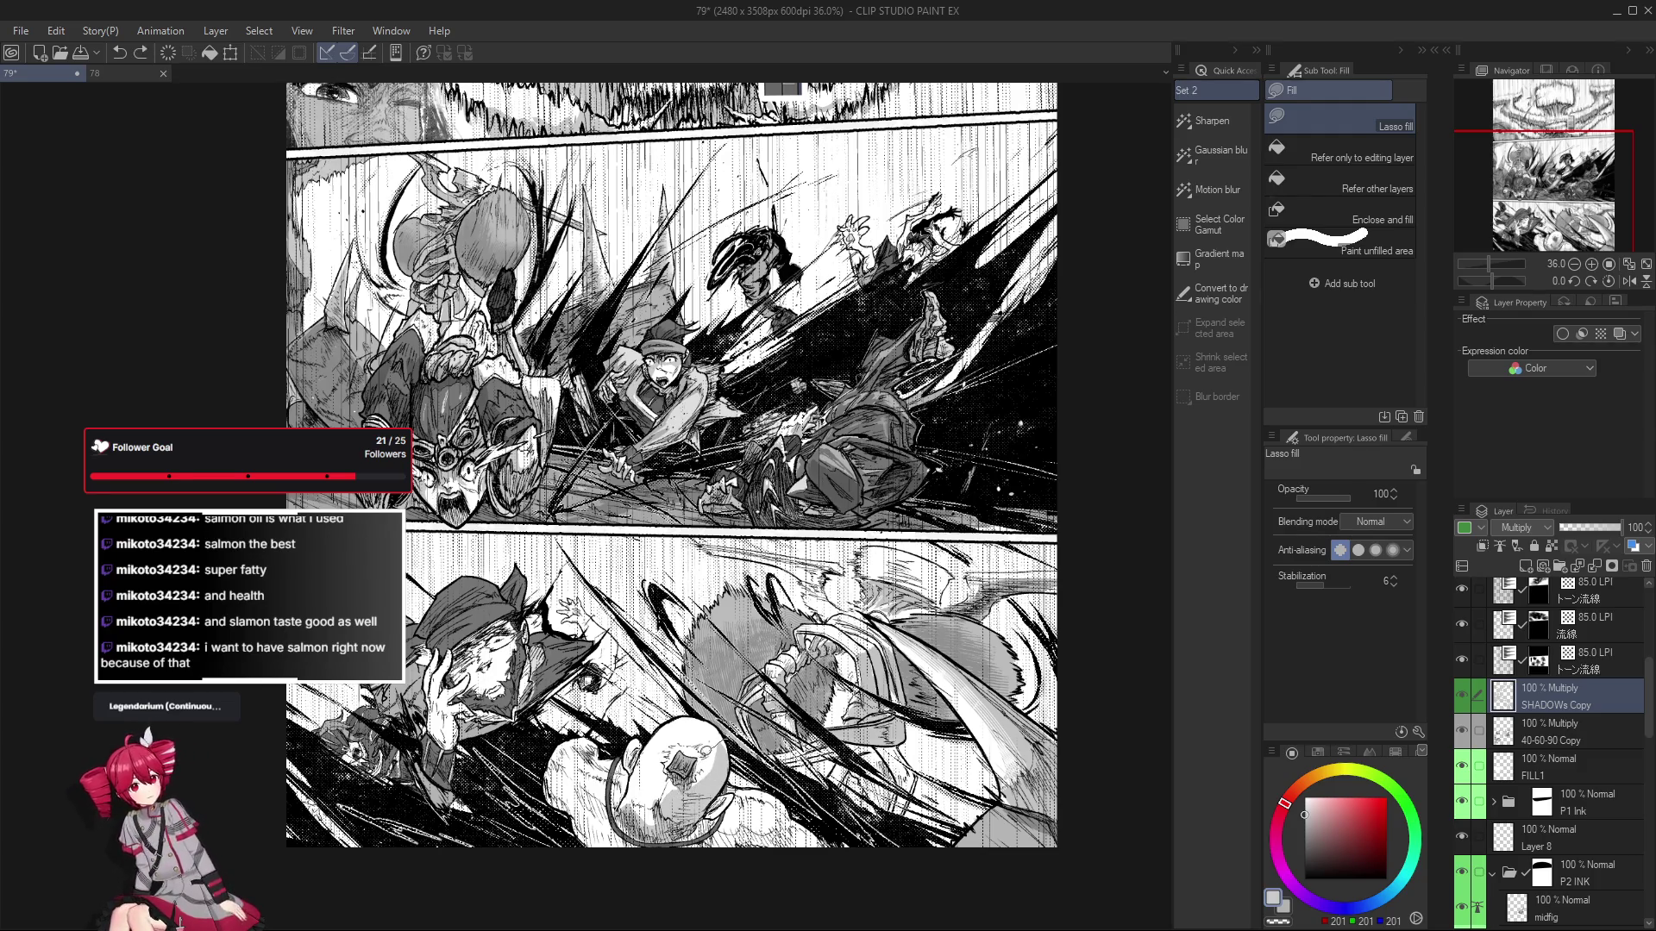
scroll(709, 786, "down", 3)
scroll(709, 787, "up", 1)
scroll(709, 787, "up", 2)
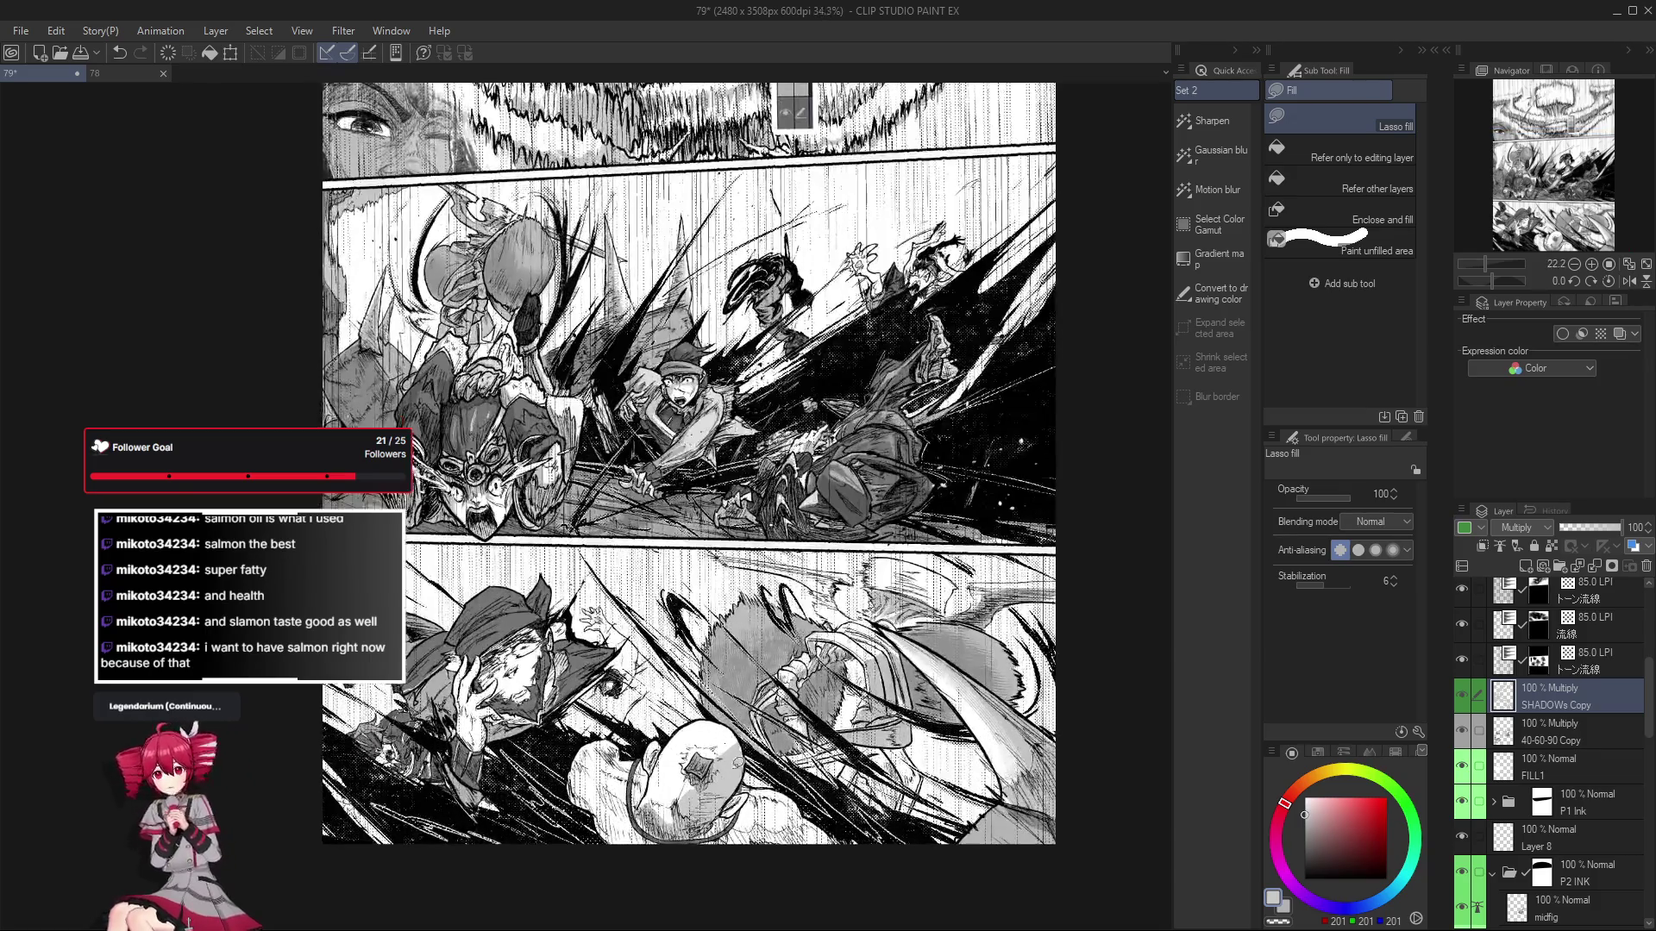
scroll(708, 786, "up", 2)
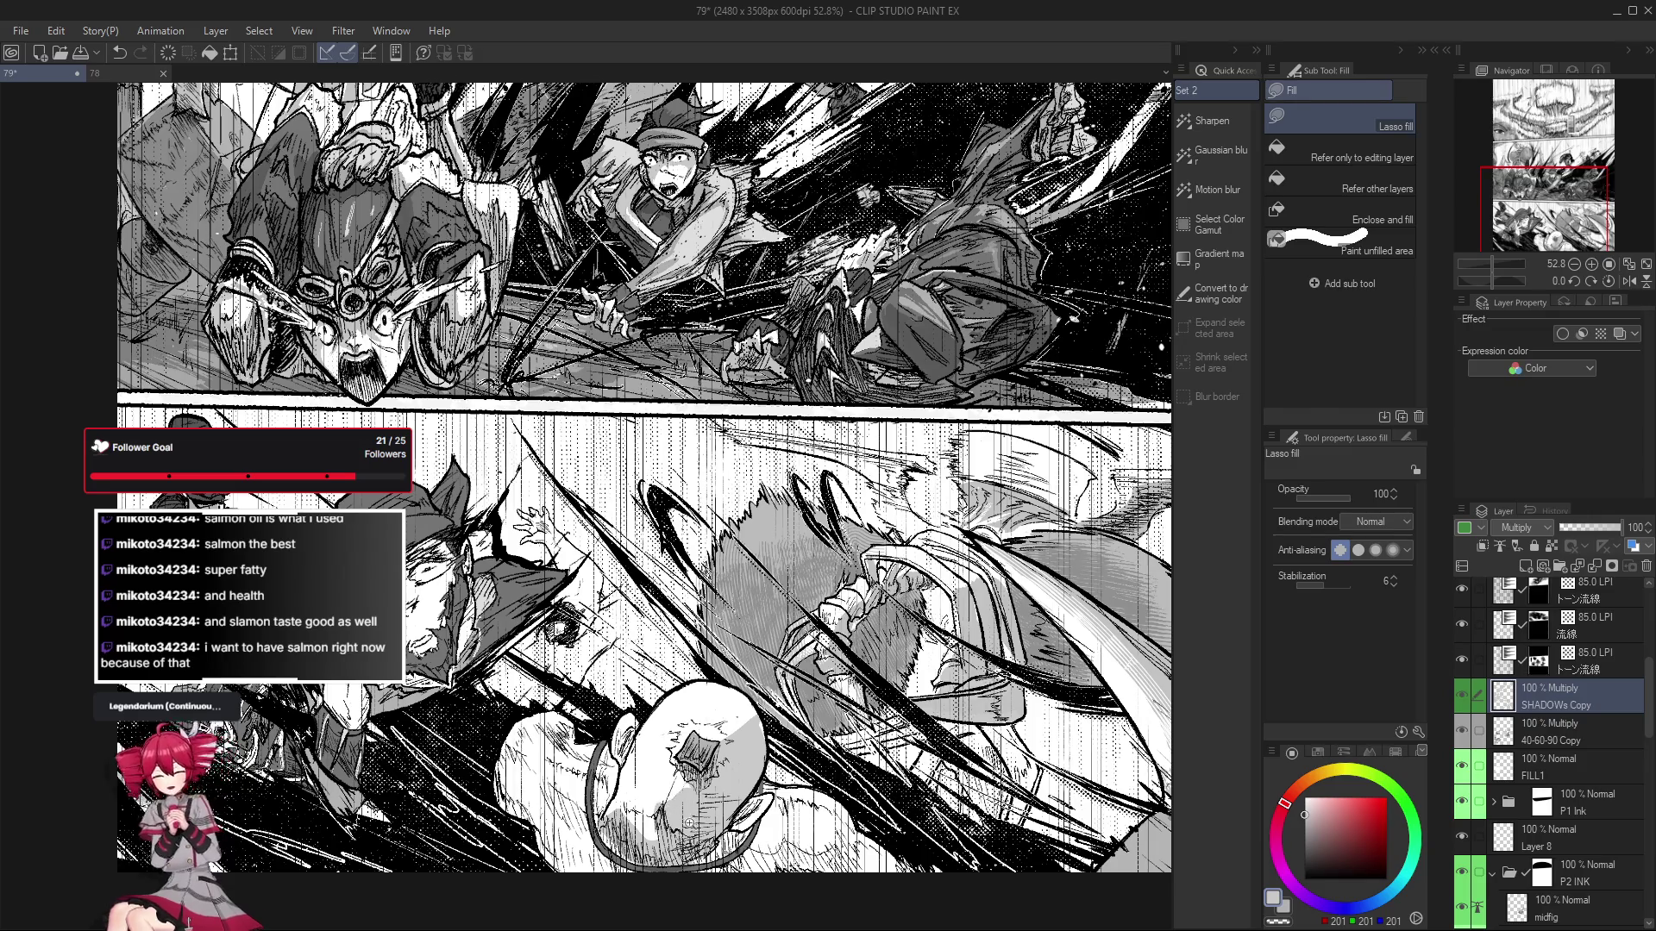
scroll(690, 824, "down", 3)
scroll(690, 824, "up", 3)
scroll(810, 828, "down", 2)
left_click_drag(811, 828, 781, 835)
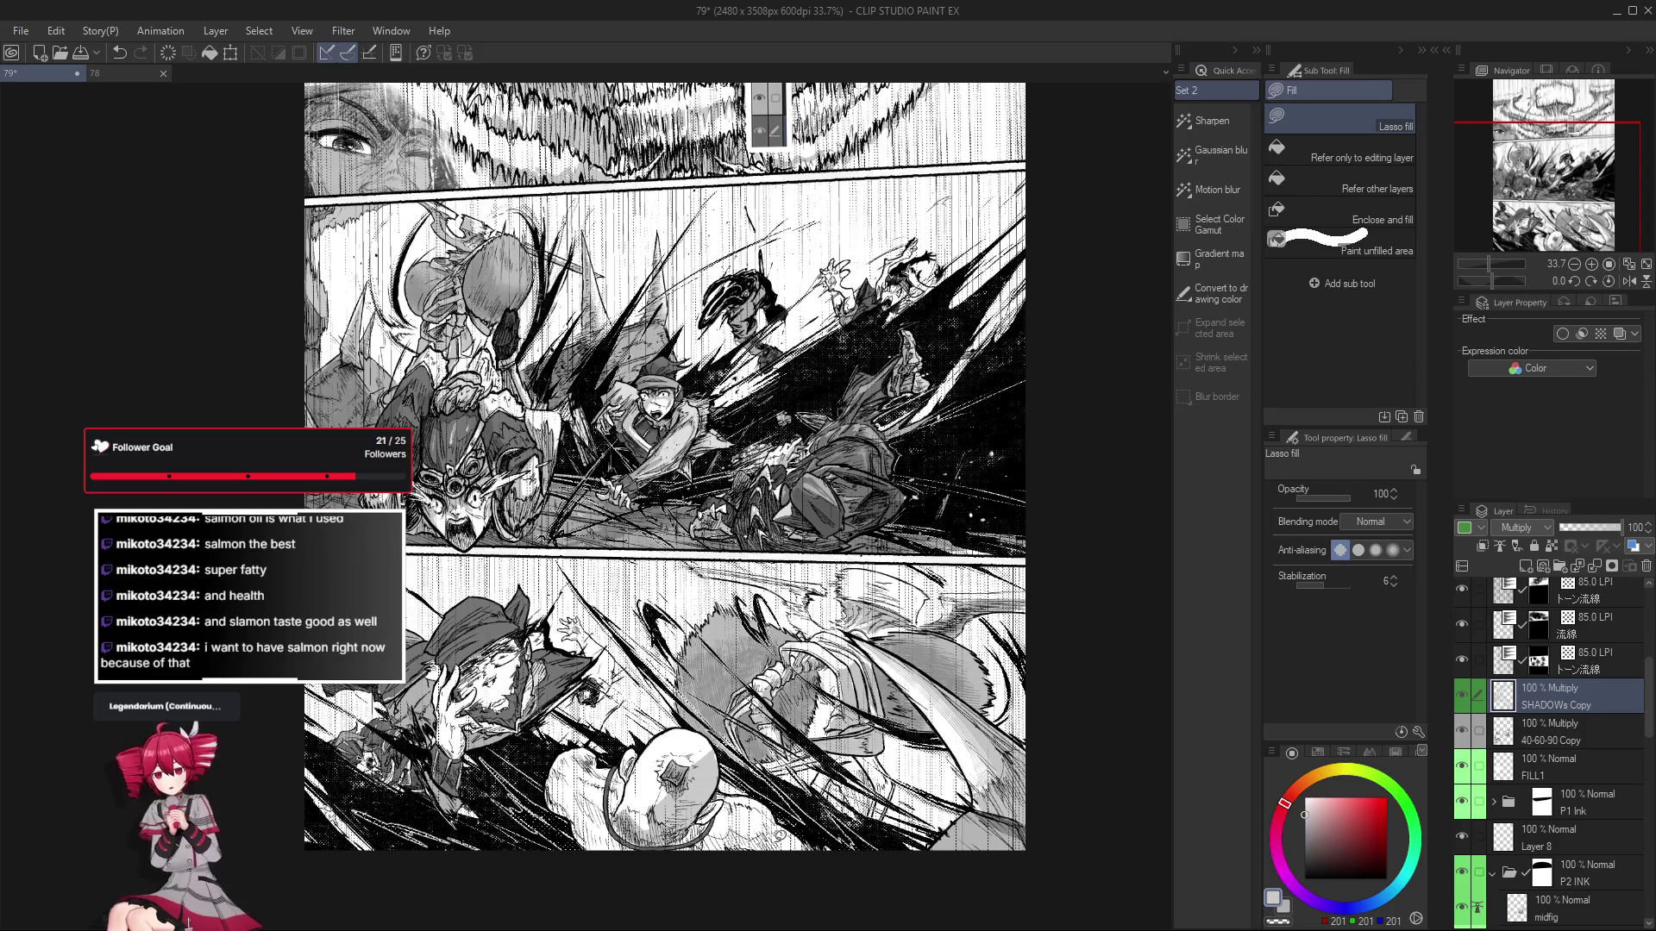
scroll(964, 659, "up", 2)
scroll(705, 595, "up", 2)
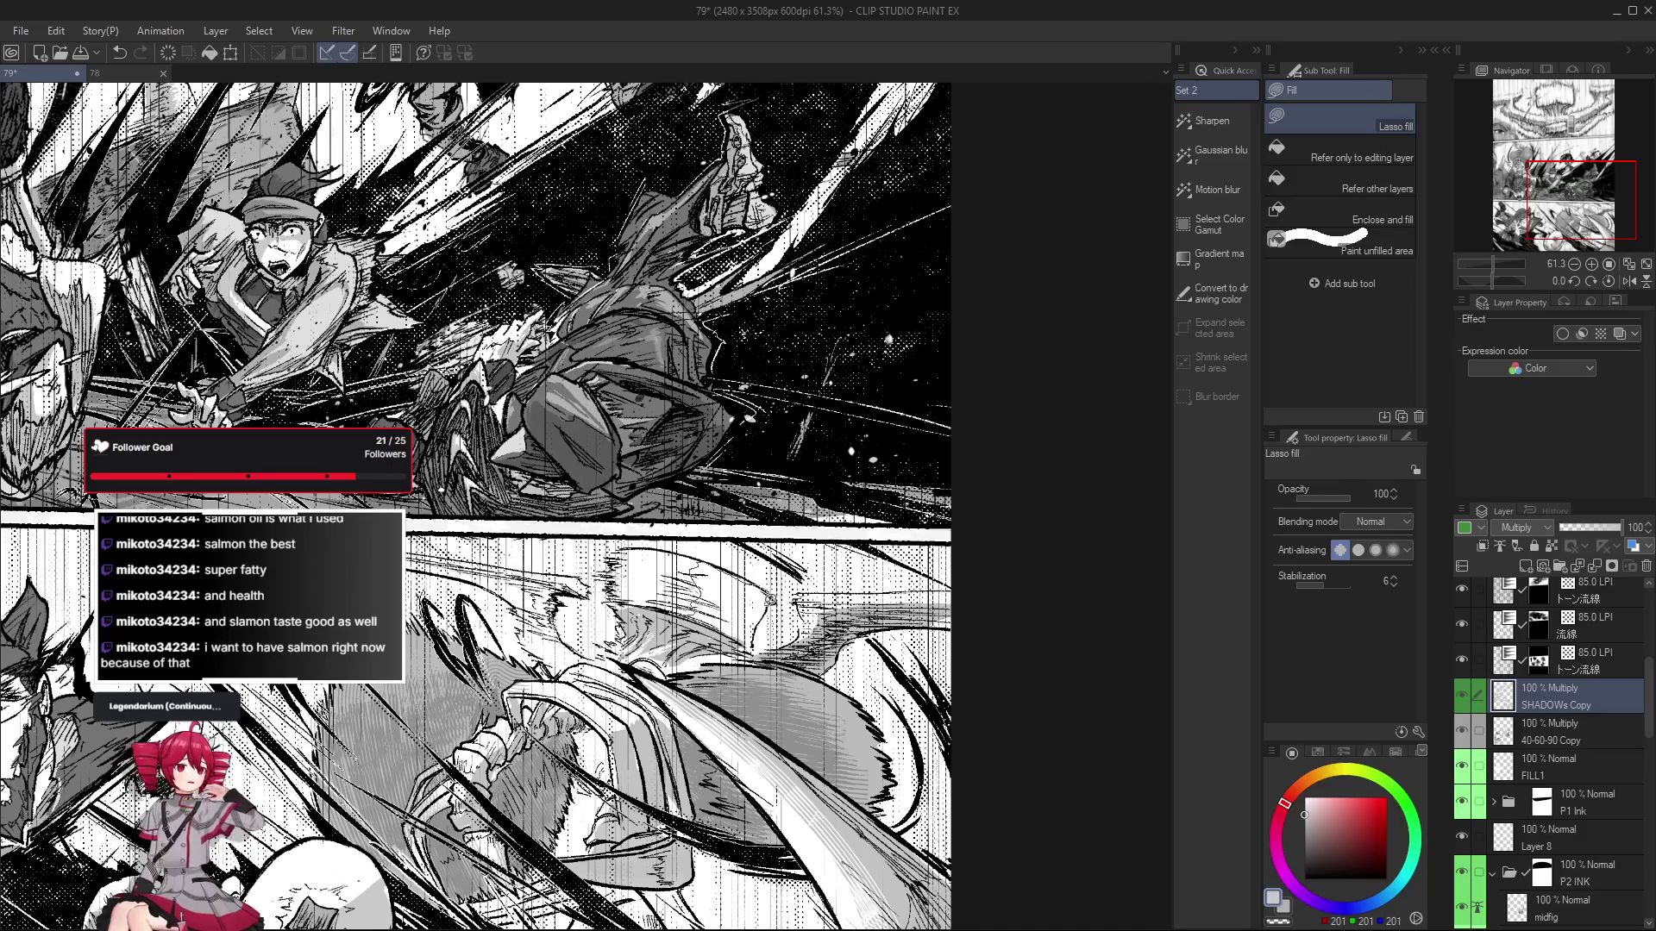
scroll(692, 599, "down", 3)
Mirror the page to check the drawing, then switch to the Pumpkin Pen Eraser.
key("h")
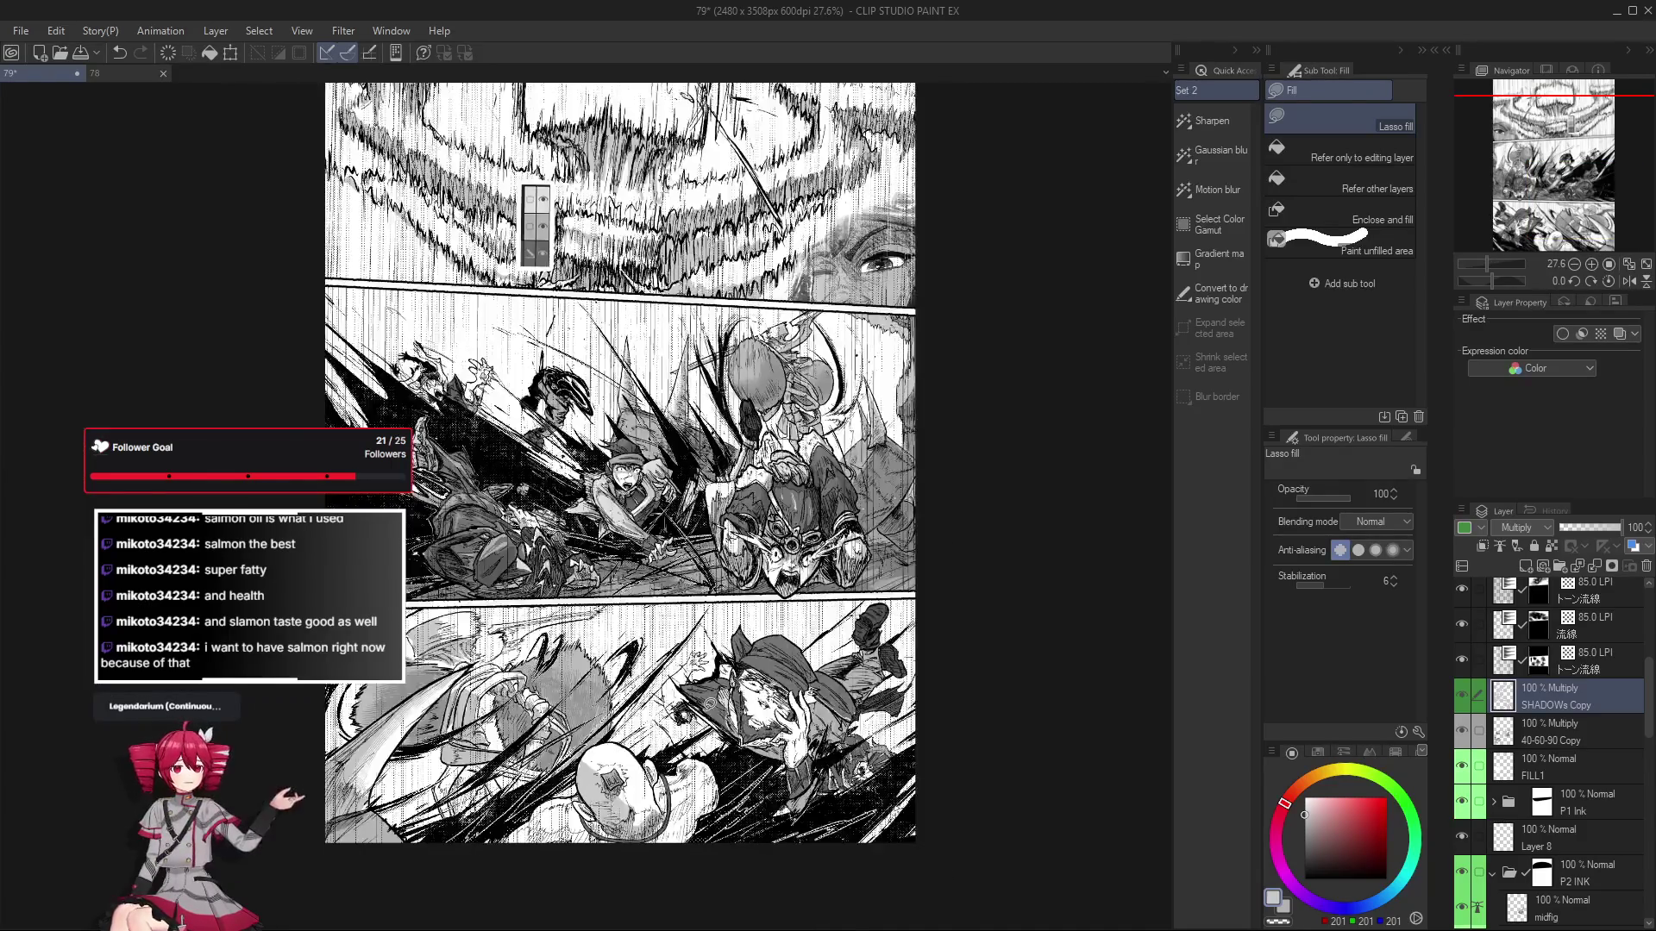
left_click_drag(471, 655, 614, 656)
scroll(614, 652, "up", 4)
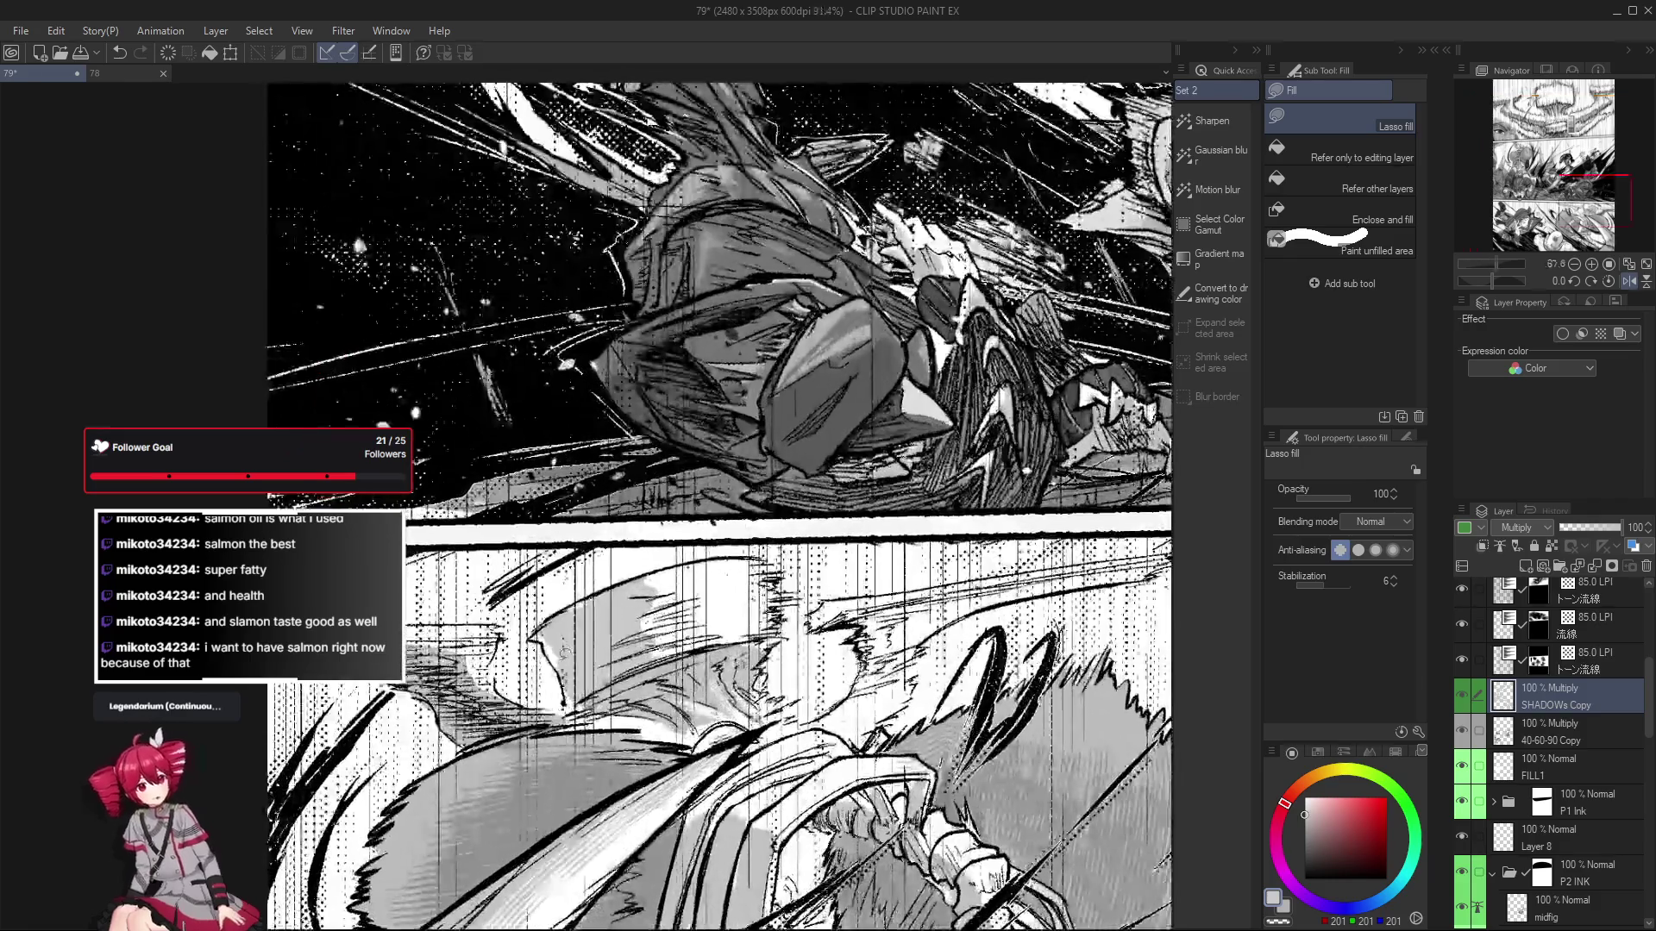
scroll(546, 620, "down", 3)
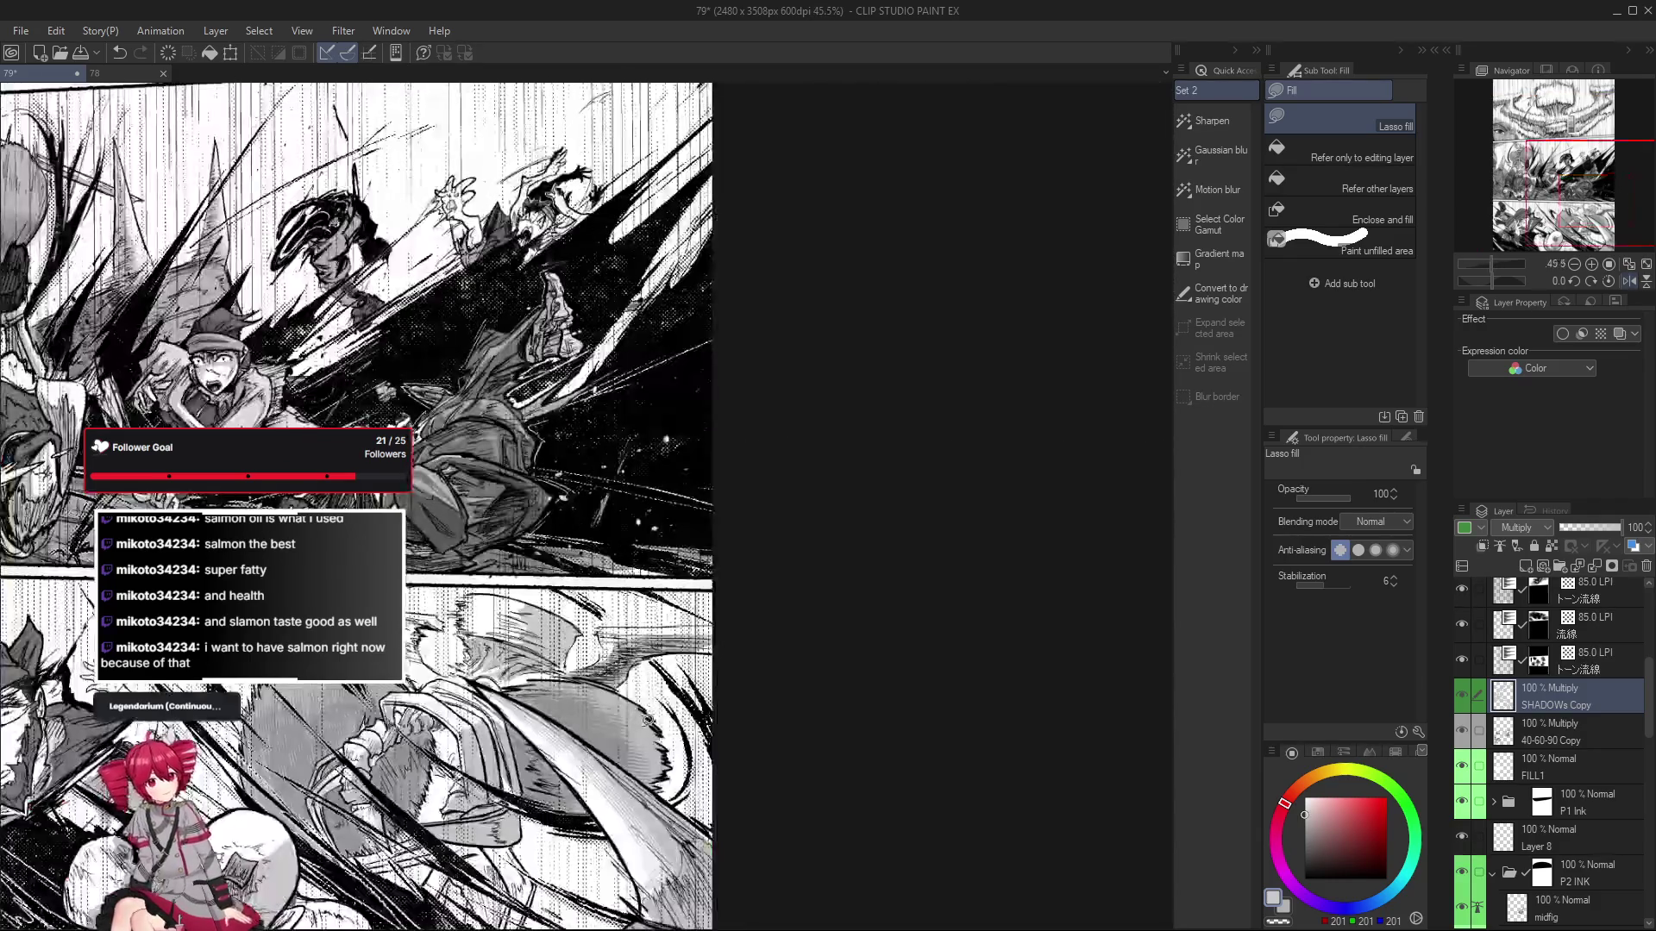
scroll(607, 668, "down", 2)
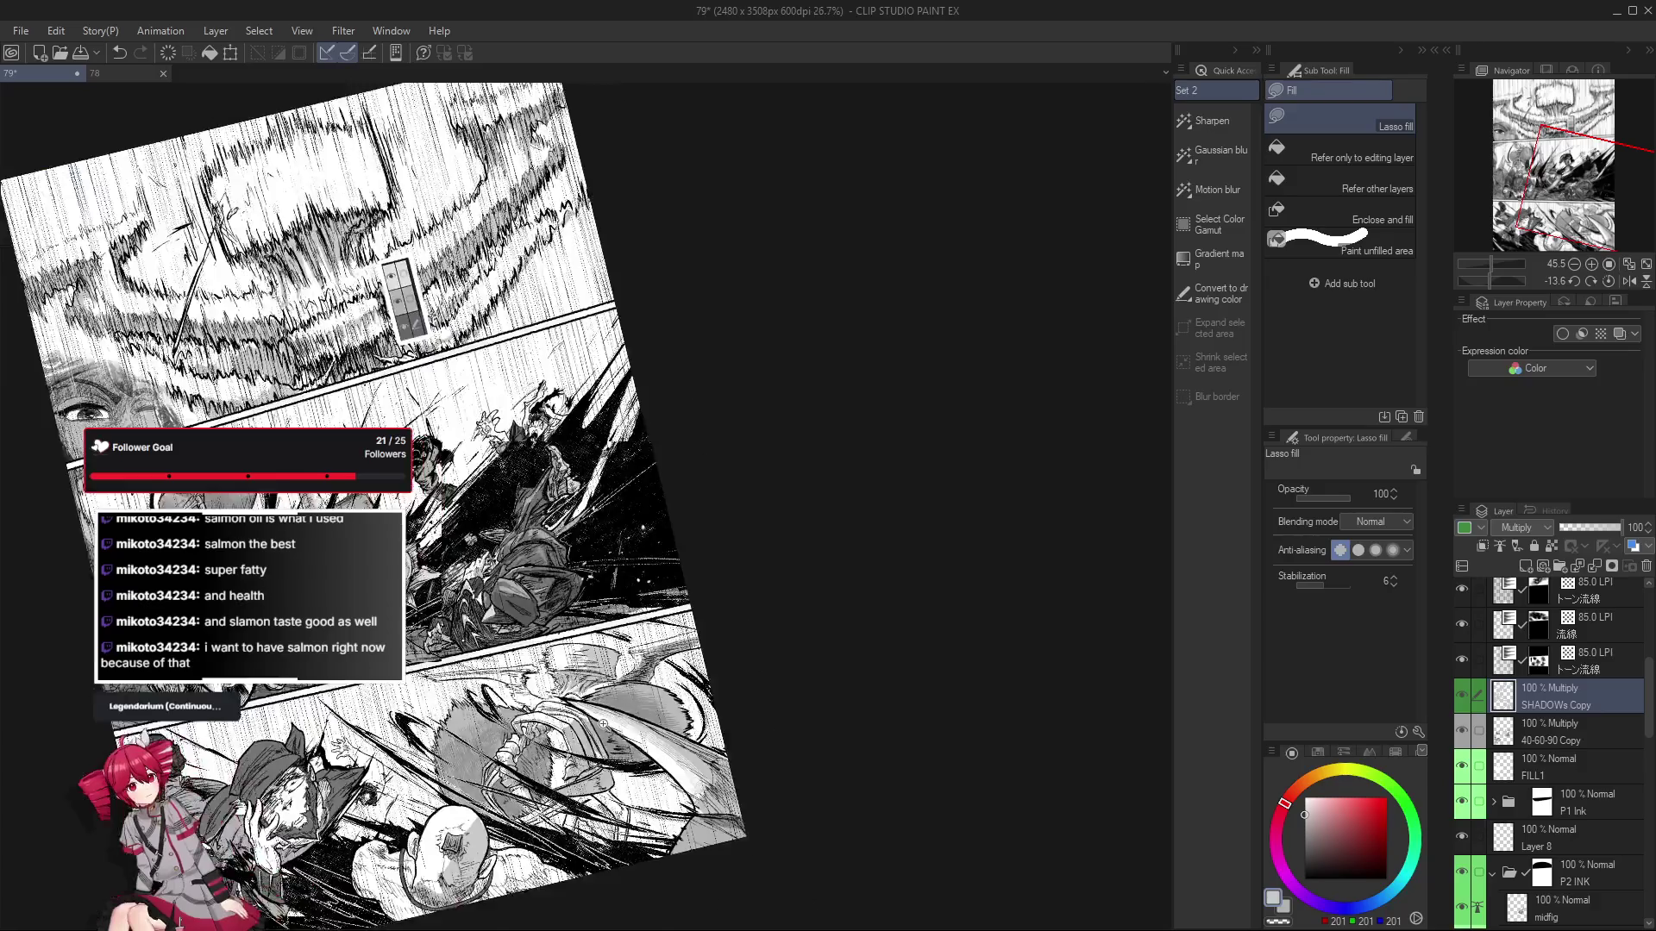
scroll(612, 660, "up", 4)
key("e")
left_click_drag(623, 649, 619, 645)
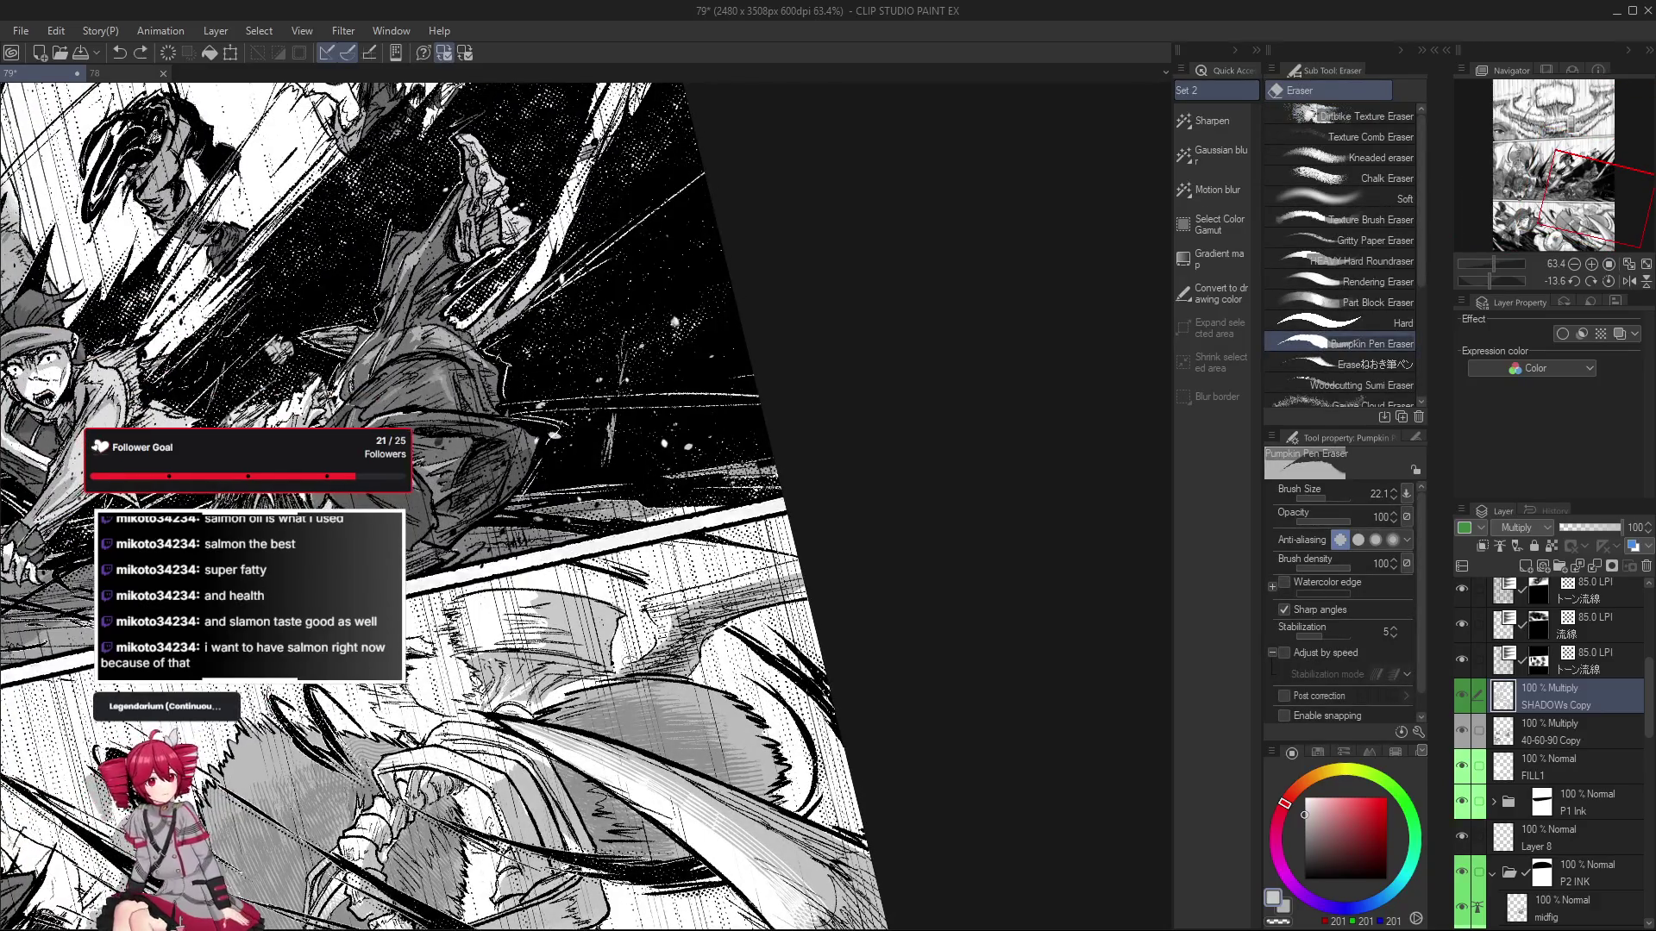
key("u")
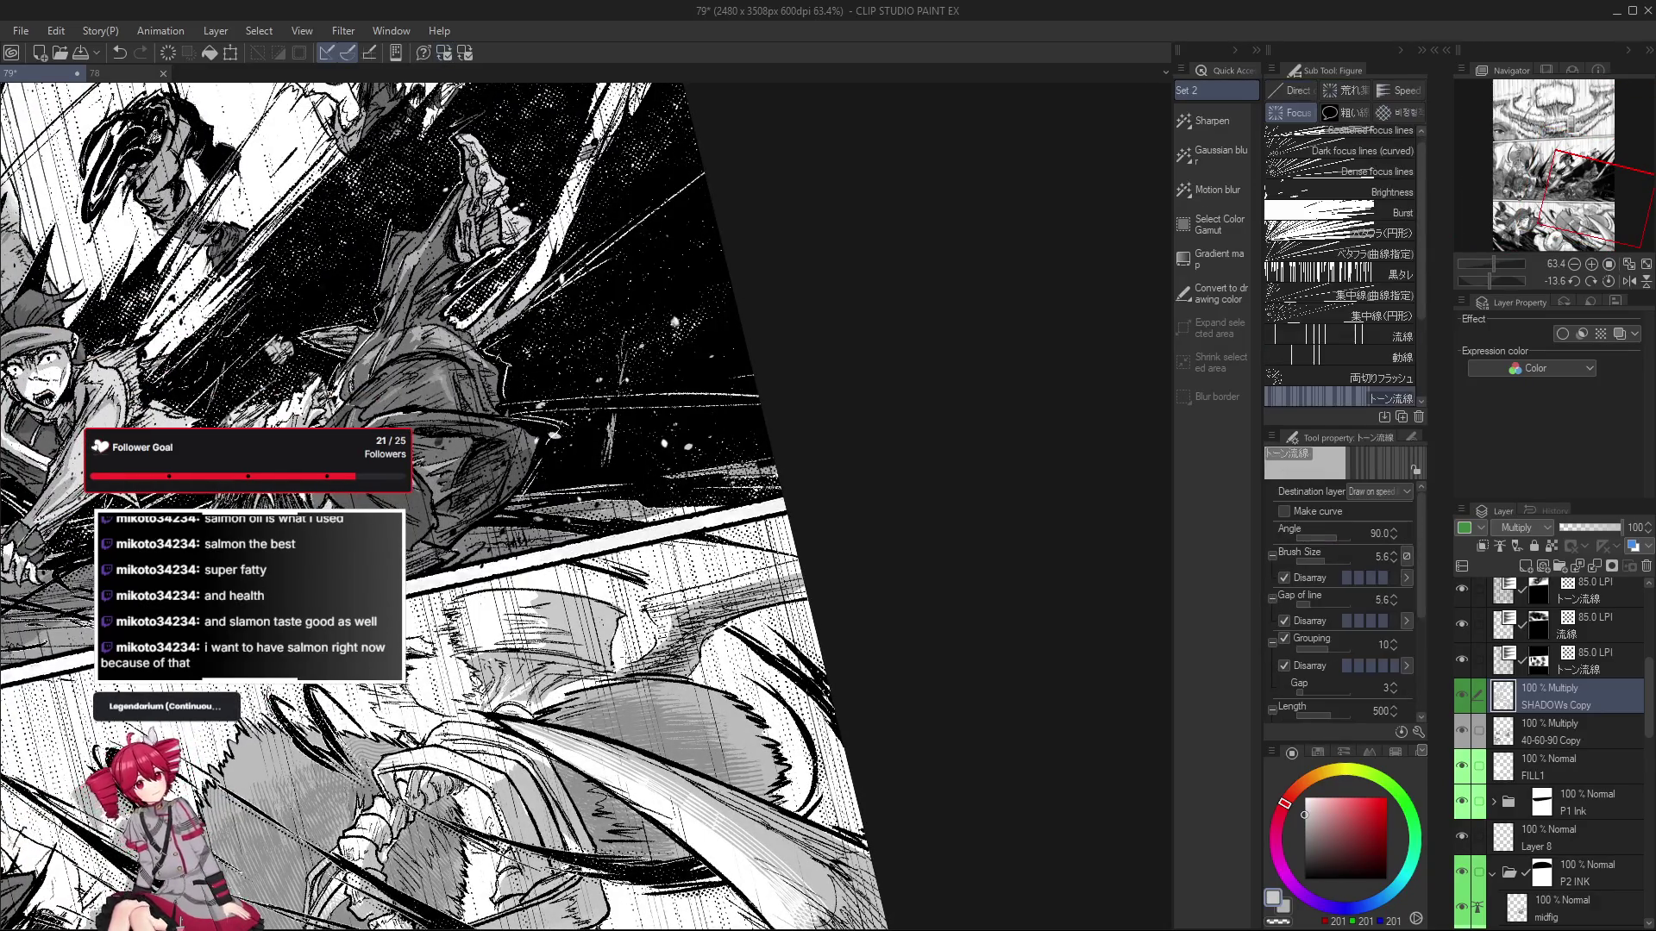
key("b")
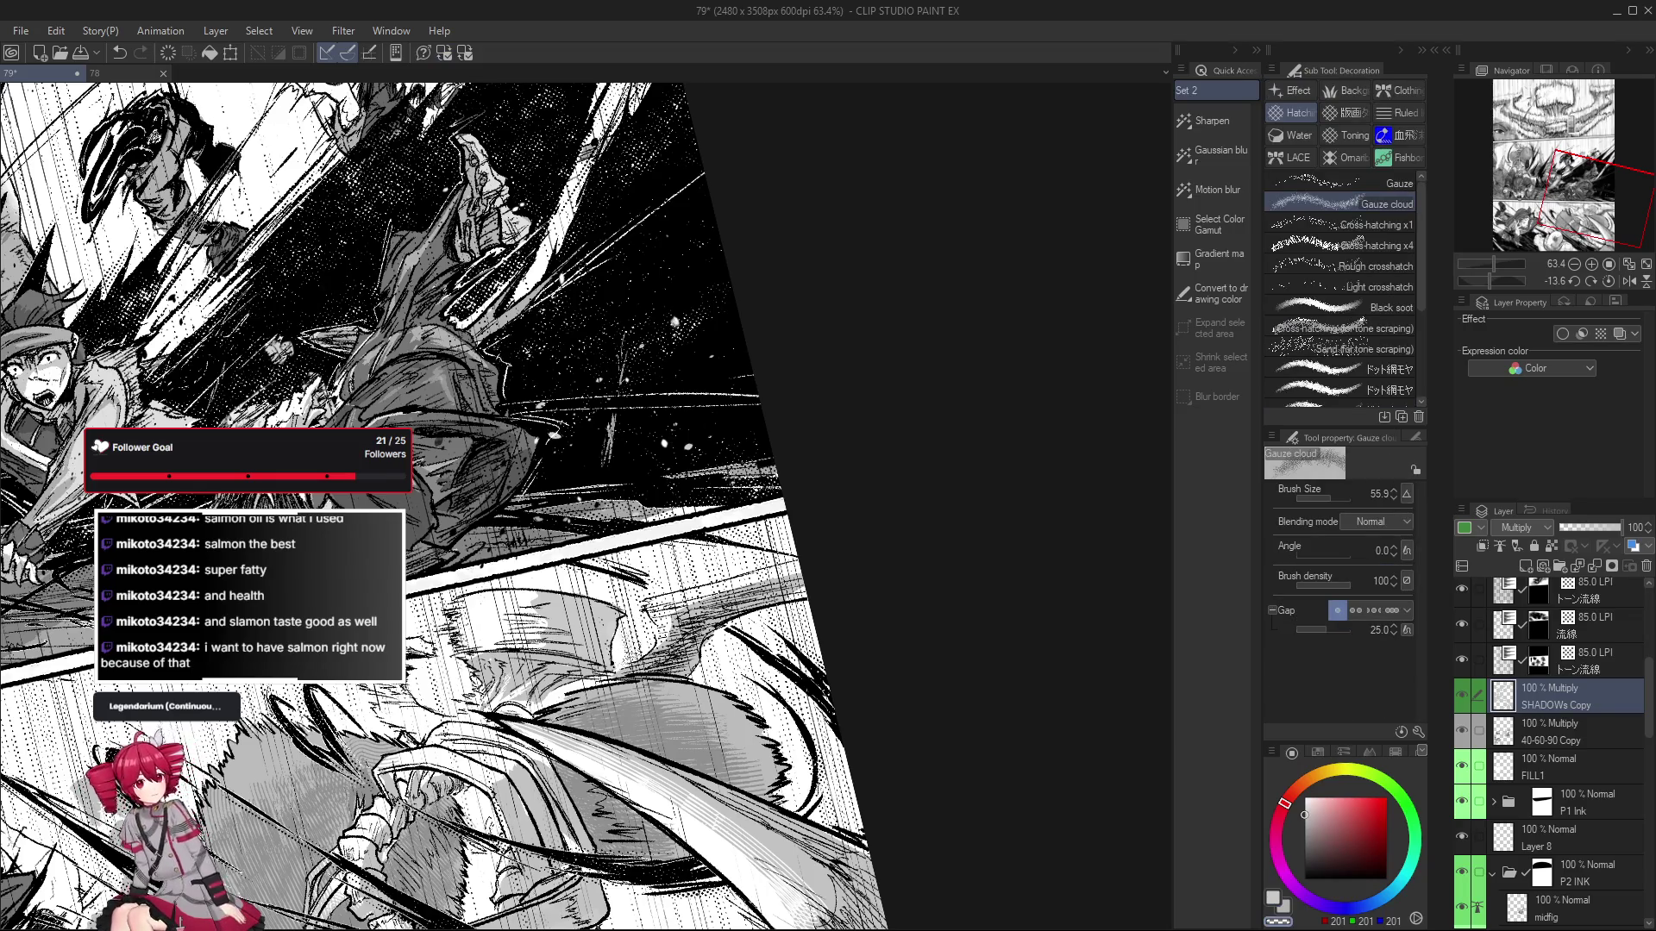
left_click_drag(620, 646, 655, 604)
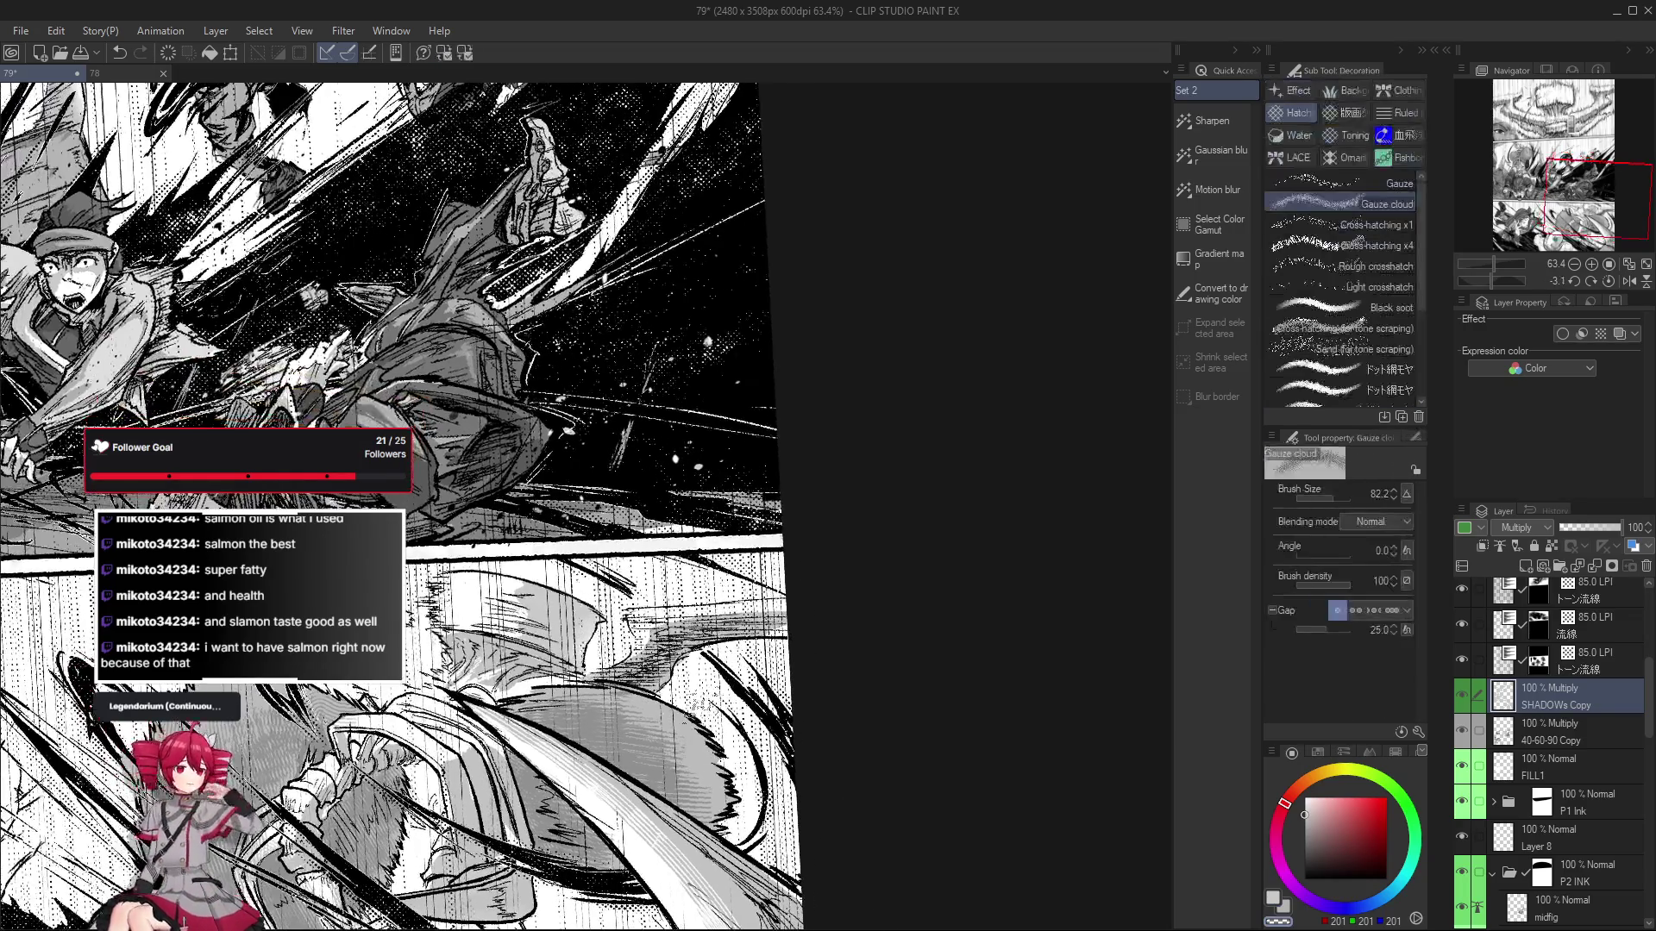
left_click_drag(621, 663, 669, 686)
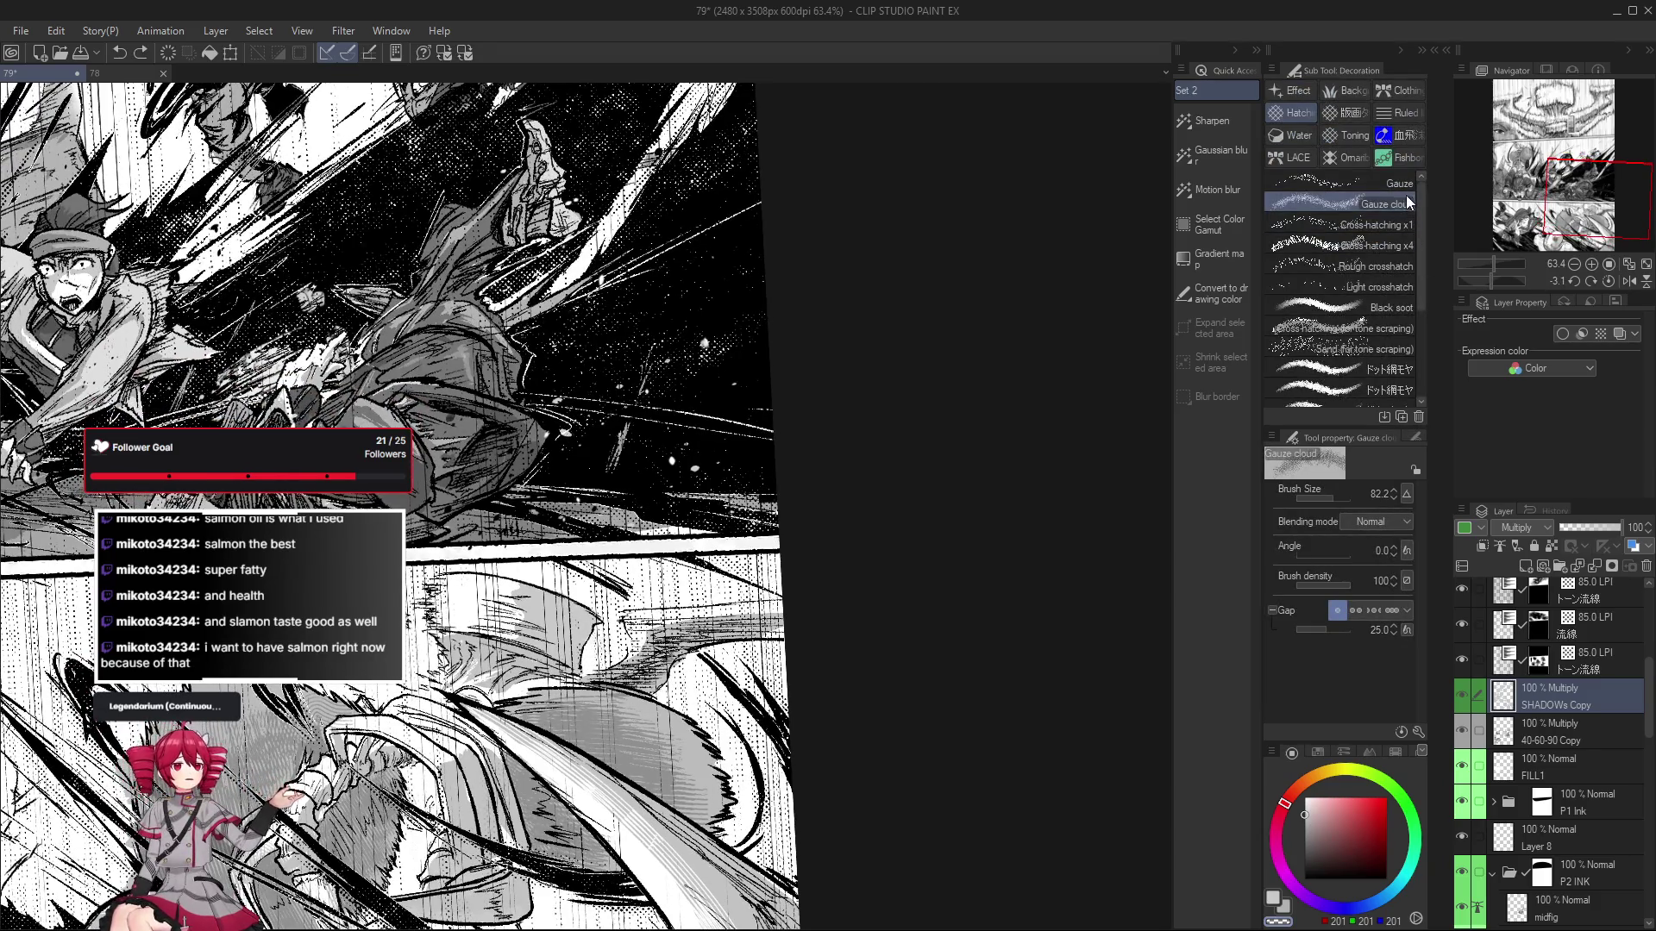
left_click(1375, 225)
left_click_drag(656, 603, 586, 556)
left_click_drag(603, 614, 587, 673)
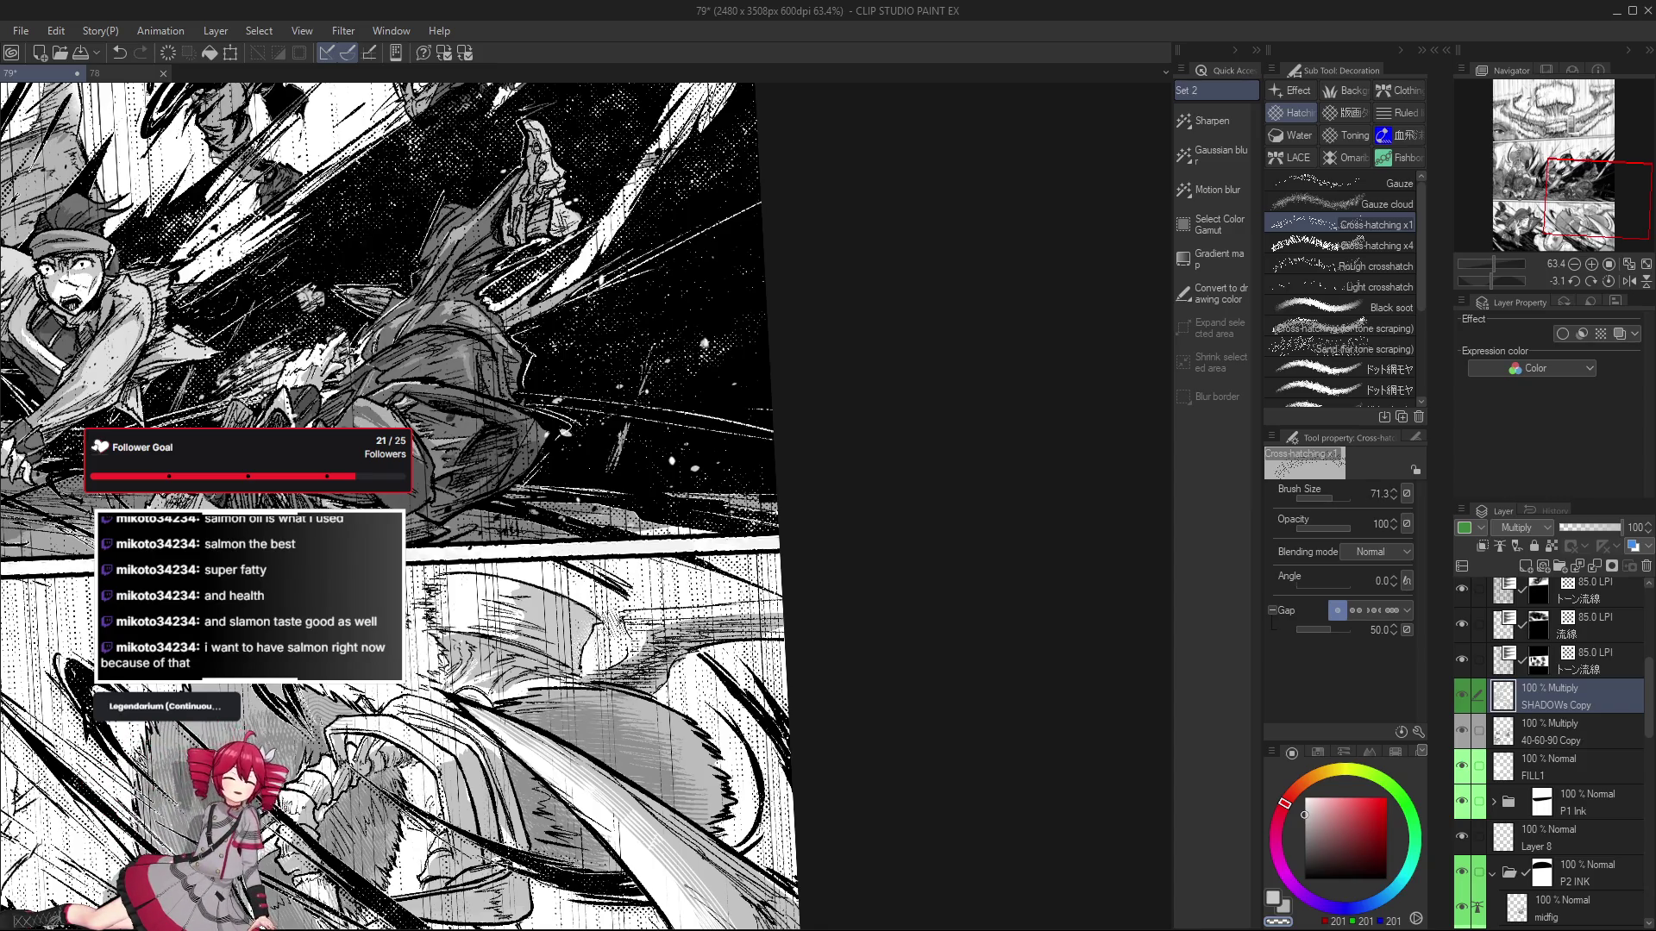
scroll(643, 752, "down", 3)
scroll(643, 751, "up", 2)
left_click_drag(643, 751, 655, 767)
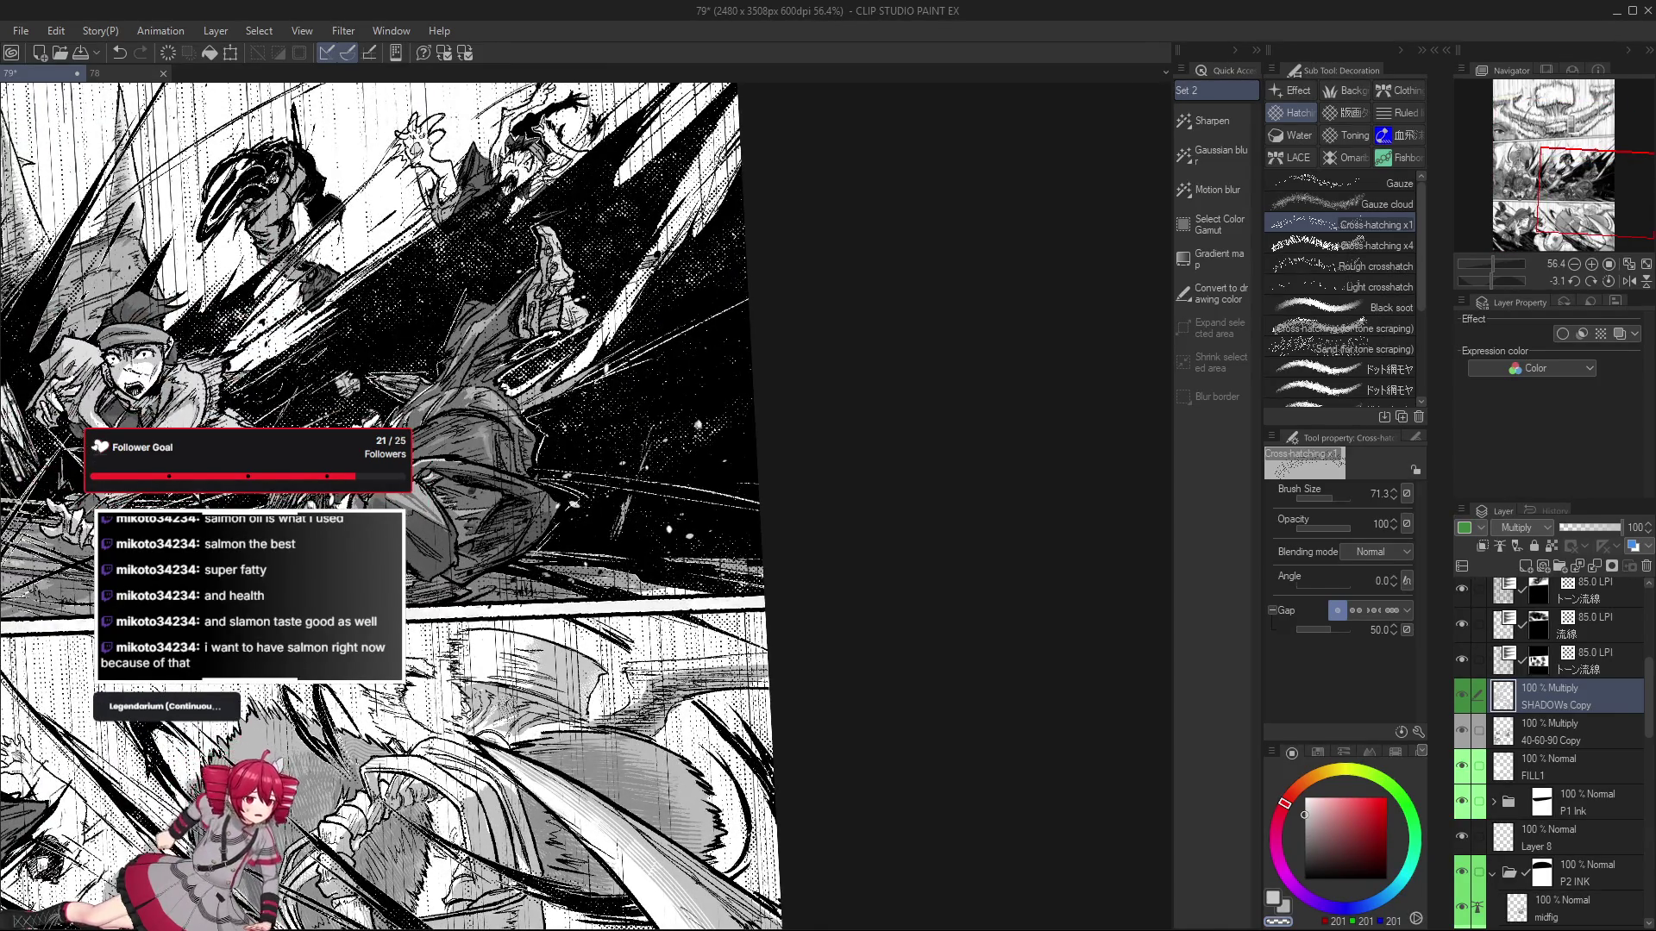
left_click_drag(655, 767, 818, 641)
key("e")
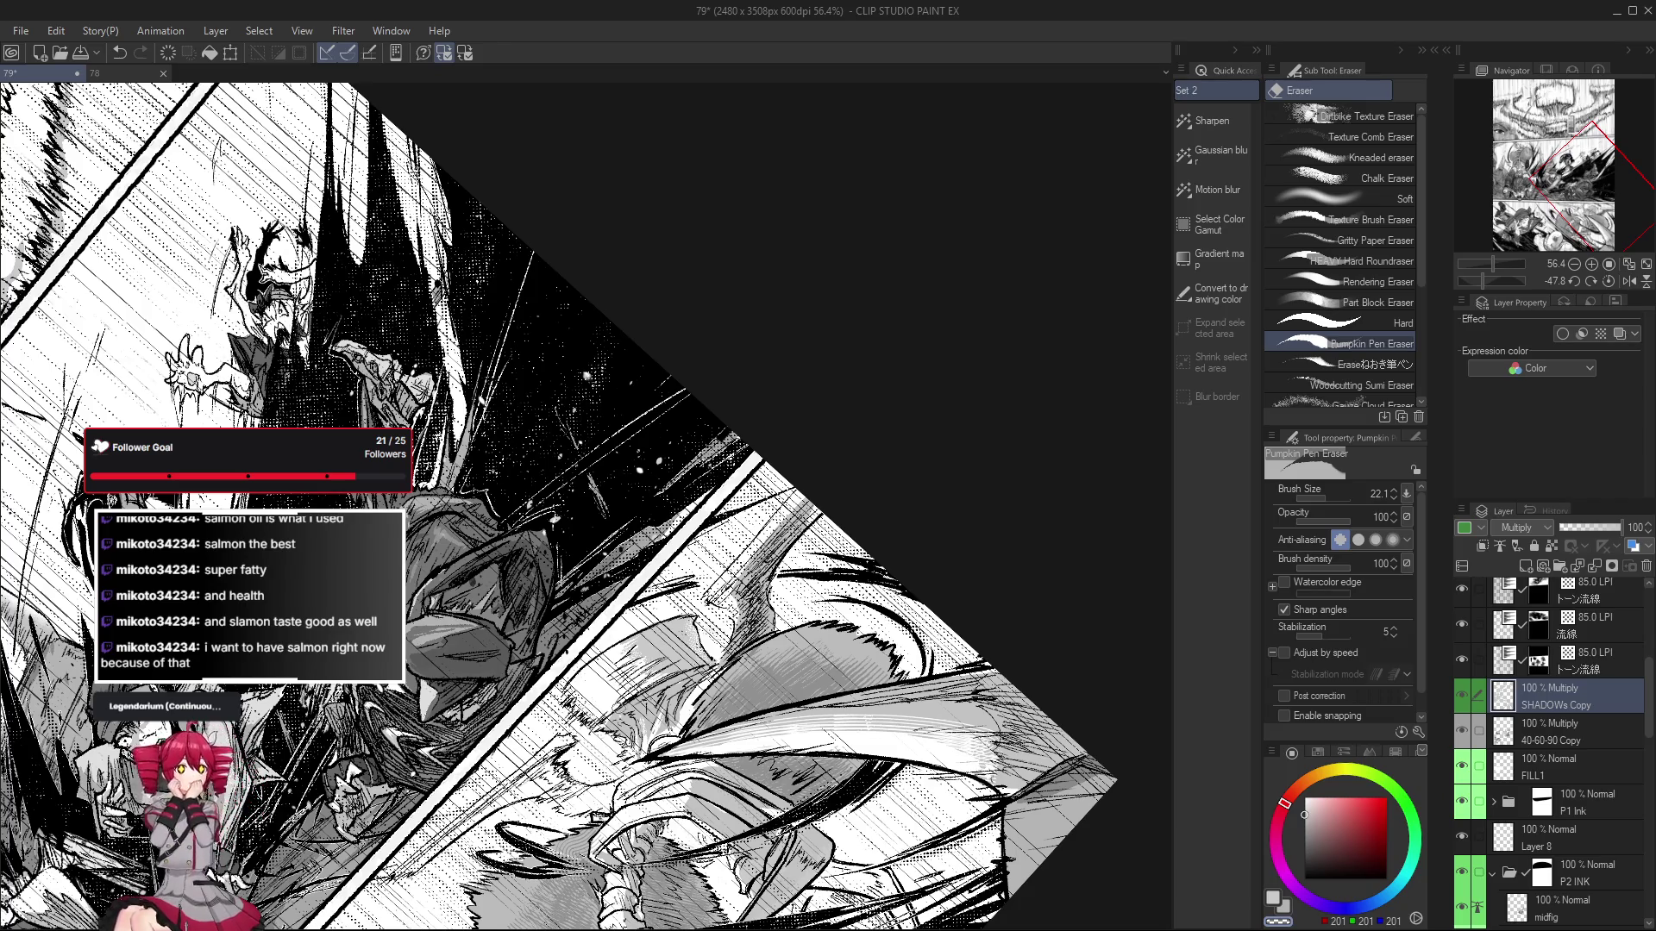
Reset the view upright, then tilt and mirror the page to check the composition before unmirroring.
key("at")
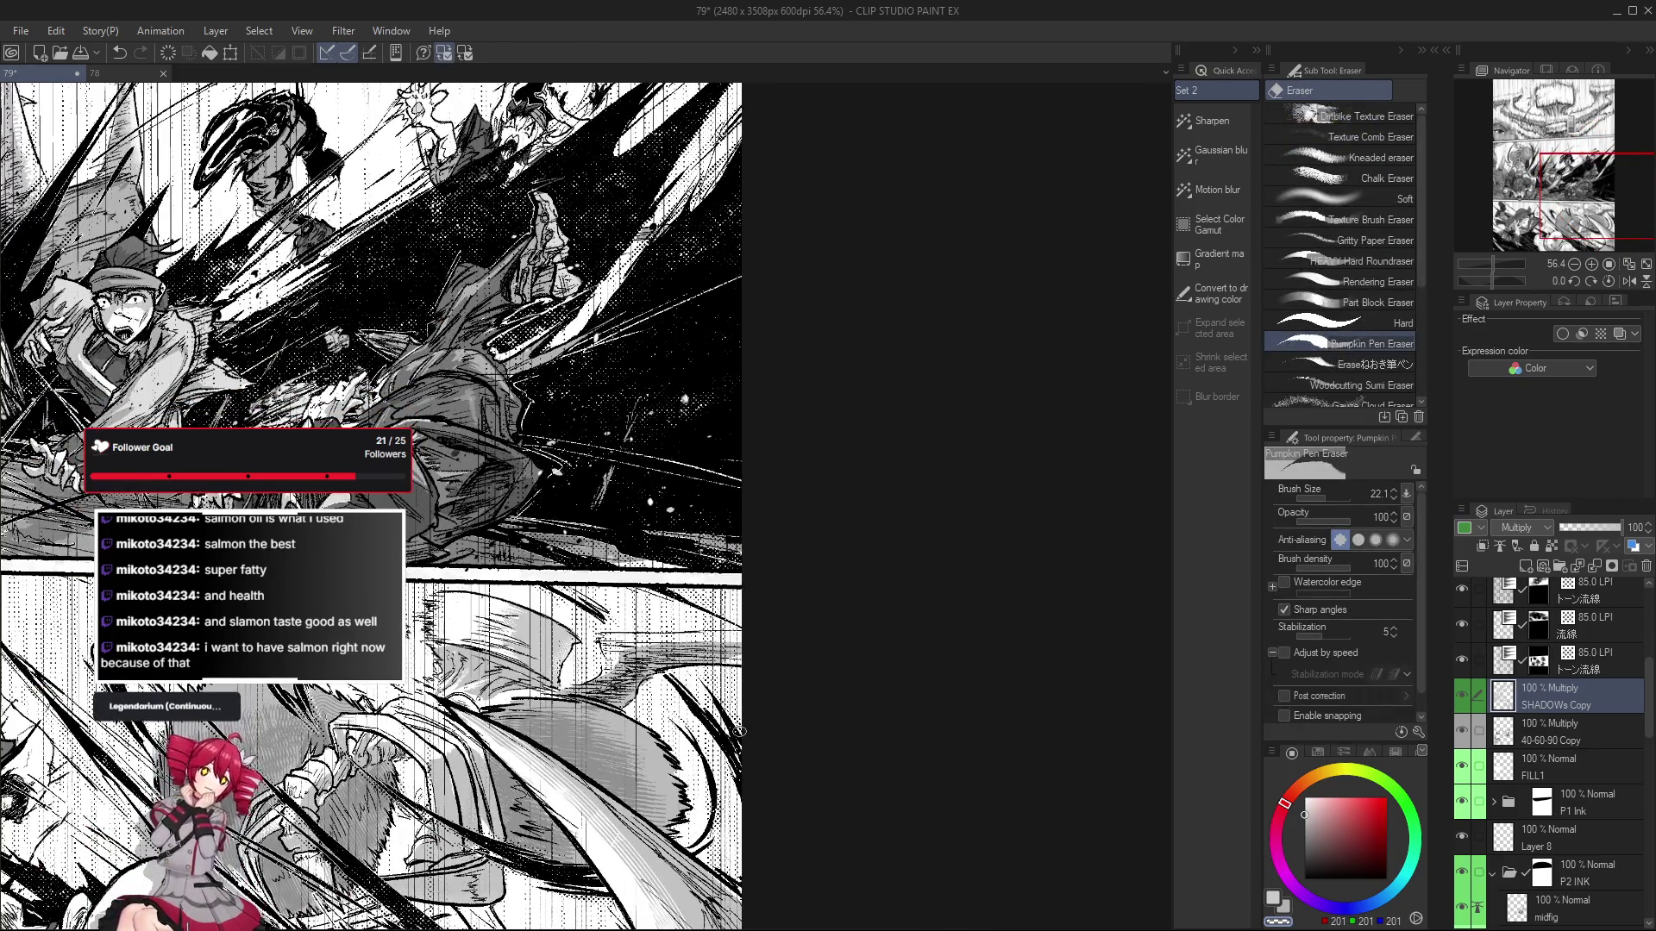
key("p")
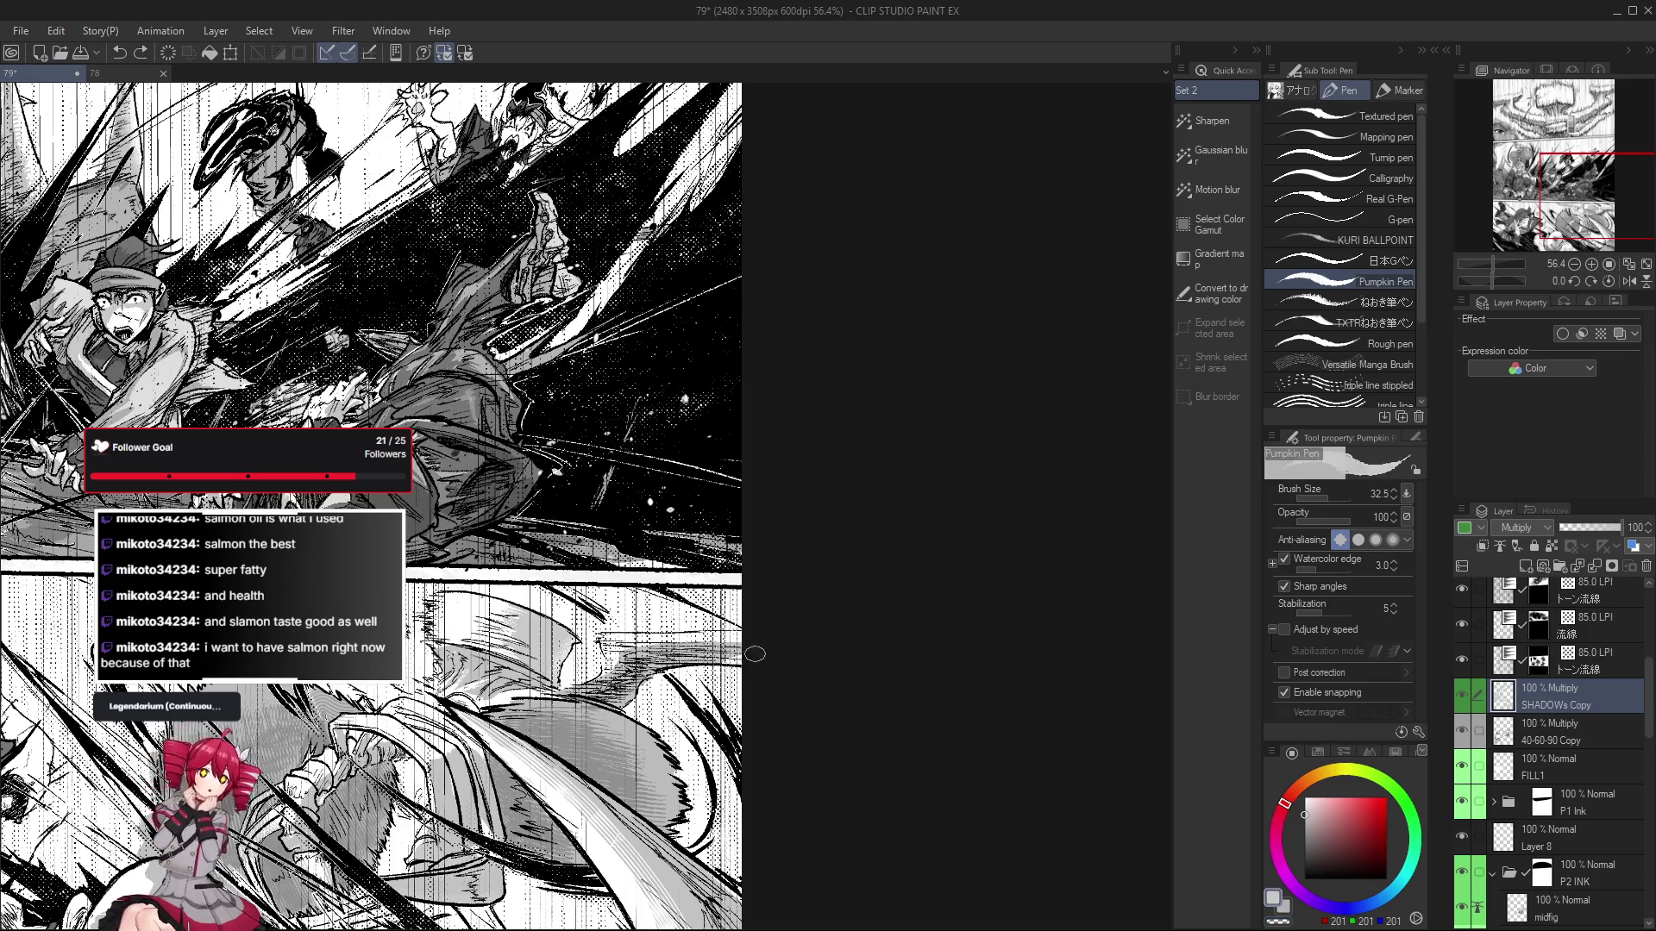
left_click_drag(736, 640, 652, 639)
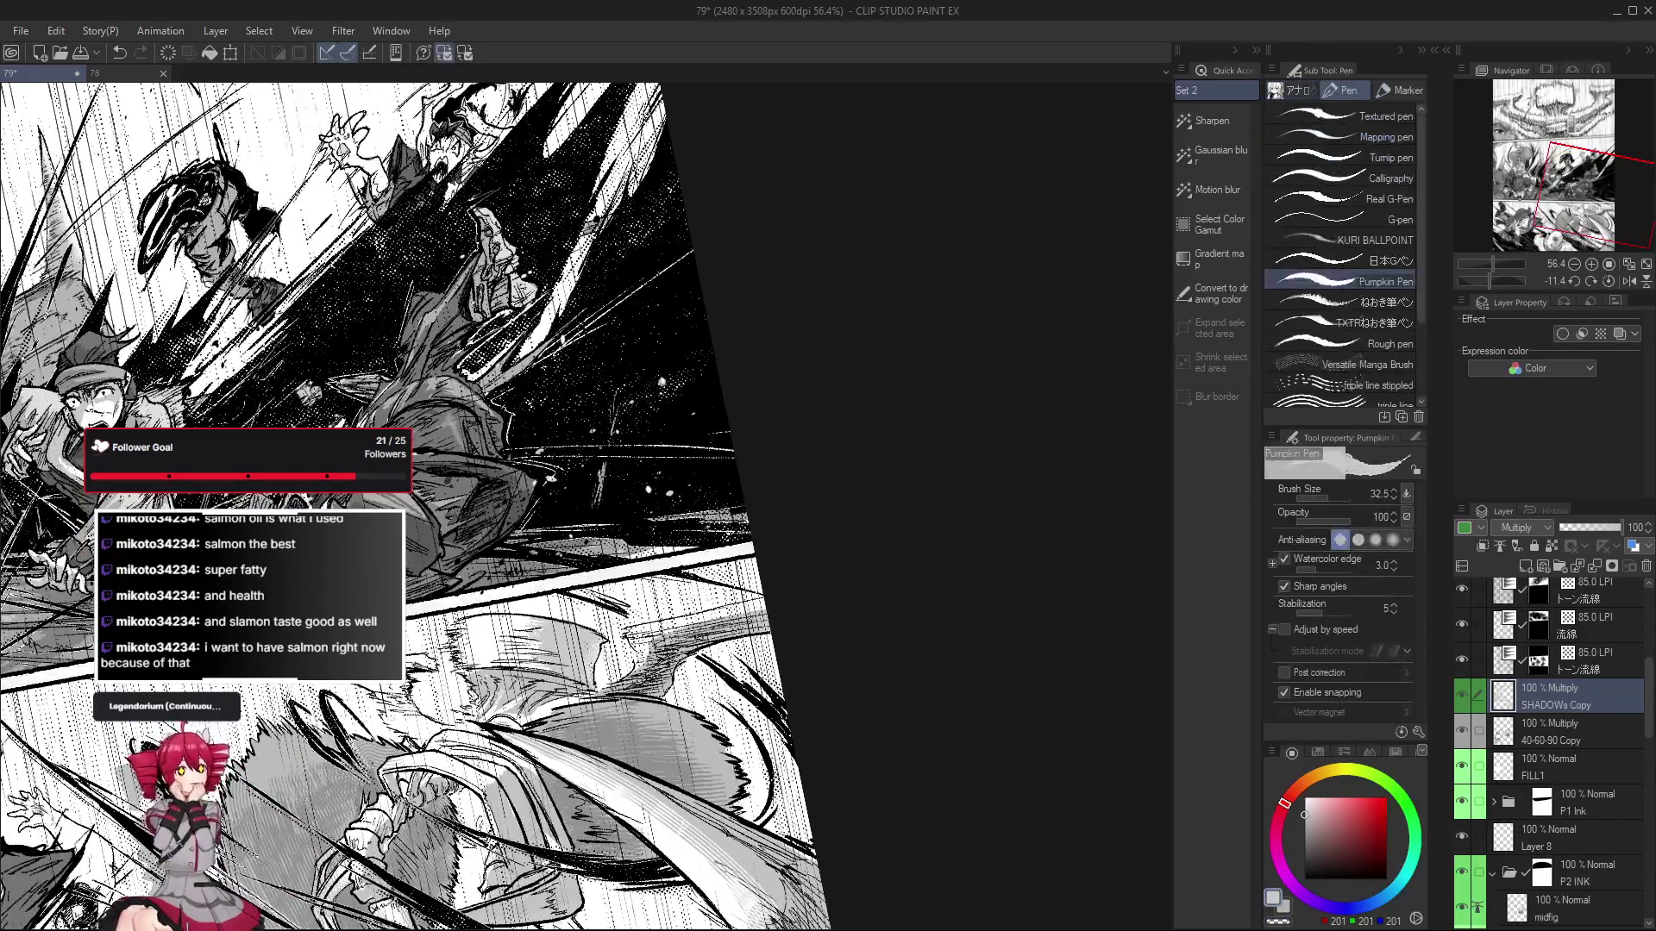
scroll(668, 632, "down", 1)
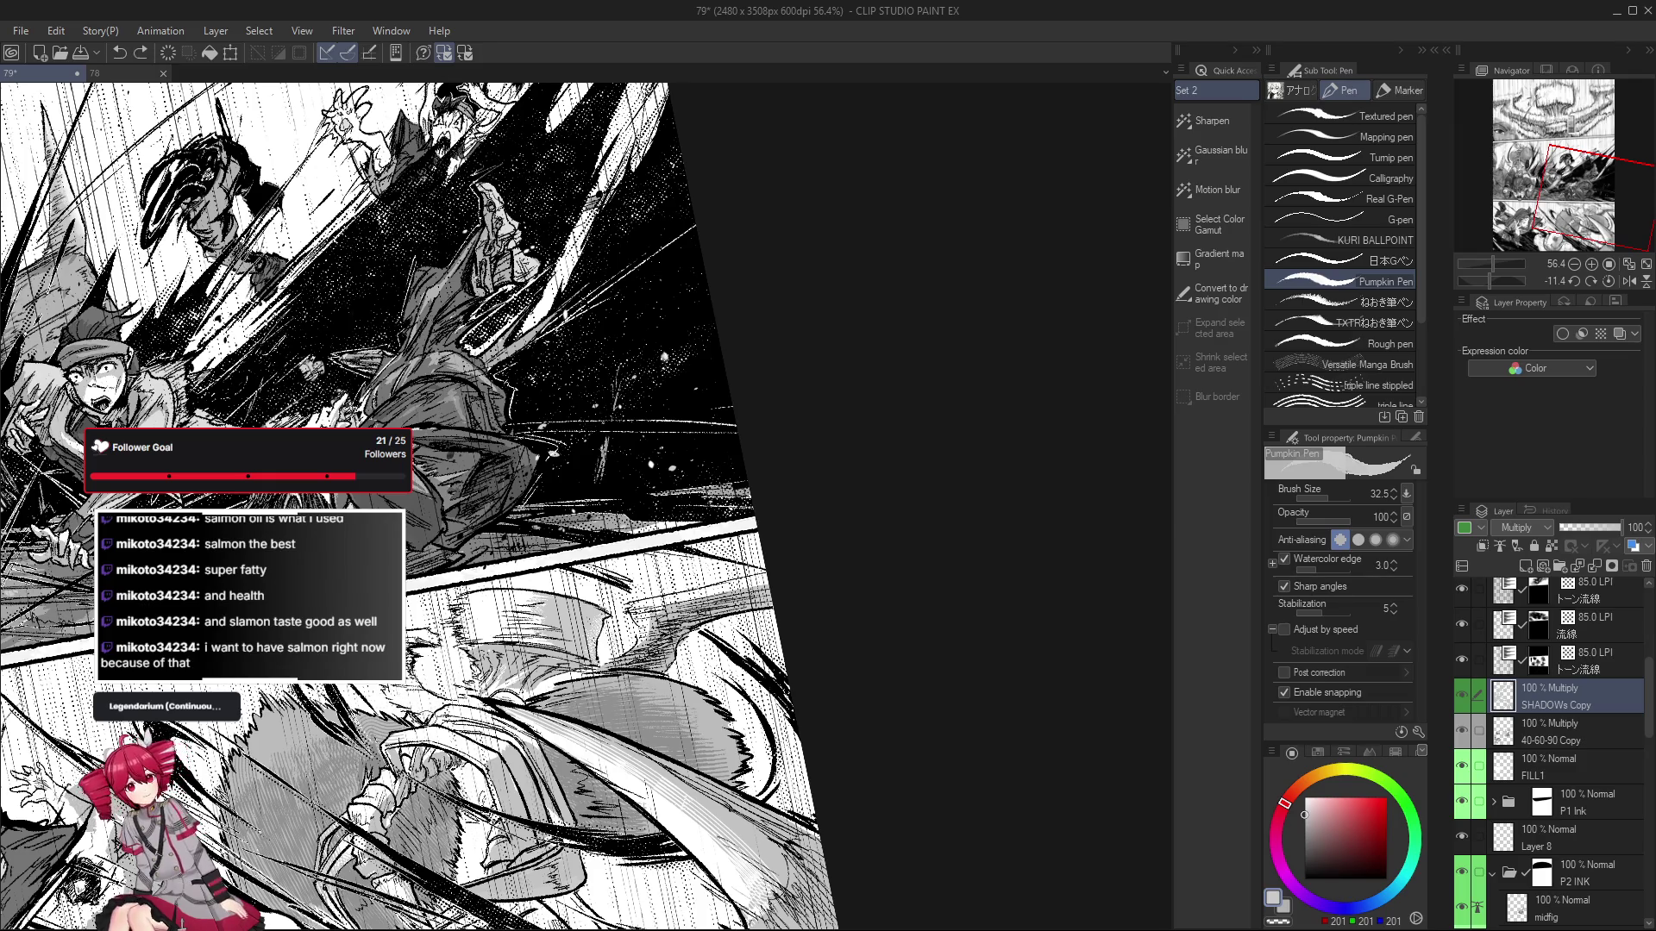
key("h")
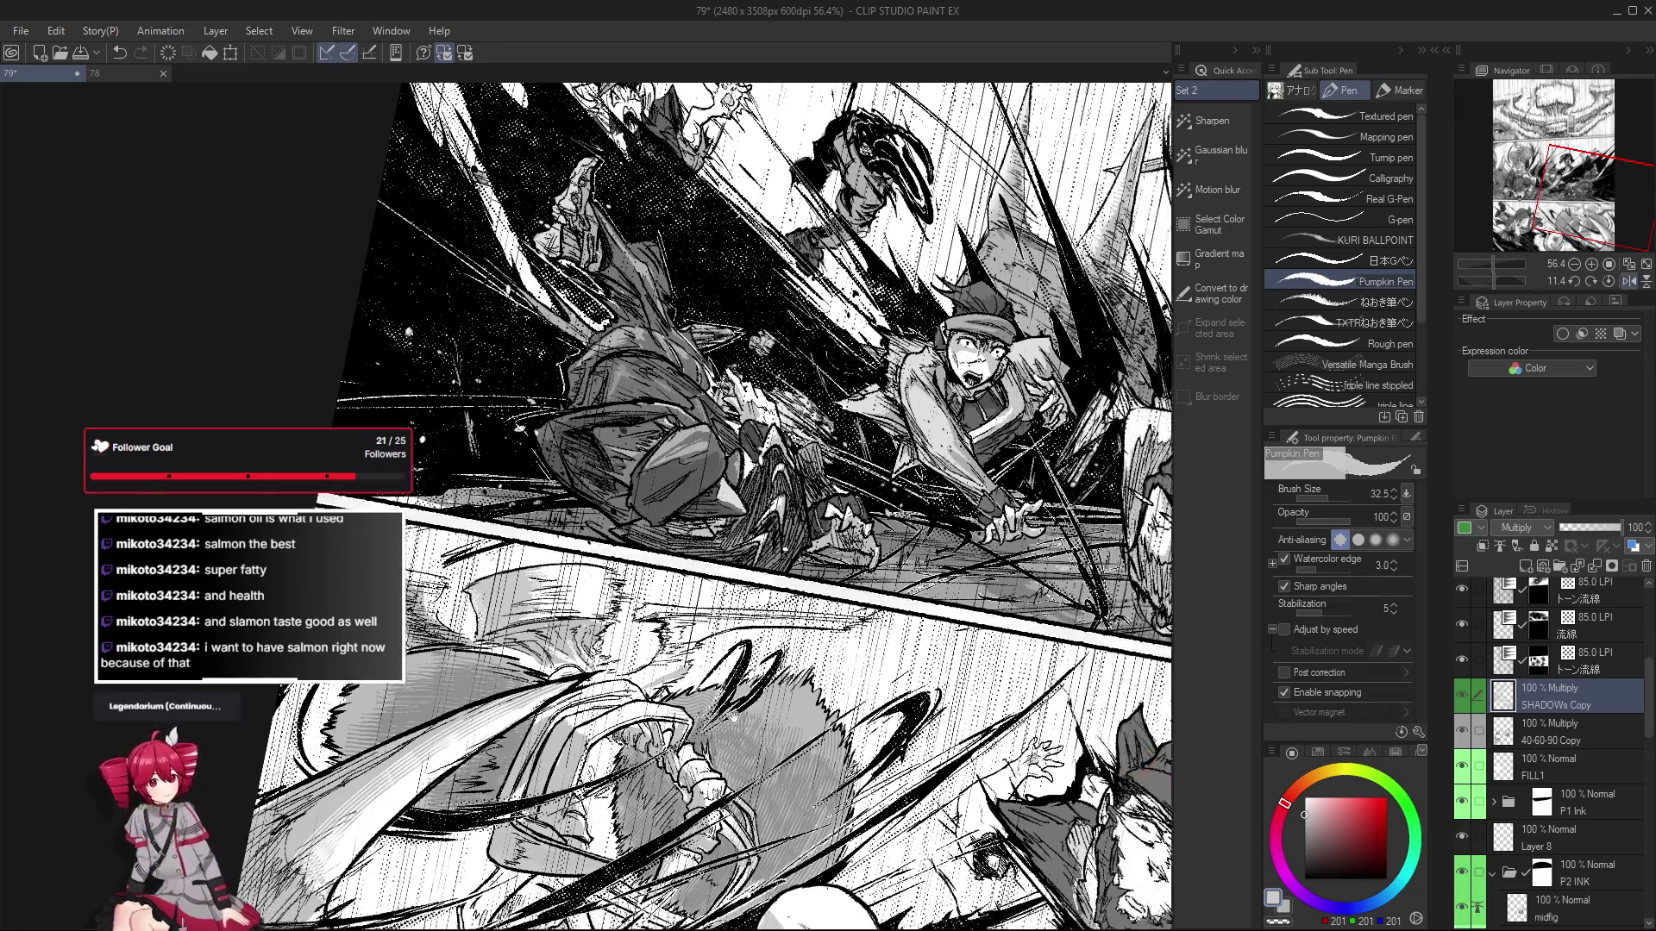
scroll(580, 714, "up", 5)
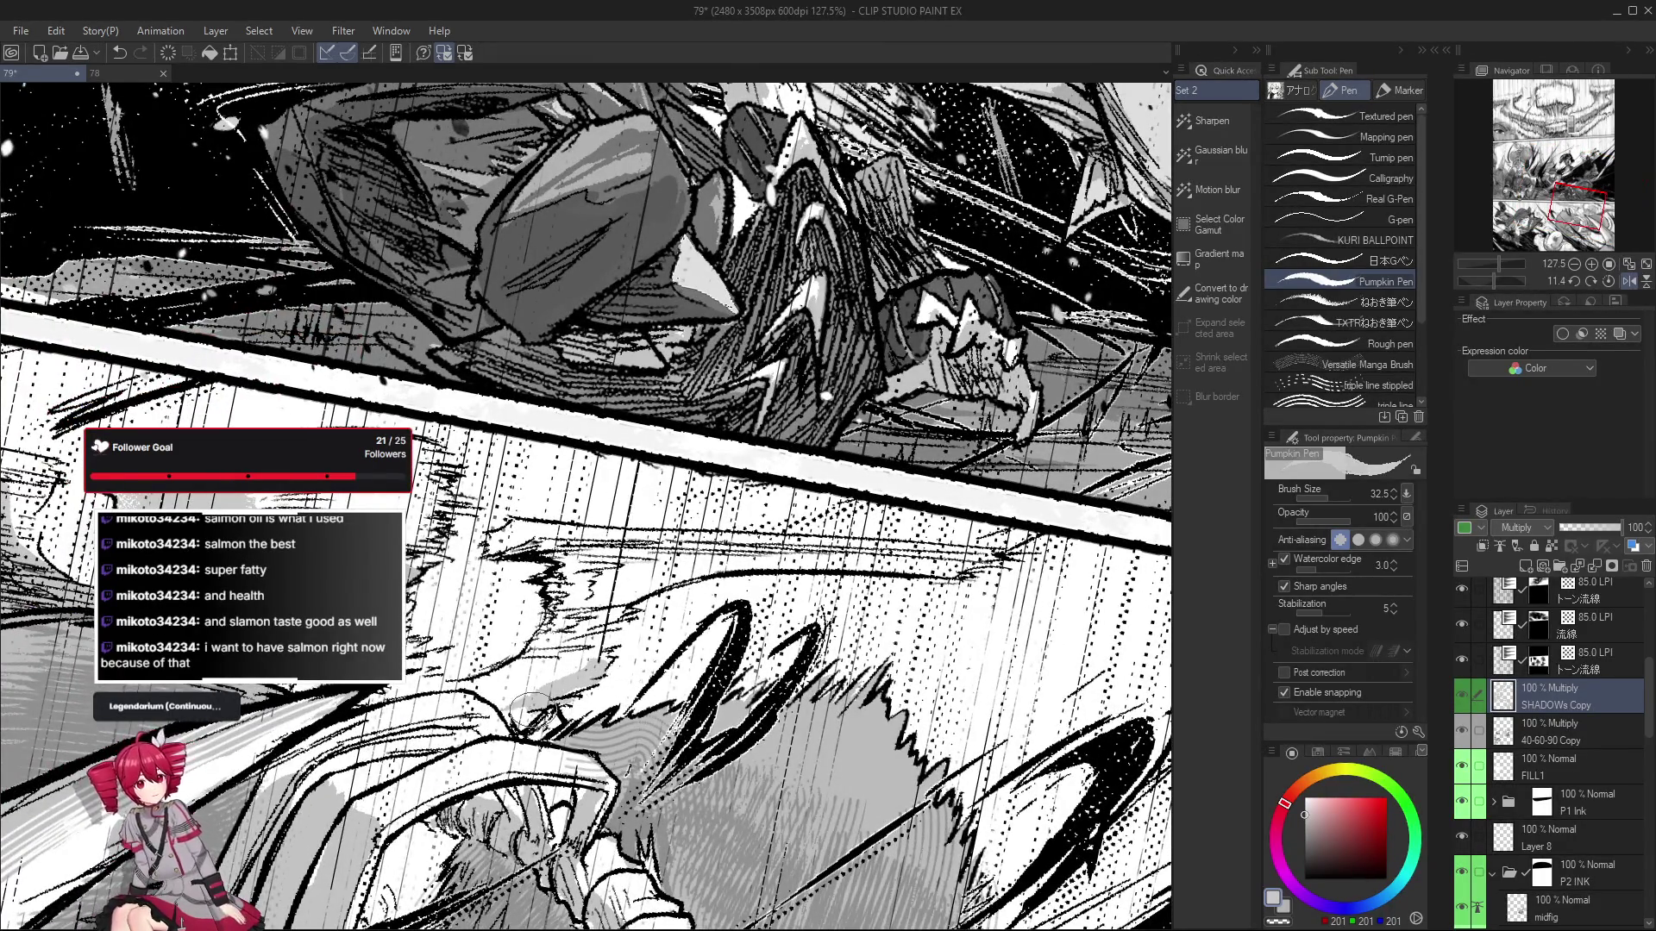
scroll(509, 713, "down", 2)
key("e")
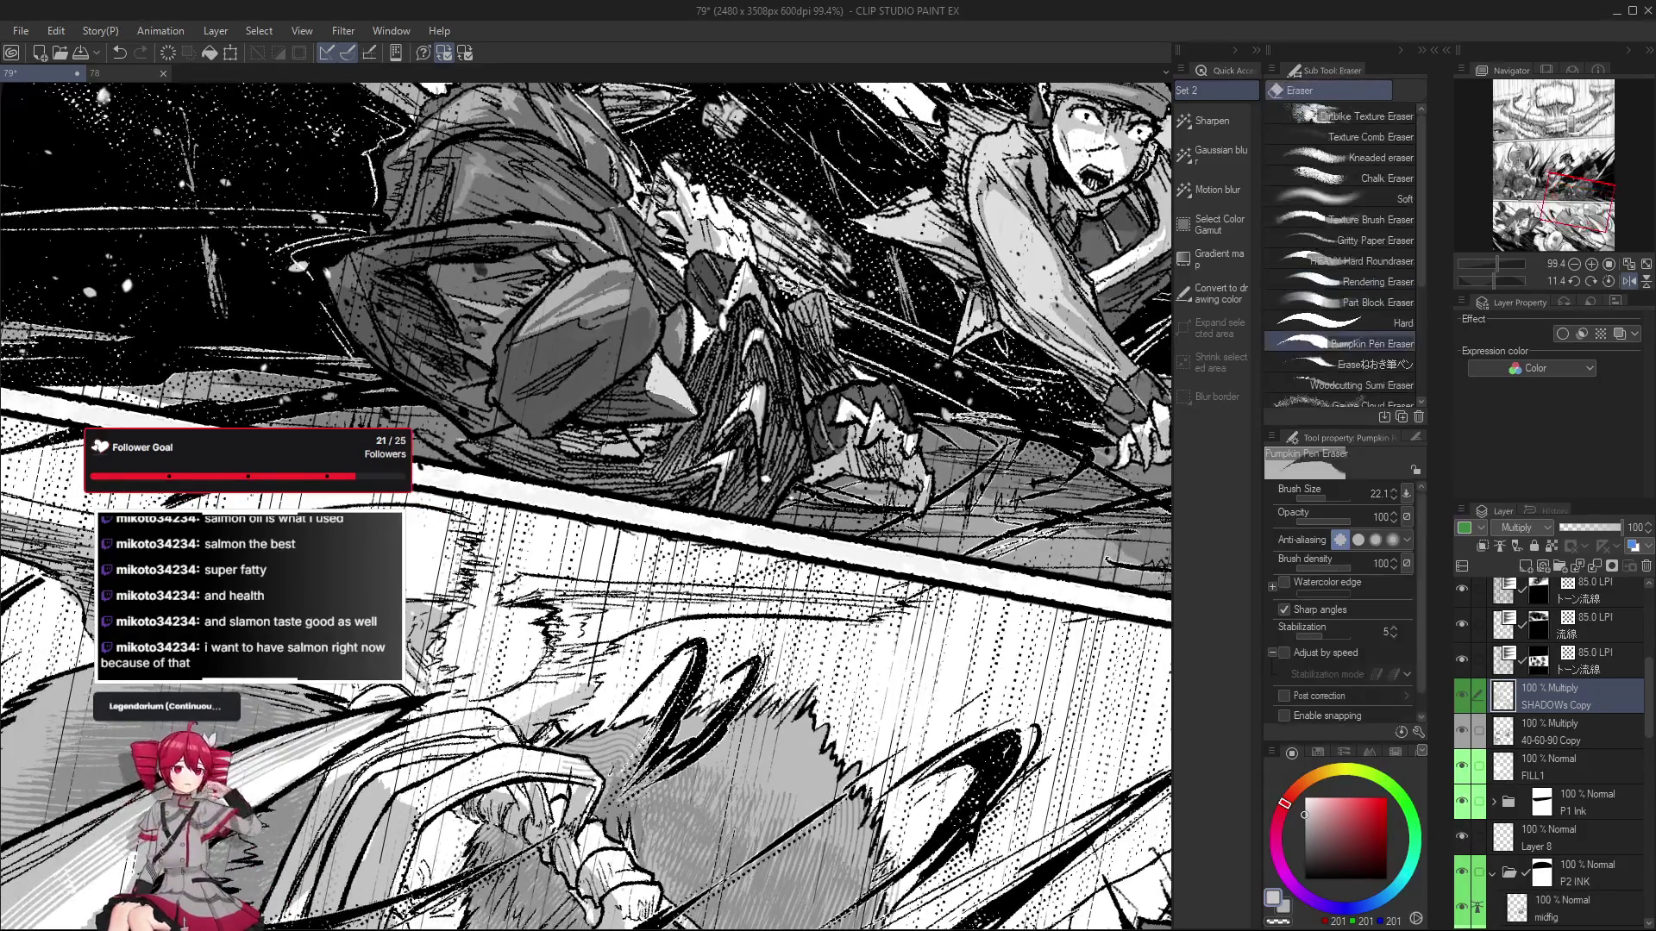
key("h")
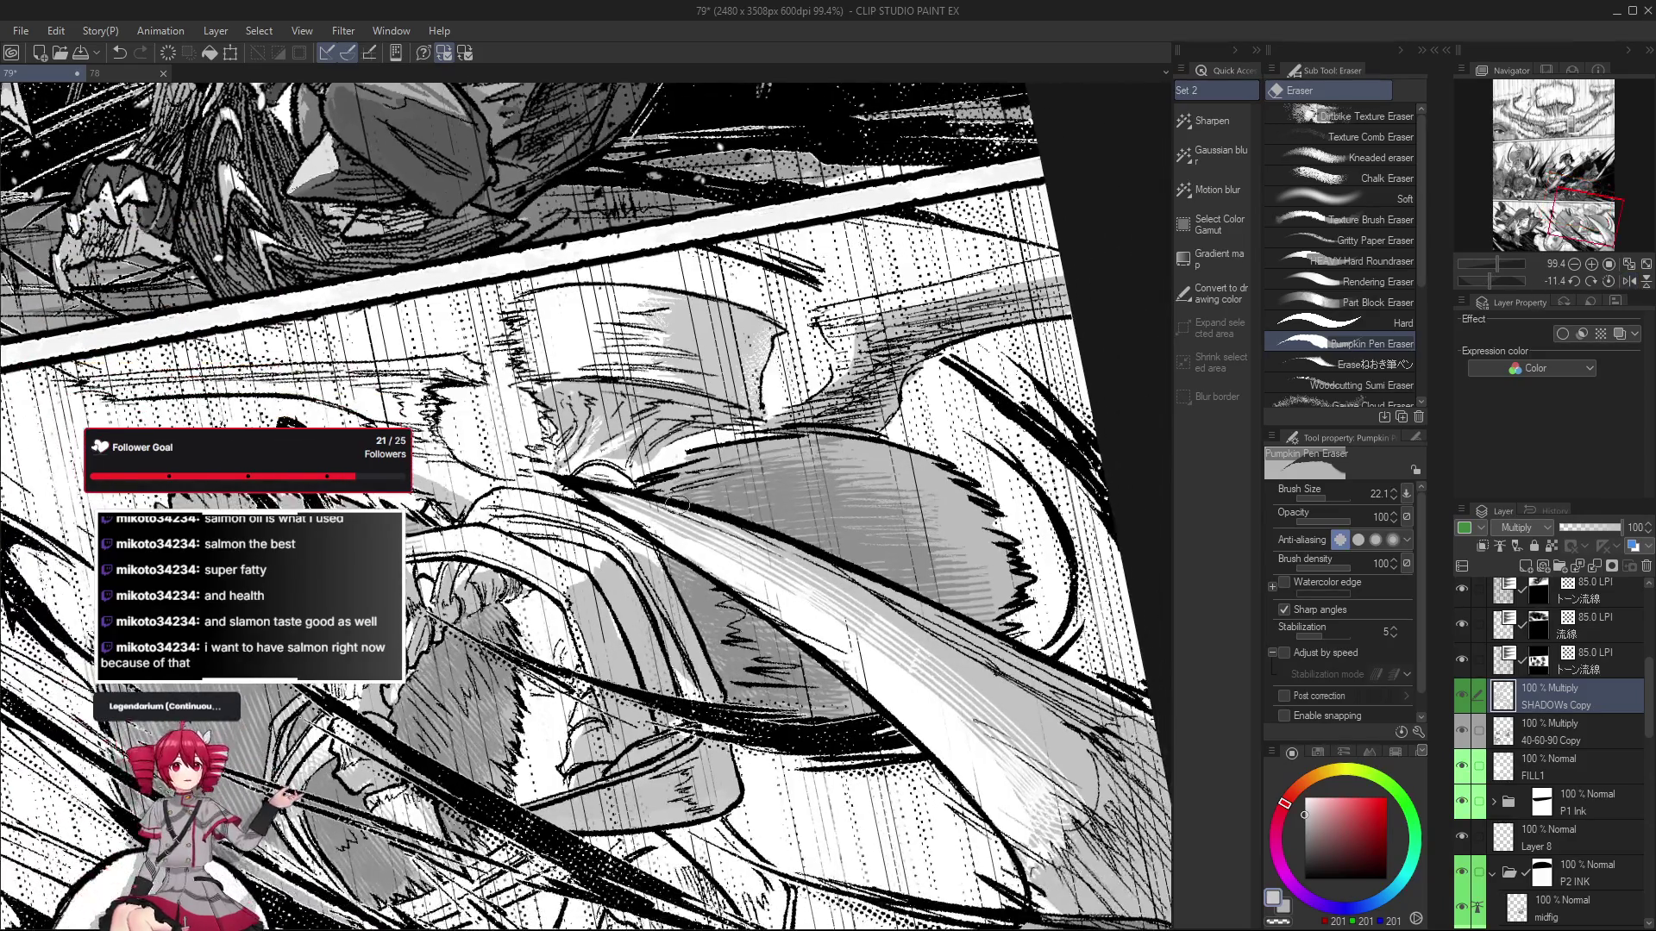
key("p")
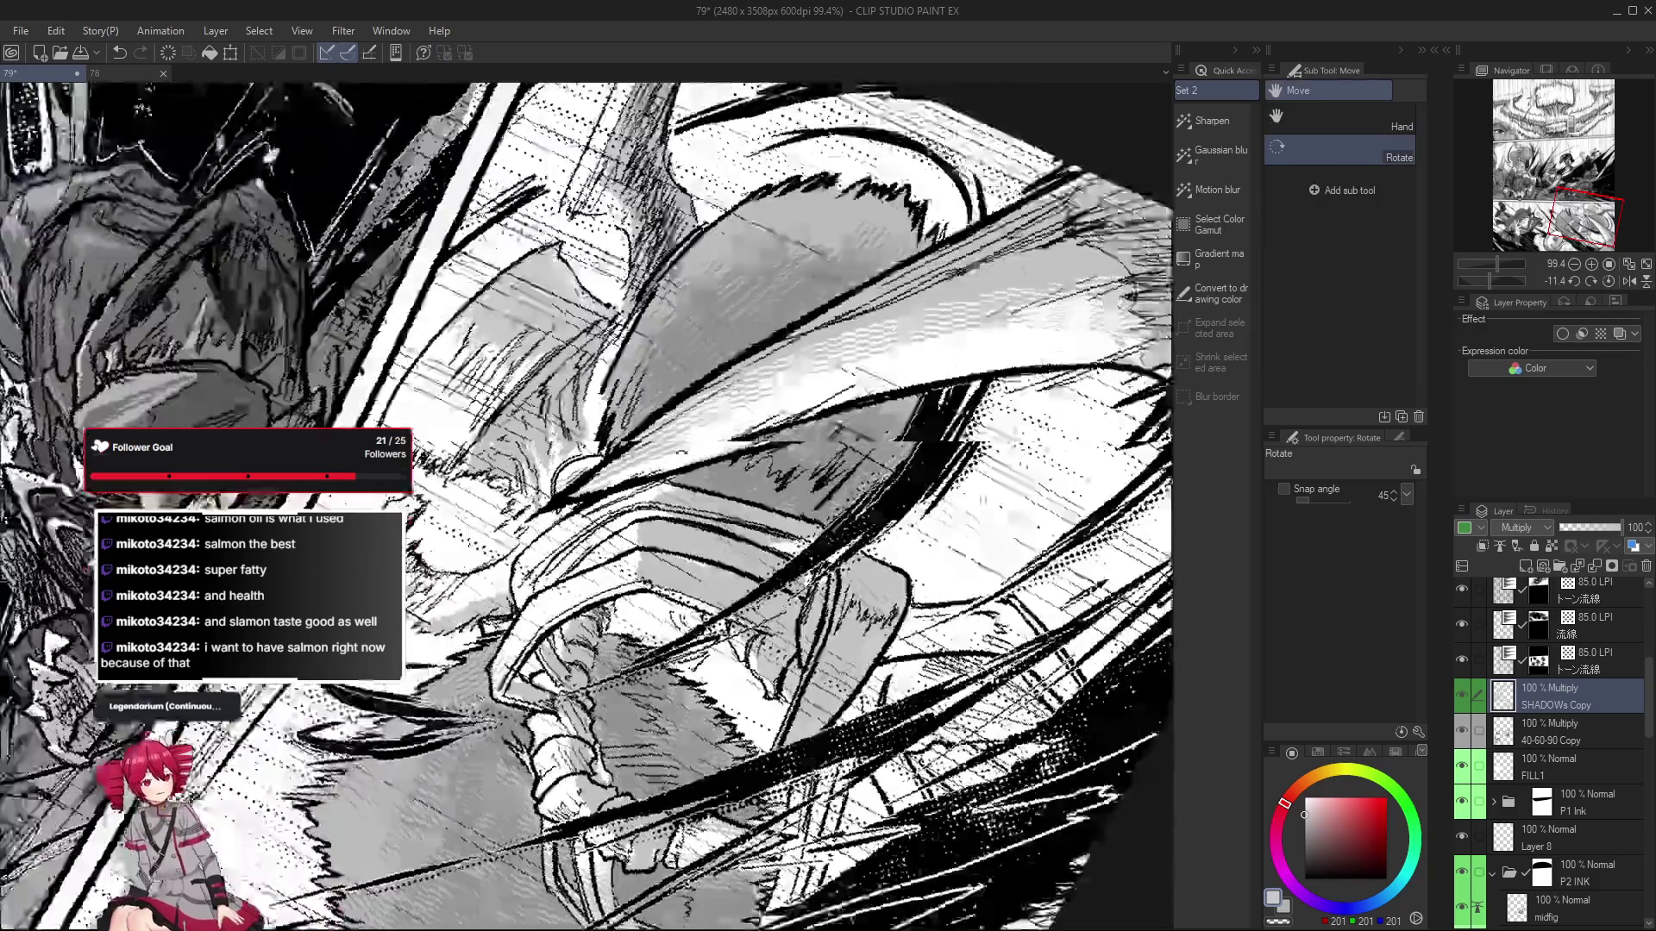
Rotate the page to a comfortable angle and back toward upright, toggling pen and eraser.
left_click_drag(636, 750, 595, 612)
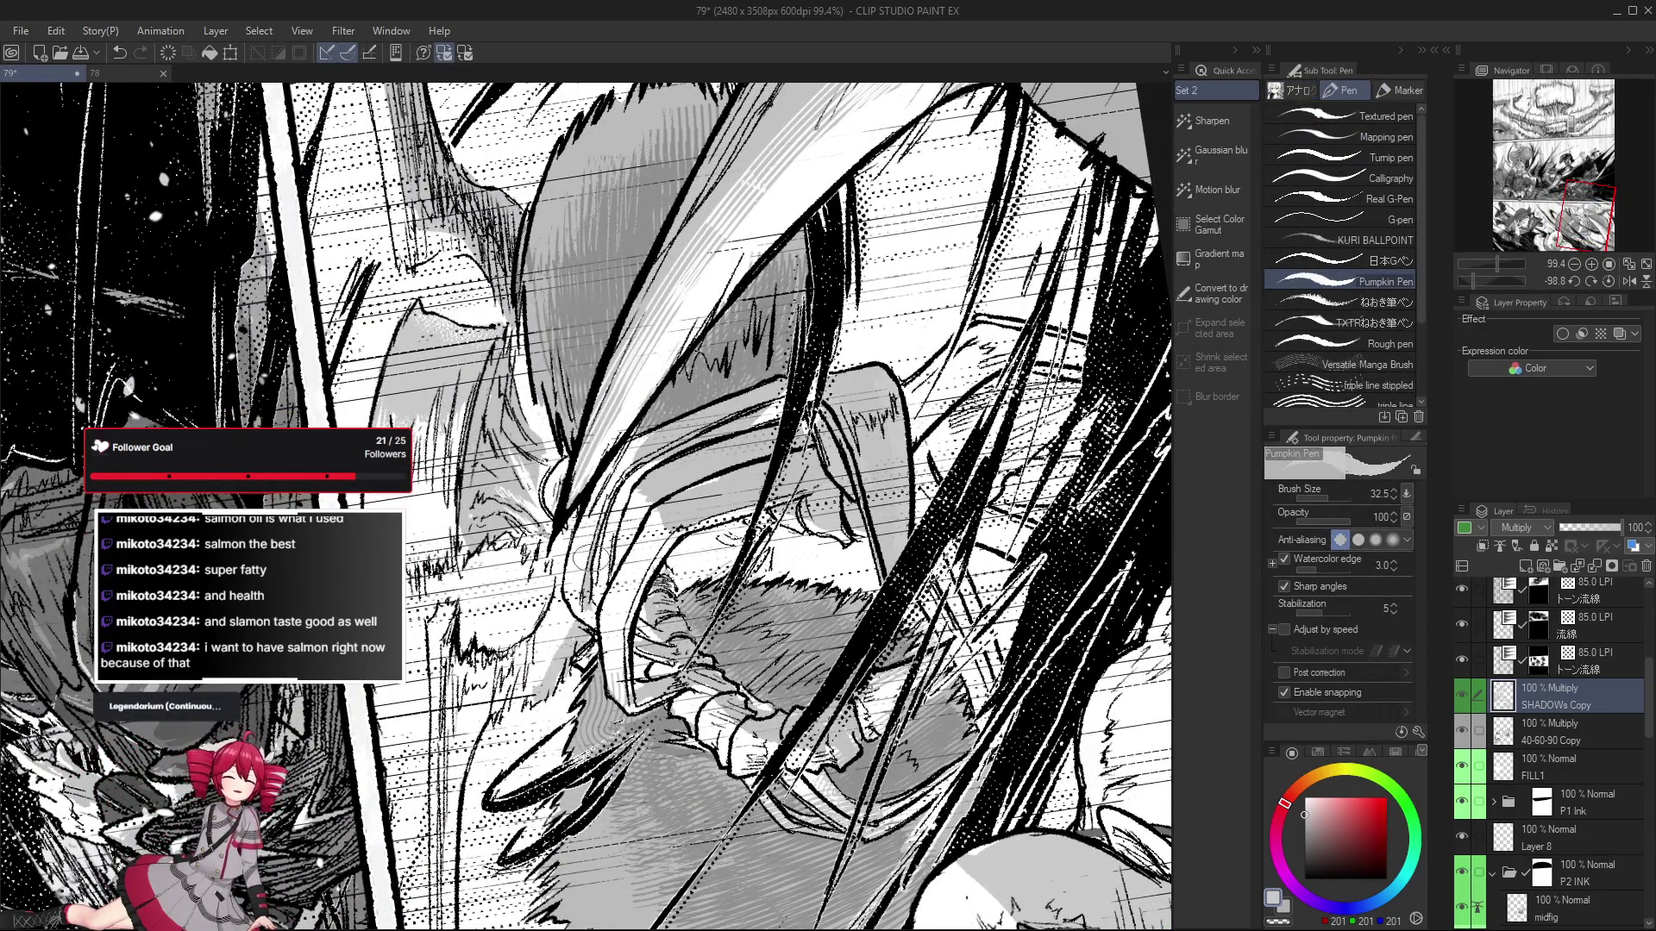
left_click_drag(623, 485, 492, 526)
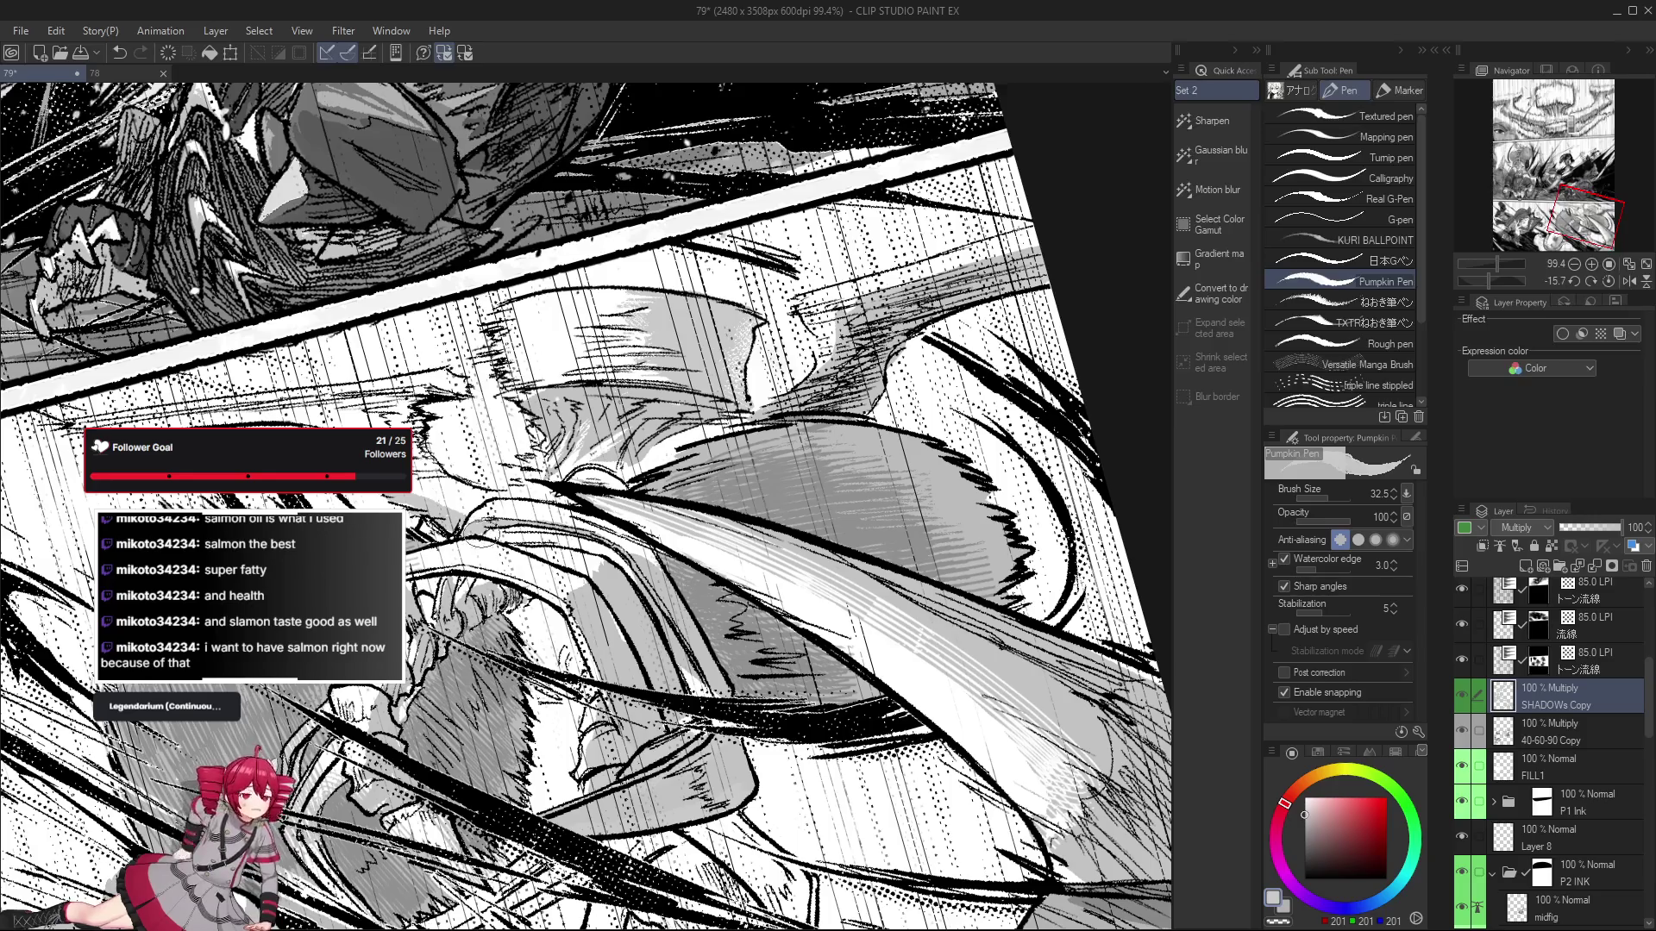
scroll(483, 533, "down", 3)
scroll(625, 660, "up", 4)
key("e")
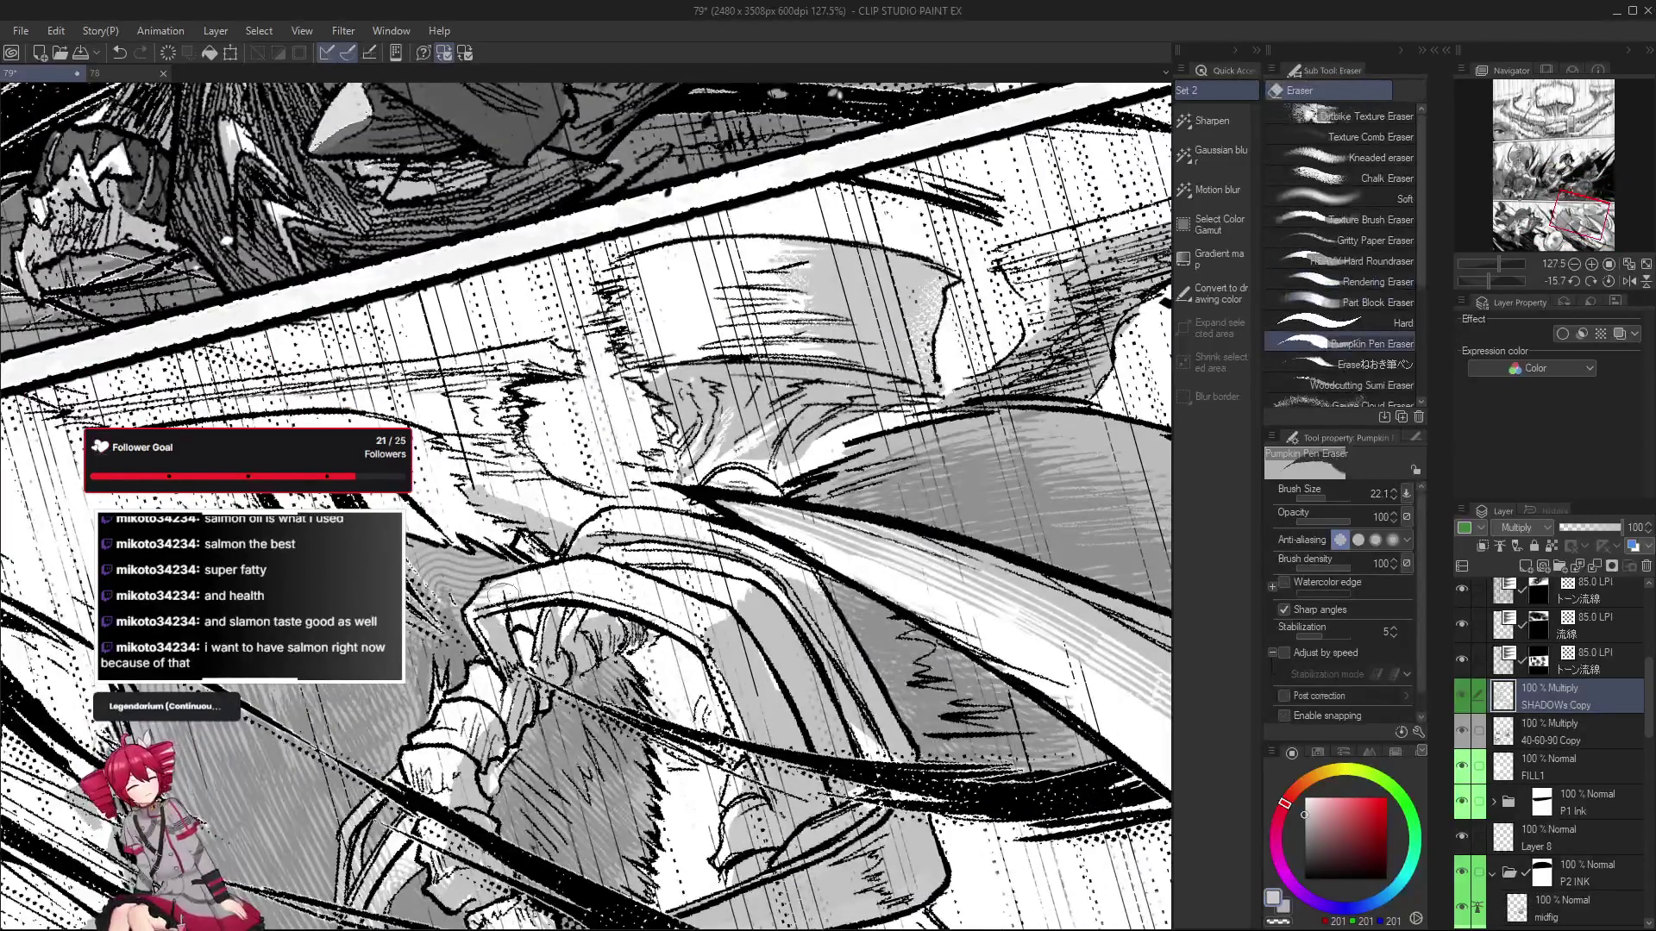
scroll(583, 650, "down", 3)
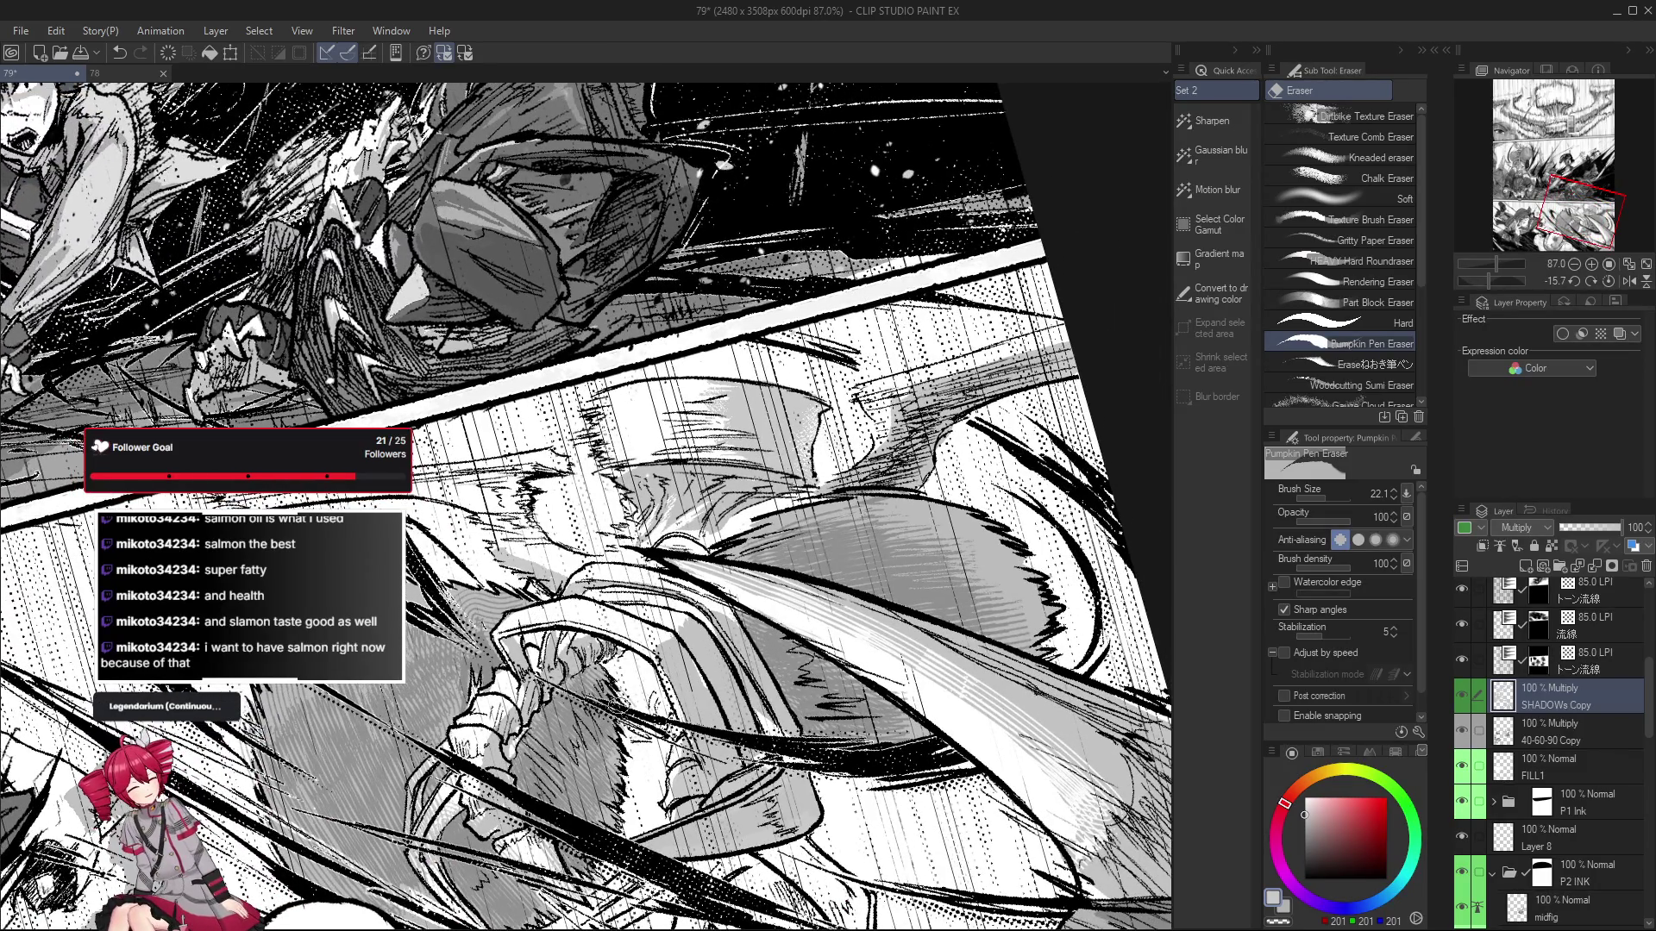
left_click_drag(633, 698, 623, 709)
key("p")
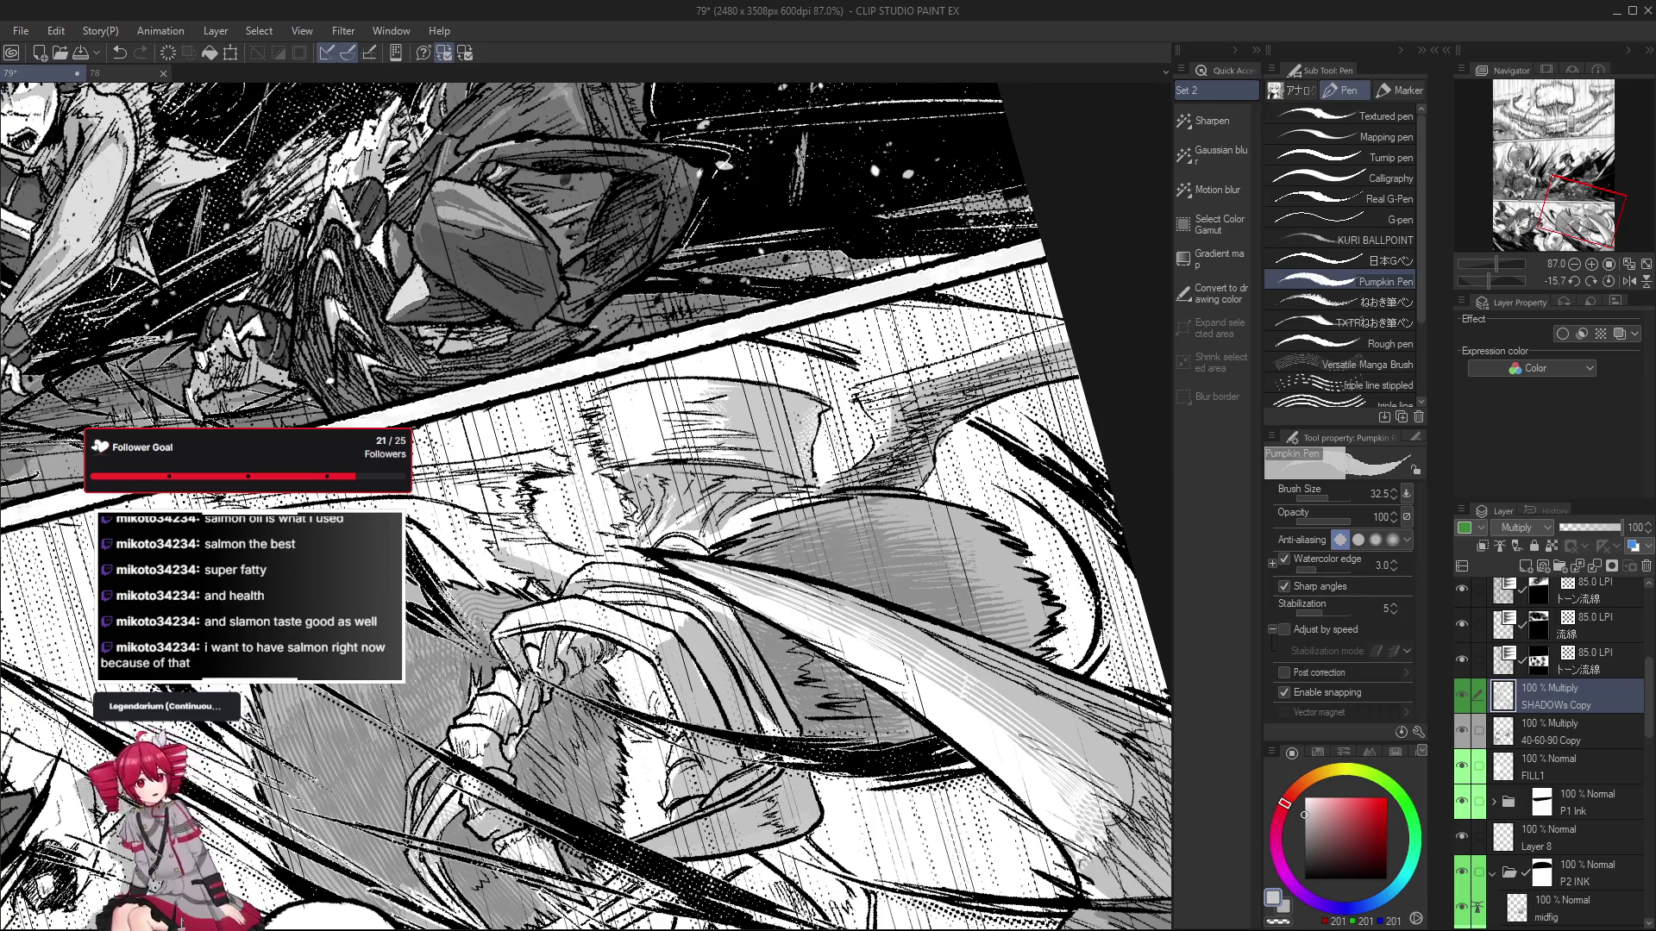
Tilt the page view a few degrees and frame the lower panel.
key("r")
mouse_move(518, 649)
left_mouse_down()
mouse_move(715, 615)
mouse_move(666, 773)
left_mouse_up()
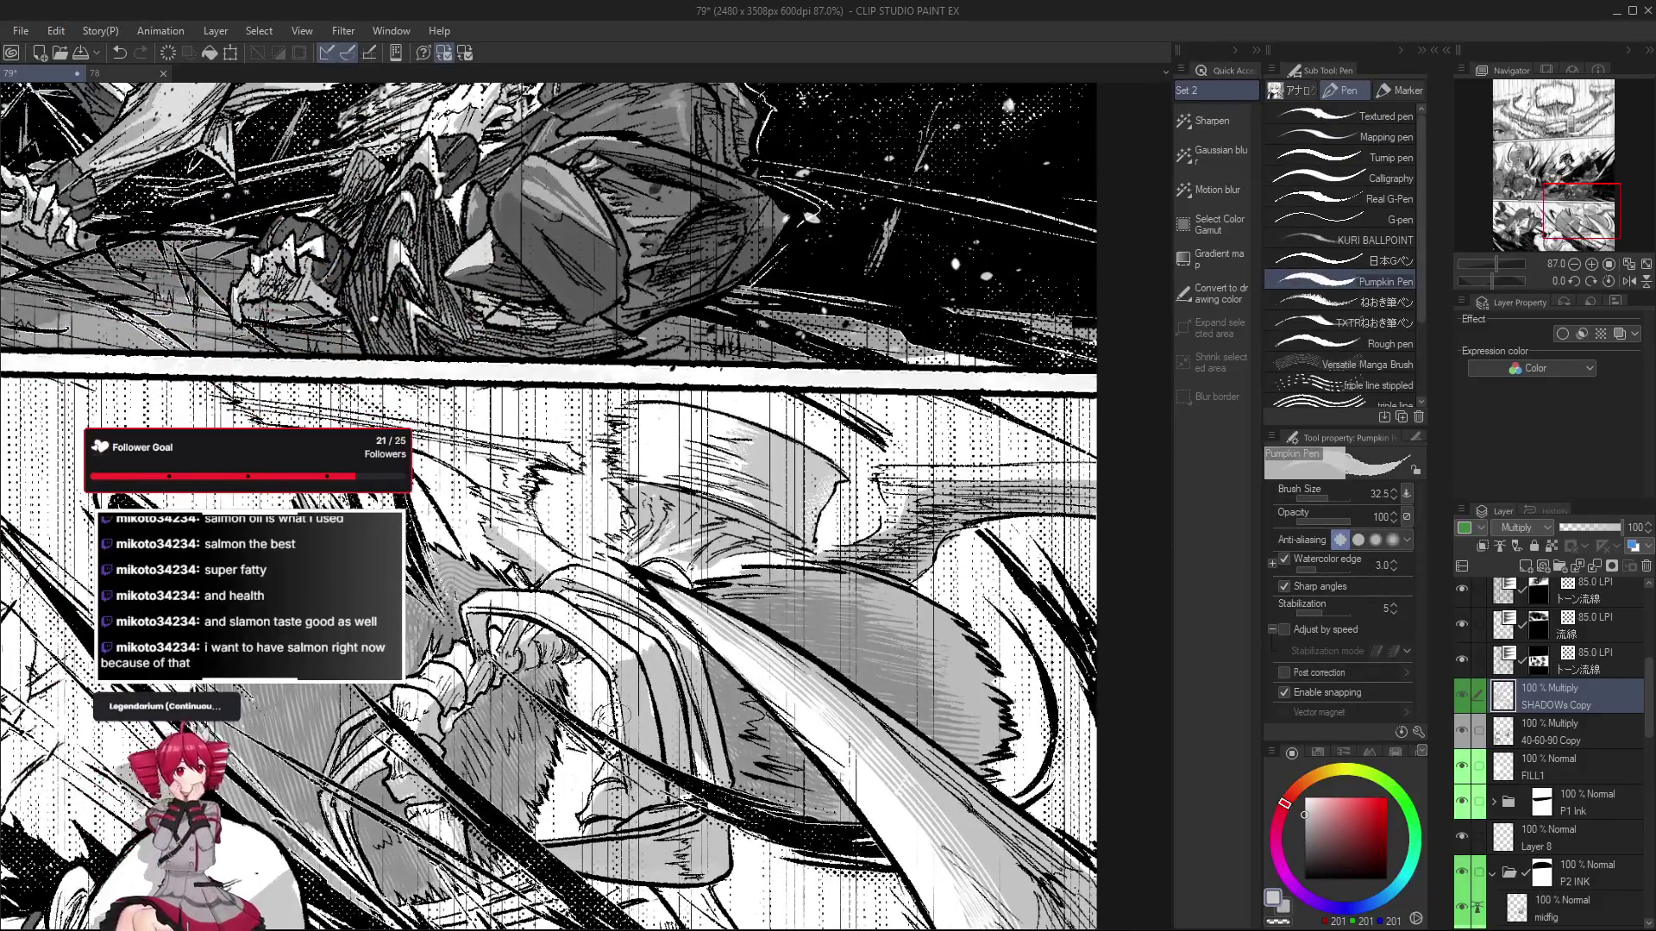
left_click_drag(657, 740, 650, 707)
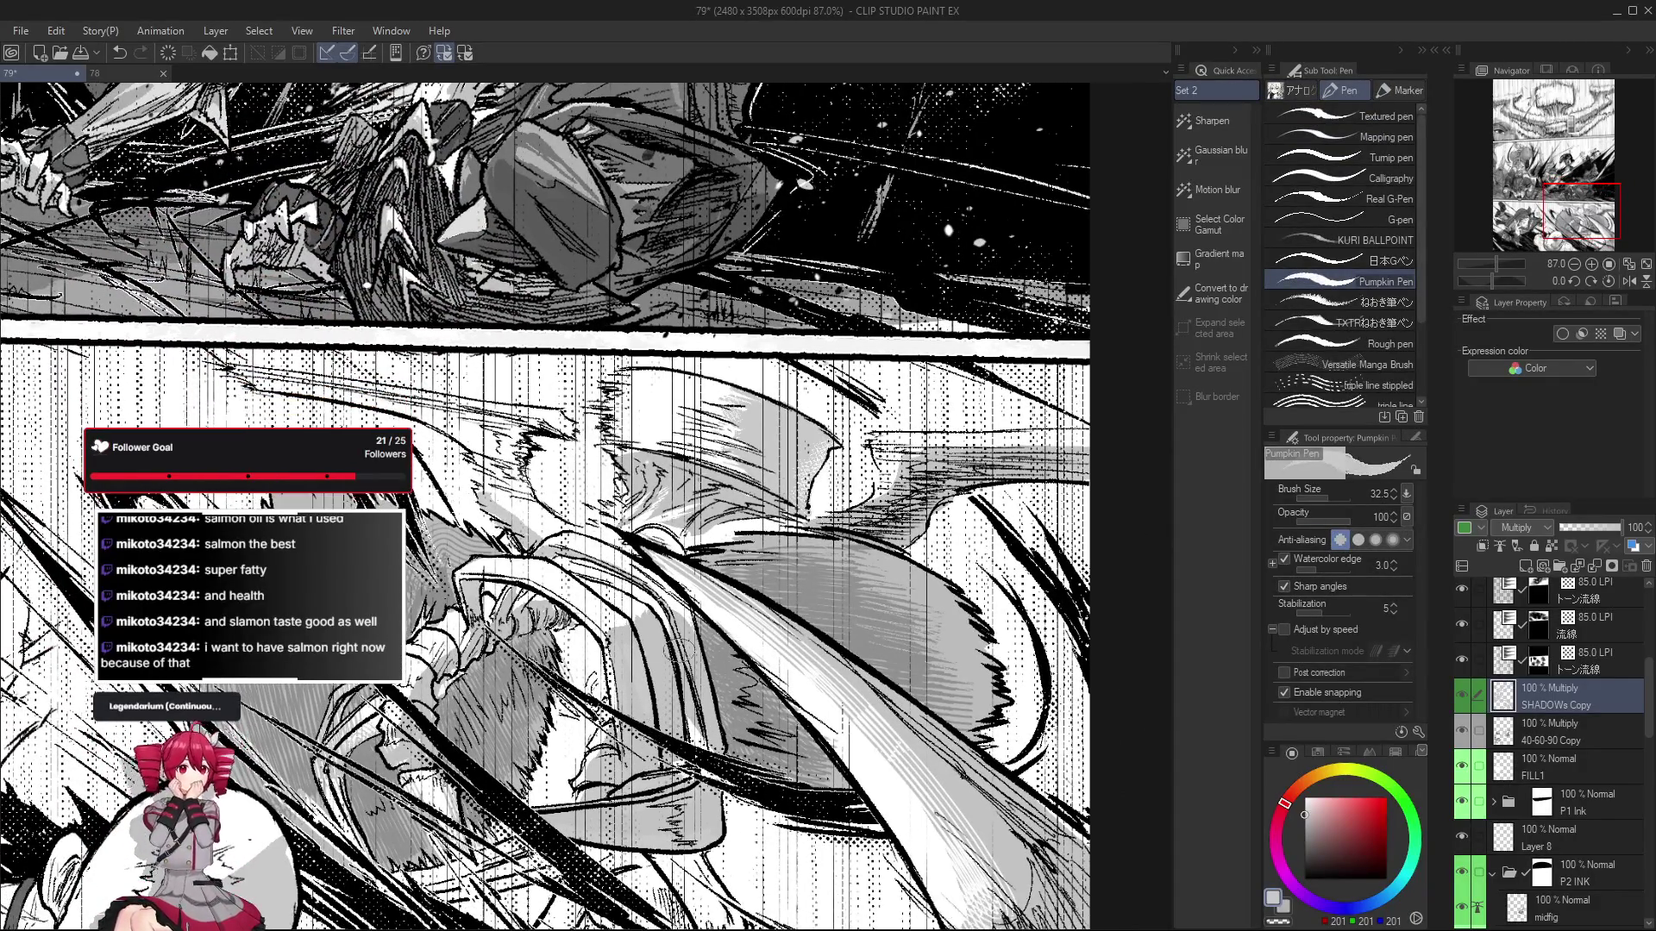
scroll(619, 629, "up", 3)
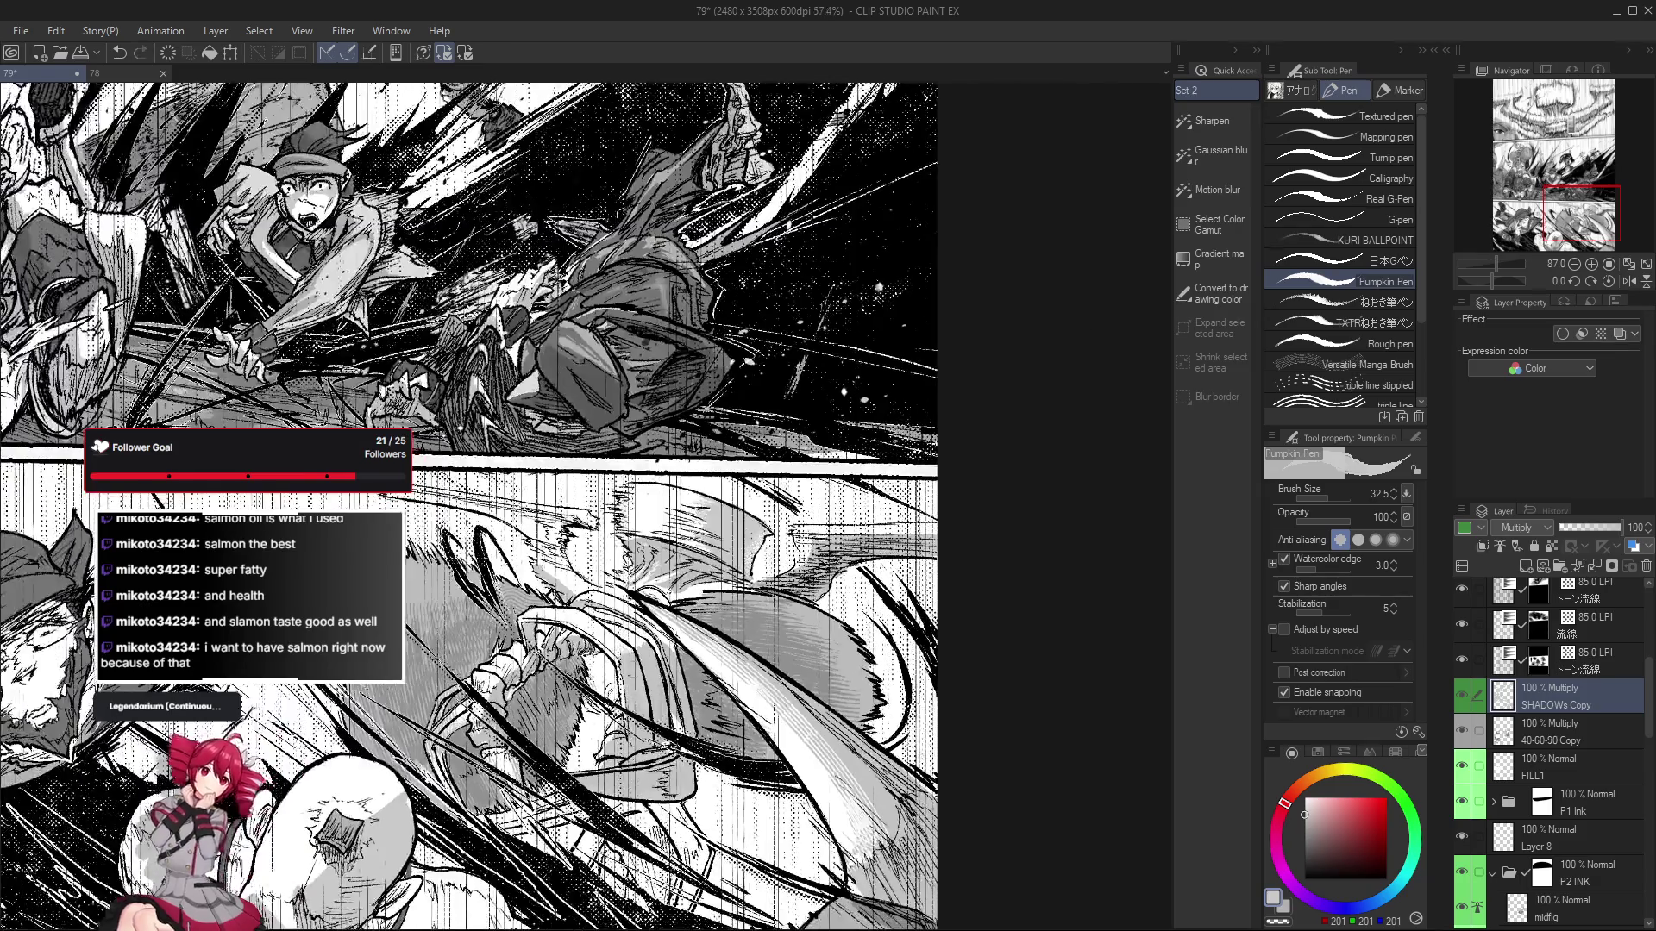
scroll(627, 660, "down", 1)
scroll(627, 660, "down", 1)
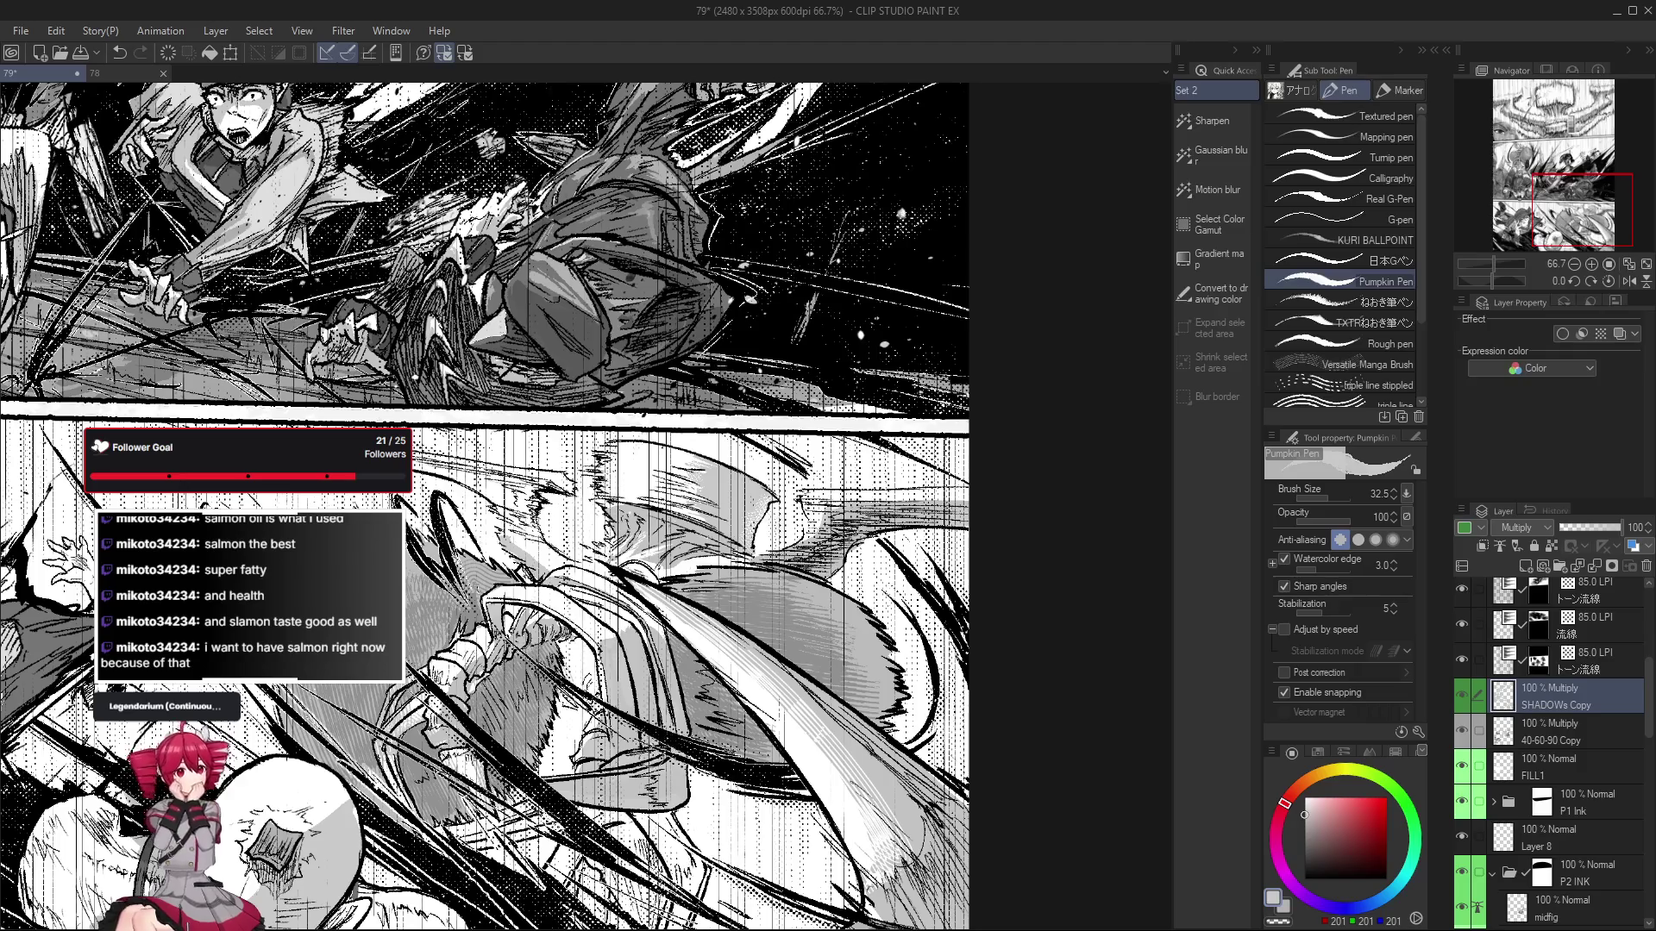
mouse_move(697, 807)
left_mouse_down()
mouse_move(672, 730)
mouse_move(734, 677)
left_mouse_up()
Erase a diagonal streak of grey shading across the lower-panel figure, then straighten the view.
key("e")
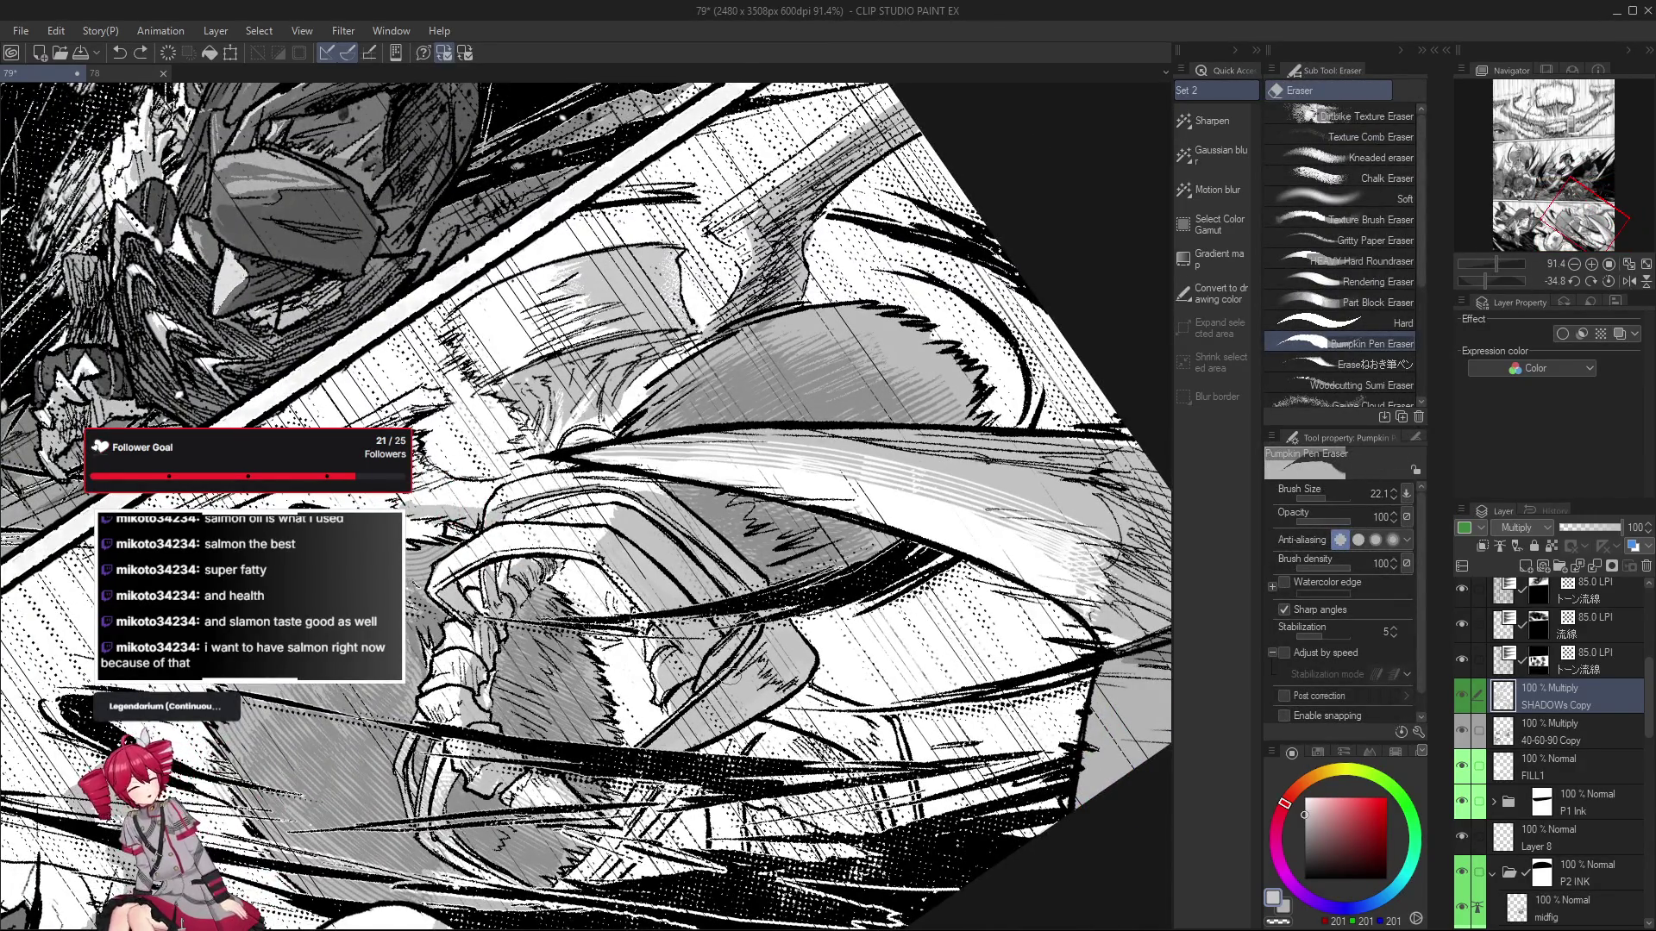
left_click_drag(744, 648, 639, 739)
mouse_move(821, 711)
left_mouse_down()
mouse_move(740, 802)
mouse_move(681, 700)
left_mouse_up()
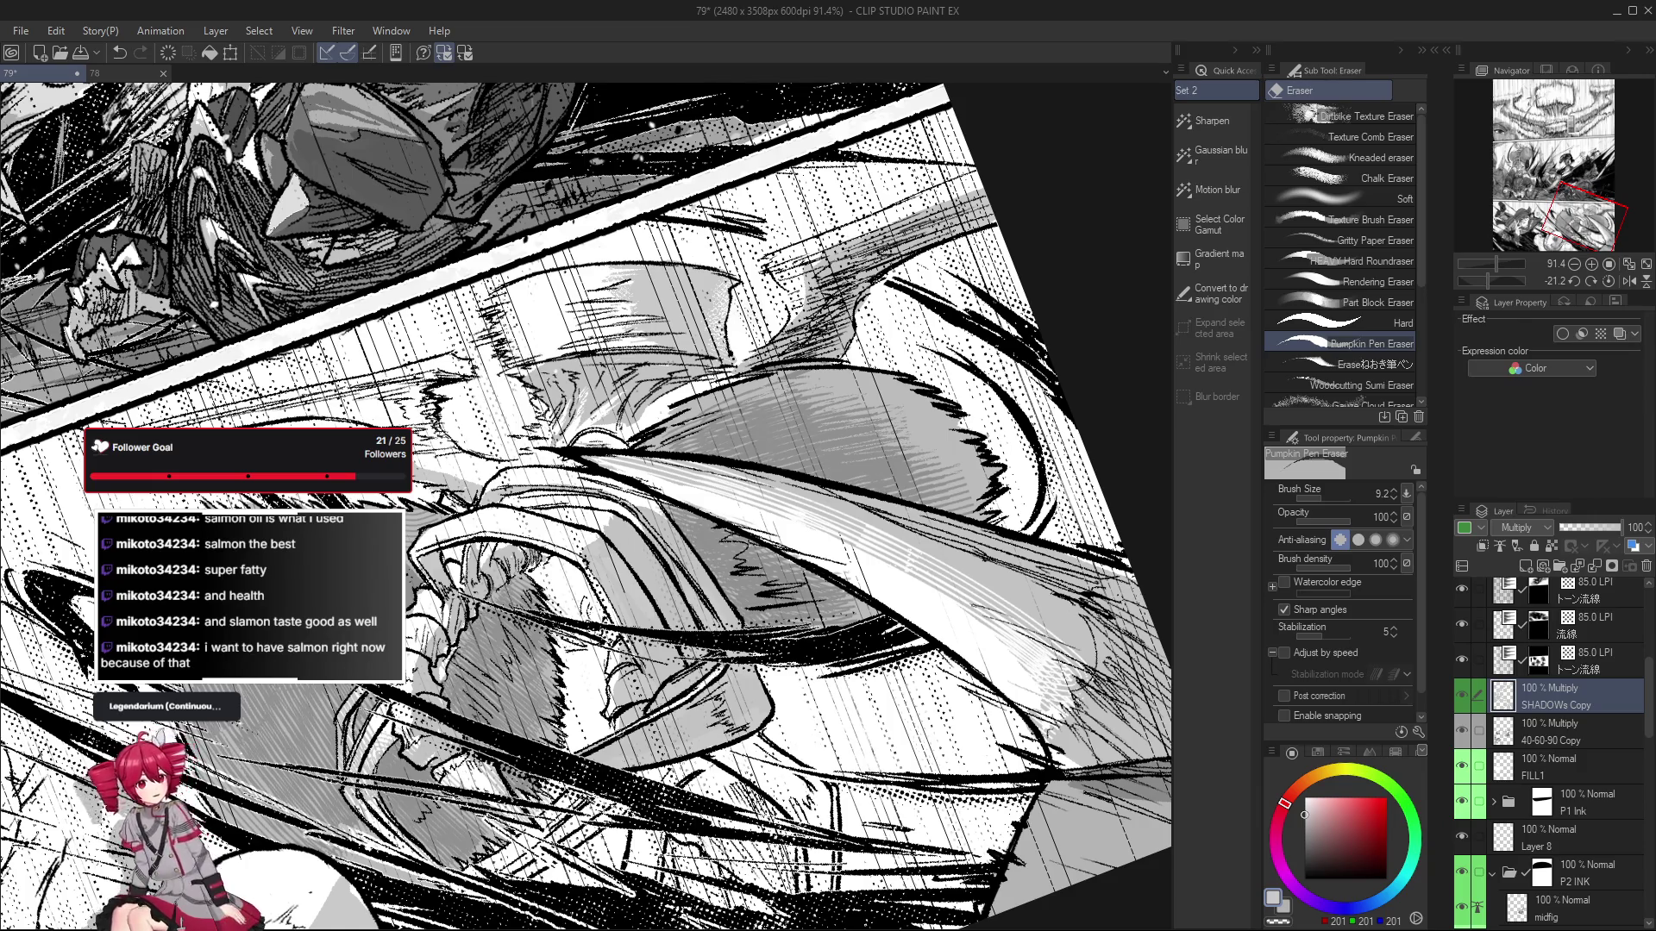
key("ctrl+shift+0")
left_click_drag(535, 811, 606, 803)
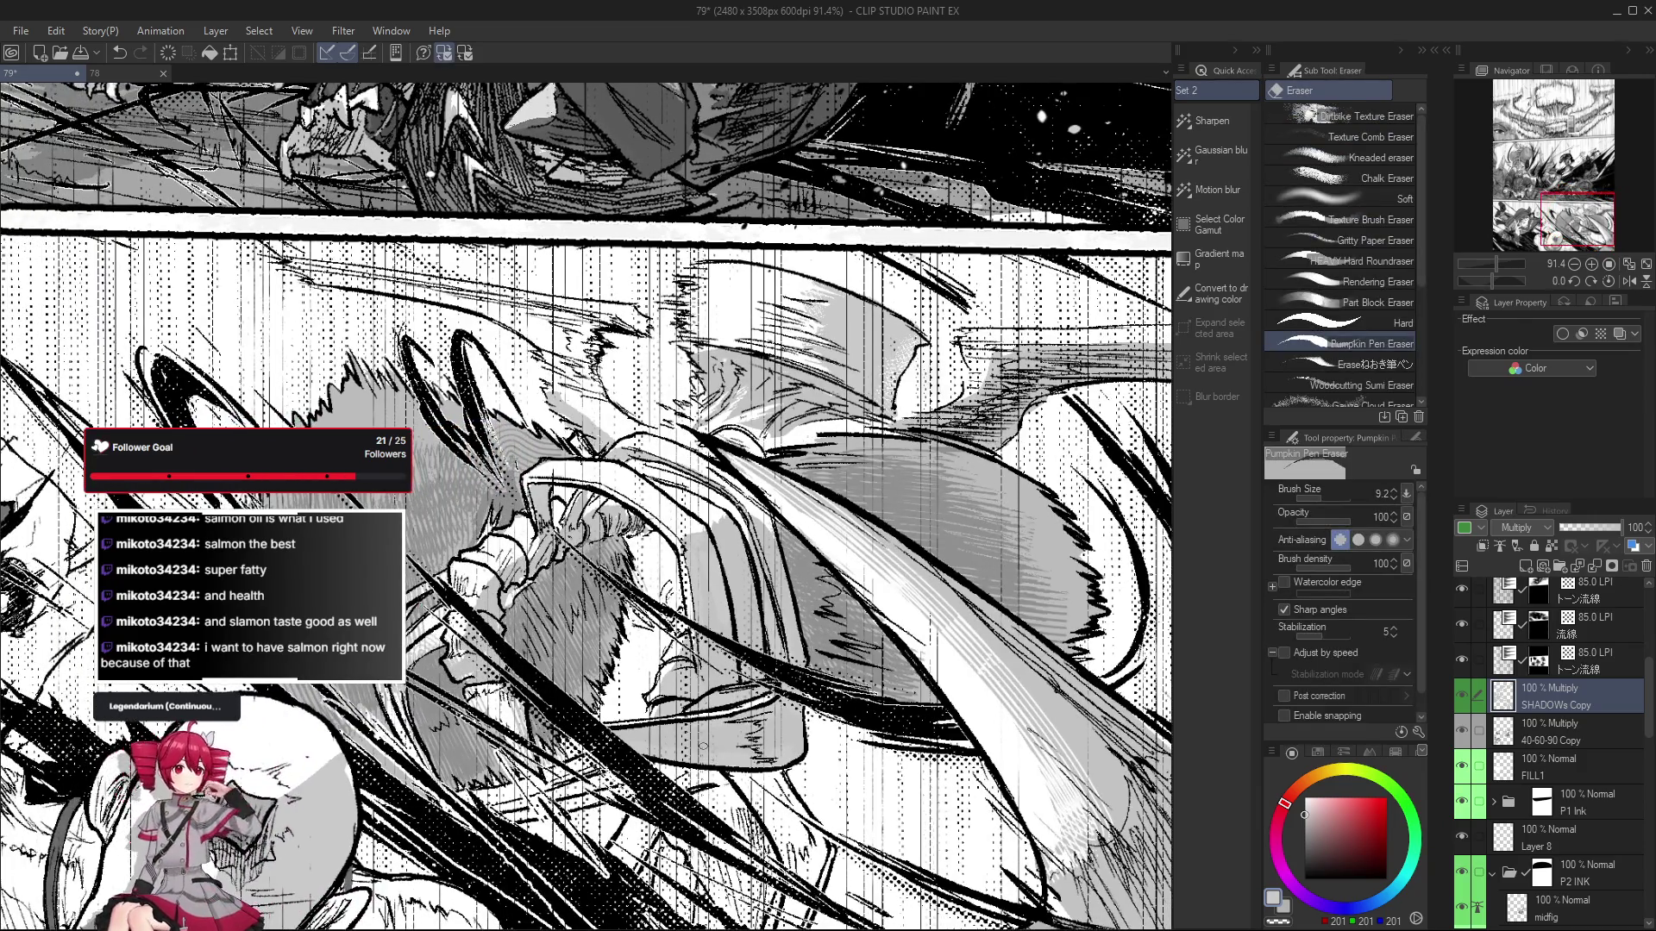
Switch back to the pen and tilt the page view clockwise.
key("p")
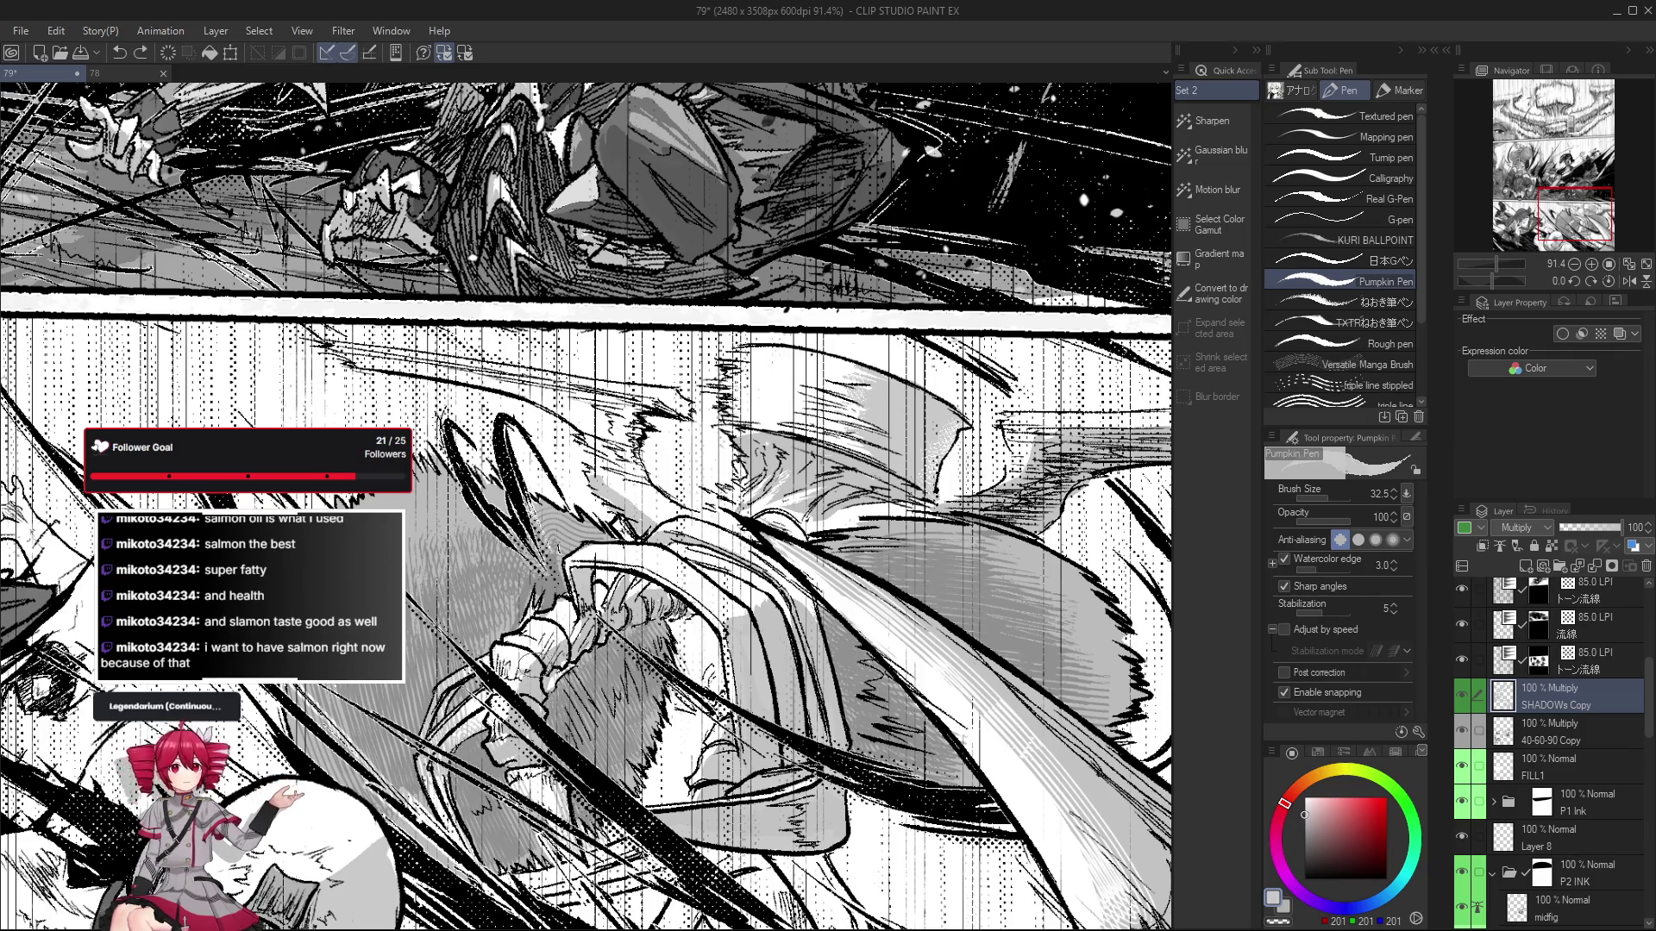
scroll(530, 665, "down", 3)
scroll(530, 665, "up", 2)
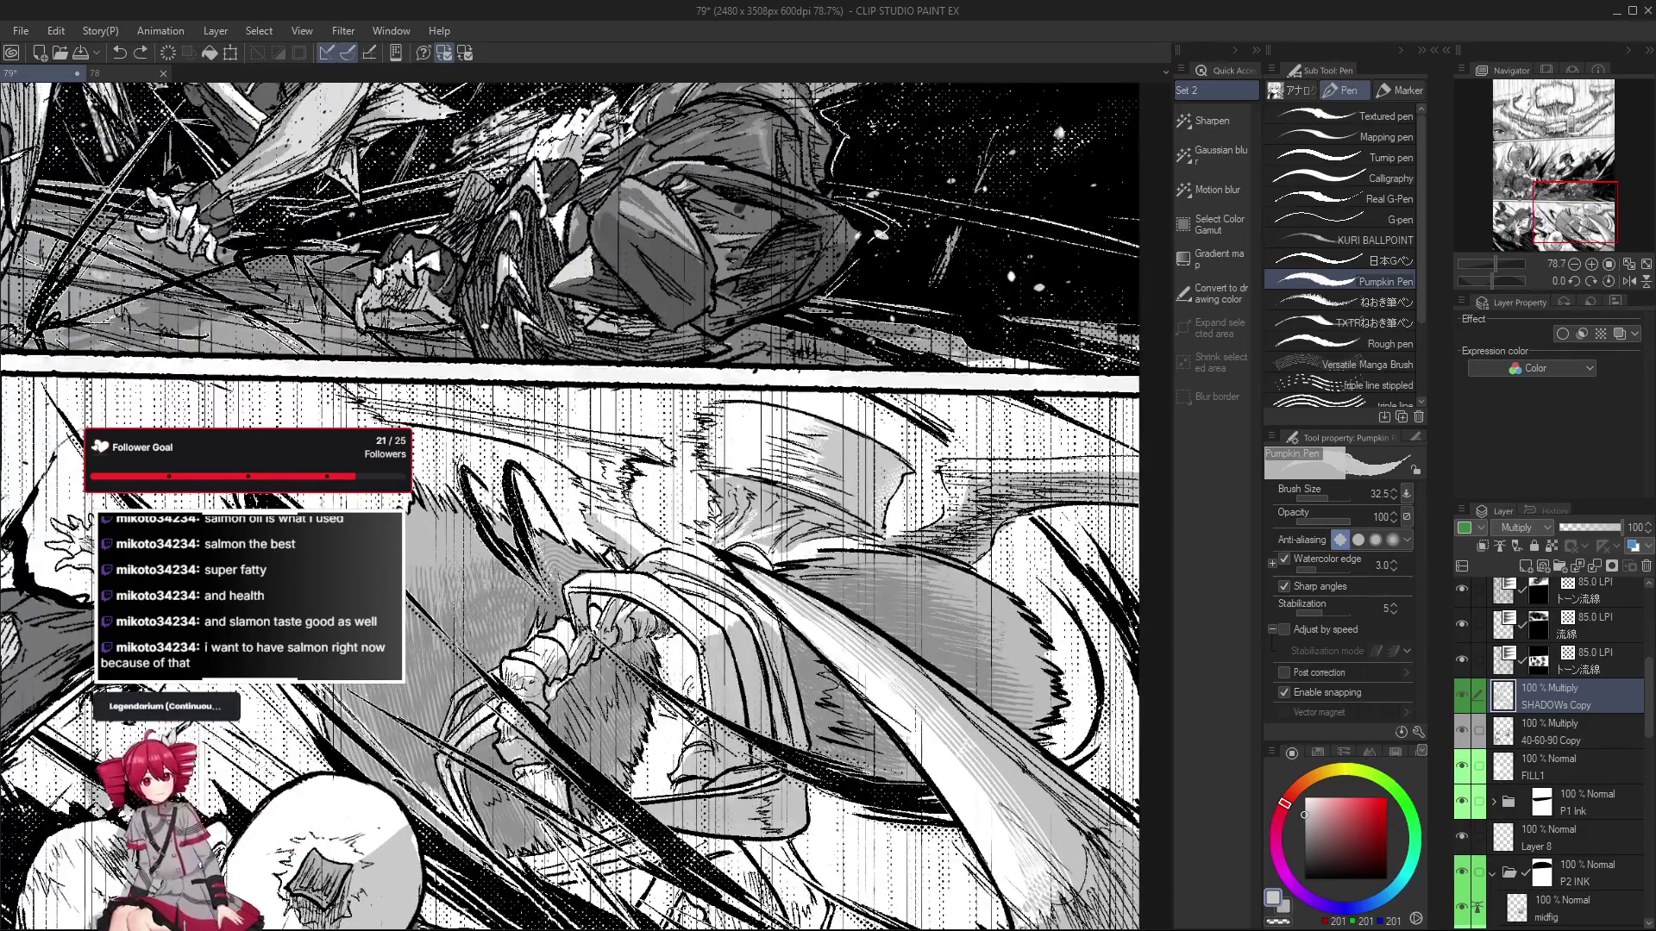
scroll(533, 682, "down", 1)
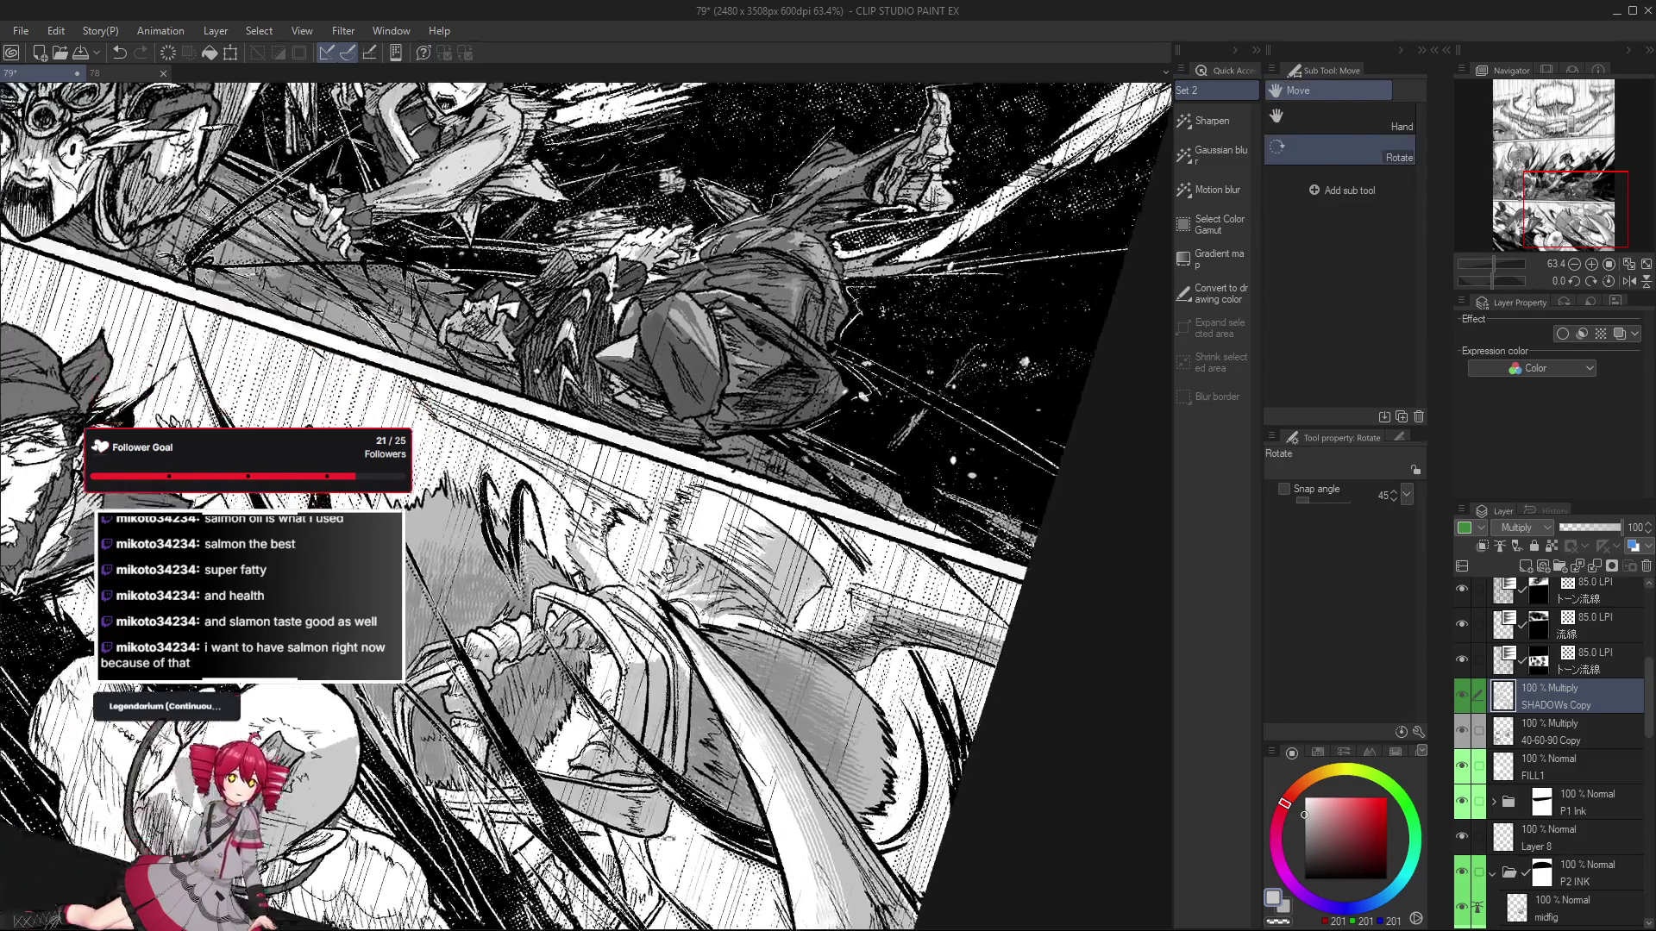
left_click_drag(927, 339, 479, 750)
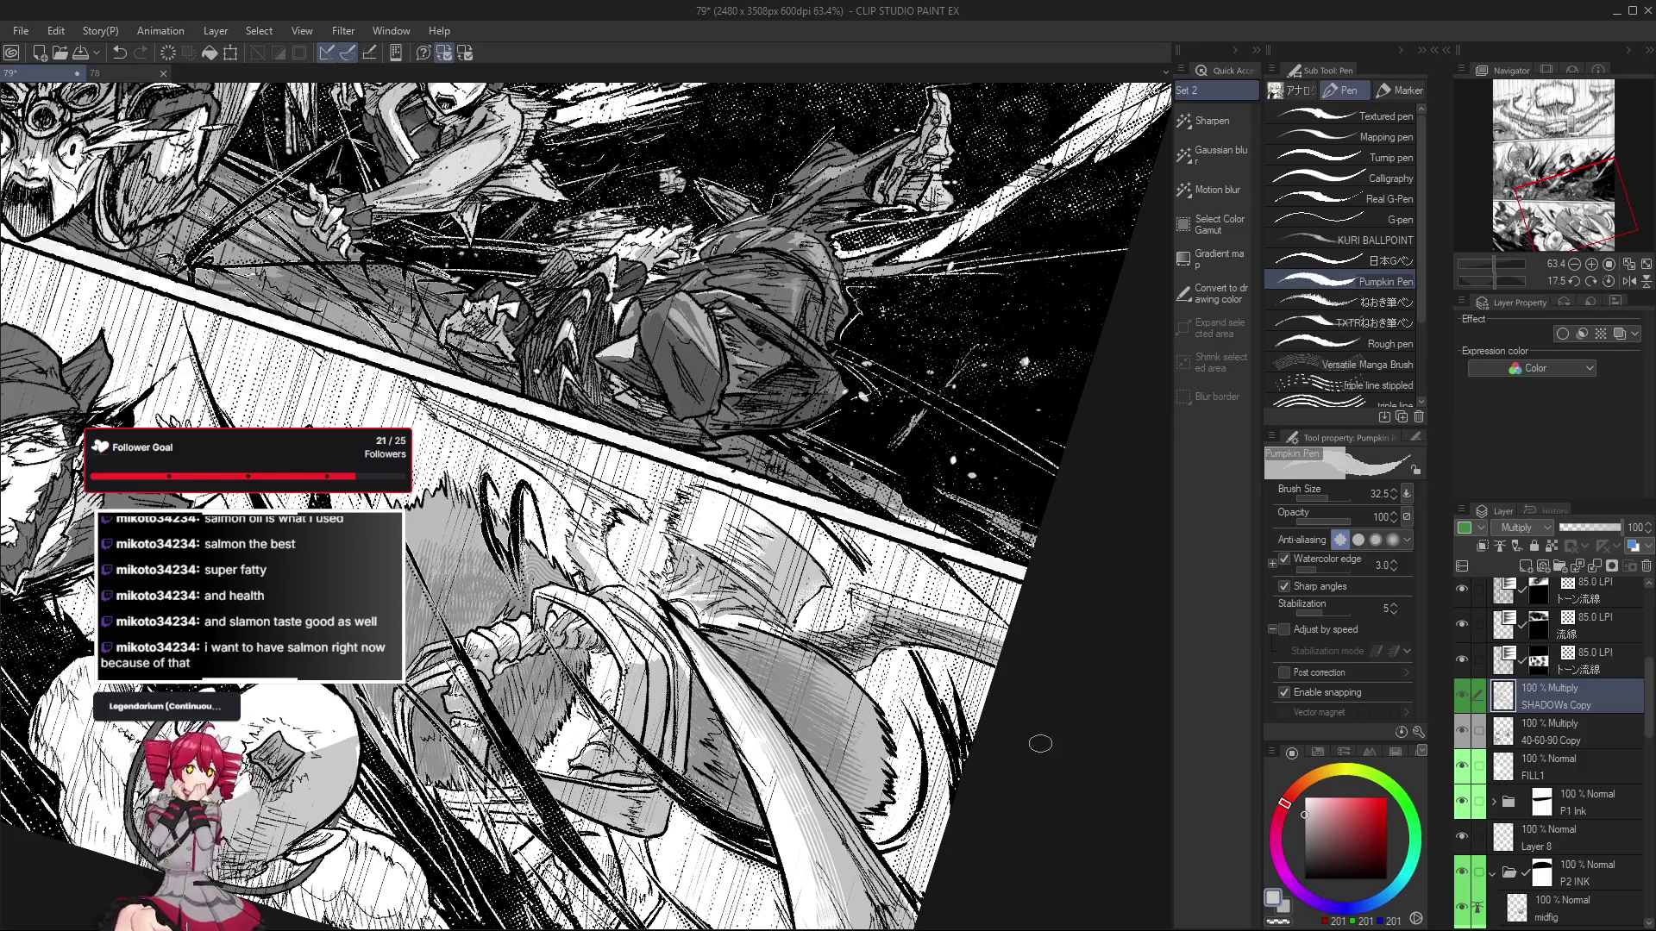
key("ctrl+at")
scroll(1052, 500, "up", 3)
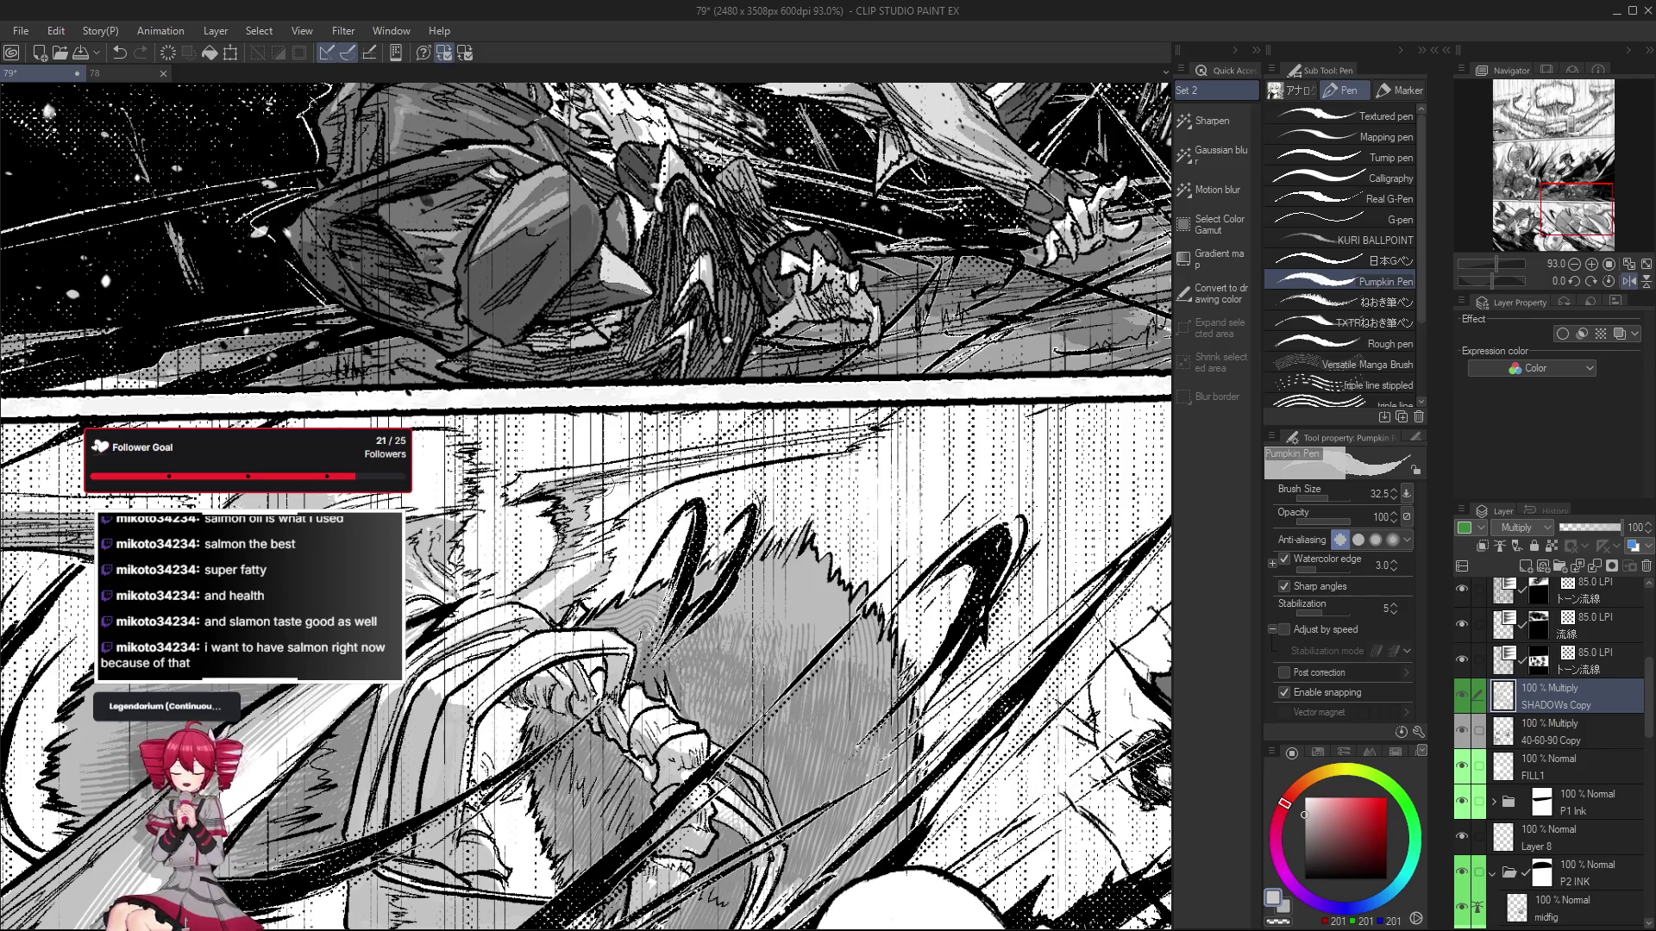
scroll(595, 645, "down", 2)
scroll(595, 646, "down", 2)
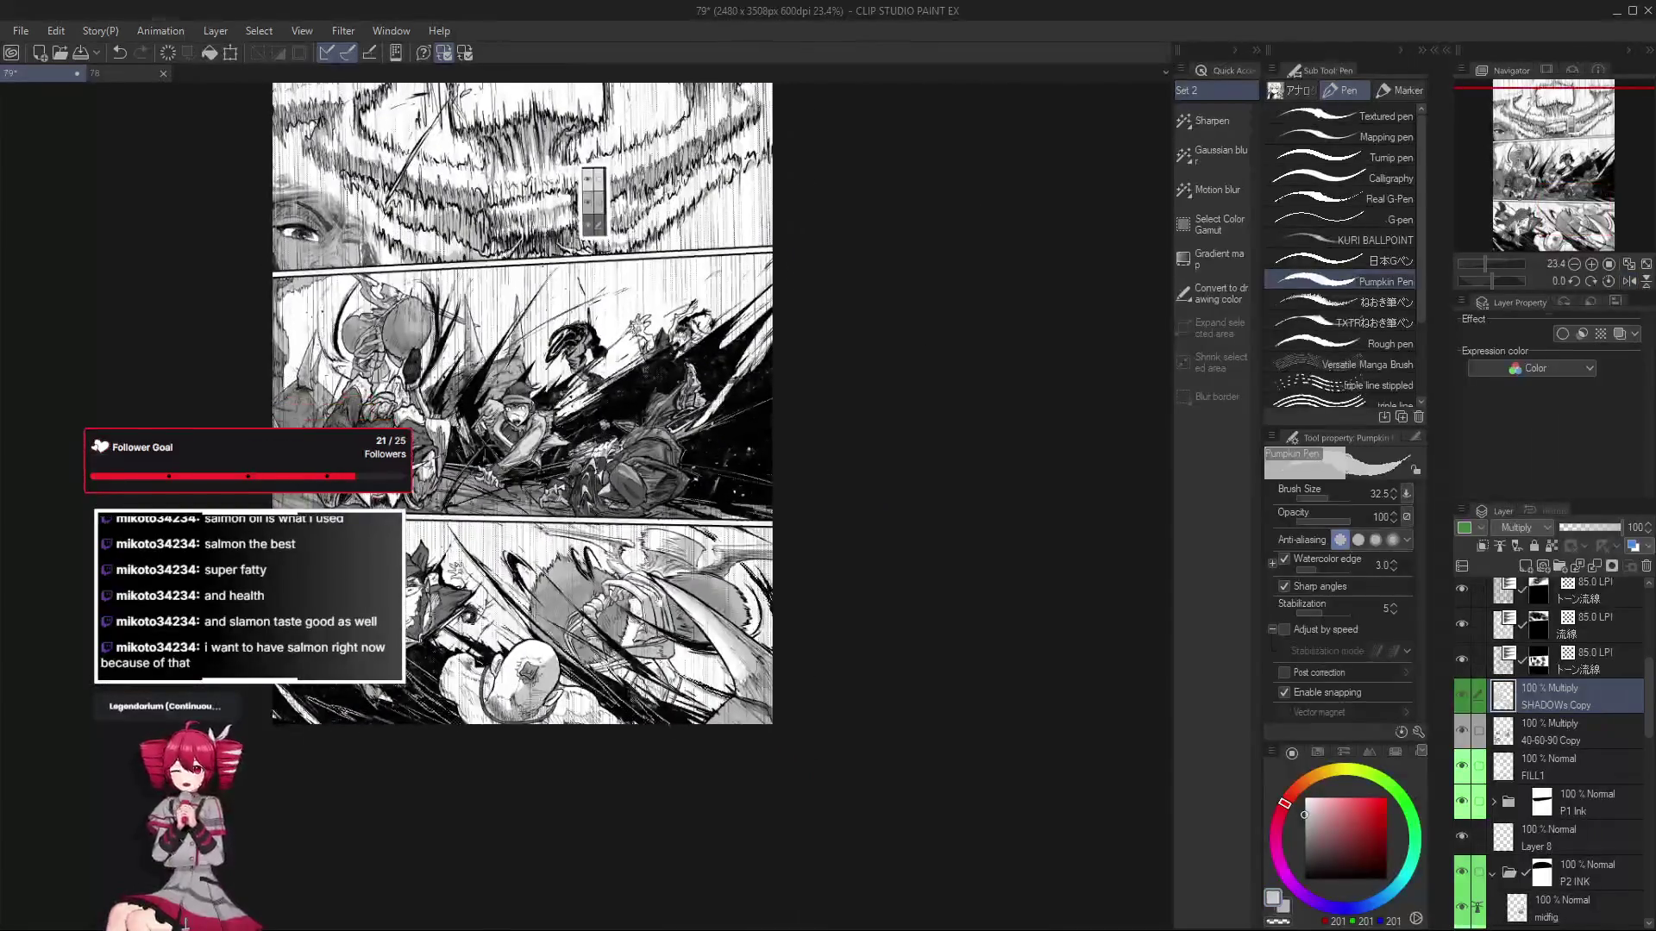
scroll(596, 645, "up", 3)
scroll(604, 541, "up", 1)
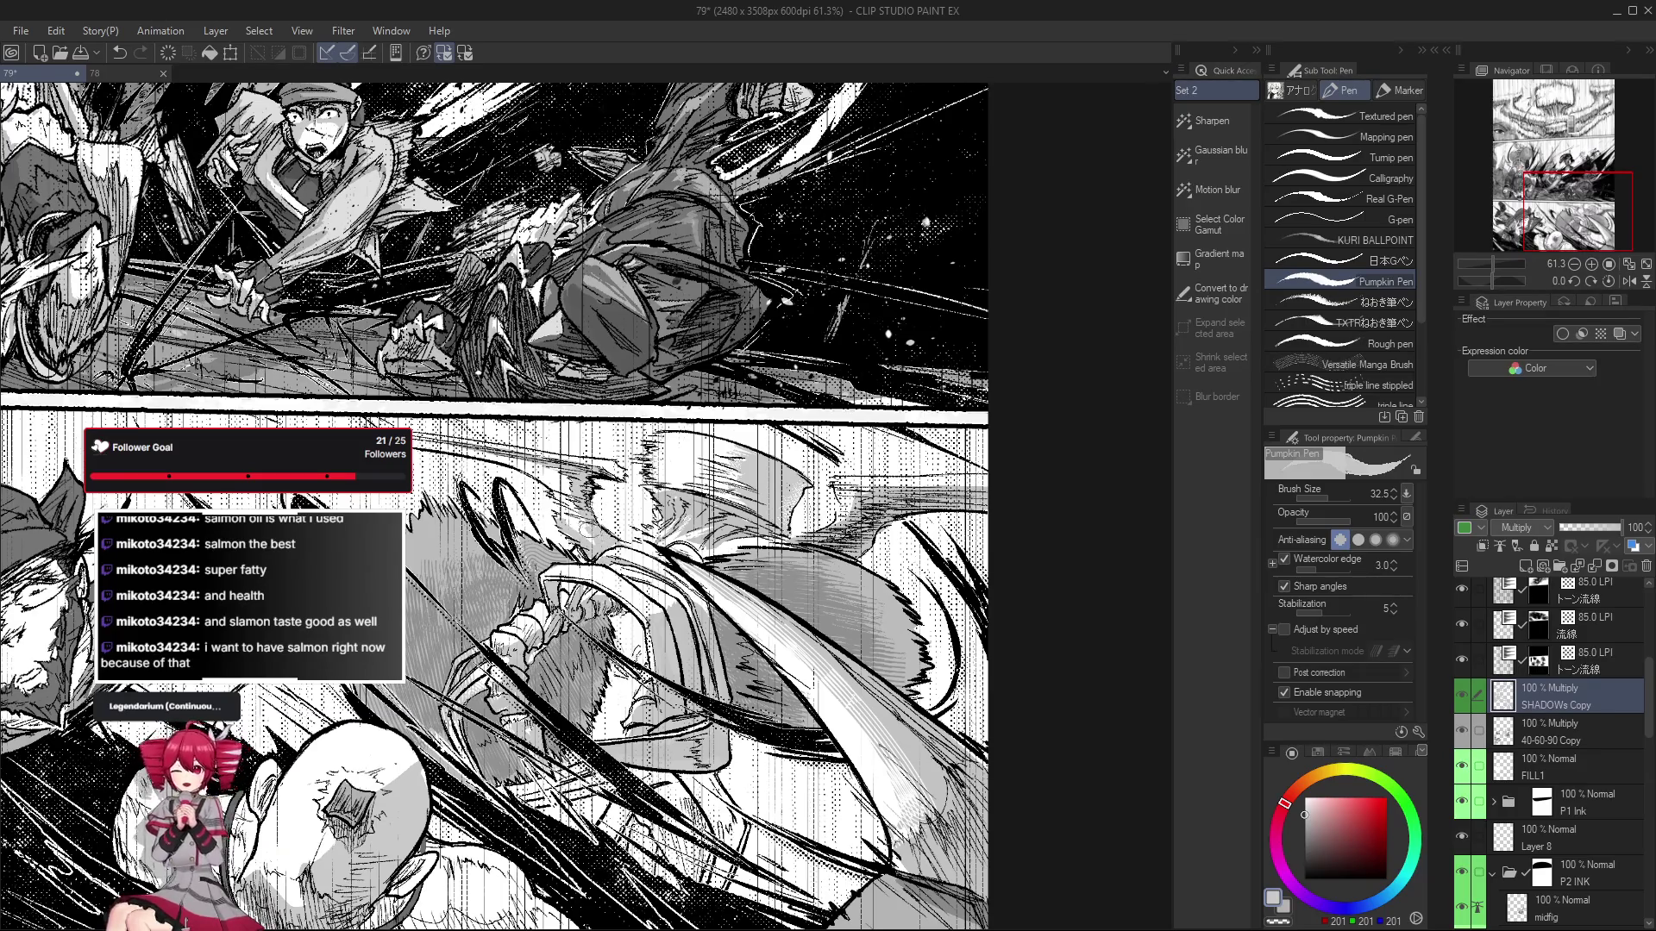
scroll(590, 530, "down", 1)
key("e")
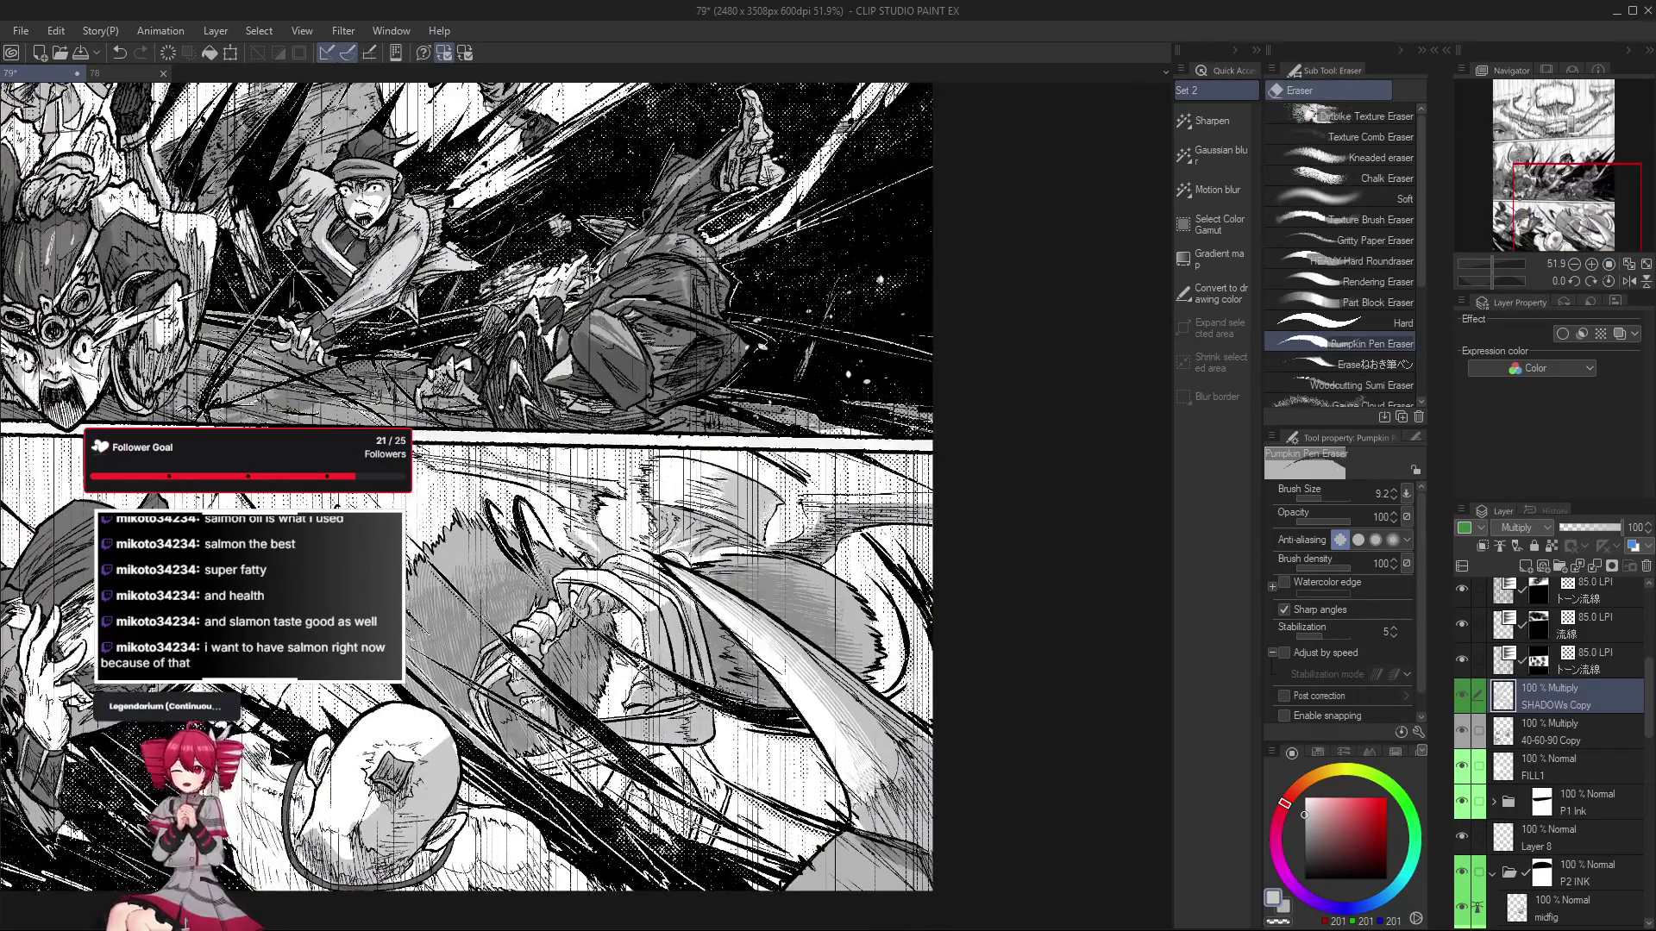
left_click_drag(580, 539, 583, 536)
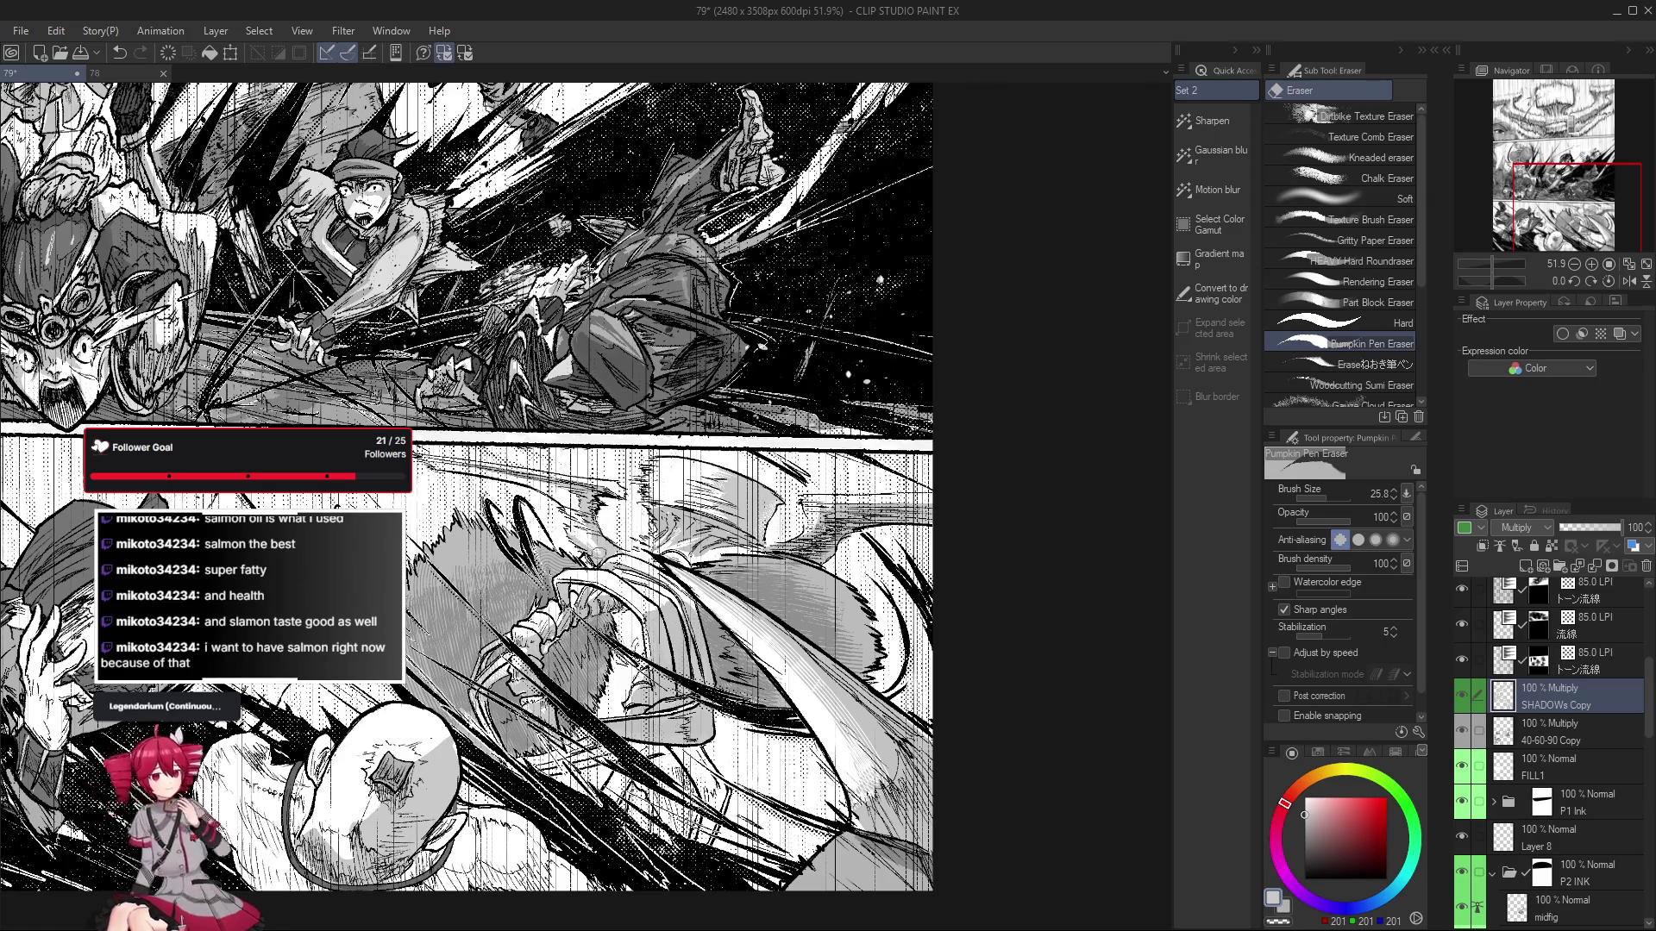
key("ctrl+z")
key("ctrl+y")
key("ctrl+z")
key("ctrl+y")
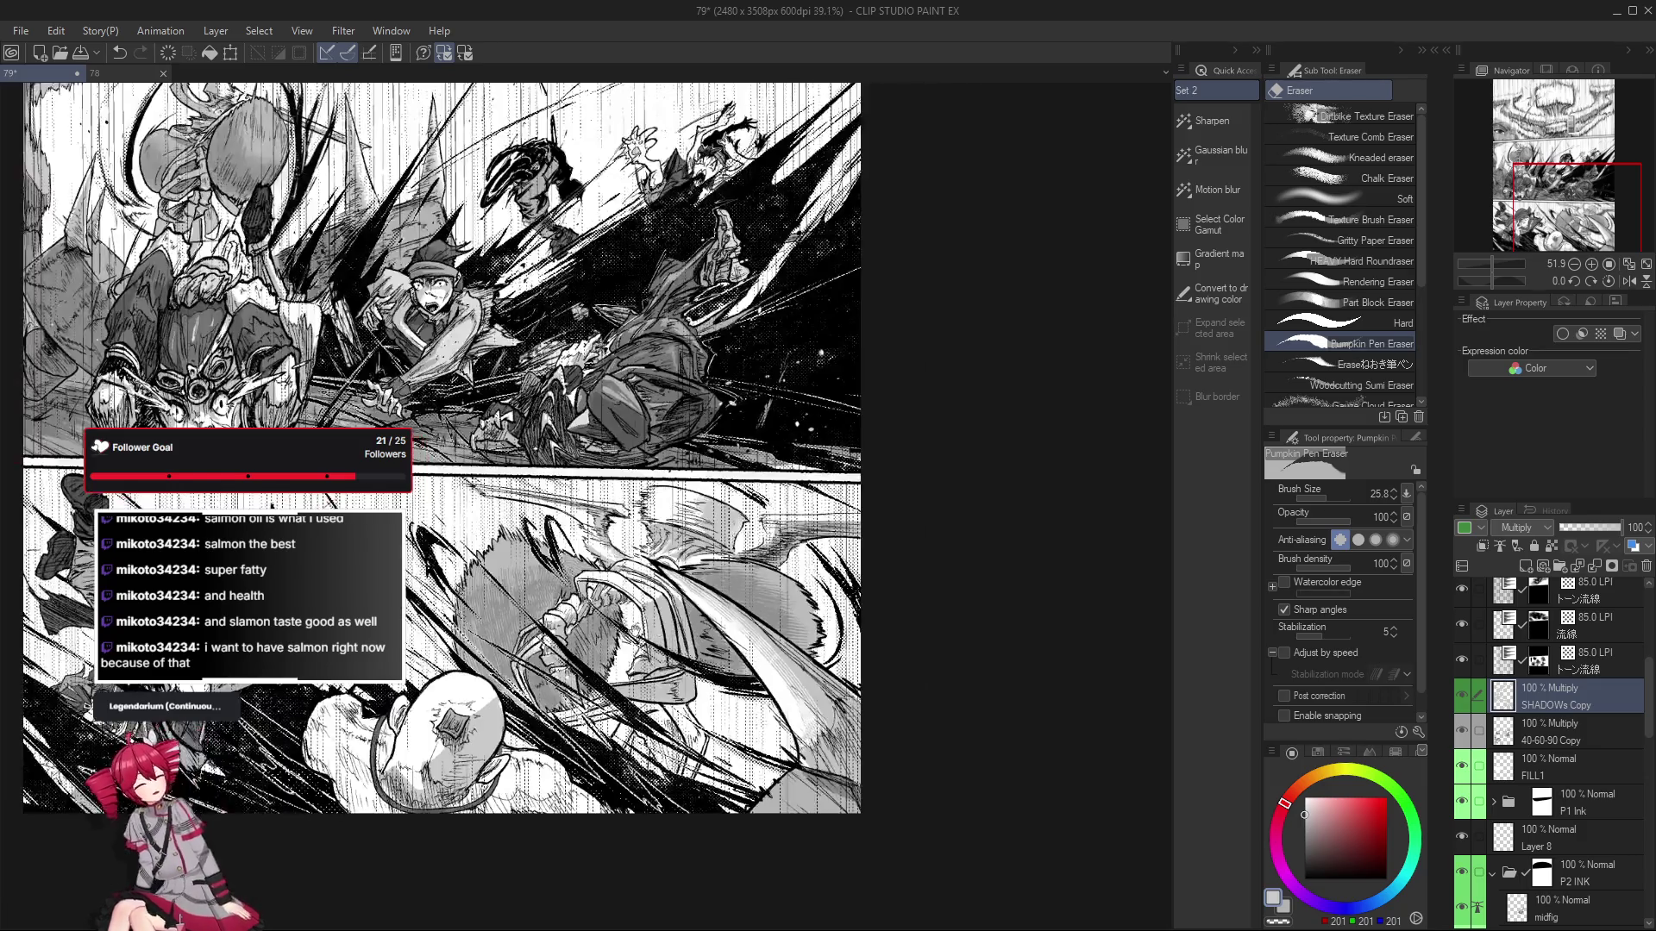
scroll(595, 541, "up", 2)
key("p")
left_click_drag(668, 579, 662, 579)
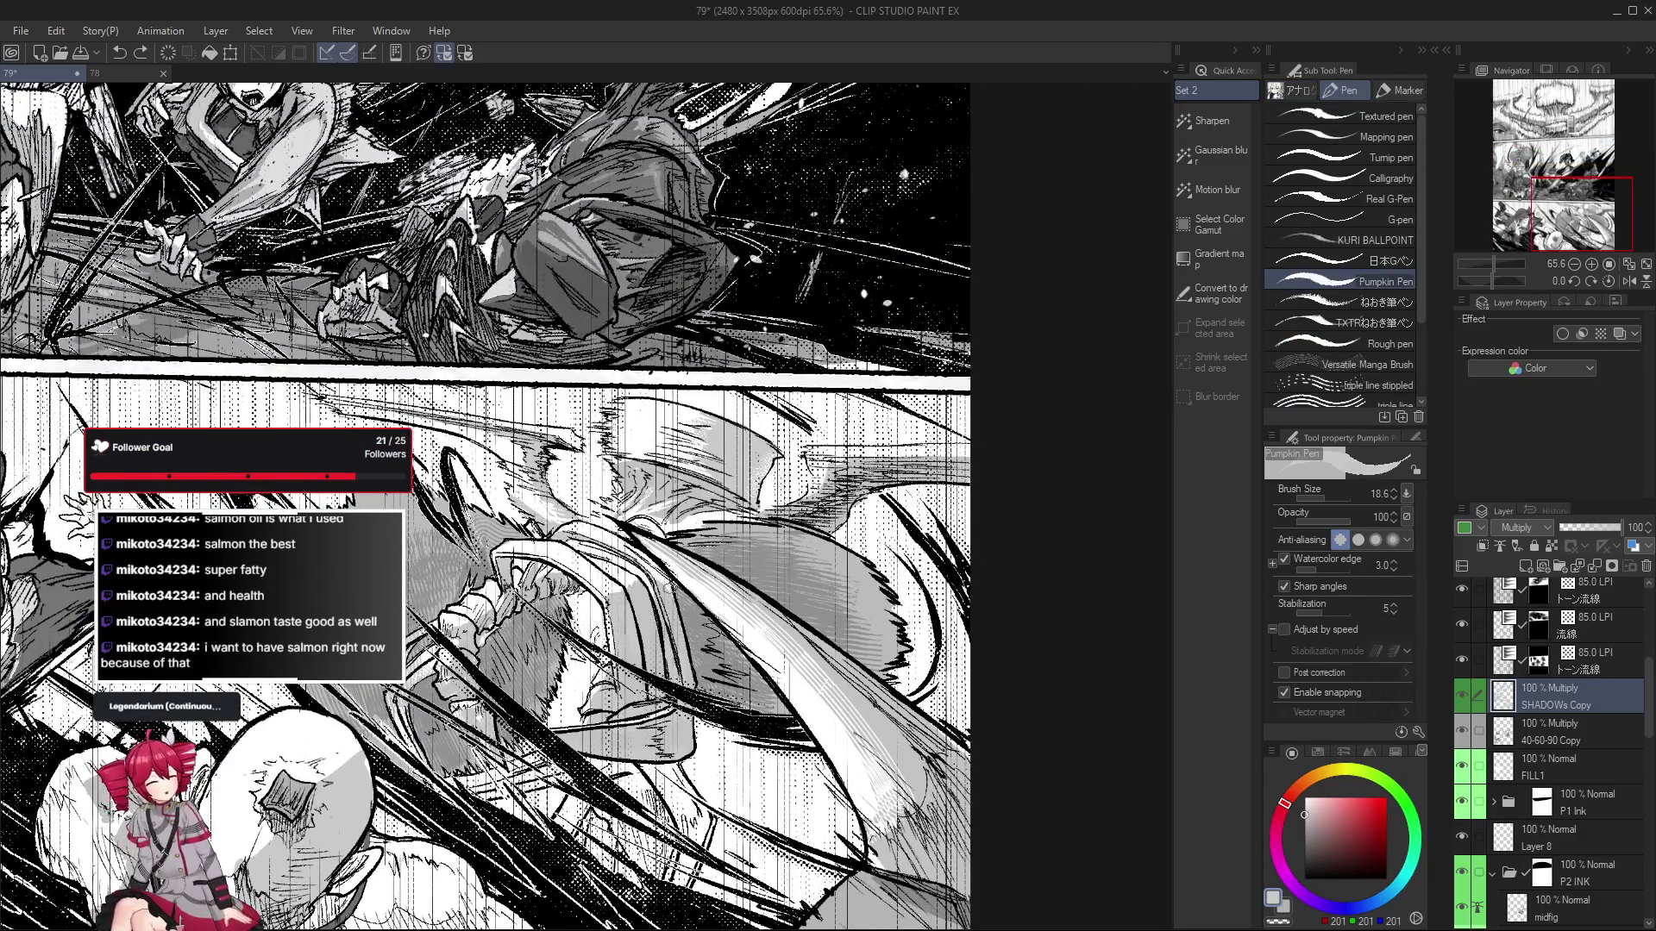
mouse_move(666, 579)
left_mouse_down()
mouse_move(613, 519)
mouse_move(760, 866)
mouse_move(656, 690)
left_mouse_up()
scroll(613, 519, "down", 3)
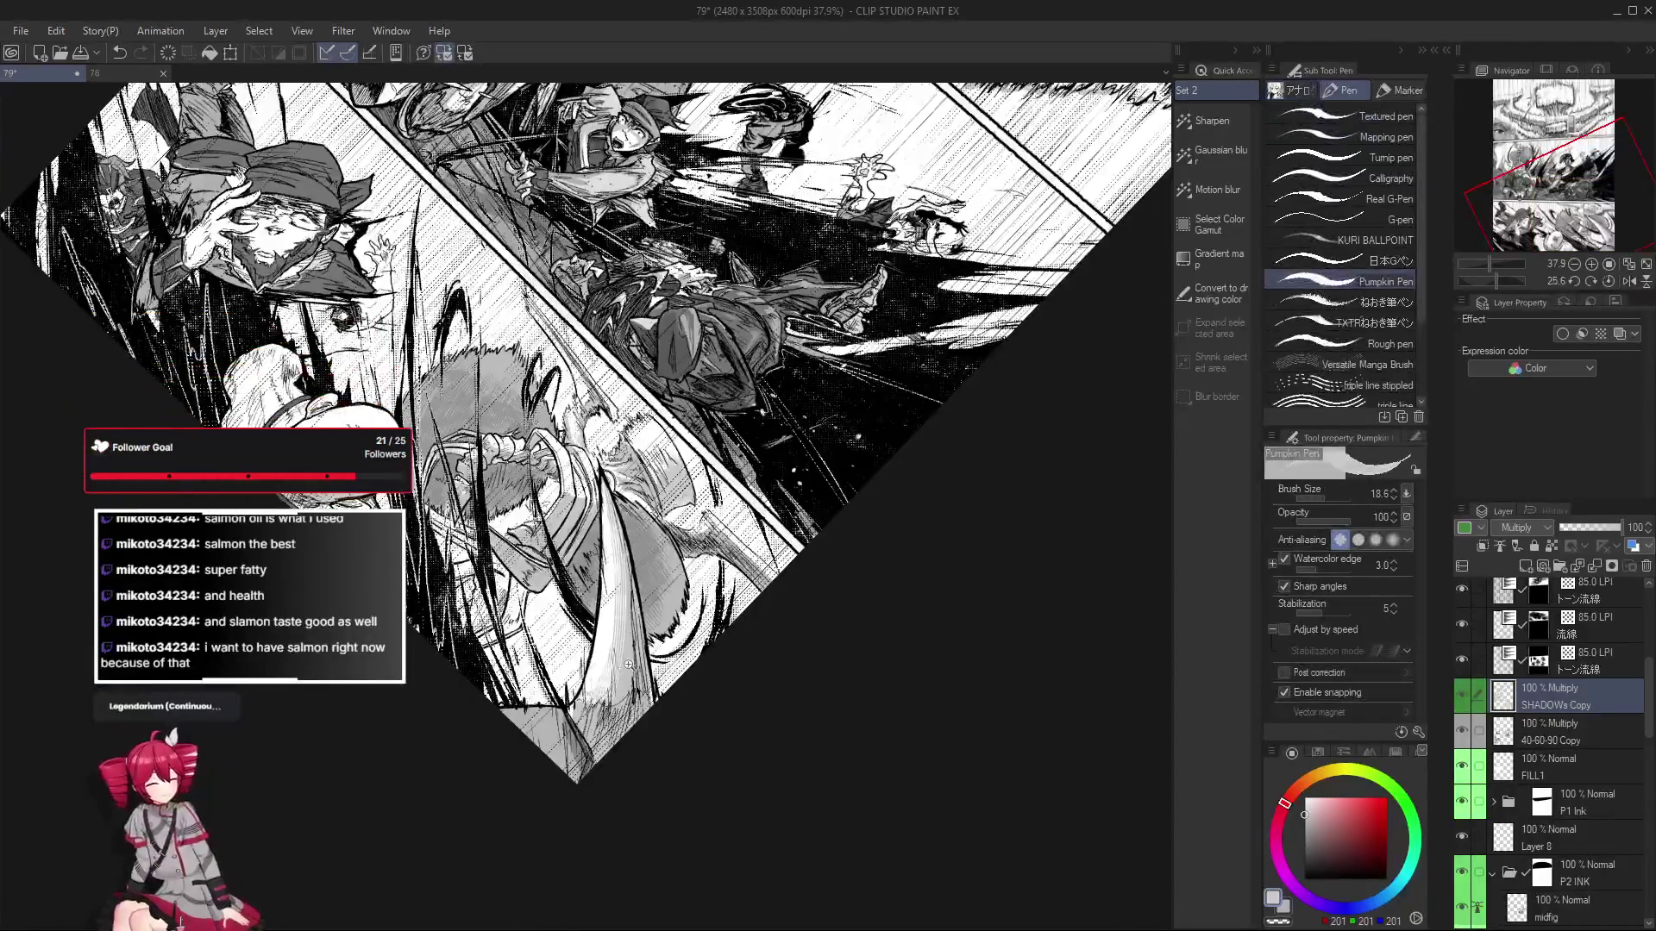
Reduce the pen size to 30, then mirror, tilt and straighten the page view.
scroll(631, 665, "up", 2)
key("bracketleft")
key("bracketleft")
key("bracketleft")
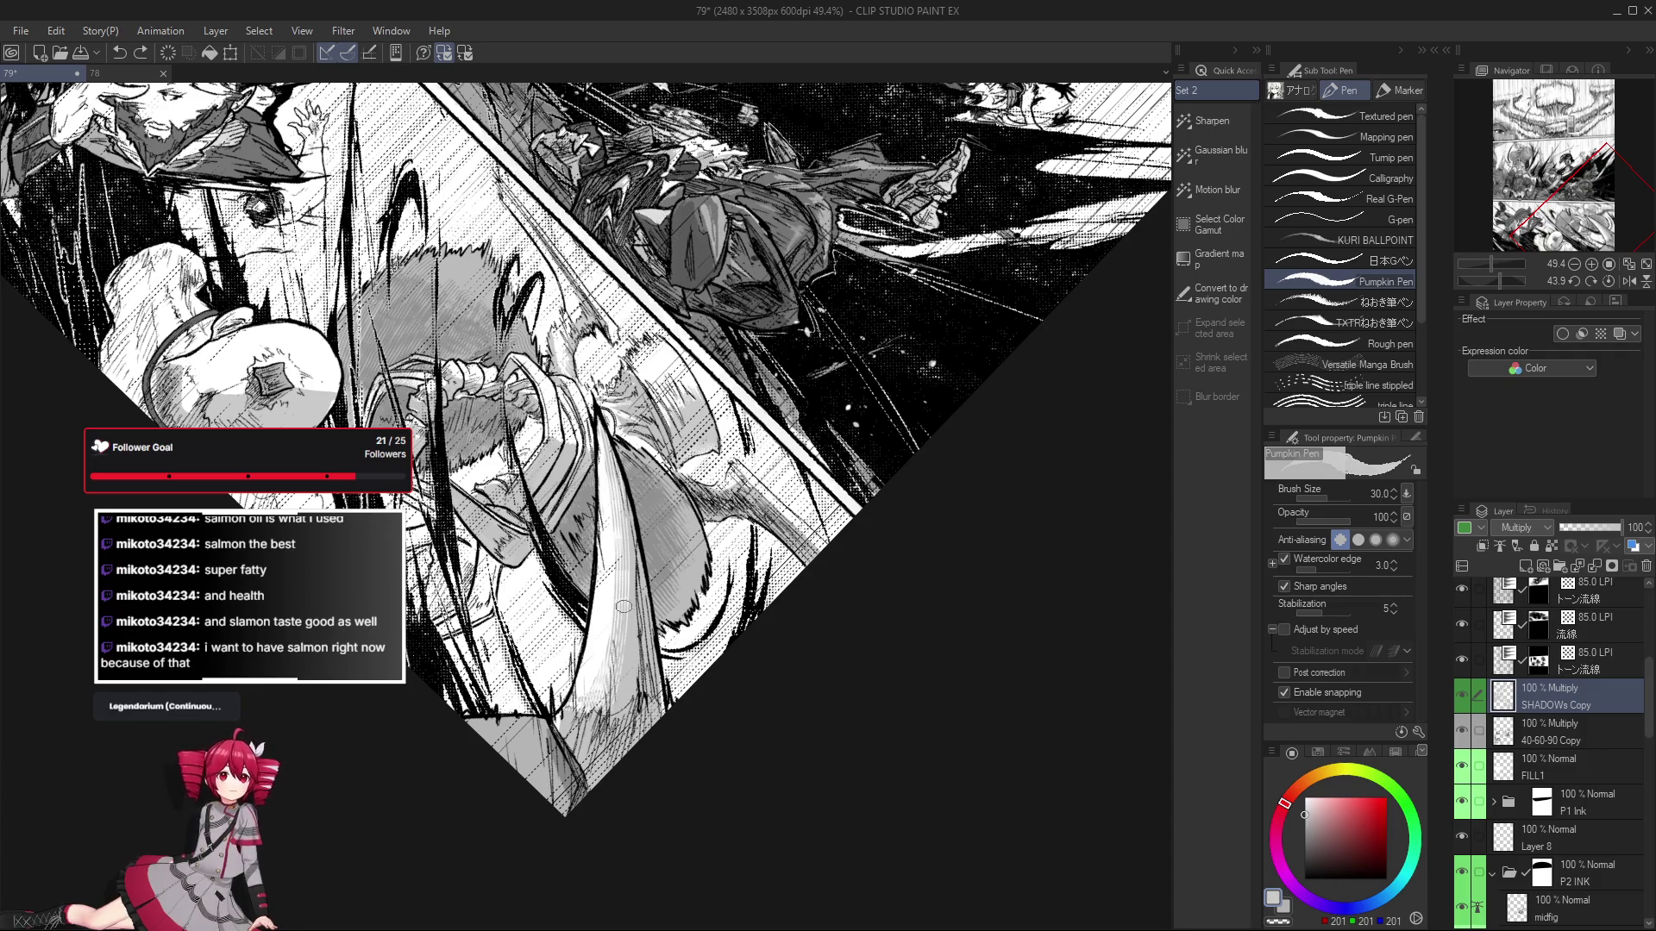
key("e")
key("h")
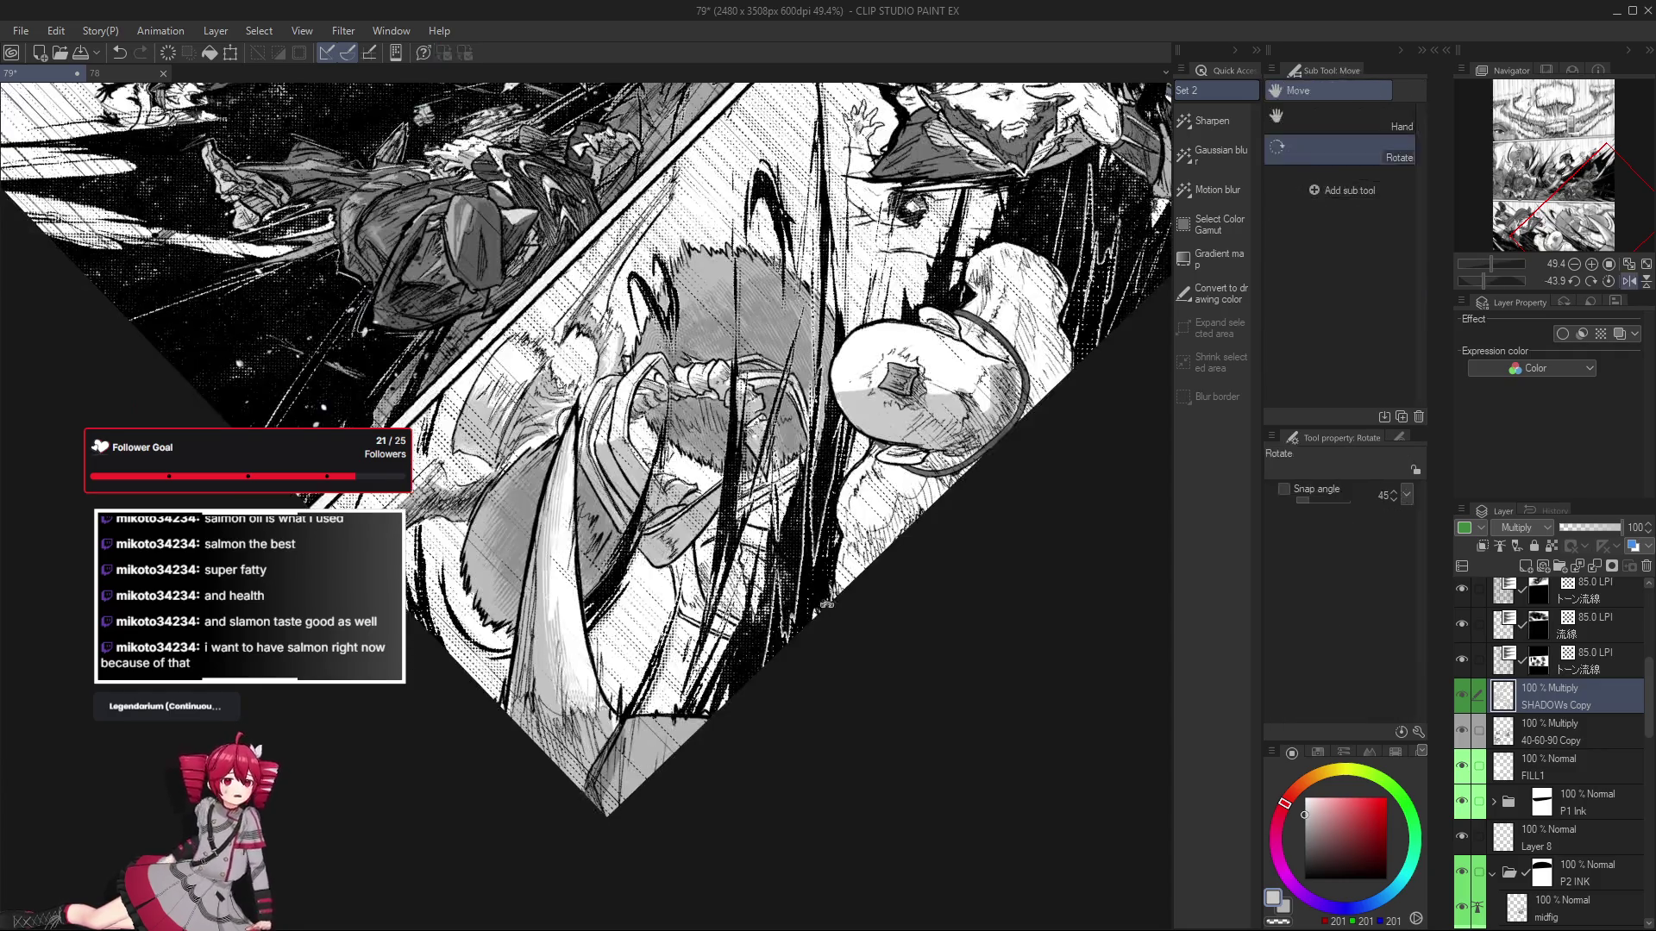
key("r")
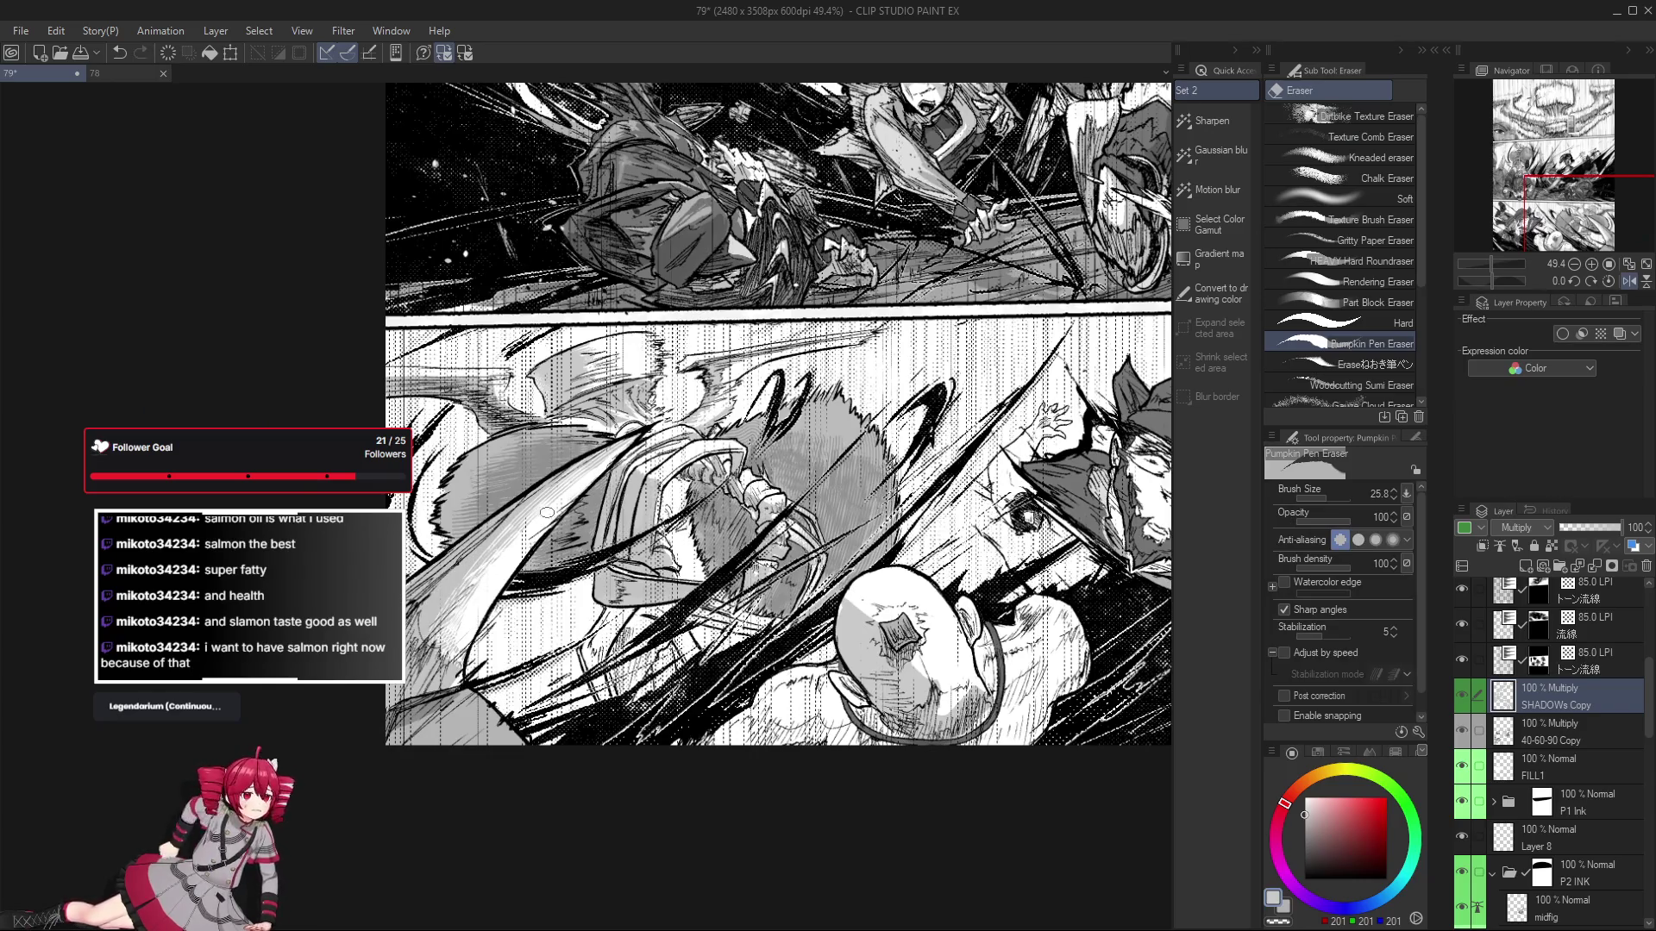
mouse_move(861, 647)
left_mouse_down()
mouse_move(591, 603)
mouse_move(601, 577)
left_mouse_up()
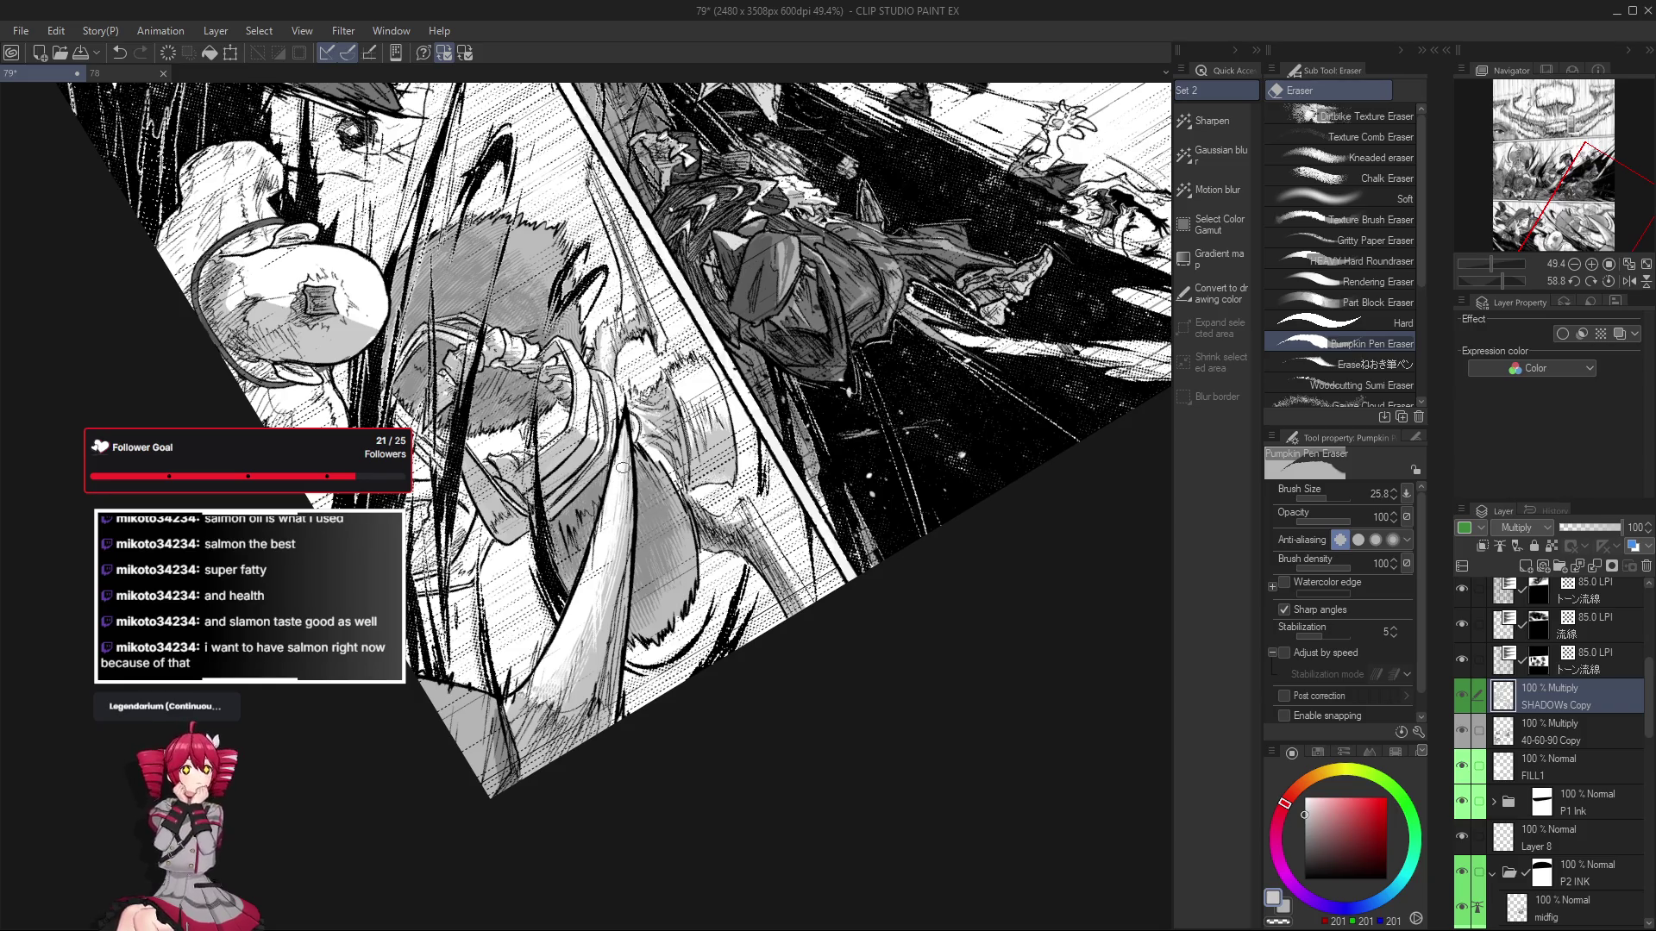
left_click_drag(624, 439, 921, 433)
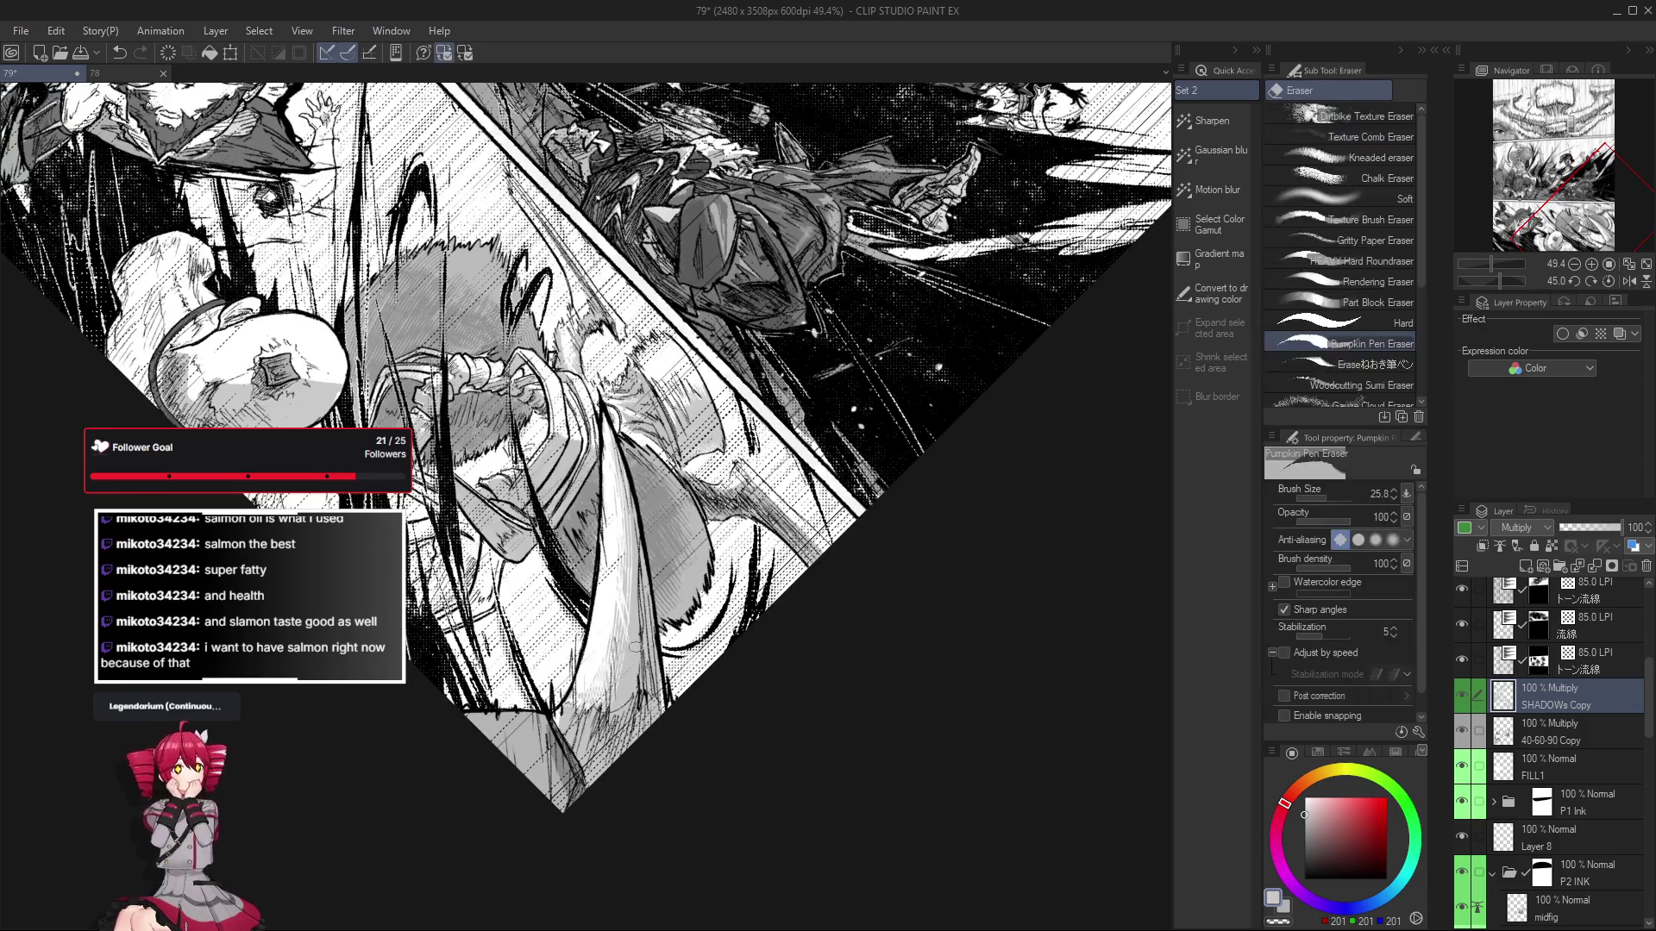
key("e")
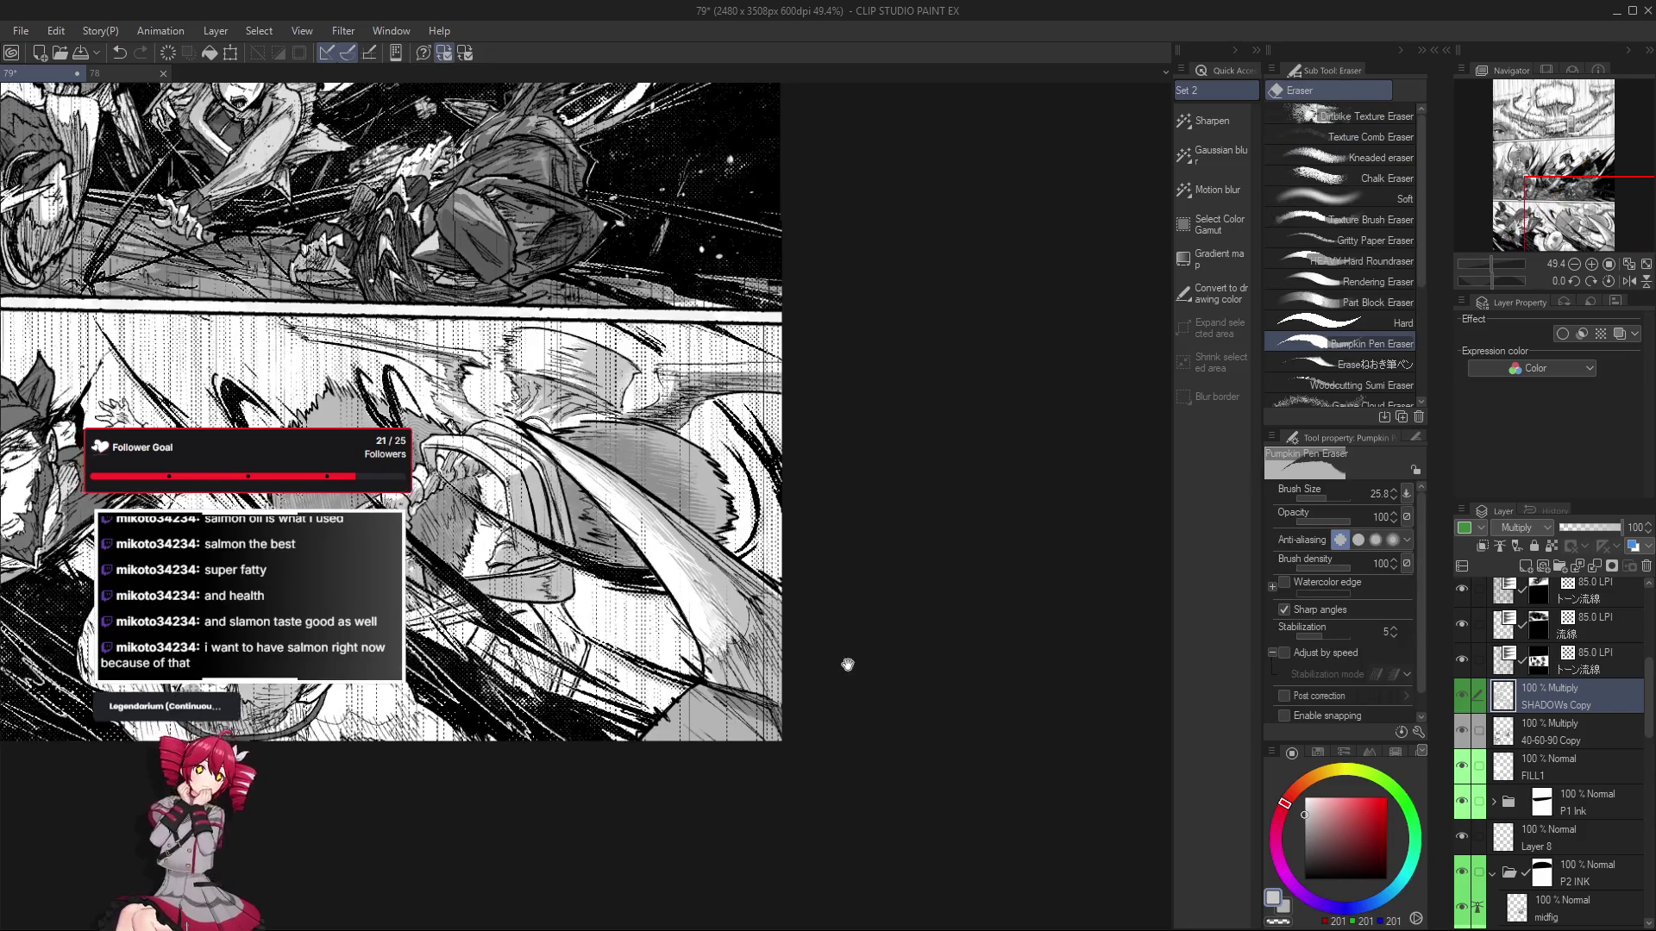
Frame the bottom panel, reset the rotation upright, and select the Cross-hatching x1 brush.
left_click_drag(850, 666, 817, 661)
key("p")
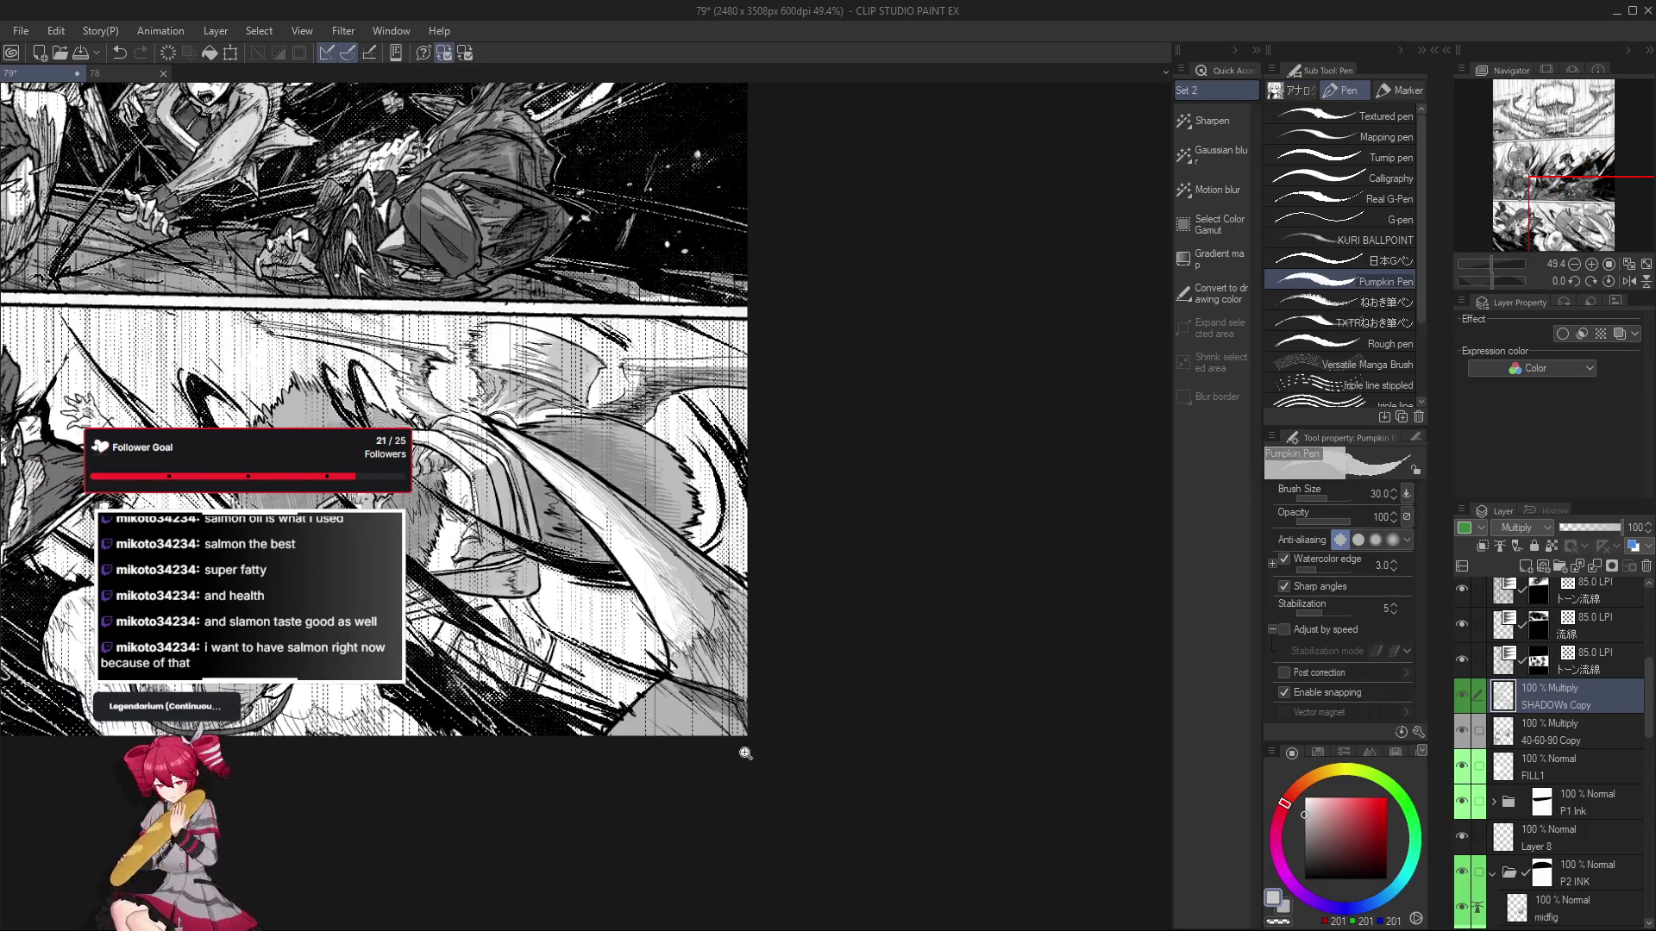
scroll(779, 774, "down", 3)
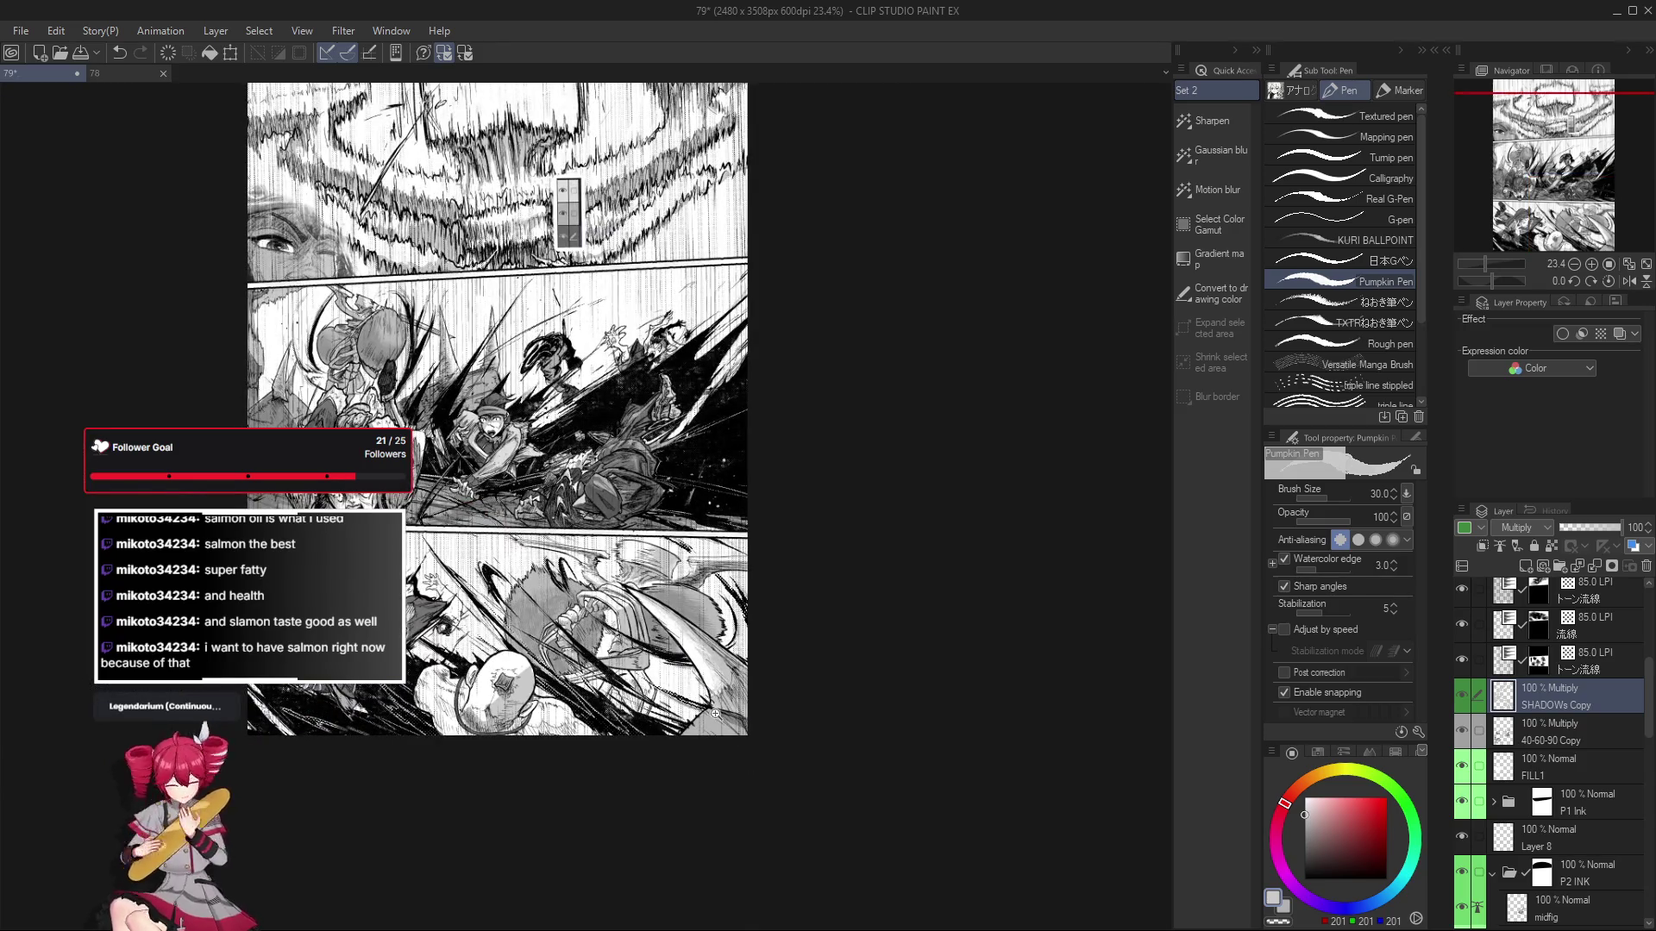
scroll(715, 714, "up", 4)
mouse_move(828, 676)
left_mouse_down()
mouse_move(789, 735)
mouse_move(690, 528)
left_mouse_up()
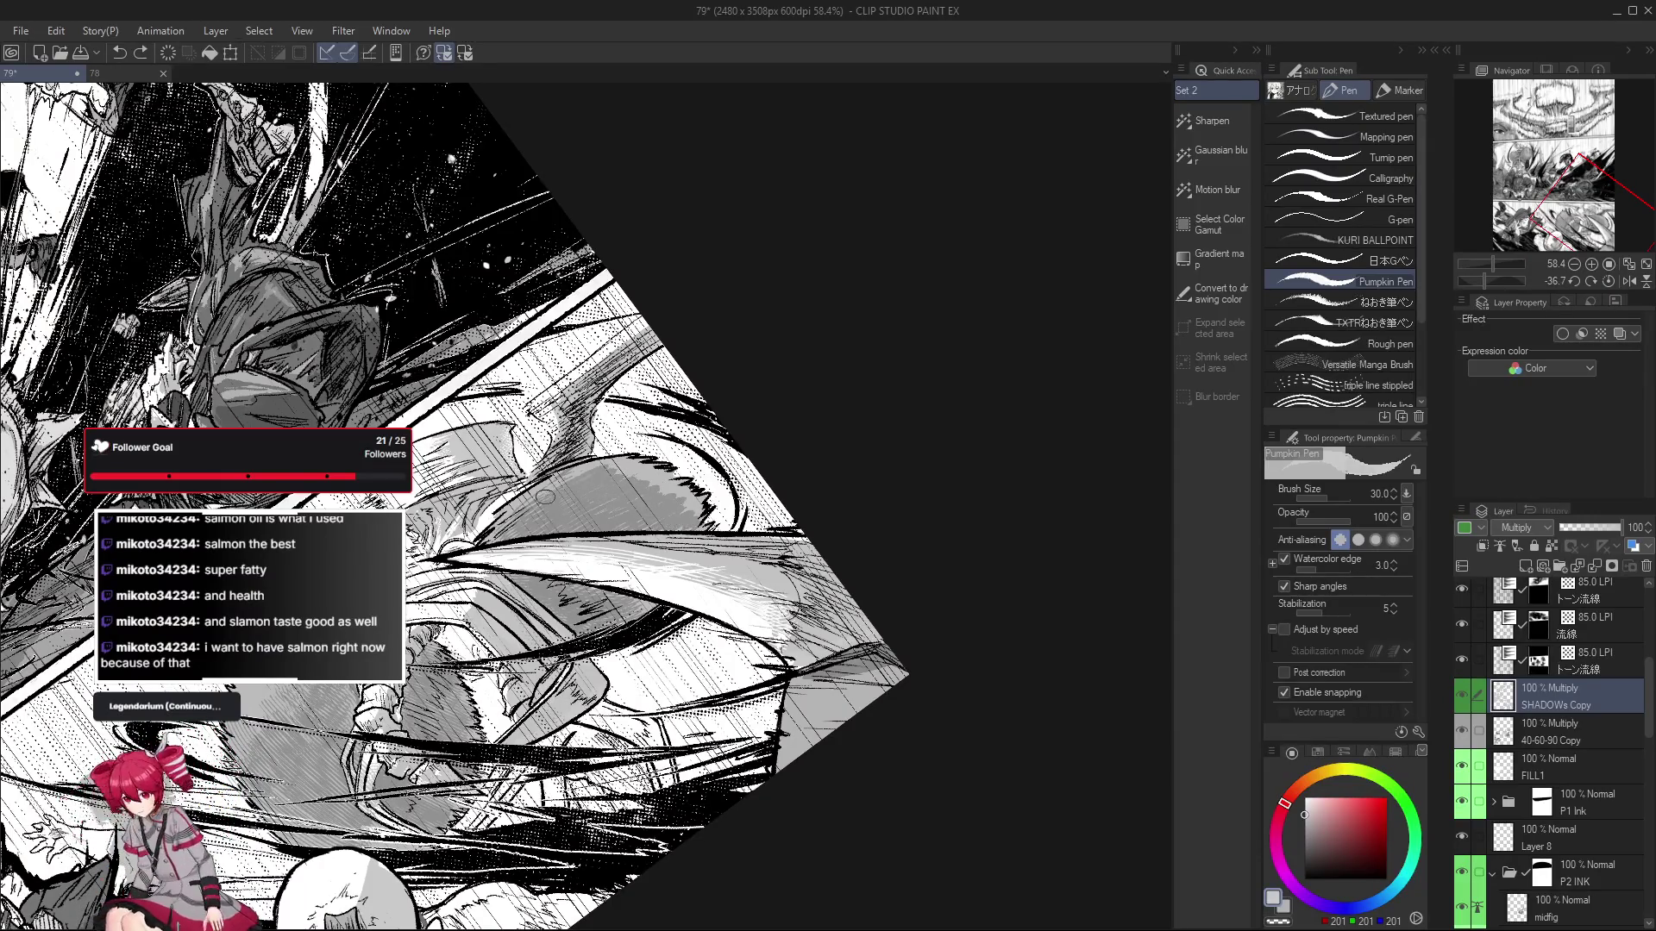
key("ctrl+@")
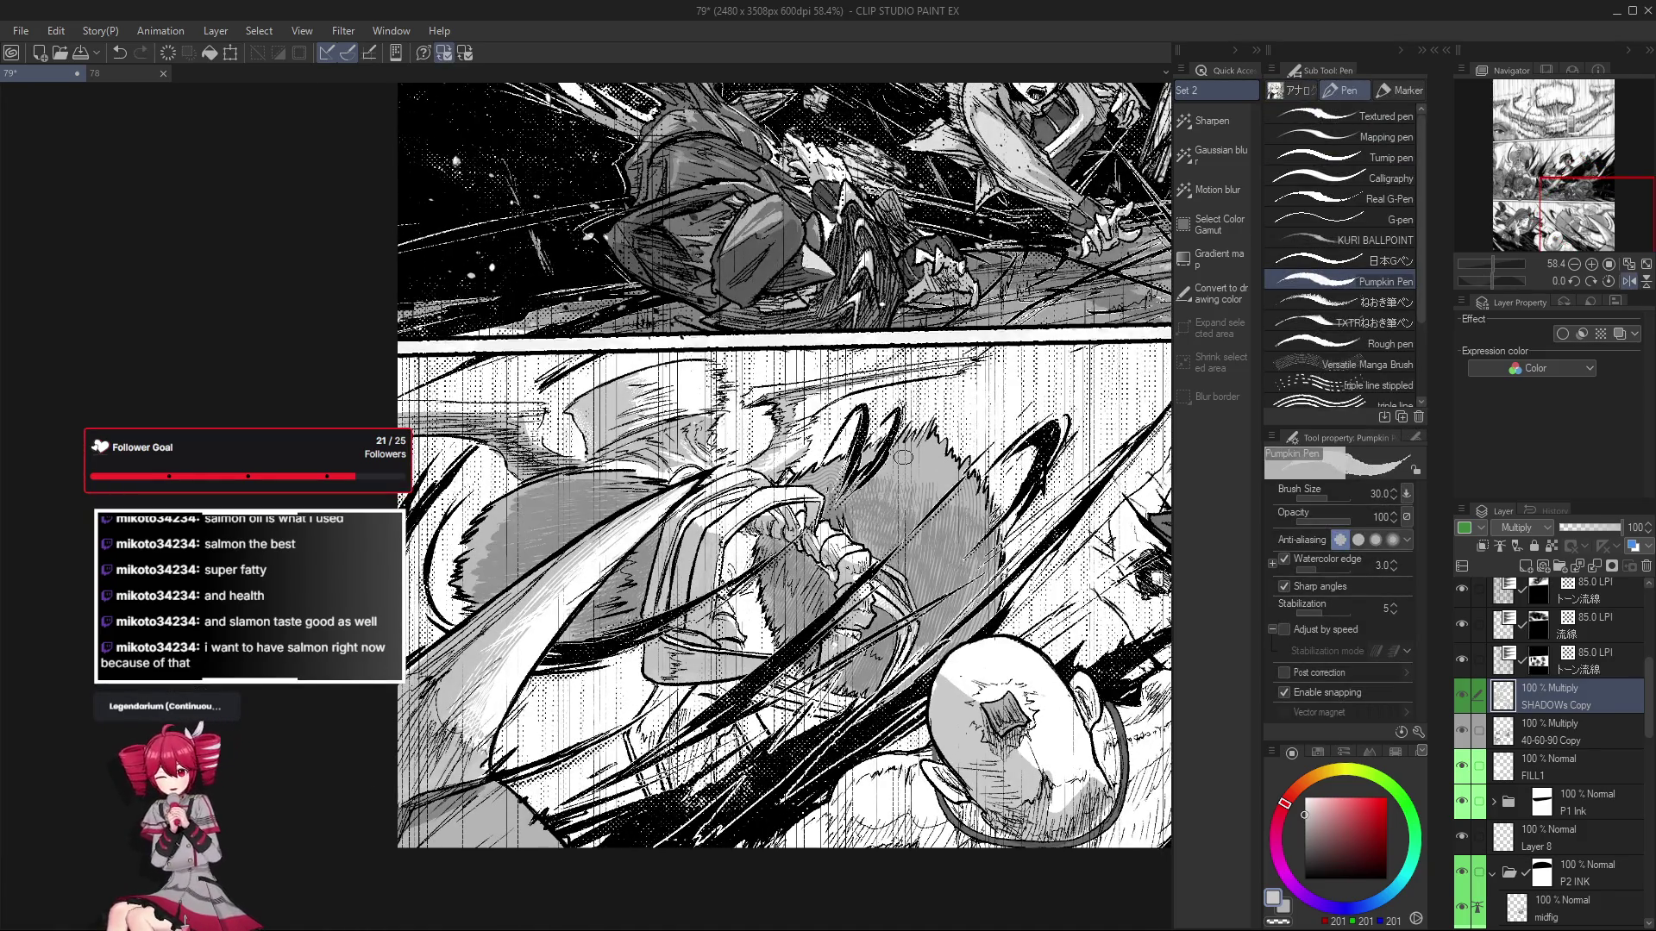
key("b")
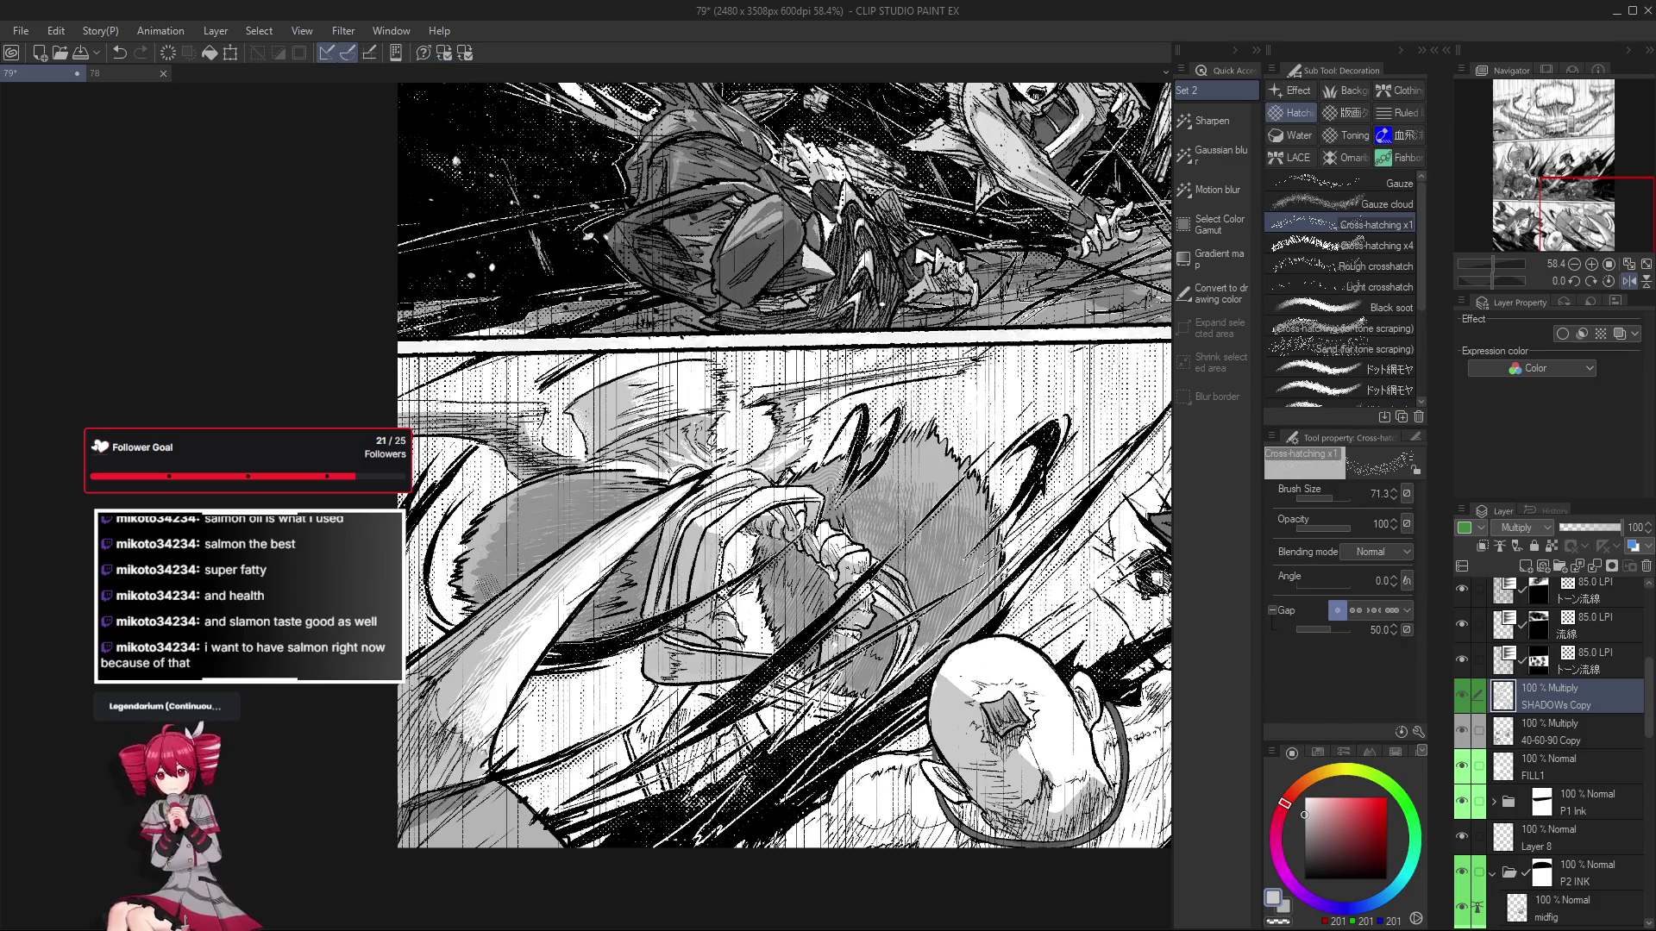
Select the Gauze cloud brush from the Decoration sub tools.
left_click(1319, 203)
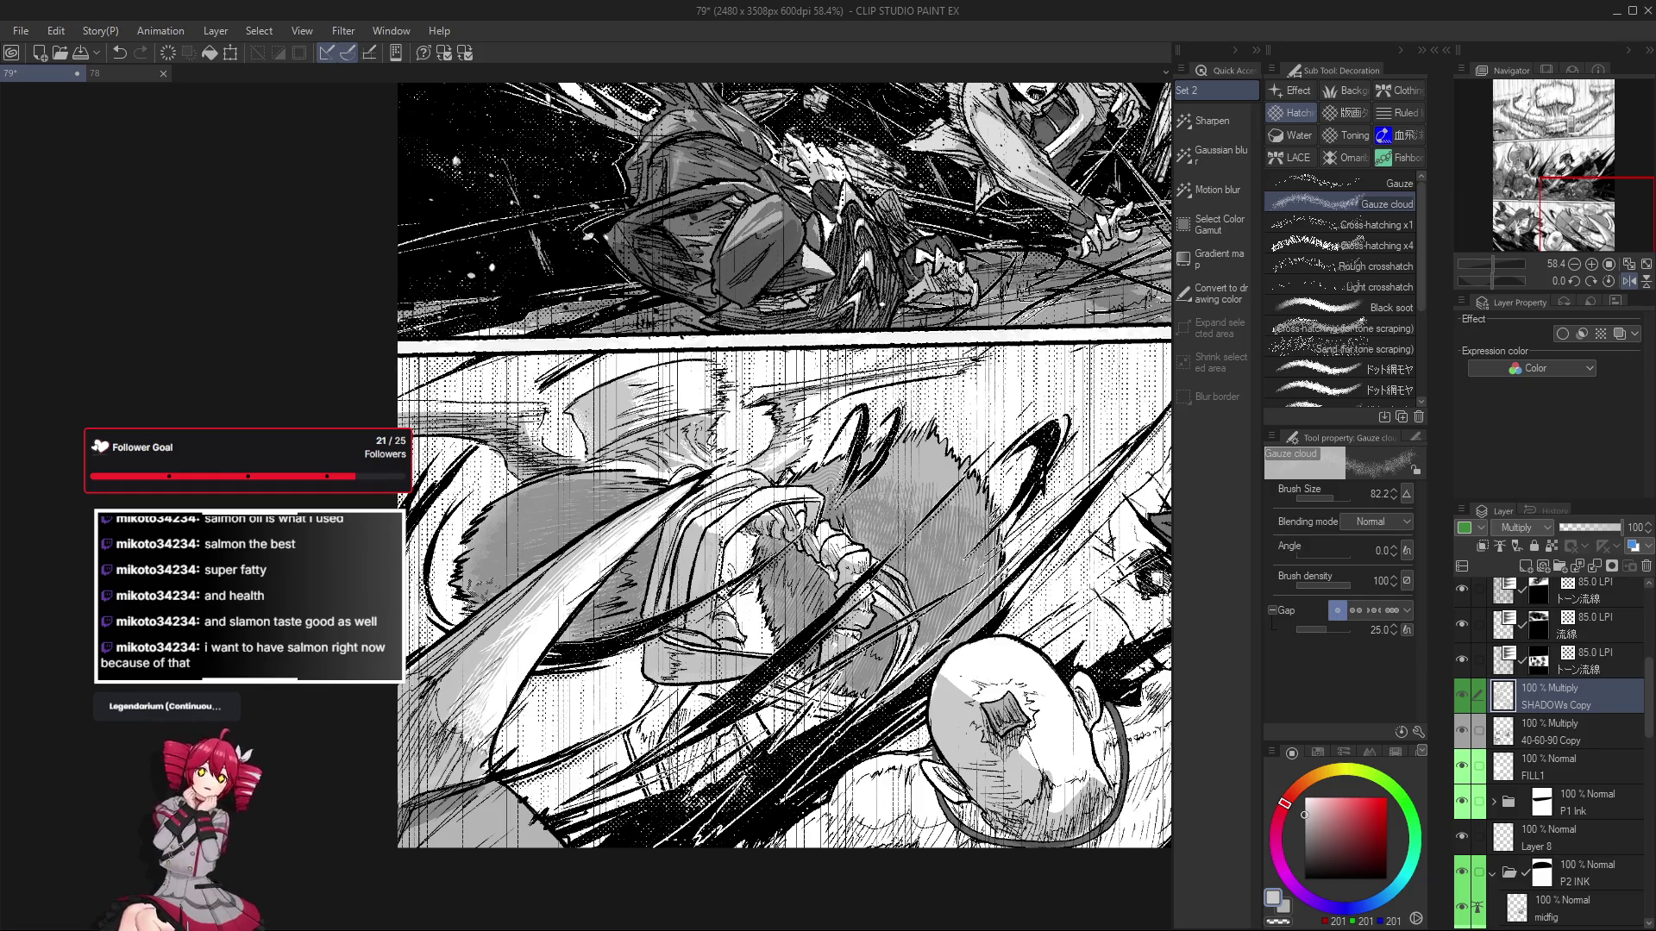
left_click_drag(542, 507, 529, 516)
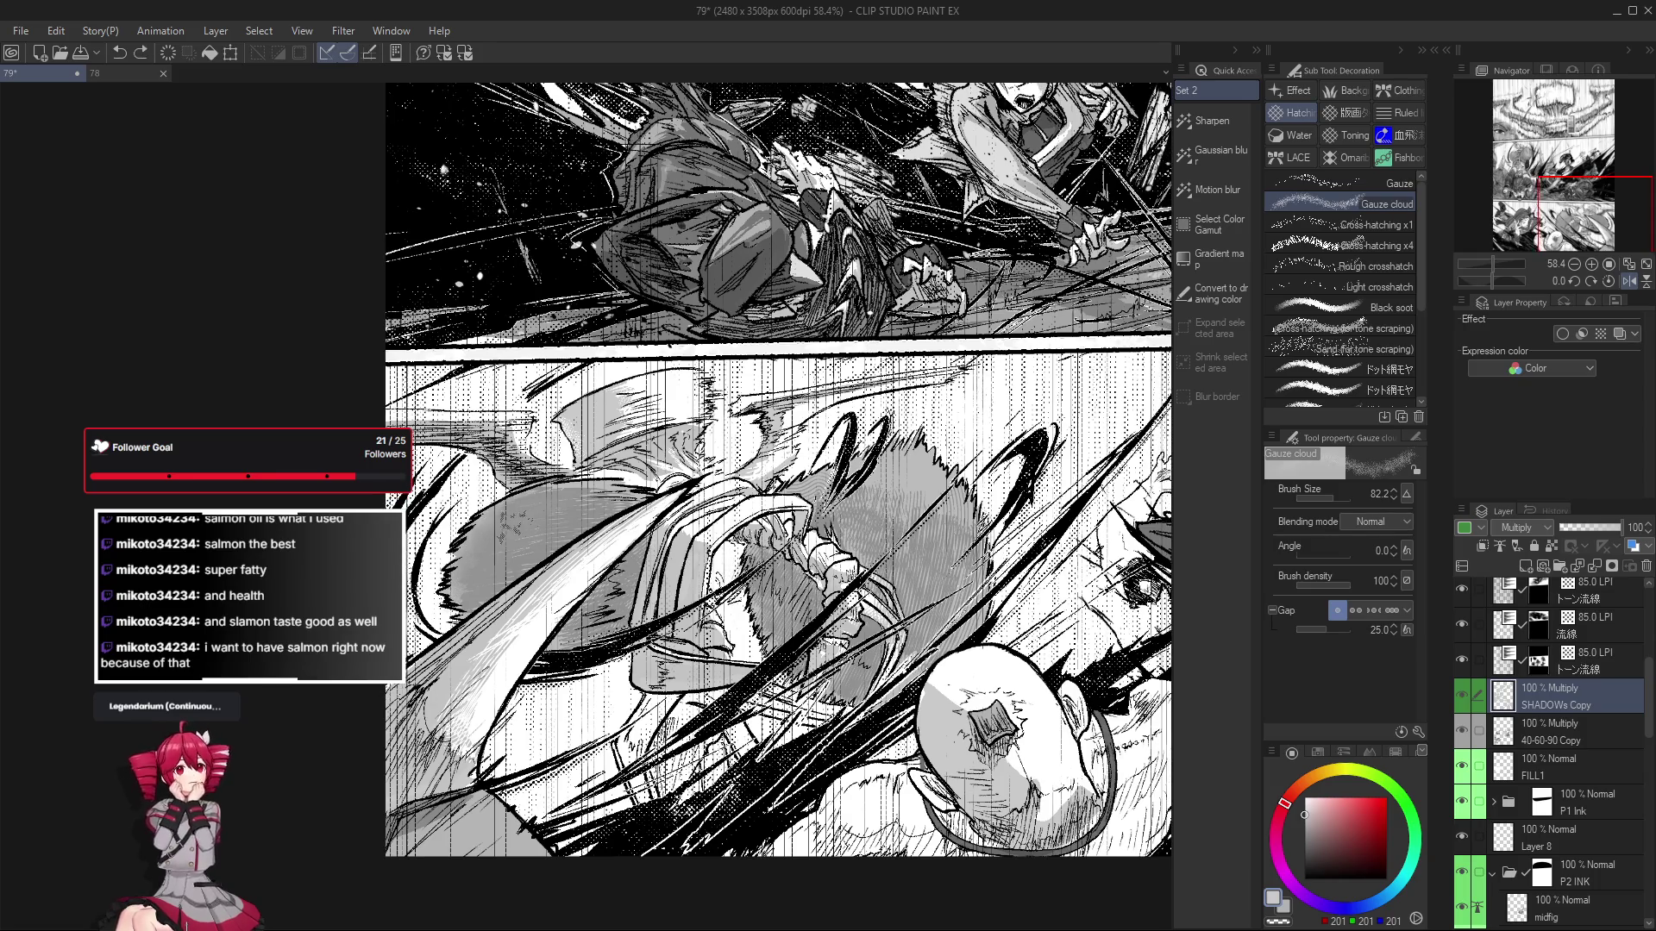
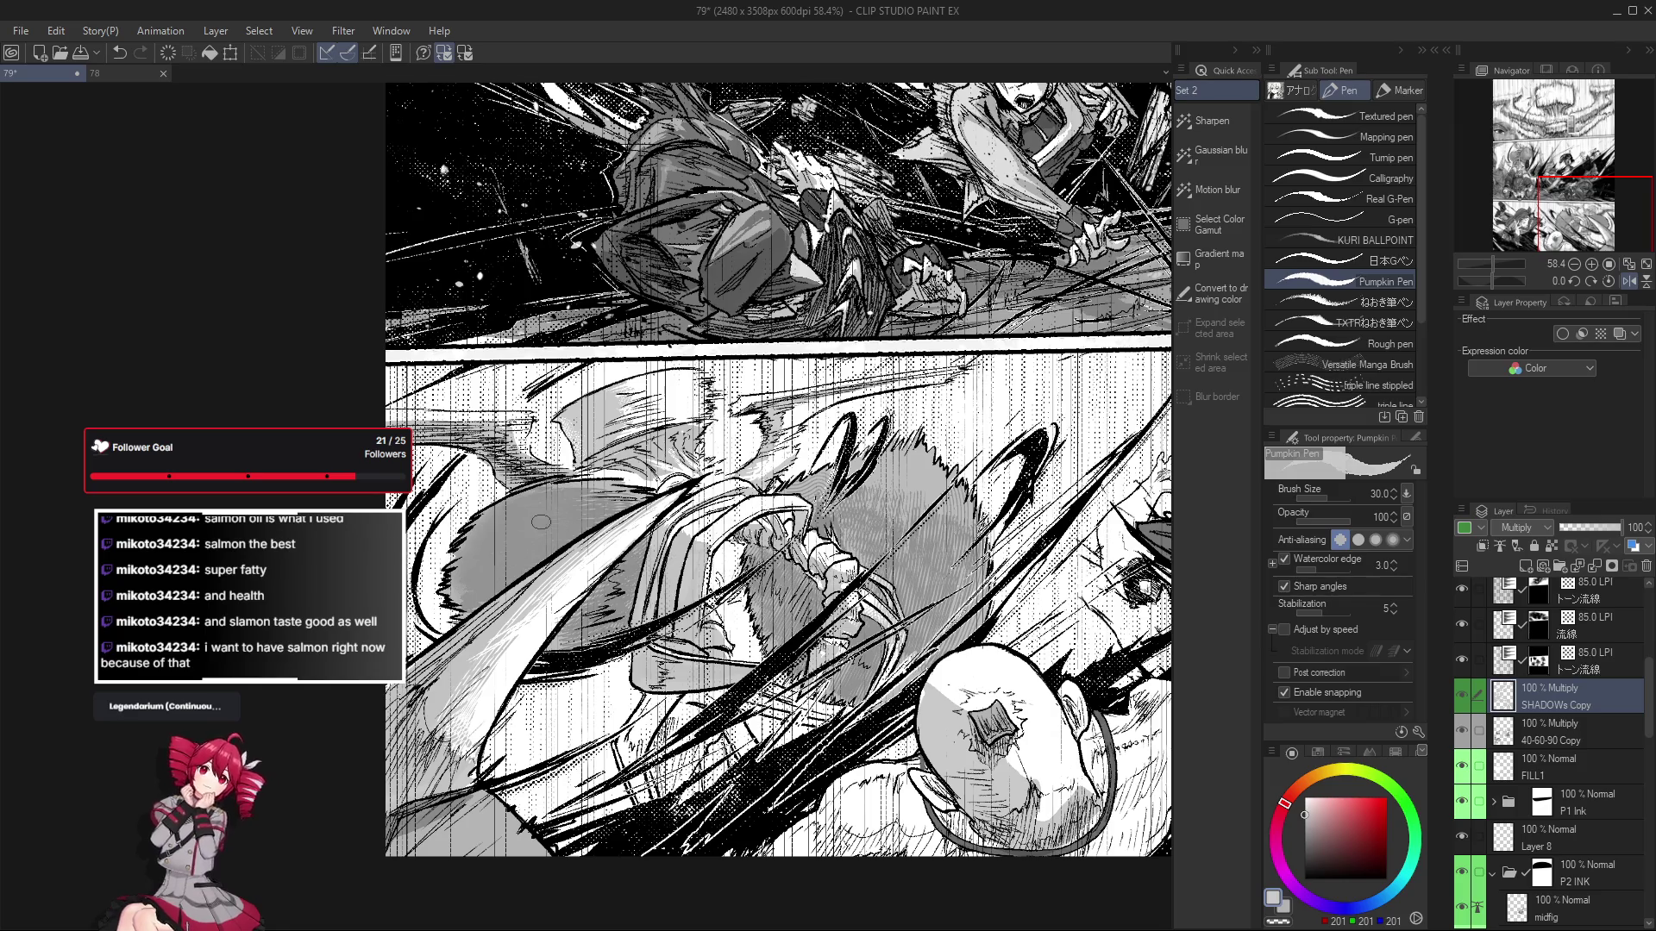
Tilt the page and erase stray grey tone around the swinging fist.
mouse_move(539, 580)
left_mouse_down()
mouse_move(805, 602)
mouse_move(823, 548)
left_mouse_up()
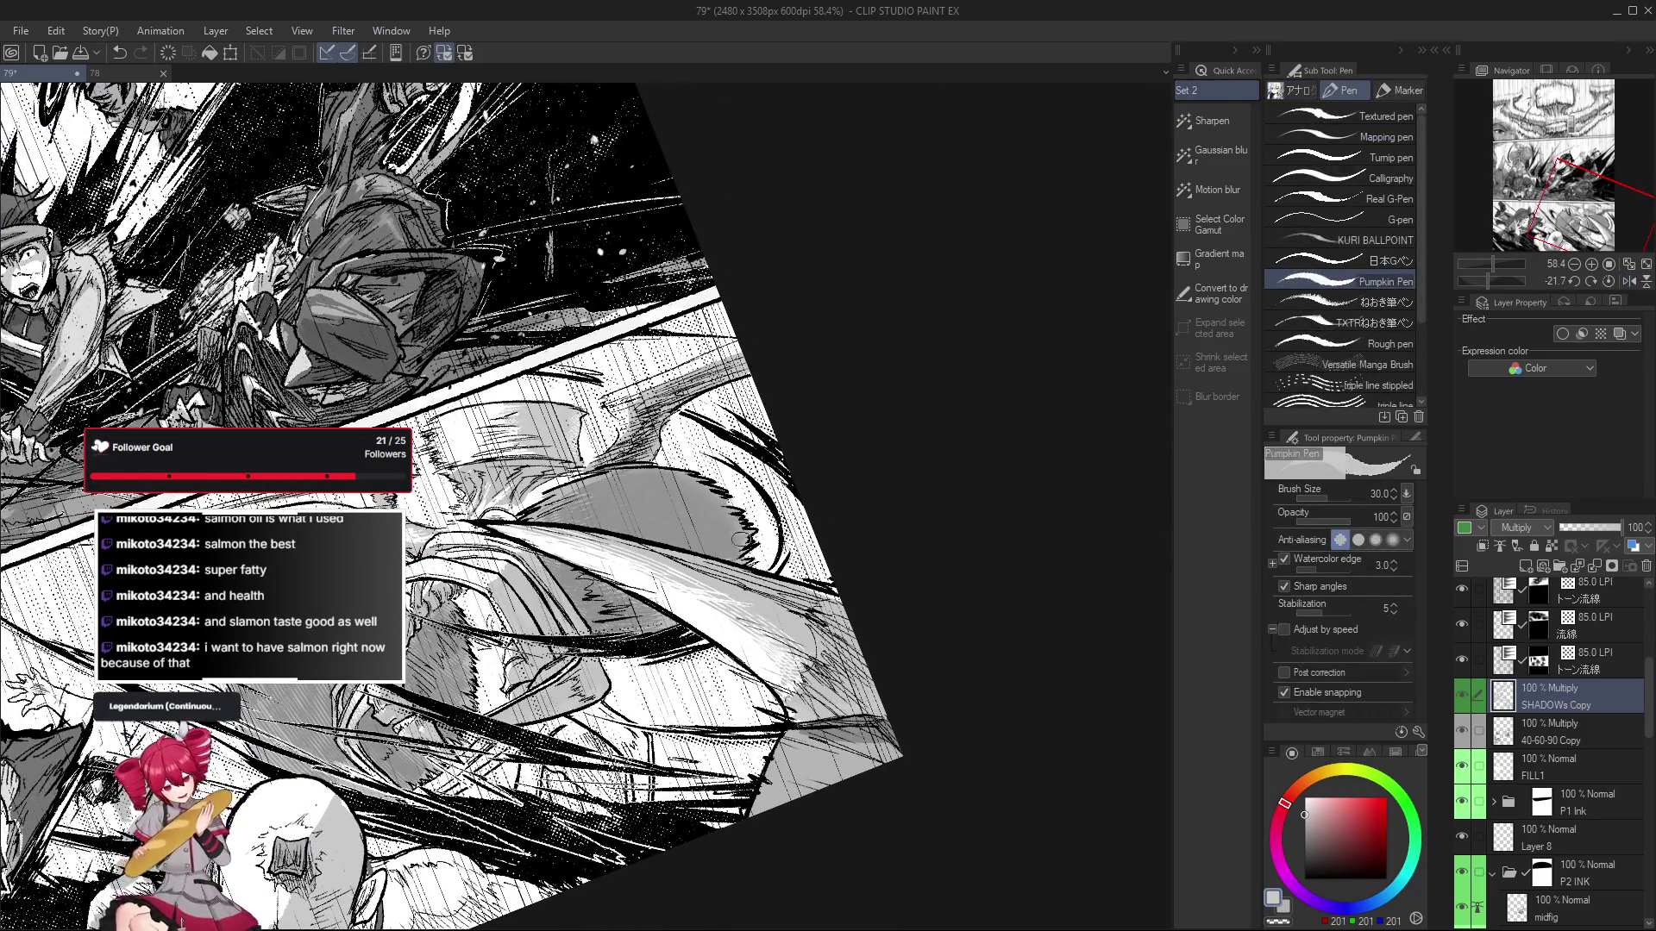
key("e")
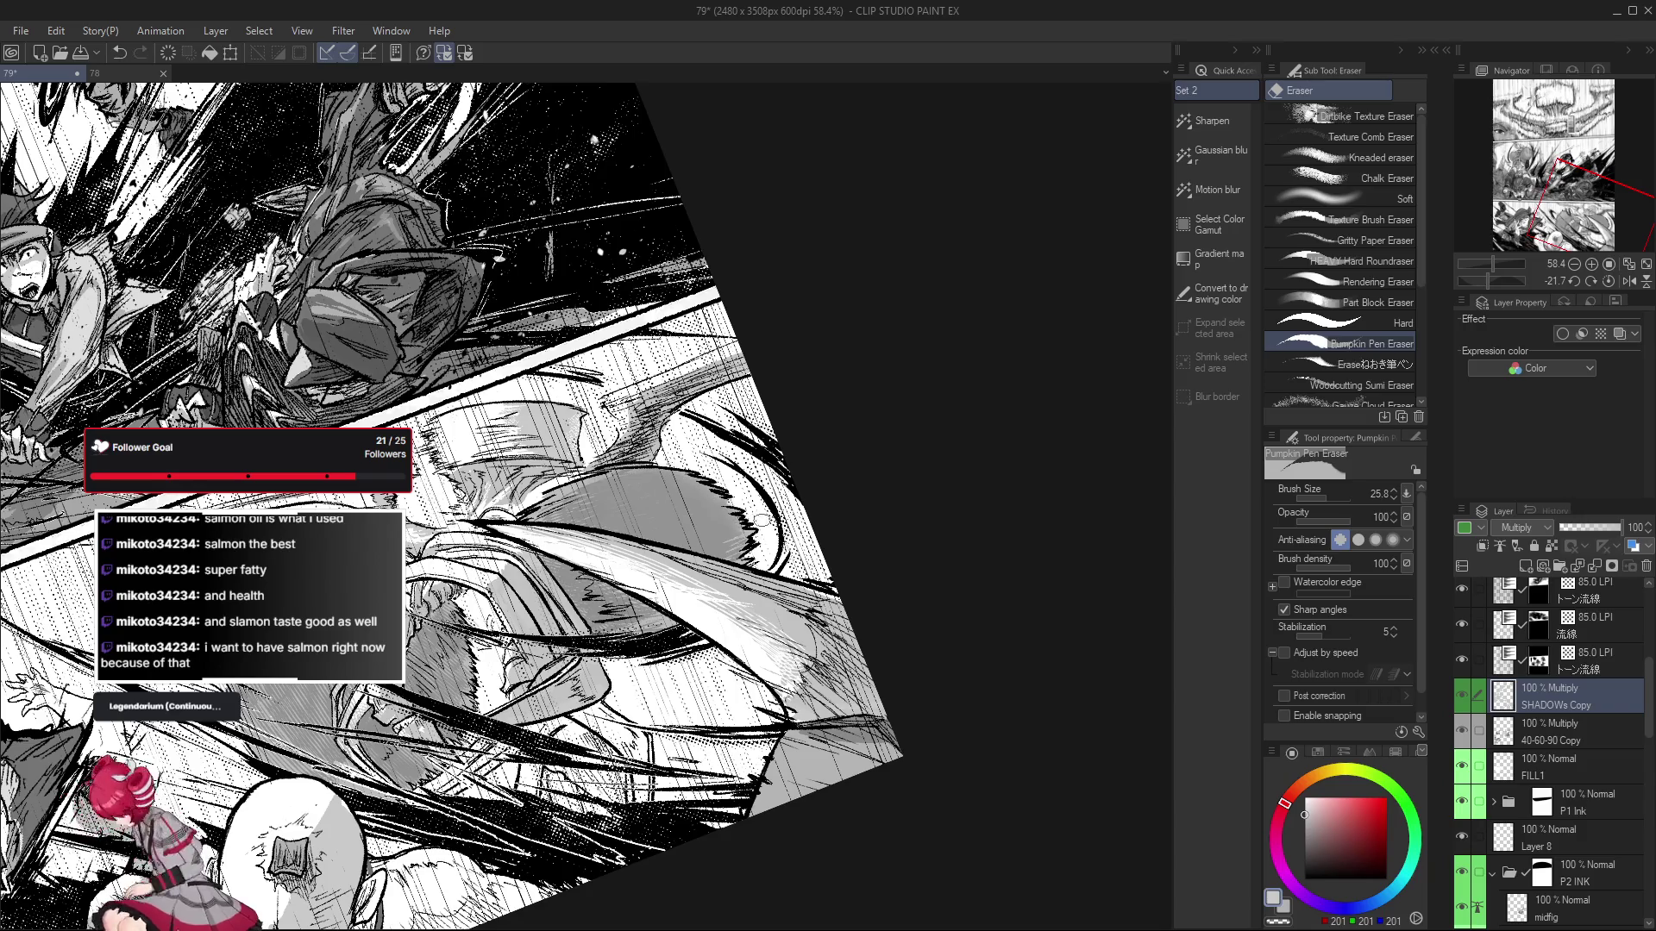
scroll(730, 538, "down", 3)
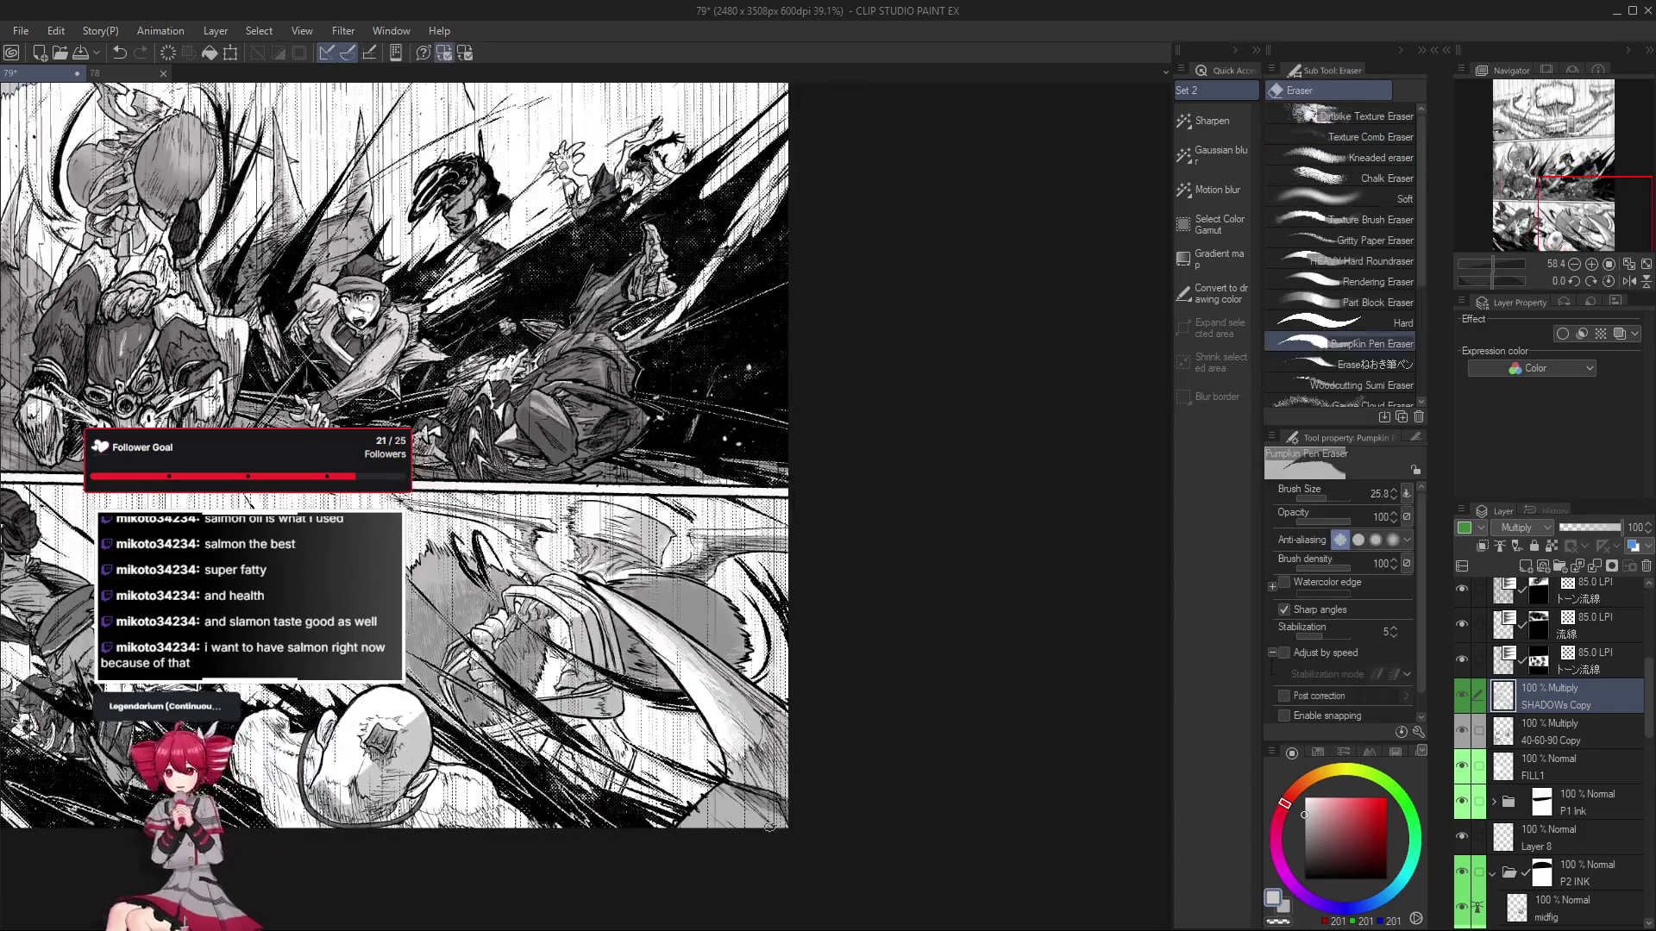
scroll(923, 686, "up", 5)
scroll(923, 686, "down", 2)
scroll(800, 587, "down", 2)
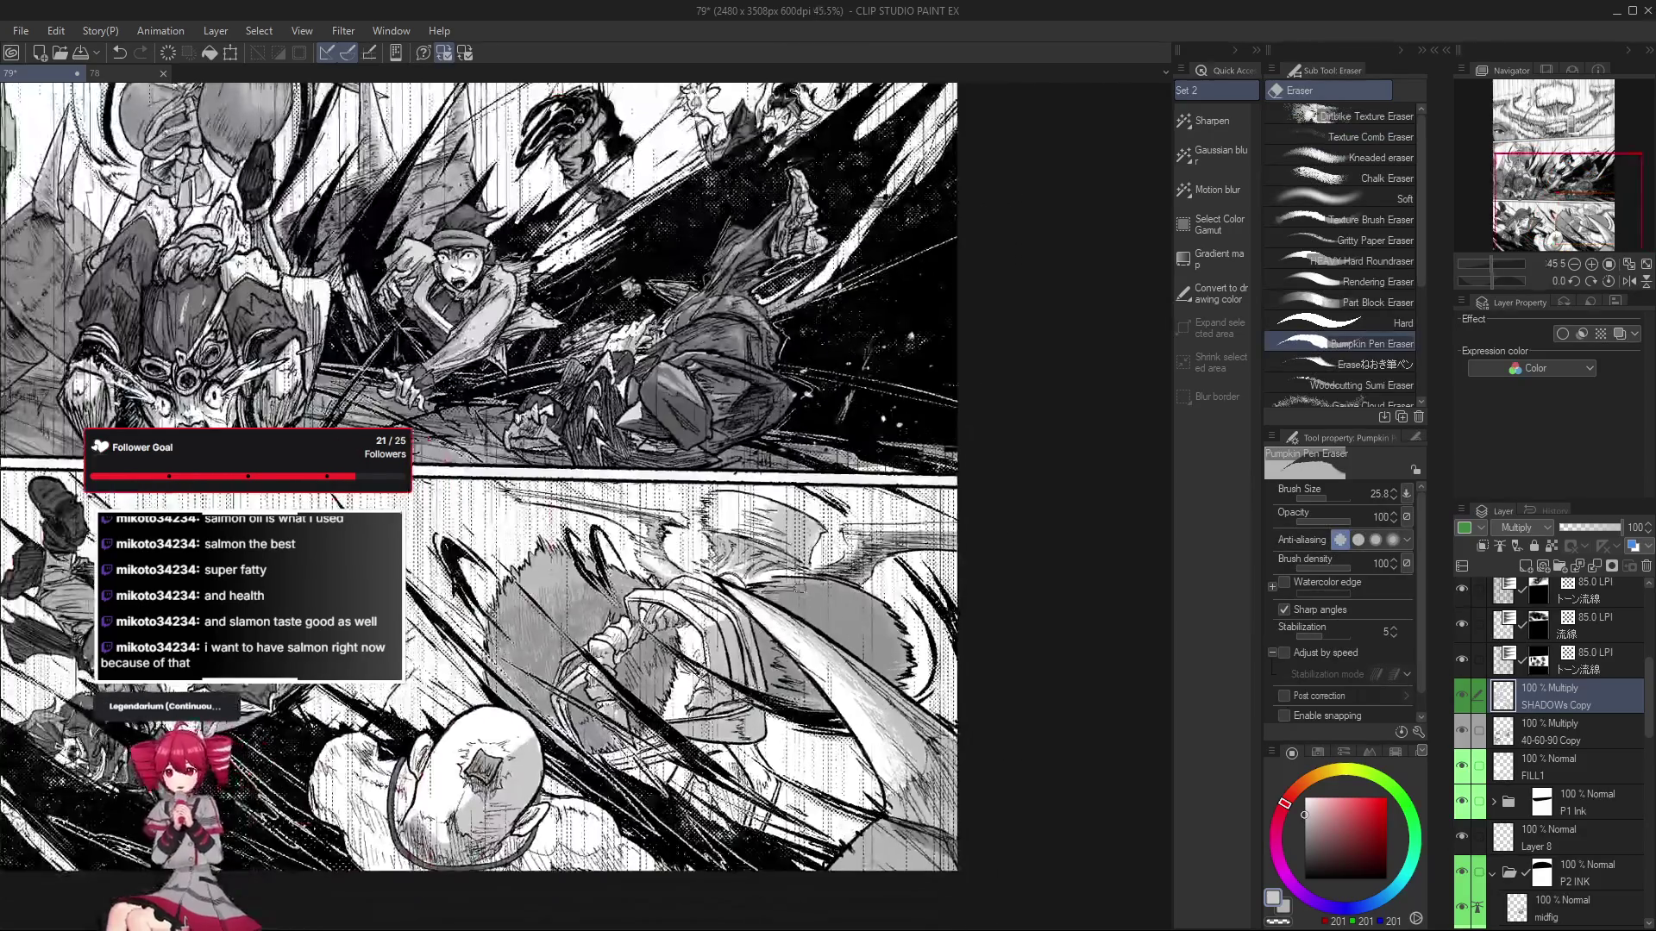
left_click_drag(787, 587, 811, 552)
scroll(829, 521, "up", 2)
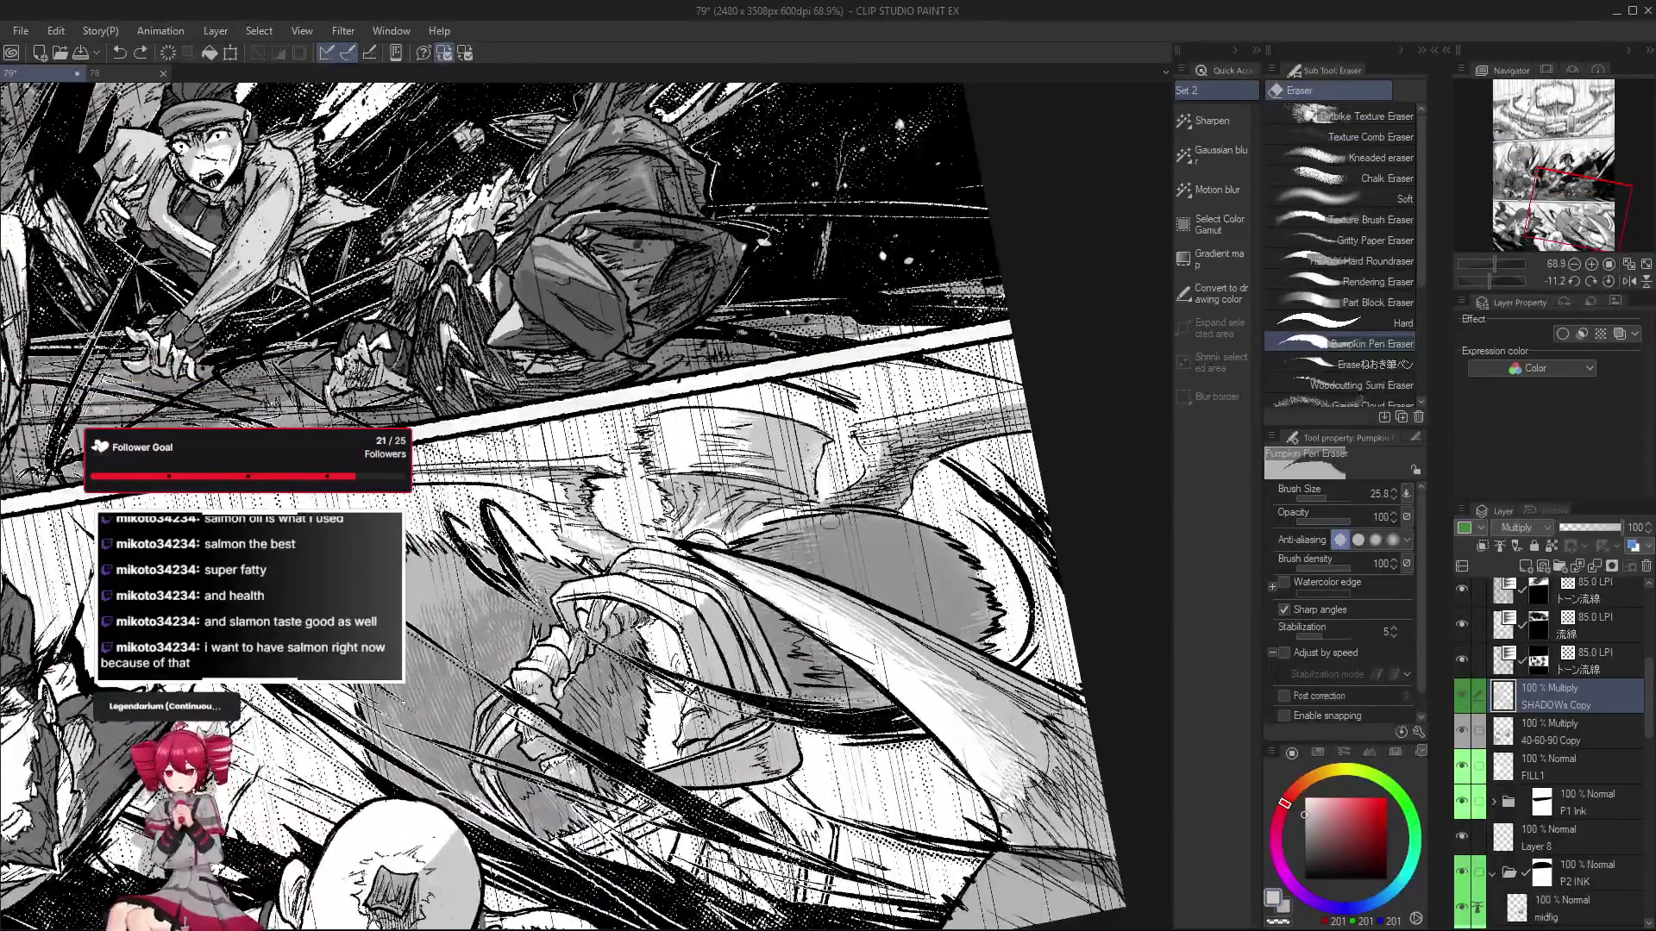
scroll(859, 543, "down", 2)
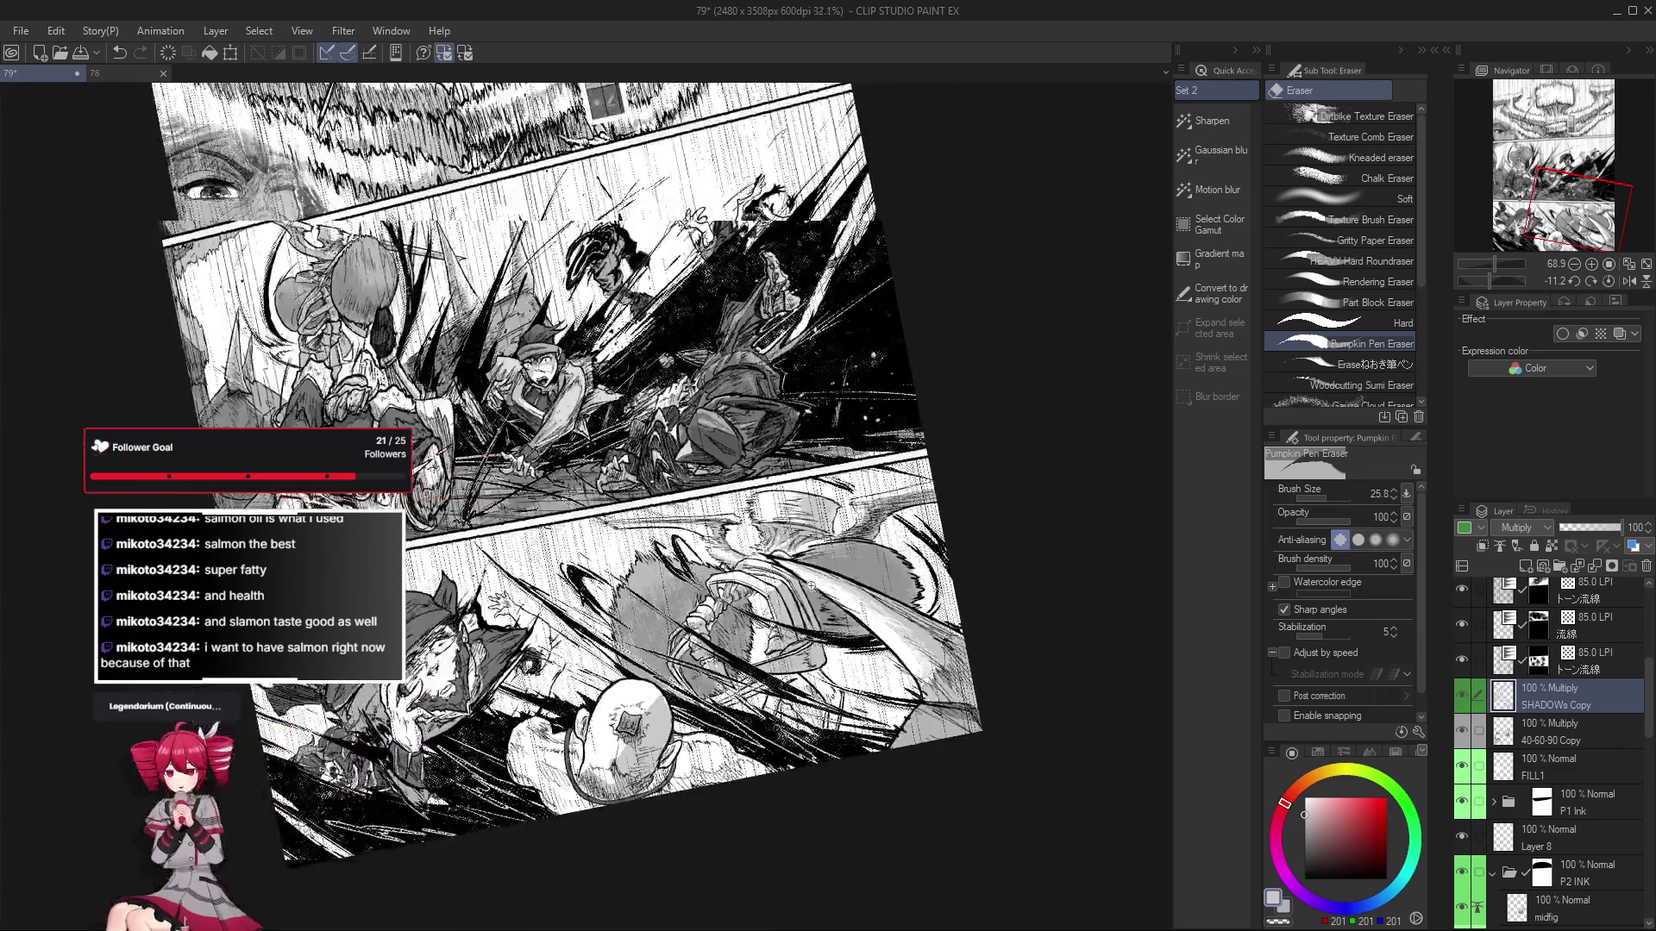
scroll(834, 538, "up", 1)
scroll(808, 535, "down", 2)
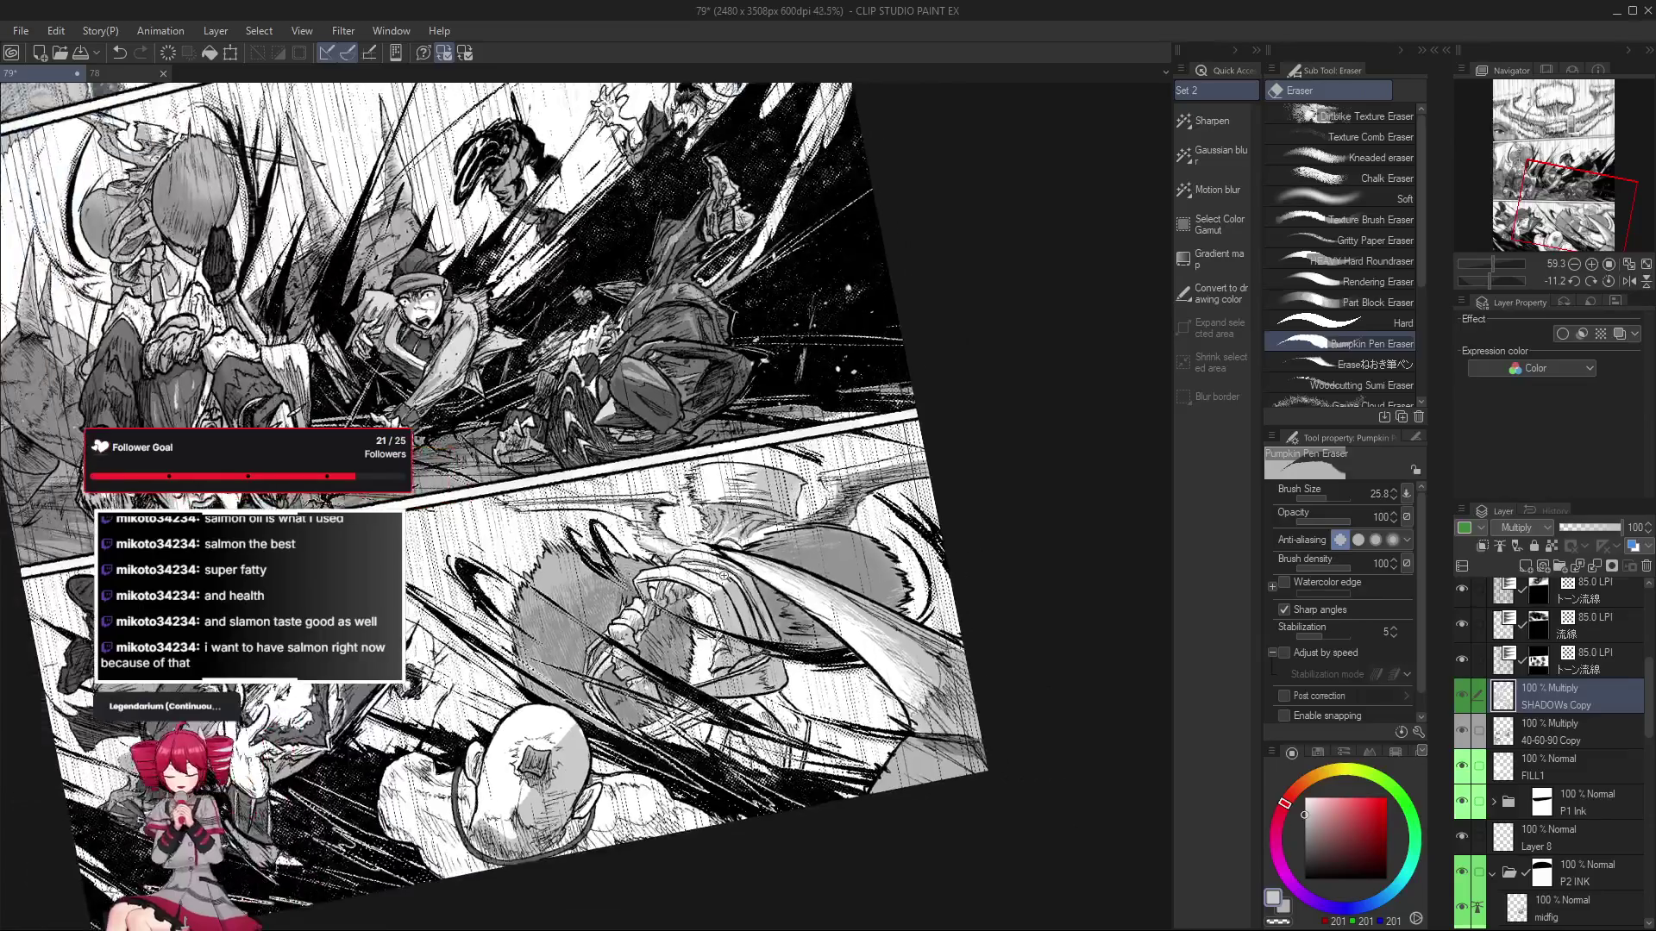
left_click_drag(802, 552, 740, 638)
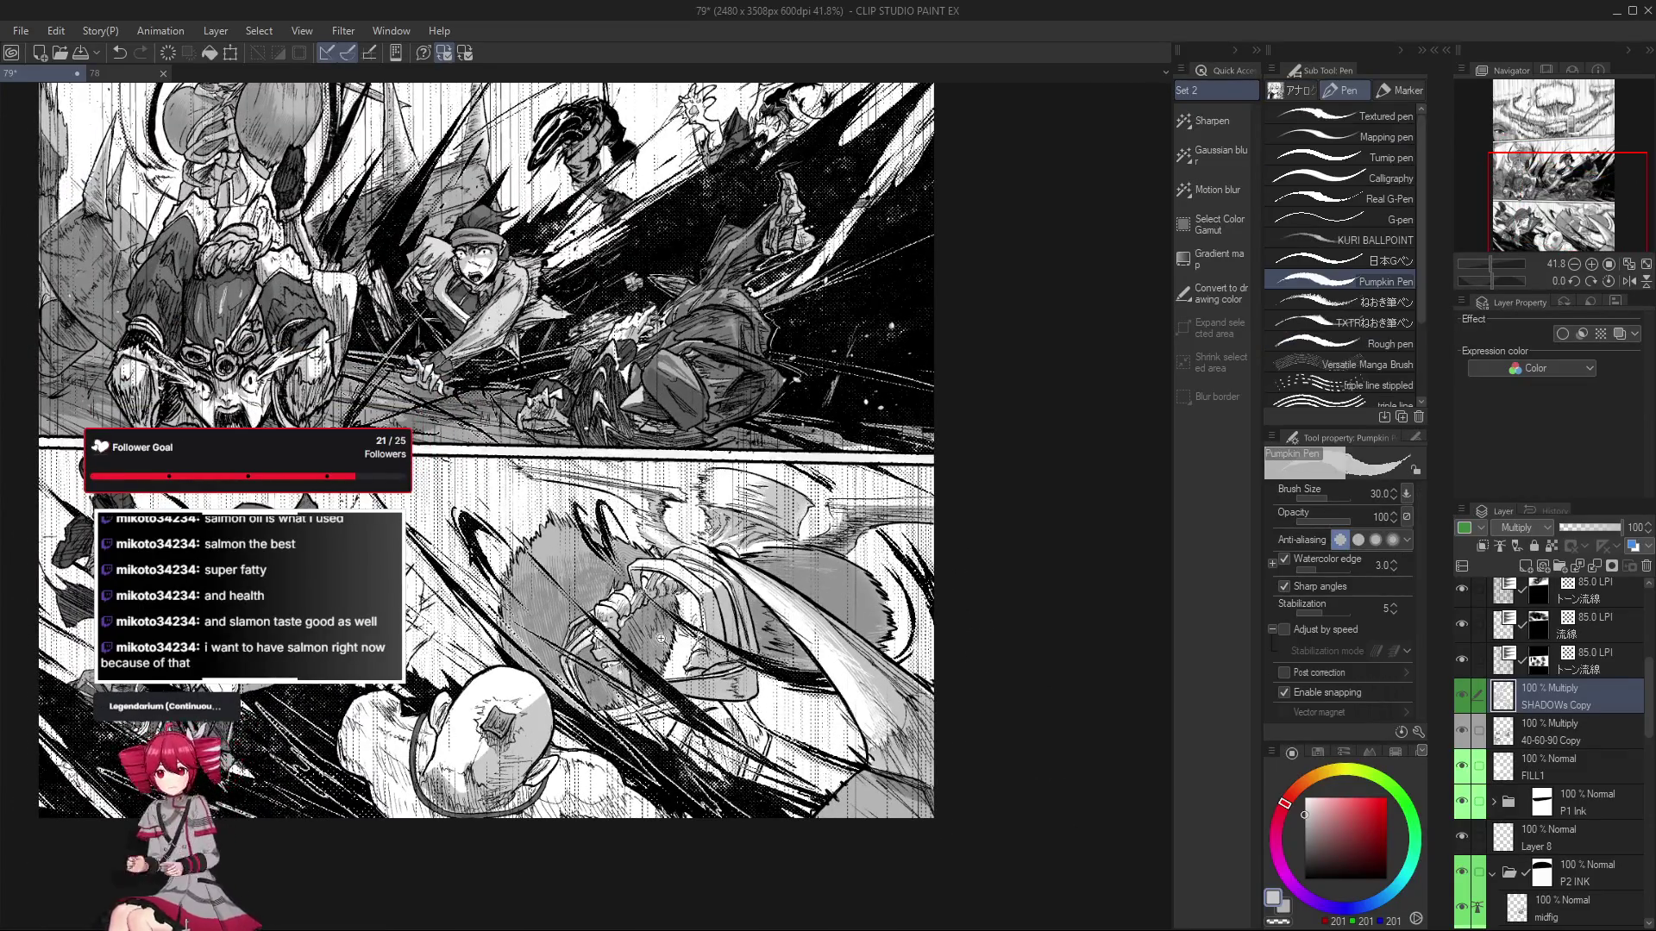
scroll(681, 638, "up", 3)
Lasso-fill grey tone back into the shadows around the fist and arm.
key("g")
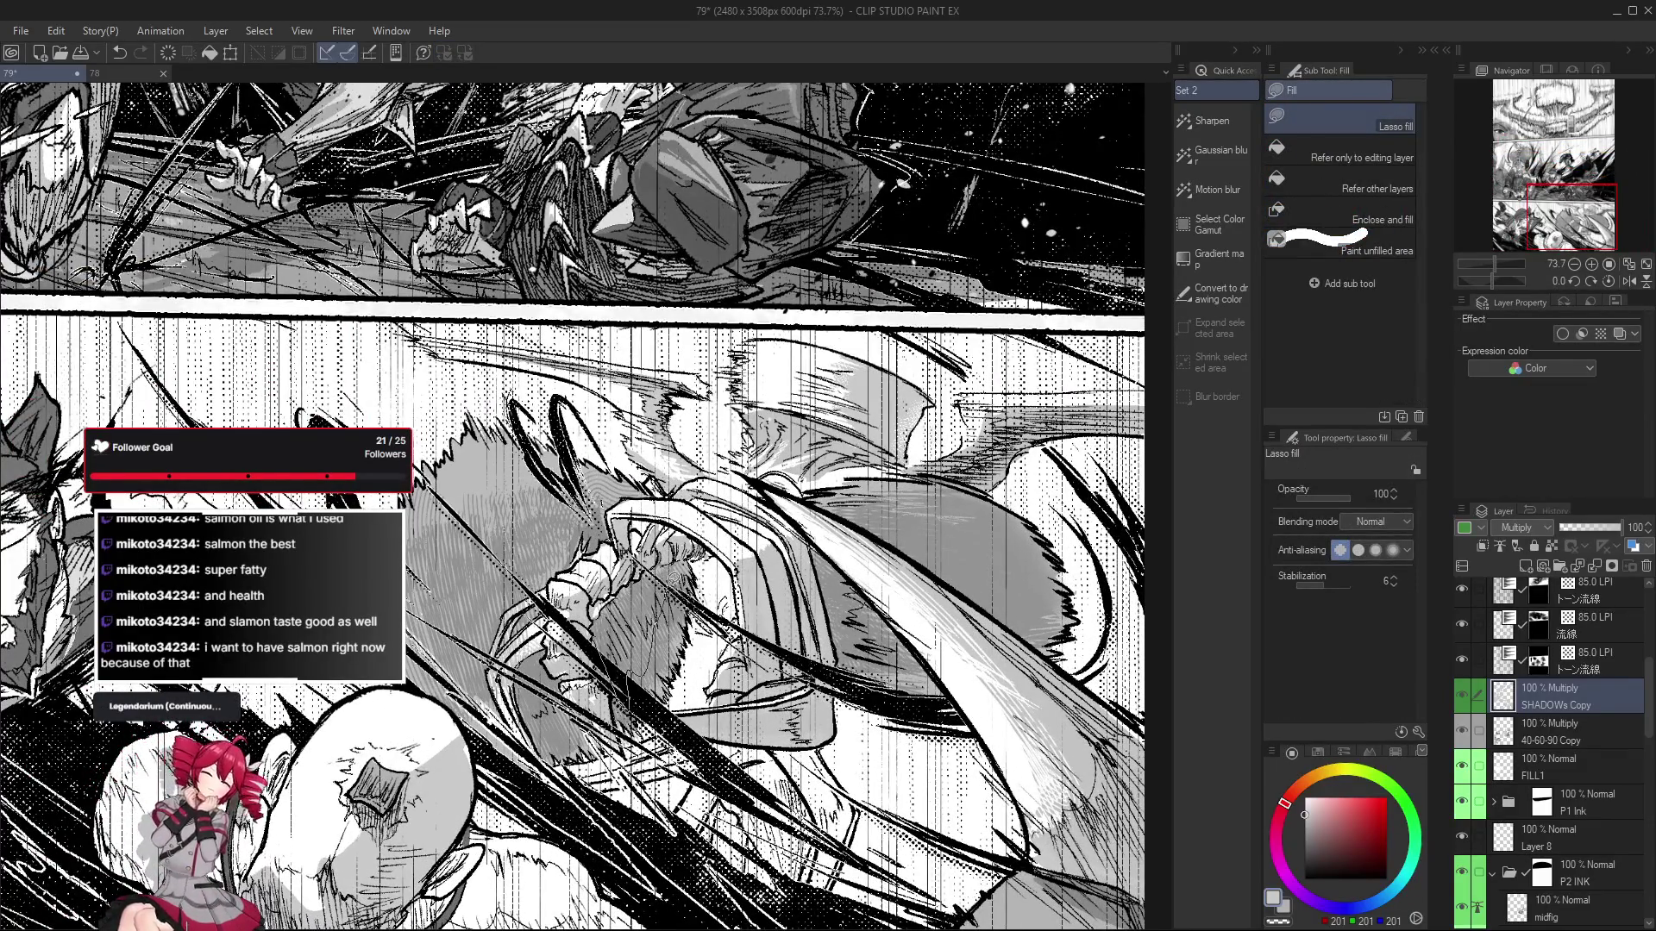
scroll(601, 657, "down", 2)
scroll(608, 638, "up", 1)
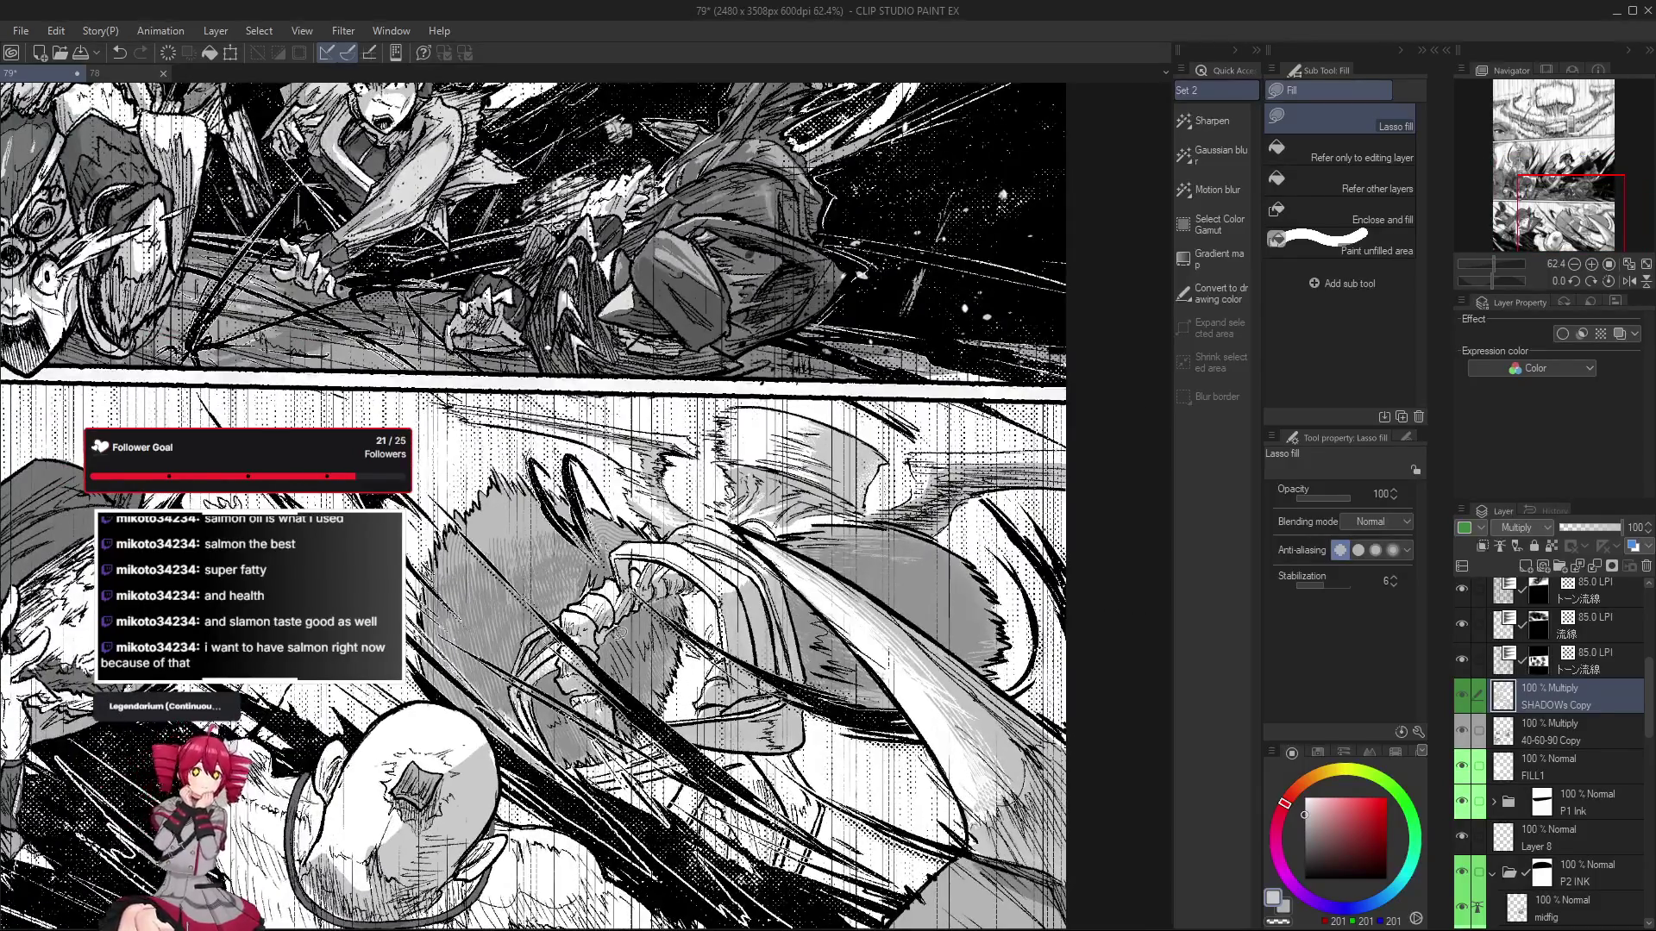
scroll(633, 638, "down", 1)
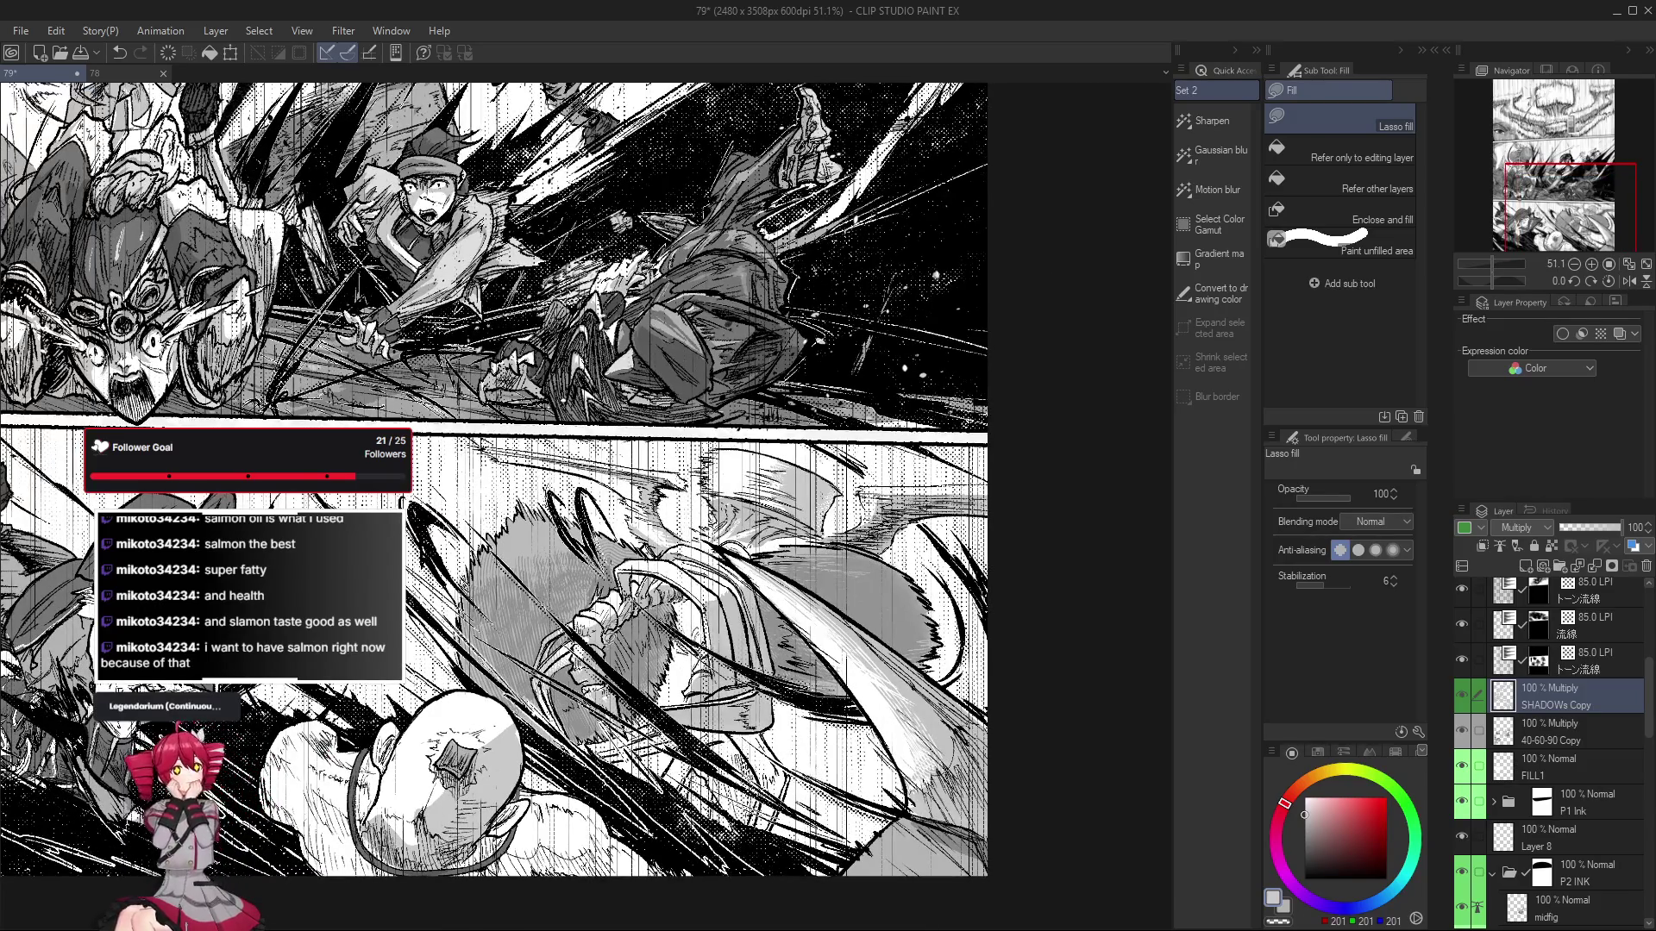
scroll(625, 635, "up", 1)
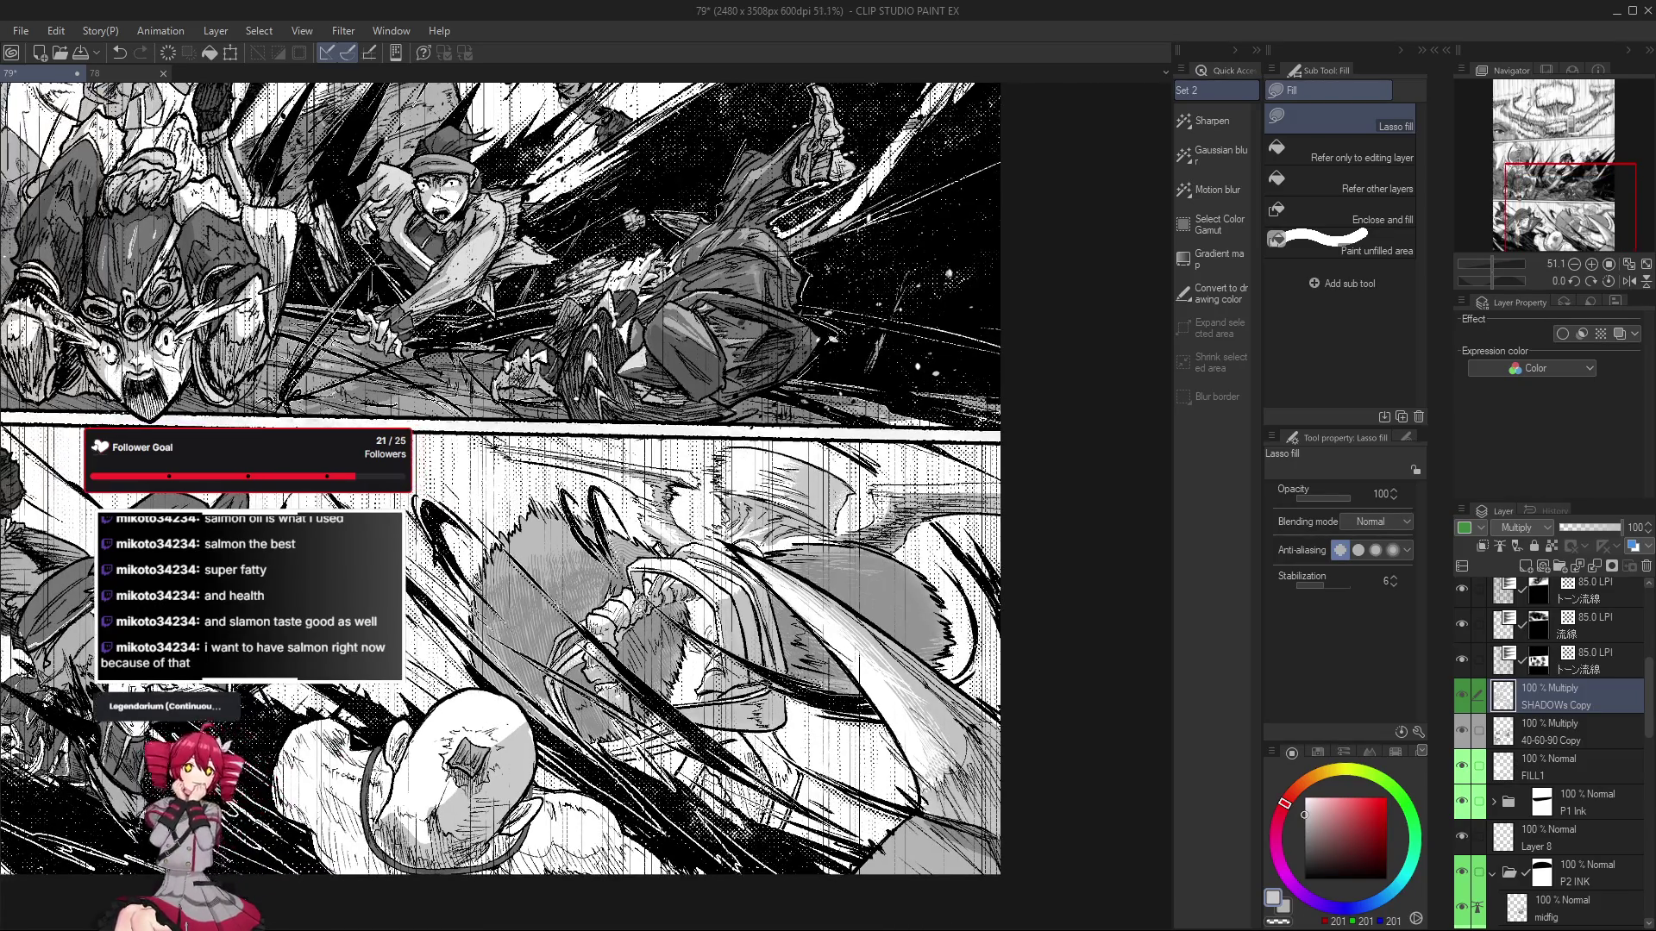
scroll(624, 635, "up", 1)
left_click_drag(629, 638, 645, 623)
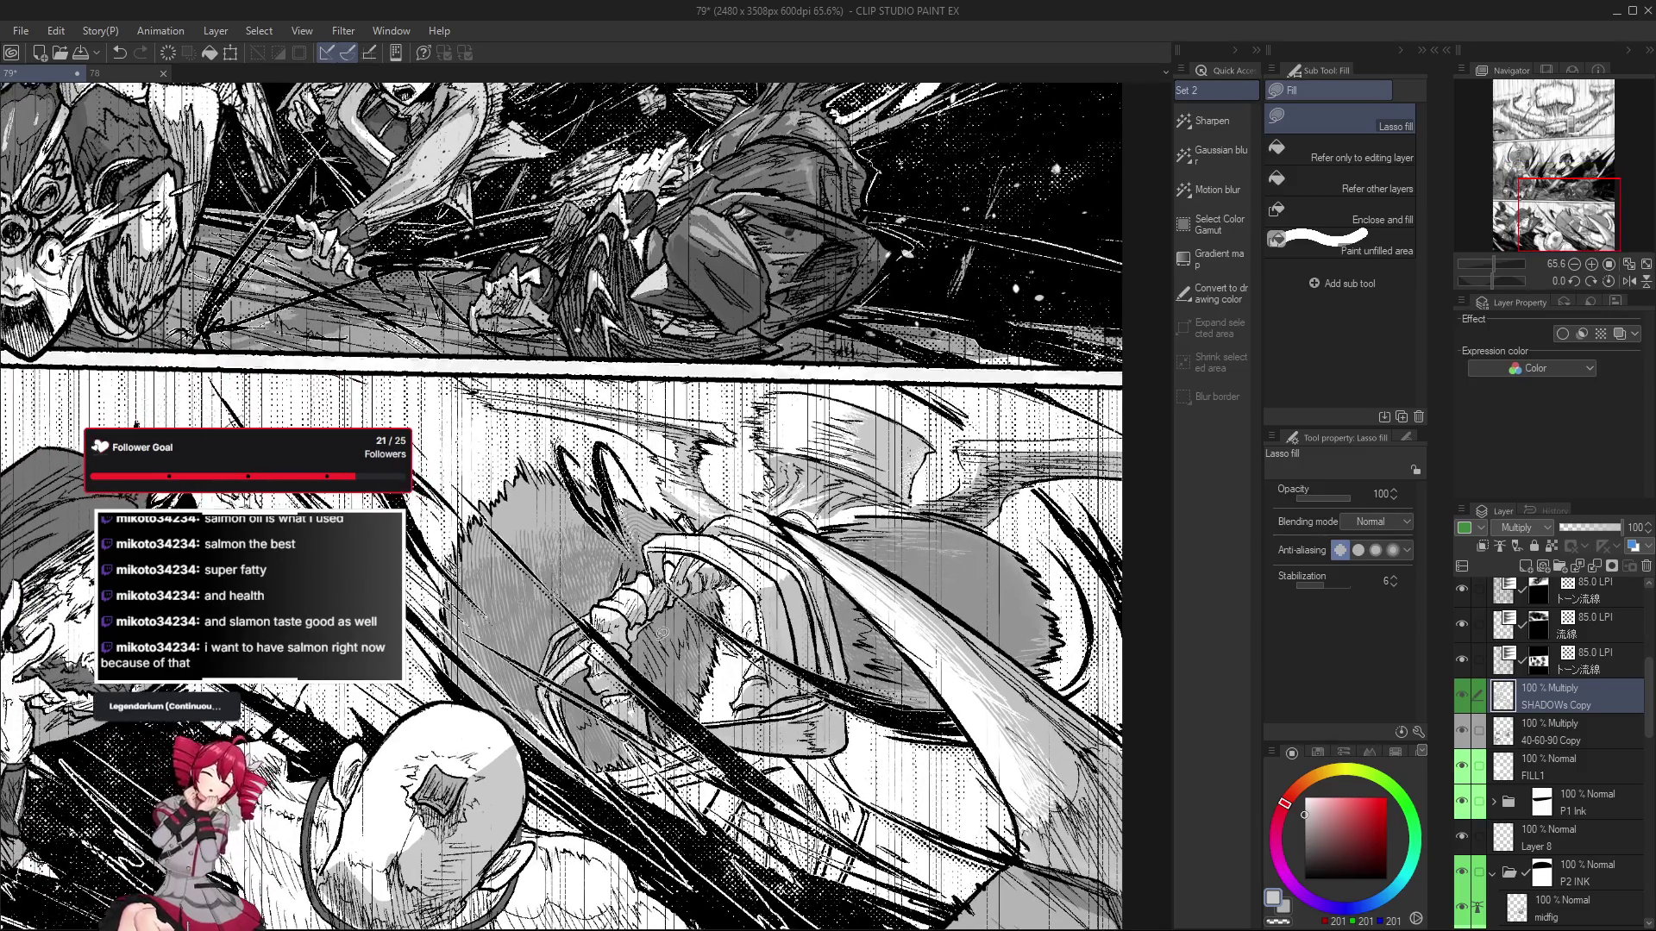
Ink small touch-ups around the fist with the Pumpkin Pen.
key("p")
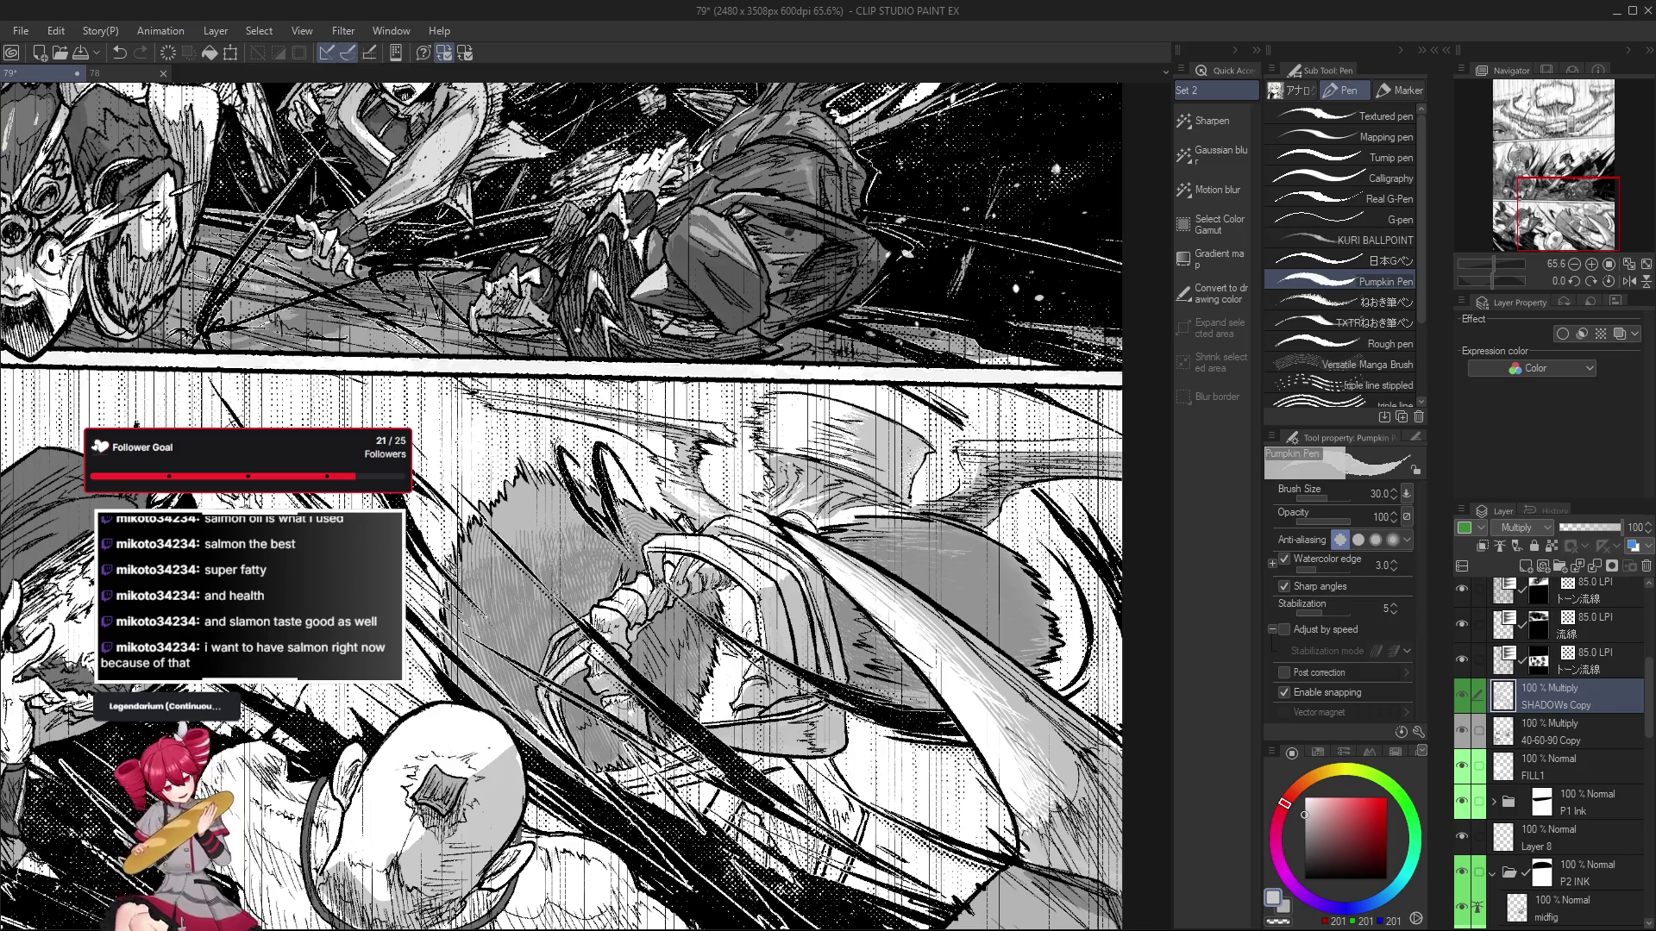
scroll(630, 712, "down", 1)
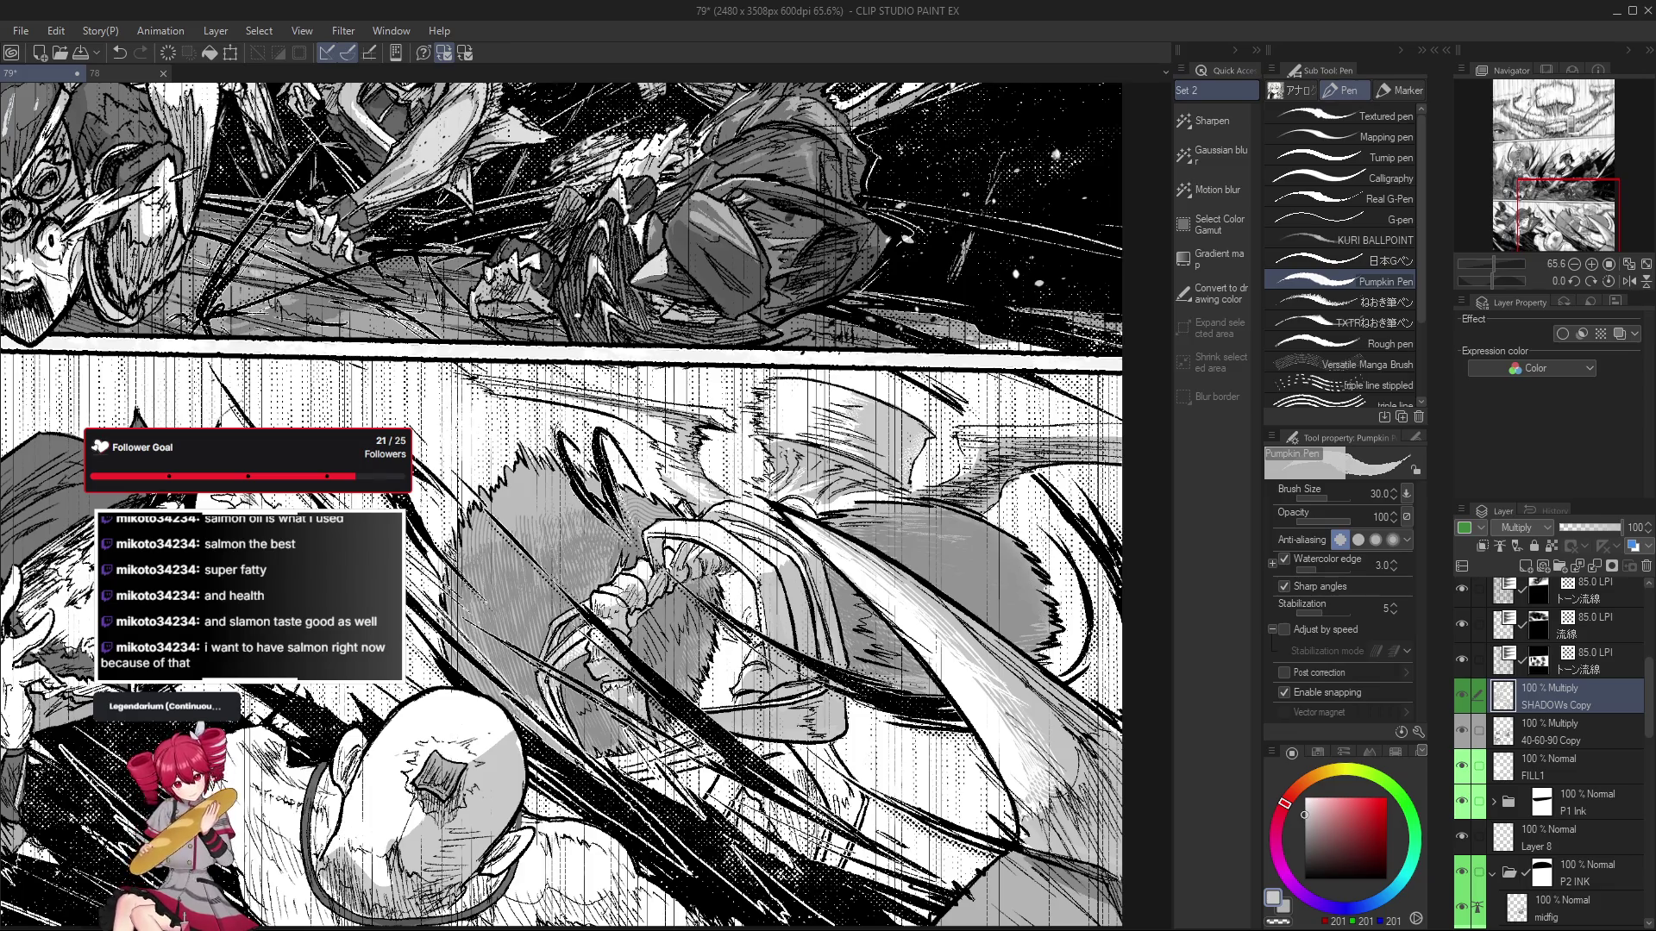
scroll(638, 620, "down", 5)
scroll(582, 734, "up", 3)
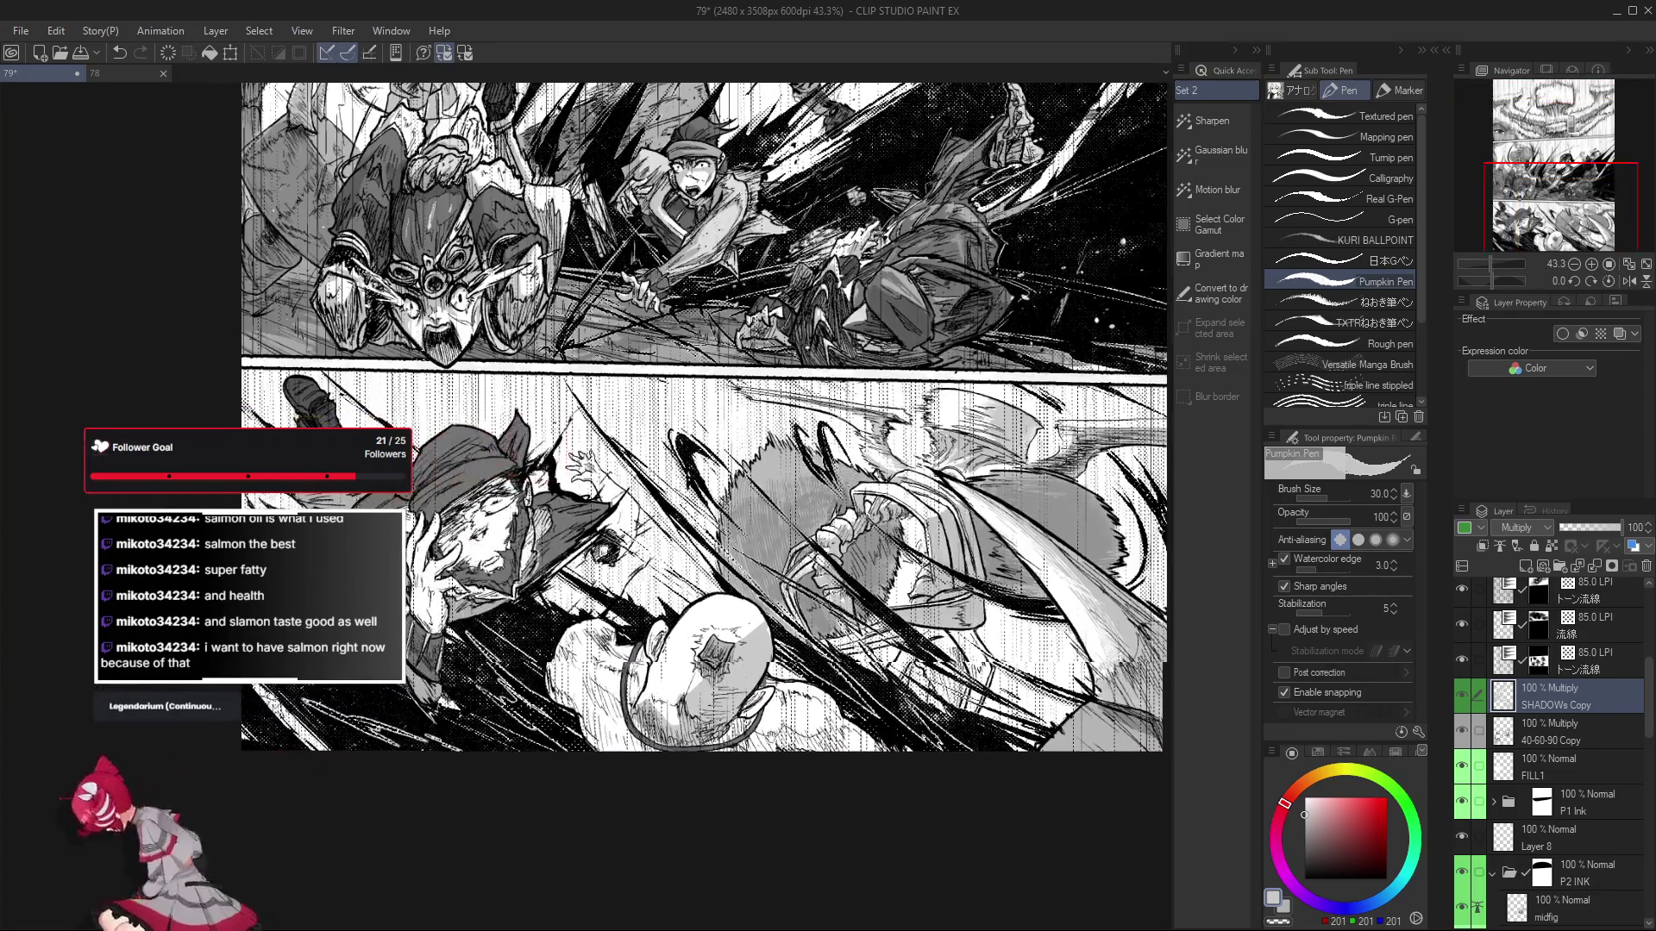
Lasso-fill grey shading on the hat-wearing man's face, then erase excess tone.
key("g")
key("g")
scroll(513, 671, "up", 1)
scroll(512, 671, "up", 1)
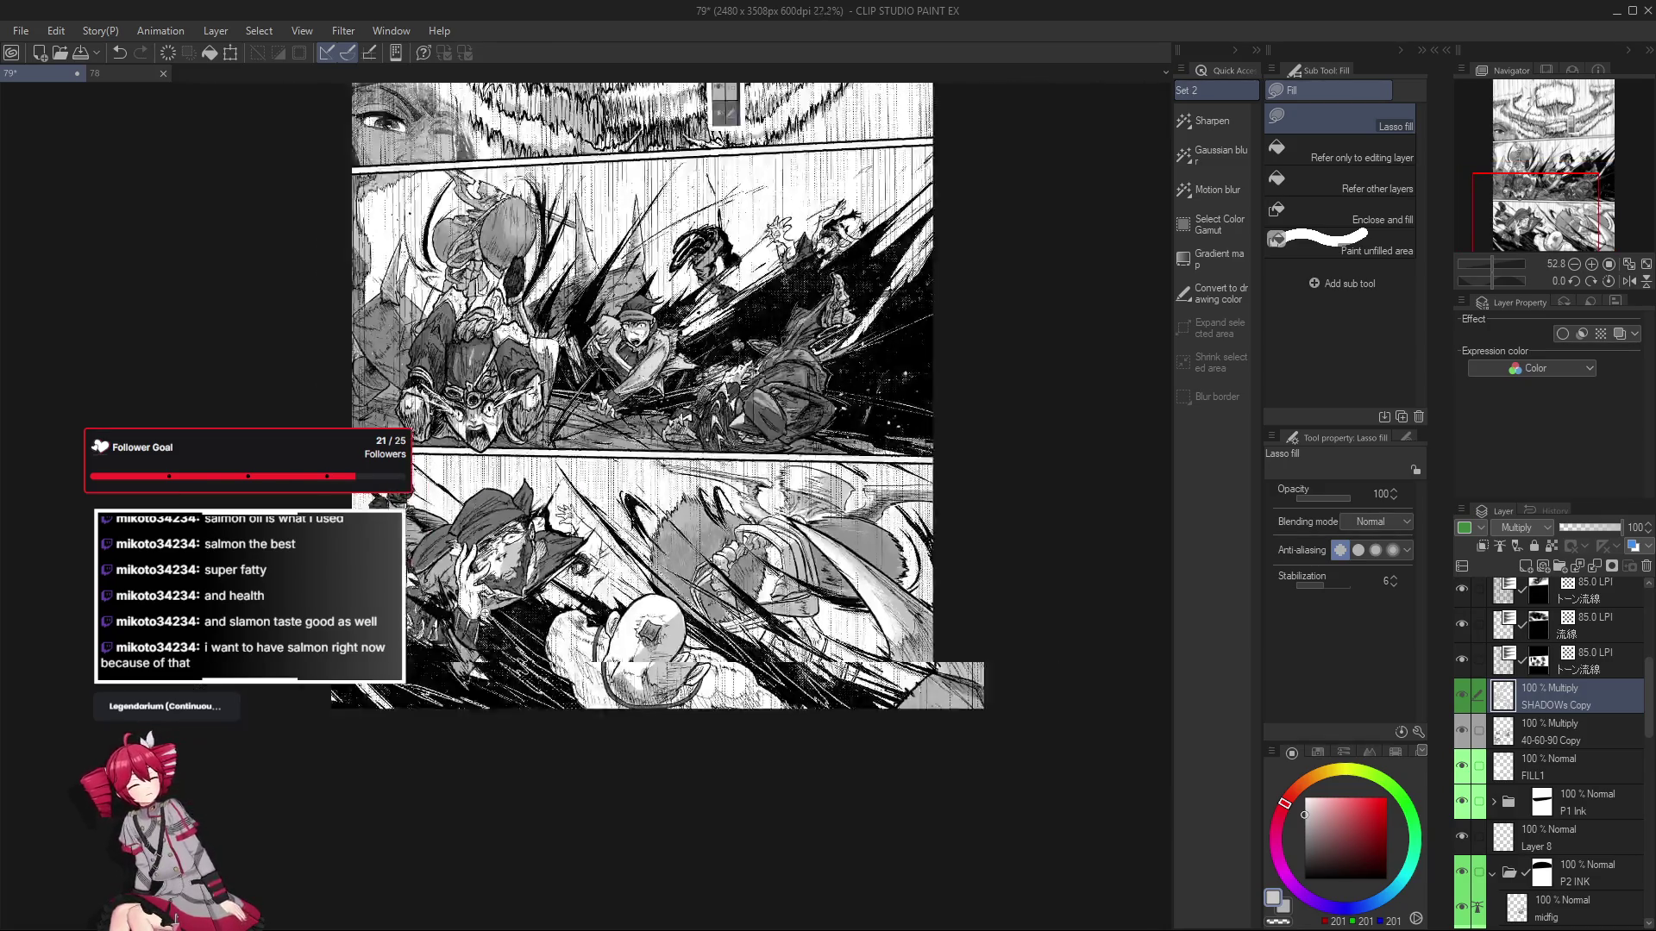
scroll(511, 602, "down", 1)
key("e")
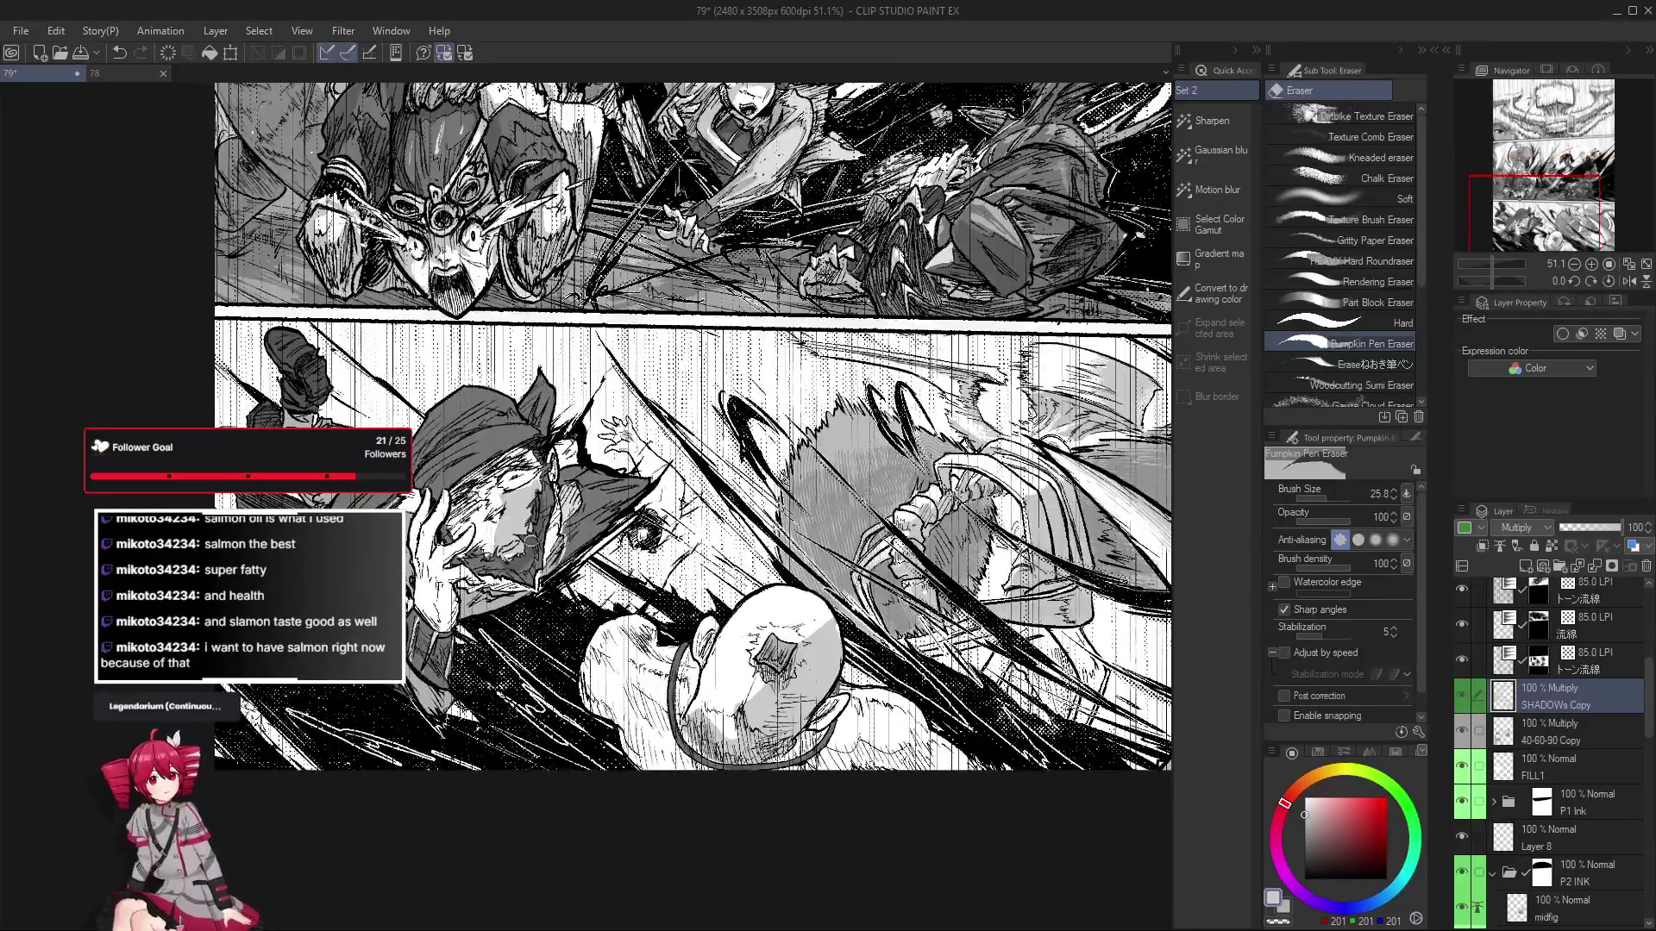
left_click_drag(511, 528, 524, 540)
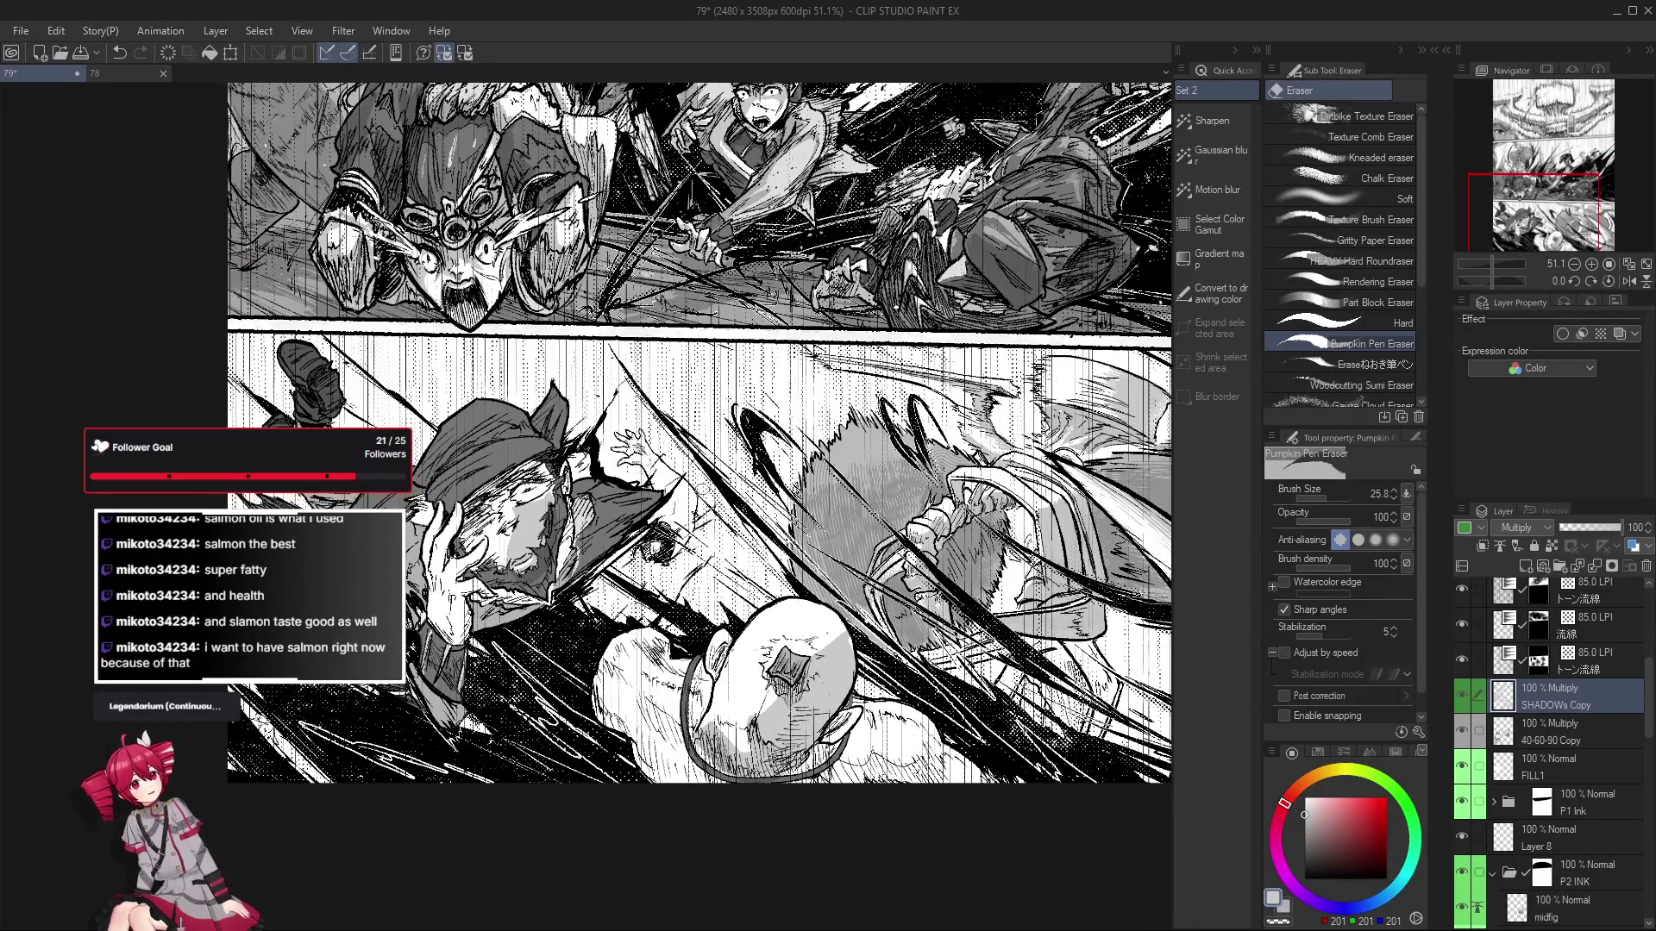
Alternate lasso fills and erasing to reshape the shadows on the face.
key("g")
scroll(517, 492, "down", 2)
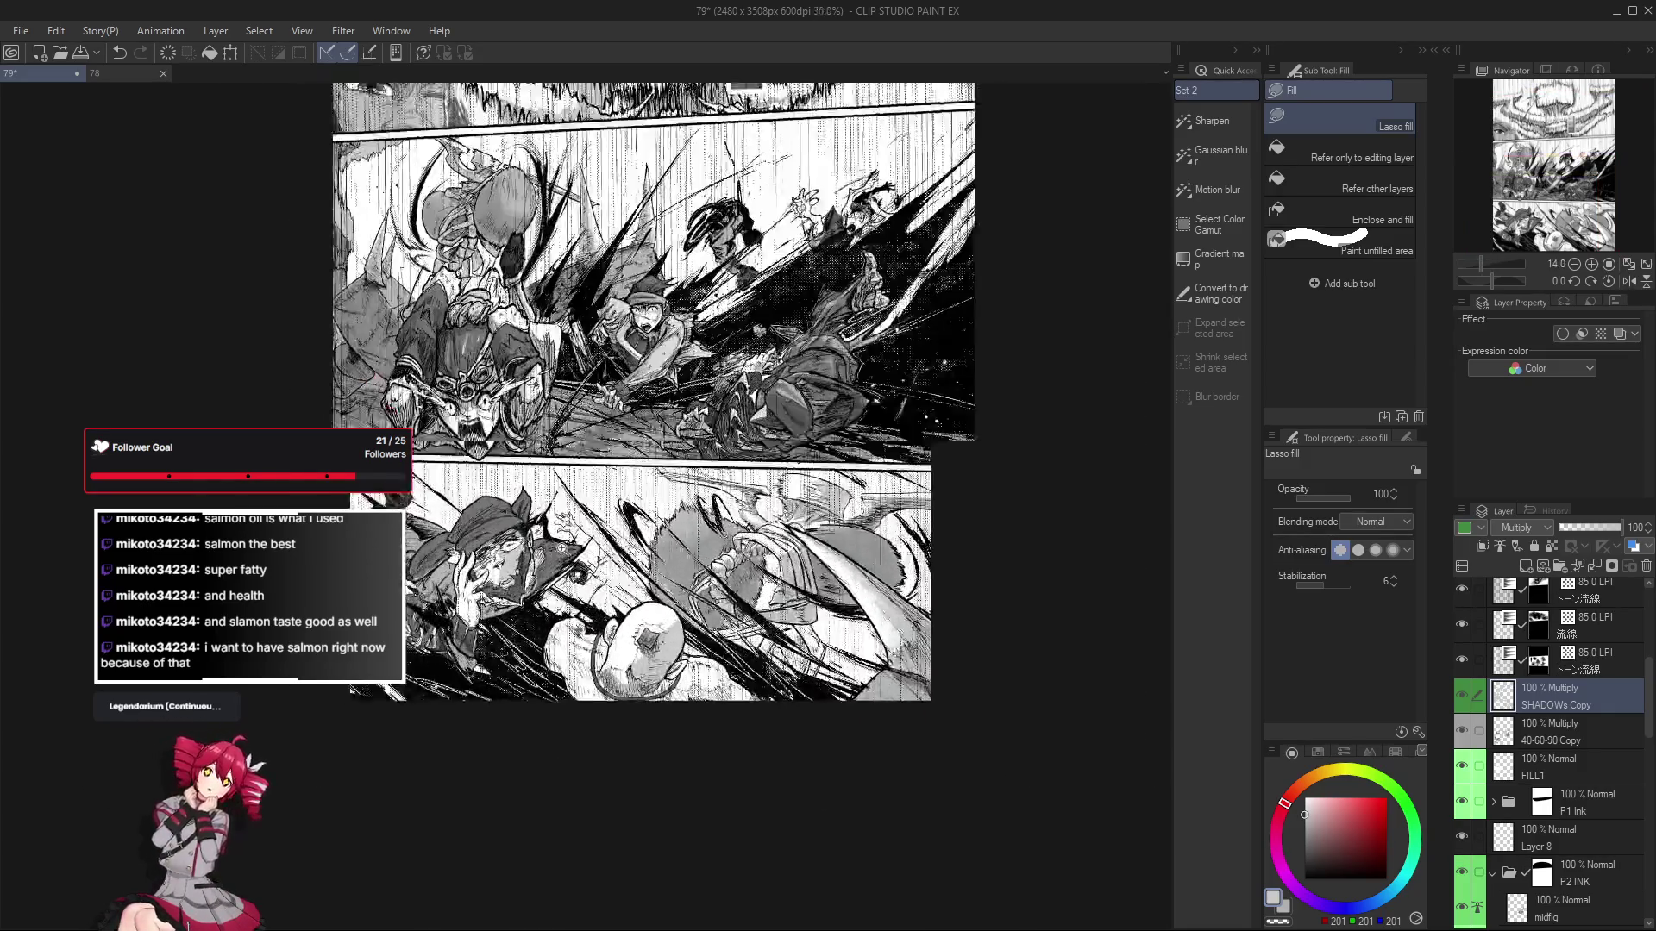
scroll(512, 568, "down", 1)
scroll(529, 536, "up", 2)
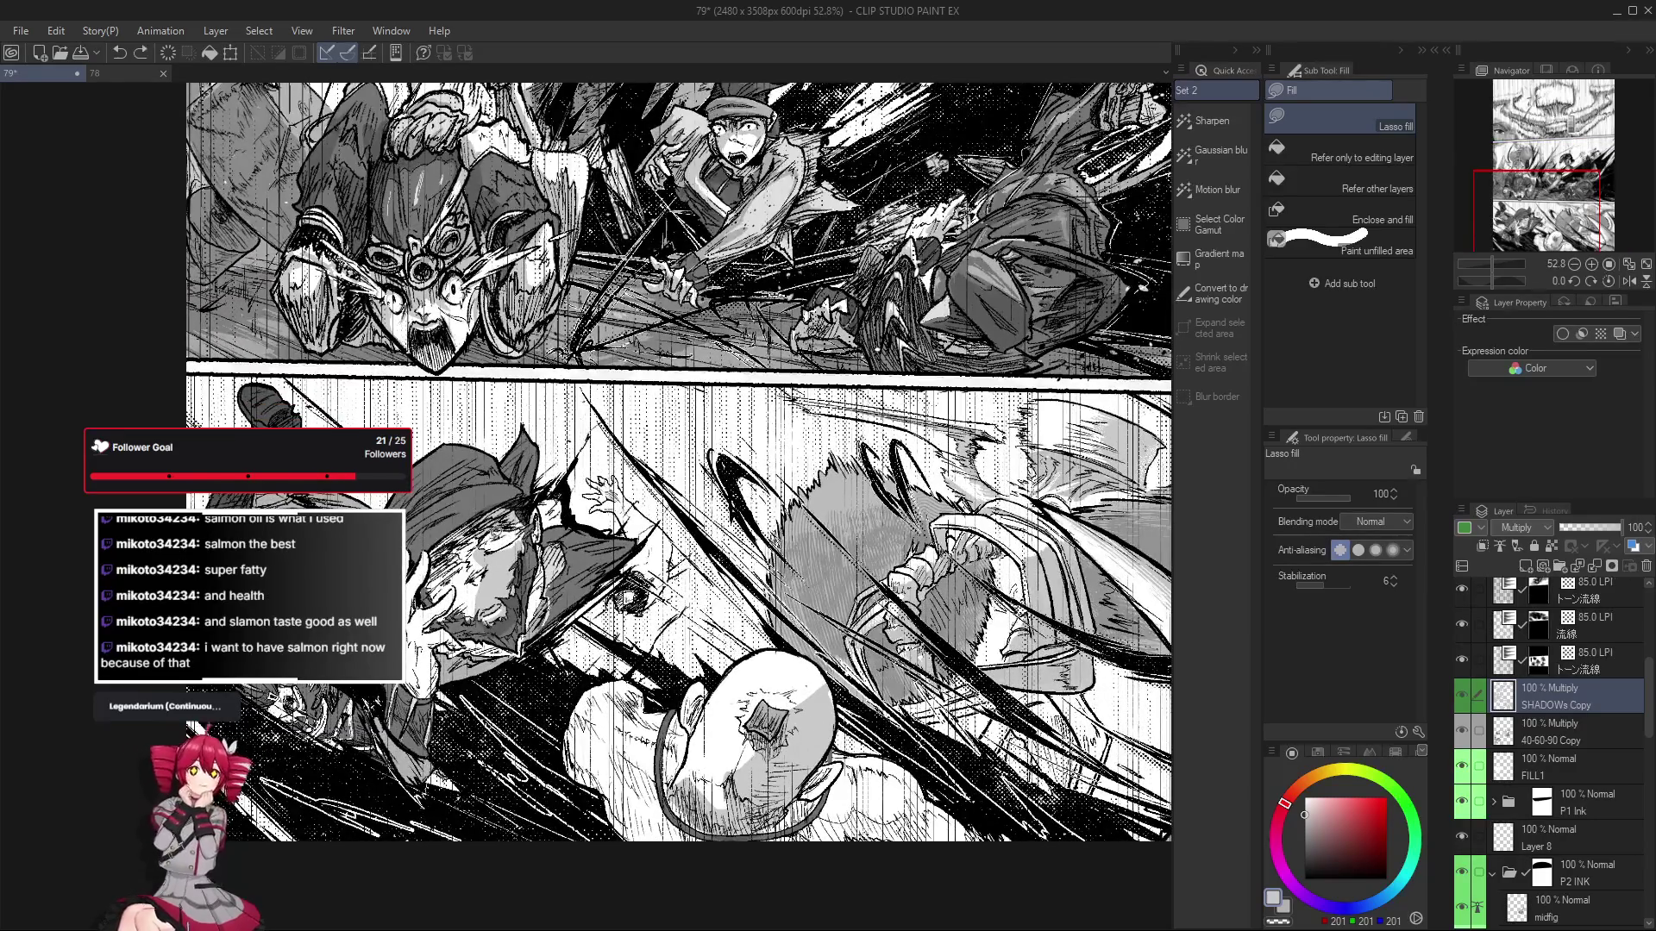
scroll(517, 543, "down", 1)
key("e")
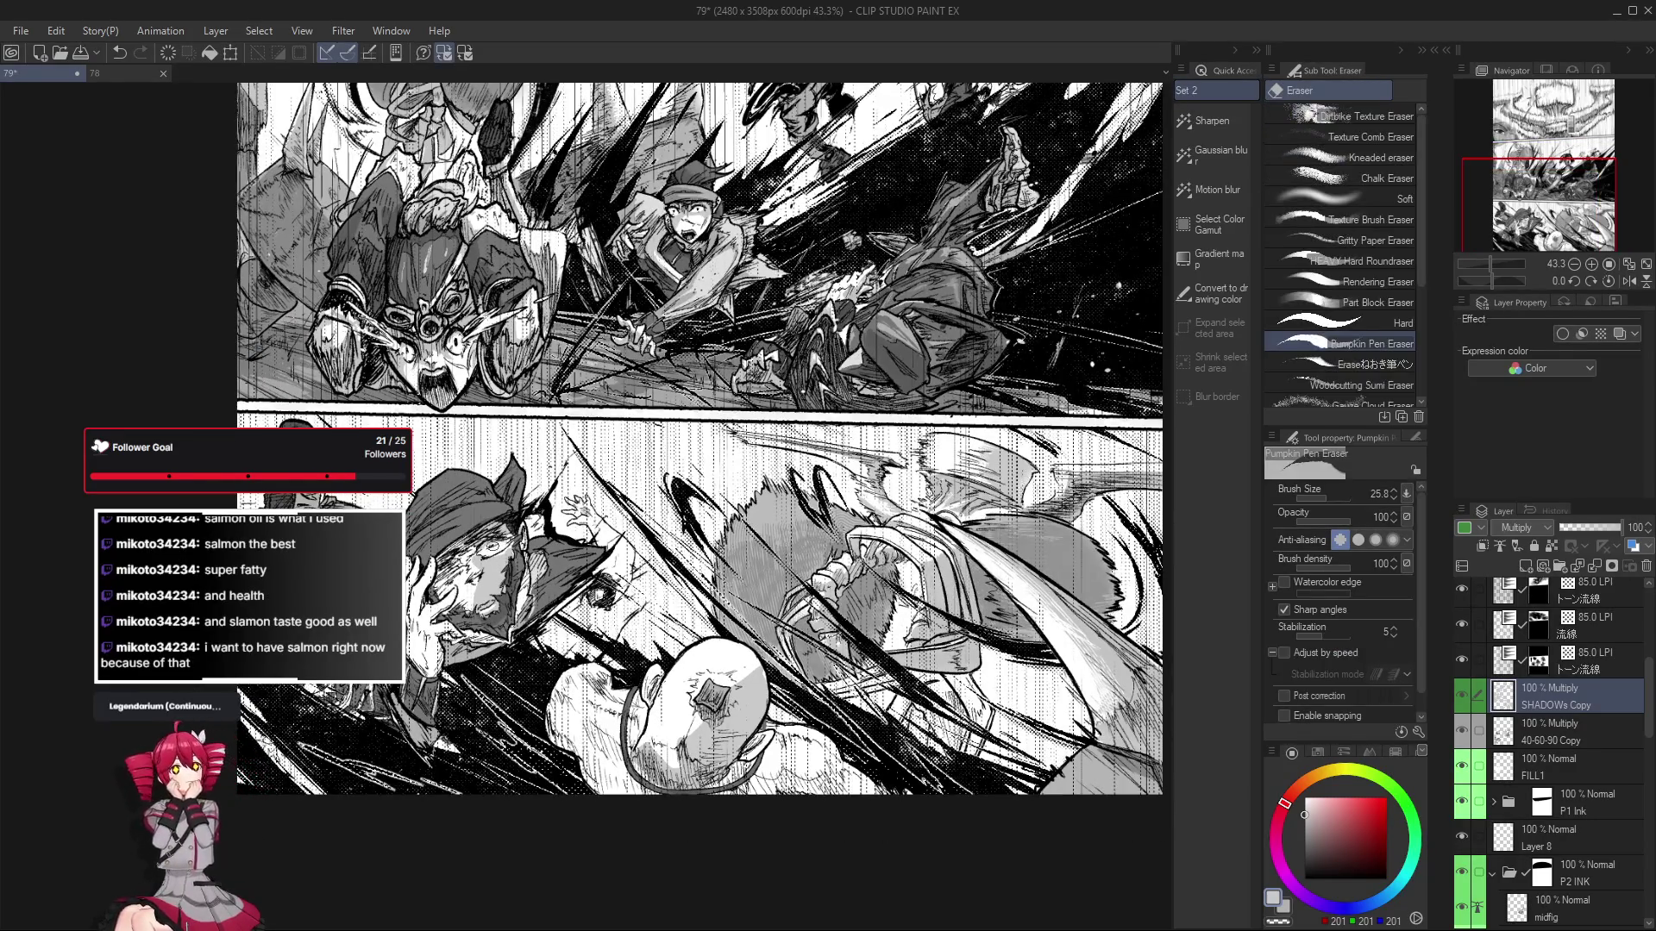
key("g")
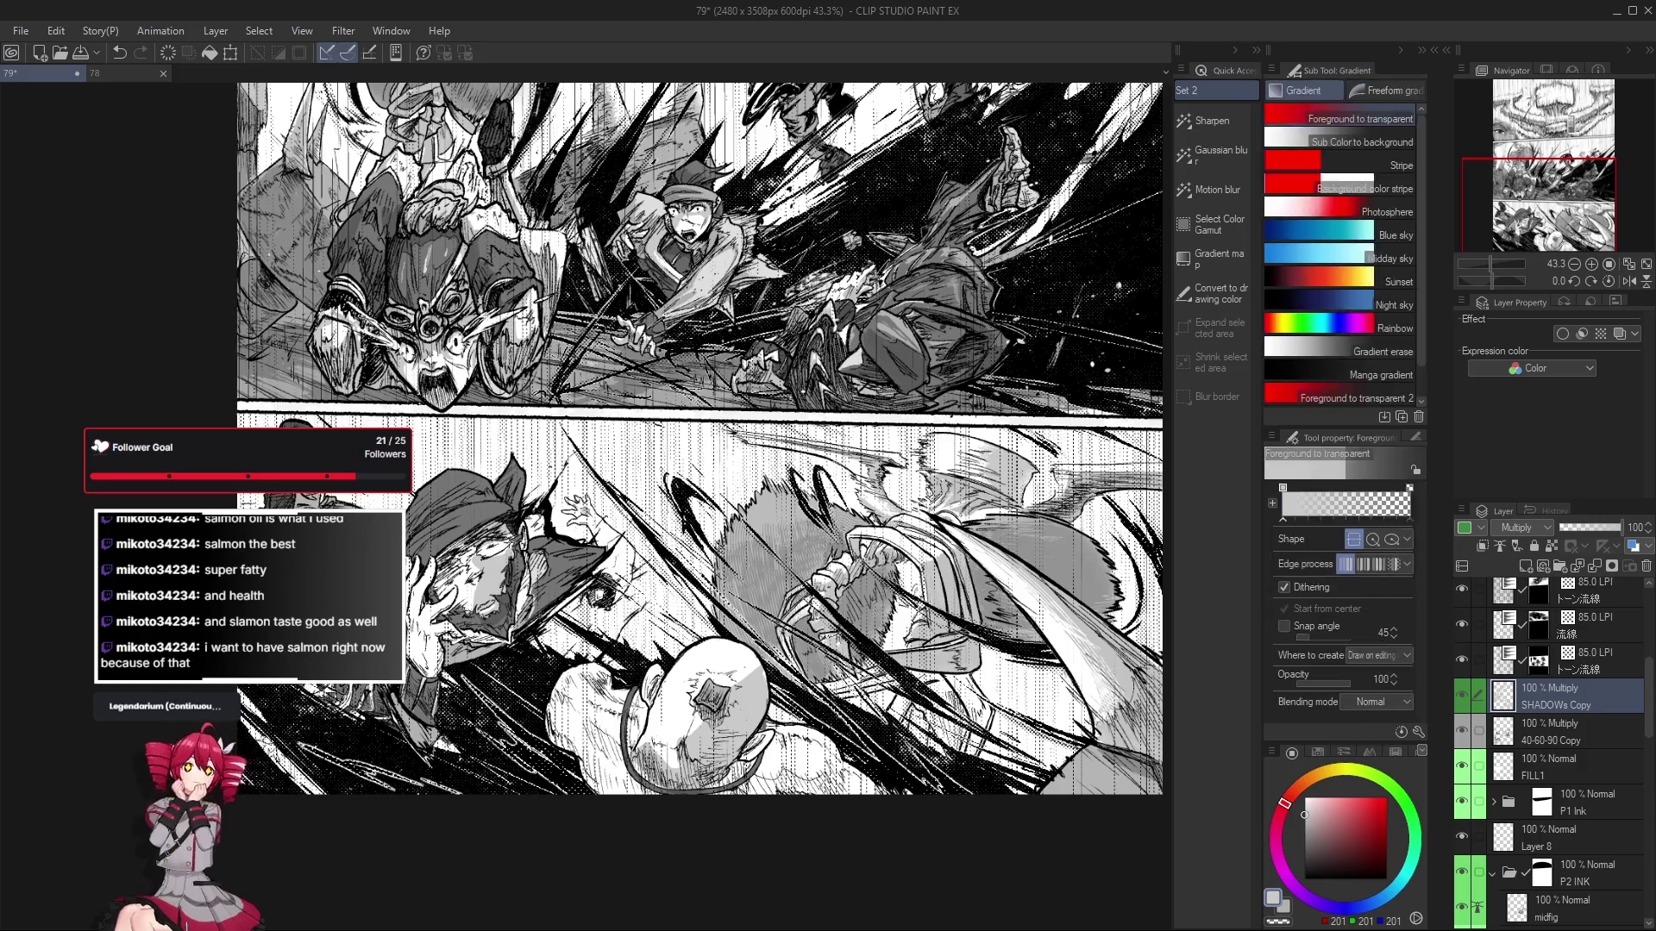
scroll(508, 580, "down", 1)
Erase and re-fill grey tone along the face and bald head.
key("e")
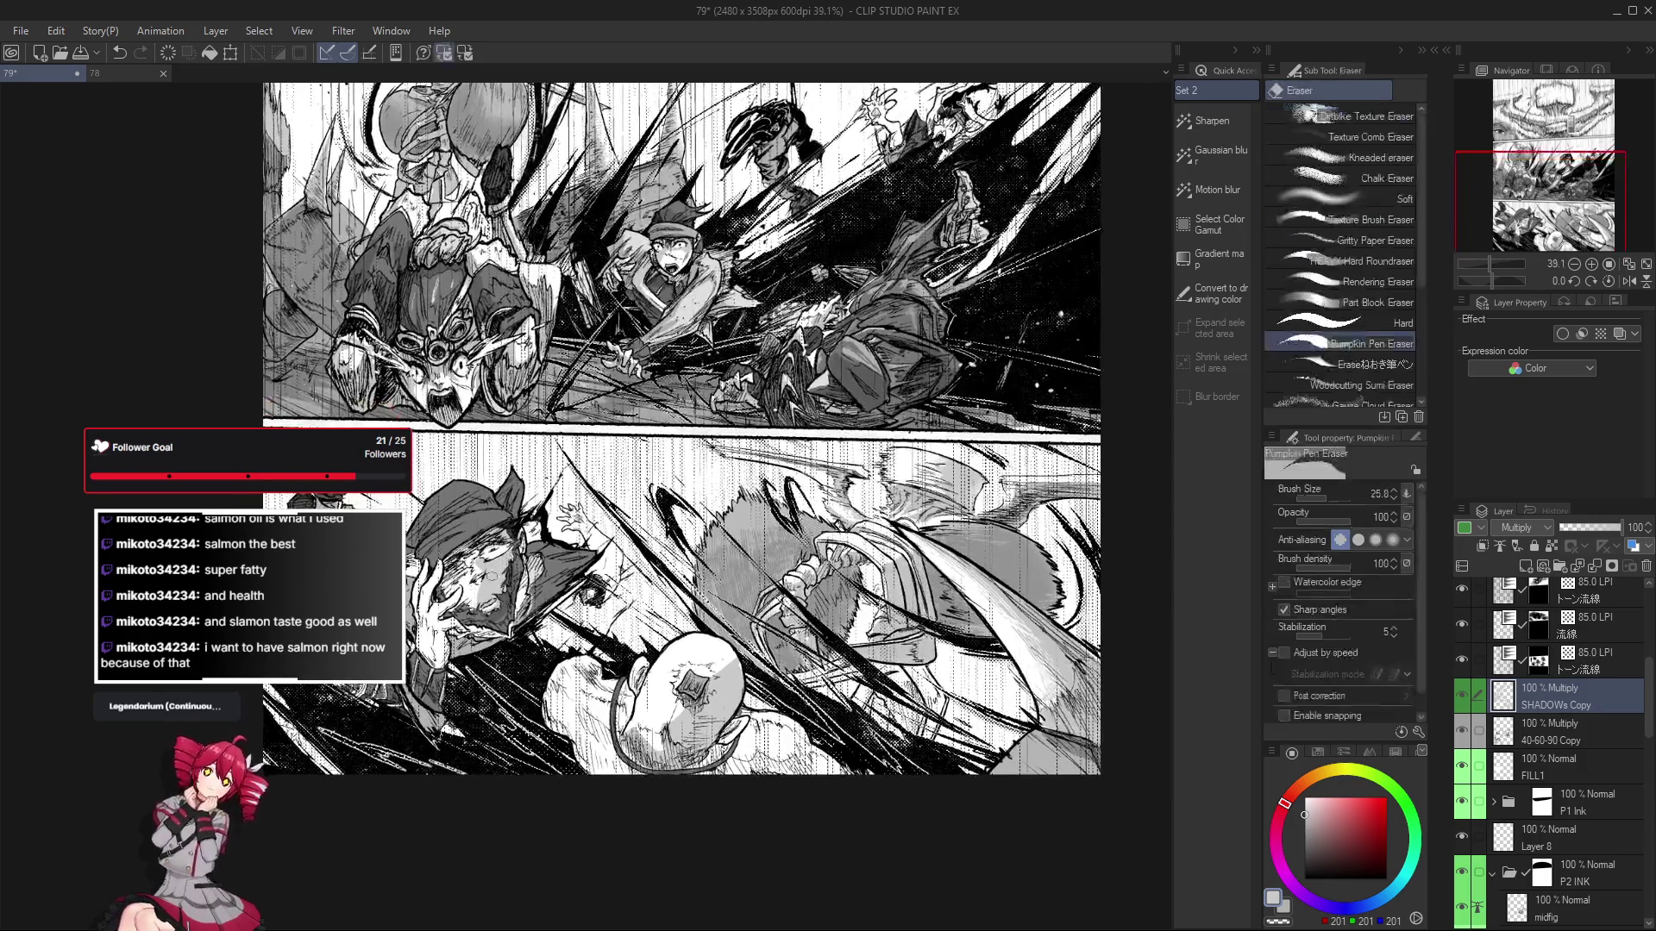
scroll(508, 563, "up", 1)
scroll(508, 565, "up", 2)
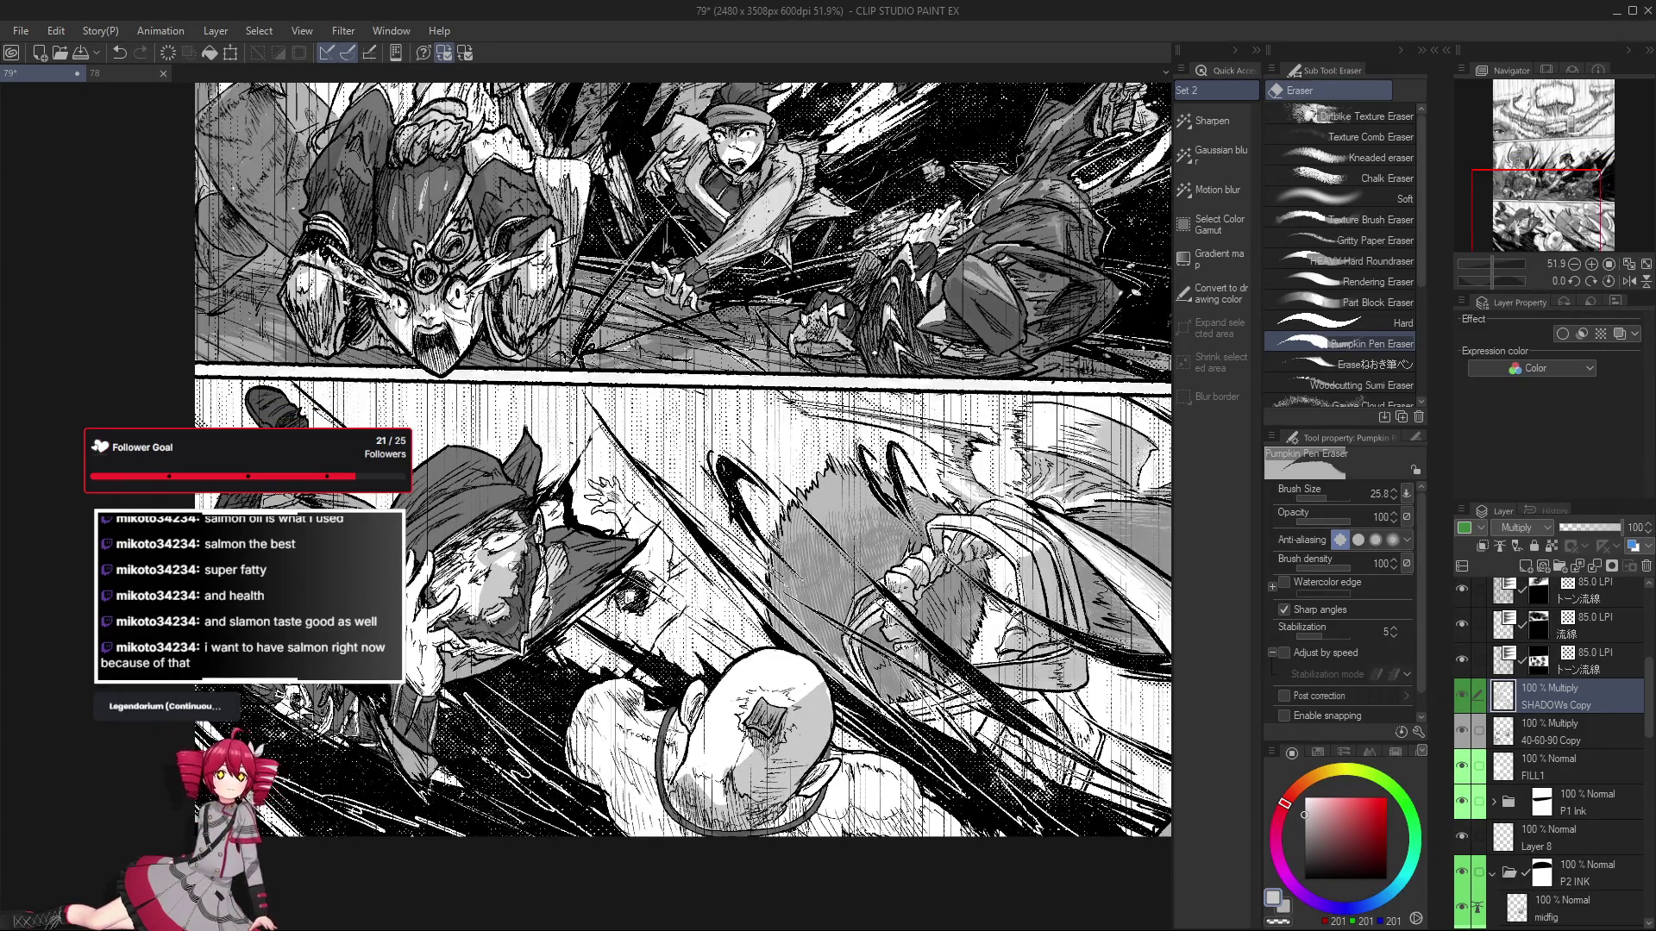
key("g")
key("g")
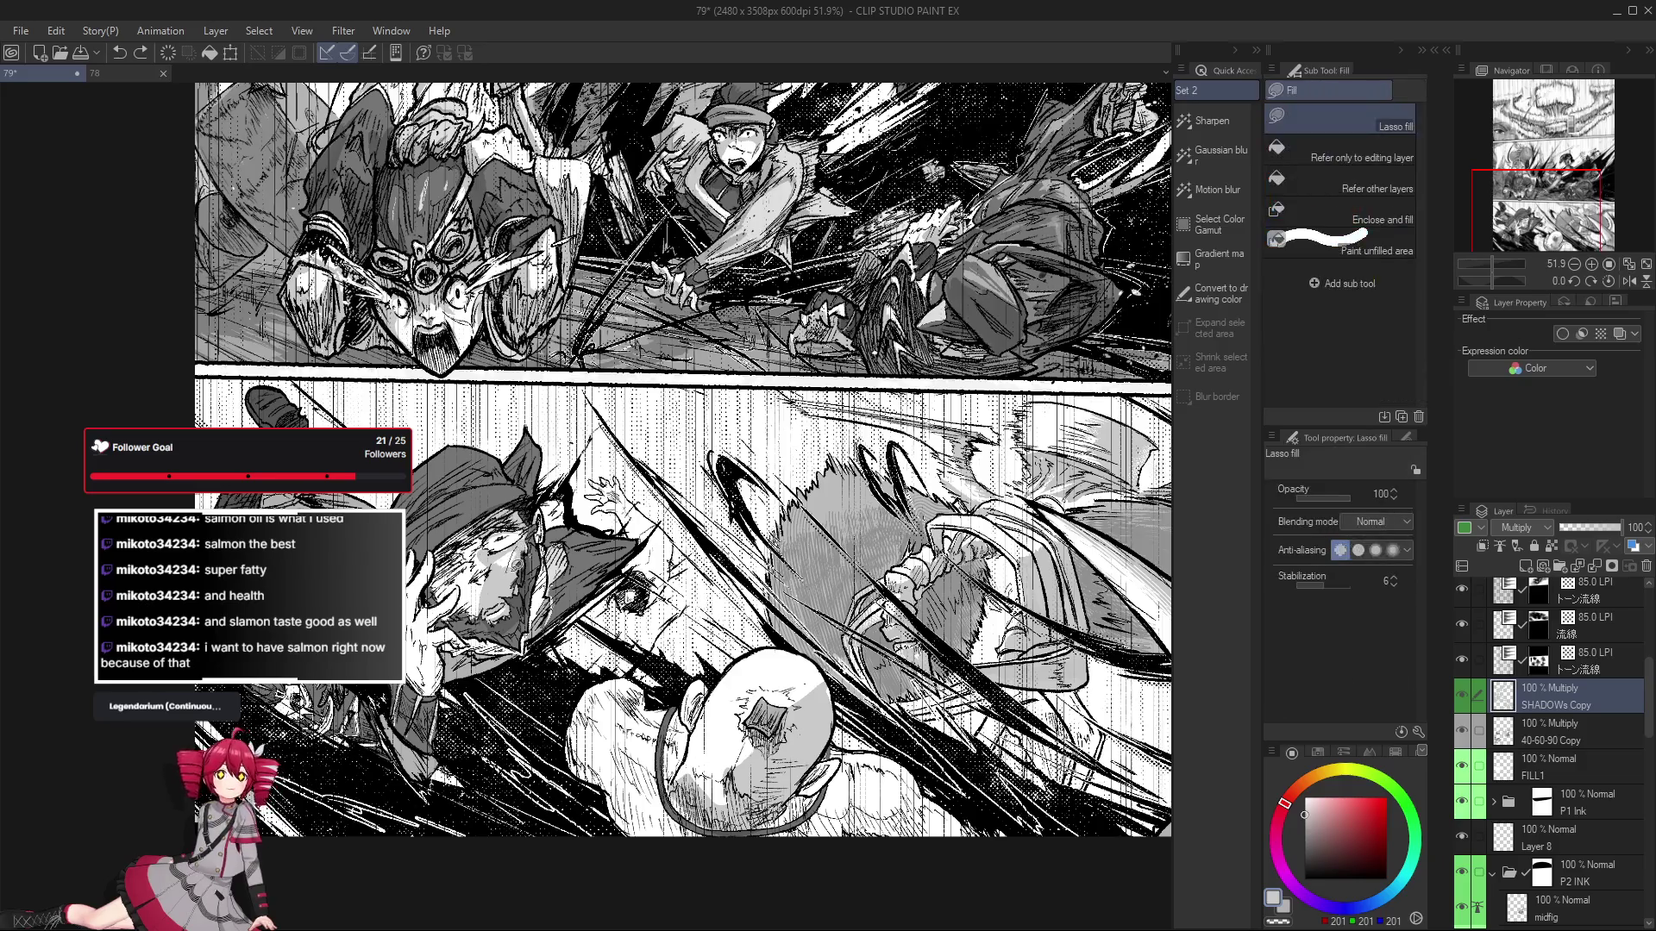
scroll(514, 595, "down", 3)
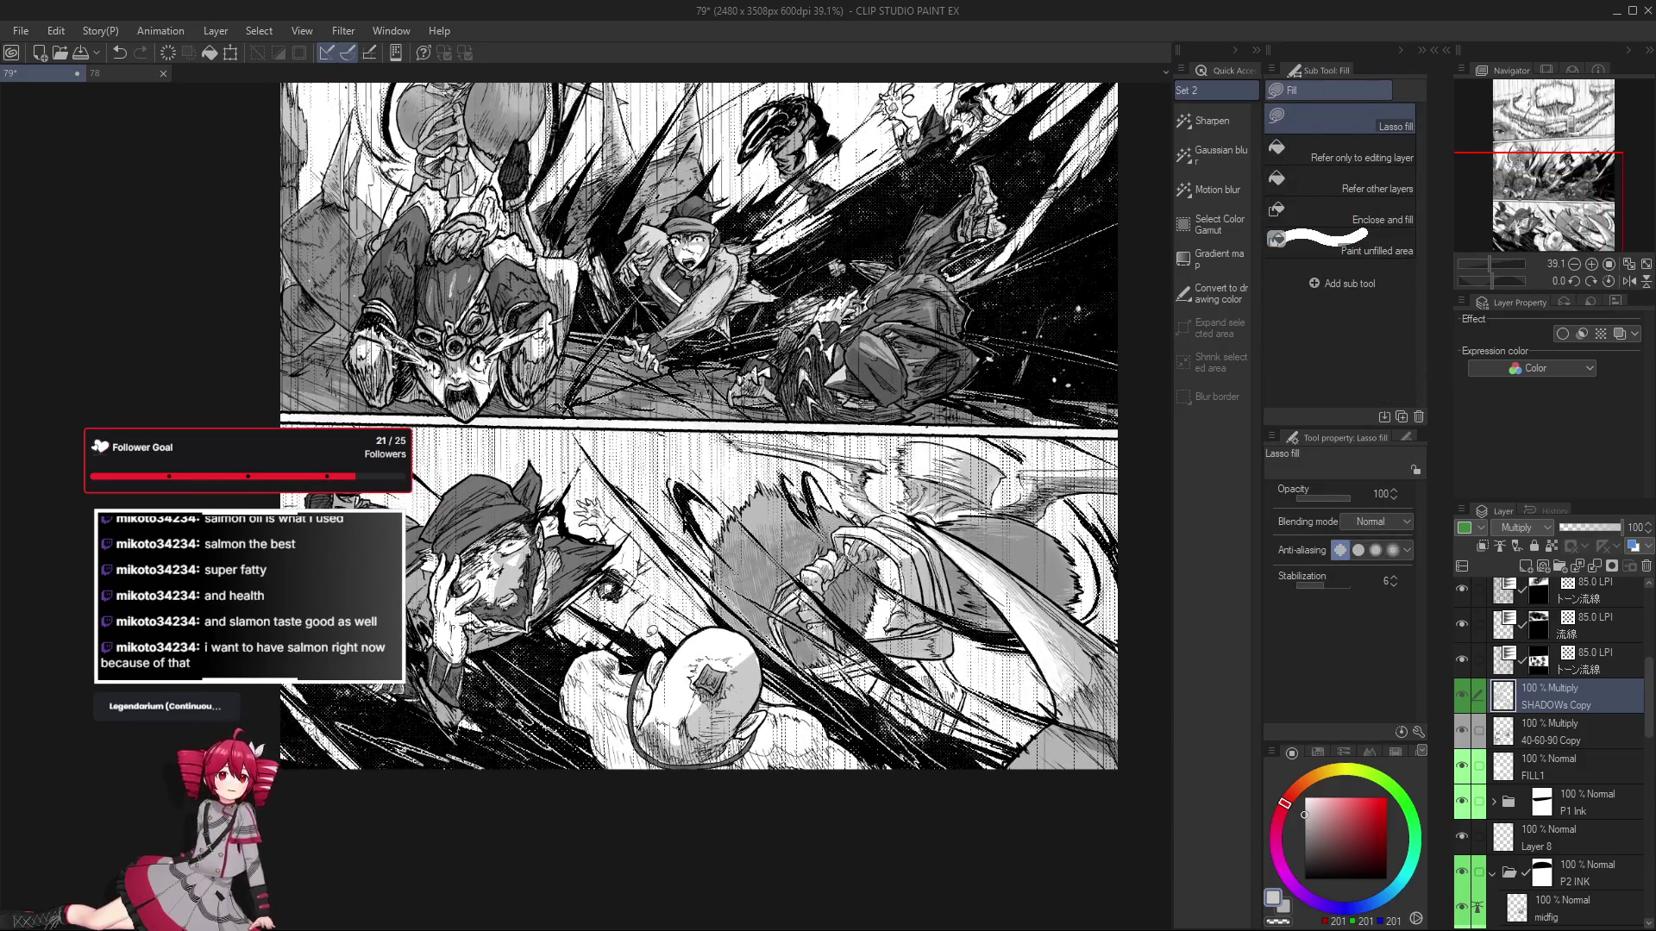
Refine the face shading edges with the Pumpkin Pen and Pumpkin Pen Eraser.
key("p")
scroll(517, 578, "up", 3)
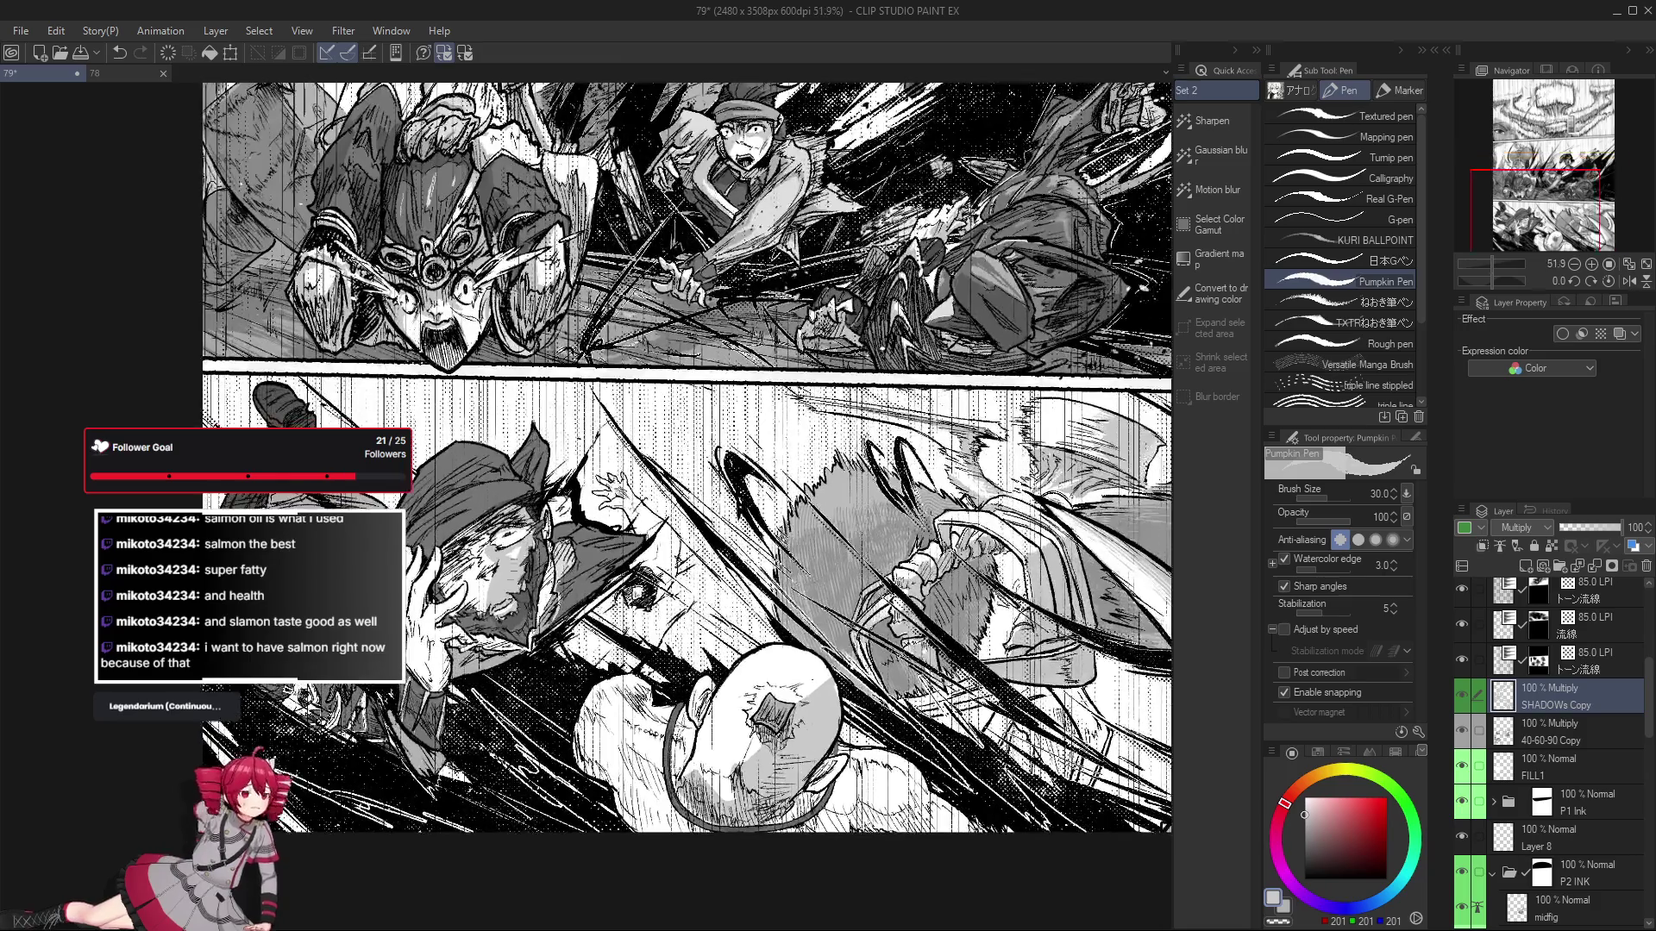
key("e")
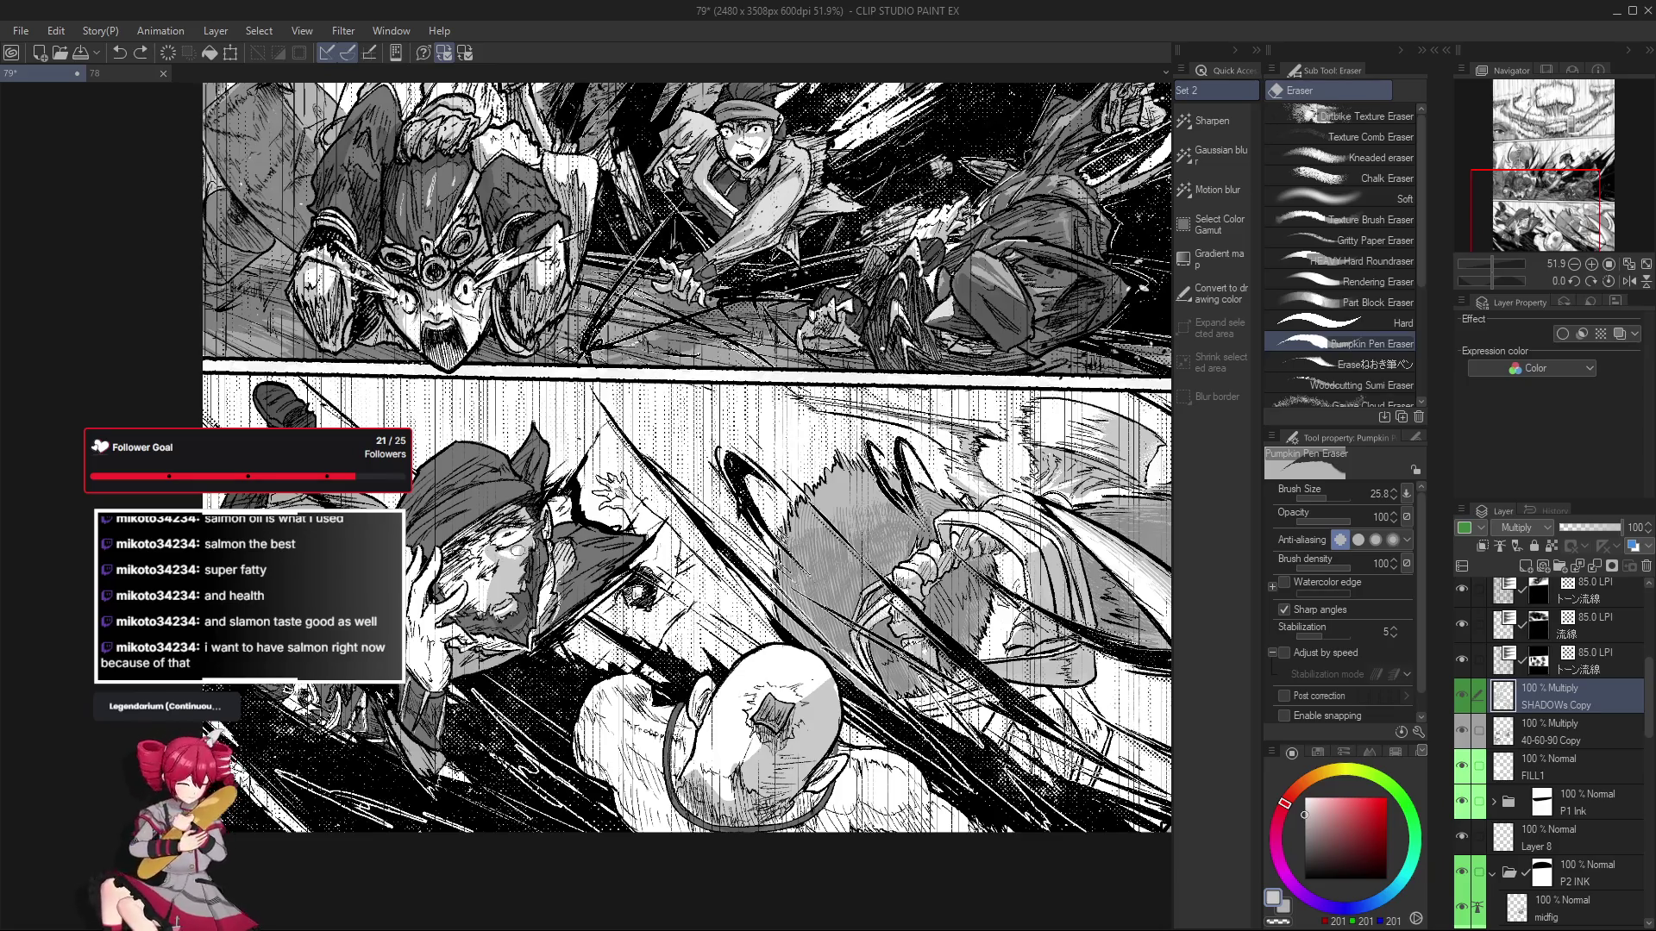
scroll(517, 561, "down", 2)
scroll(502, 589, "up", 2)
scroll(502, 590, "up", 1)
key("p")
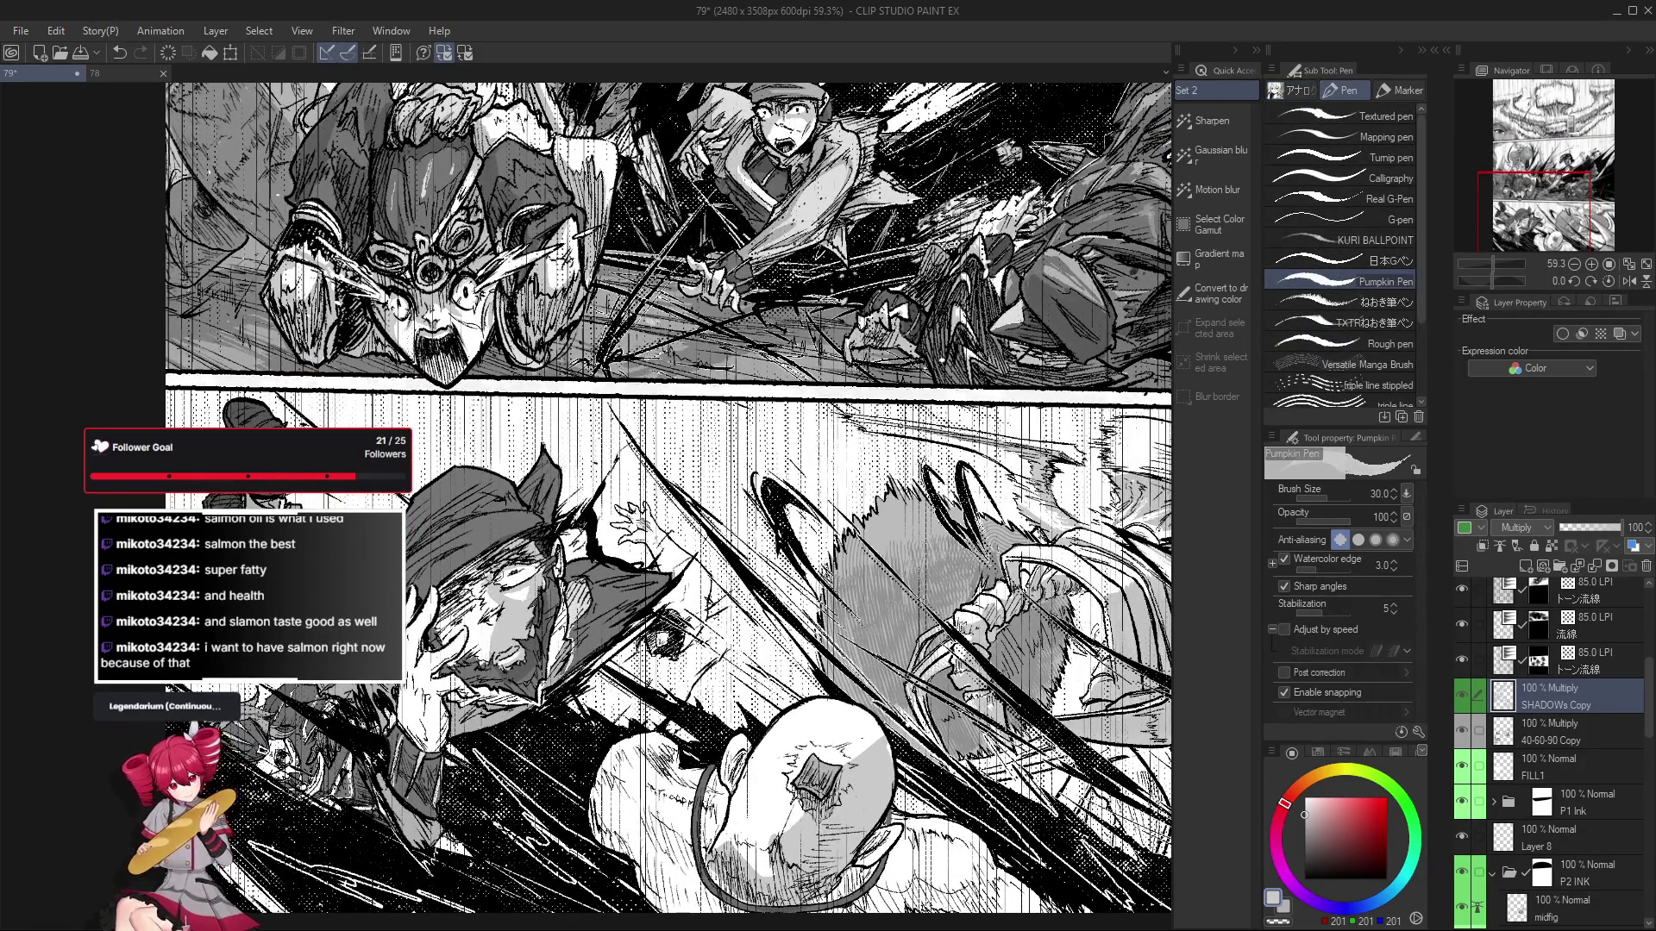
scroll(500, 595, "down", 2)
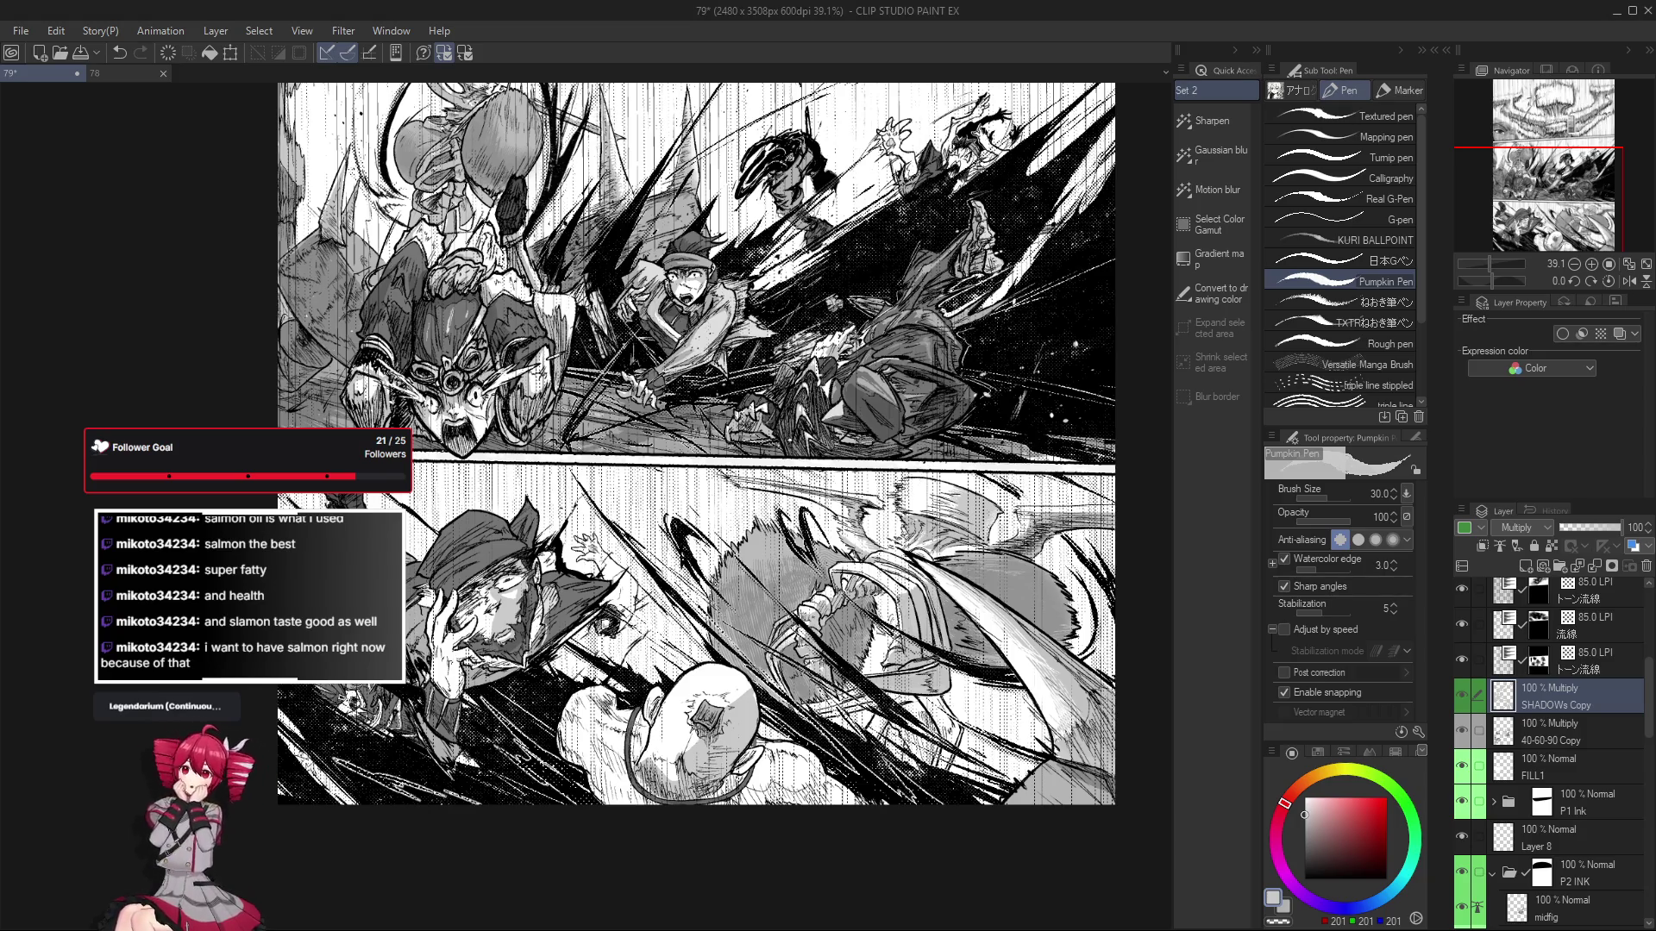
Erase to lighten the grey shading across the hat figure's face.
scroll(816, 814, "up", 2)
key("e")
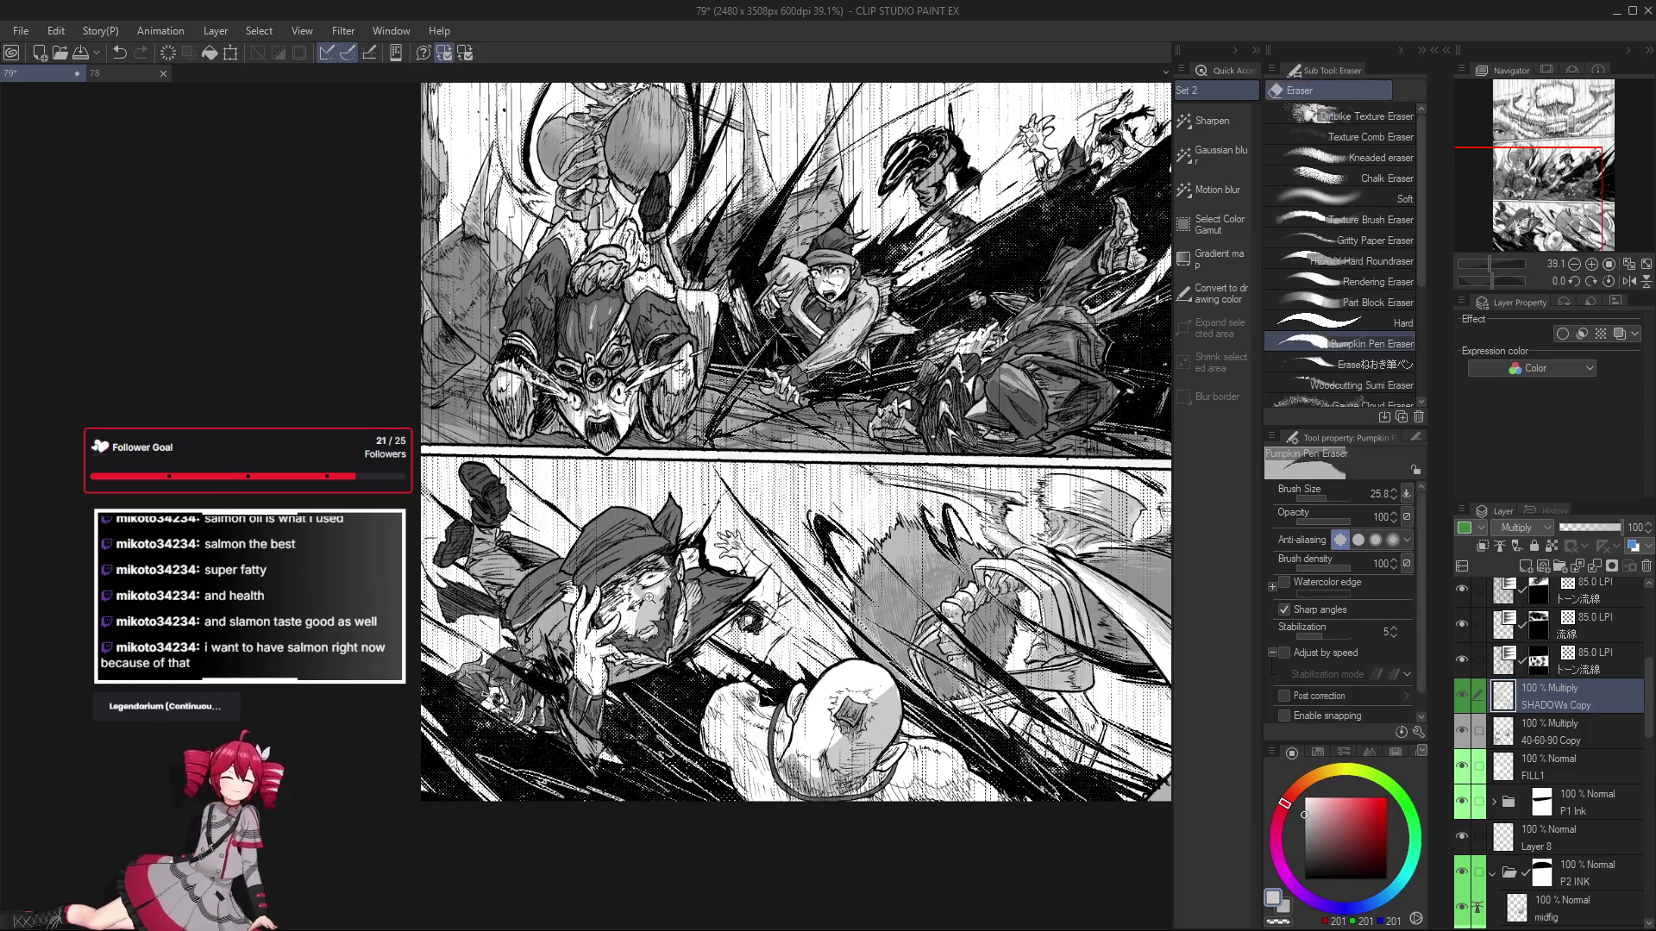
scroll(653, 589, "up", 3)
left_click_drag(652, 589, 673, 562)
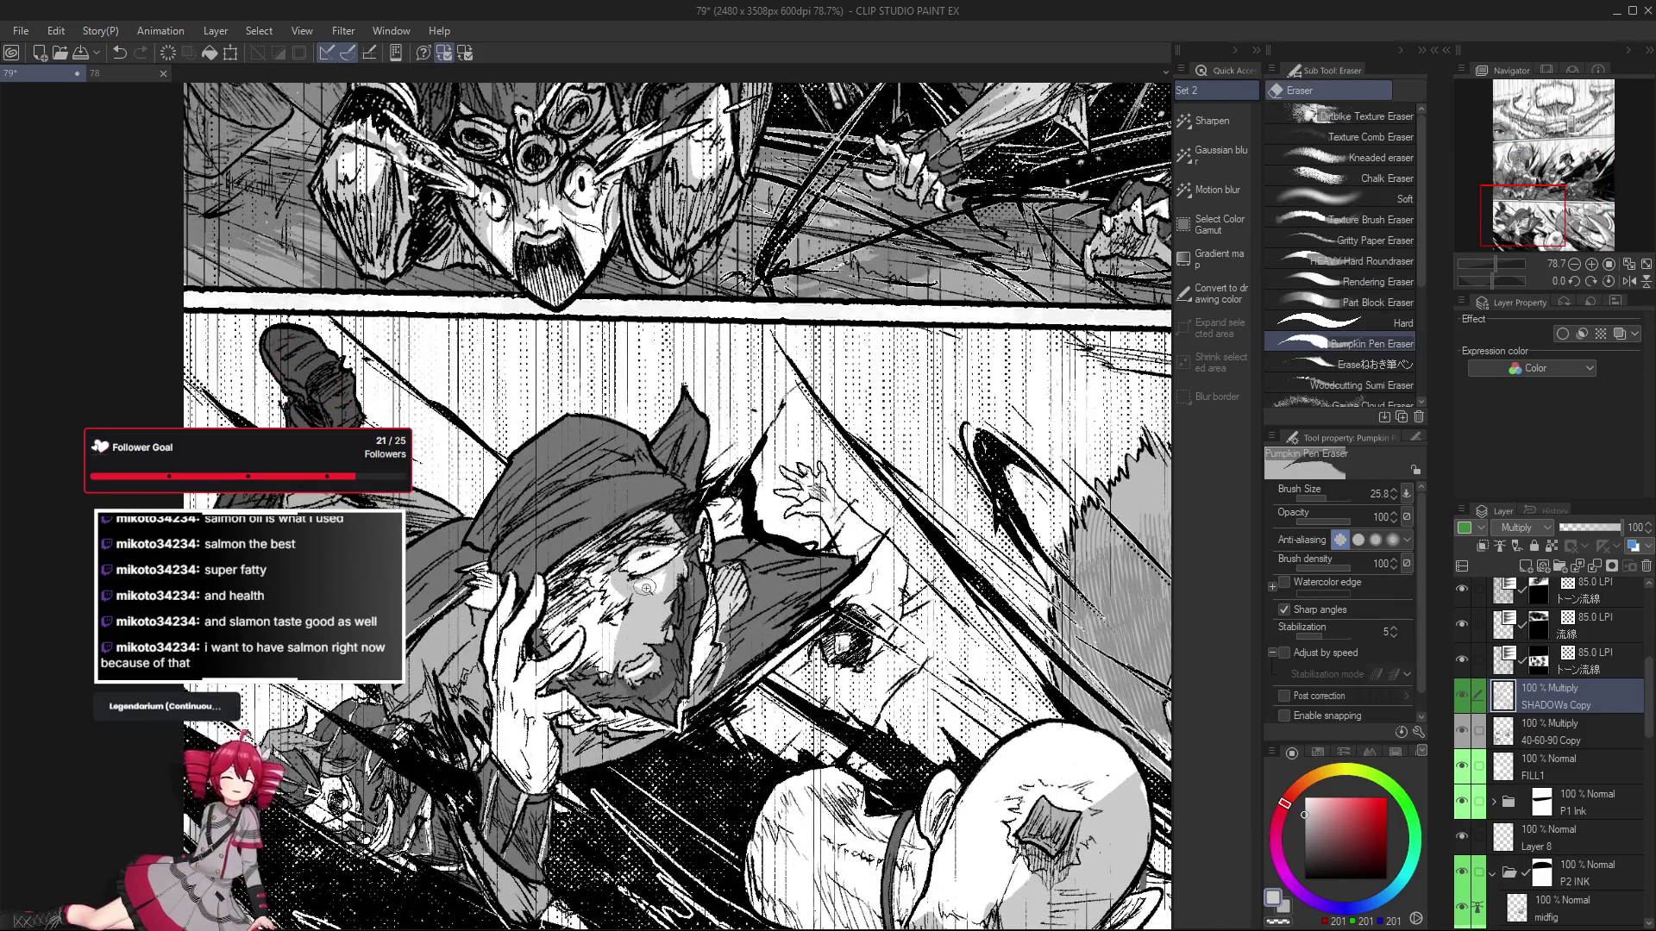
scroll(603, 655, "down", 3)
scroll(580, 703, "up", 2)
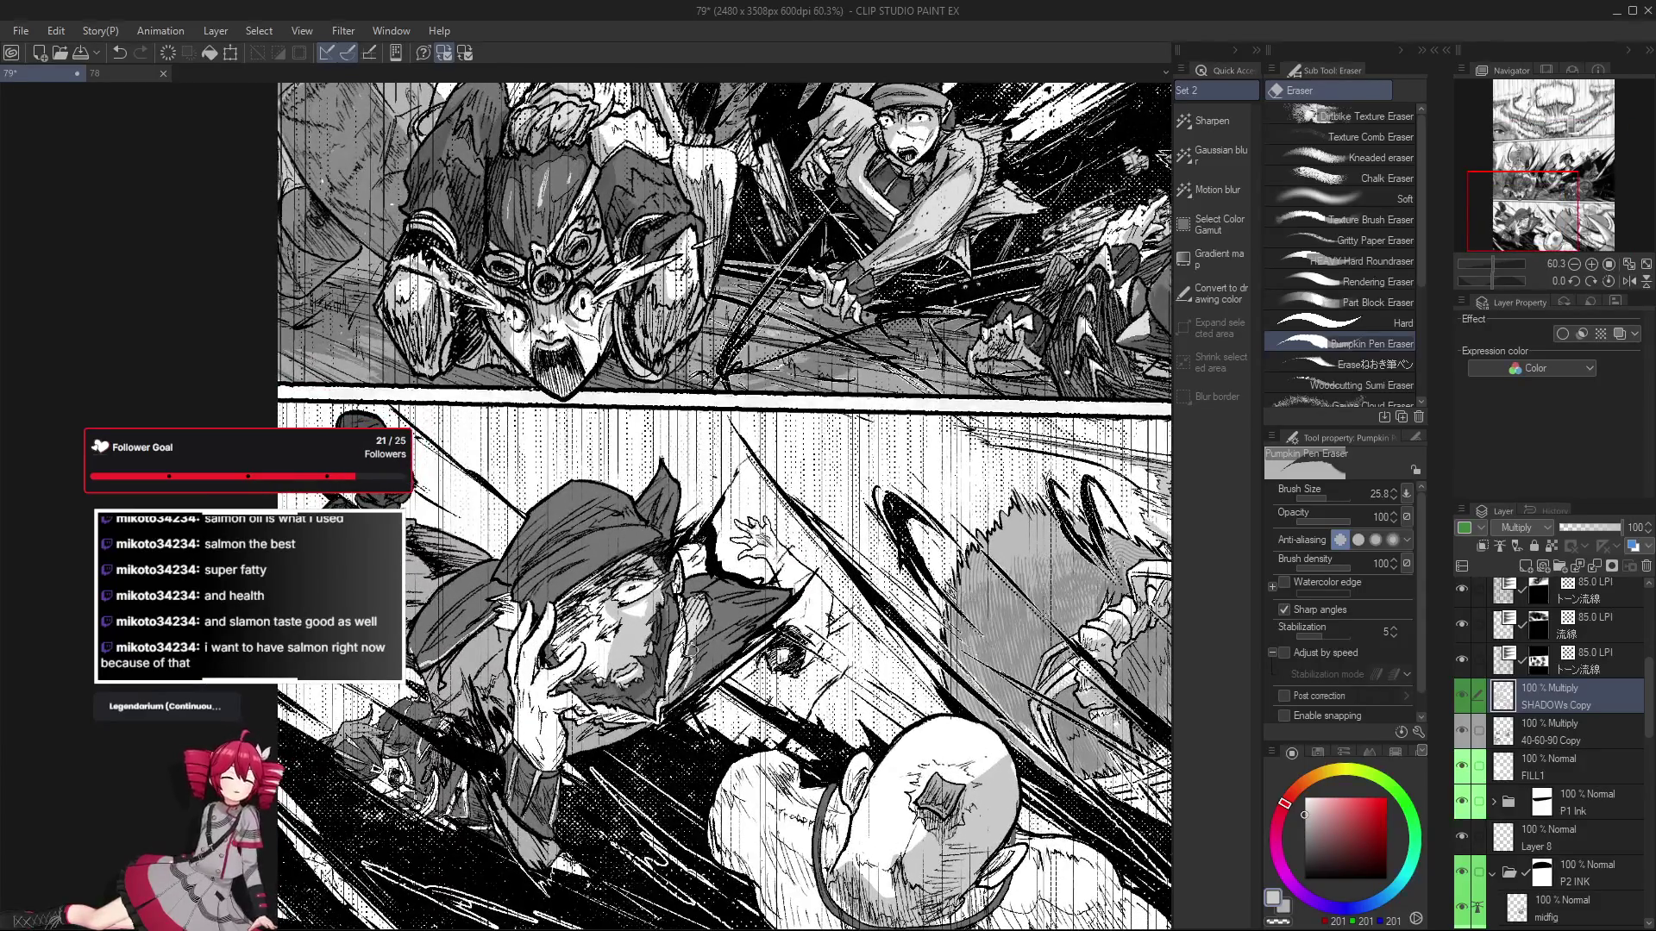
key("p")
key("e")
Rotate the view about 38 degrees, reset it, then mirror the canvas to check the face.
left_click_drag(618, 627, 520, 630)
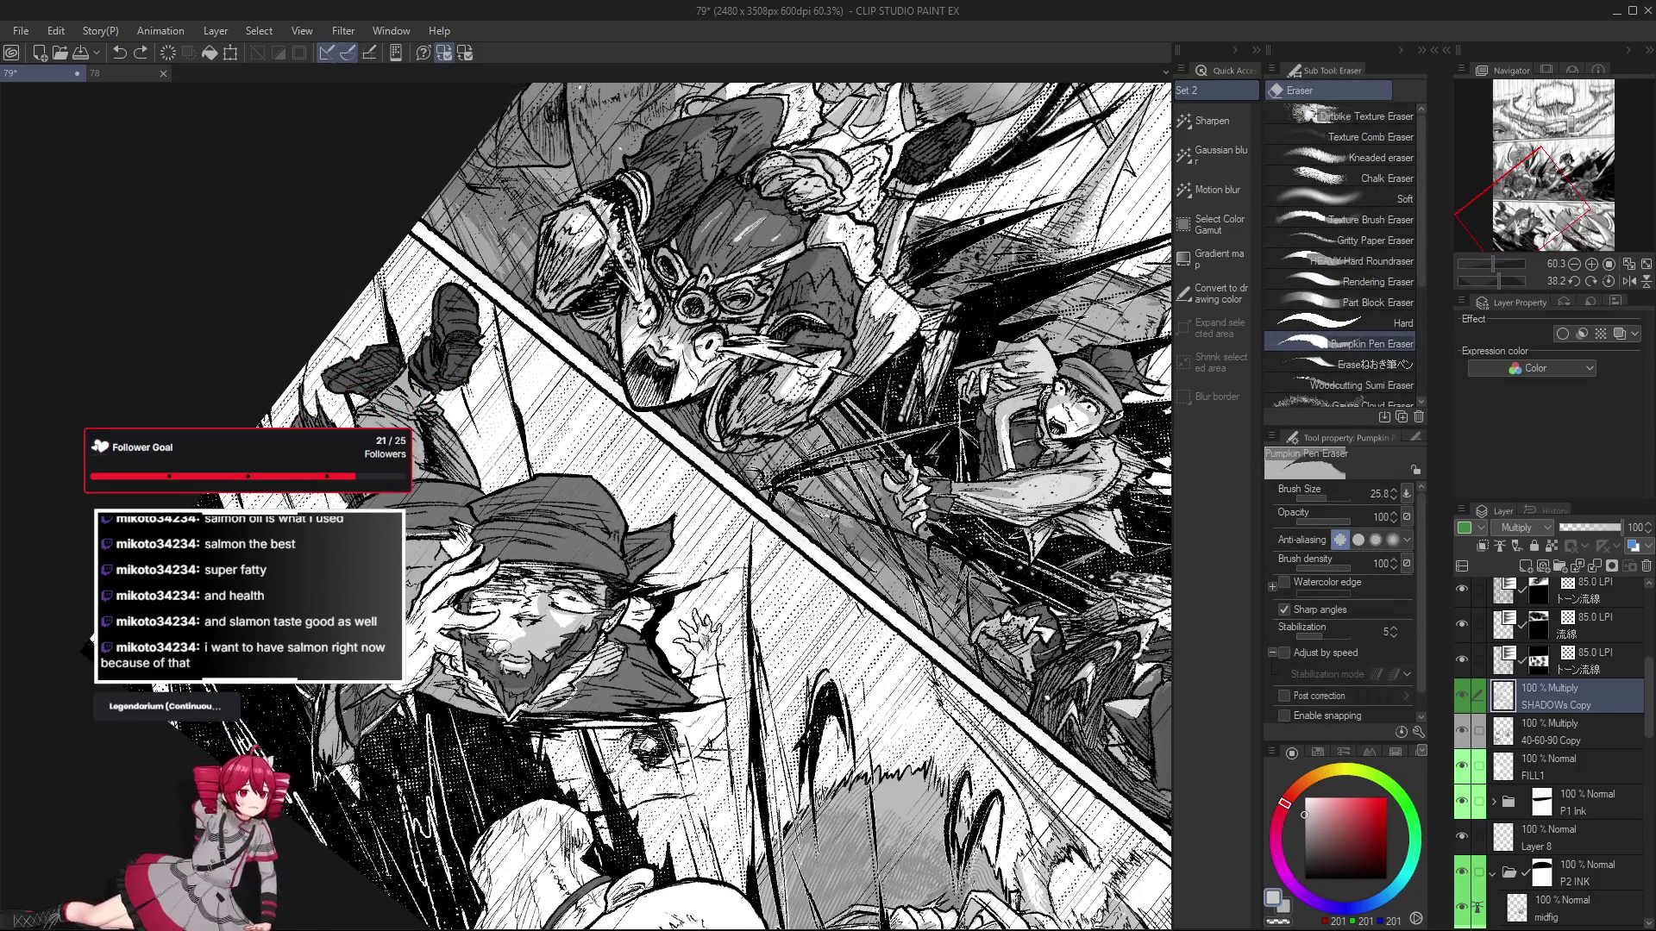
scroll(518, 638, "down", 3)
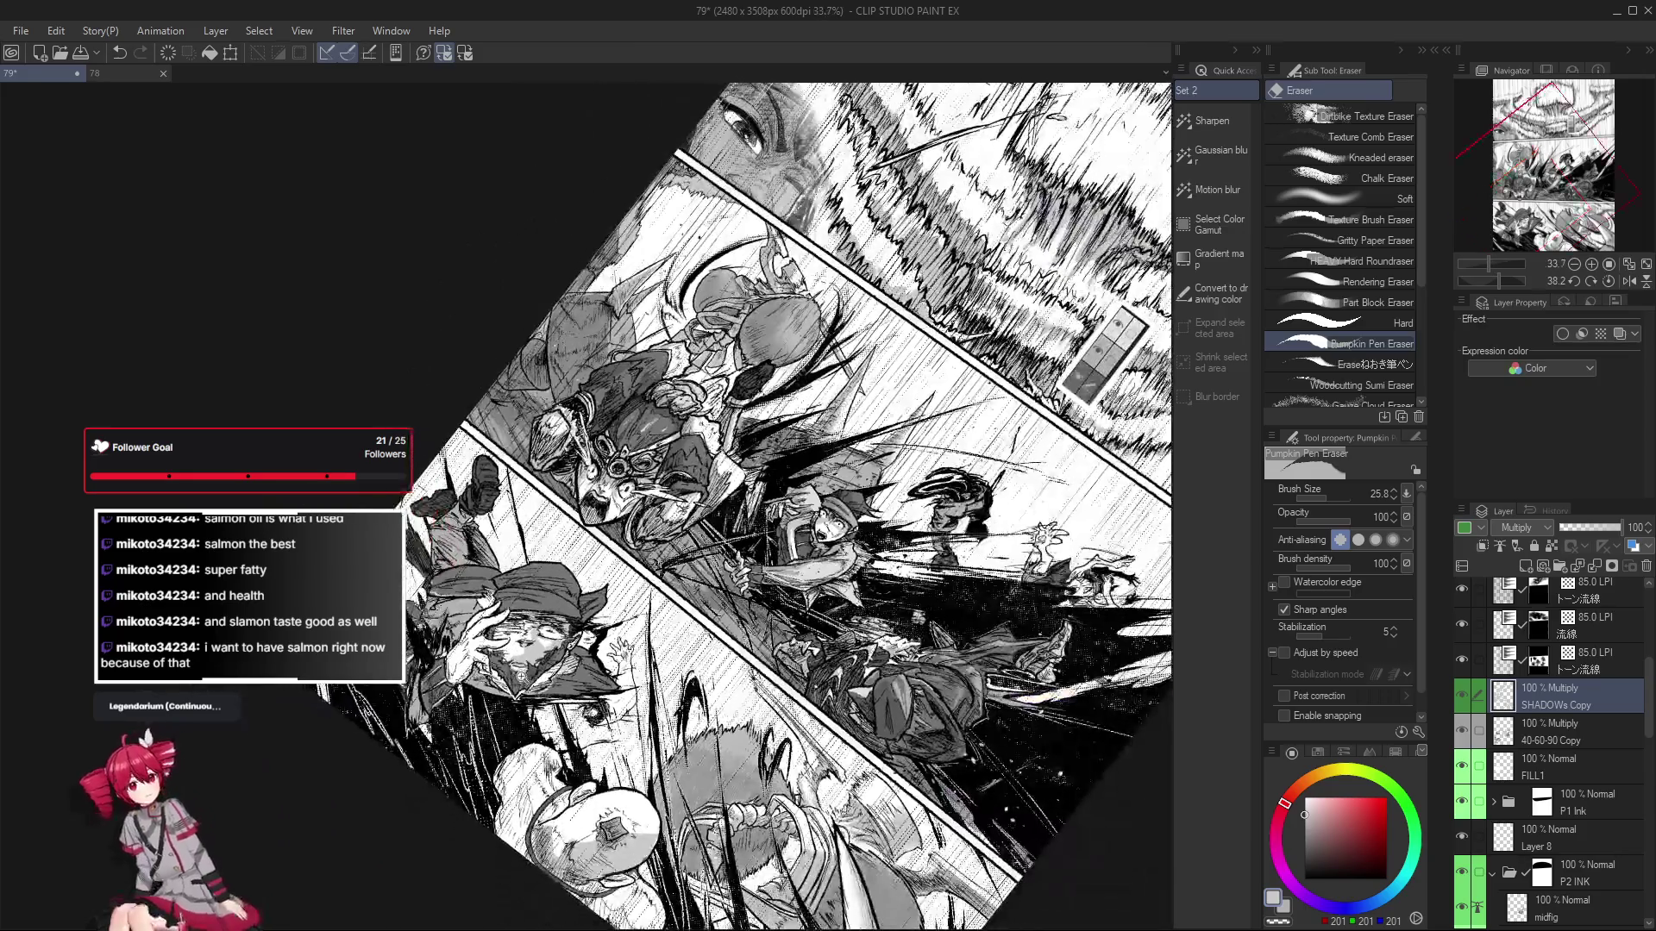
scroll(520, 642, "up", 2)
key("ctrl+shift+r")
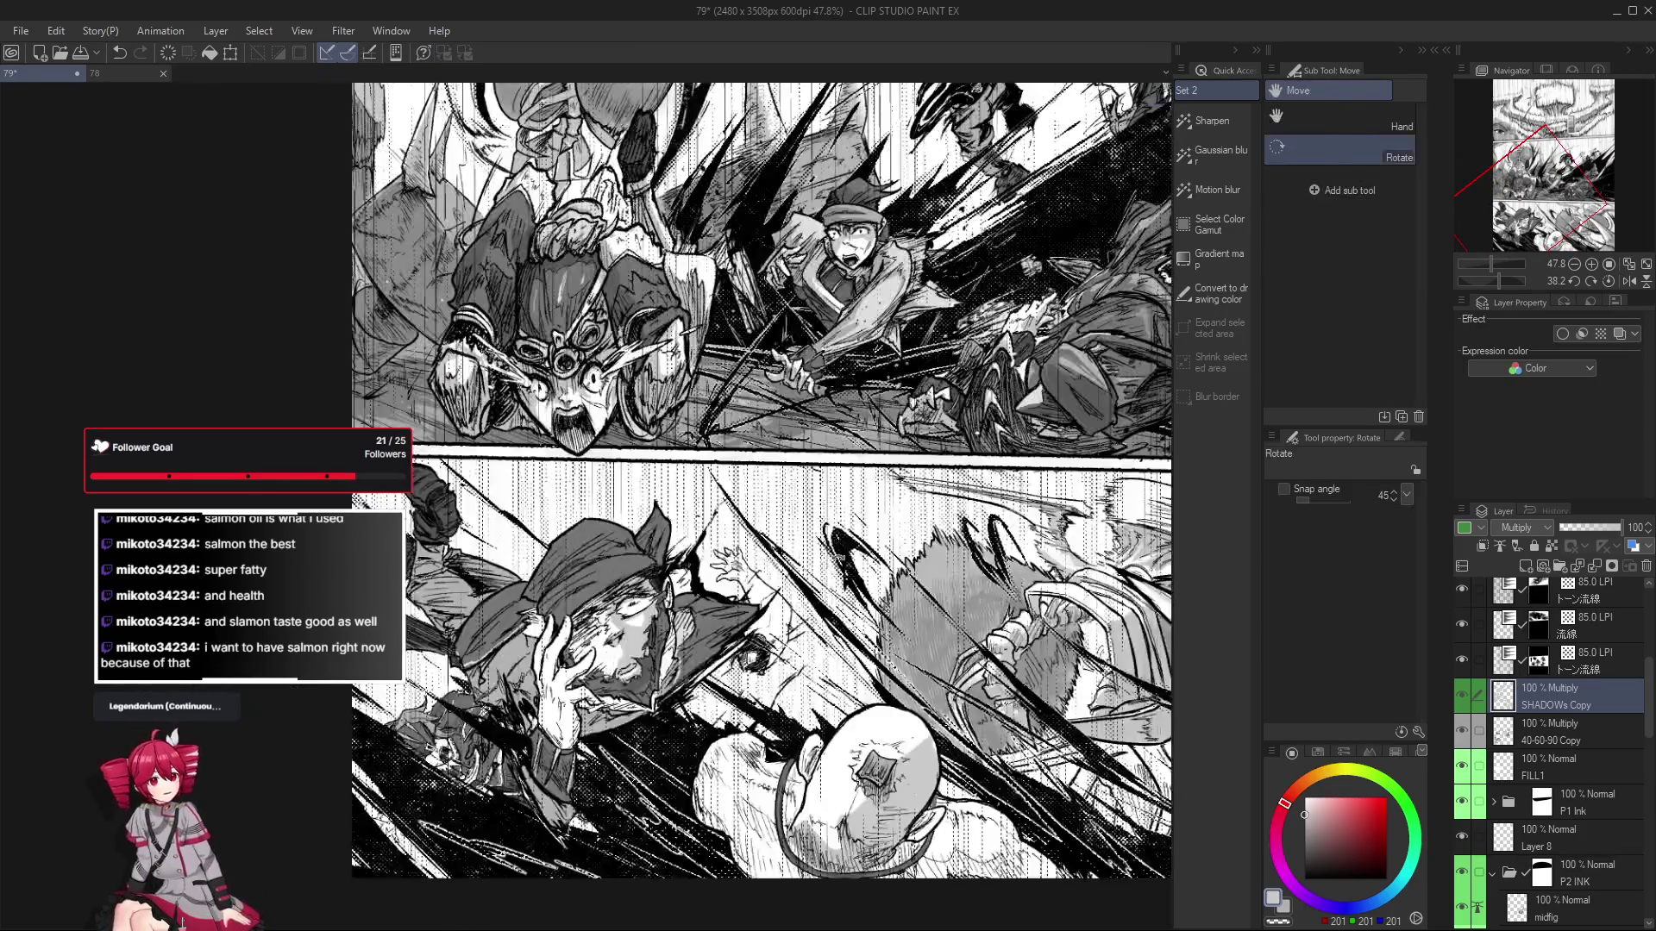
key("h")
key("h")
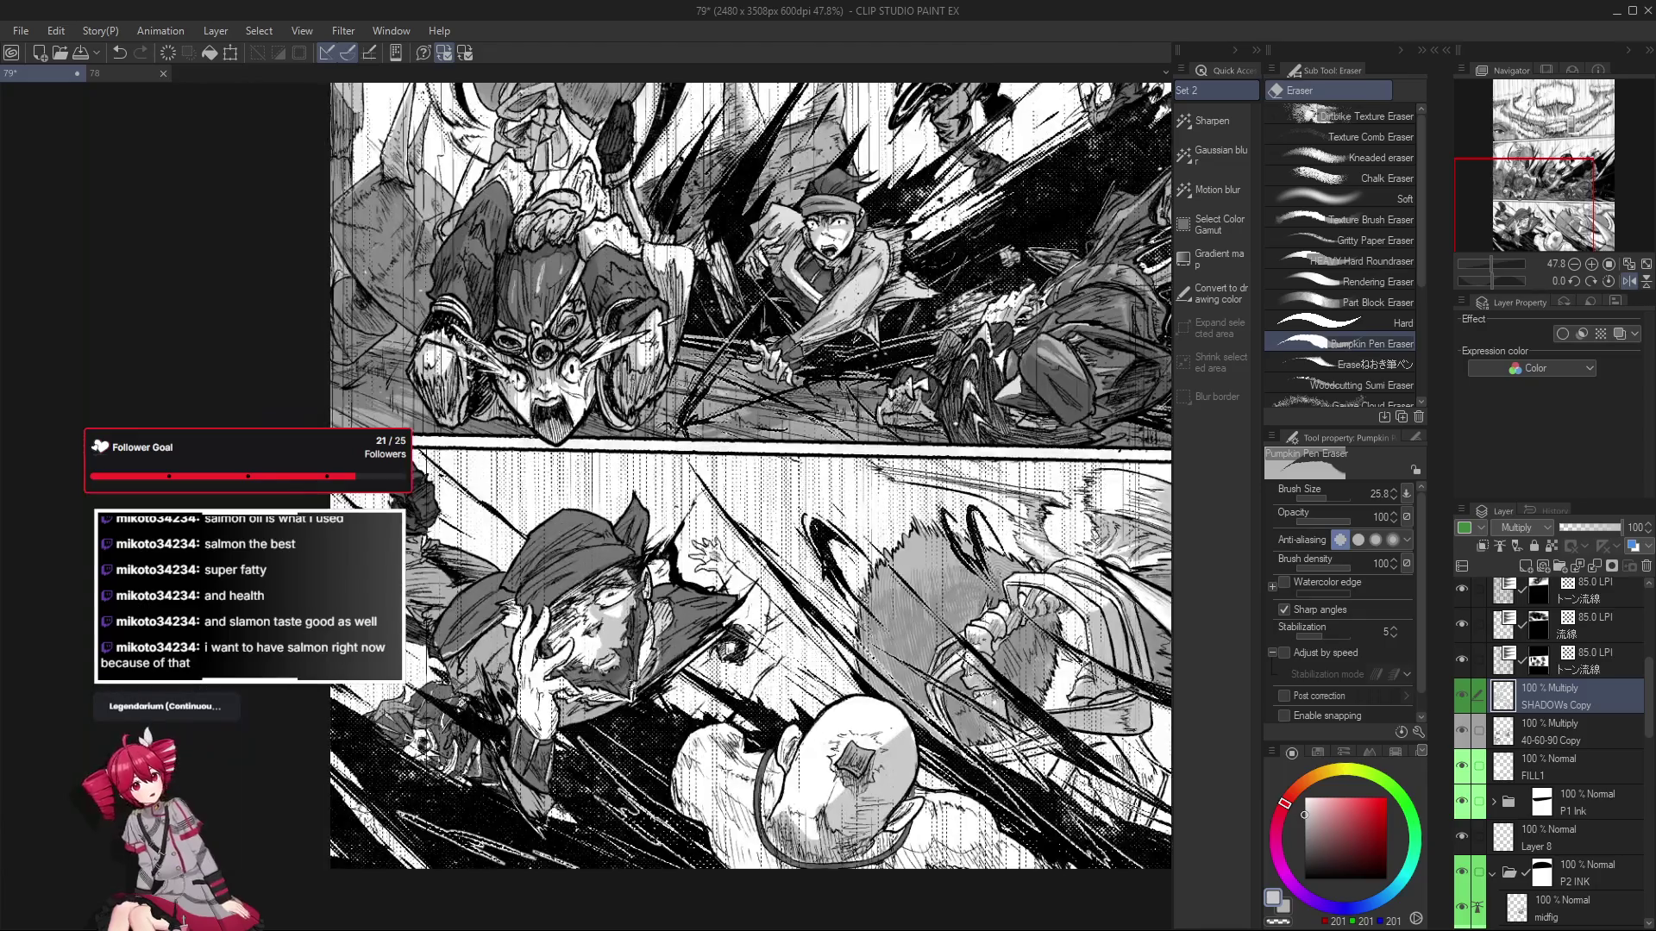
key("g")
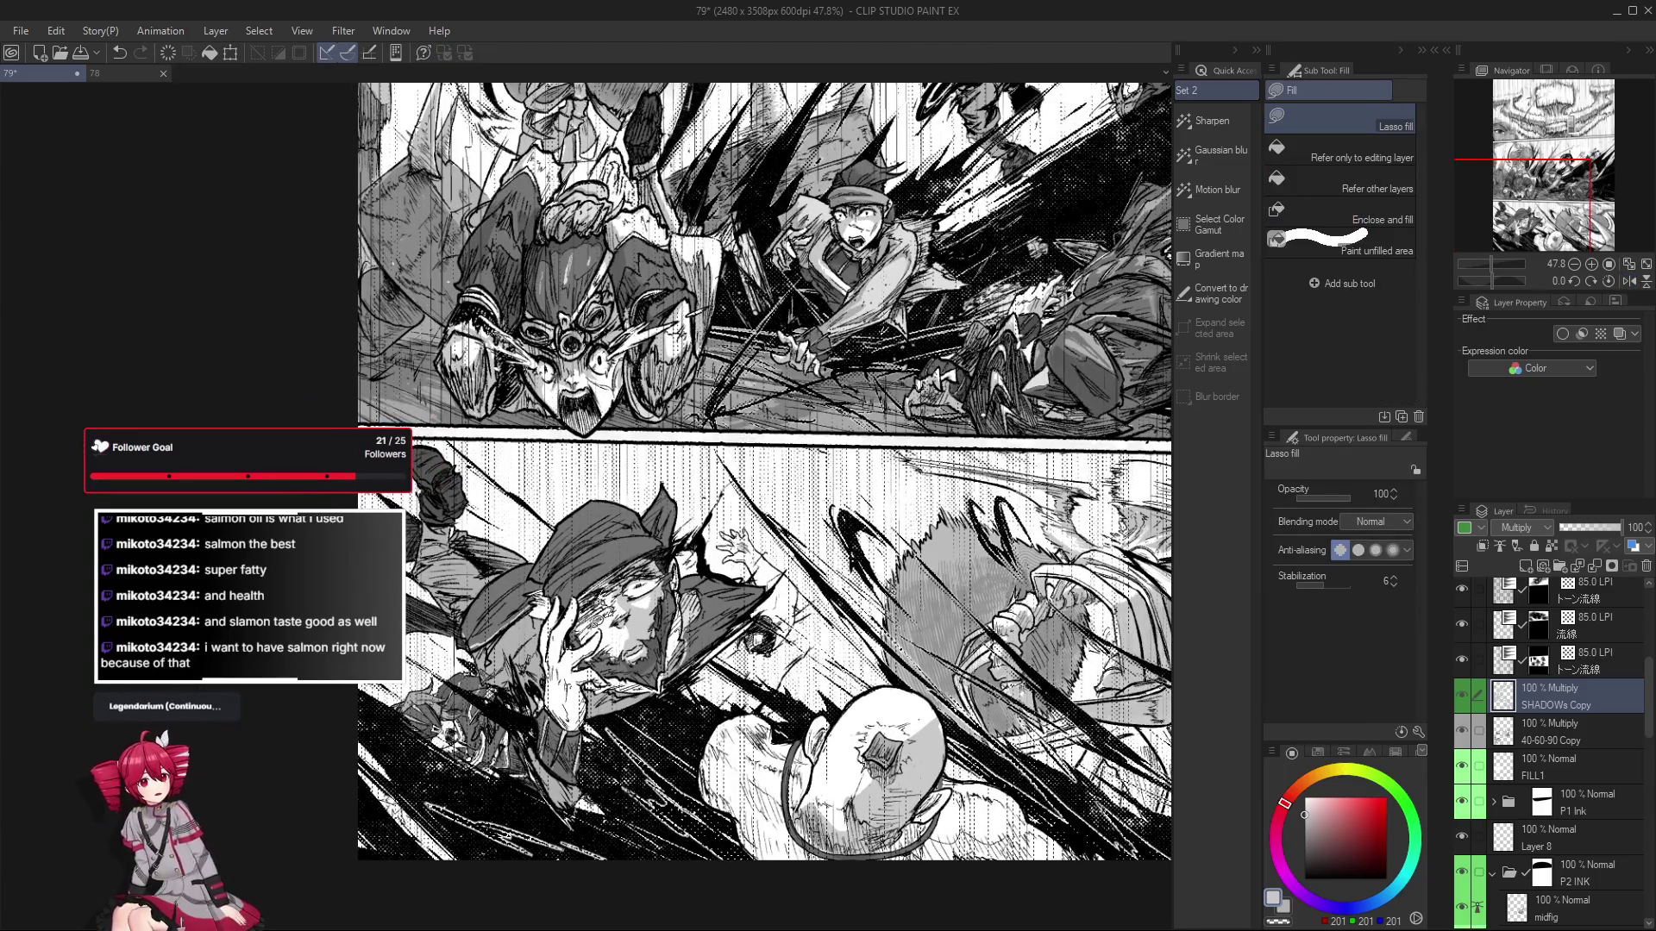
Erase and redraw parts of the shading on the hat figure's face.
scroll(627, 605, "down", 5)
scroll(631, 605, "up", 1)
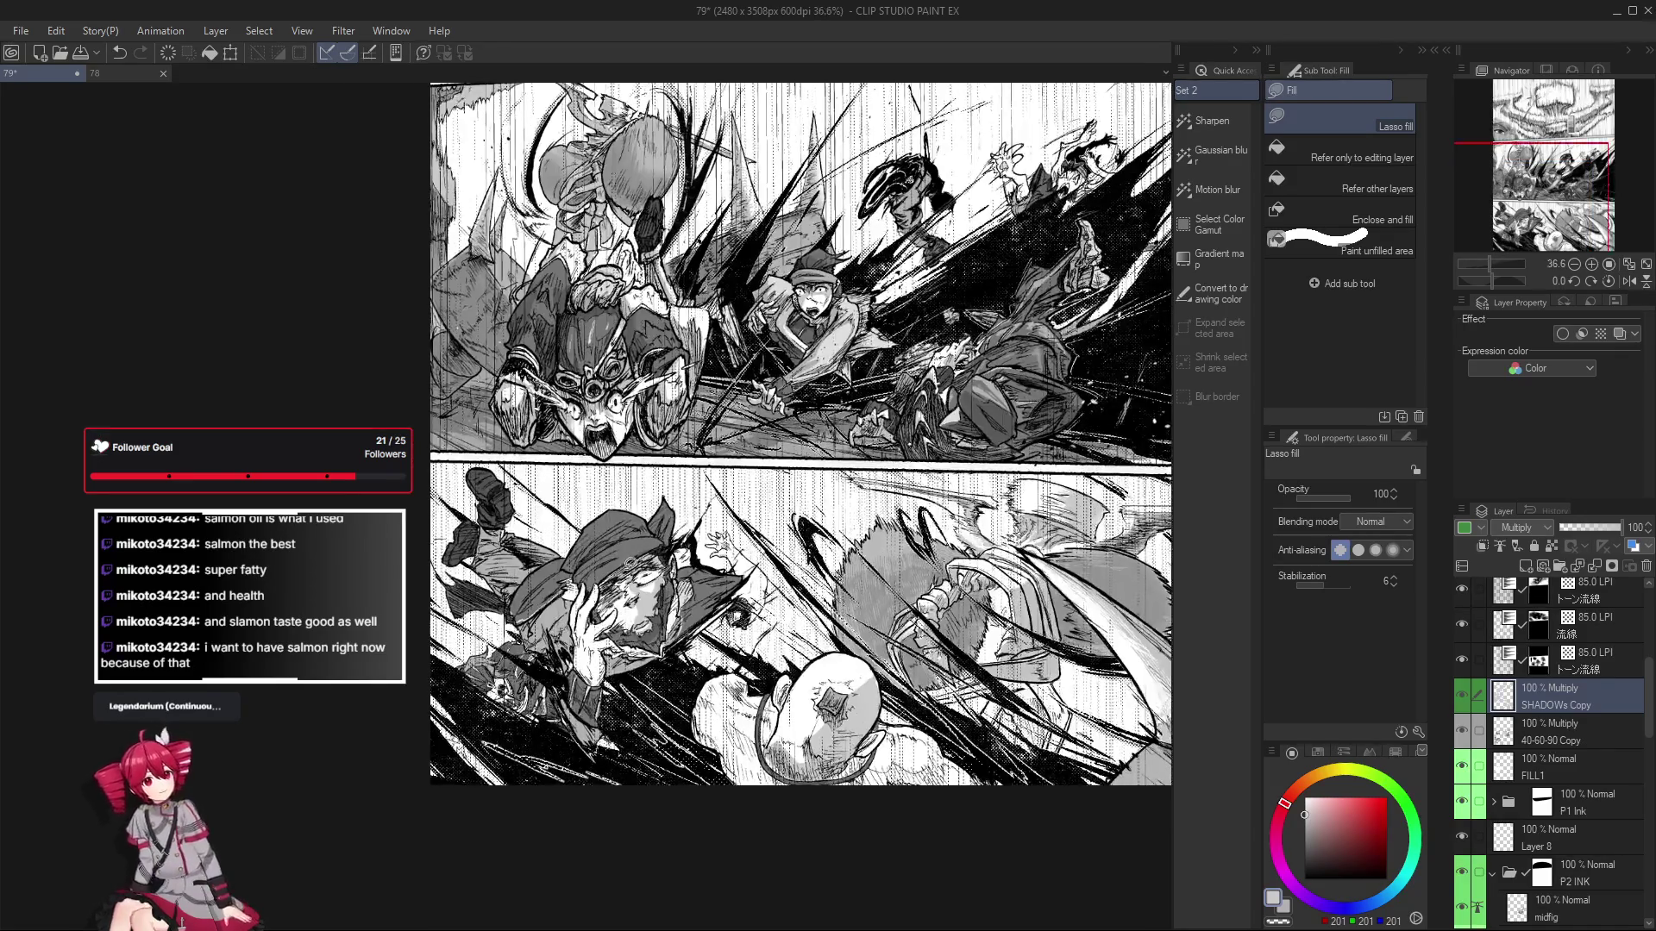
scroll(628, 595, "up", 1)
scroll(625, 582, "up", 1)
scroll(622, 569, "up", 1)
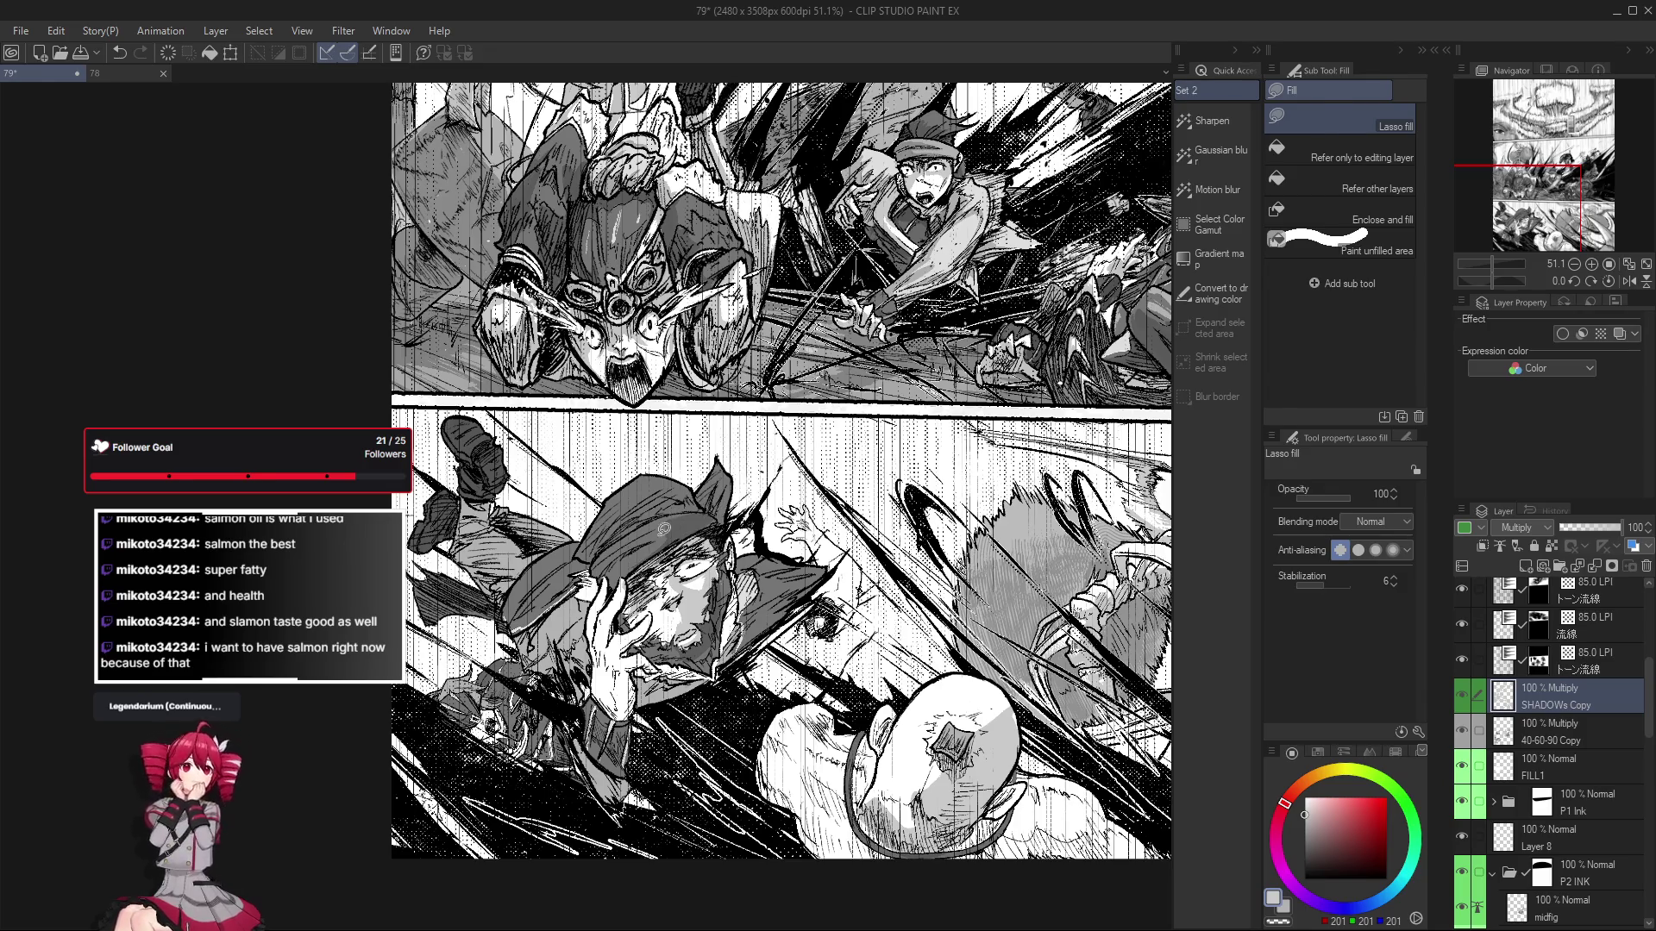
key("e")
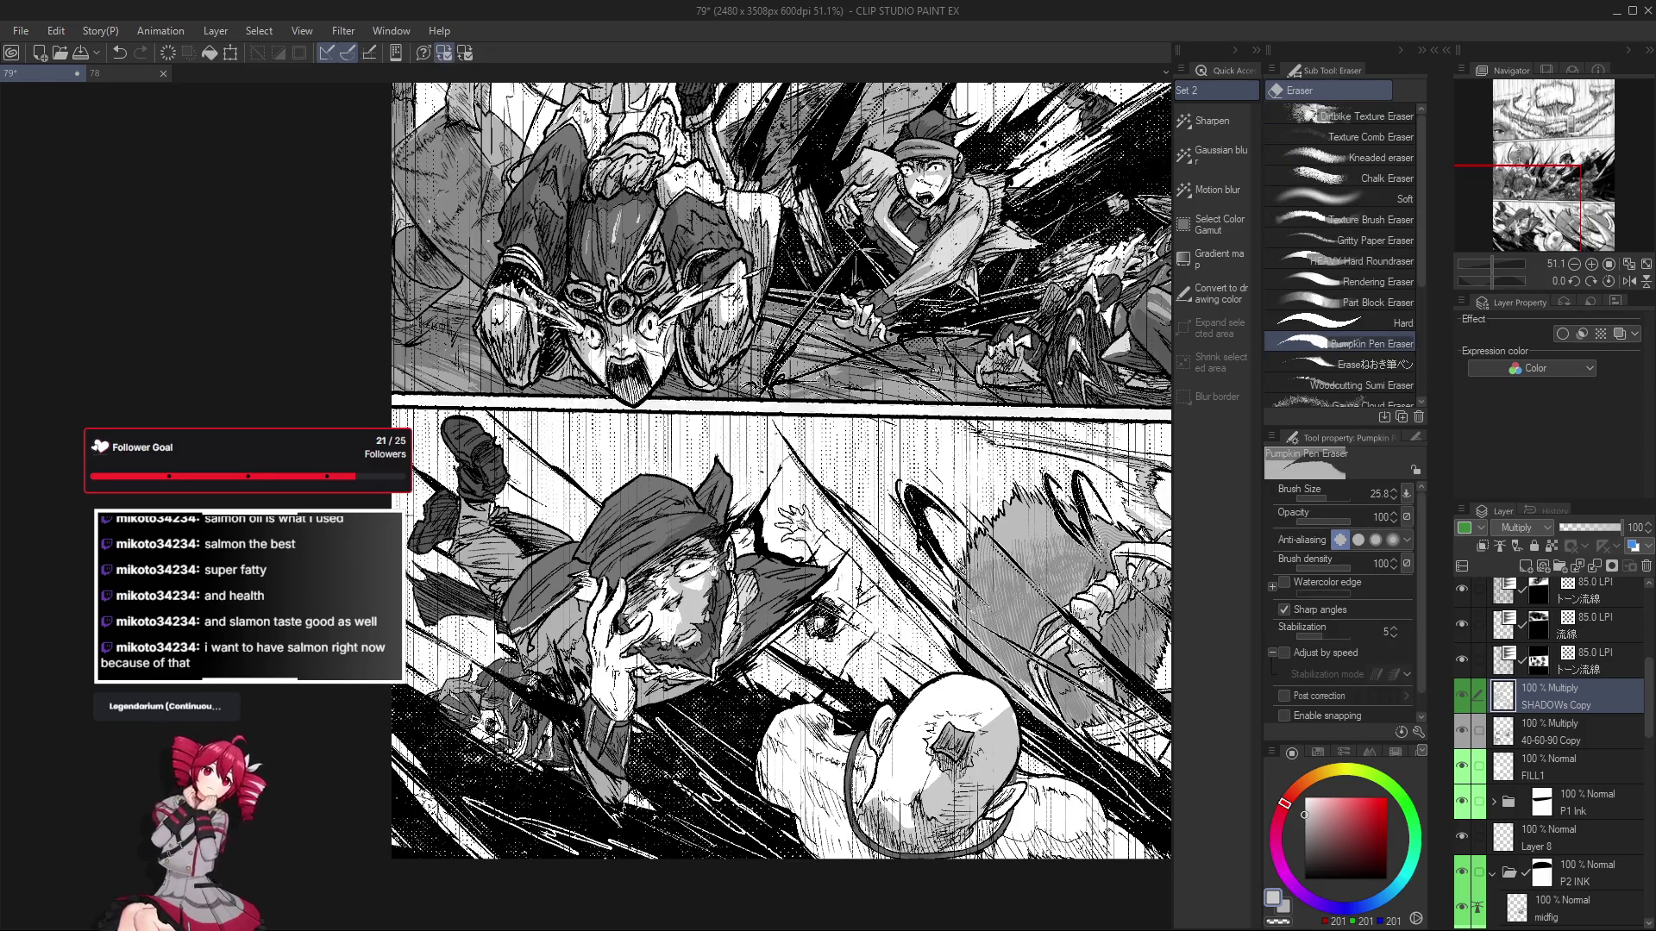
scroll(714, 572, "up", 1)
key("p")
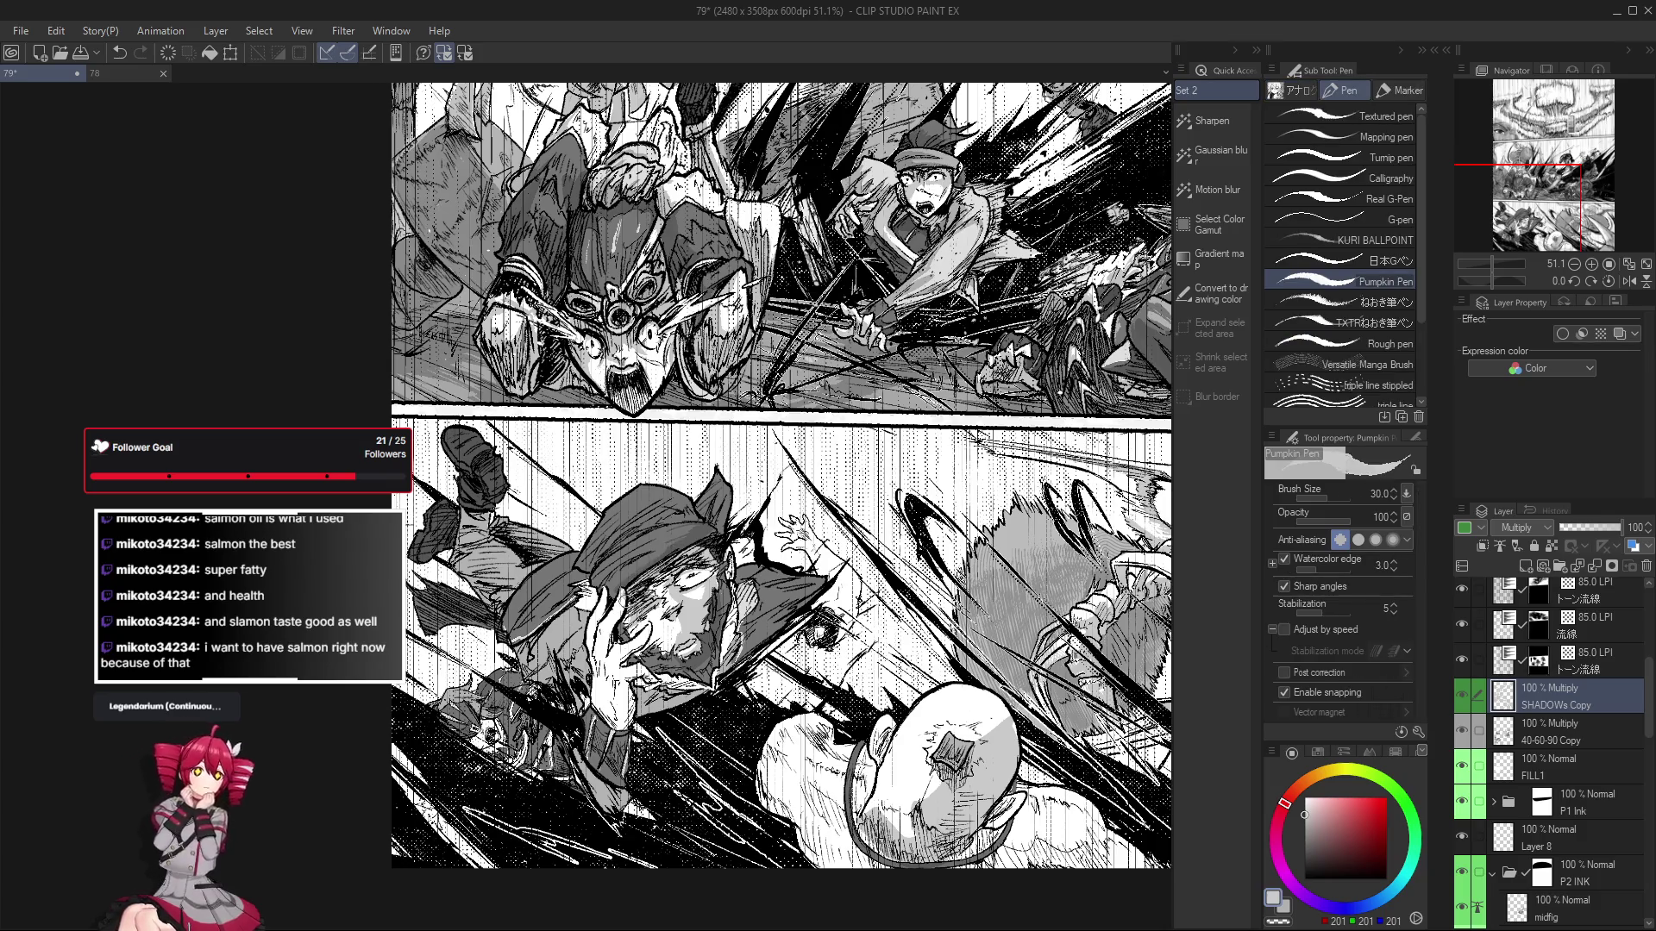
Draw additional shading strokes on the face with the Pumpkin Pen.
scroll(659, 555, "up", 1)
scroll(648, 621, "up", 1)
scroll(640, 690, "up", 2)
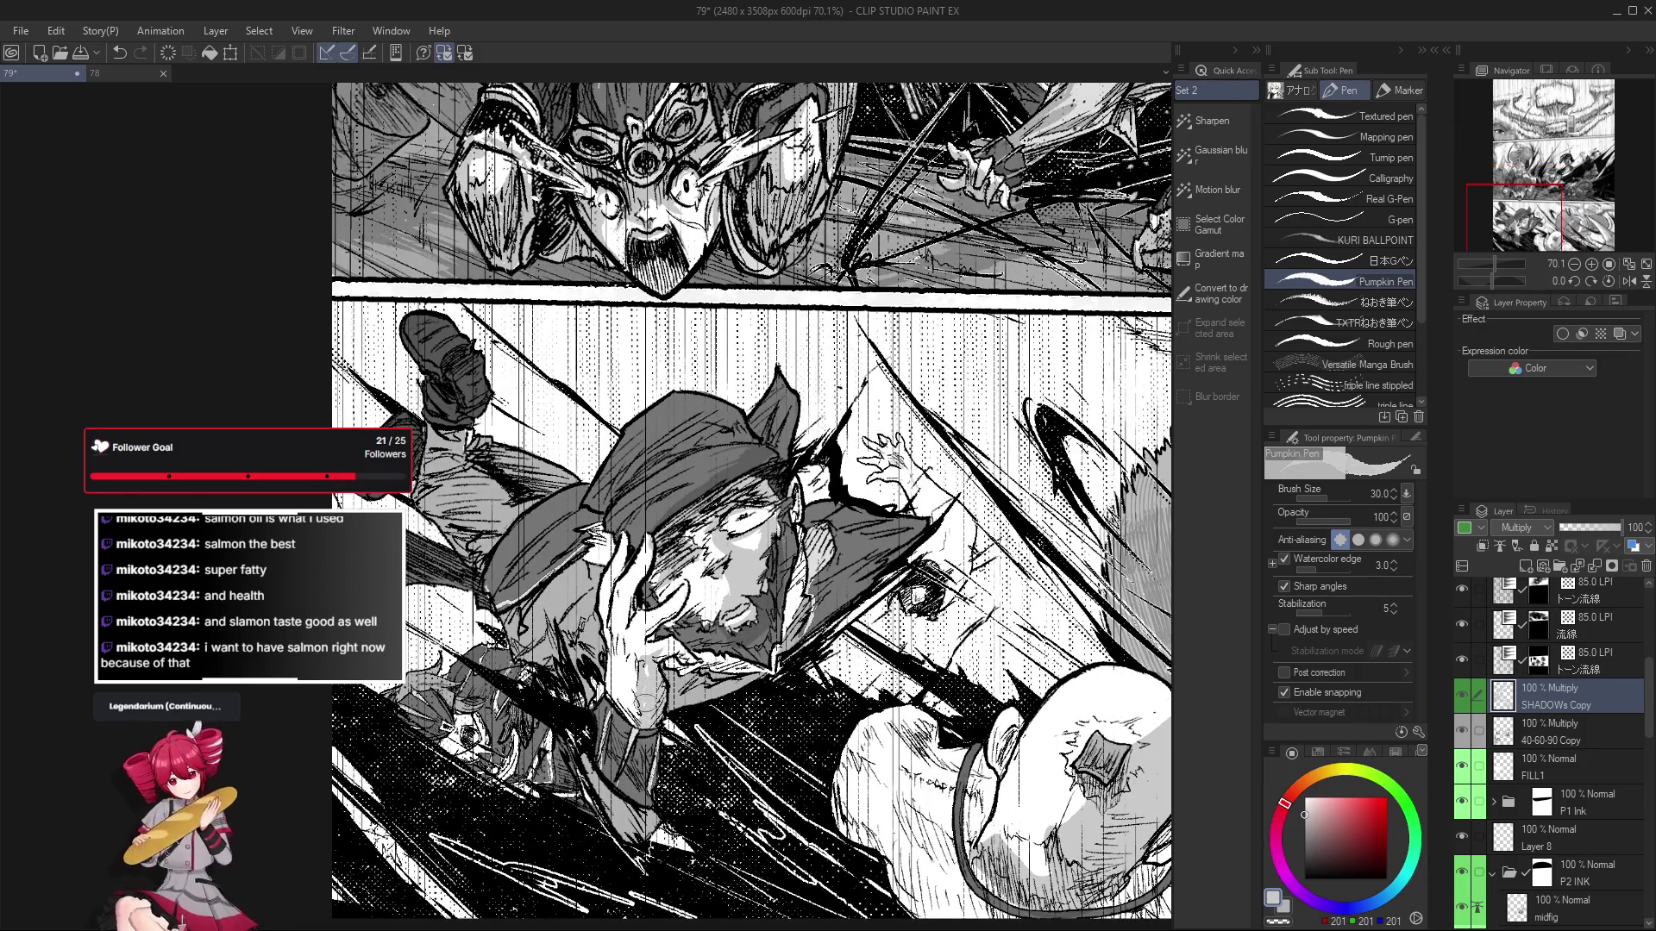
scroll(505, 813, "down", 3)
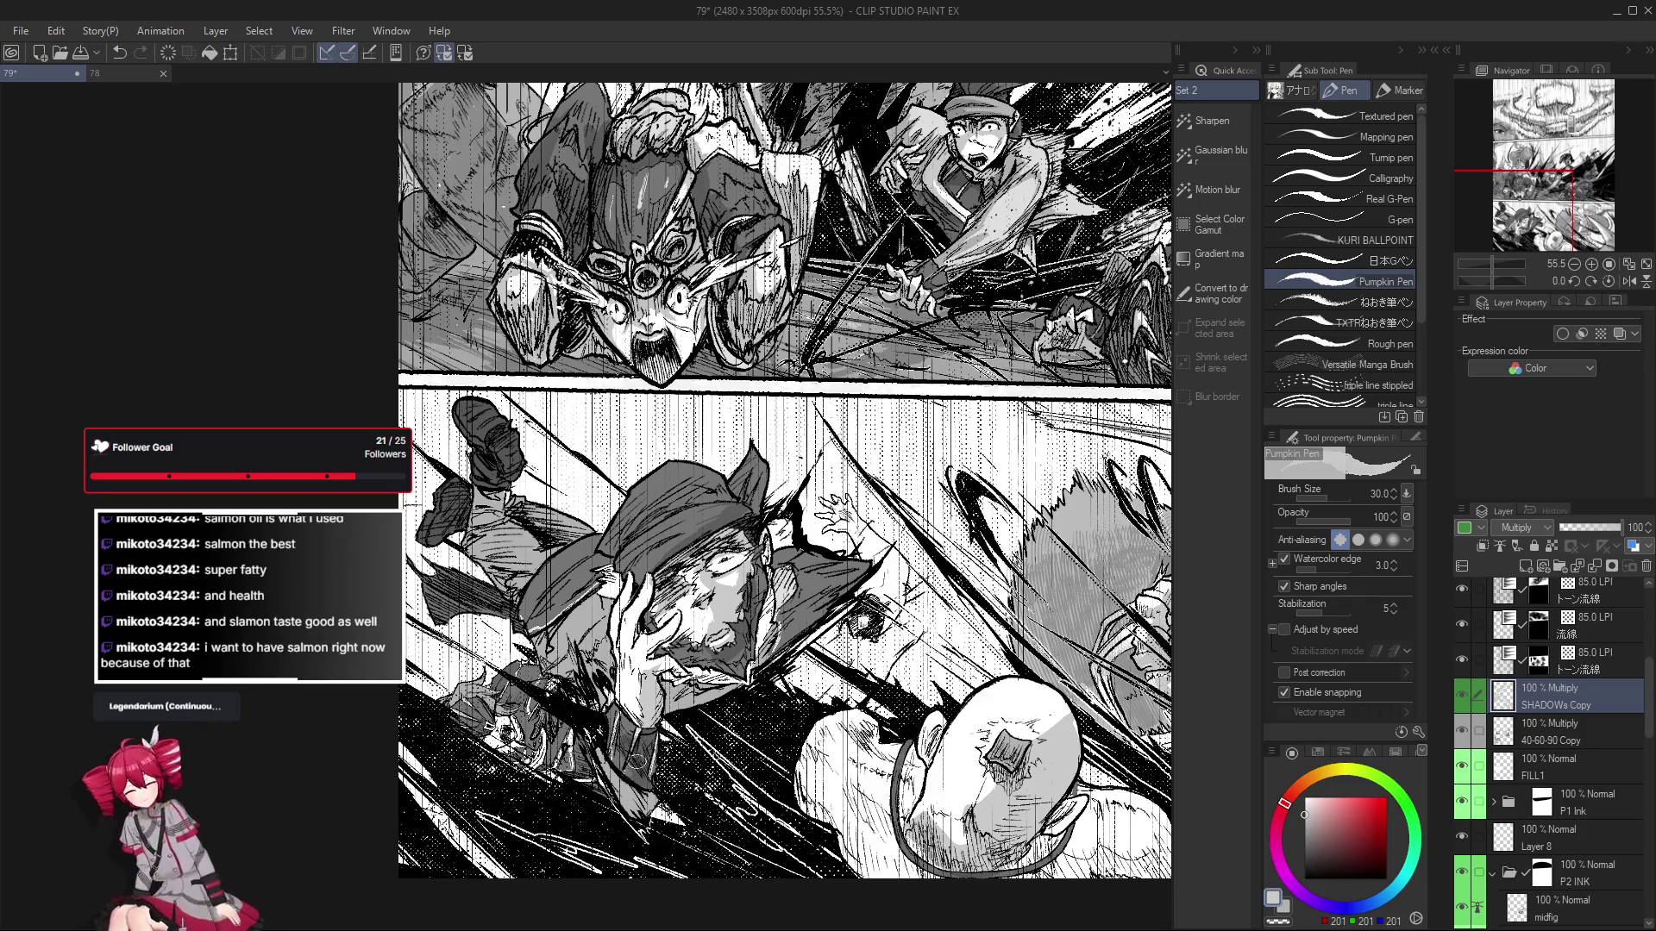
scroll(642, 764, "down", 2)
scroll(648, 754, "up", 2)
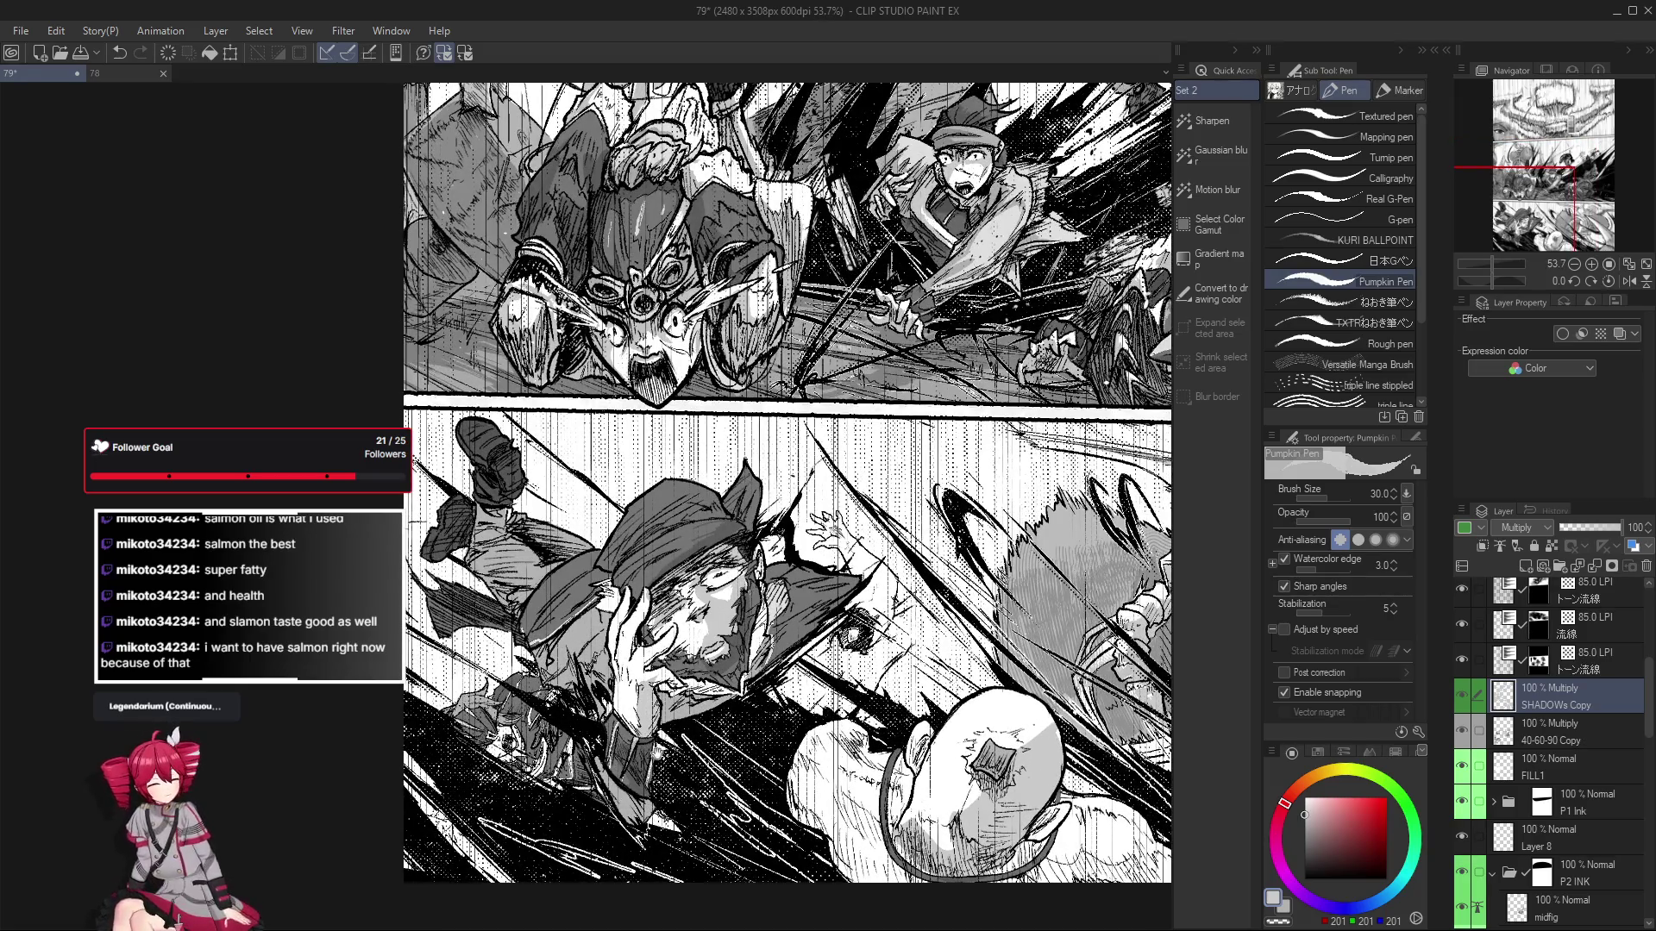
scroll(657, 752, "up", 2)
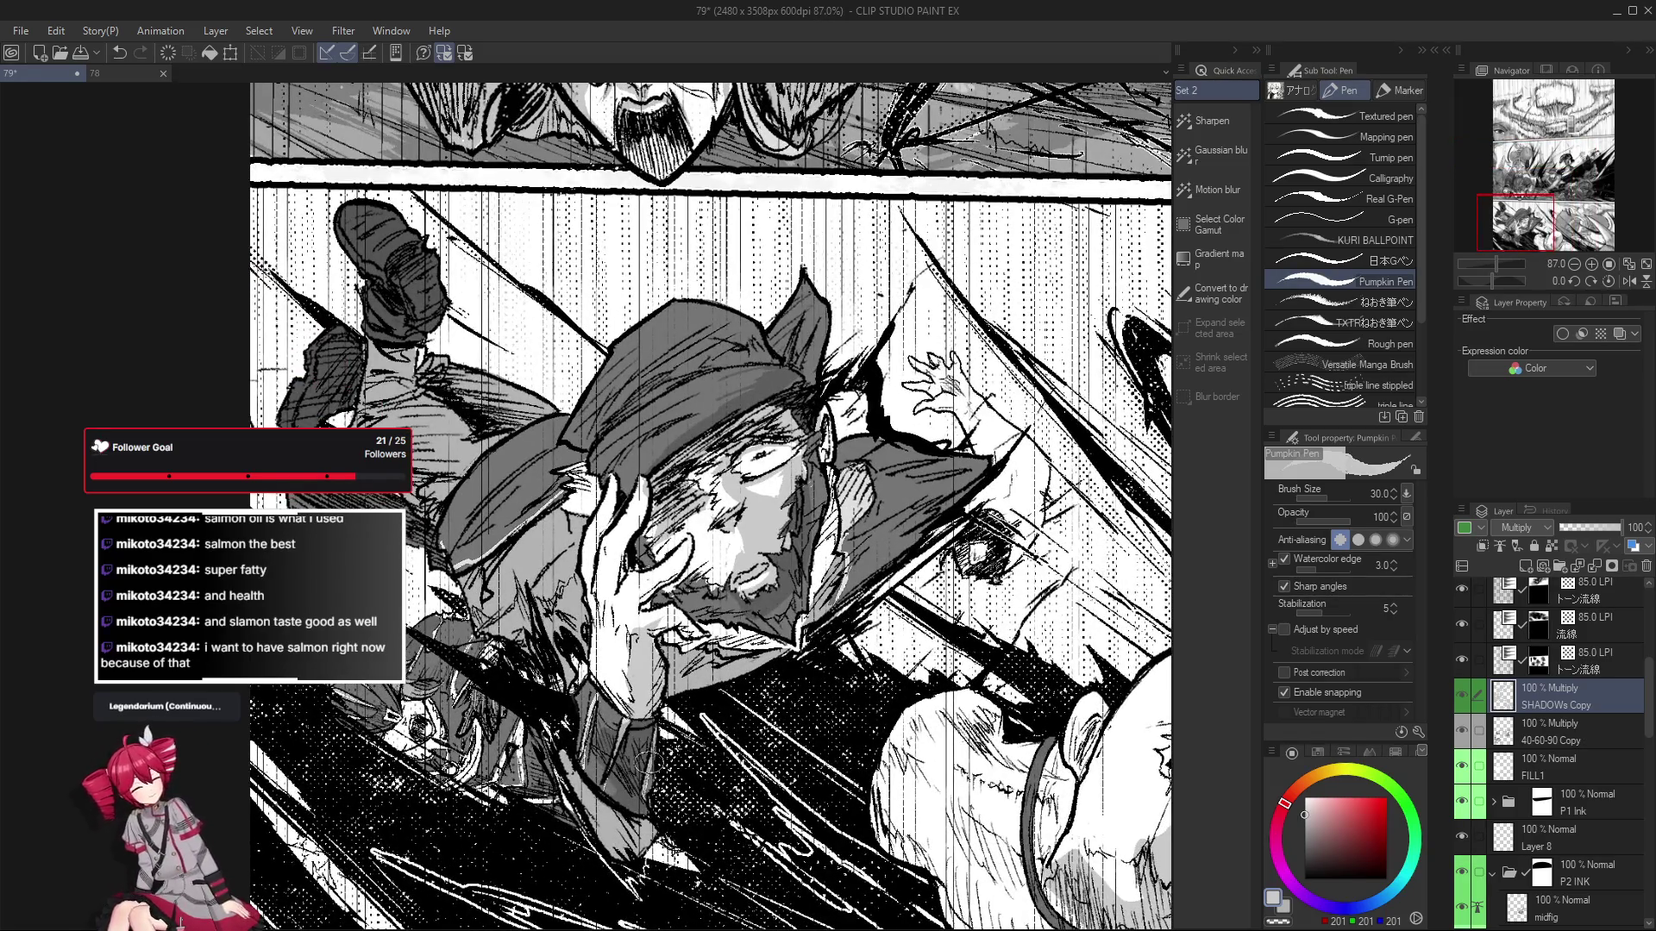
scroll(642, 759, "down", 1)
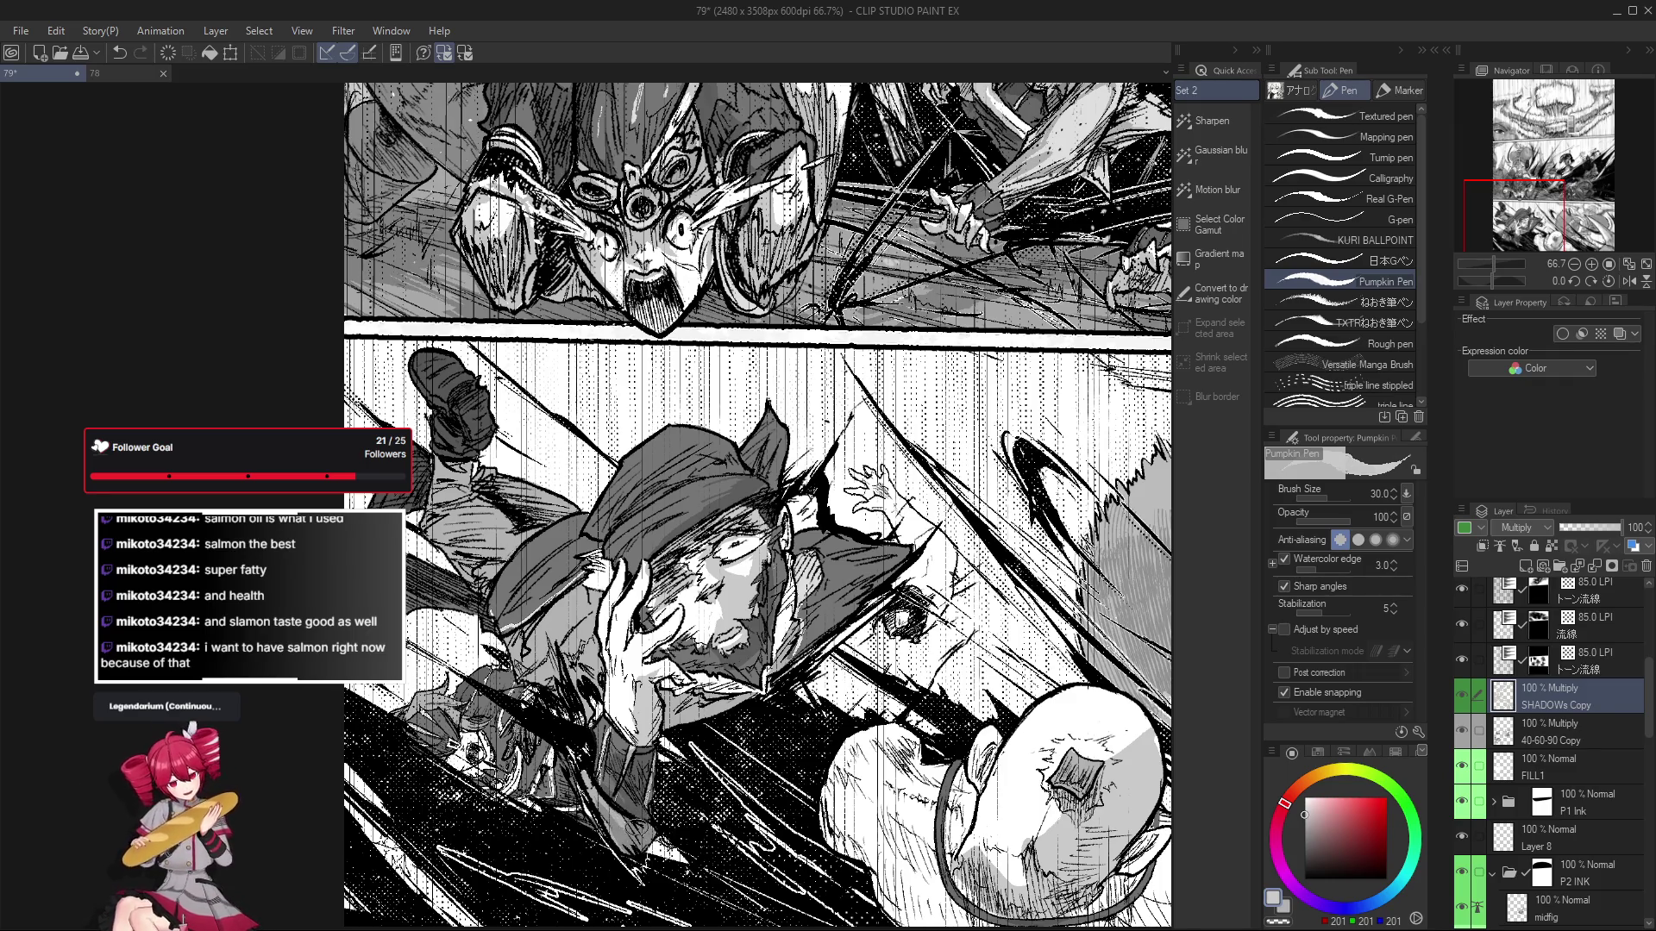
left_click_drag(705, 841, 690, 872)
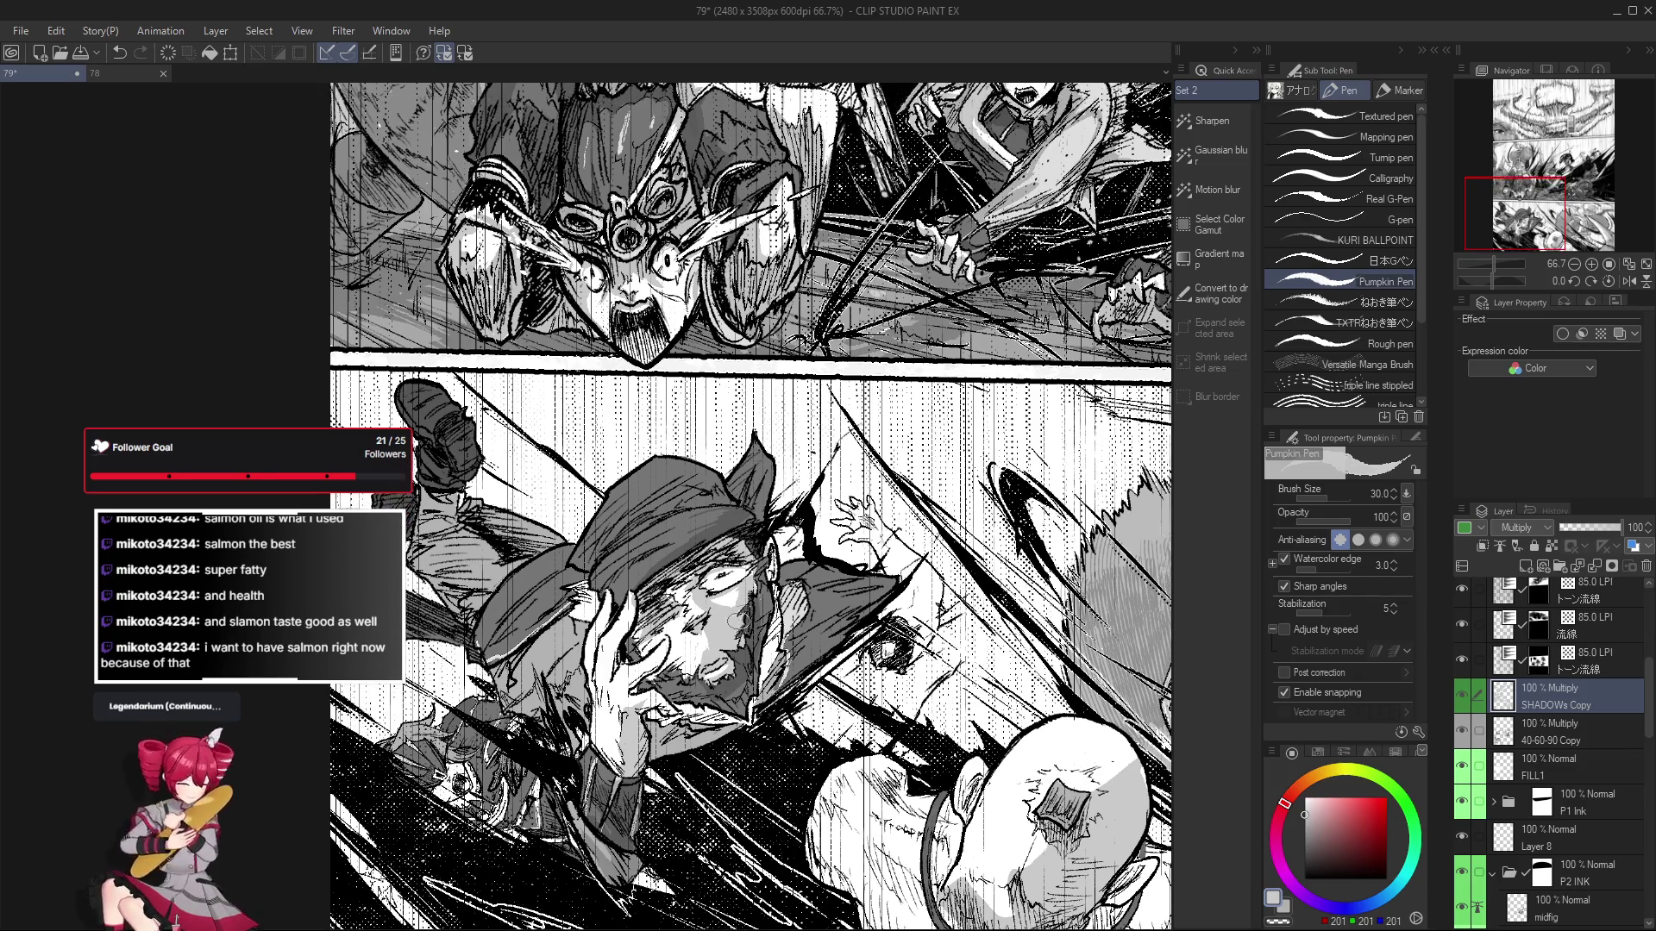
left_click_drag(754, 576, 751, 578)
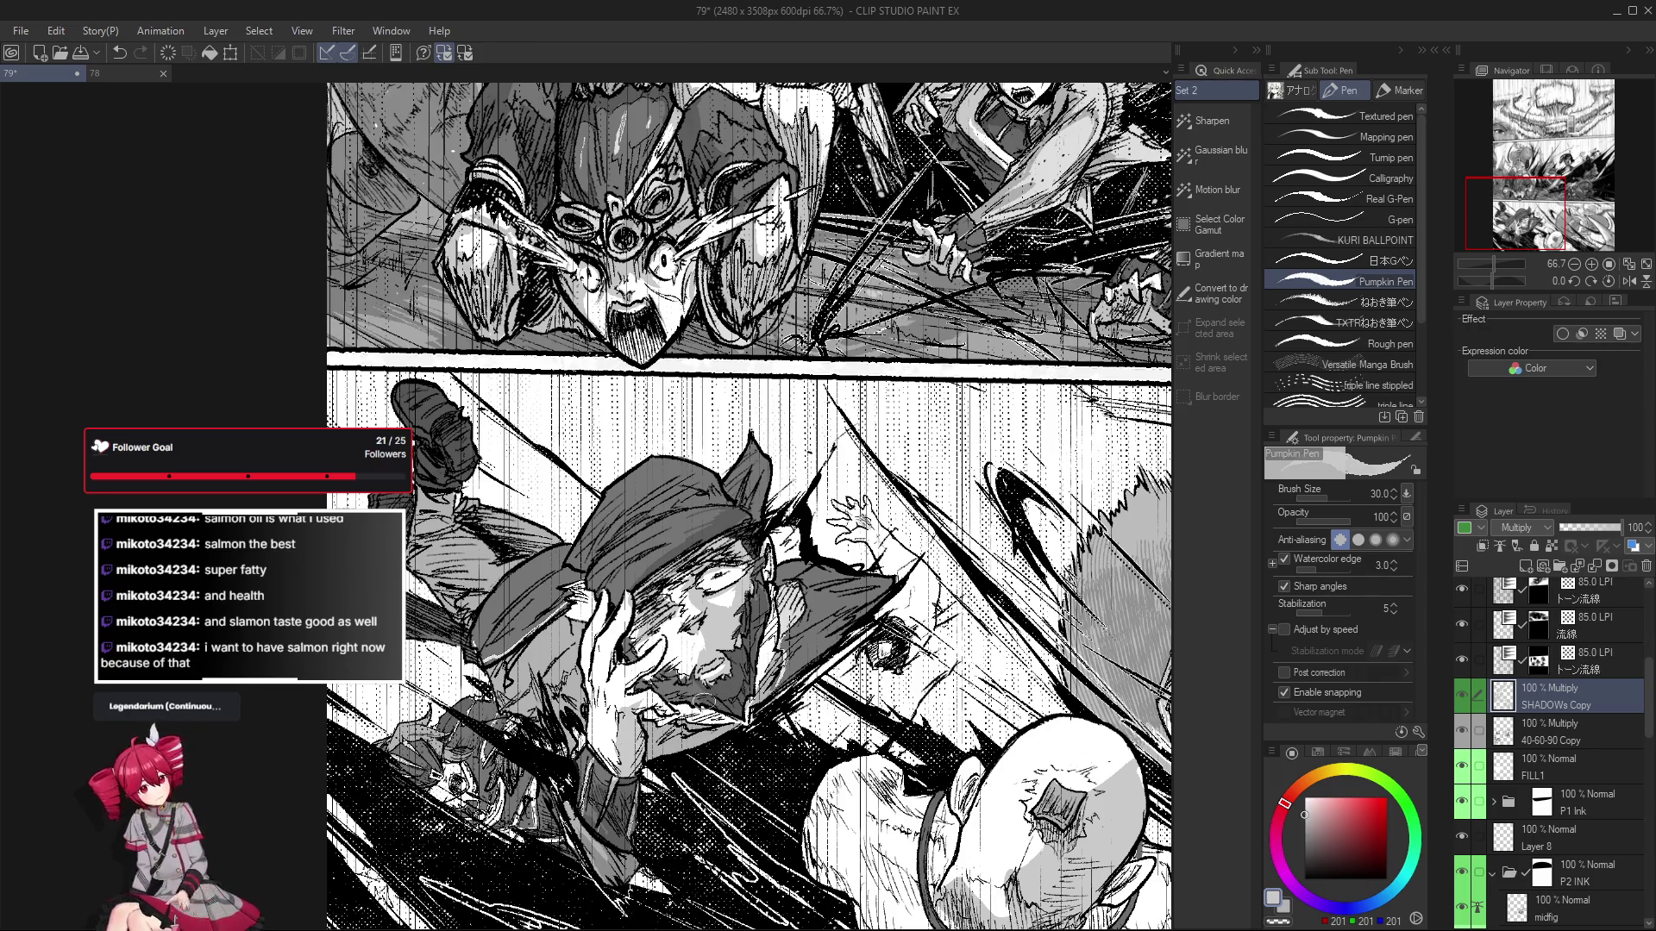
Tilt the view 15 degrees clockwise to touch up the shading, then straighten it.
scroll(700, 701, "down", 1)
scroll(712, 697, "down", 1)
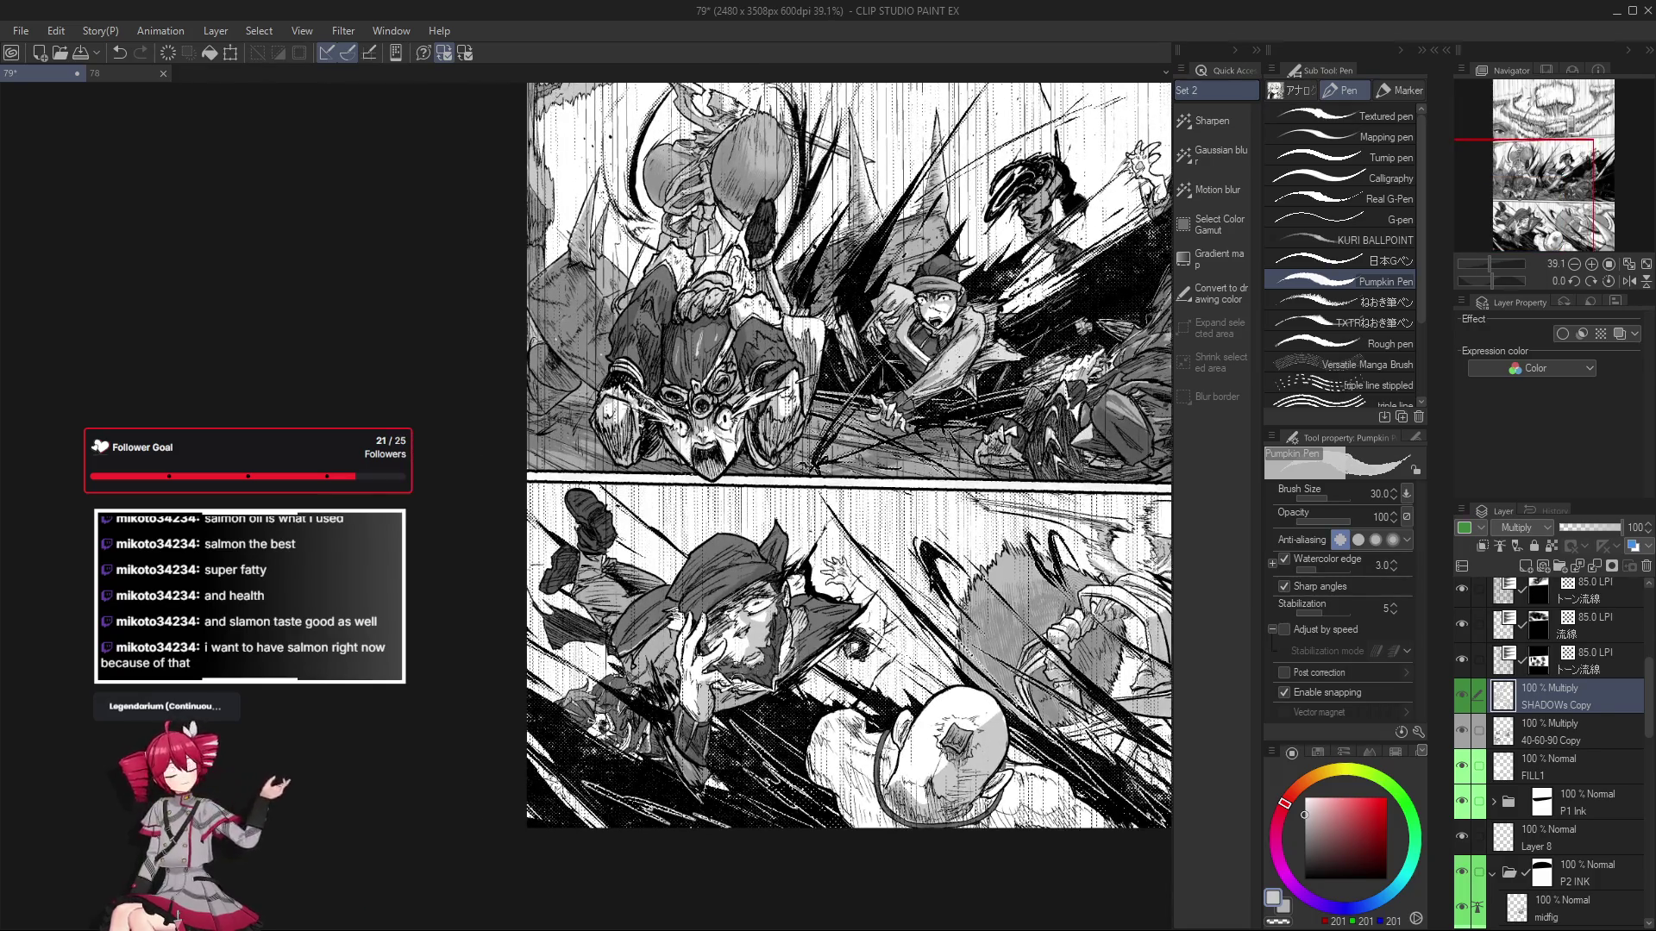
scroll(733, 690, "up", 4)
scroll(733, 690, "down", 2)
key("asciicircum")
scroll(680, 654, "up", 1)
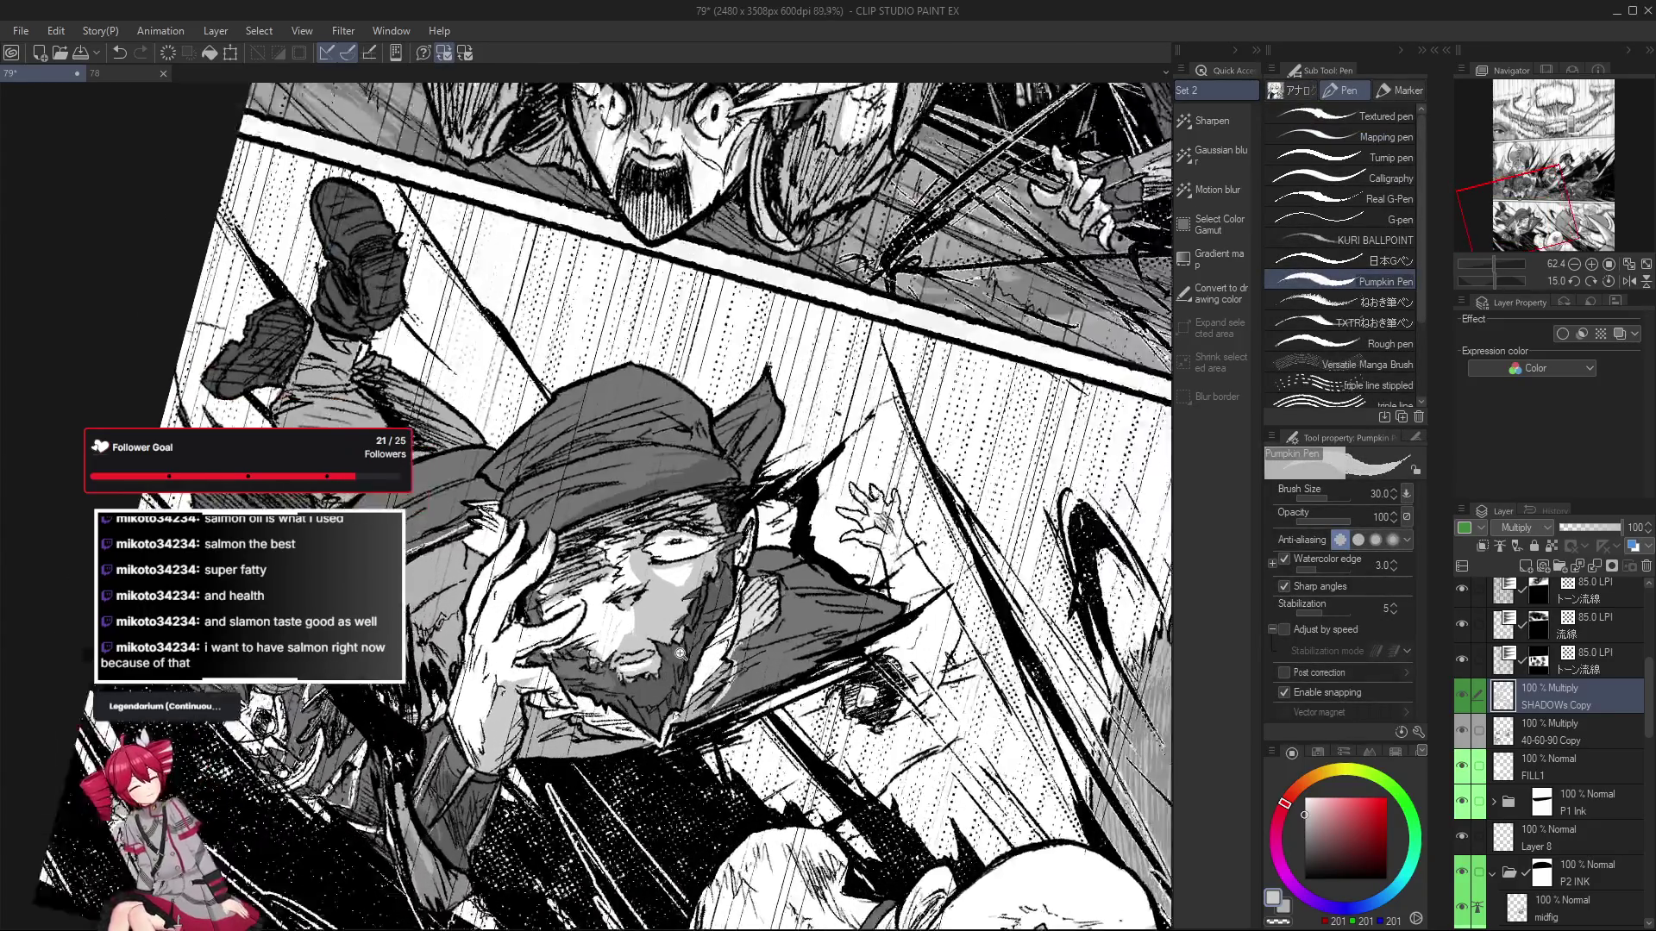
scroll(680, 654, "down", 1)
scroll(604, 655, "down", 1)
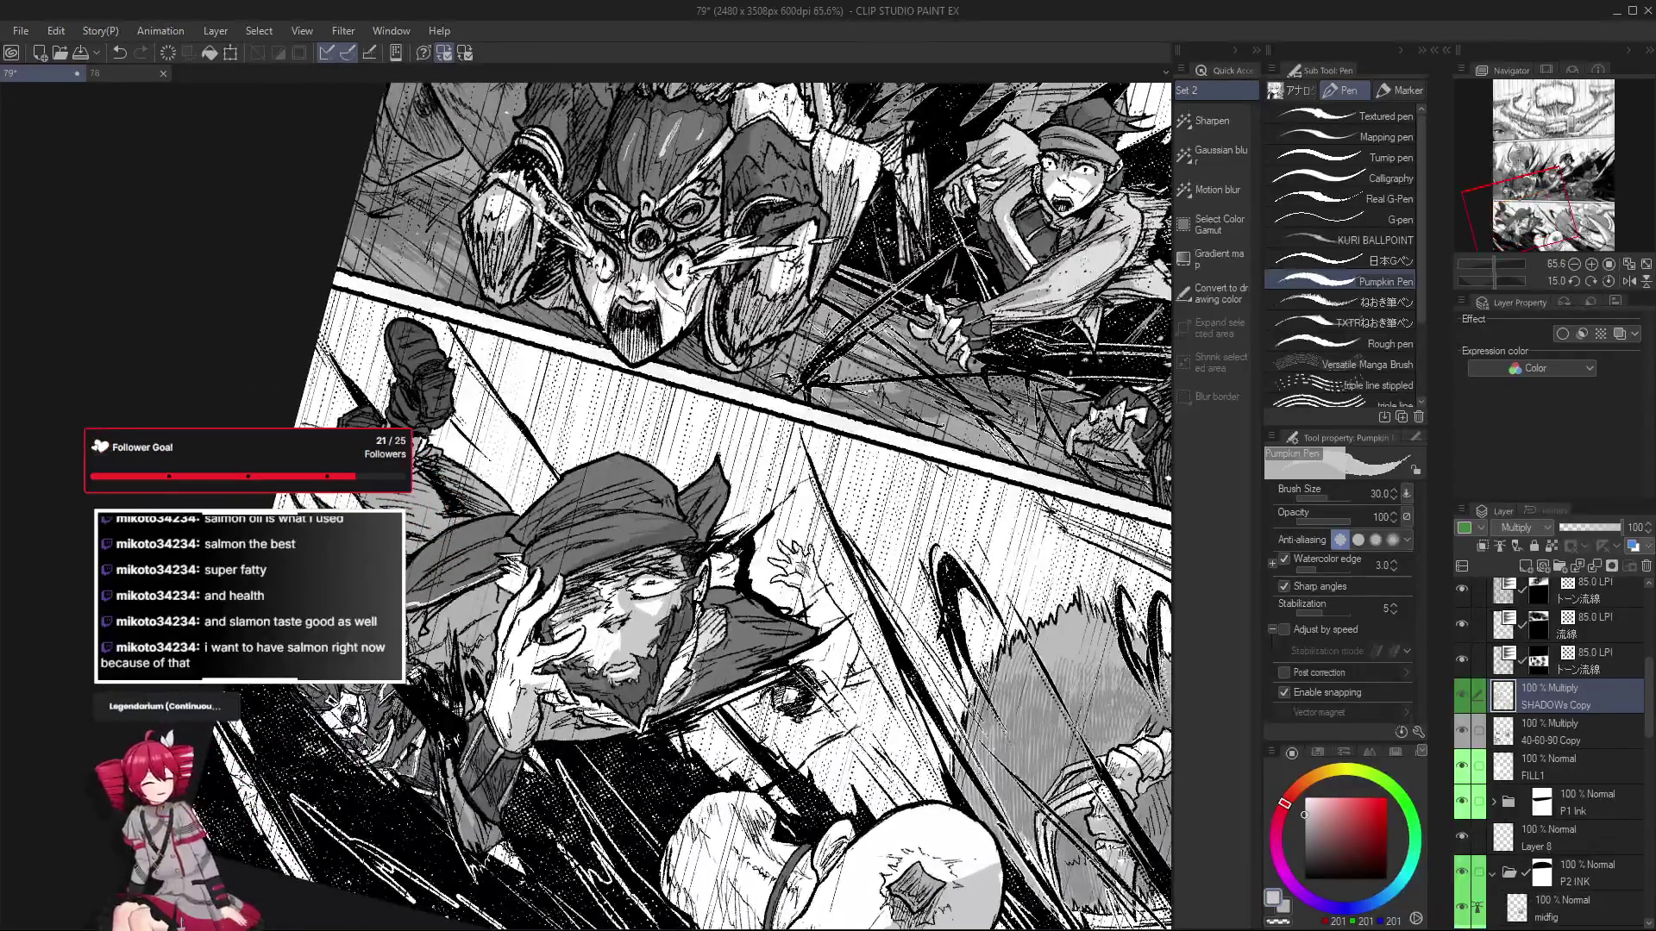
scroll(556, 617, "down", 2)
key("minus")
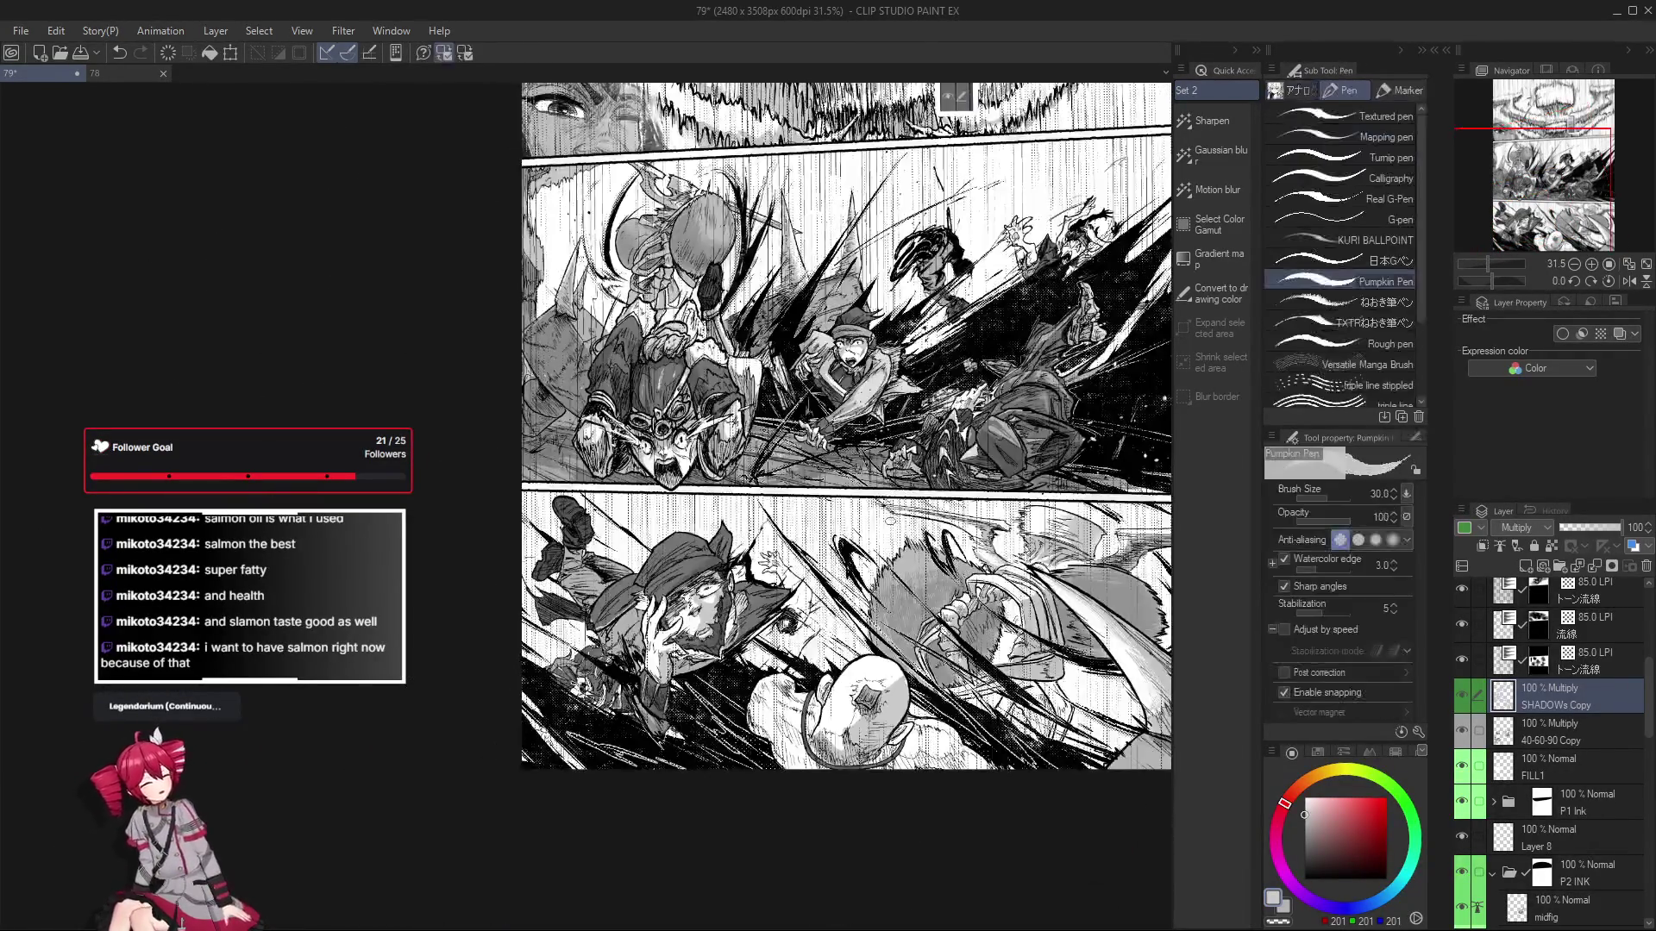
Finish the face shading touch-ups with both panels framed in view.
scroll(693, 561, "up", 3)
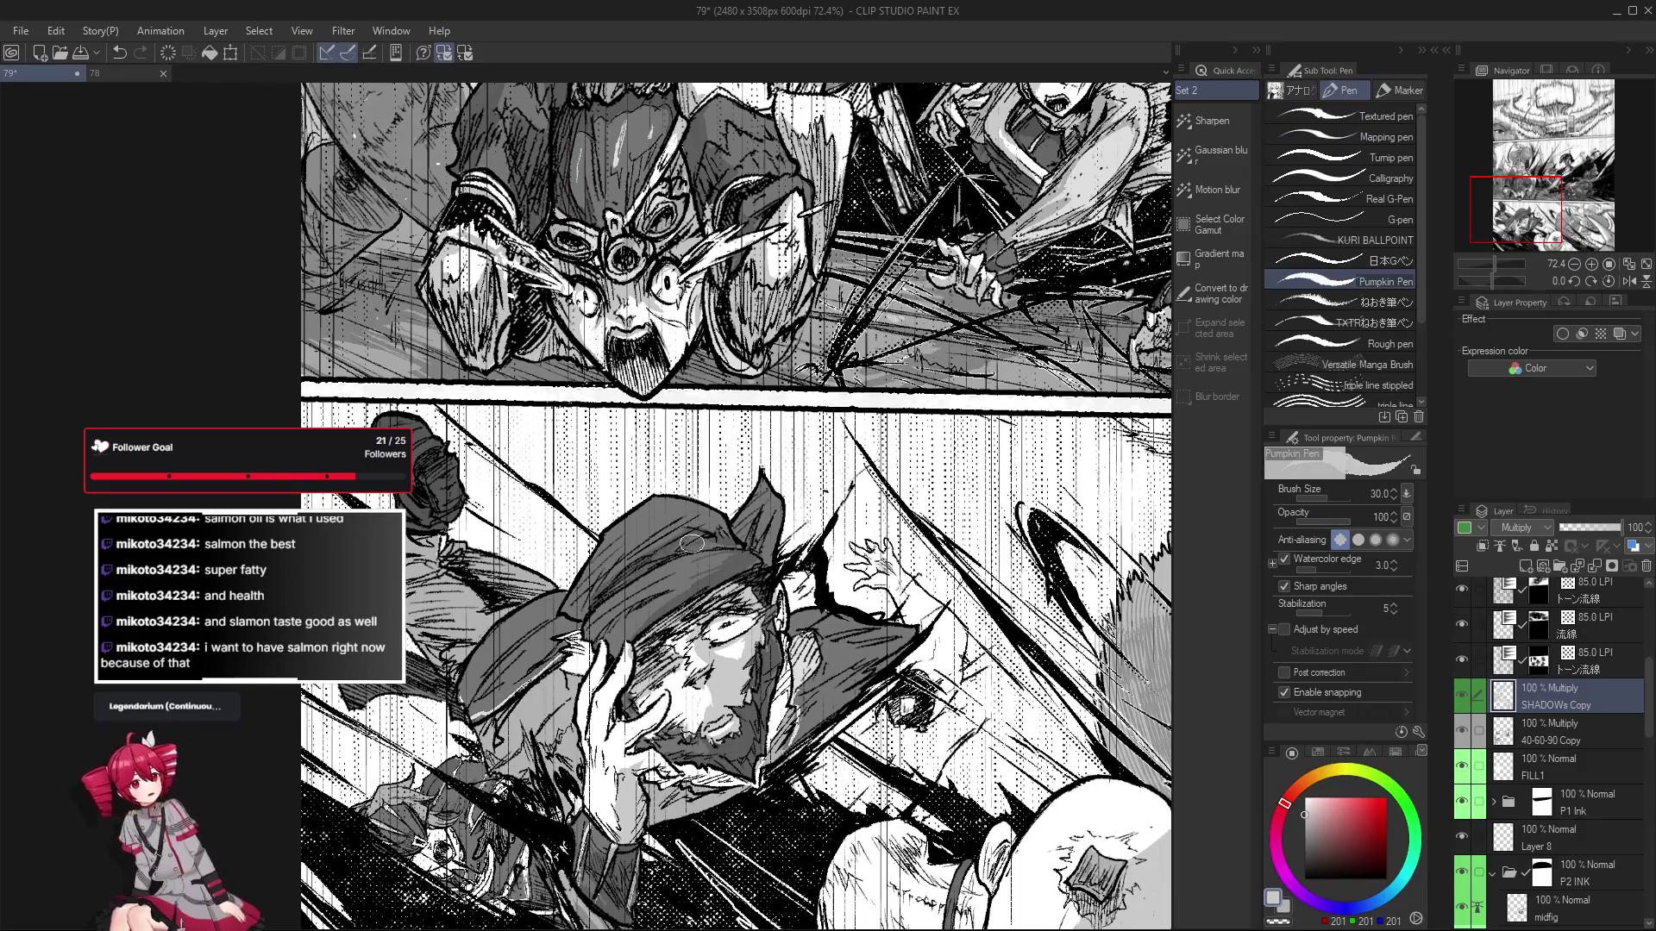
scroll(694, 534, "down", 1)
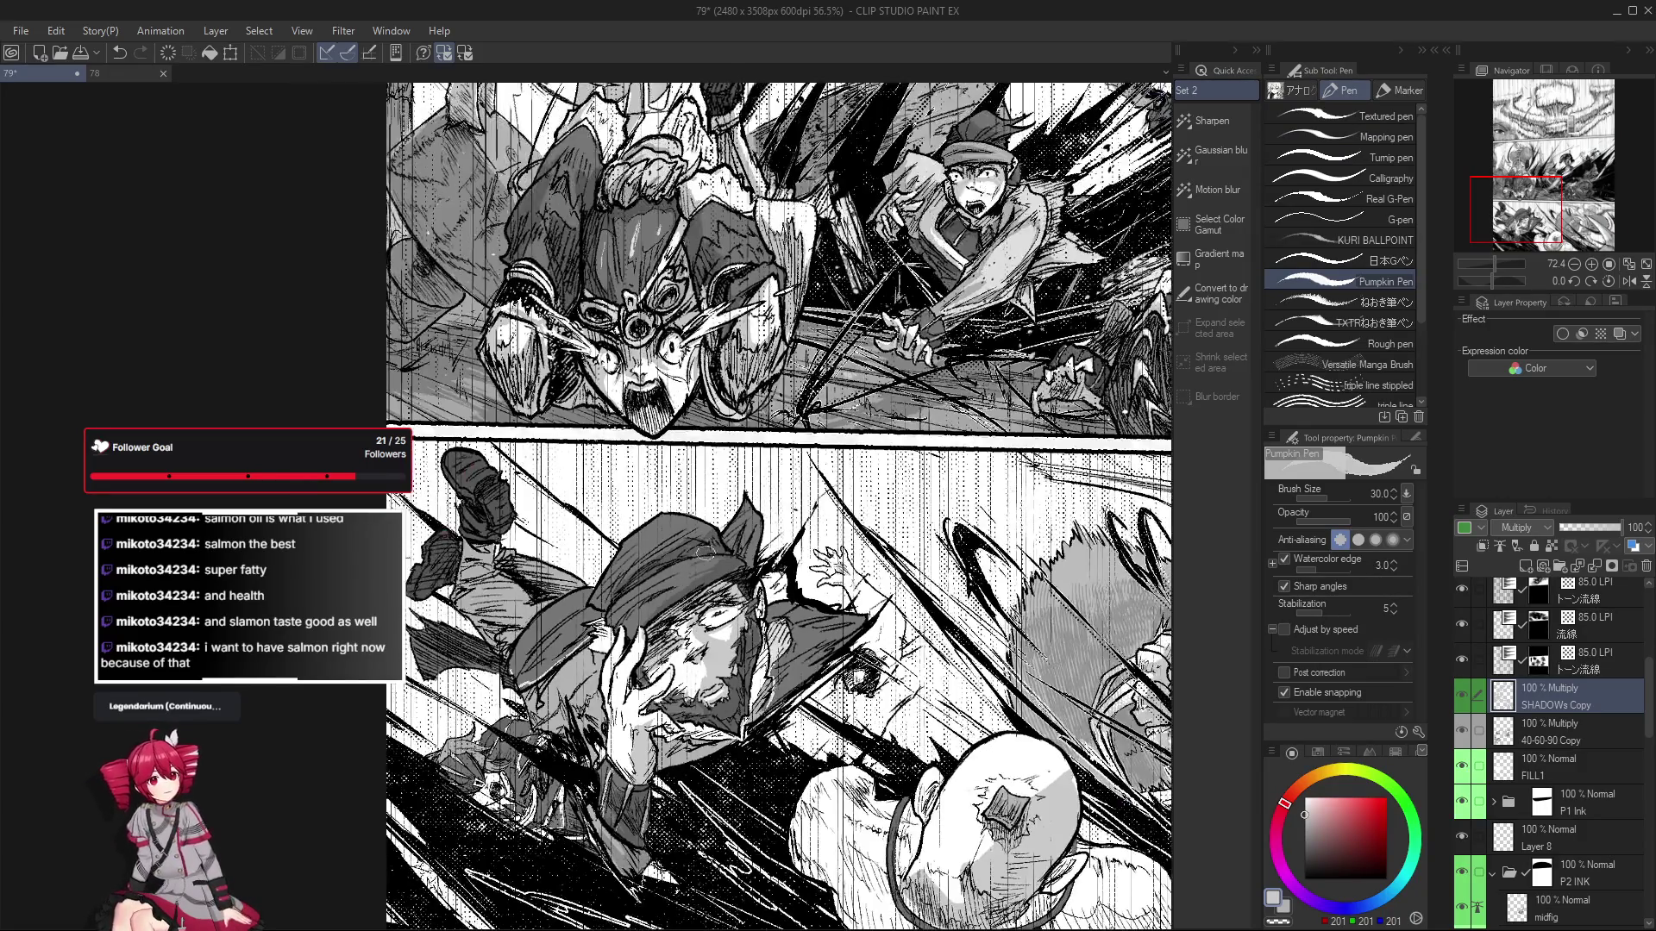
scroll(634, 591, "down", 2)
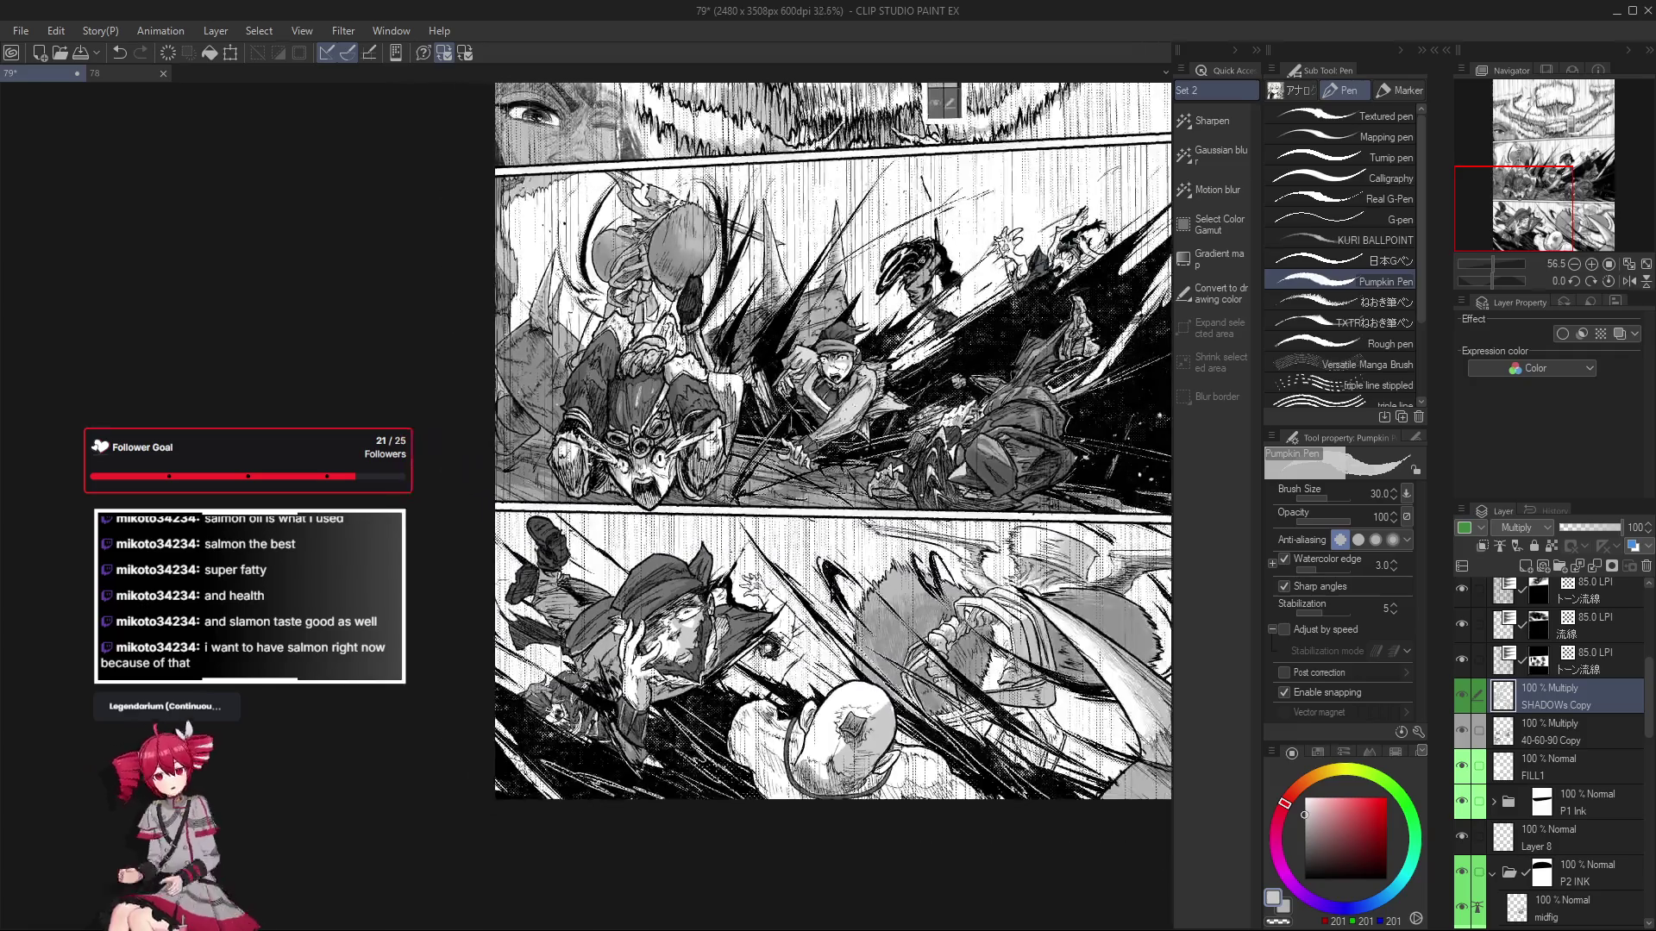
scroll(642, 590, "up", 2)
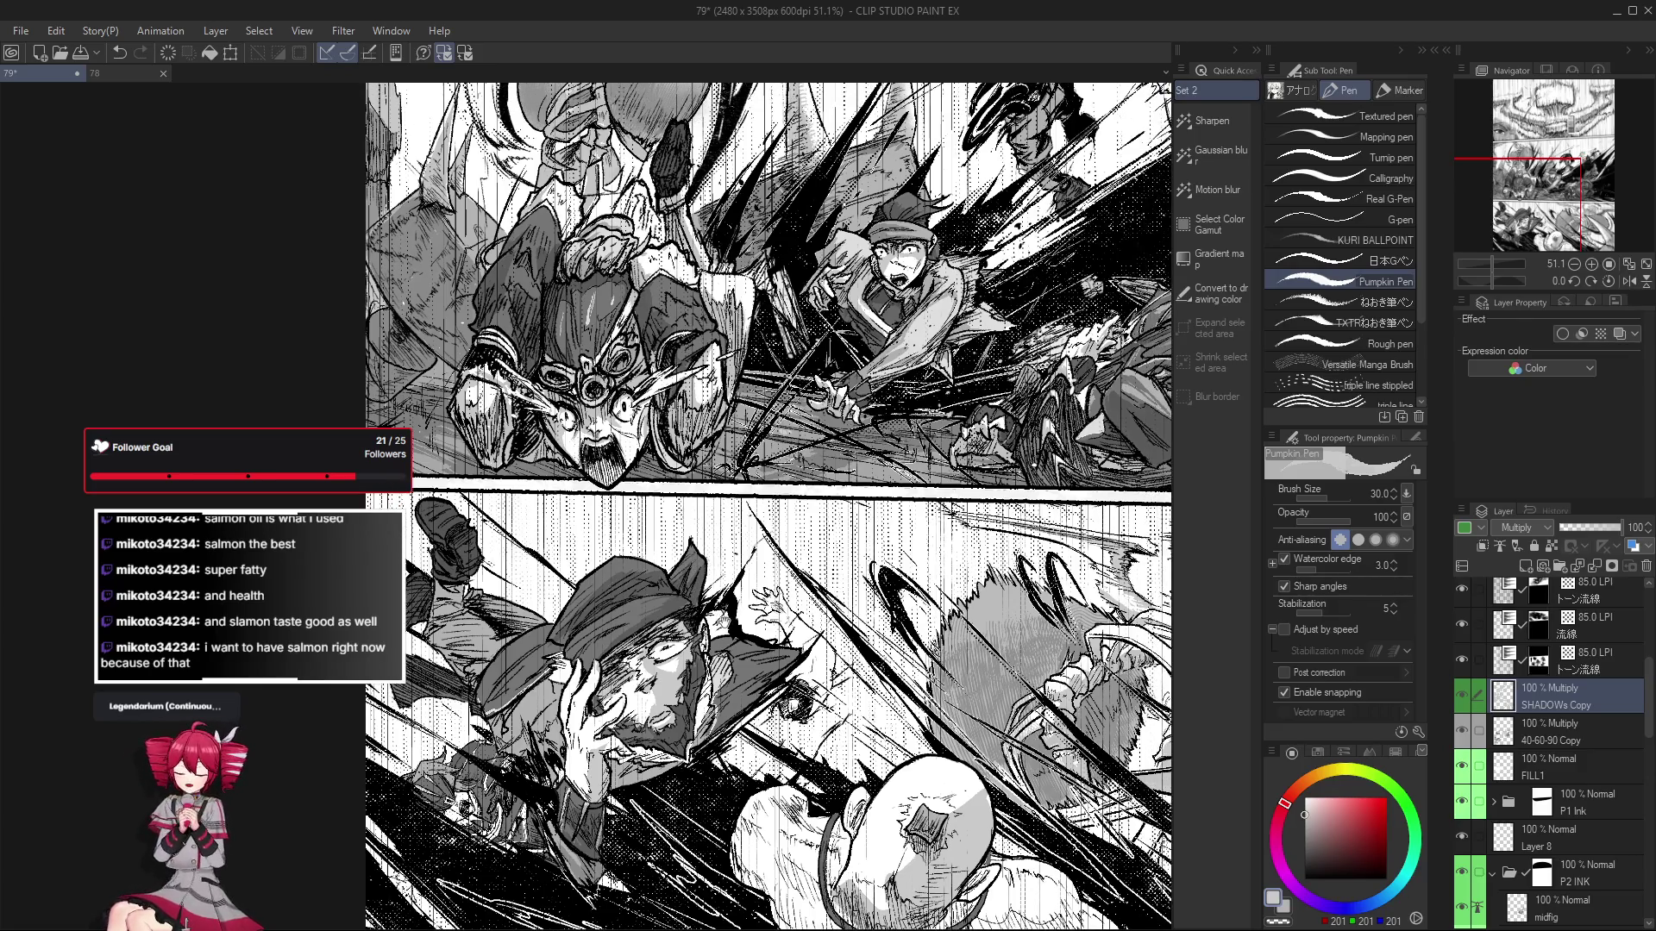
left_click_drag(698, 566, 689, 594)
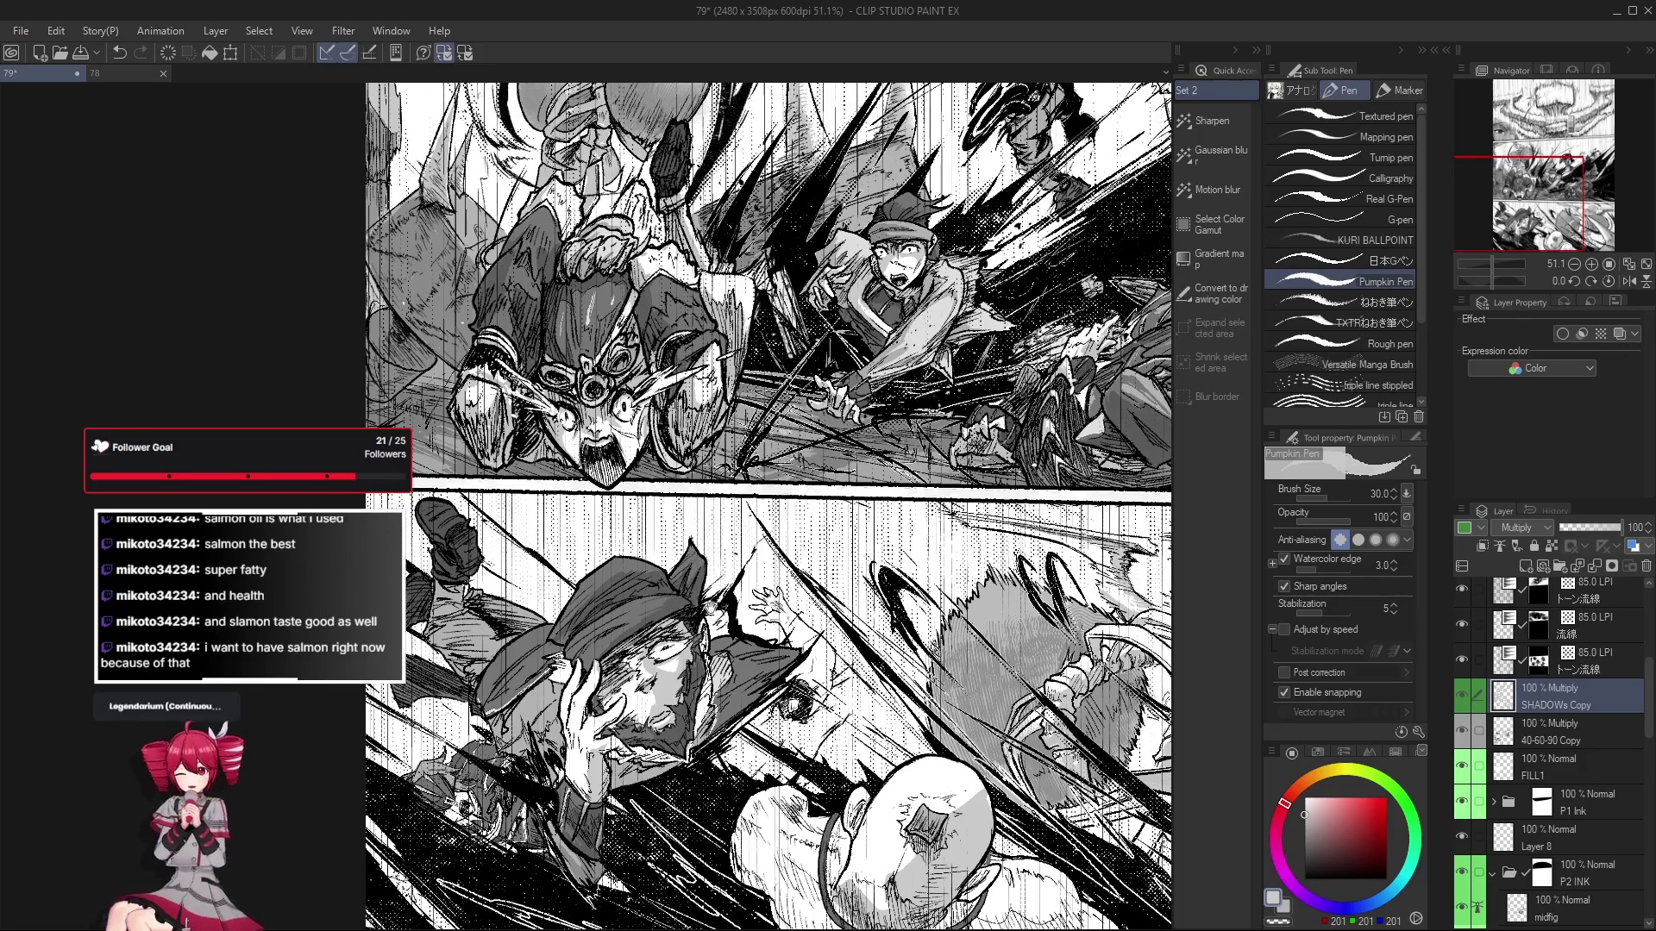
scroll(710, 627, "down", 1)
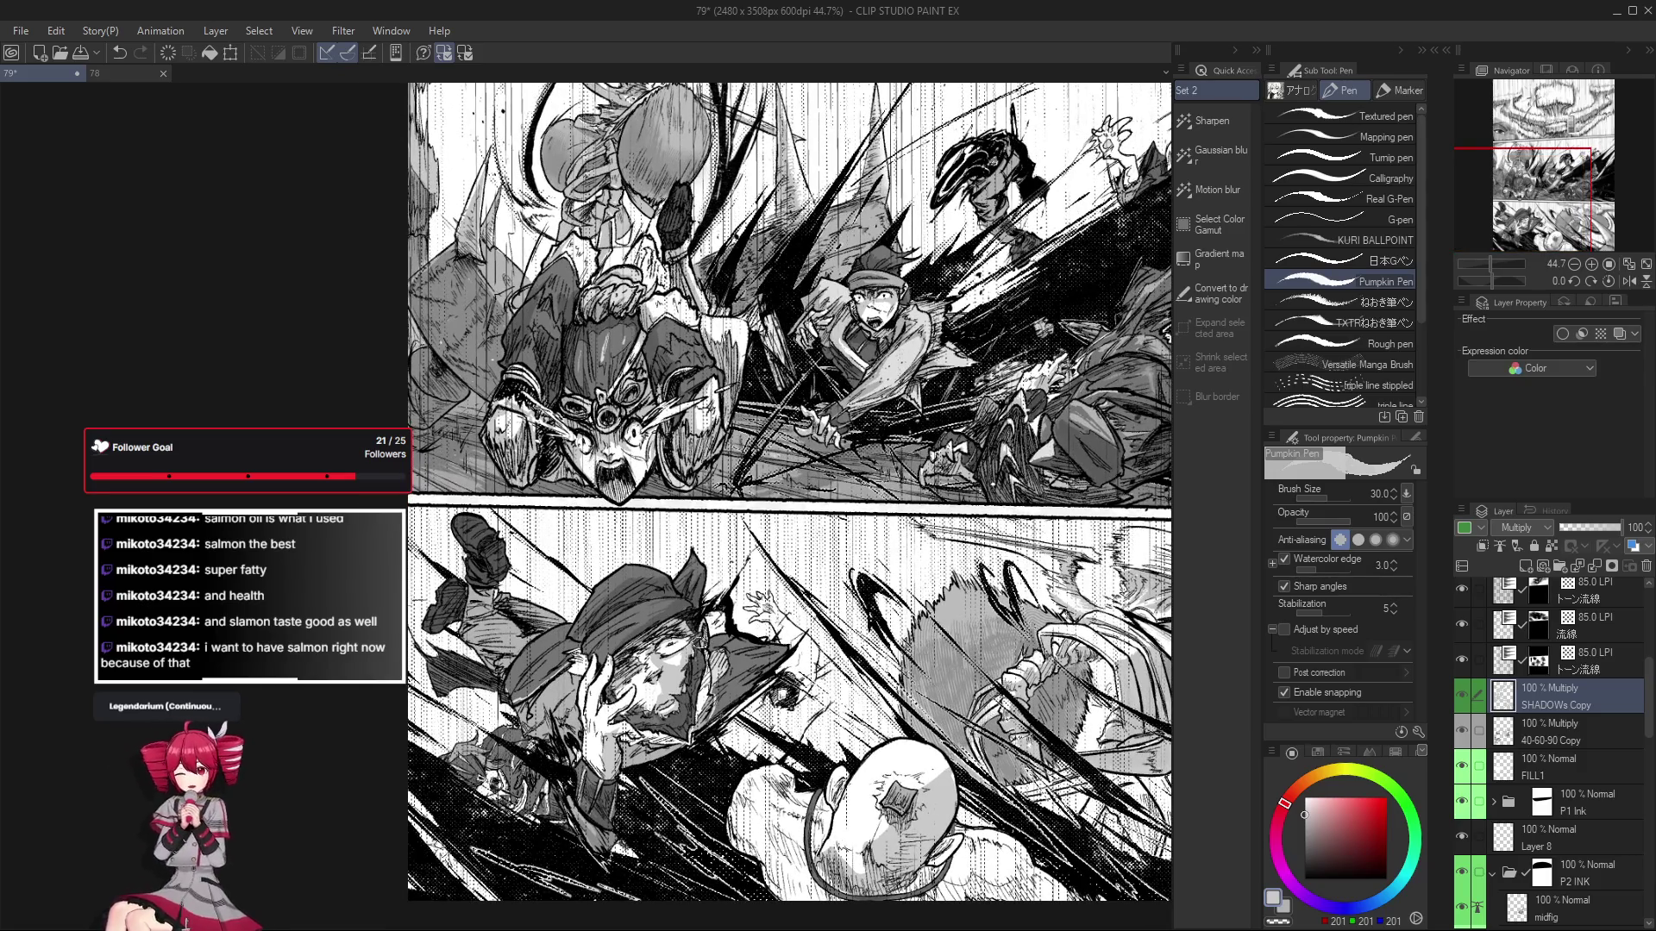
scroll(697, 640, "up", 3)
key("g")
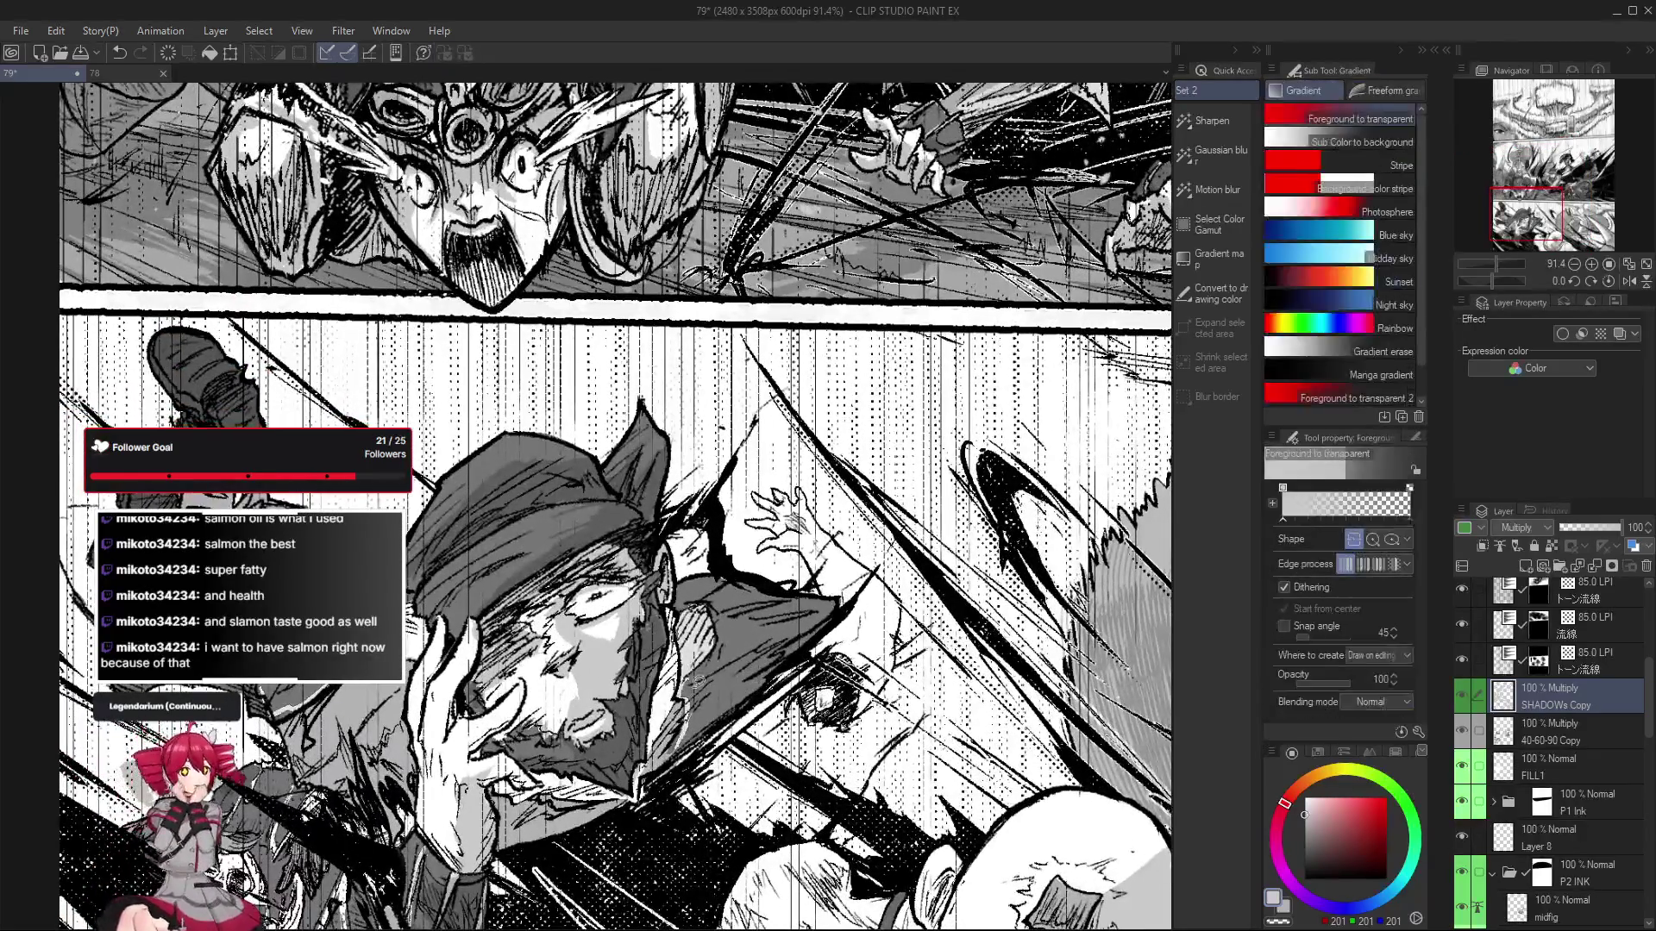
key("g")
scroll(716, 659, "down", 2)
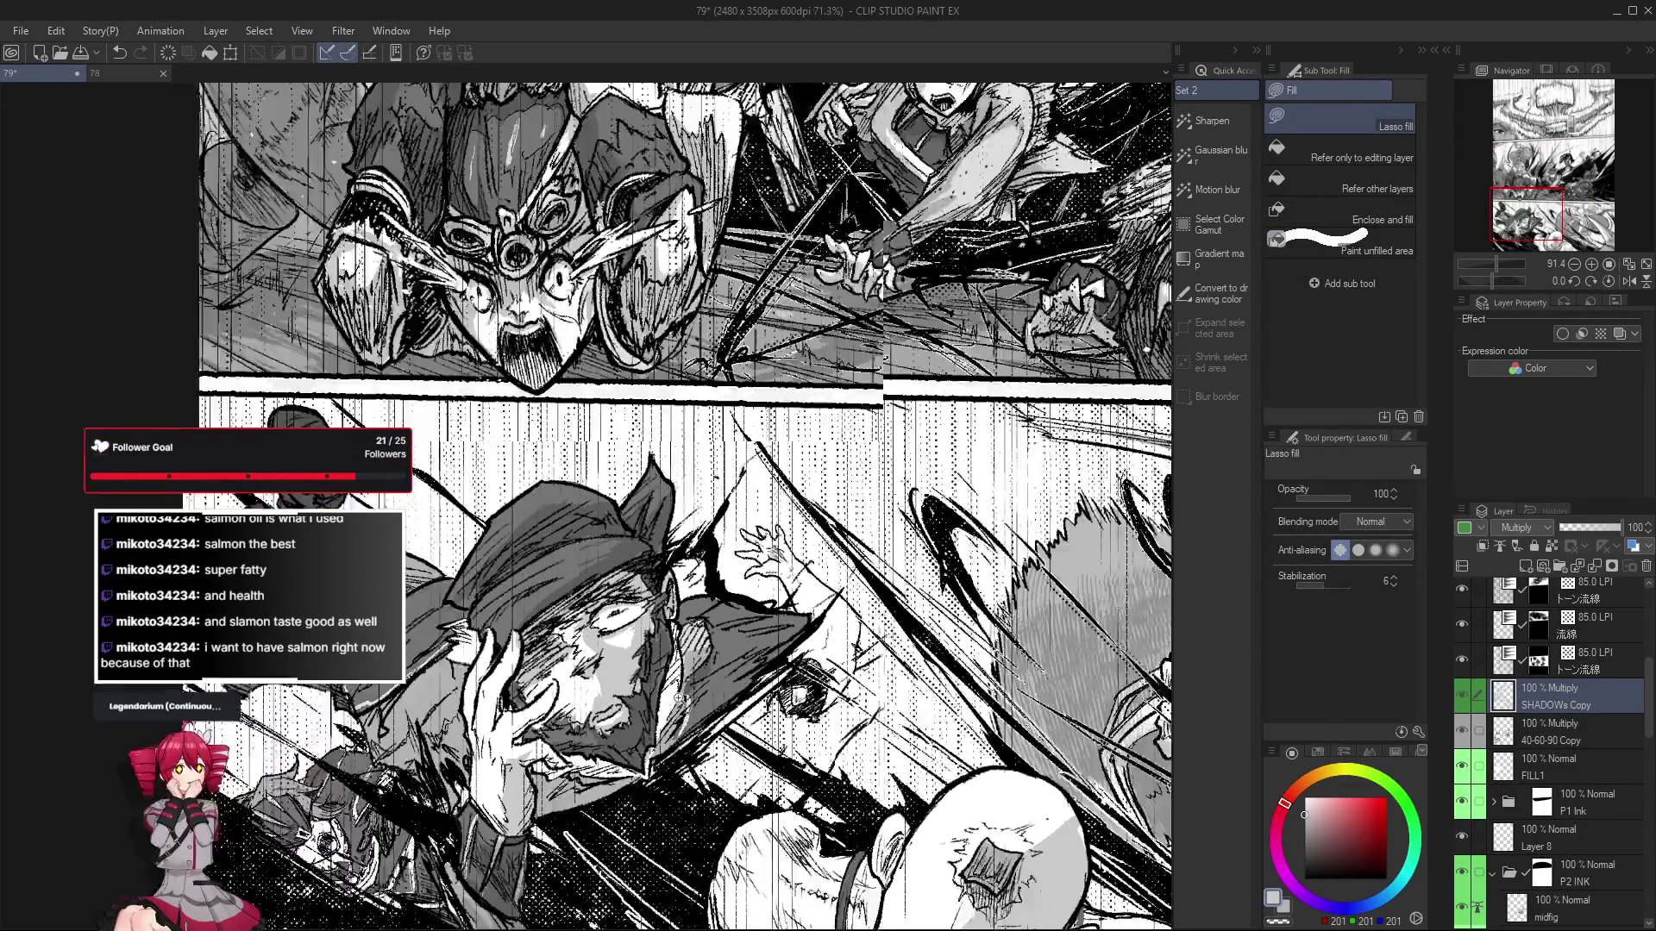
scroll(713, 665, "down", 1)
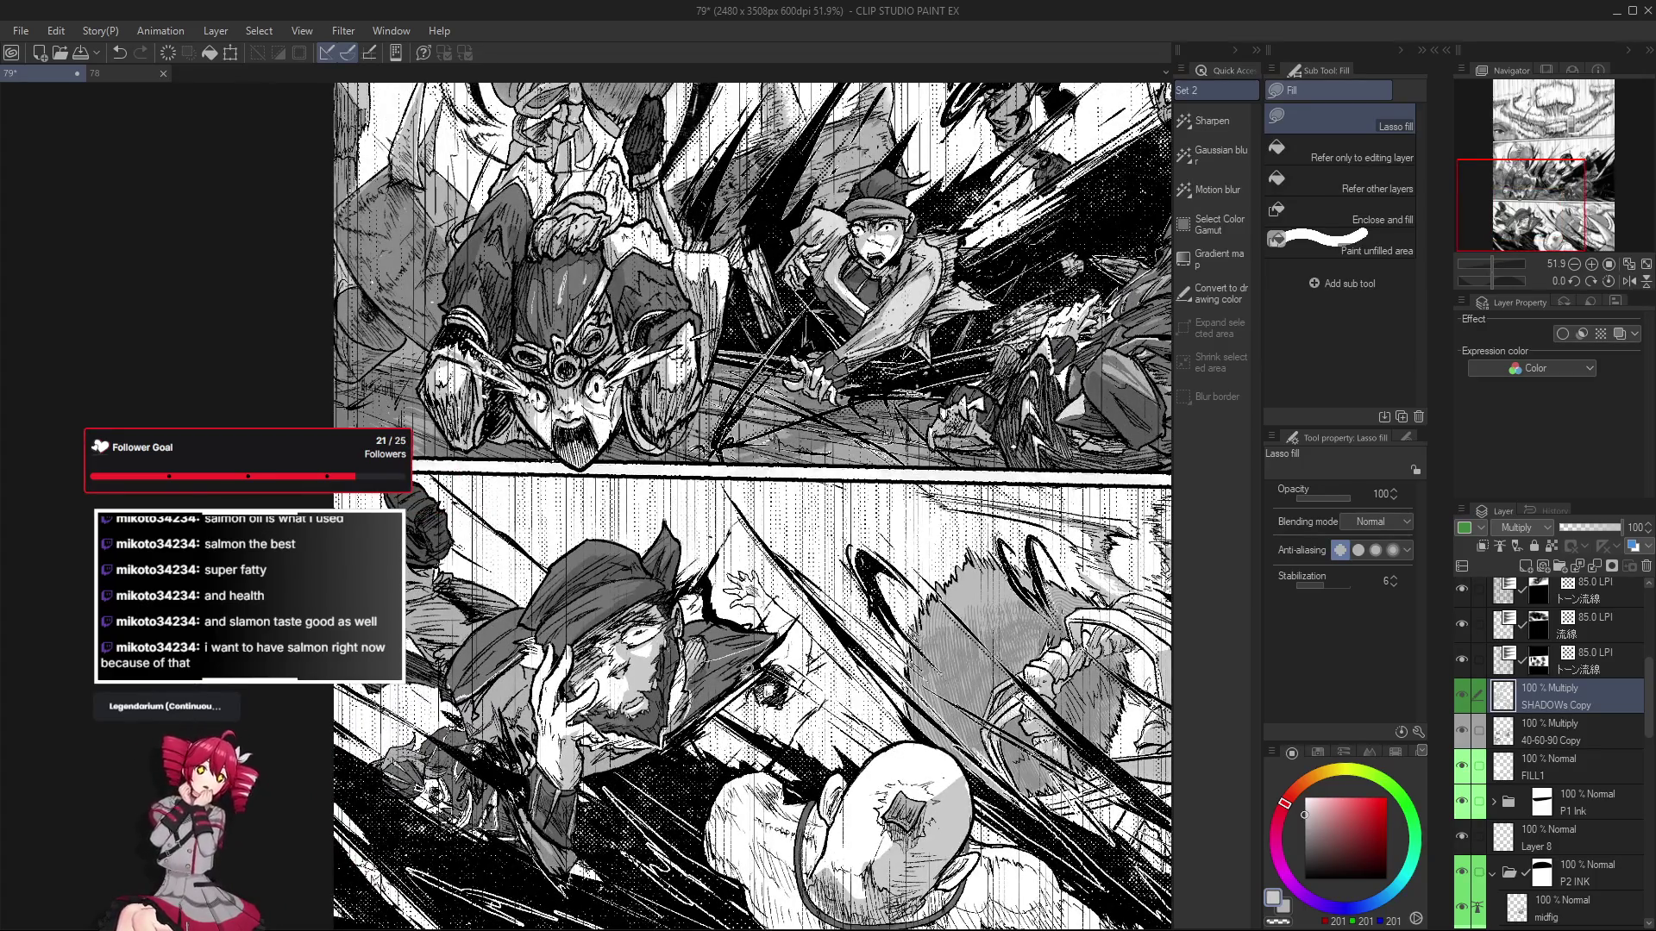
scroll(724, 664, "up", 1)
key("p")
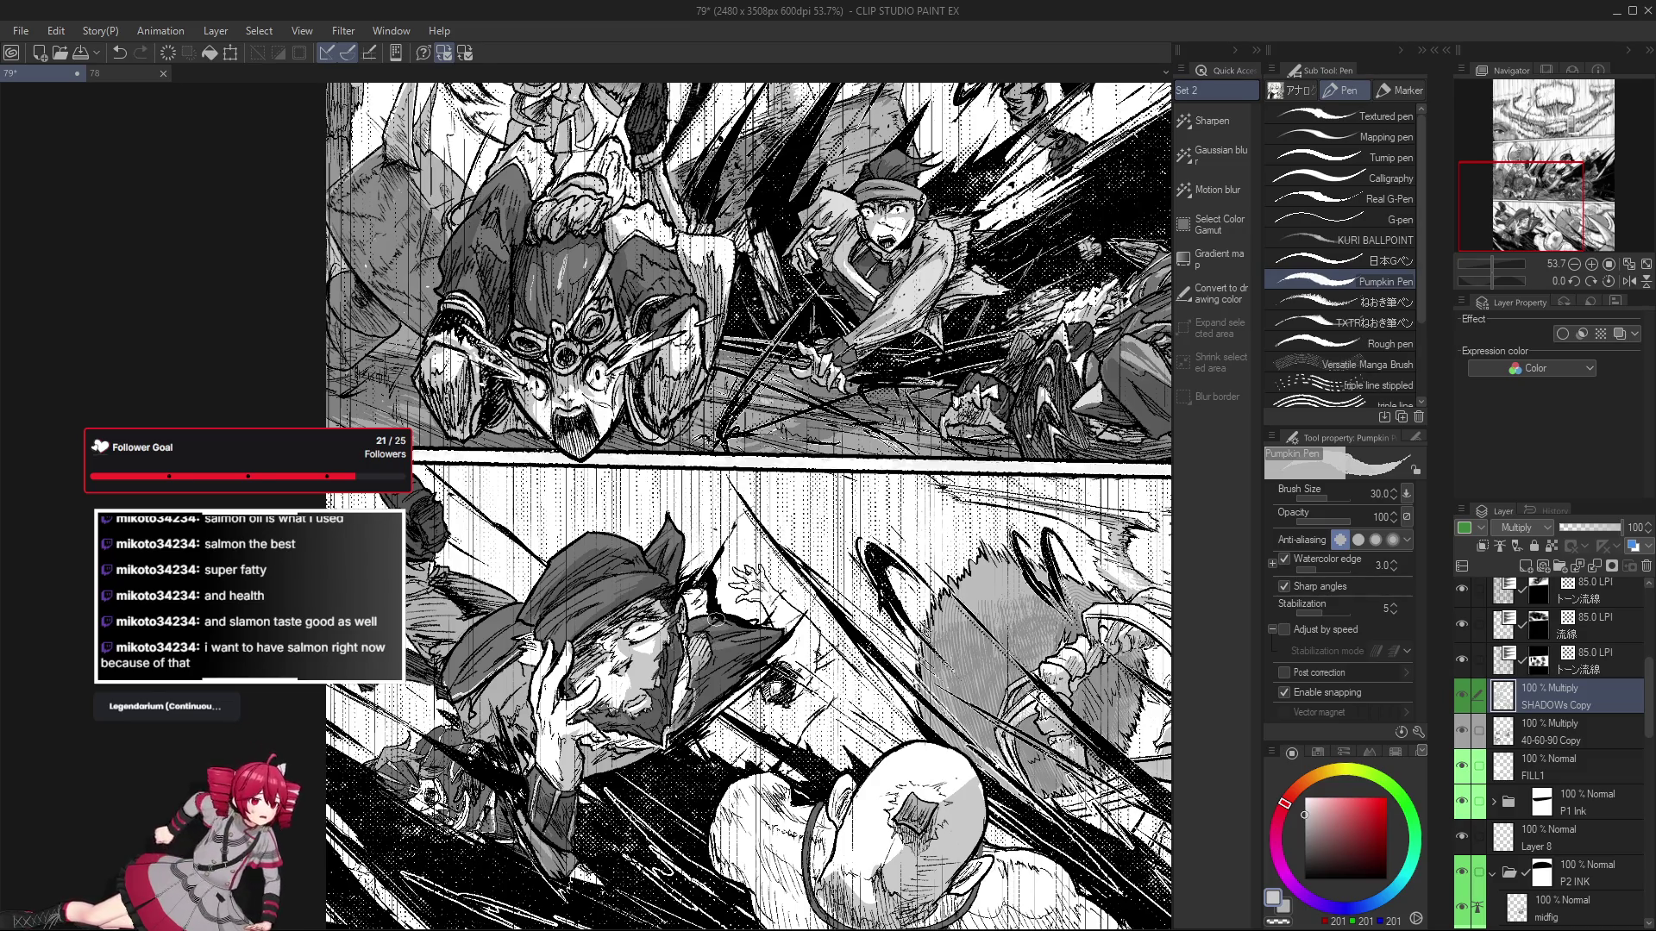
scroll(711, 622, "down", 2)
scroll(712, 623, "up", 2)
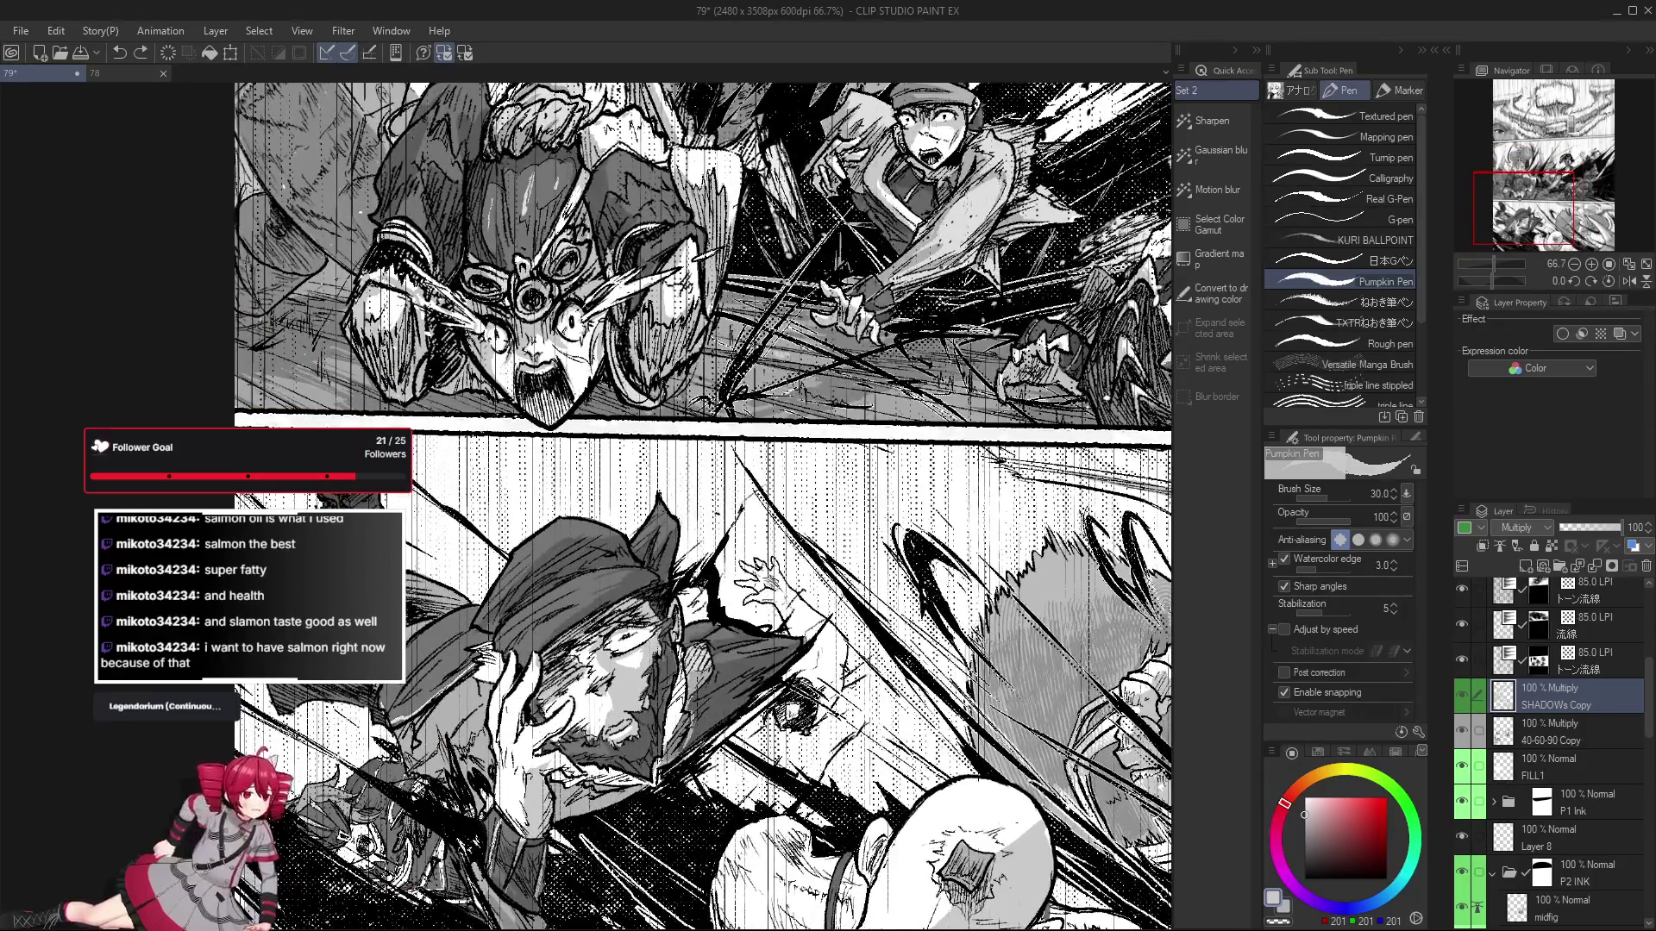
scroll(875, 740, "up", 1)
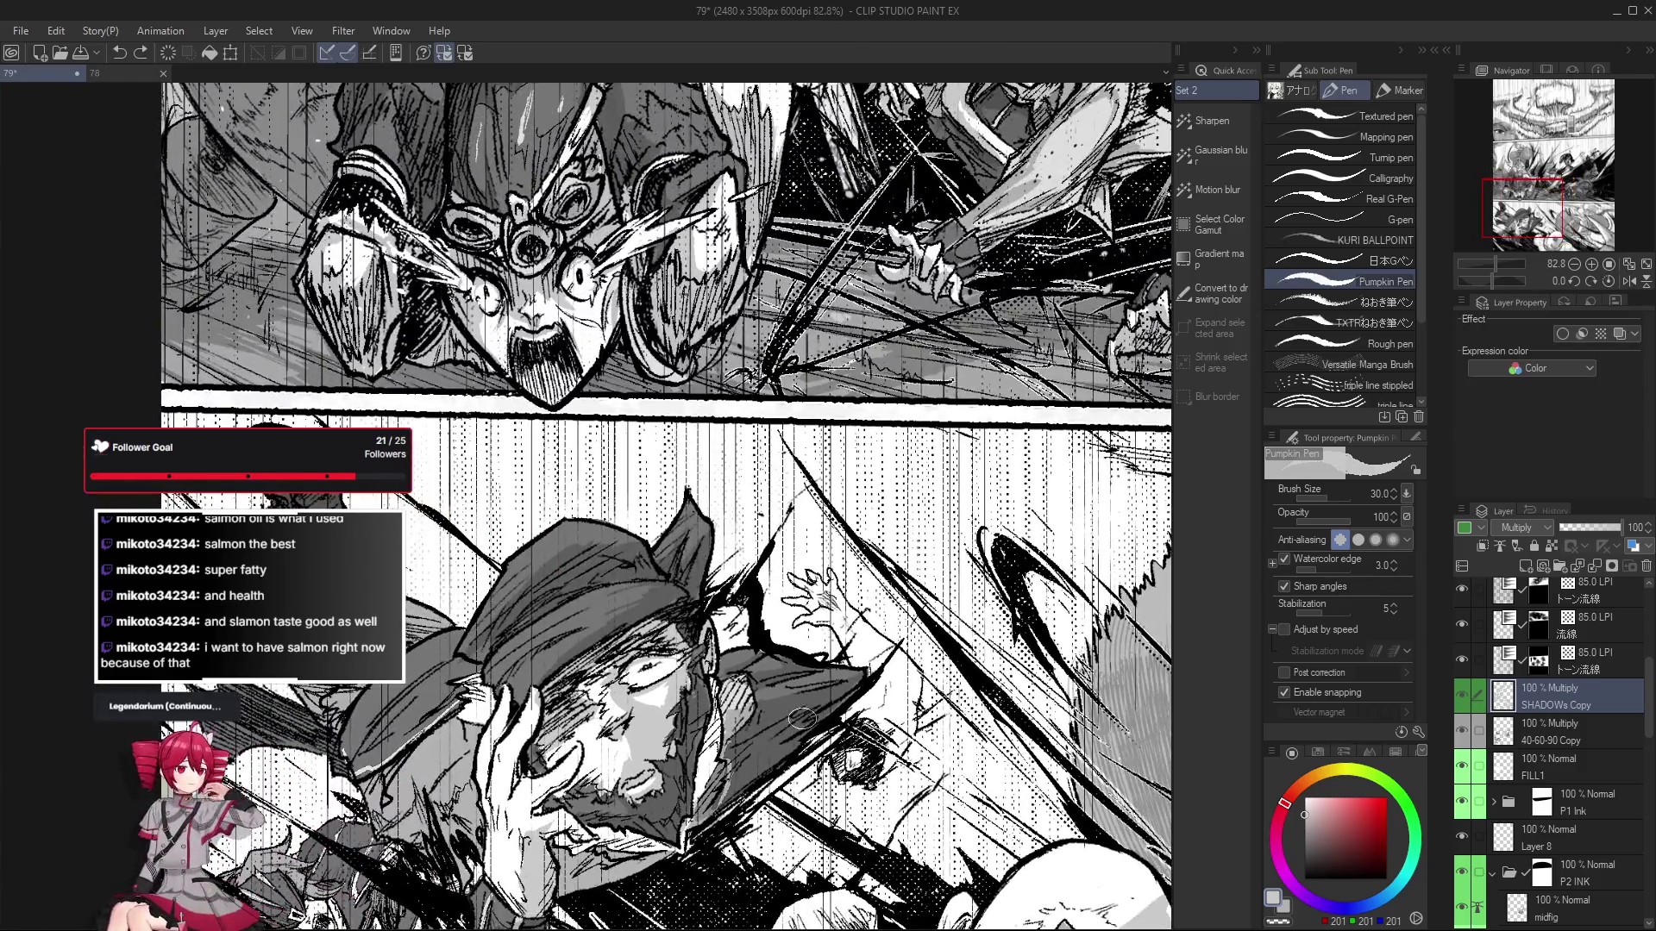
left_click_drag(970, 799, 794, 676)
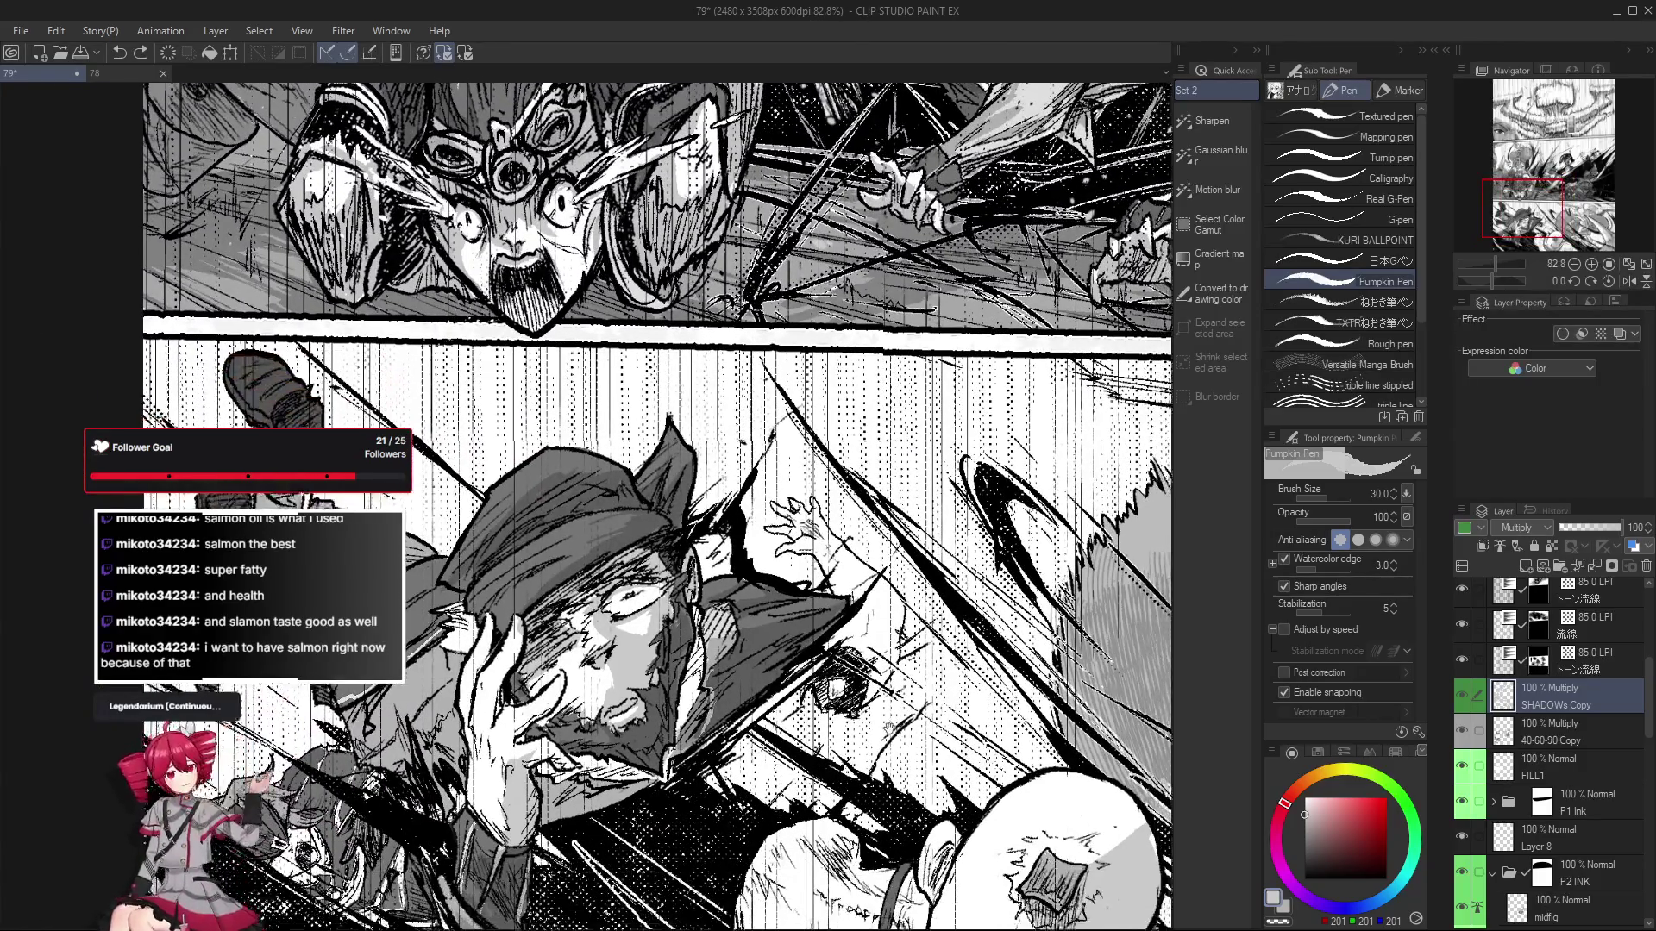
key("g")
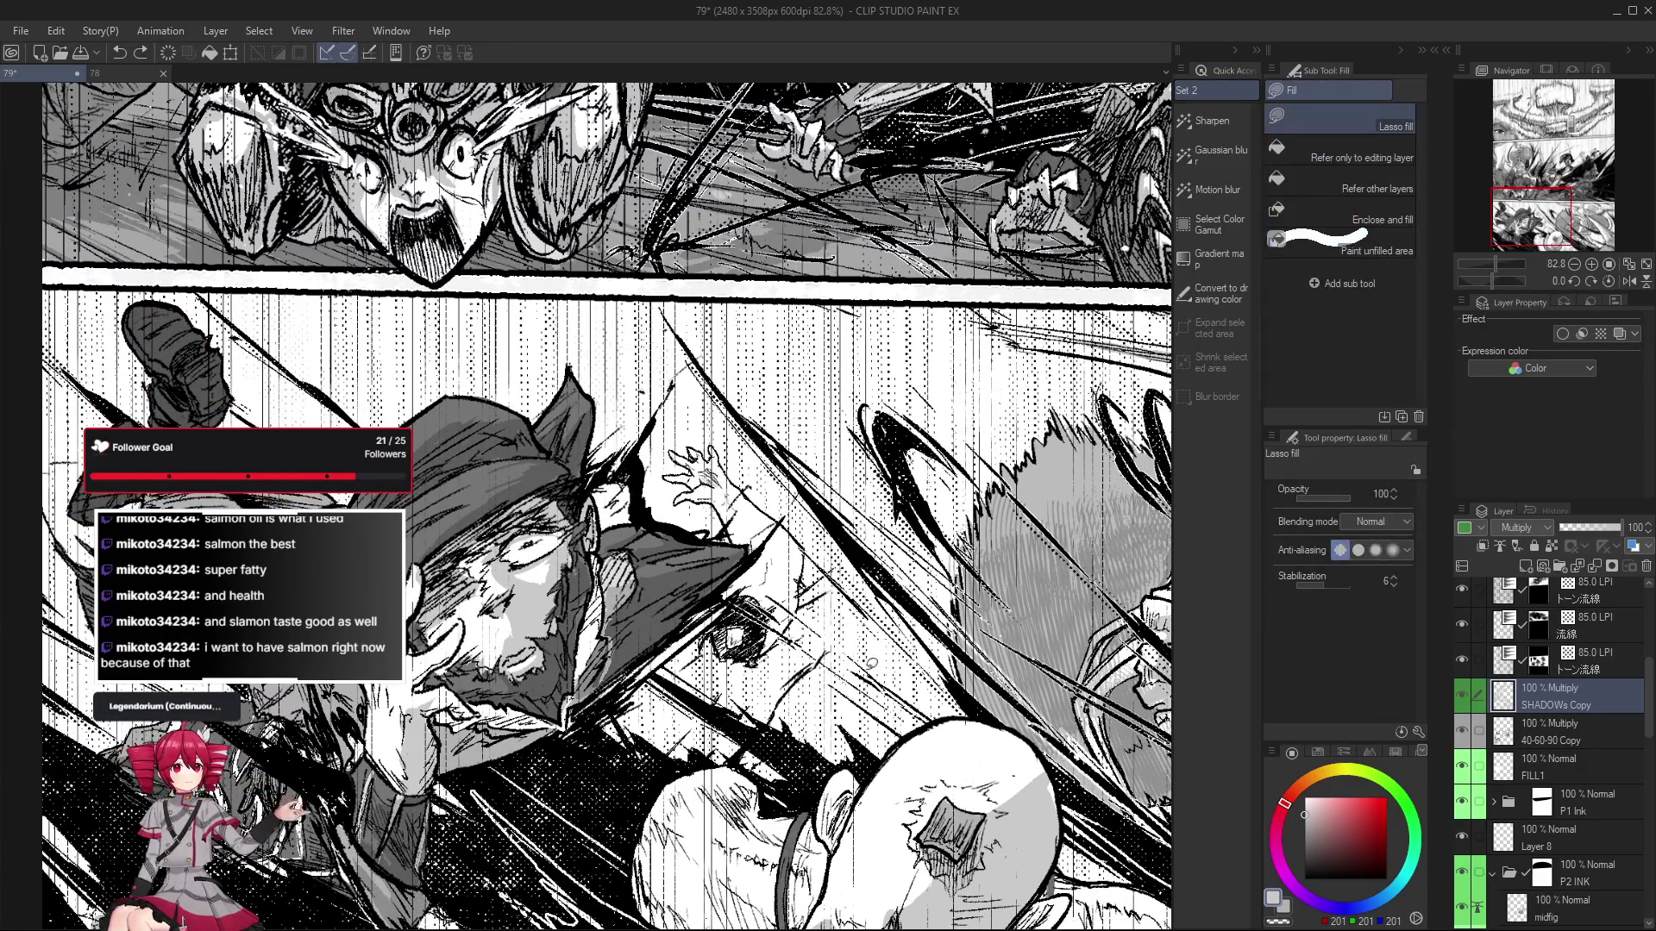
scroll(794, 675, "down", 3)
scroll(741, 660, "up", 1)
scroll(716, 621, "up", 1)
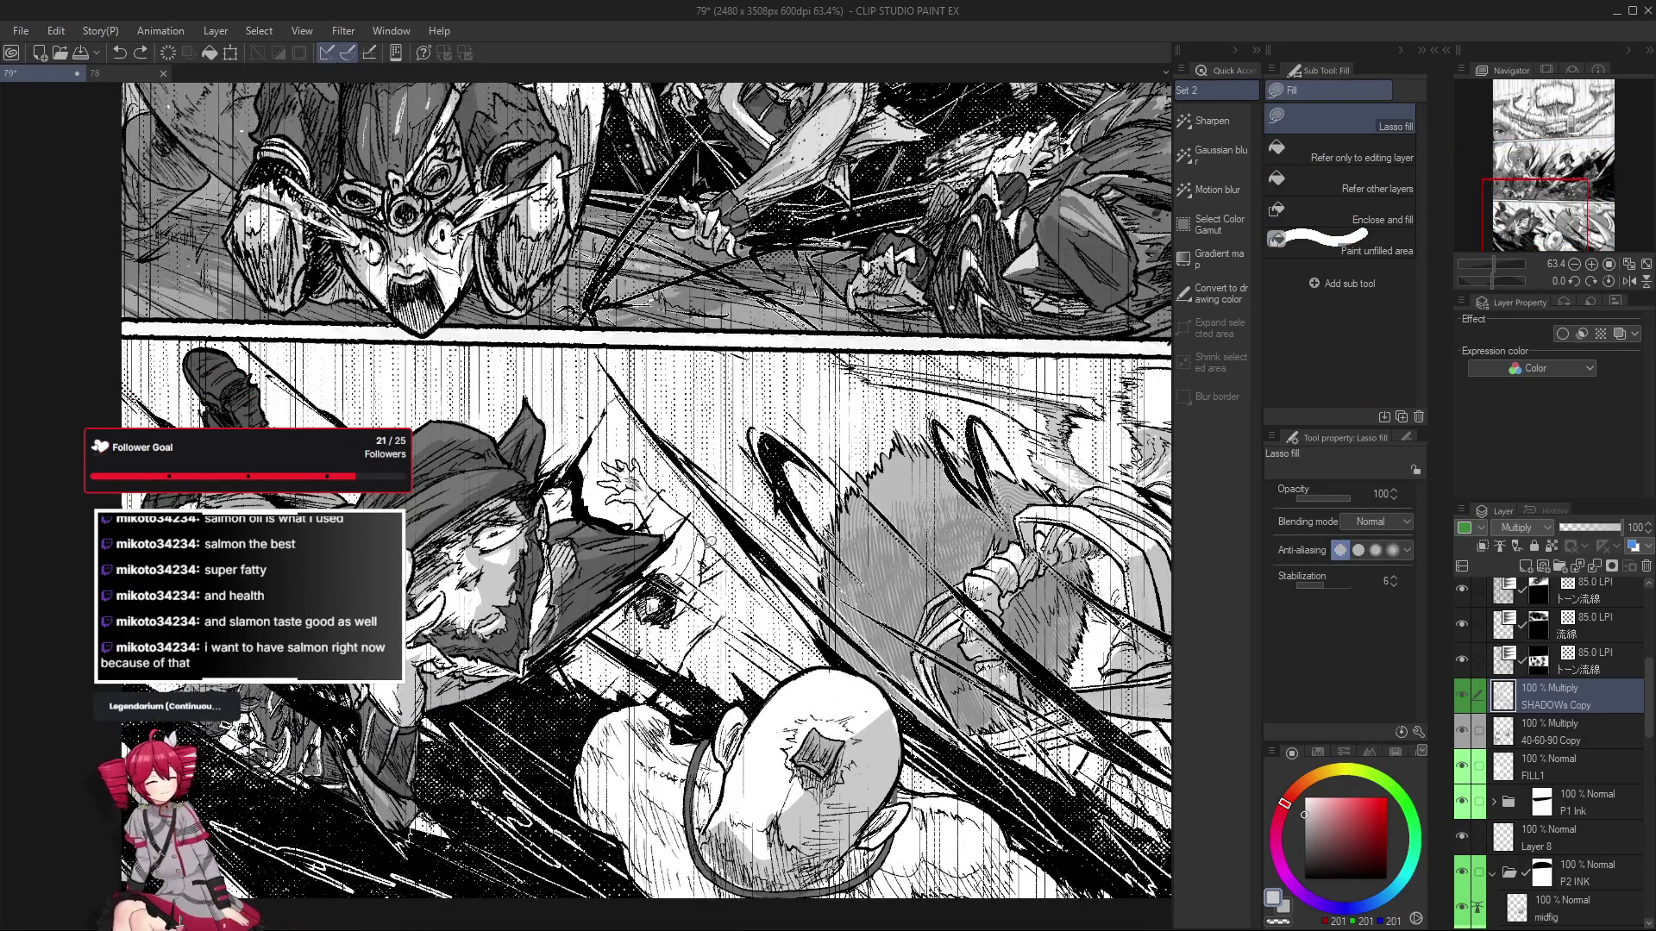
scroll(617, 784, "down", 4)
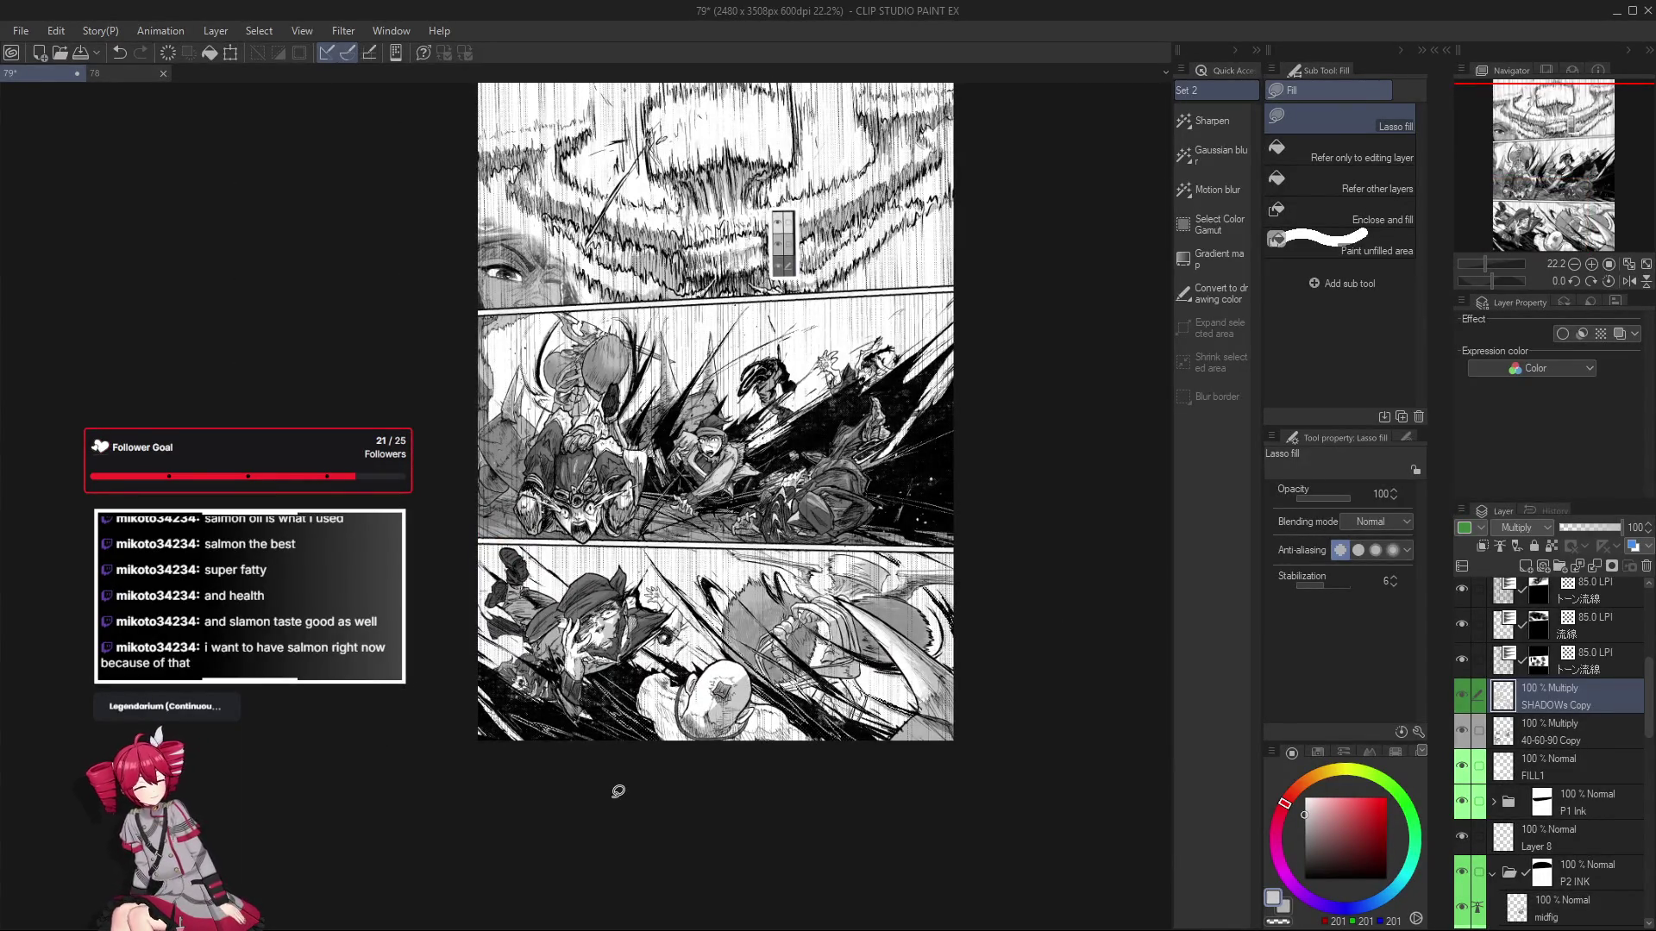
scroll(633, 756, "up", 2)
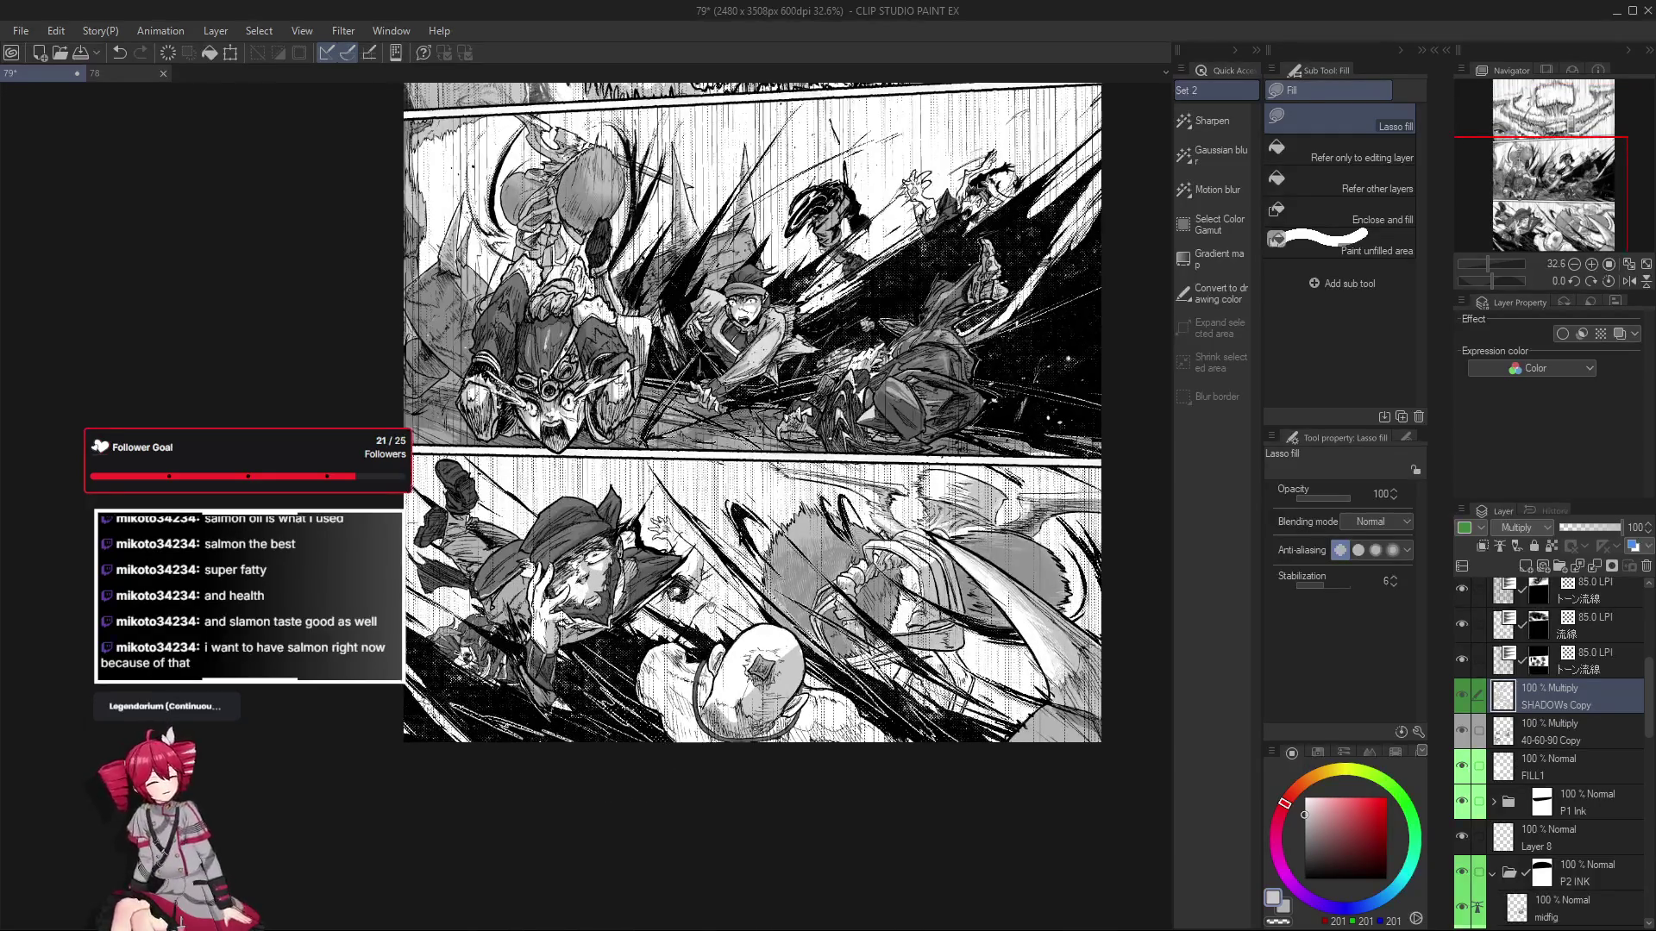
left_click_drag(665, 768, 644, 779)
scroll(975, 724, "down", 3)
mouse_move(975, 724)
left_mouse_down()
mouse_move(916, 751)
mouse_move(919, 768)
left_mouse_up()
scroll(821, 701, "up", 2)
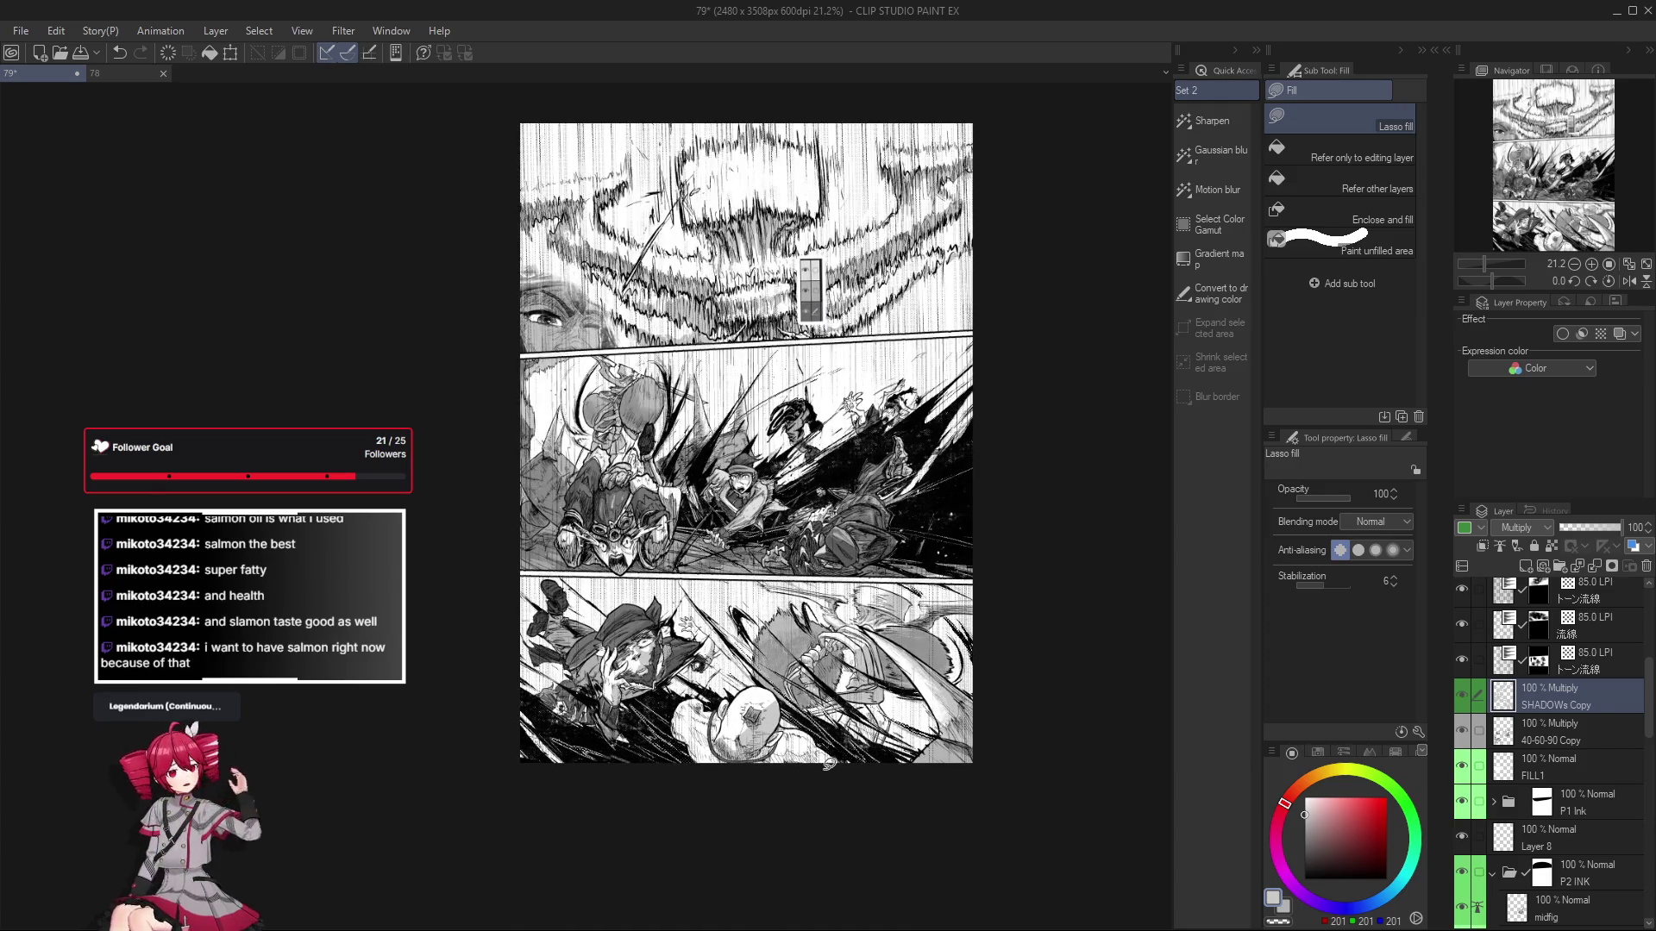
scroll(677, 612, "up", 5)
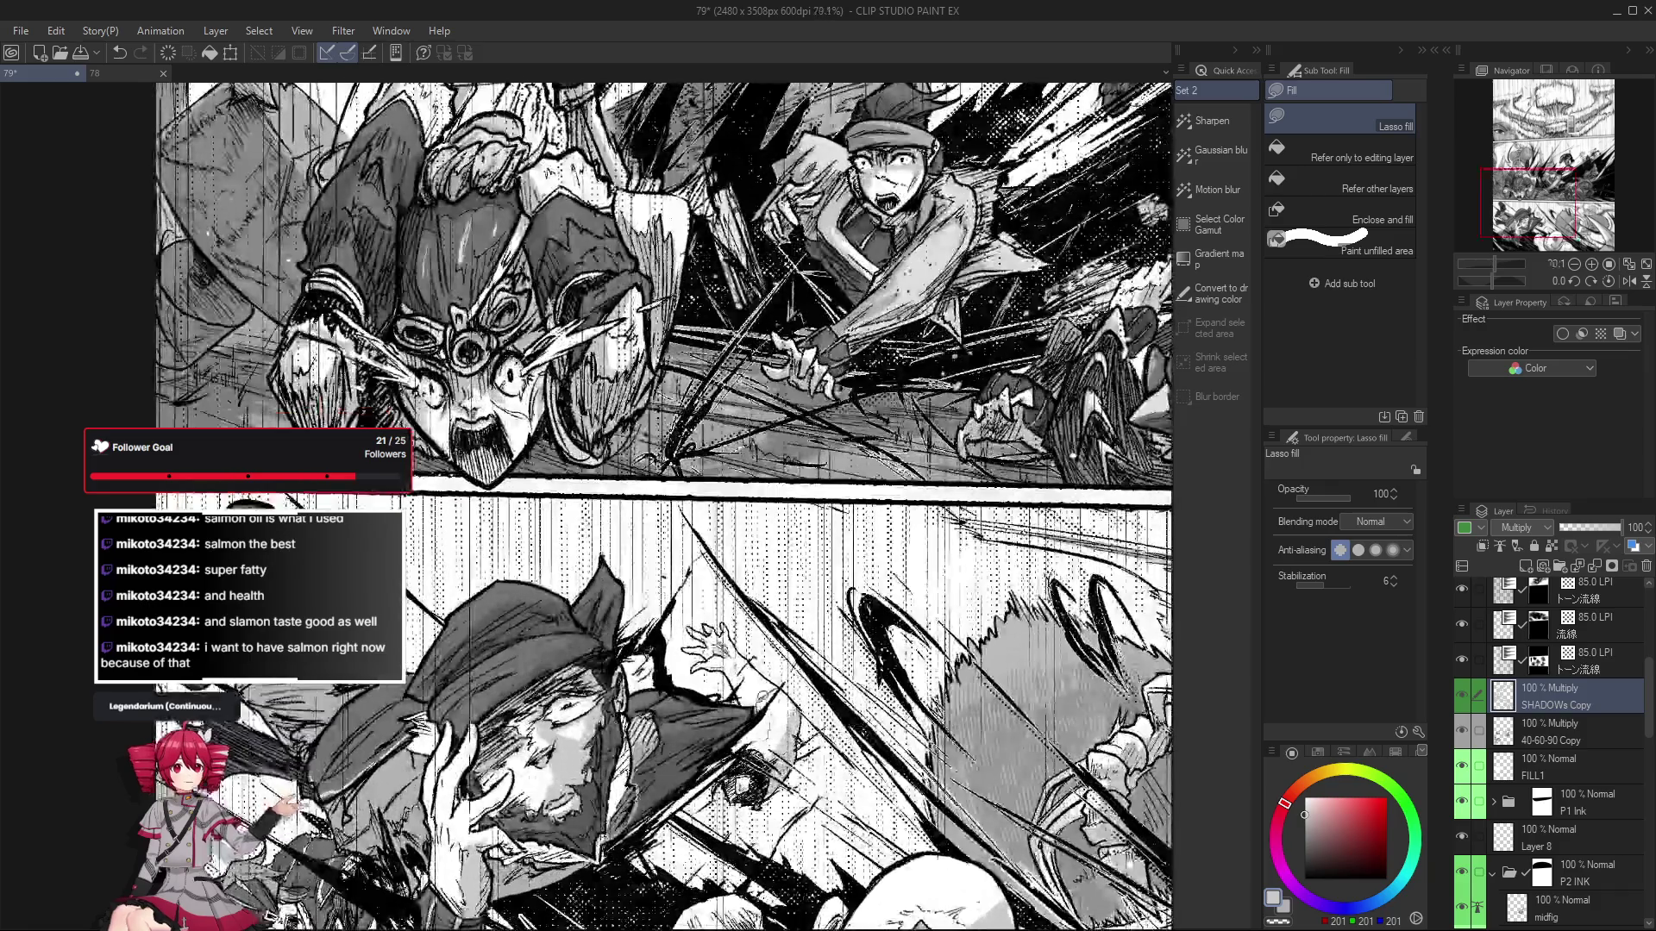
key("o")
left_click(652, 638)
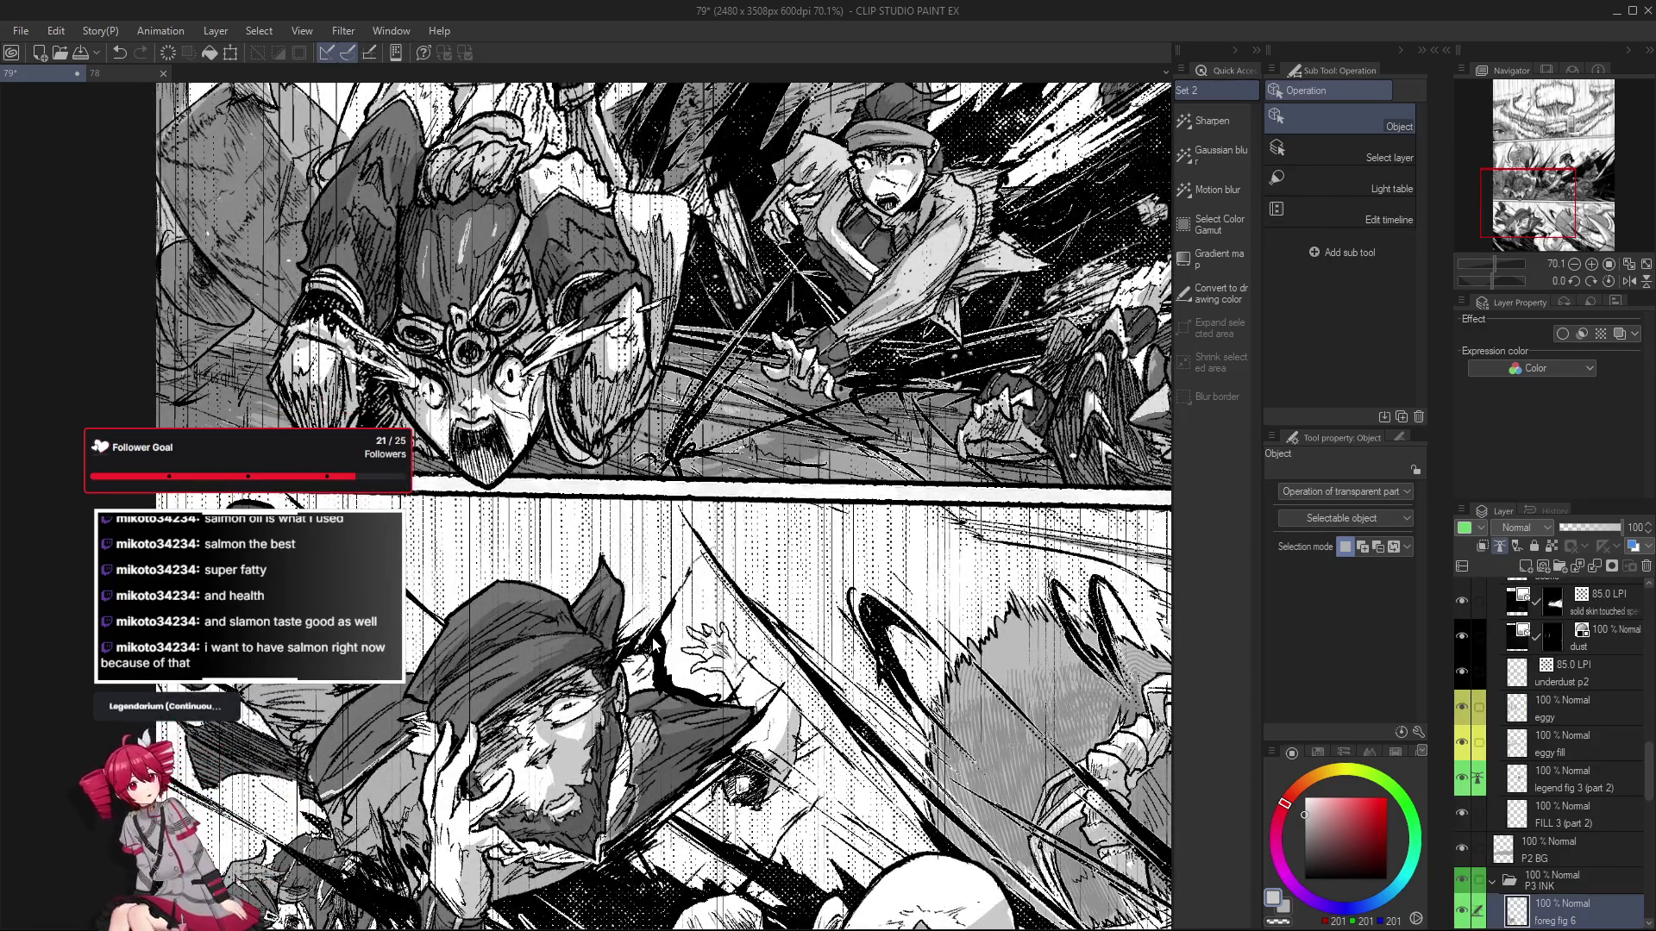
Erase stray dark strokes on the hat figure, mirroring the canvas to check.
key("h")
key("e")
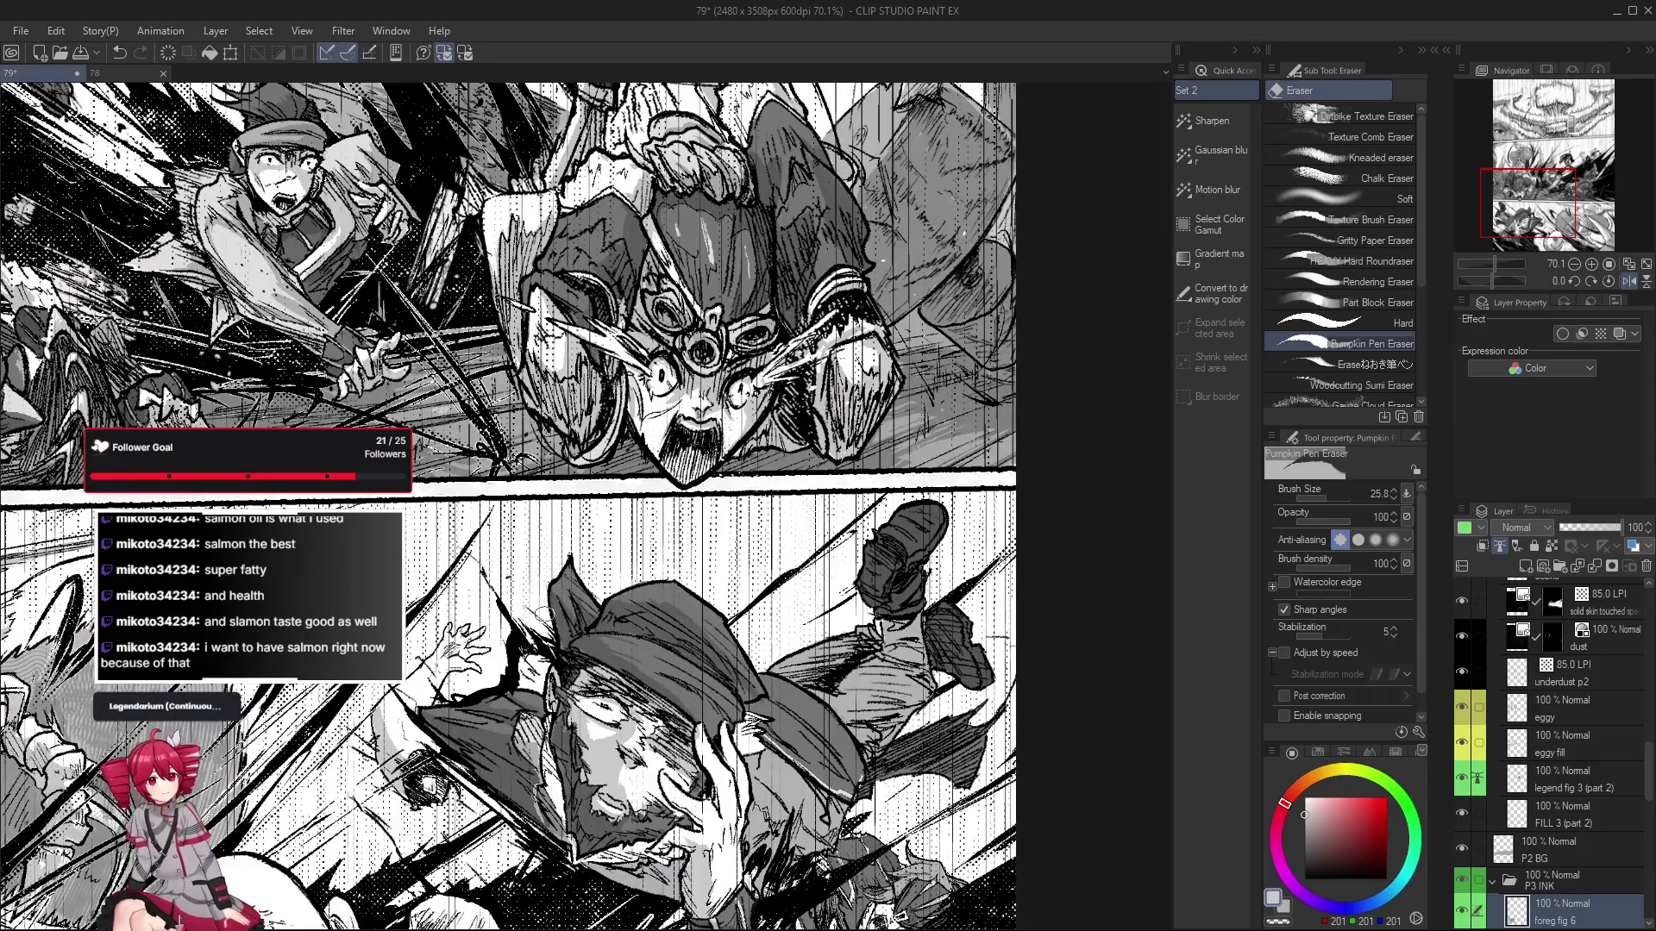
key("h")
left_click_drag(660, 633, 674, 604)
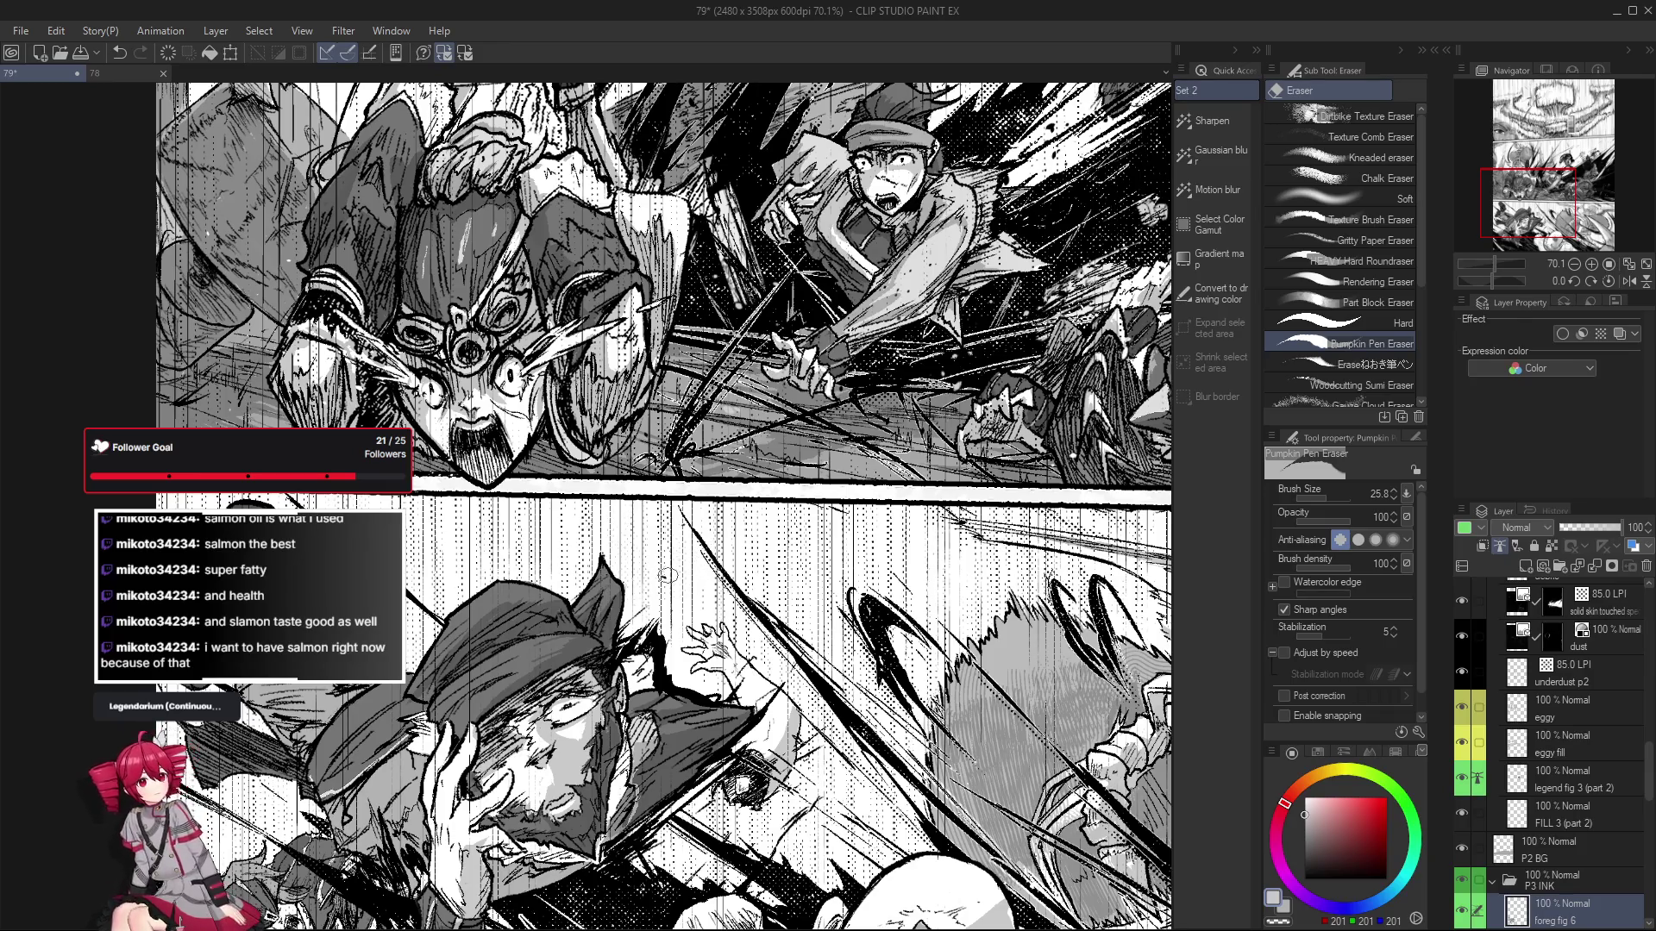
key("h")
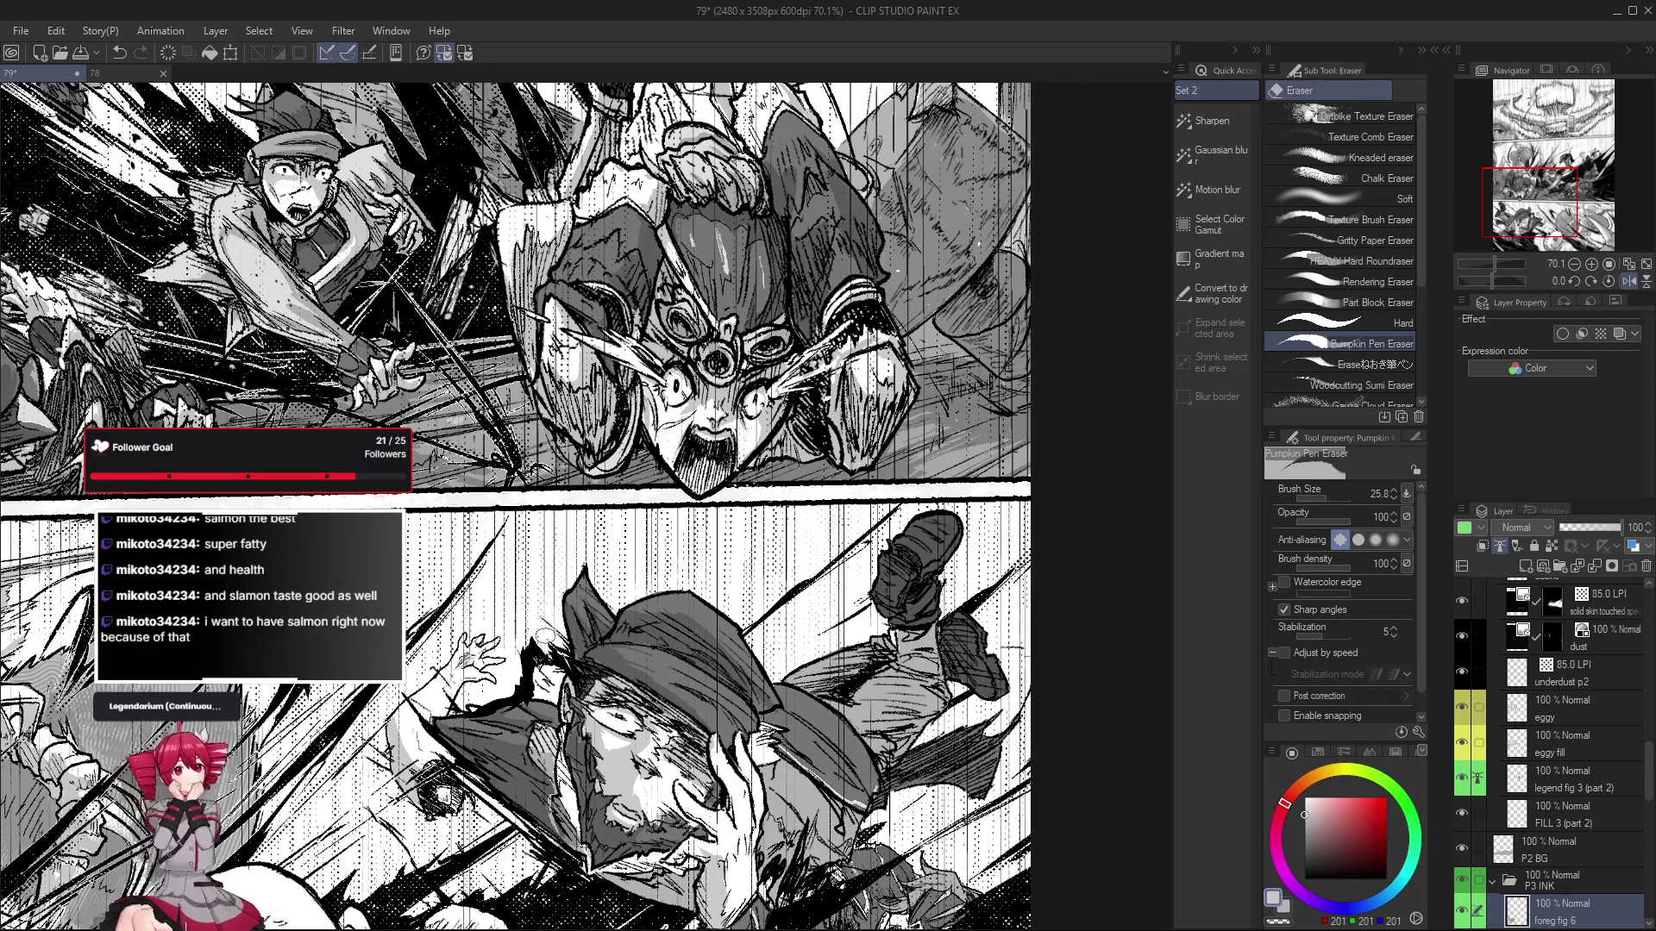
left_click_drag(564, 642, 595, 677)
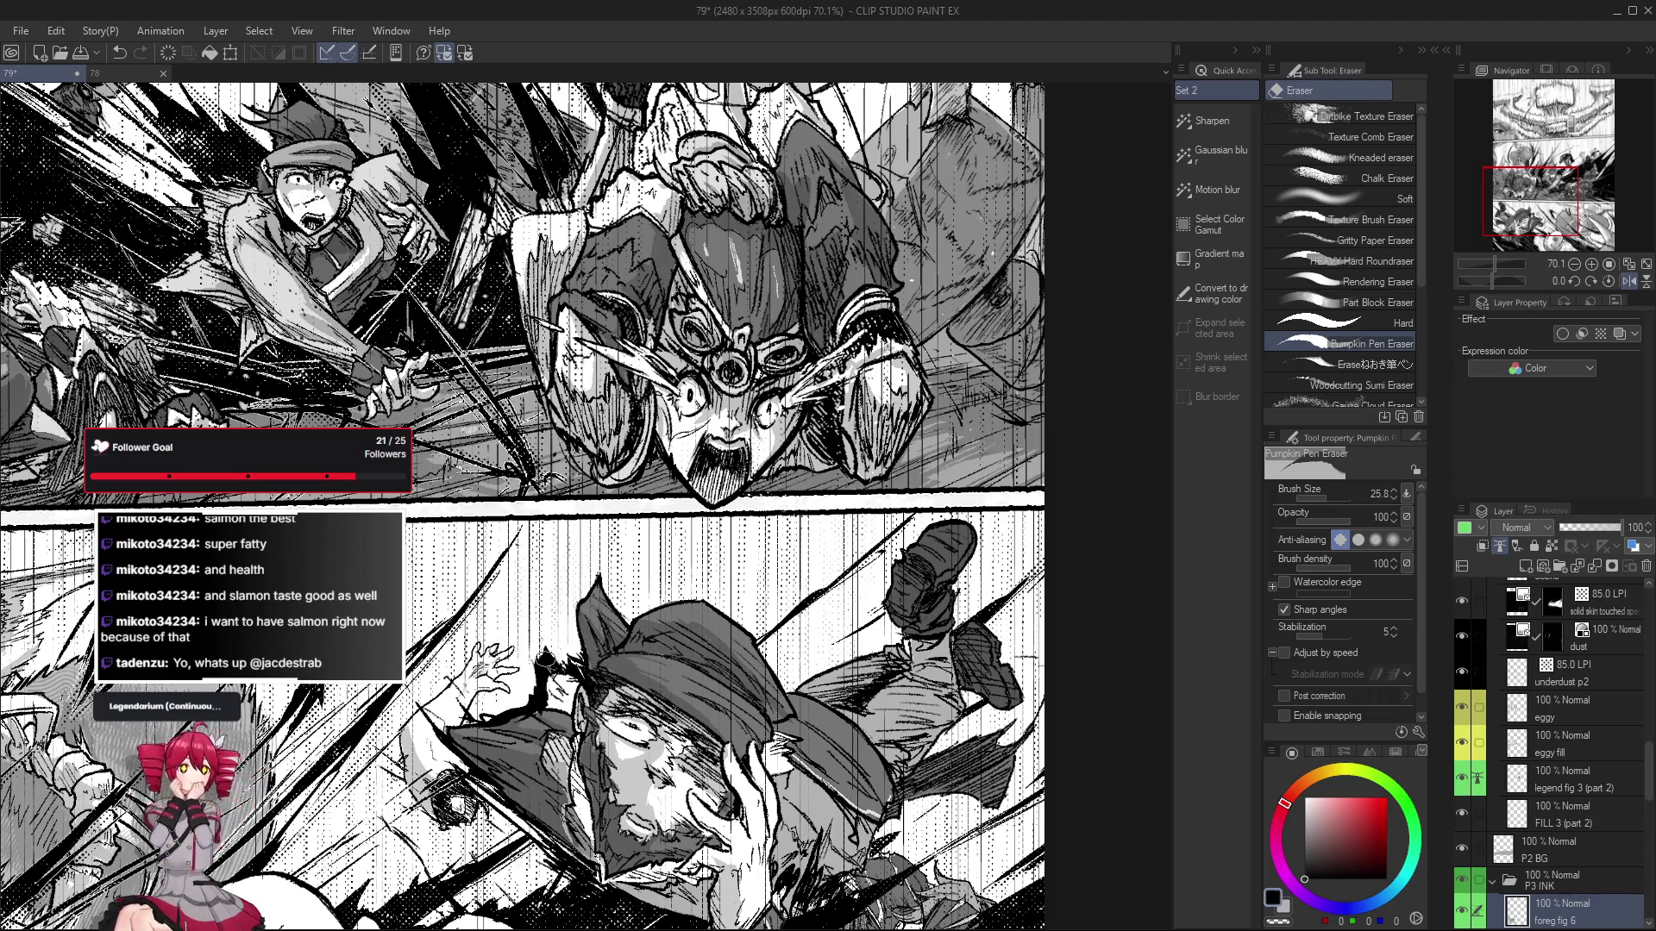
key("h")
key("h")
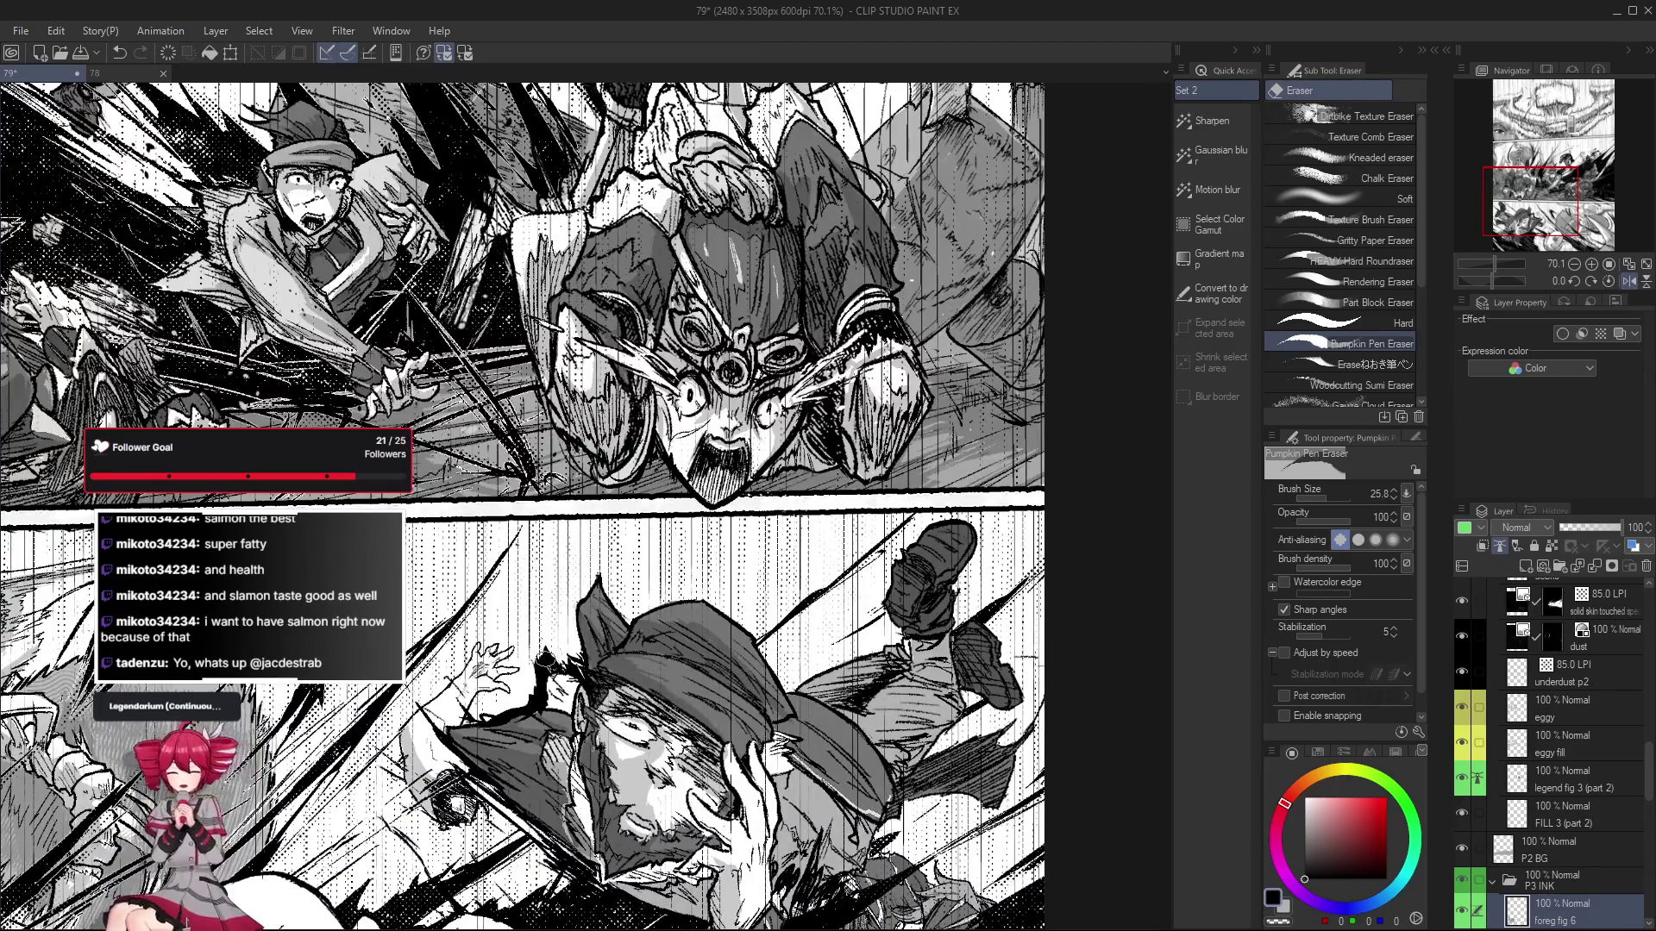
Undo the last stroke, erase a small mark, and rotate the view about 22 degrees and back.
key("p")
key("ctrl+z")
key("bracketleft")
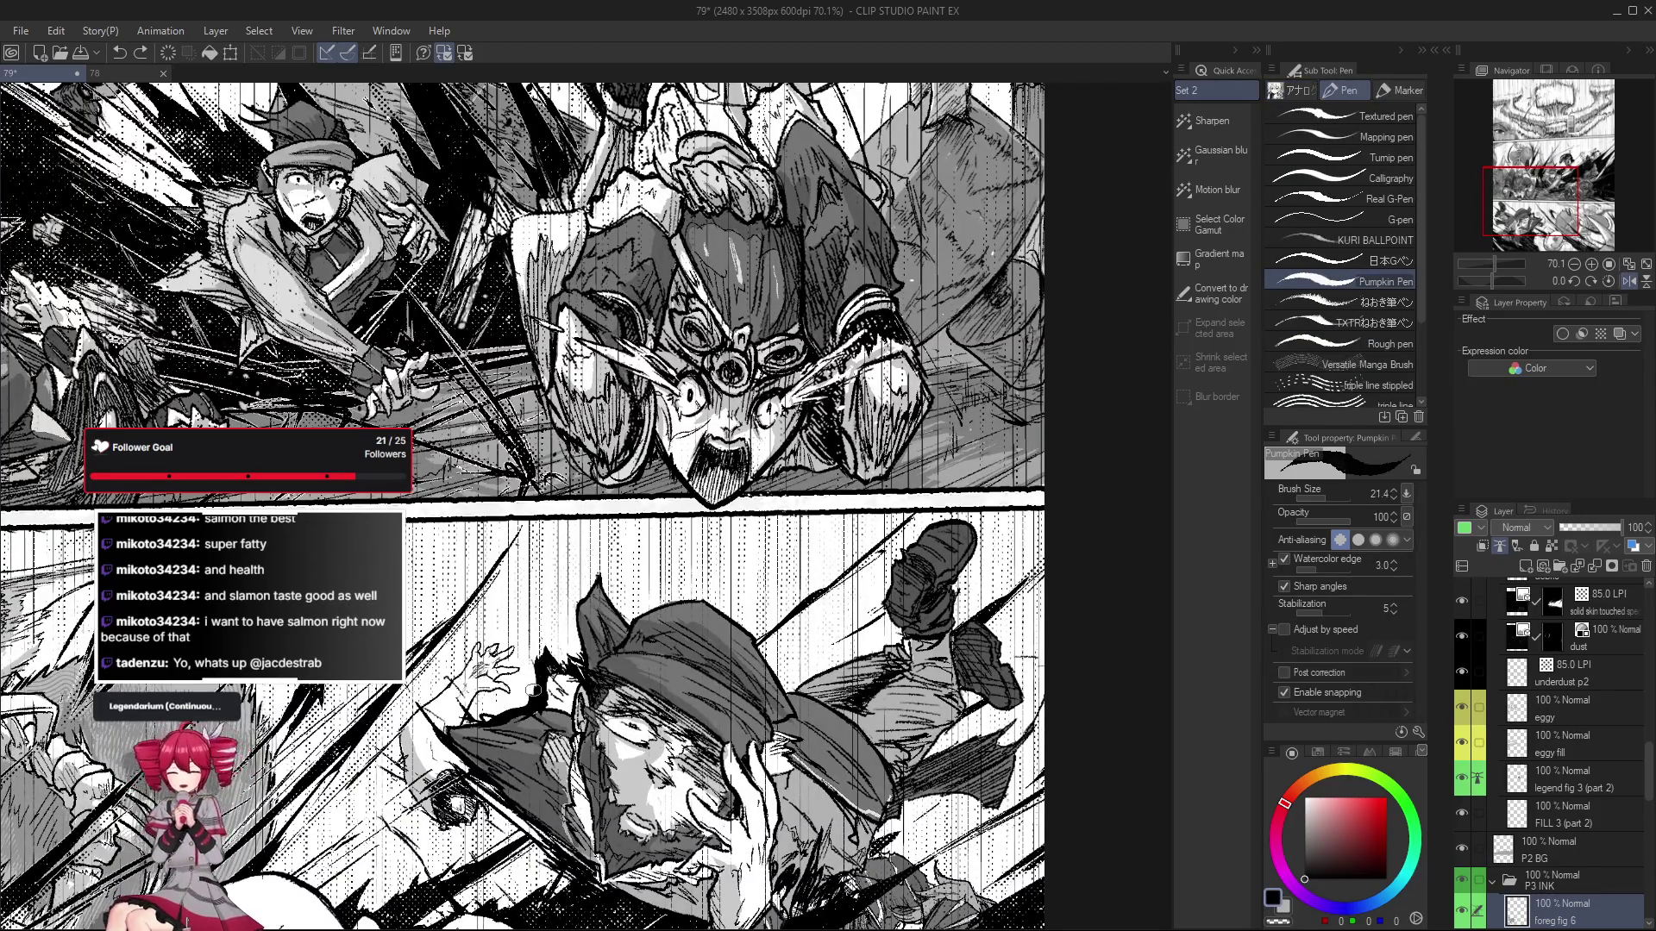
key("e")
left_click(533, 664)
left_click_drag(548, 645, 528, 660)
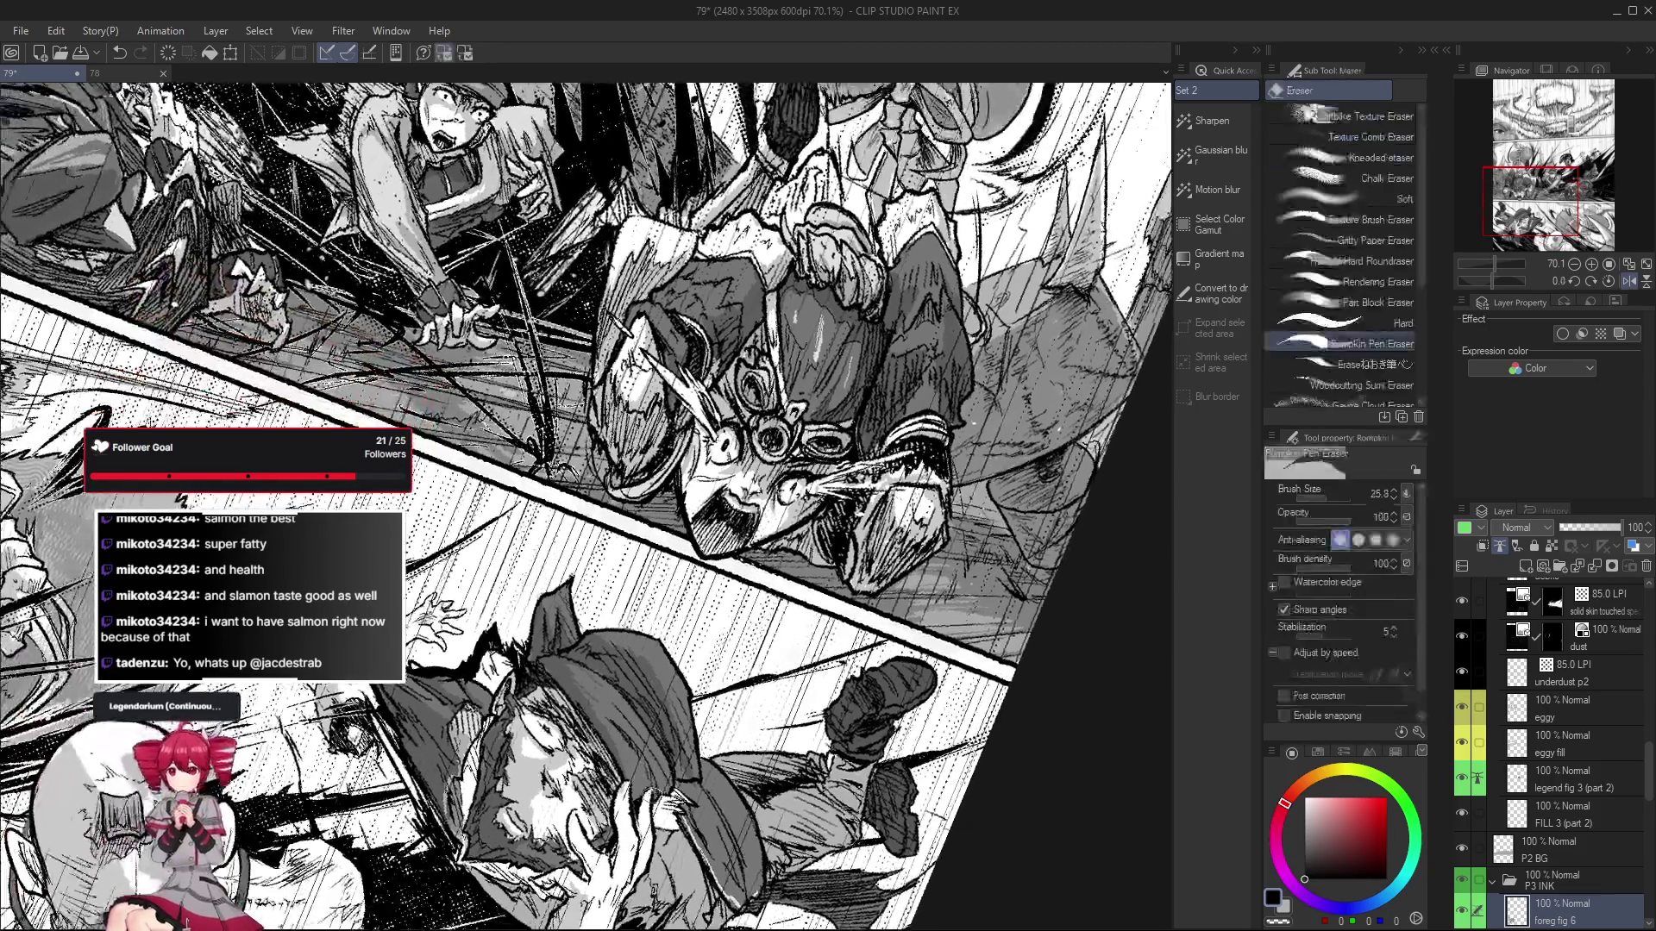
key("p")
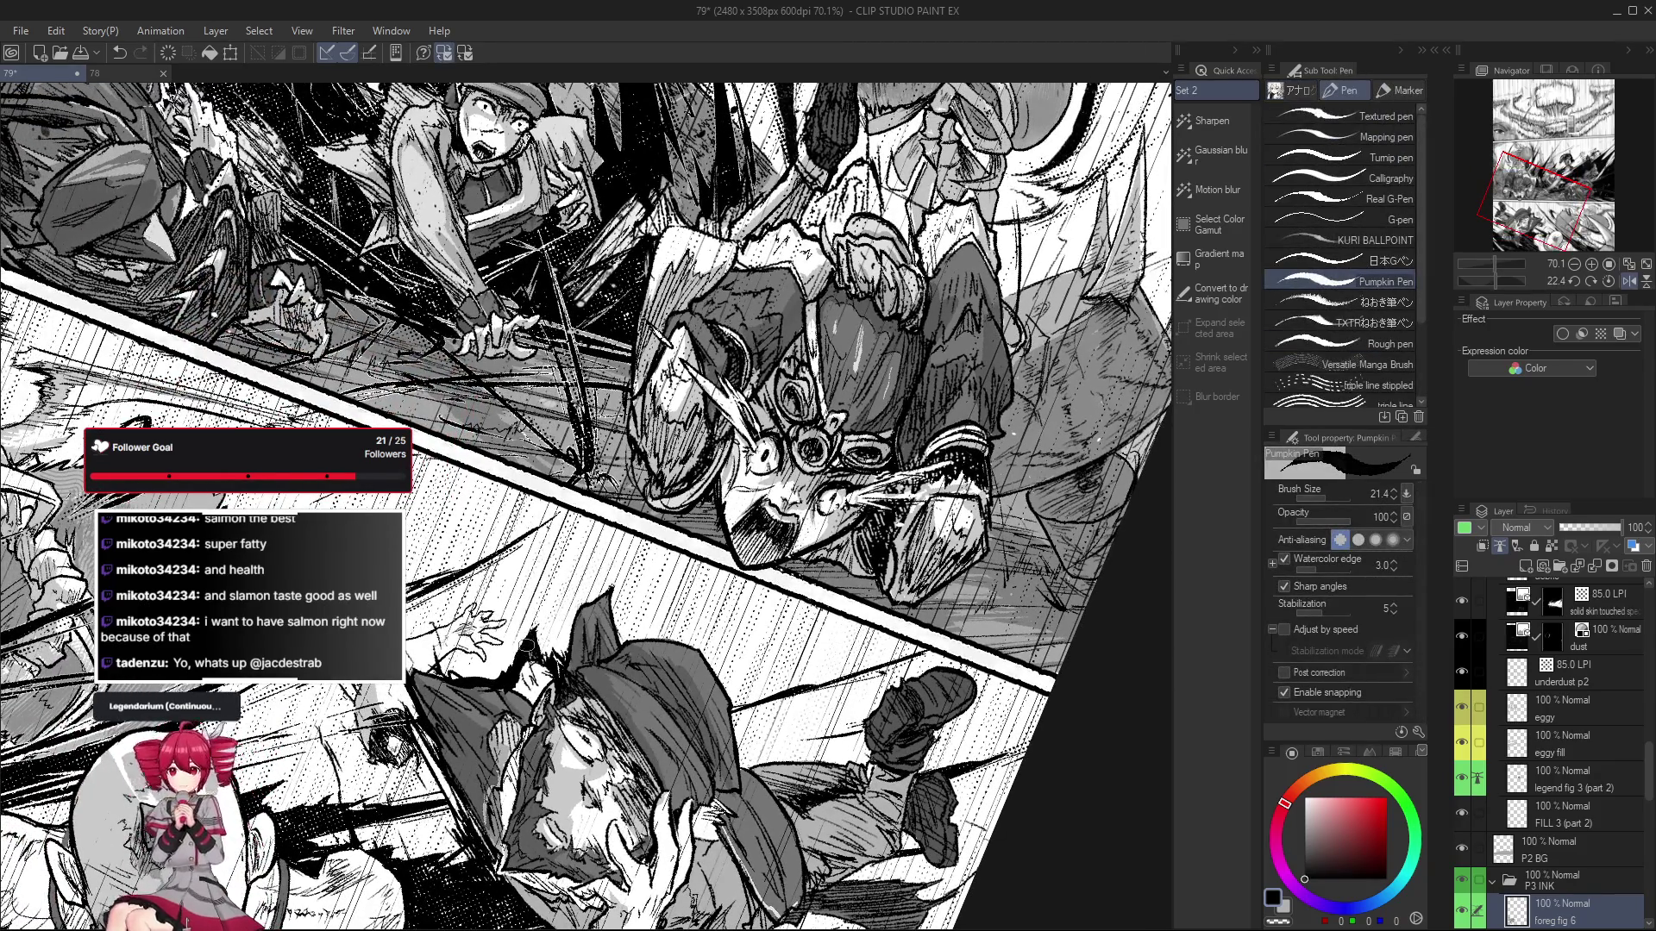
scroll(528, 645, "down", 2)
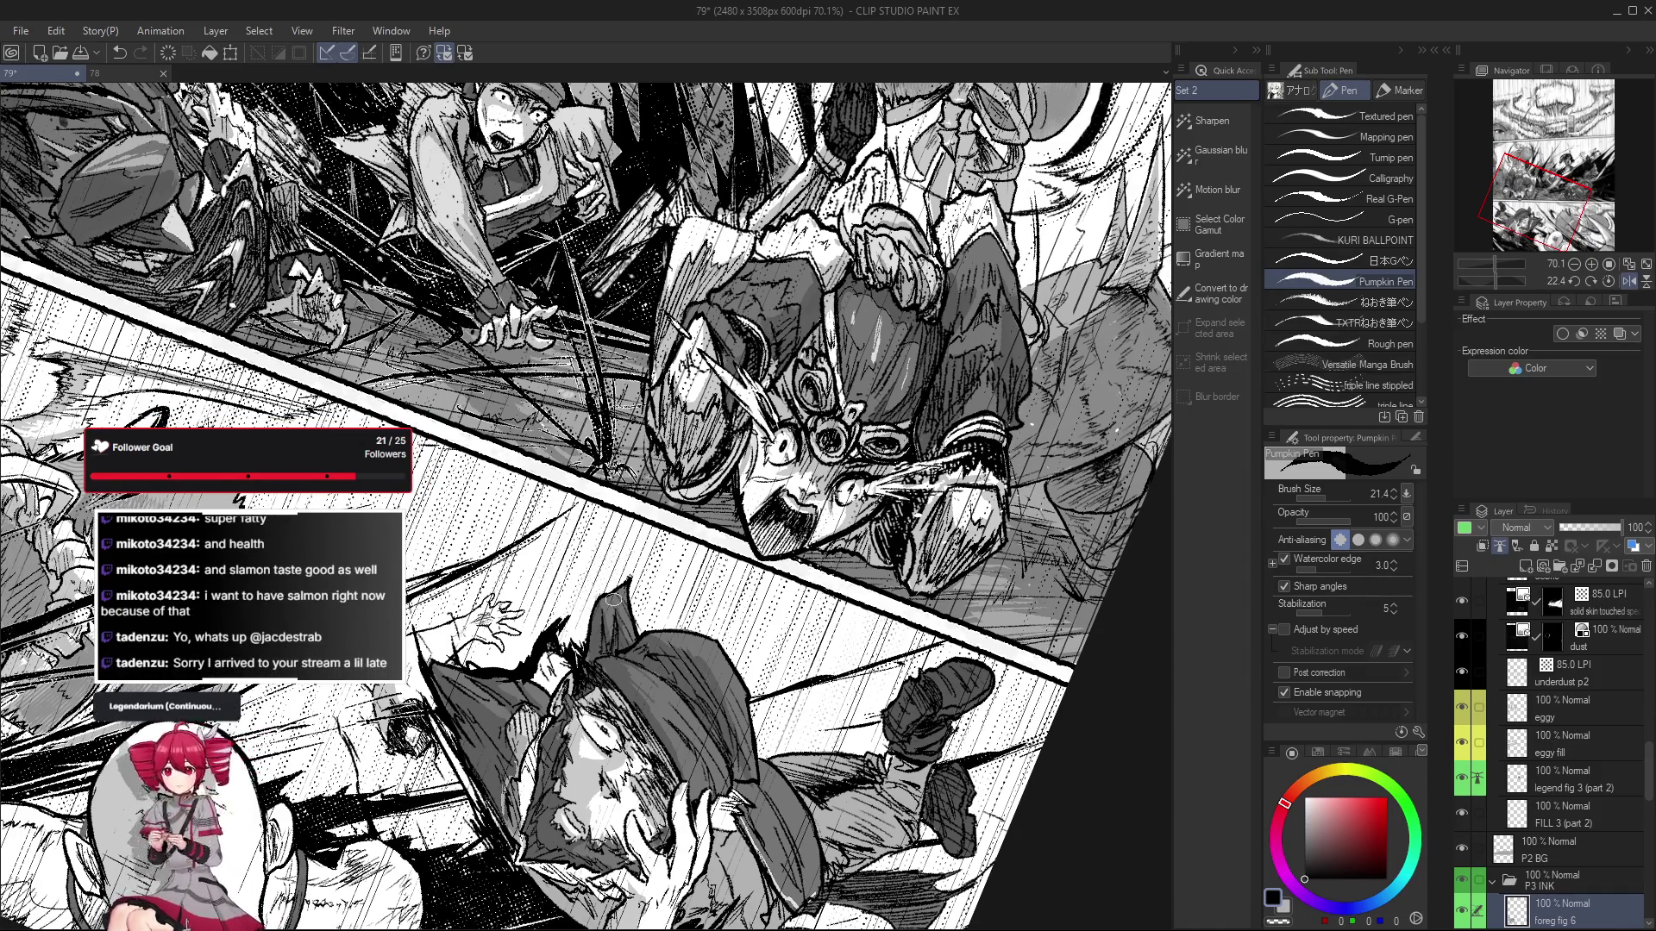
left_click_drag(612, 598, 586, 616)
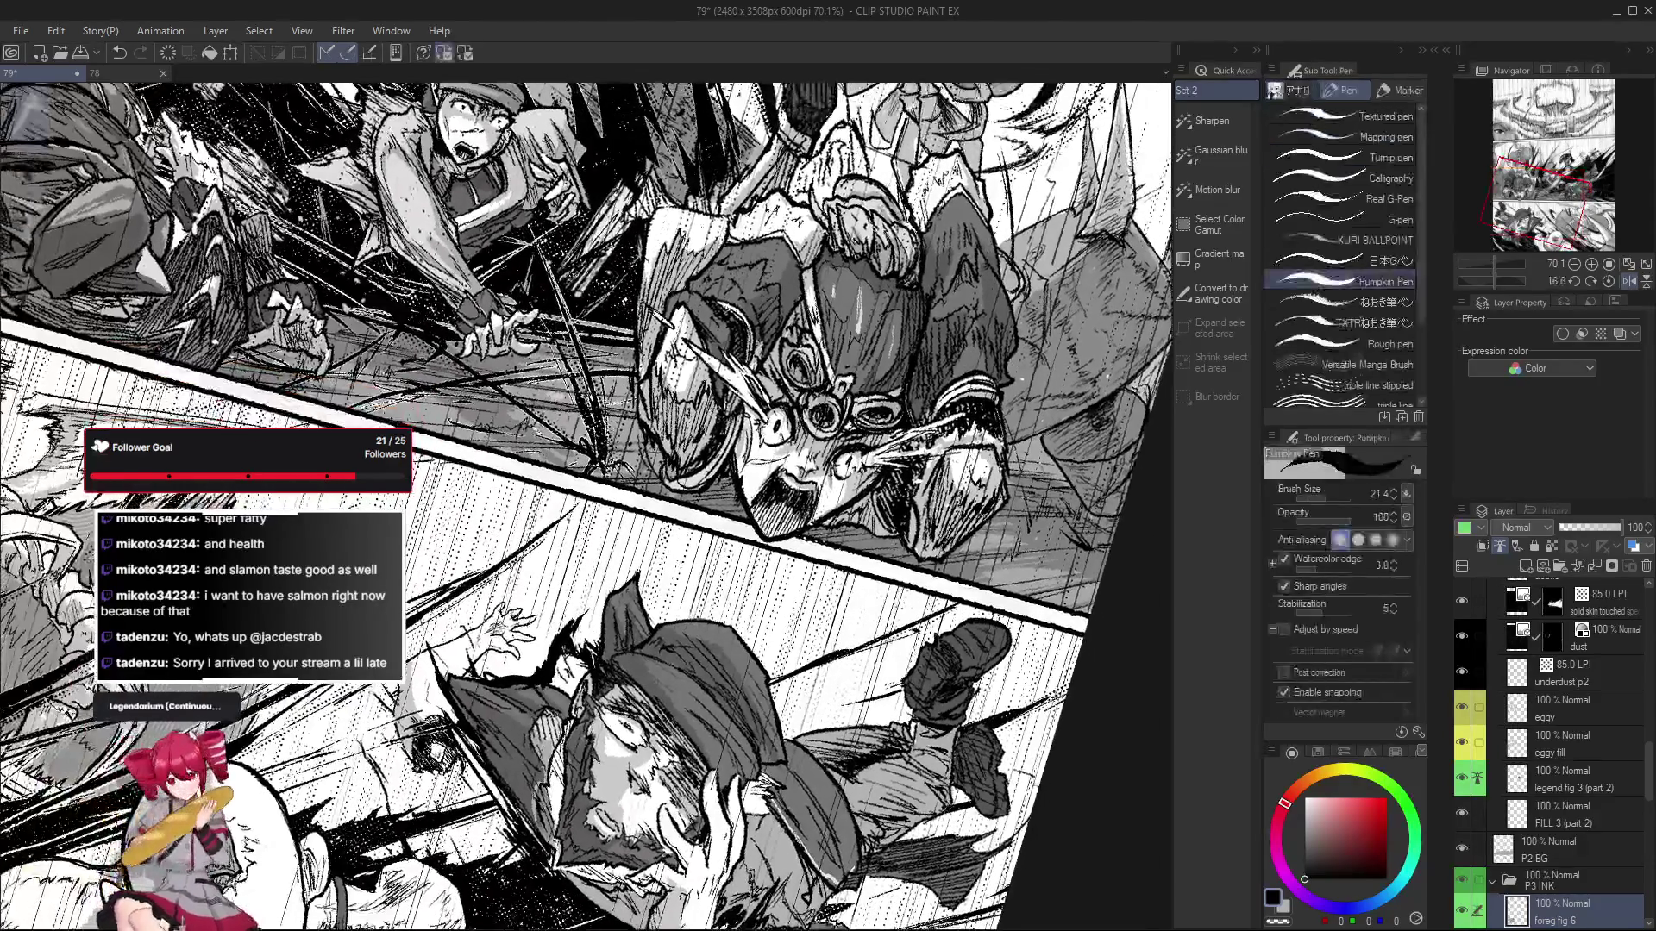
Undo the last pen stroke and review the hat figure's linework in a mirrored, zoomed view.
key("ctrl+z")
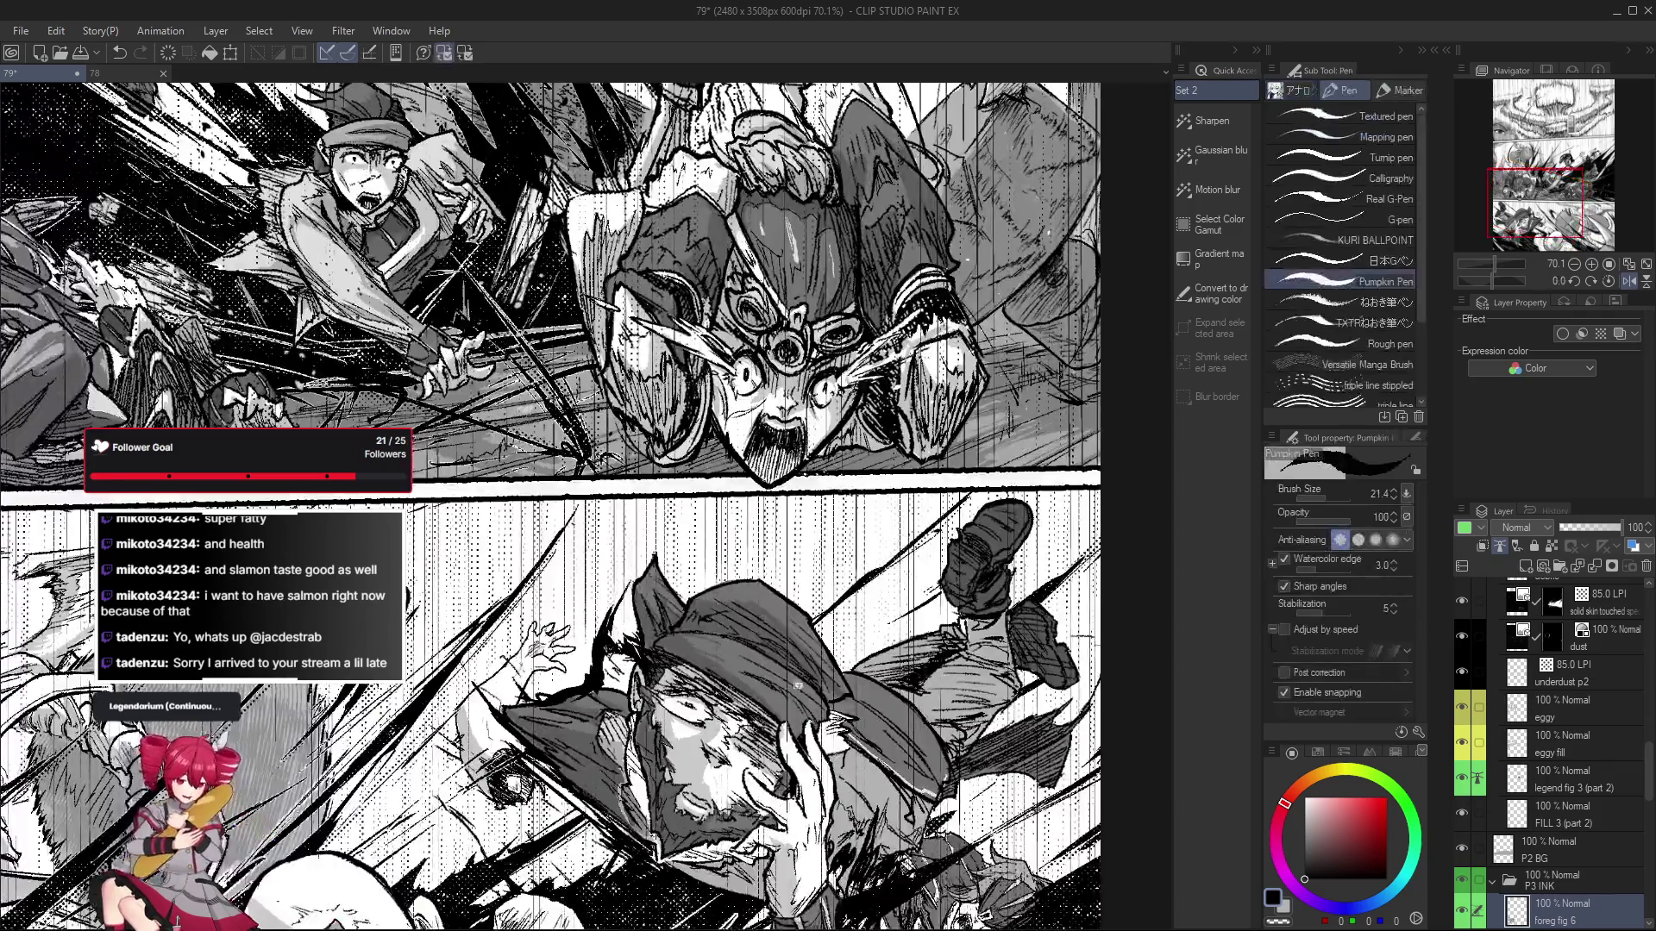
scroll(557, 649, "down", 3)
key("h")
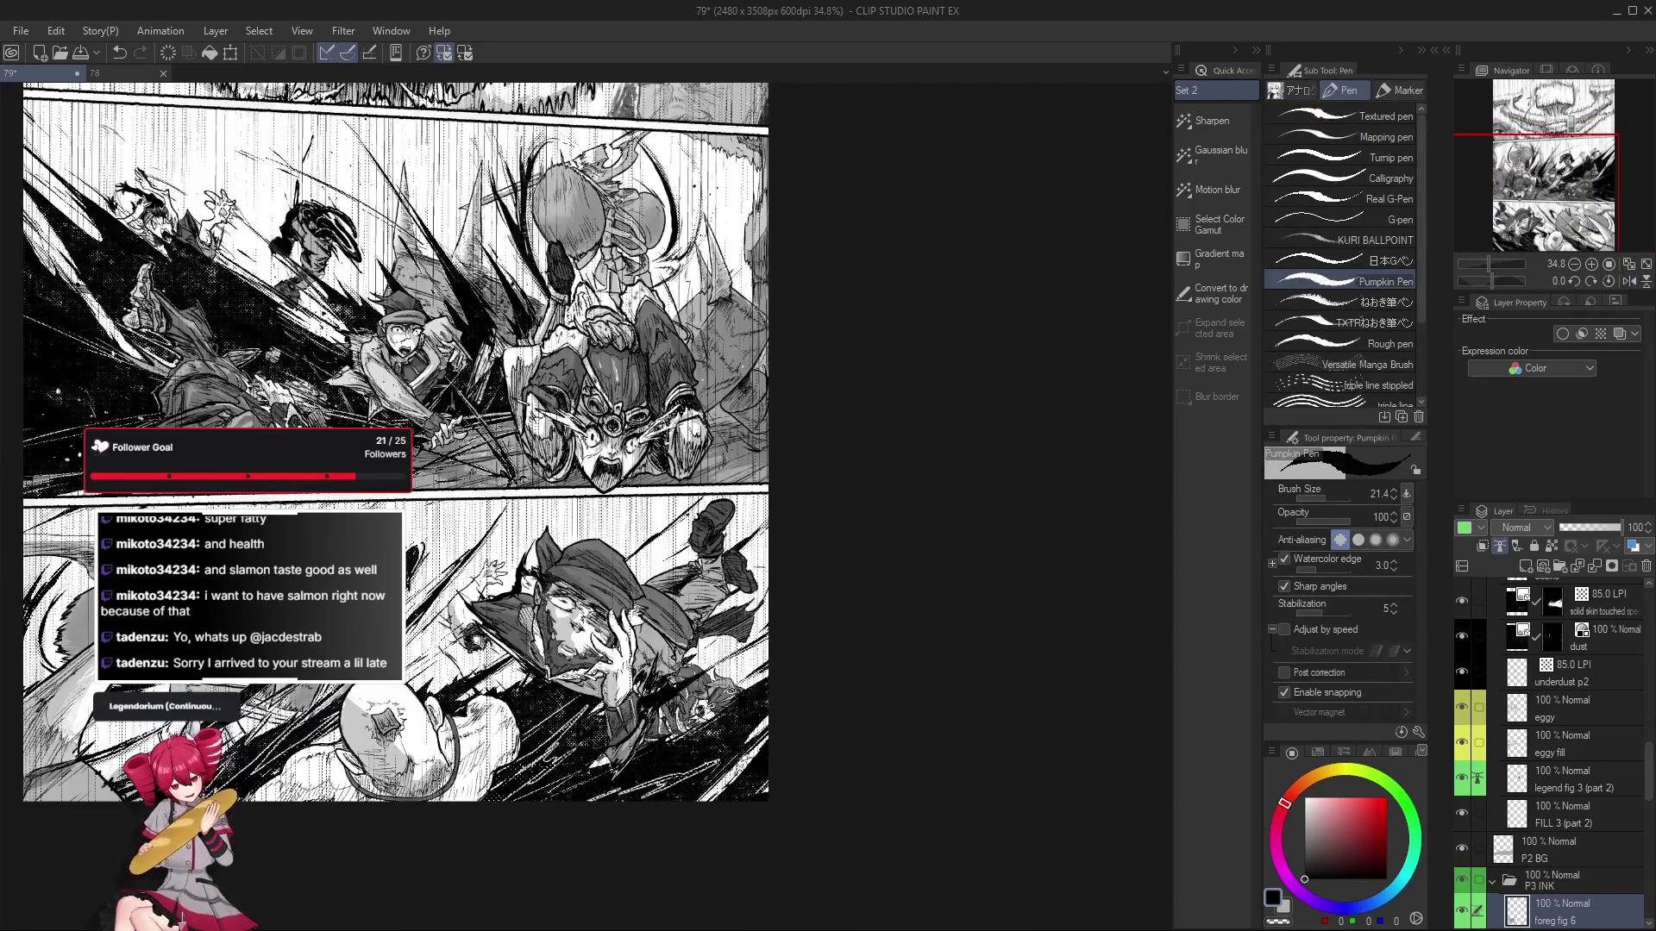
scroll(527, 586, "up", 3)
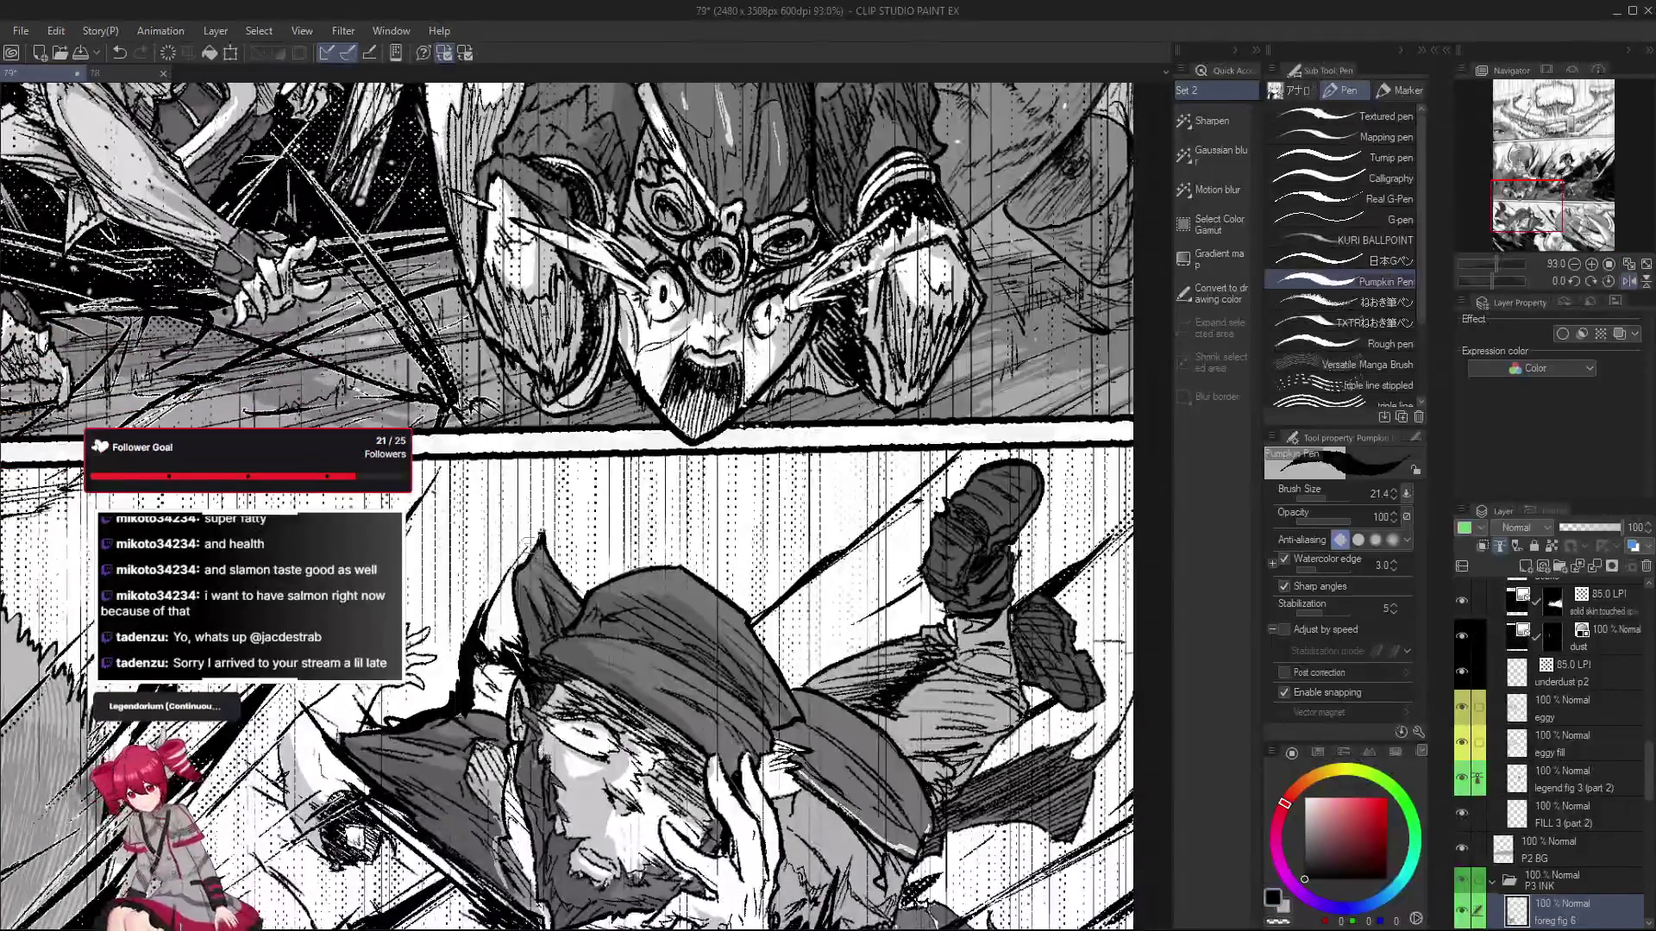
scroll(532, 622, "down", 2)
scroll(526, 614, "down", 1)
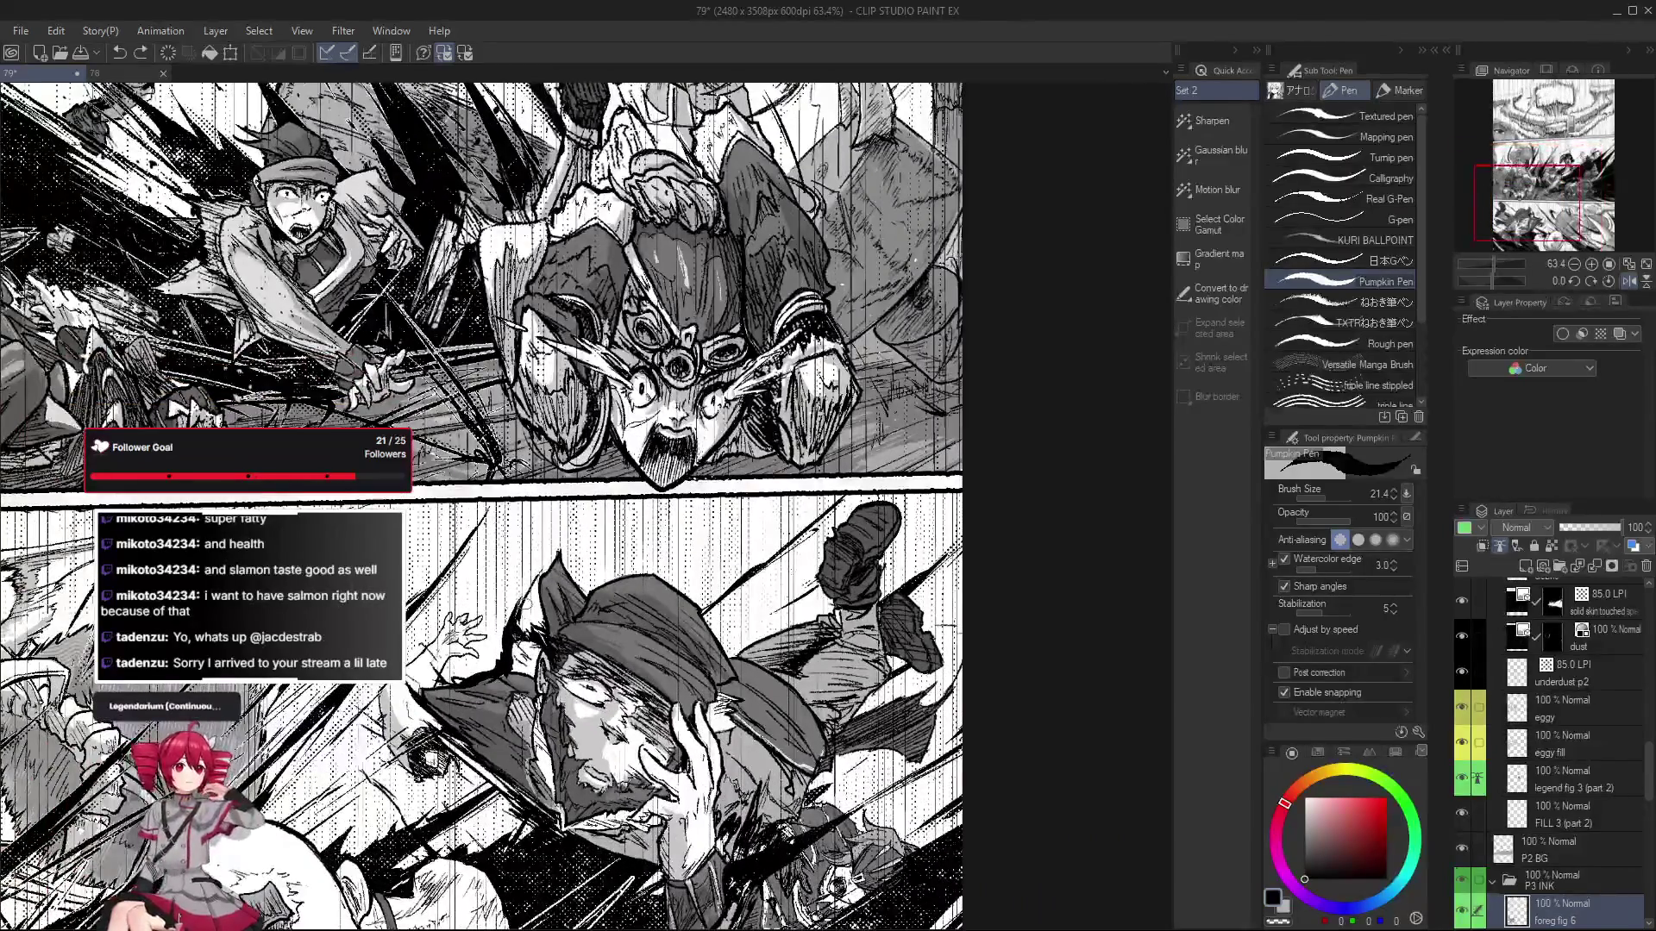
scroll(518, 630, "down", 1)
scroll(511, 658, "up", 1)
scroll(525, 622, "up", 1)
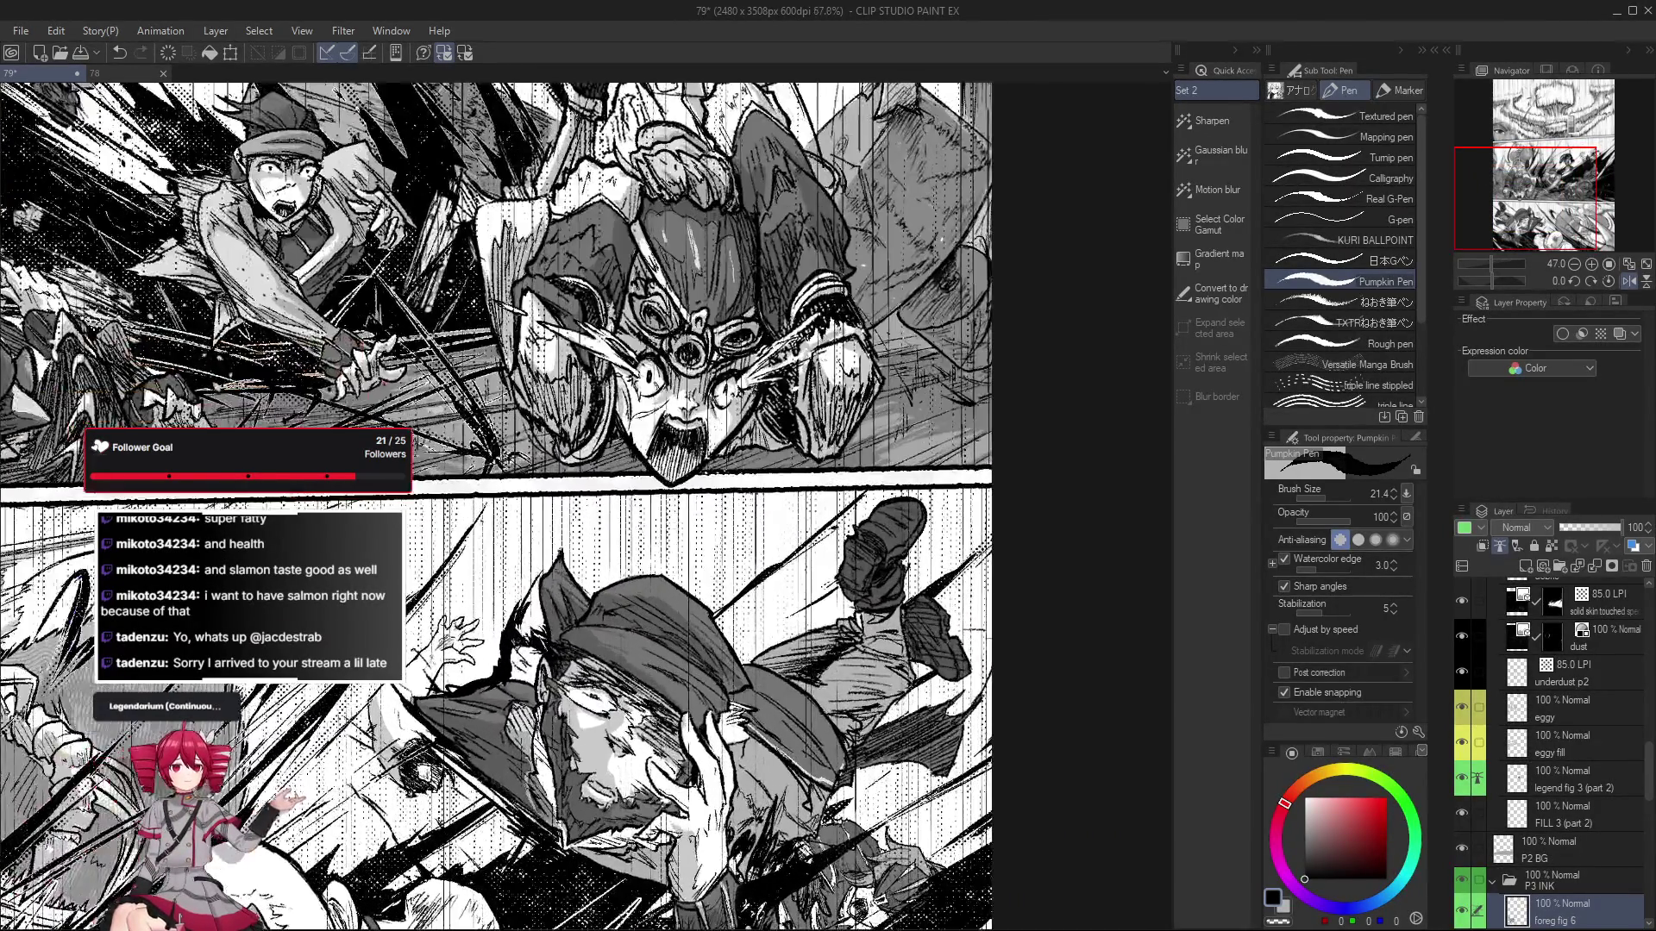
scroll(522, 631, "up", 1)
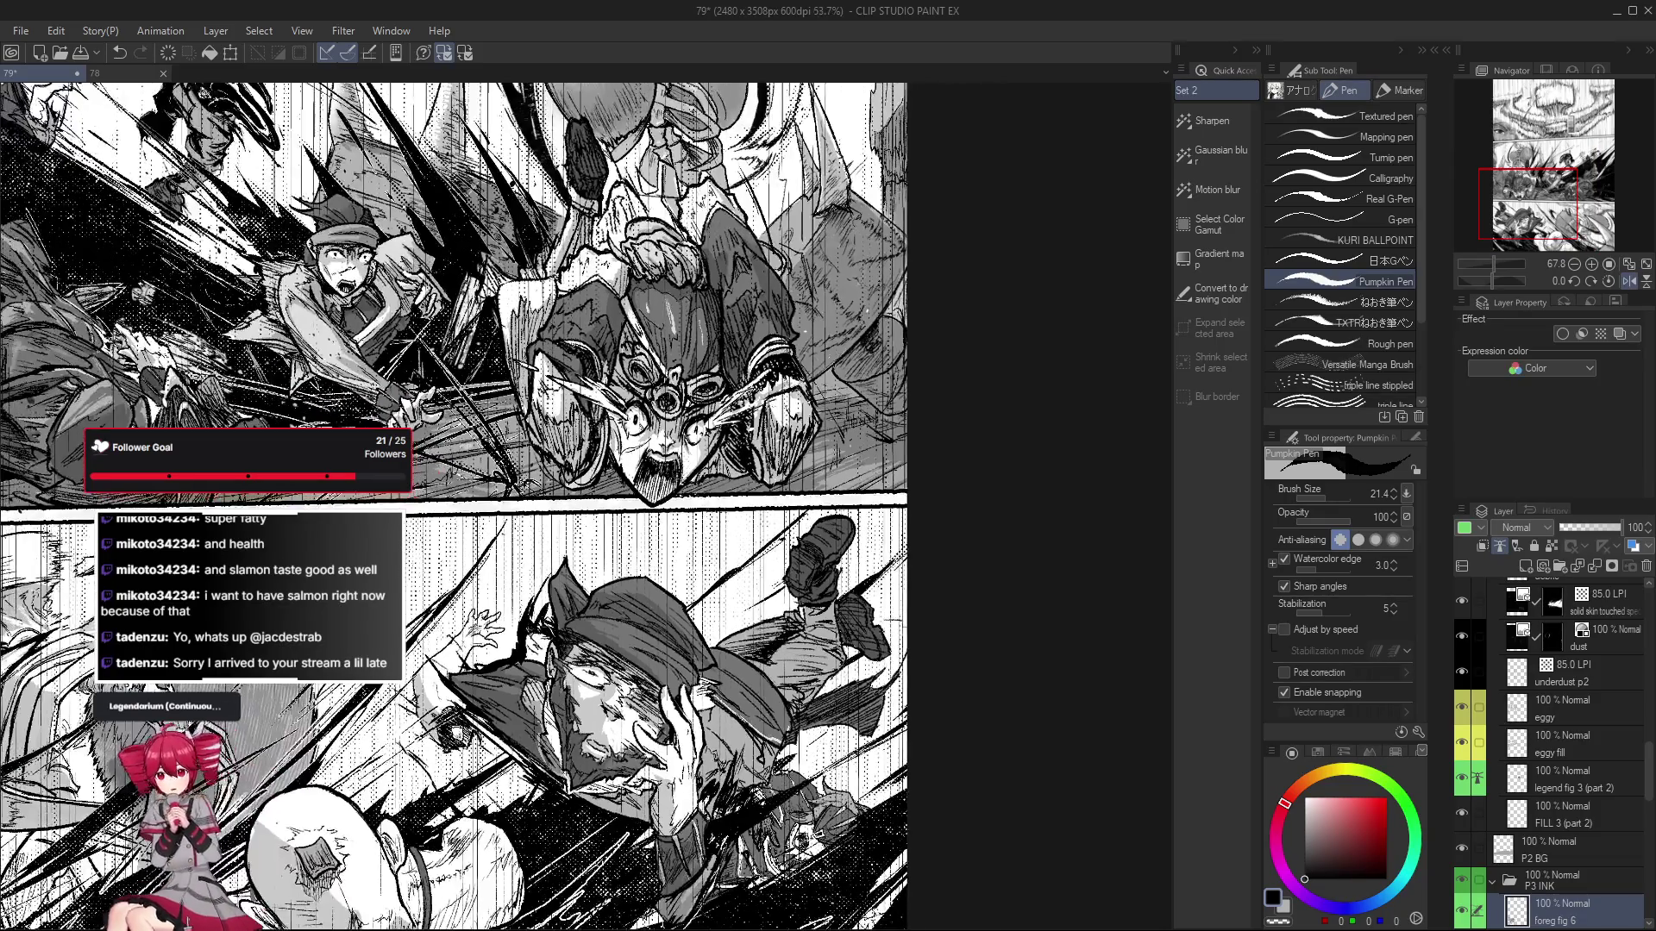
scroll(500, 507, "down", 1)
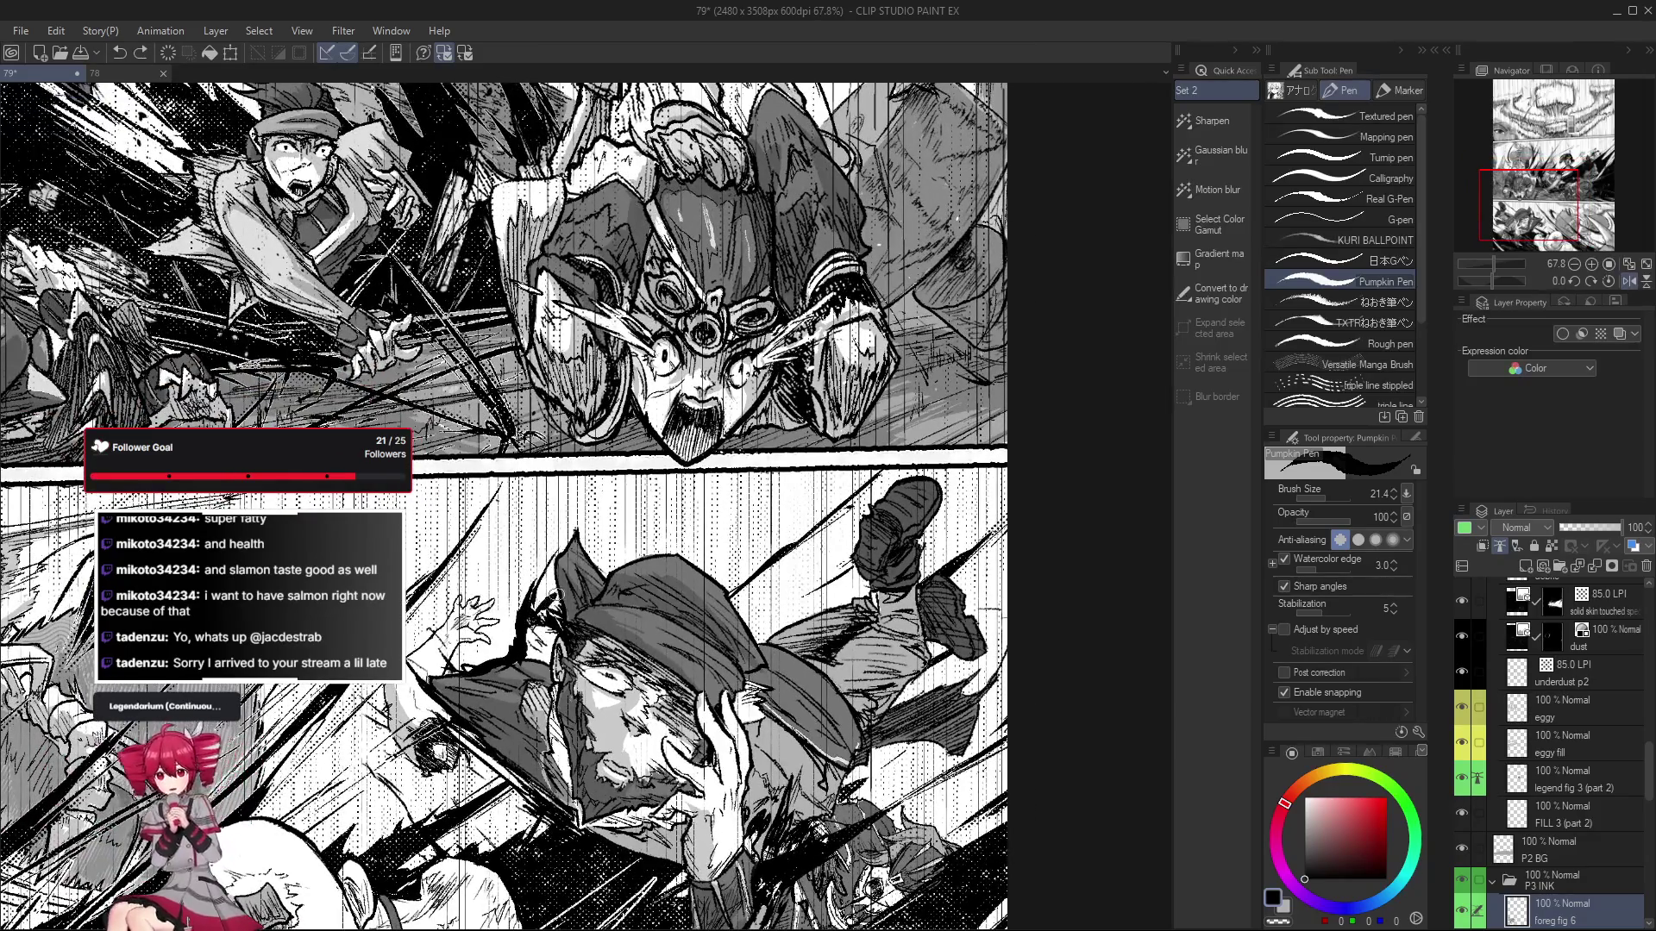
scroll(994, 749, "down", 2)
scroll(994, 749, "down", 1)
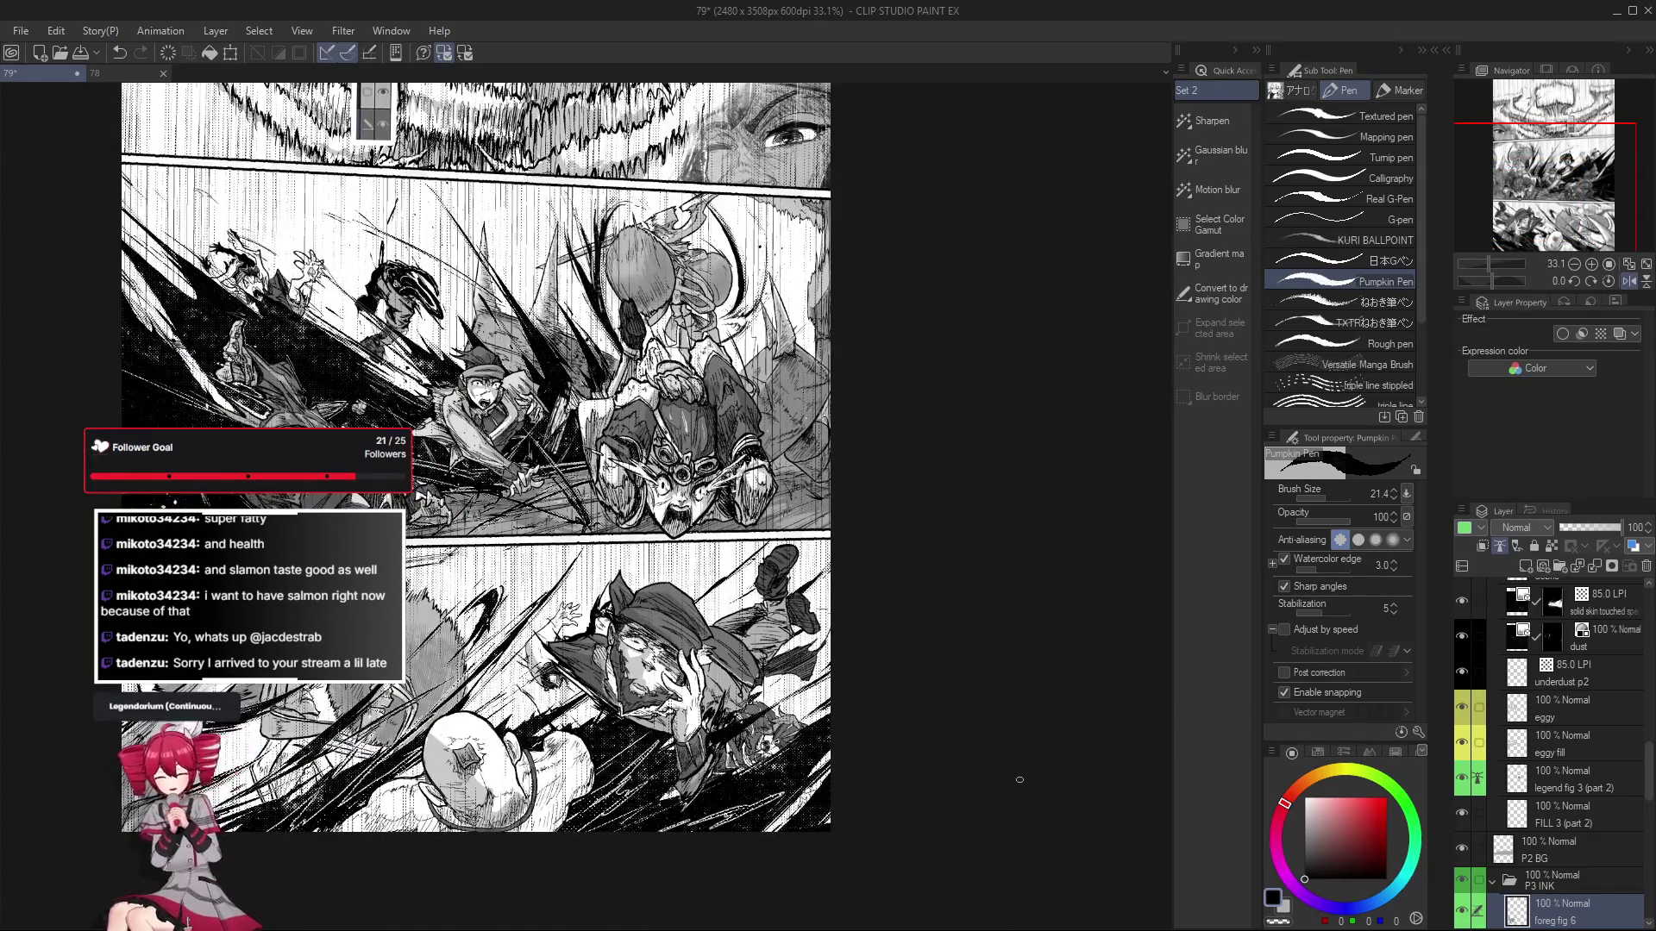
scroll(618, 627, "up", 3)
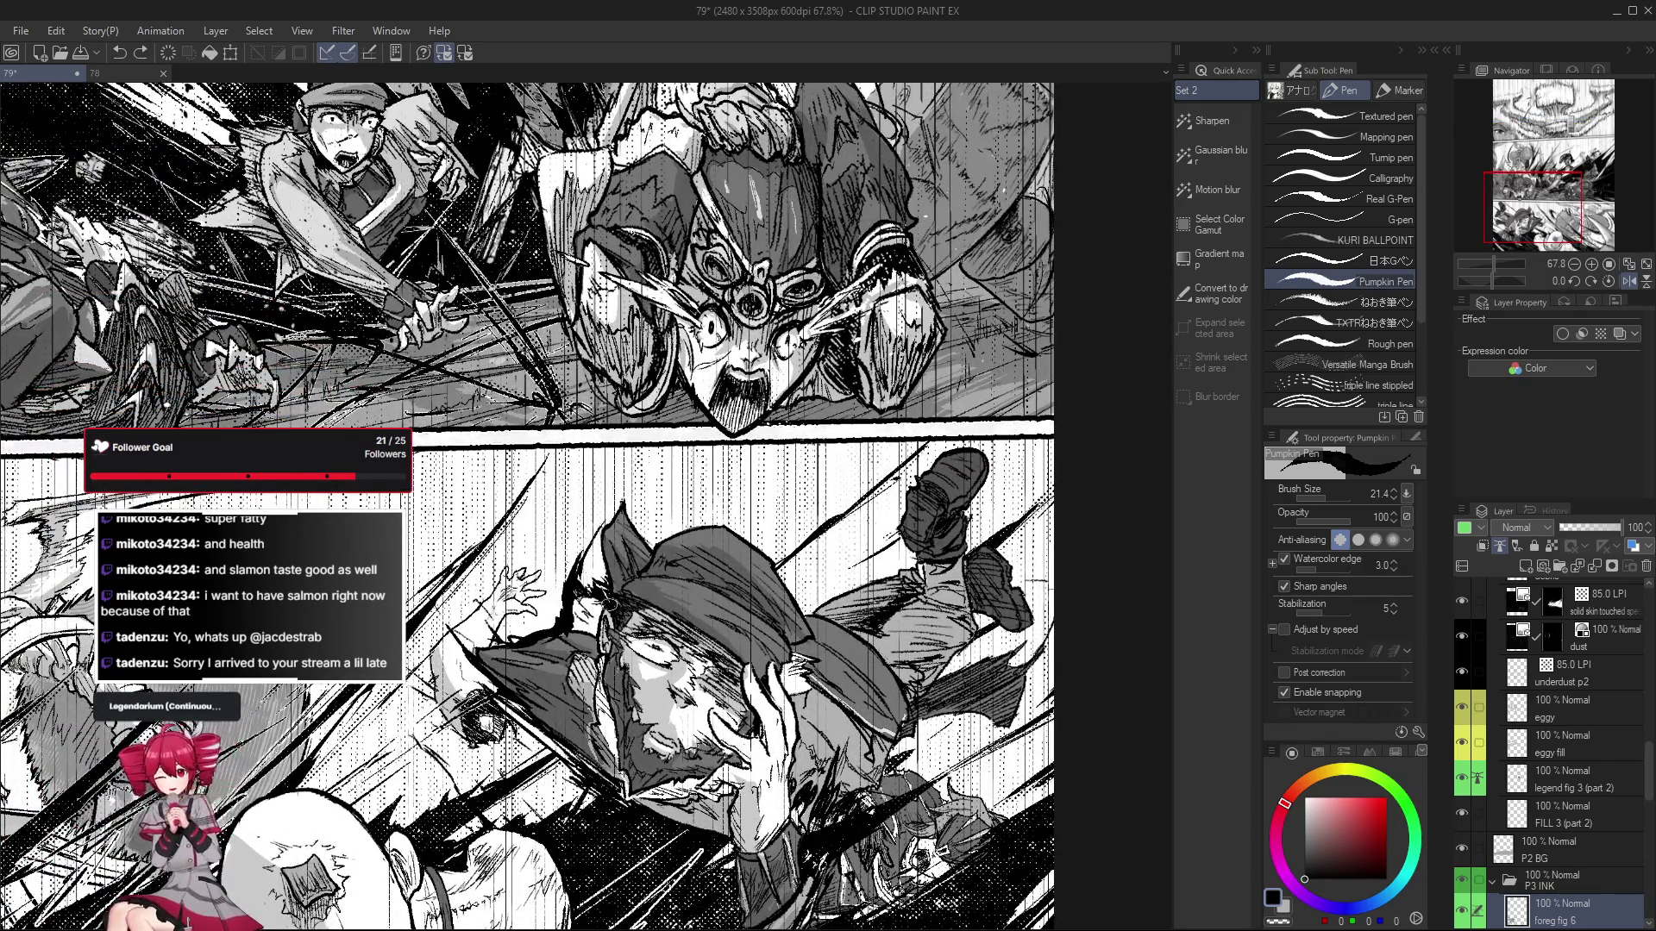
Zoom in on the hat figure's face and erase small stray marks with the Pumpkin Pen Eraser.
key("e")
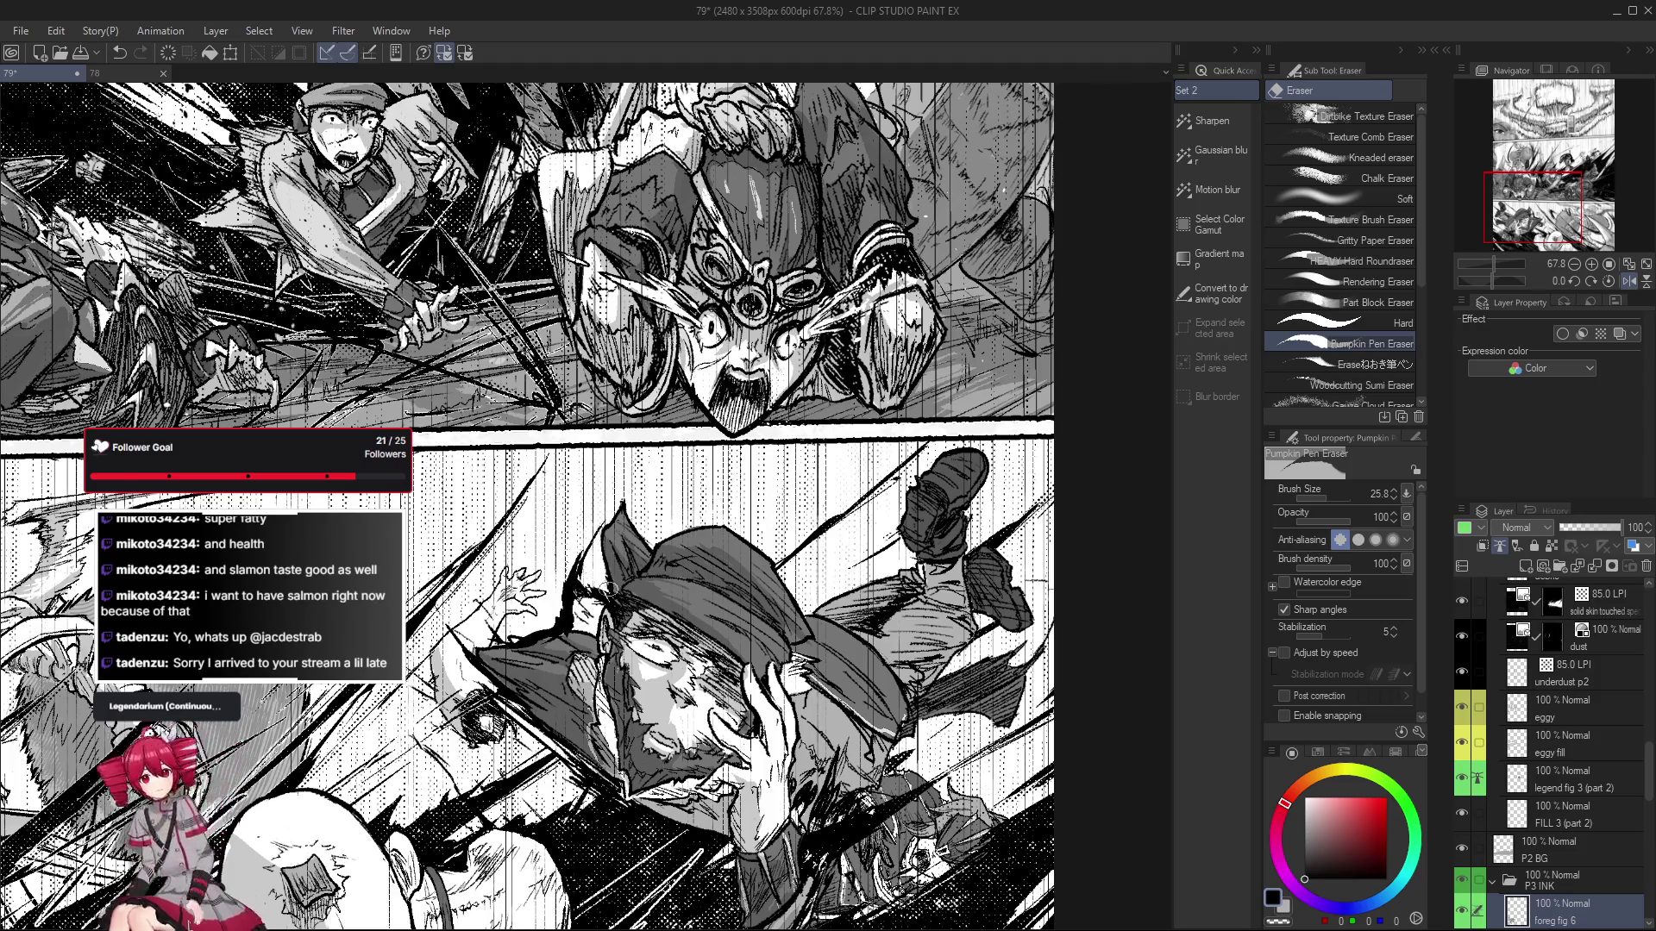
scroll(609, 589, "down", 2)
scroll(603, 603, "up", 1)
scroll(599, 621, "up", 3)
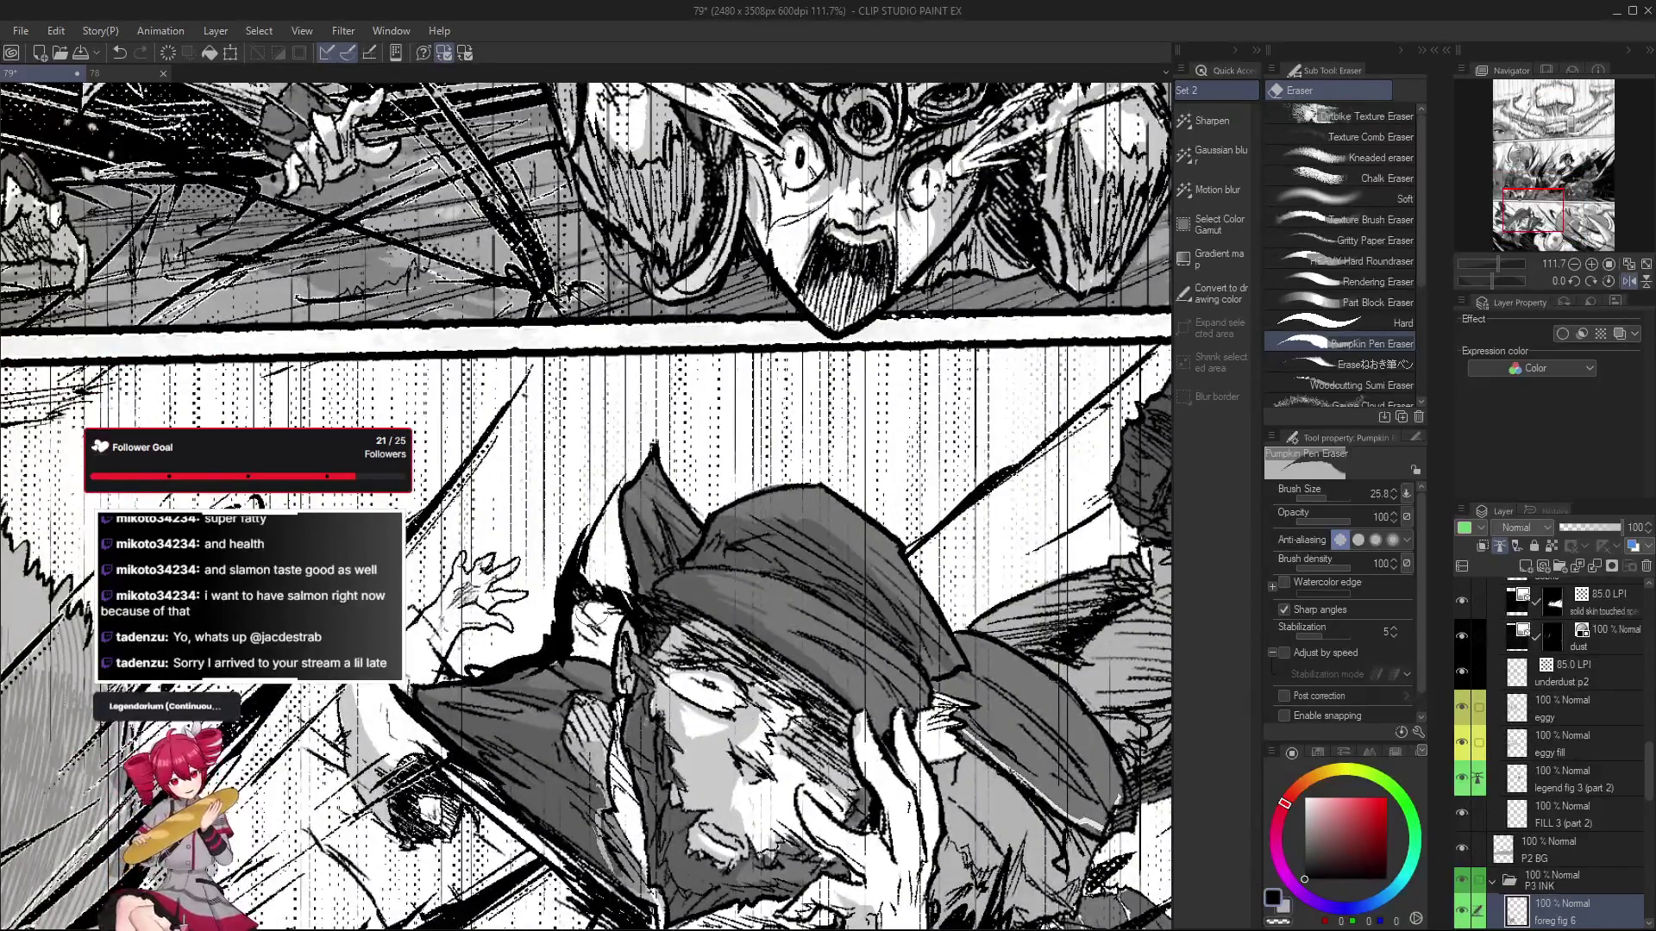
scroll(595, 621, "down", 1)
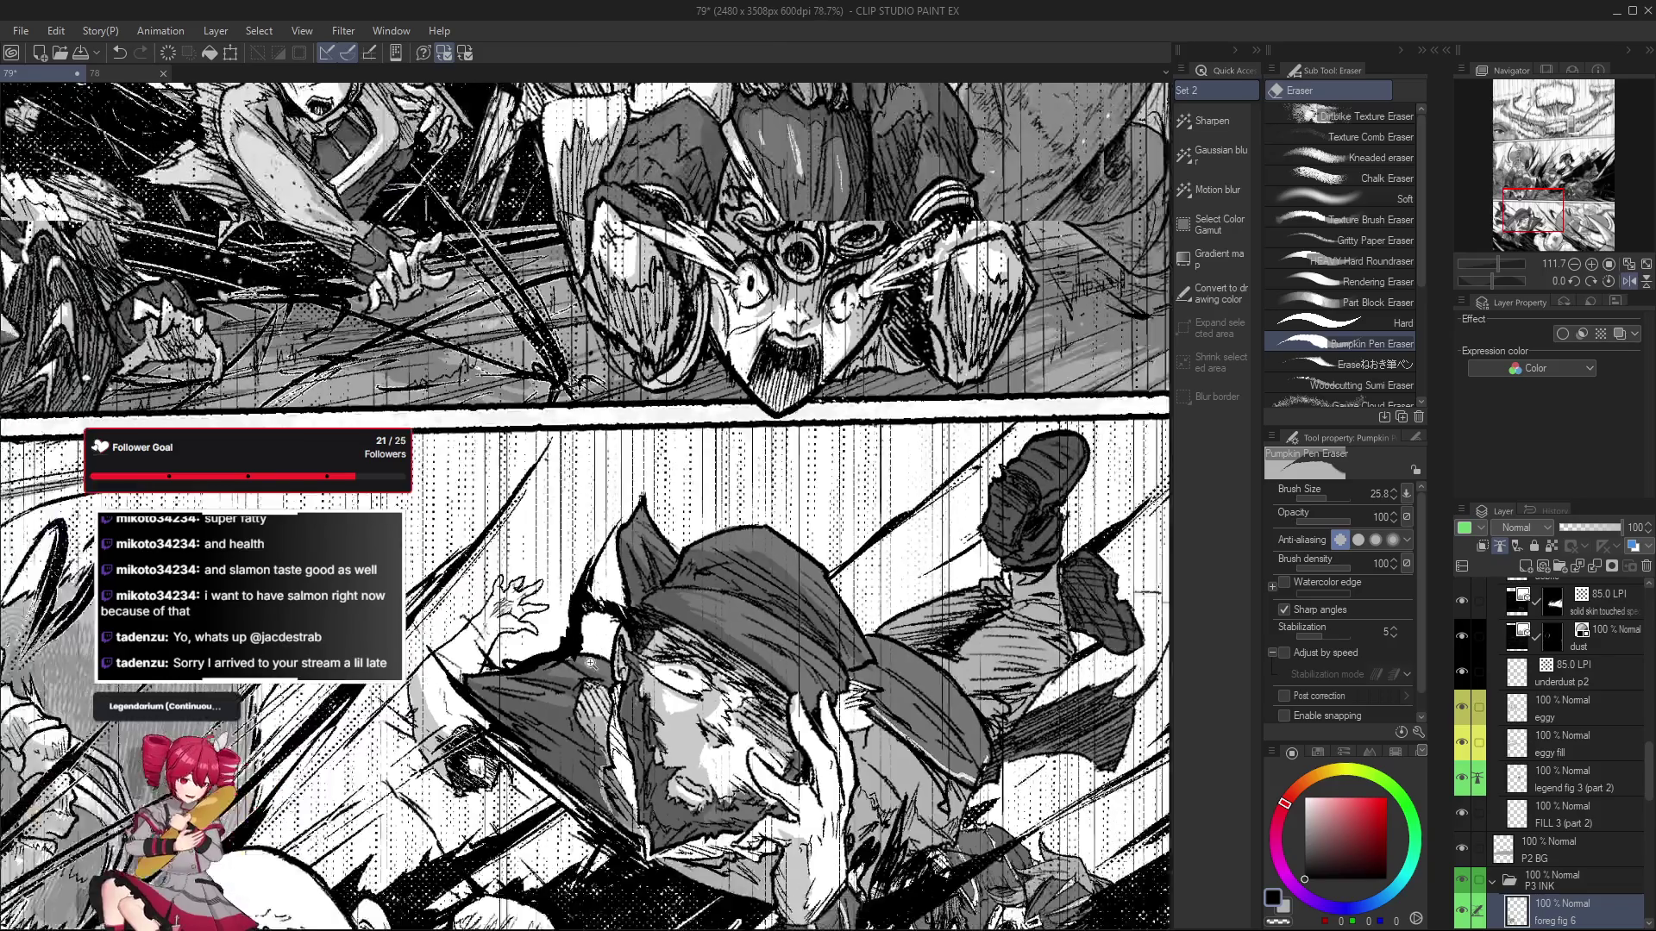
scroll(587, 620, "down", 1)
key("p")
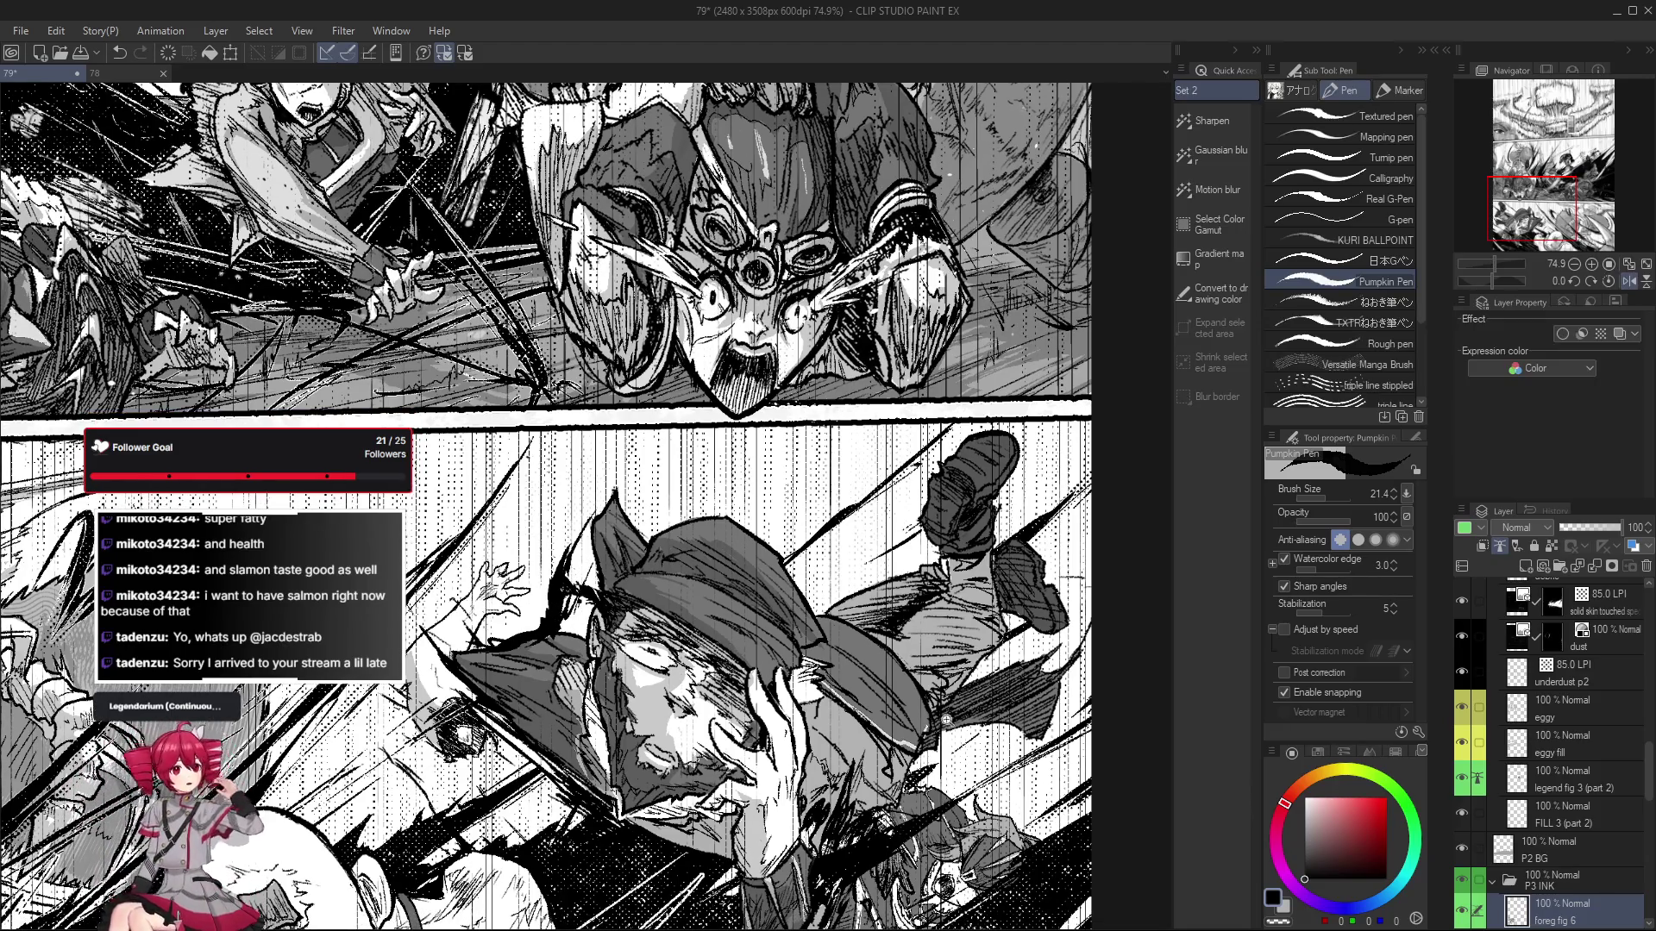
Zoom out and mirror the page view horizontally to review the lower panel's composition.
scroll(863, 758, "down", 1)
scroll(917, 788, "down", 1)
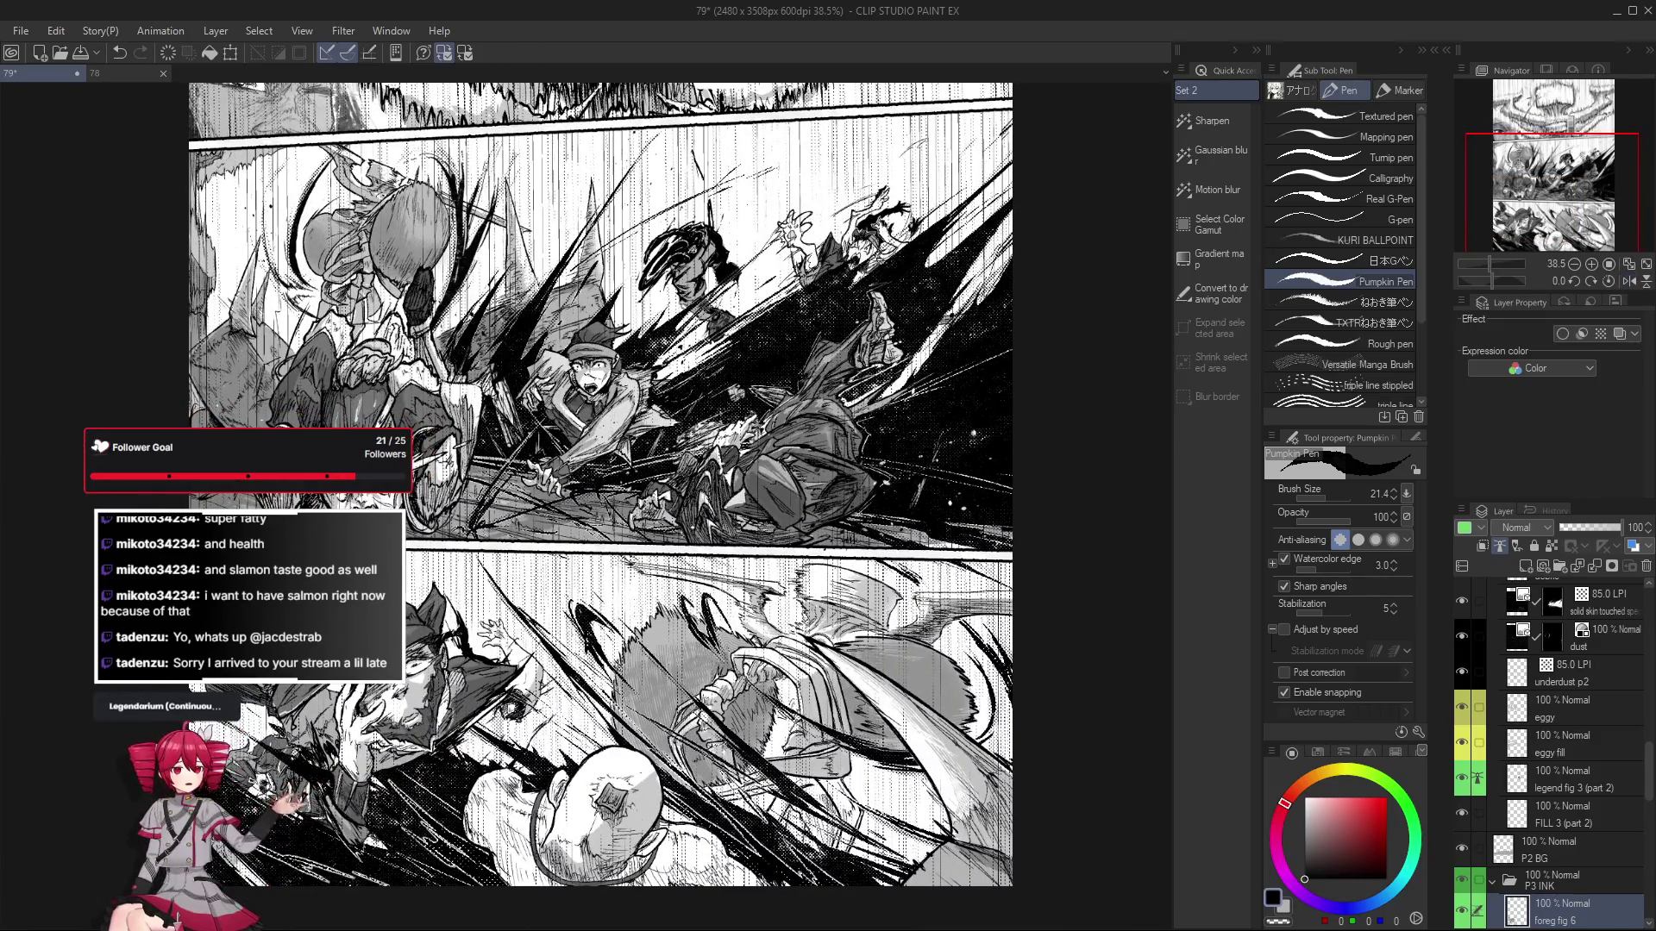
key("h")
scroll(859, 698, "up", 2)
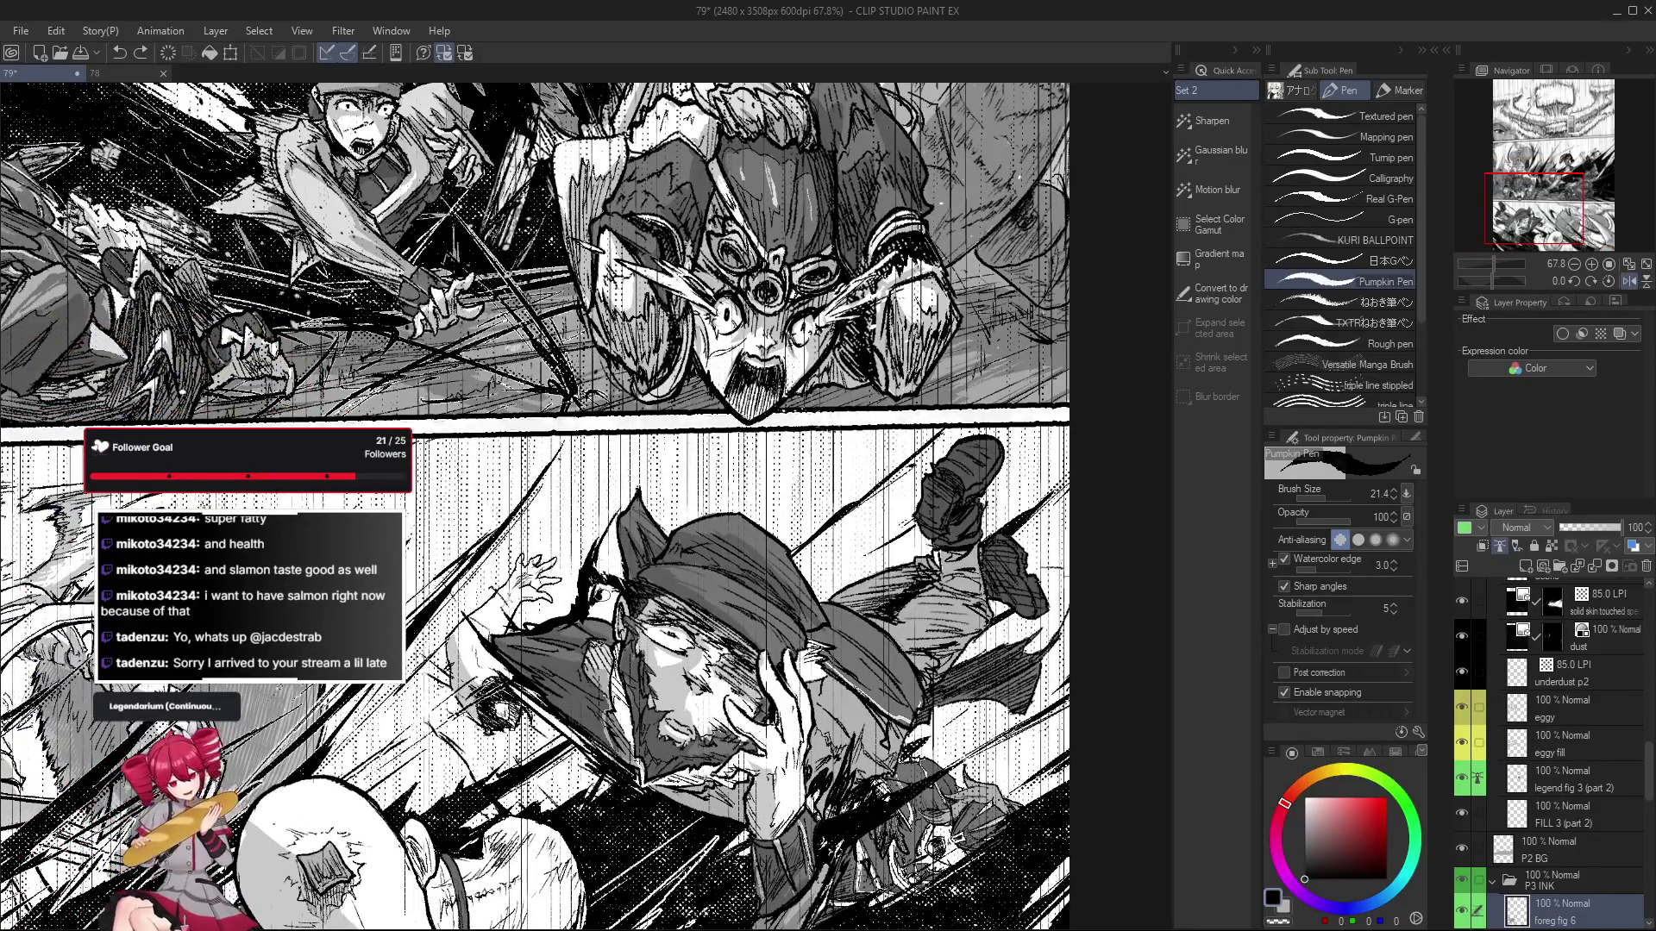
scroll(591, 635, "down", 1)
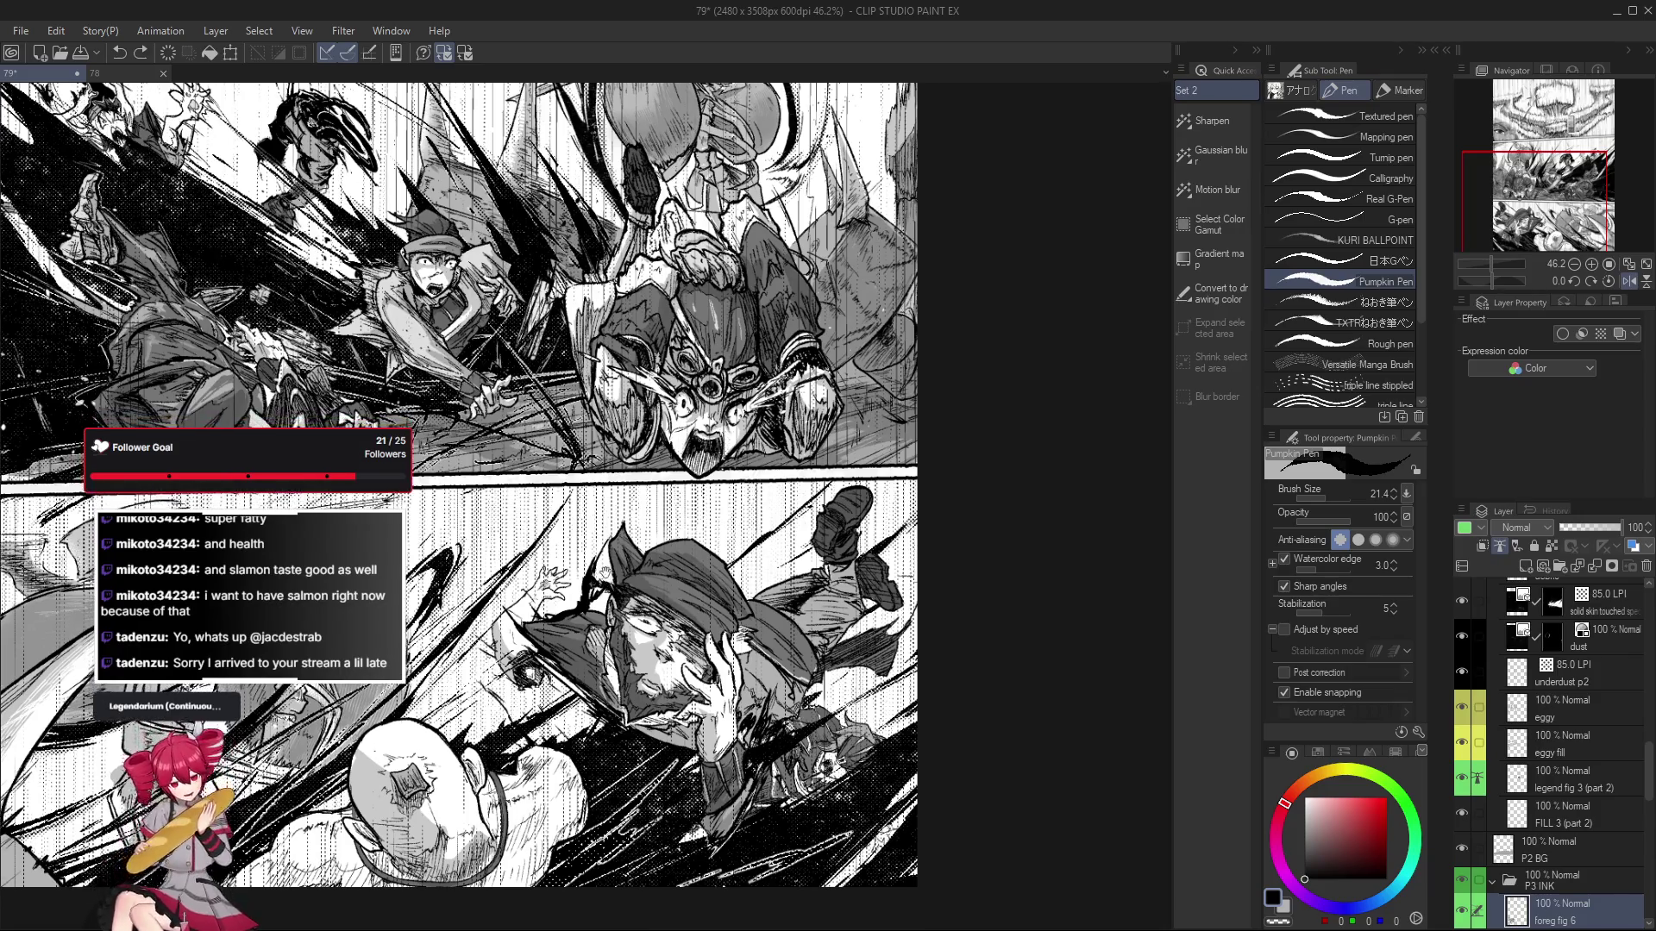
scroll(614, 593, "up", 2)
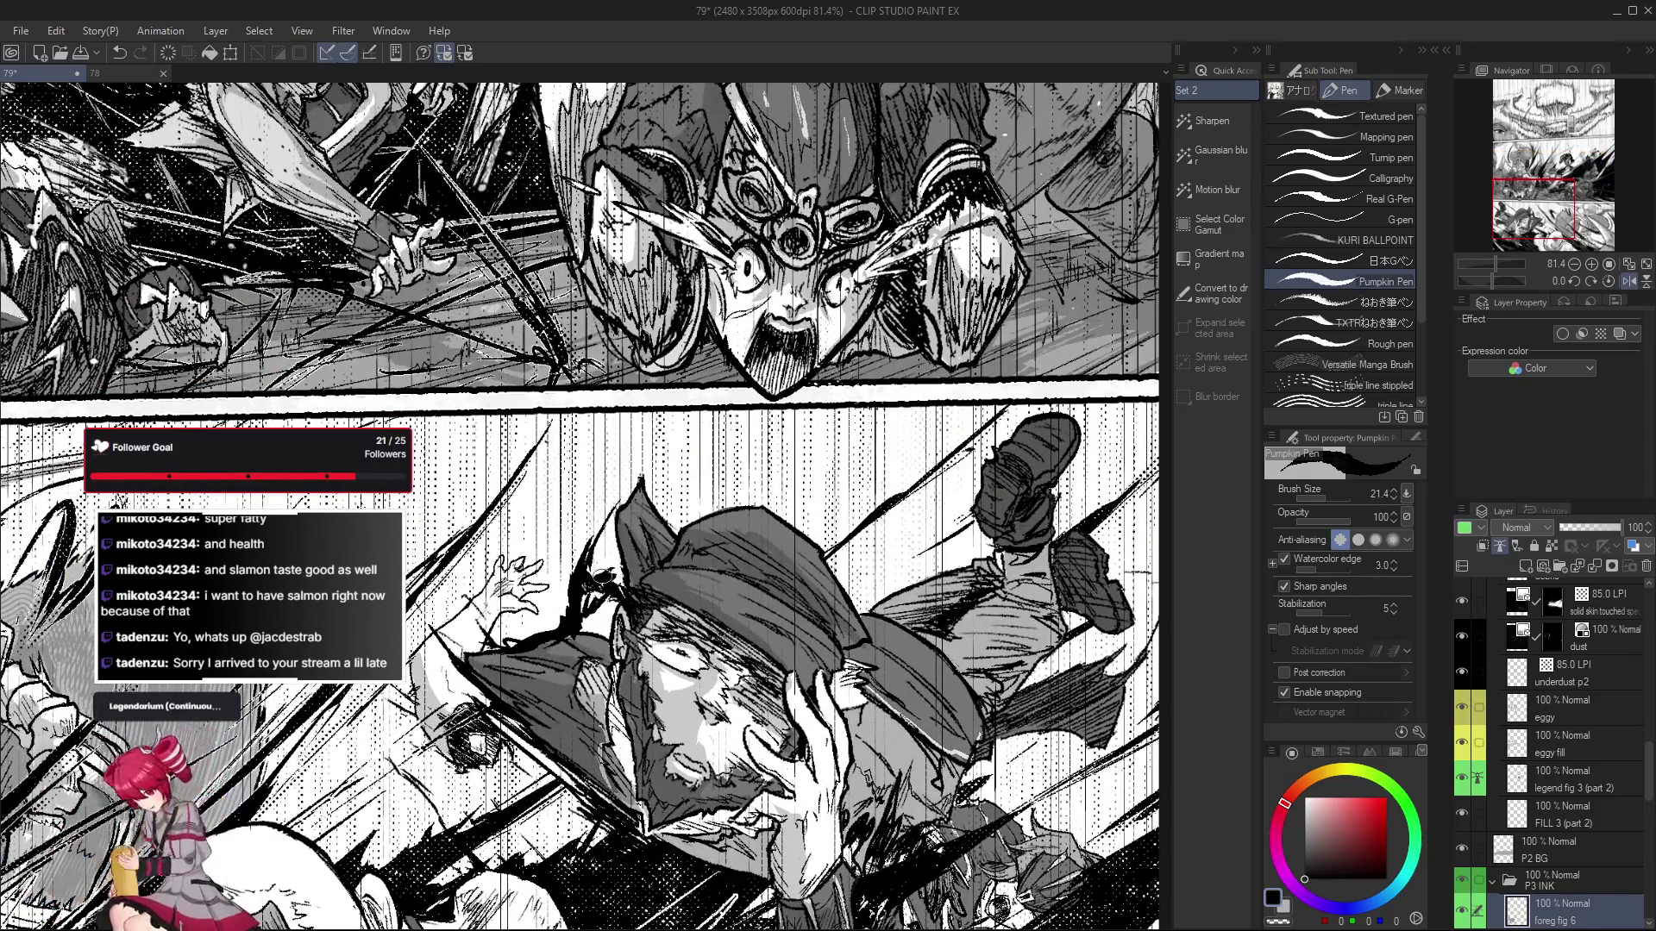
scroll(604, 575, "down", 1)
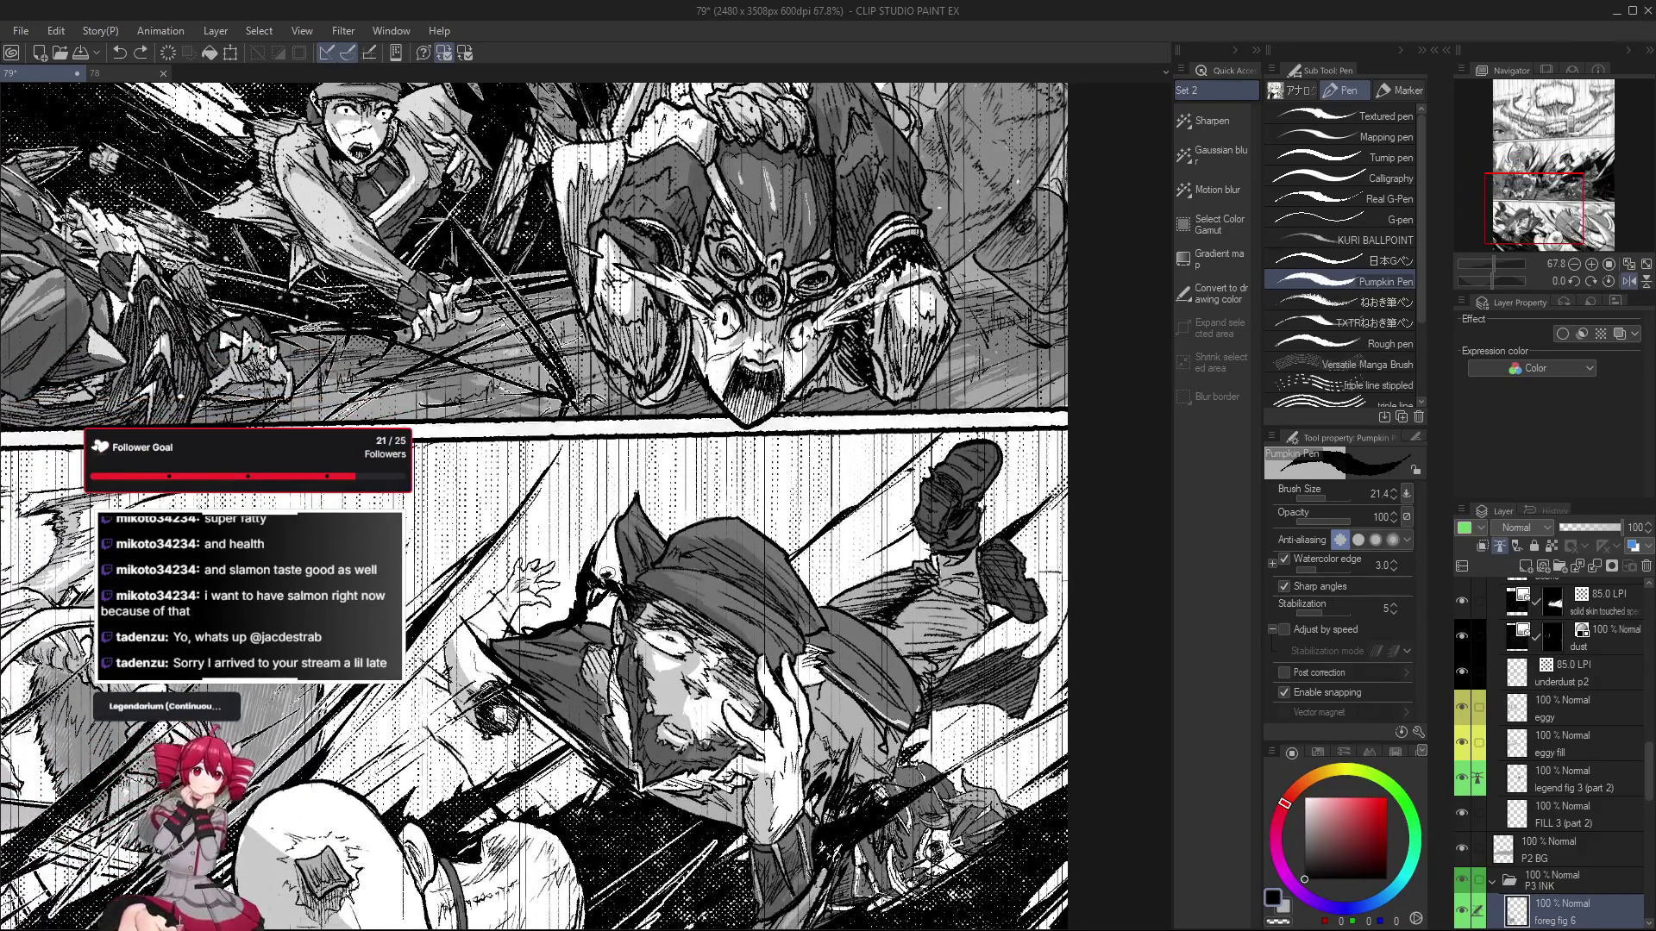
scroll(603, 574, "down", 1)
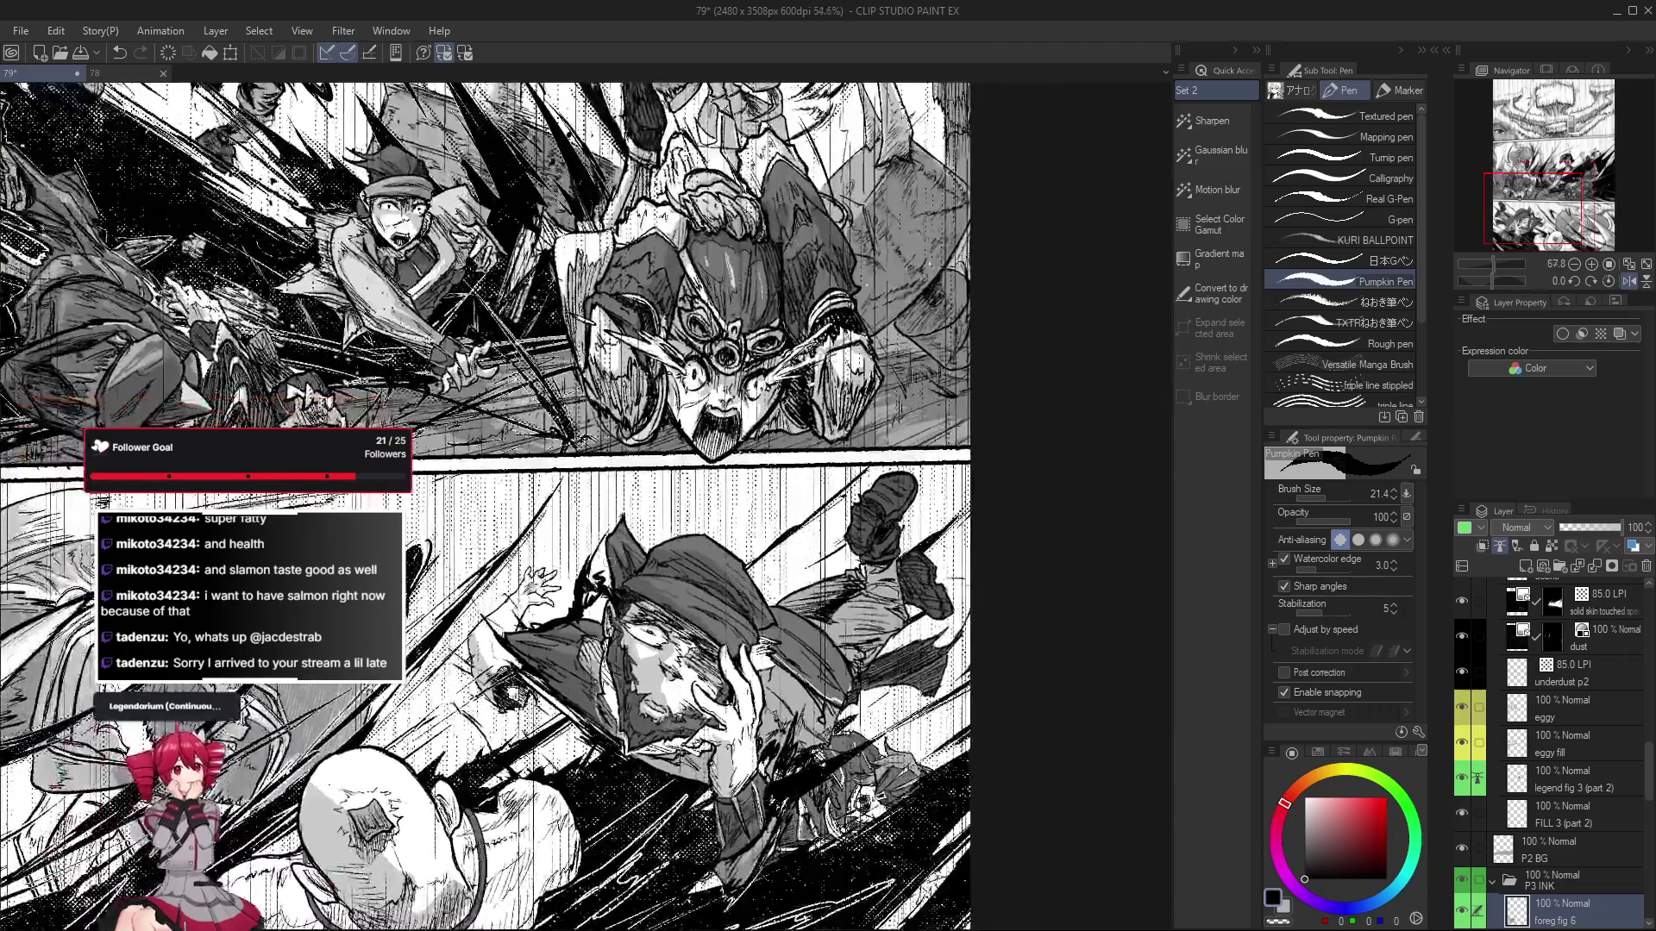
scroll(611, 604, "down", 1)
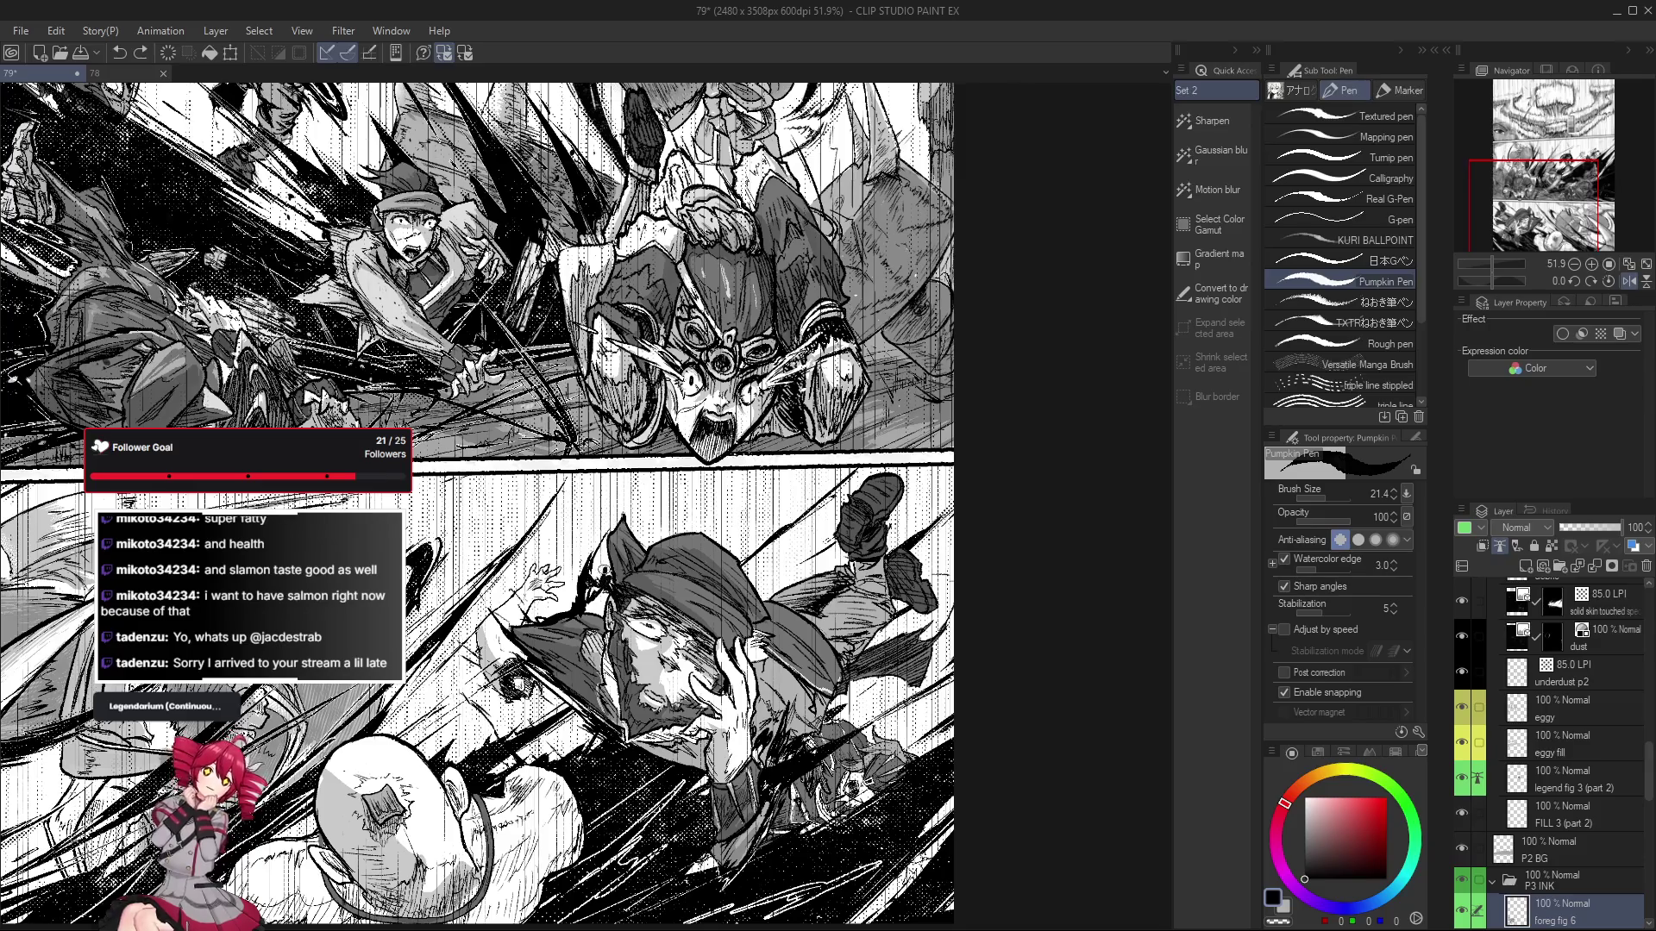
scroll(603, 576, "down", 1)
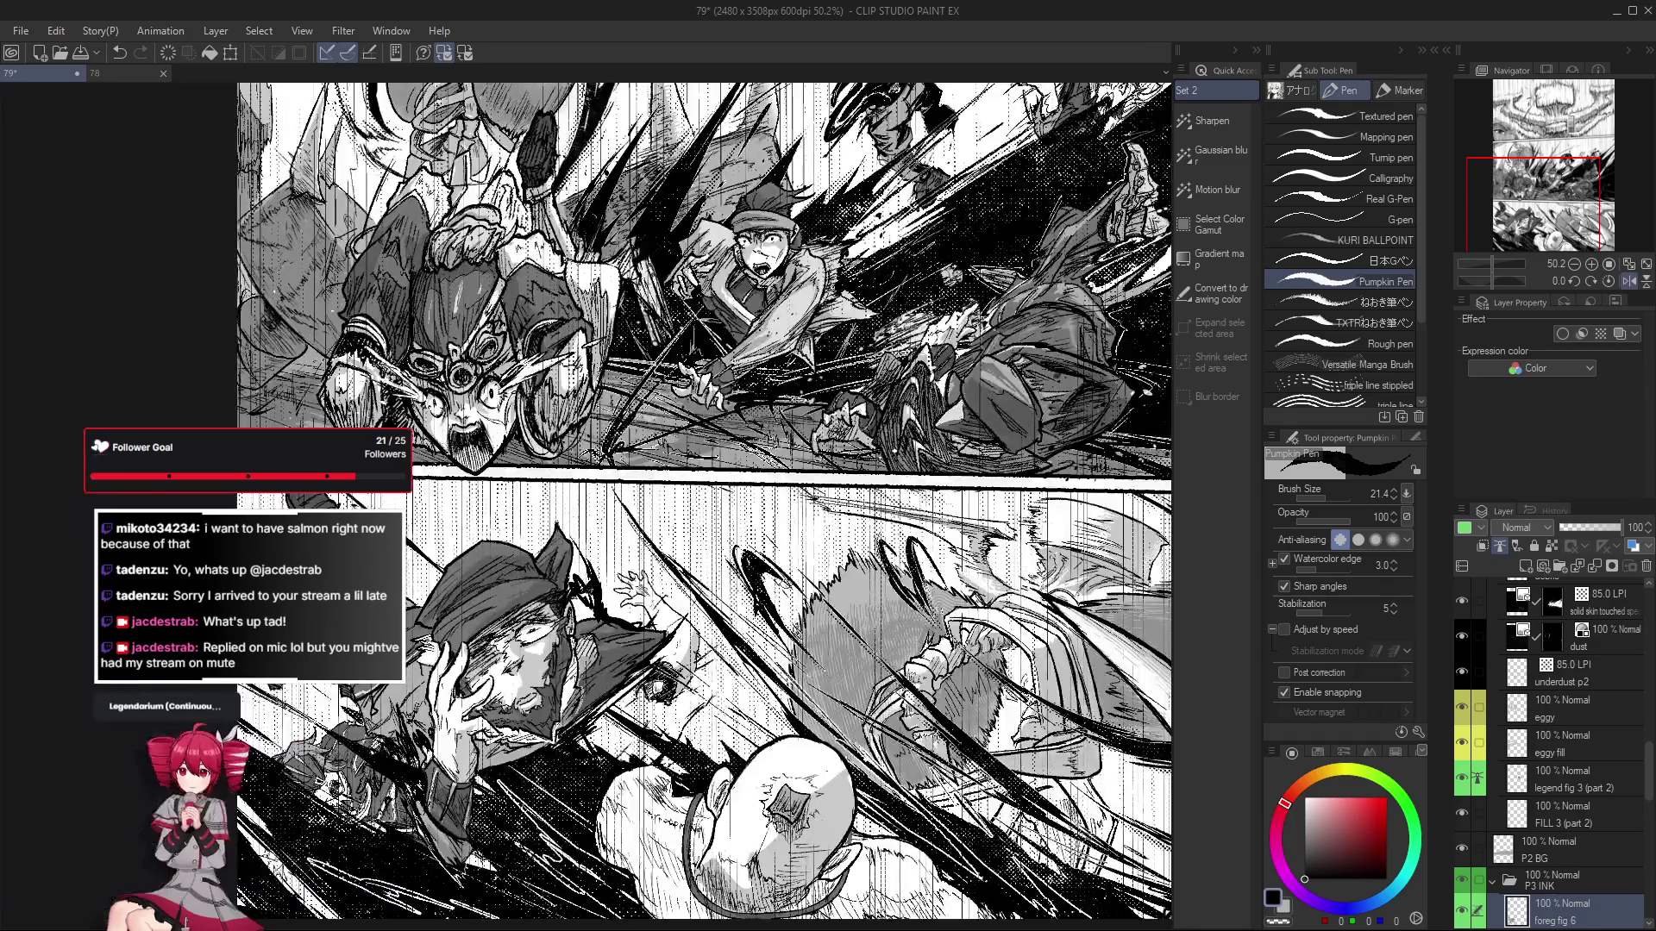
Turn off the horizontal flip so the page shows in normal orientation.
scroll(708, 431, "down", 3)
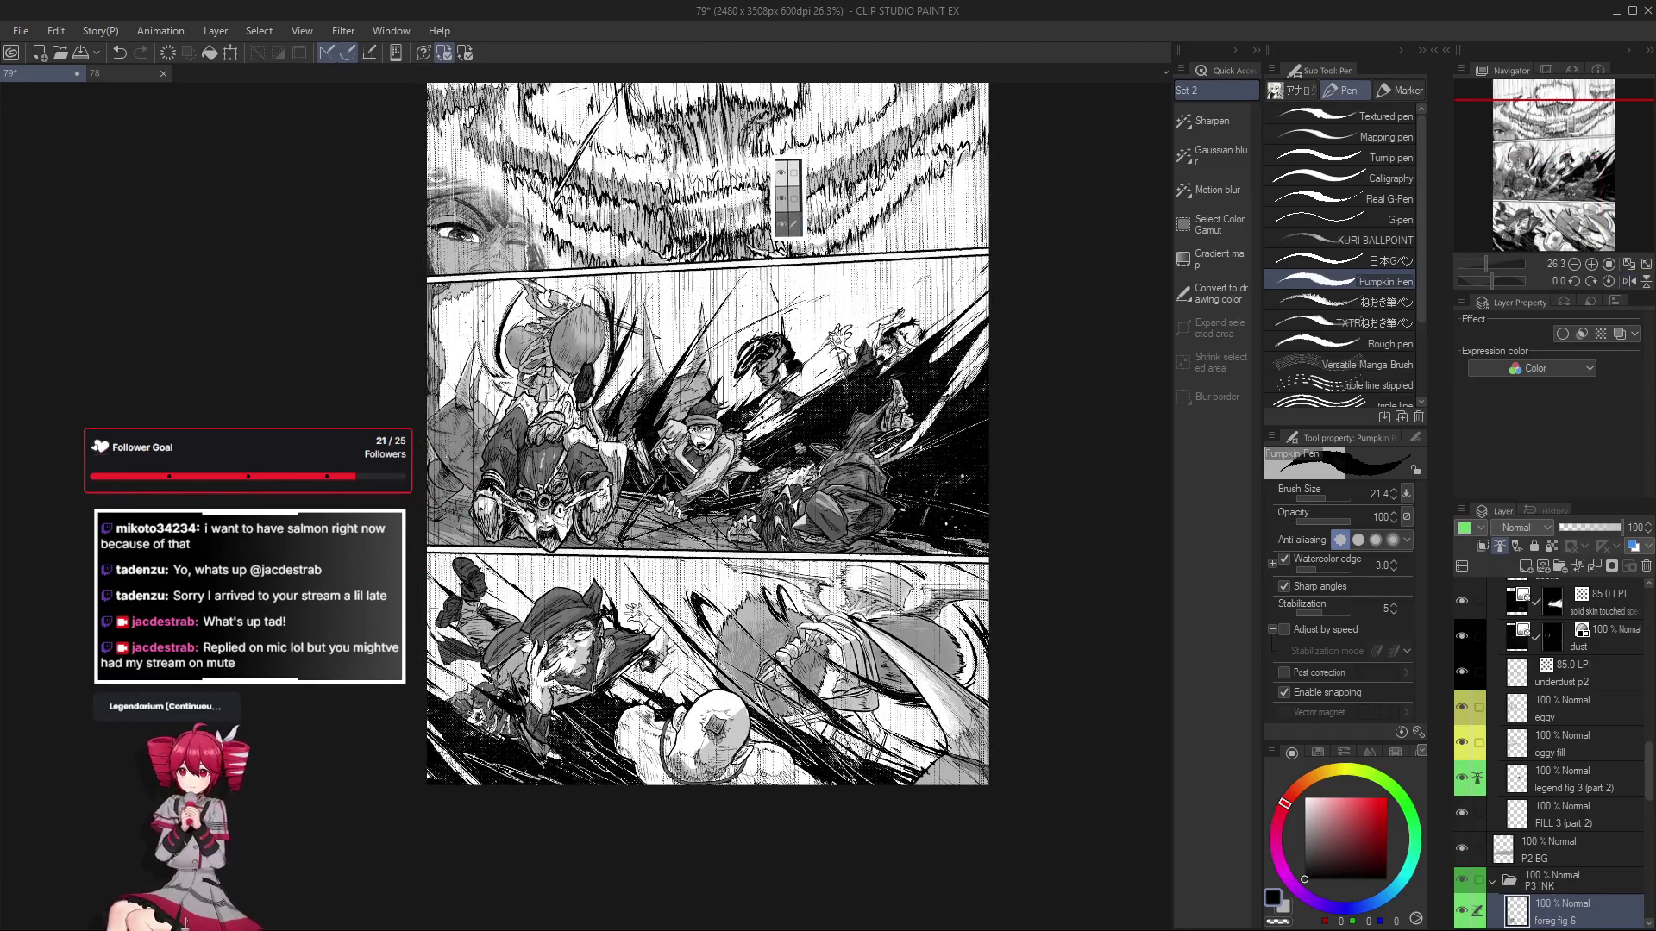
key("h")
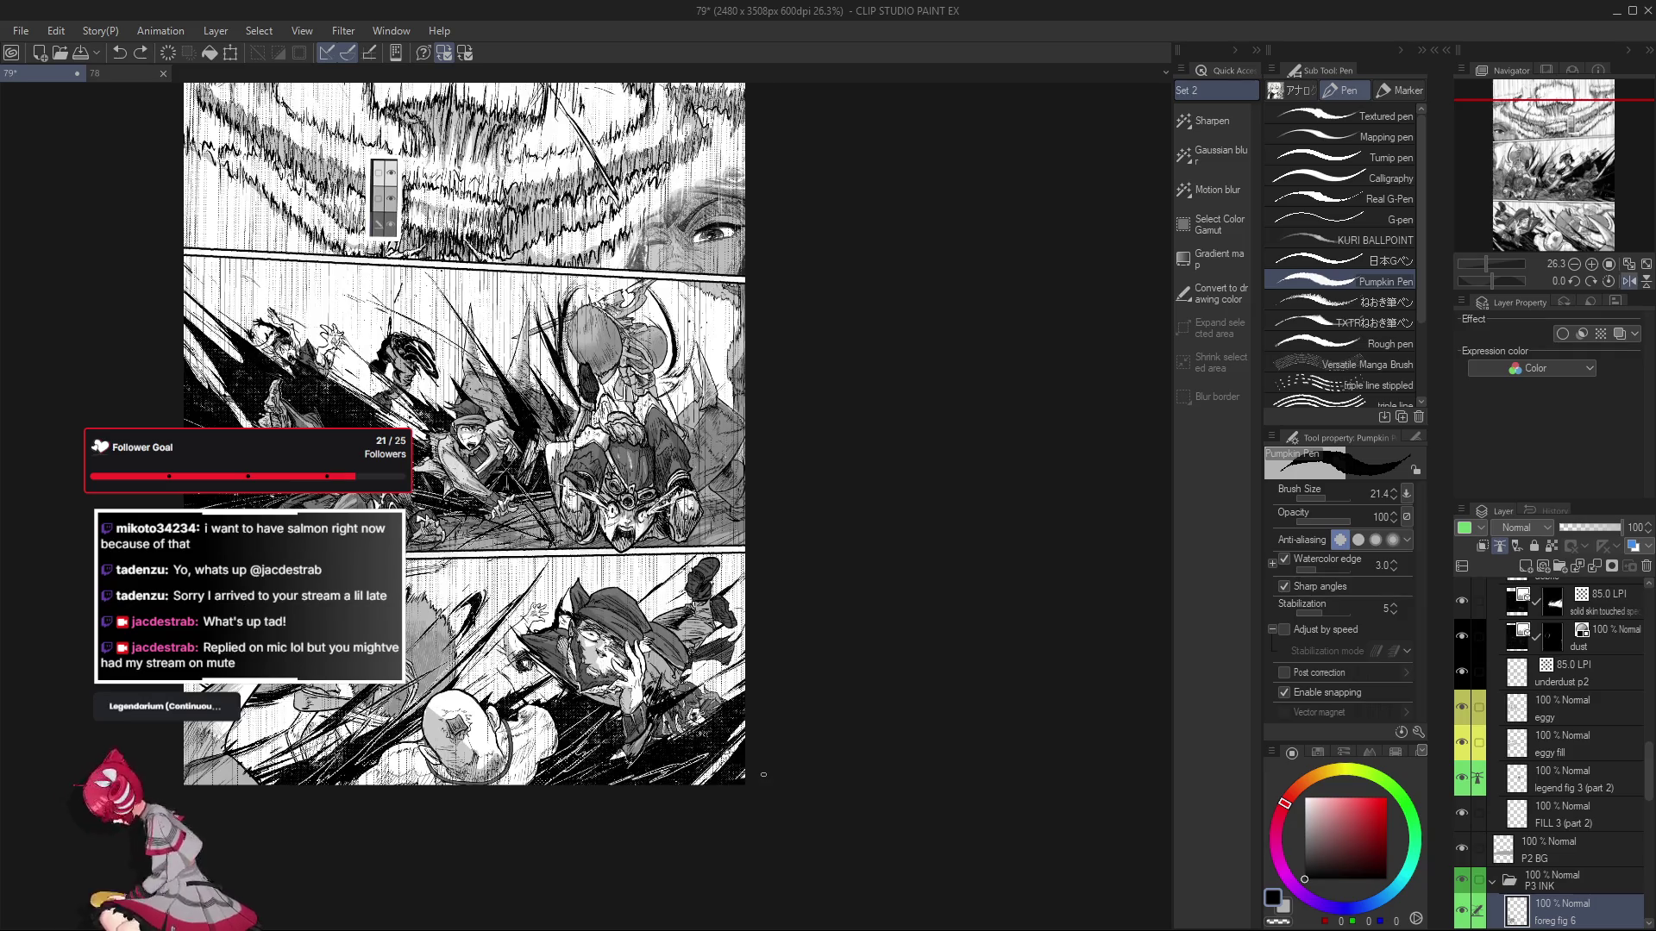
scroll(548, 608, "up", 2)
scroll(549, 608, "up", 2)
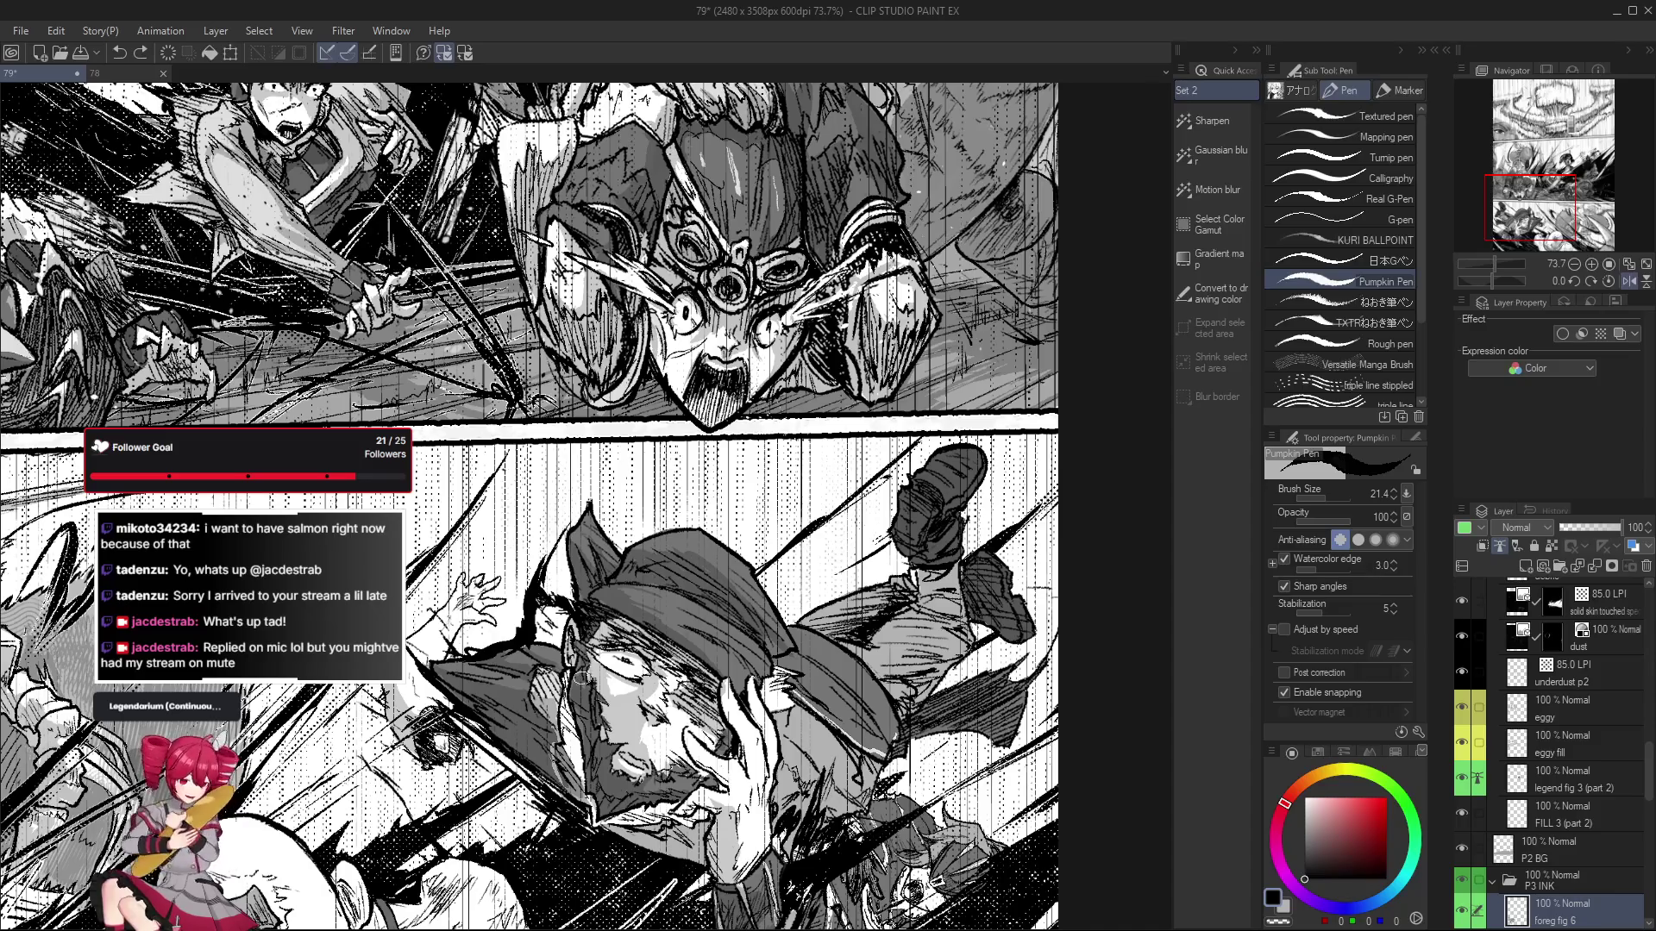
Lasso the hat-wearing figure's head, clear it with Ctrl+D, and return to the Pumpkin Pen.
key("m")
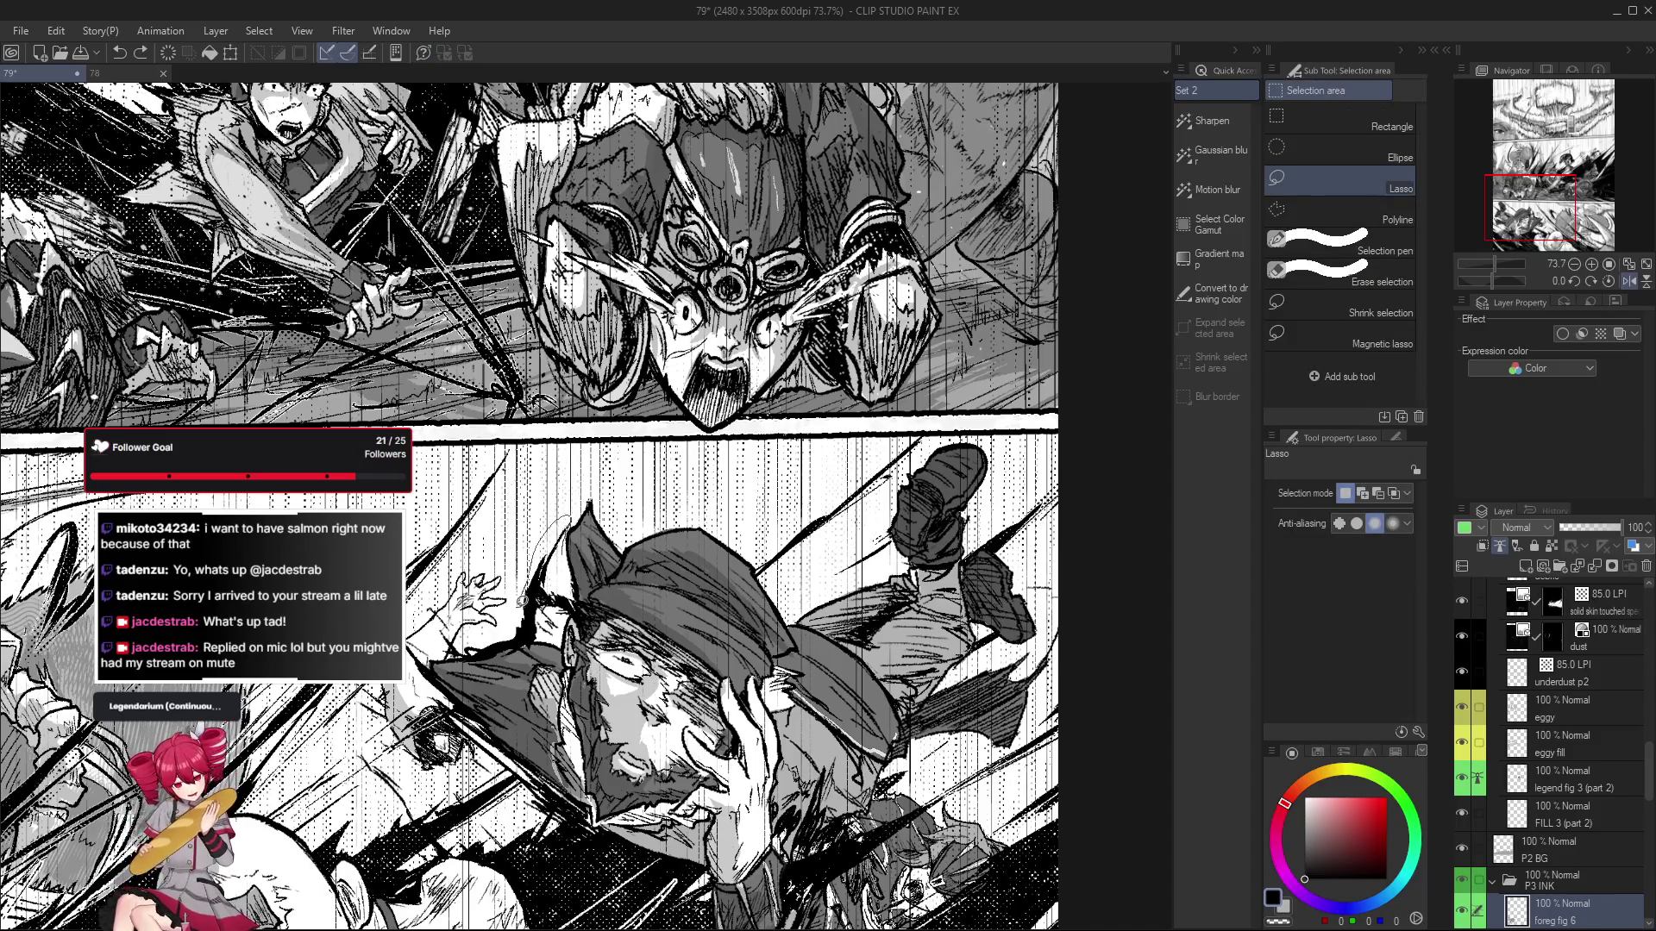
mouse_move(578, 608)
left_mouse_down()
mouse_move(544, 657)
mouse_move(649, 675)
left_mouse_up()
scroll(560, 612, "up", 3)
key("ctrl+d")
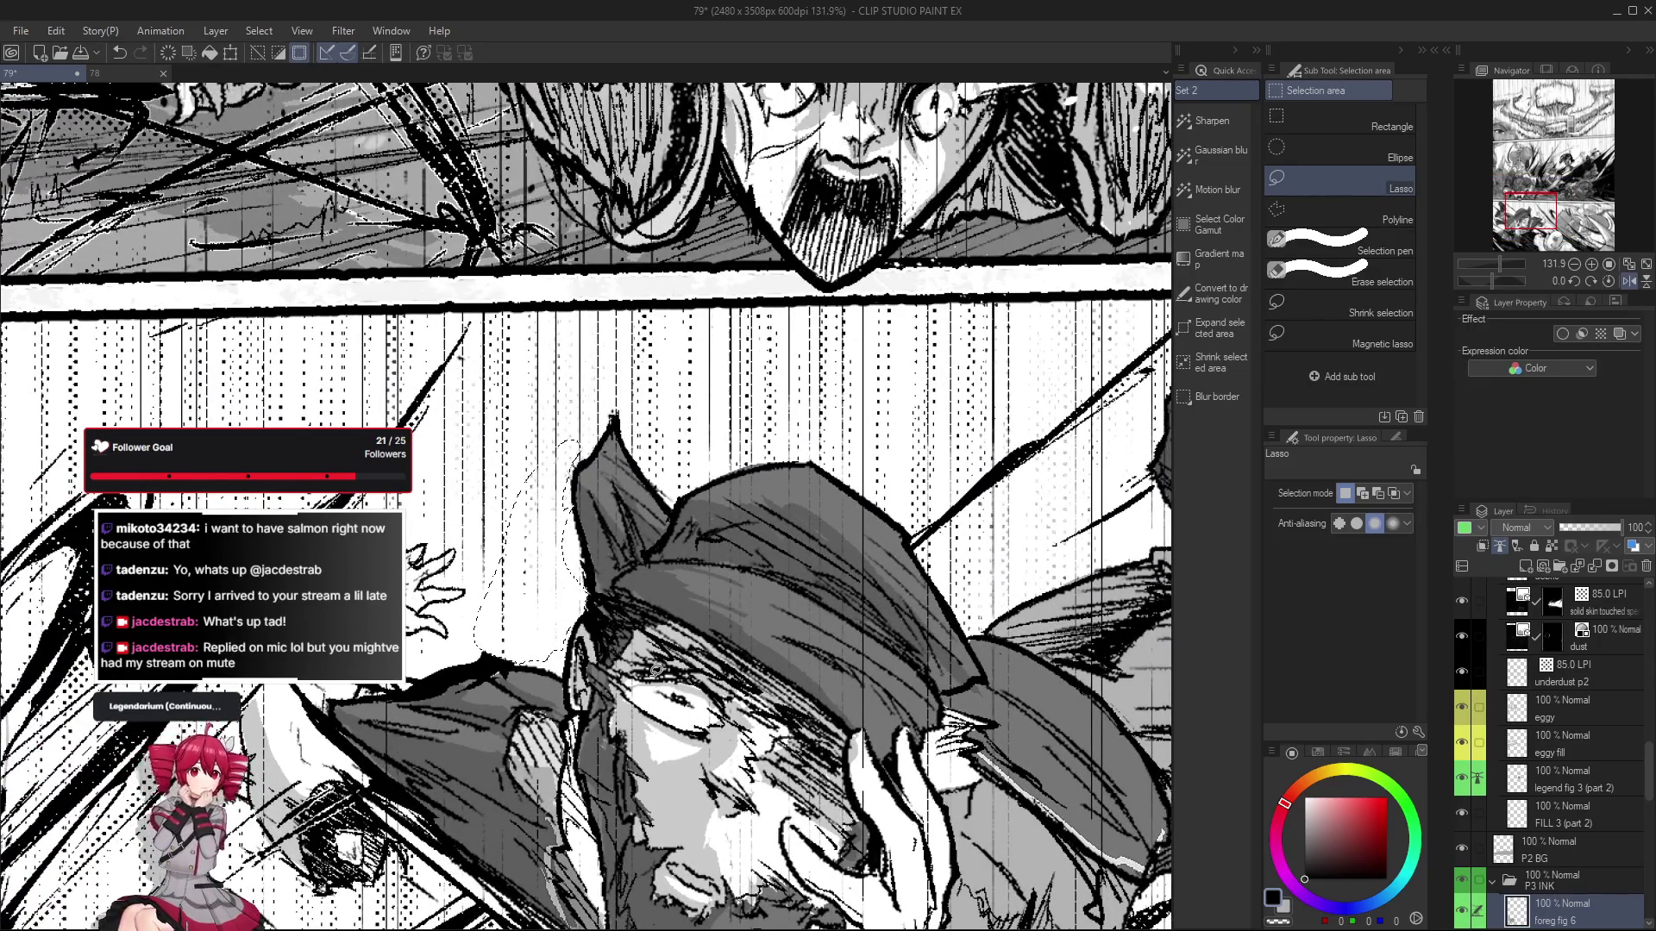
scroll(651, 665, "down", 1)
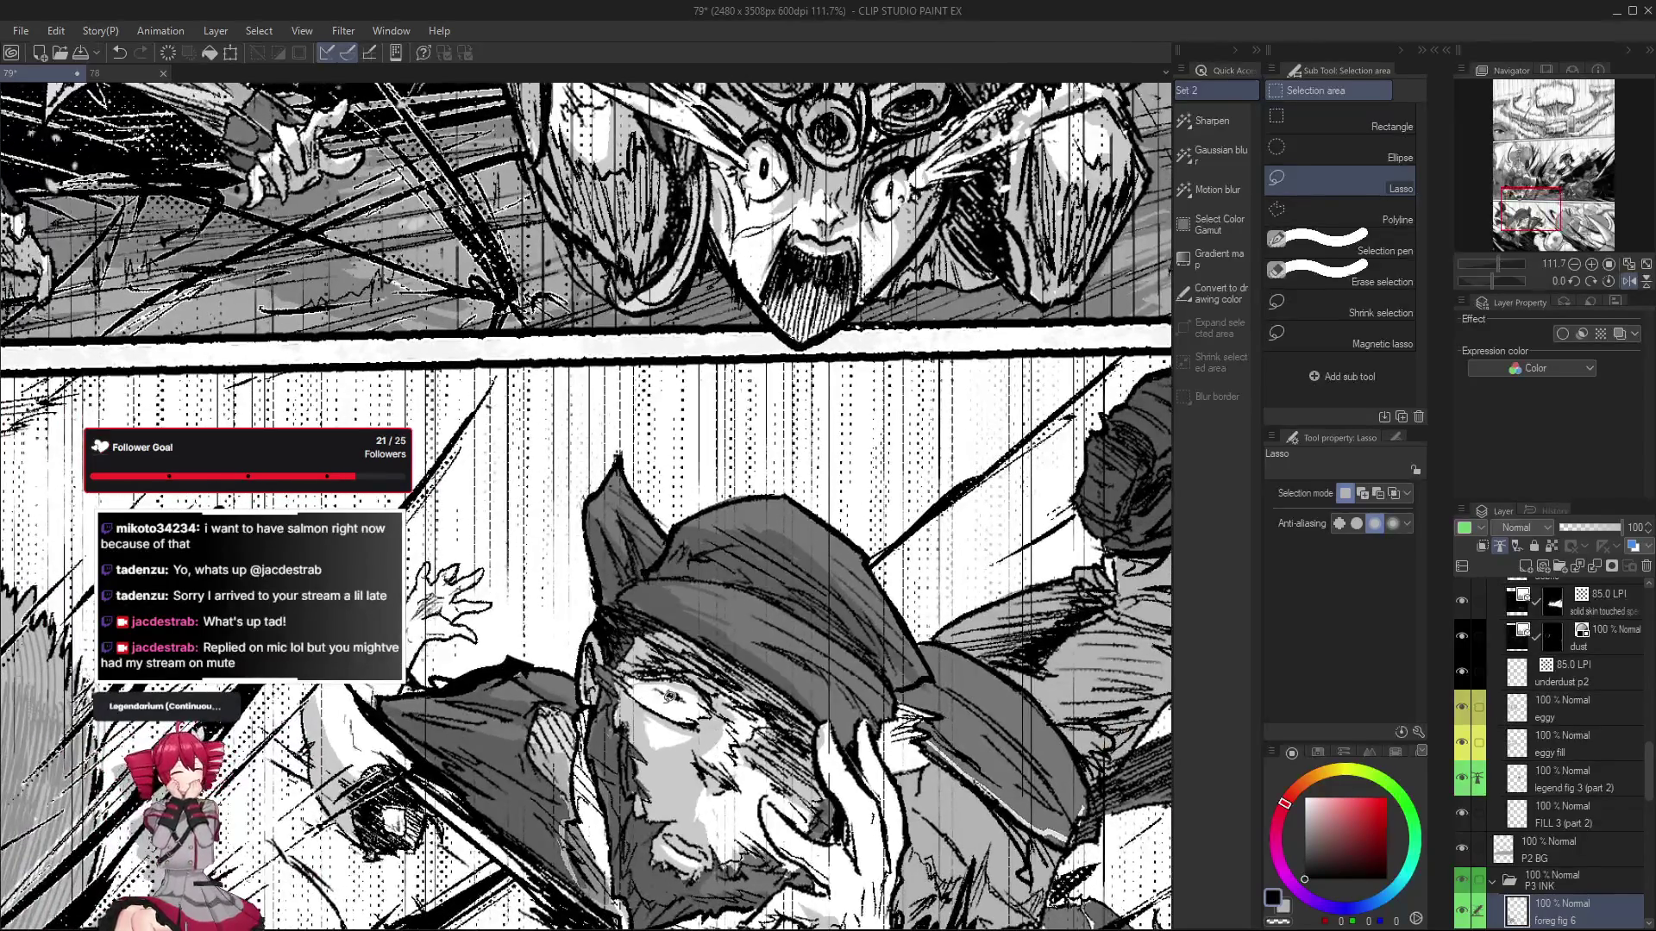
key("p")
scroll(576, 611, "down", 2)
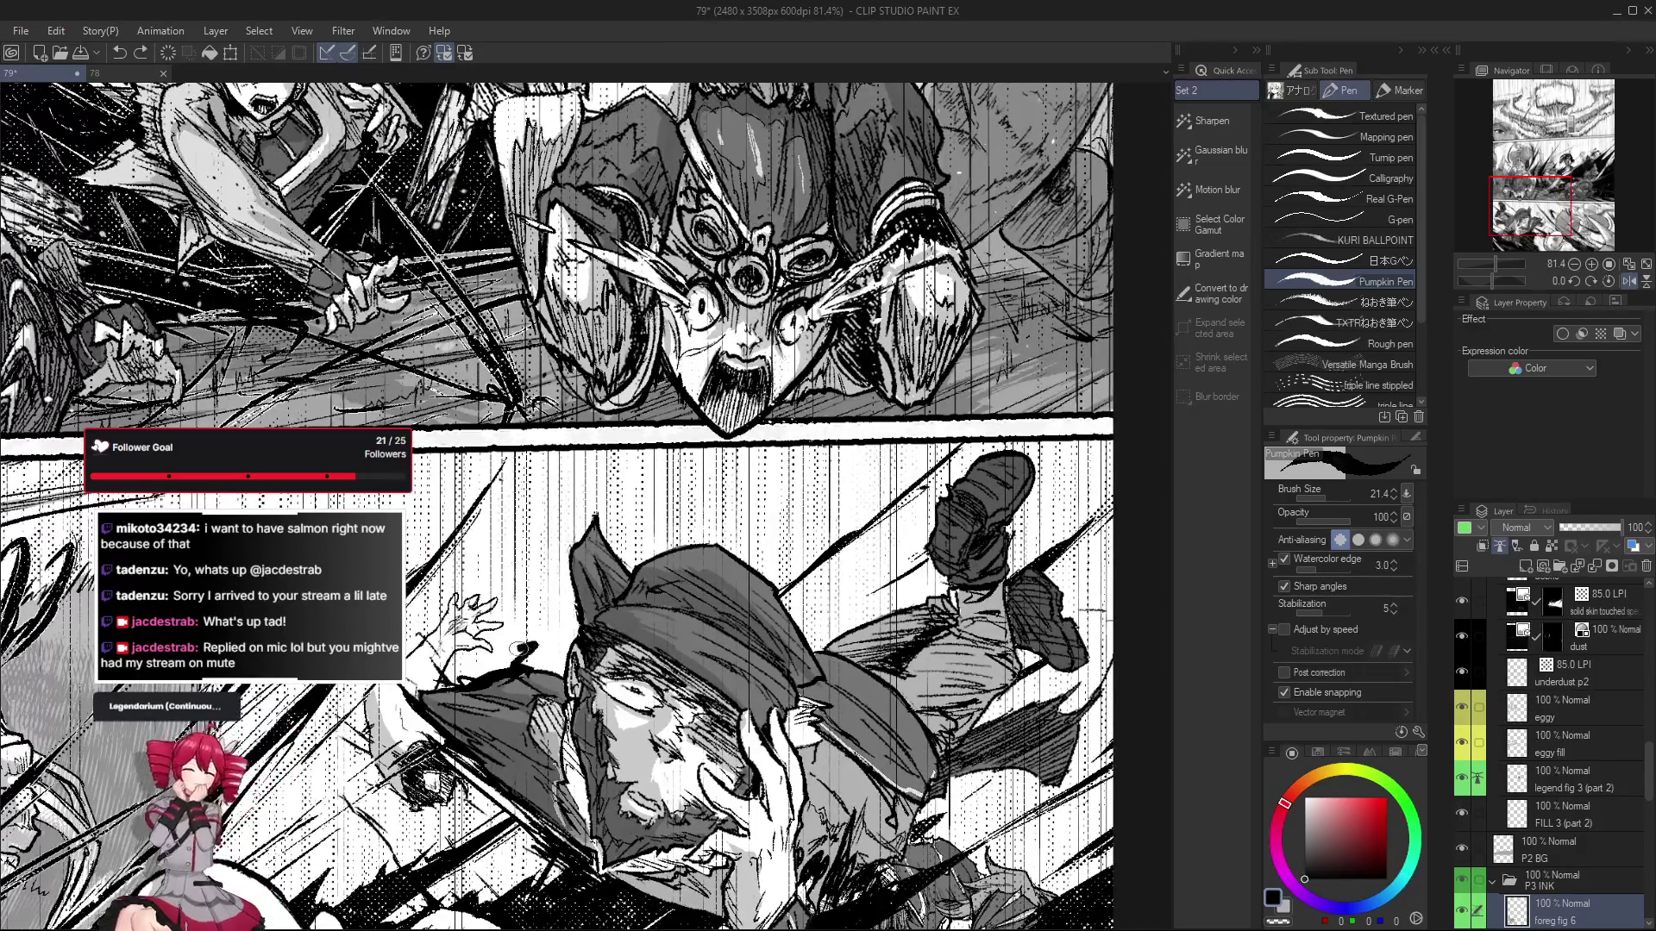
Undo the latest ink stroke on the hat-wearing figure.
scroll(543, 622, "down", 1)
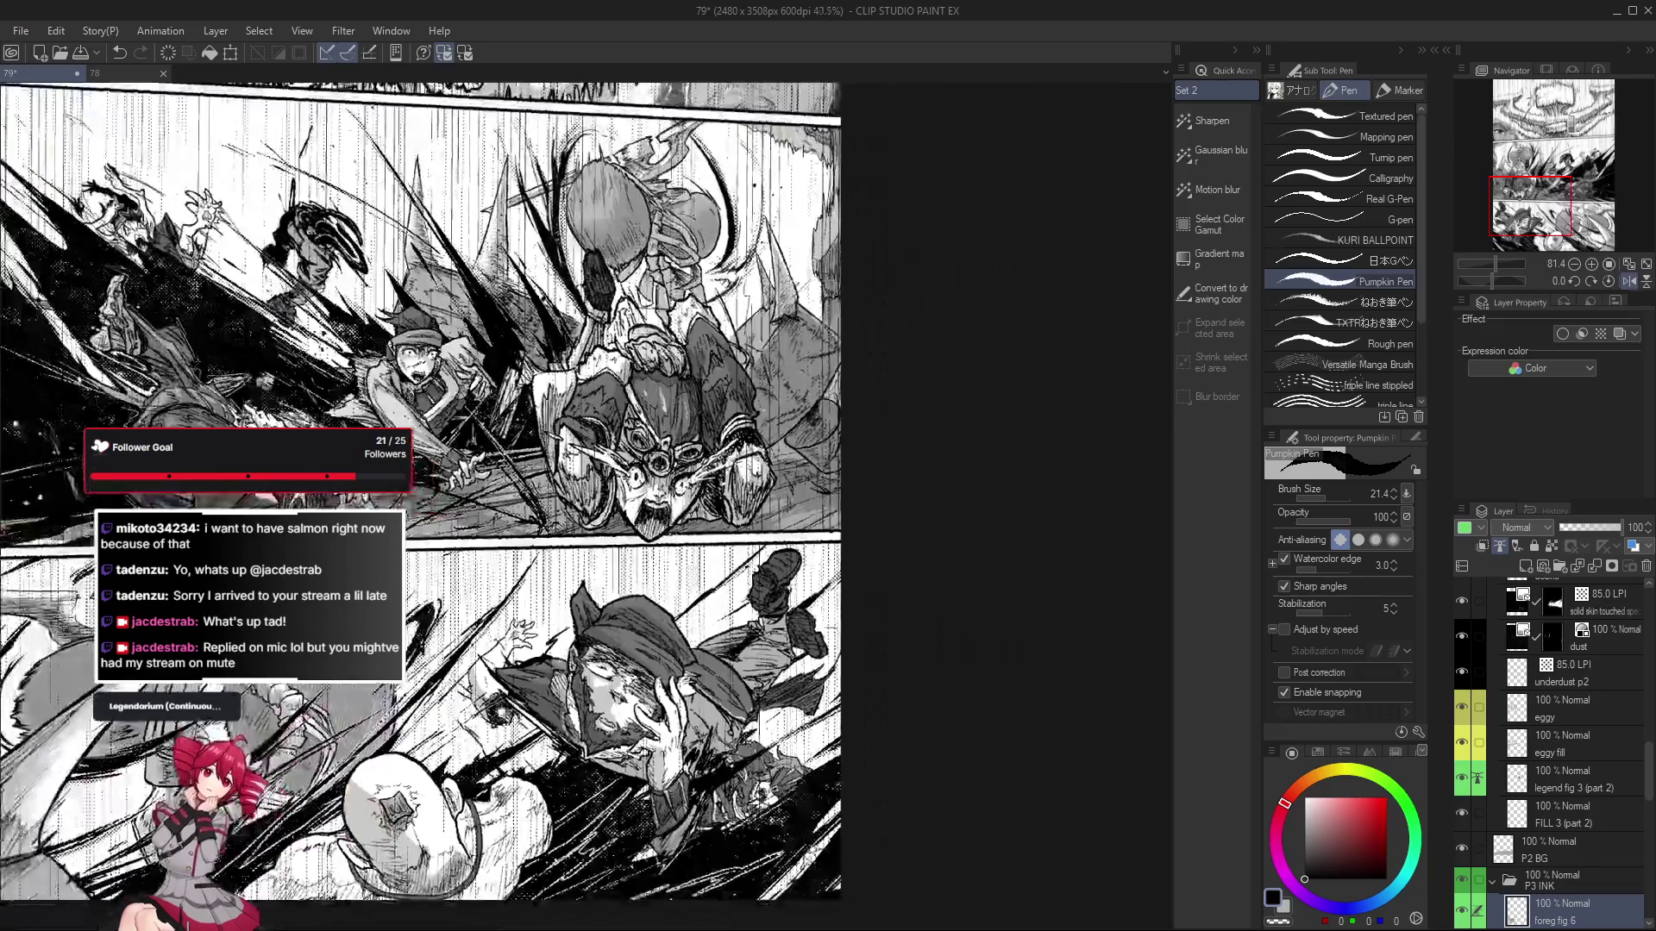
scroll(552, 616, "up", 2)
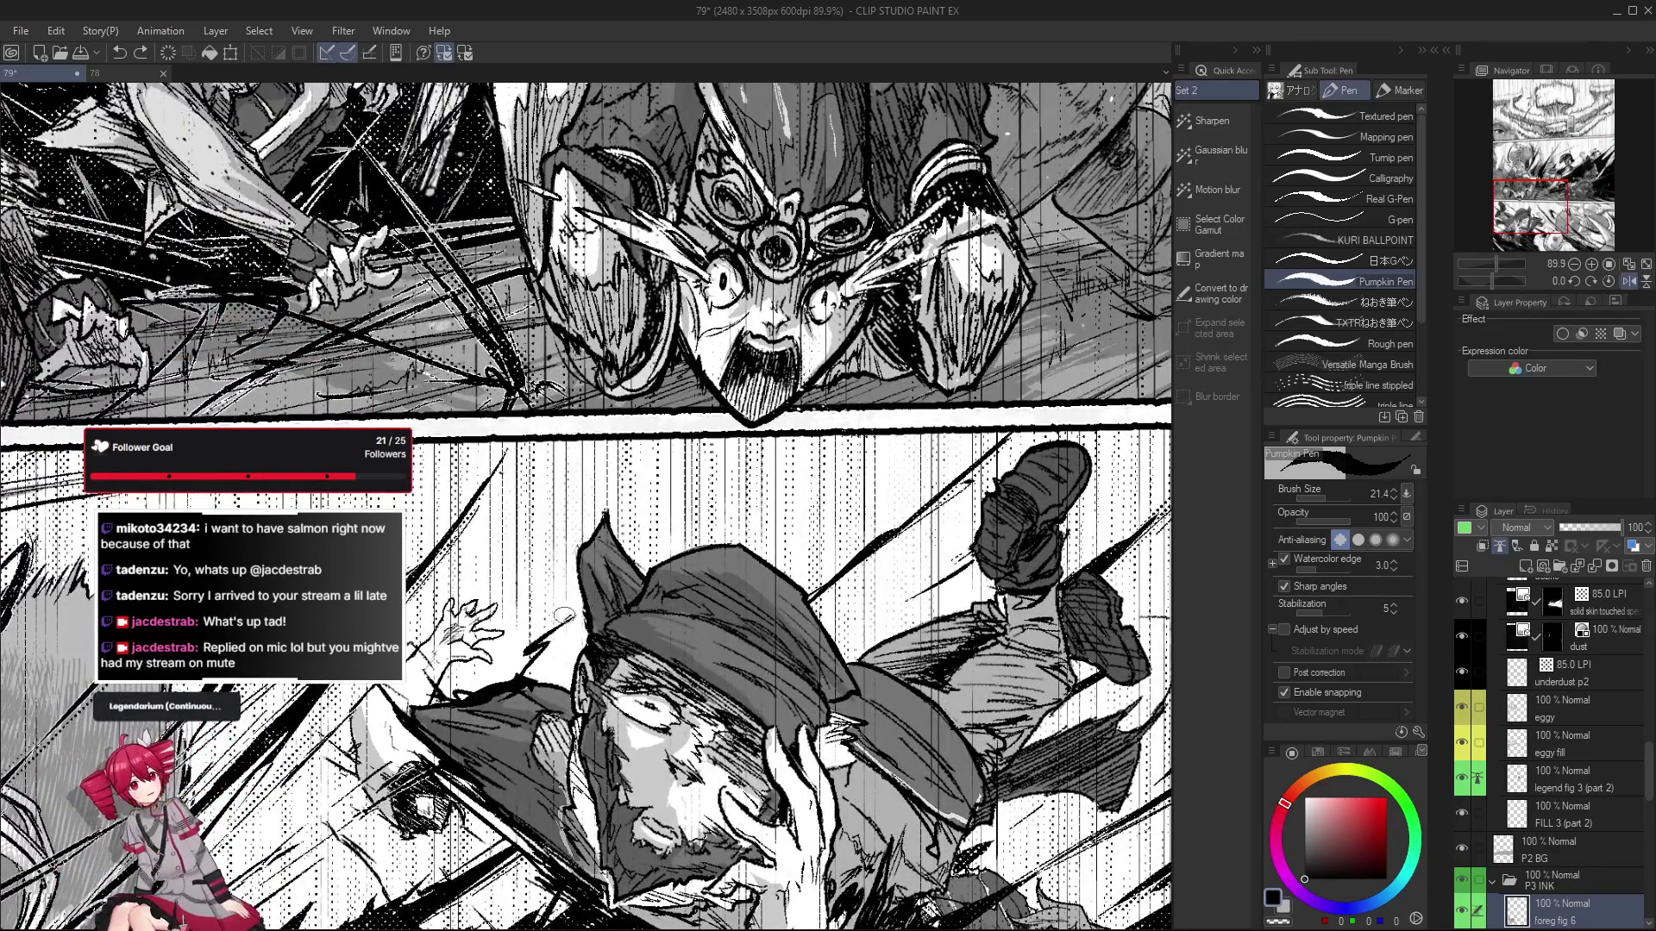
scroll(561, 612, "down", 3)
scroll(585, 621, "up", 1)
key("ctrl+z")
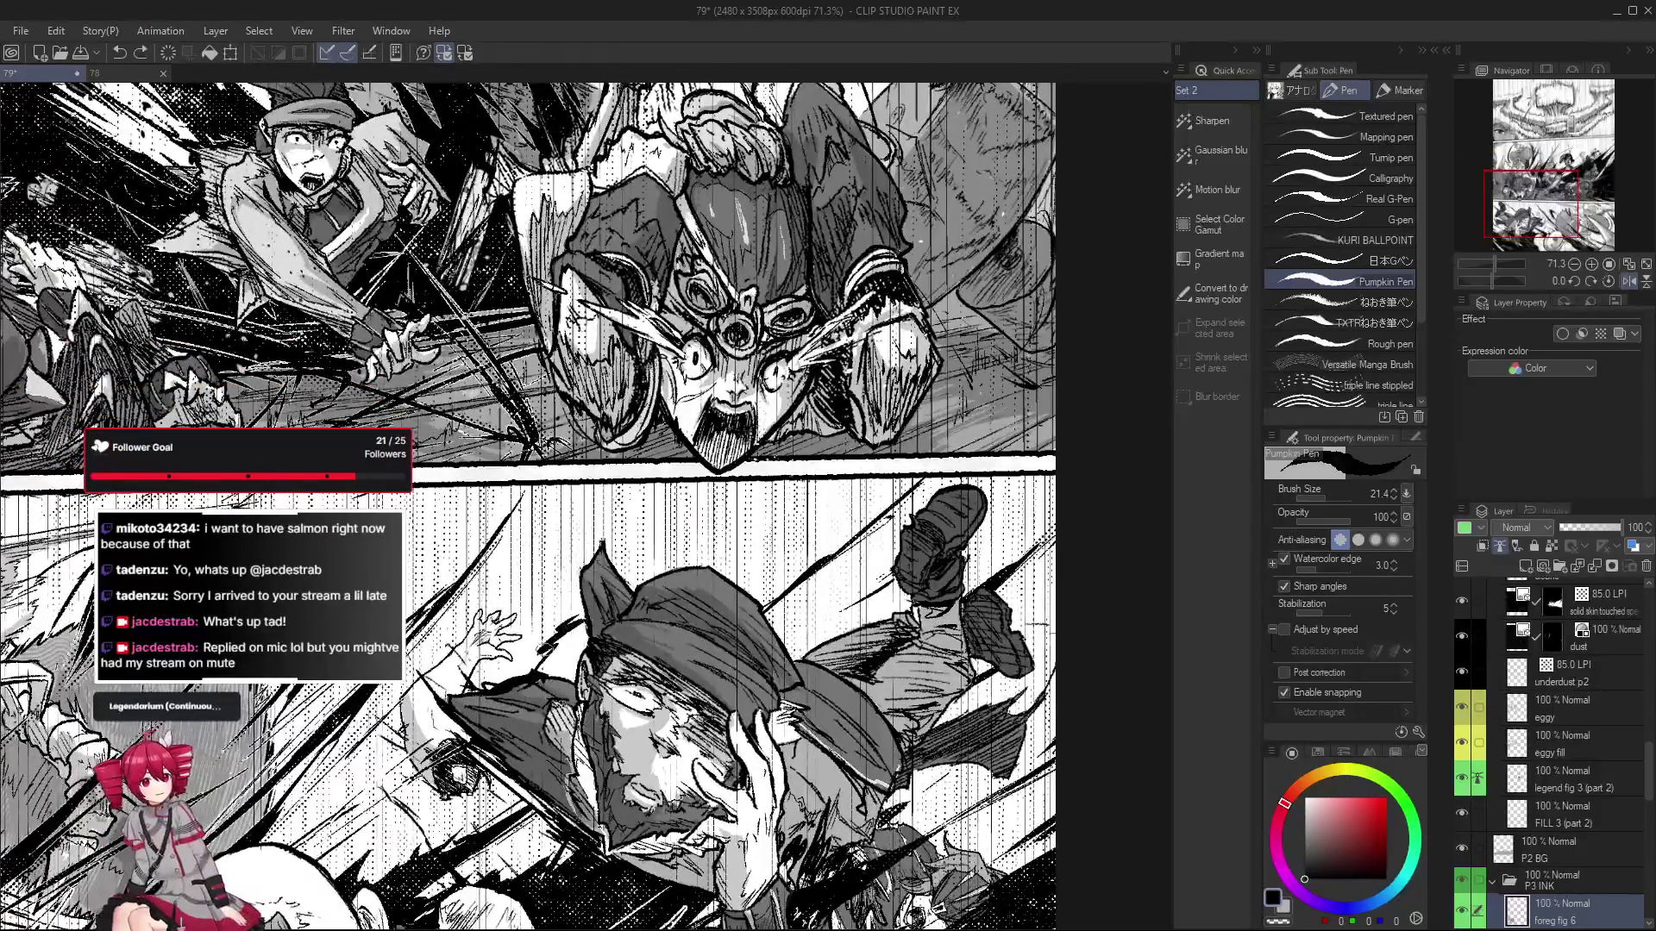
Rotate the page view about 40 degrees clockwise for drawing.
scroll(564, 640, "down", 2)
scroll(570, 634, "up", 1)
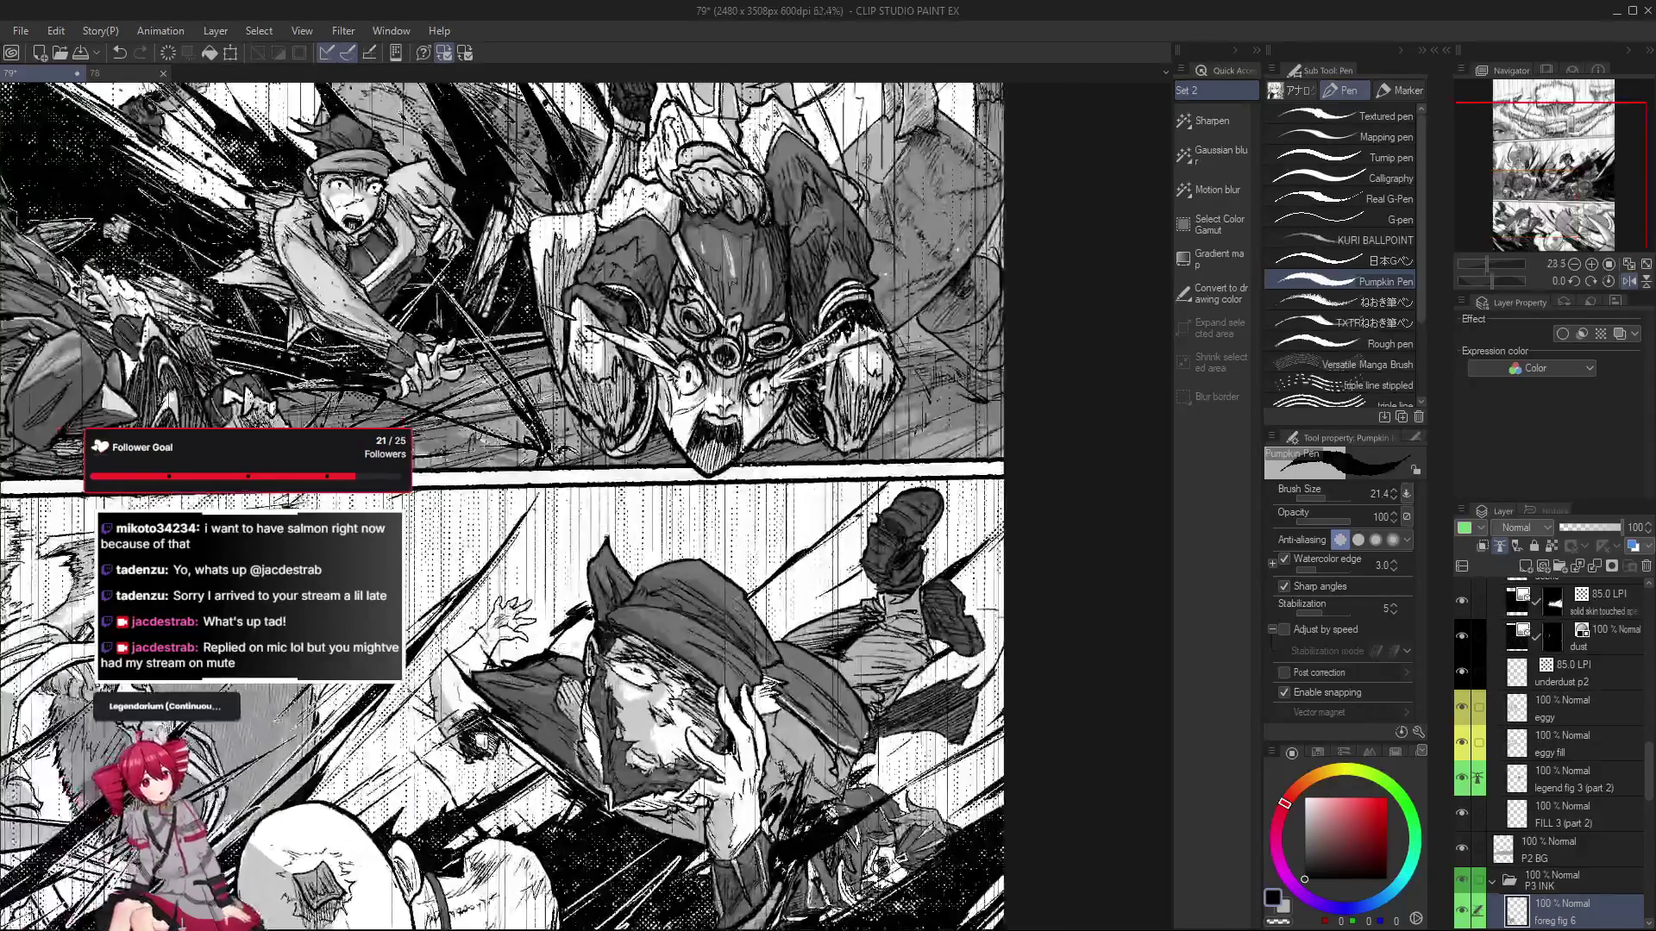
scroll(569, 561, "down", 1)
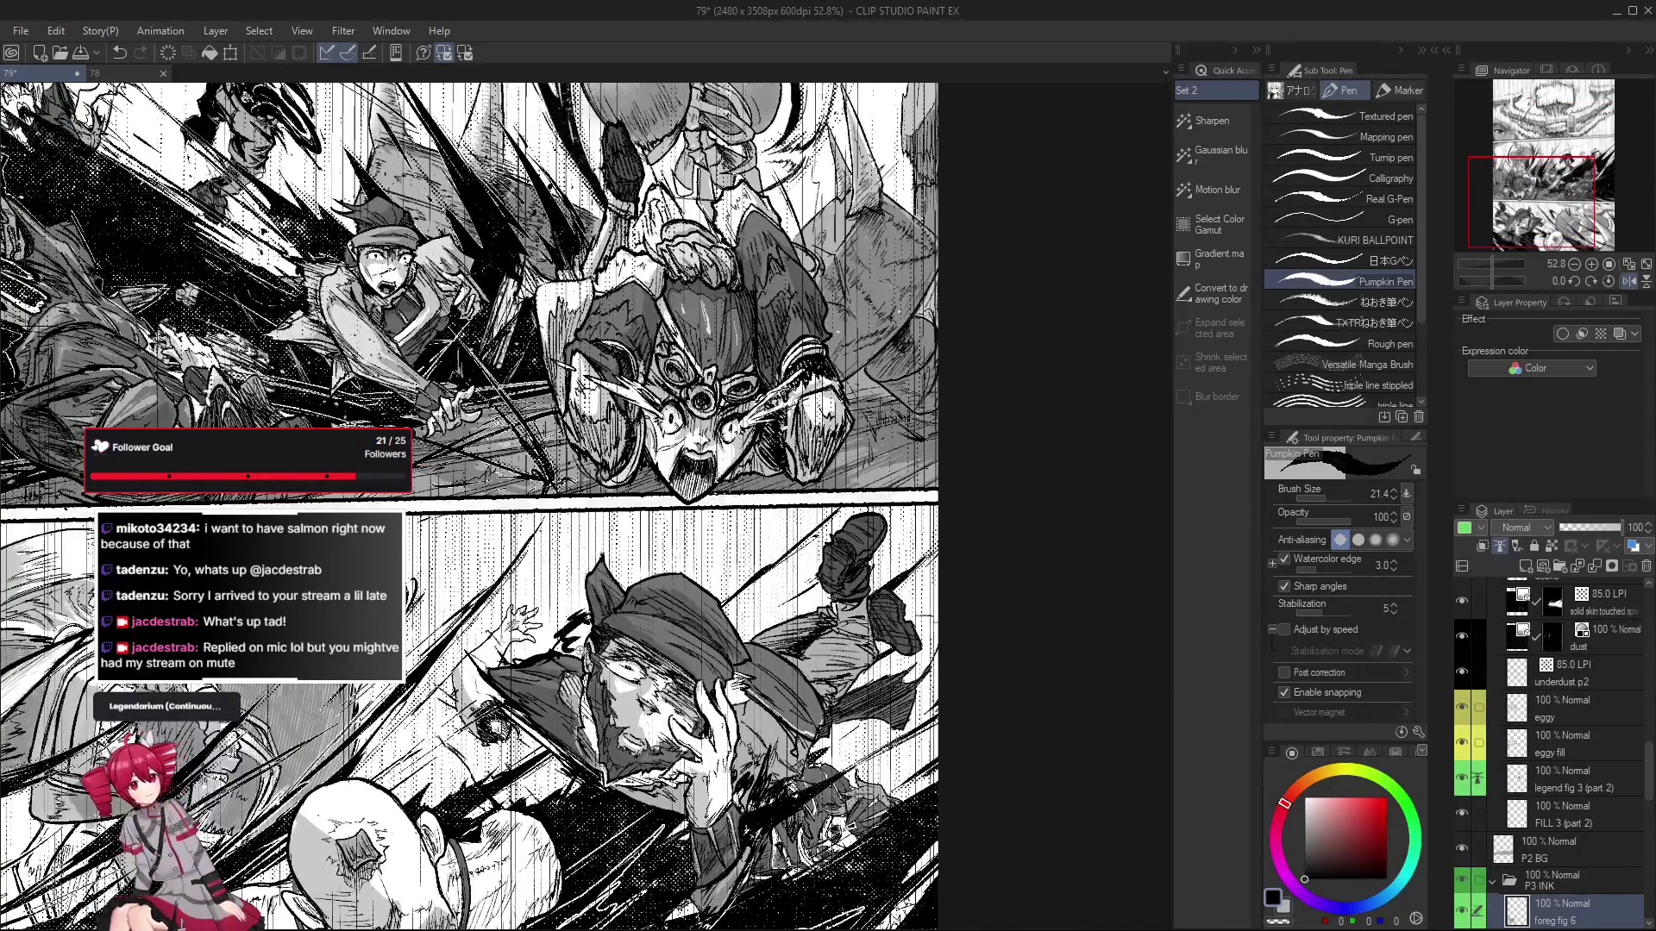
scroll(577, 650, "up", 1)
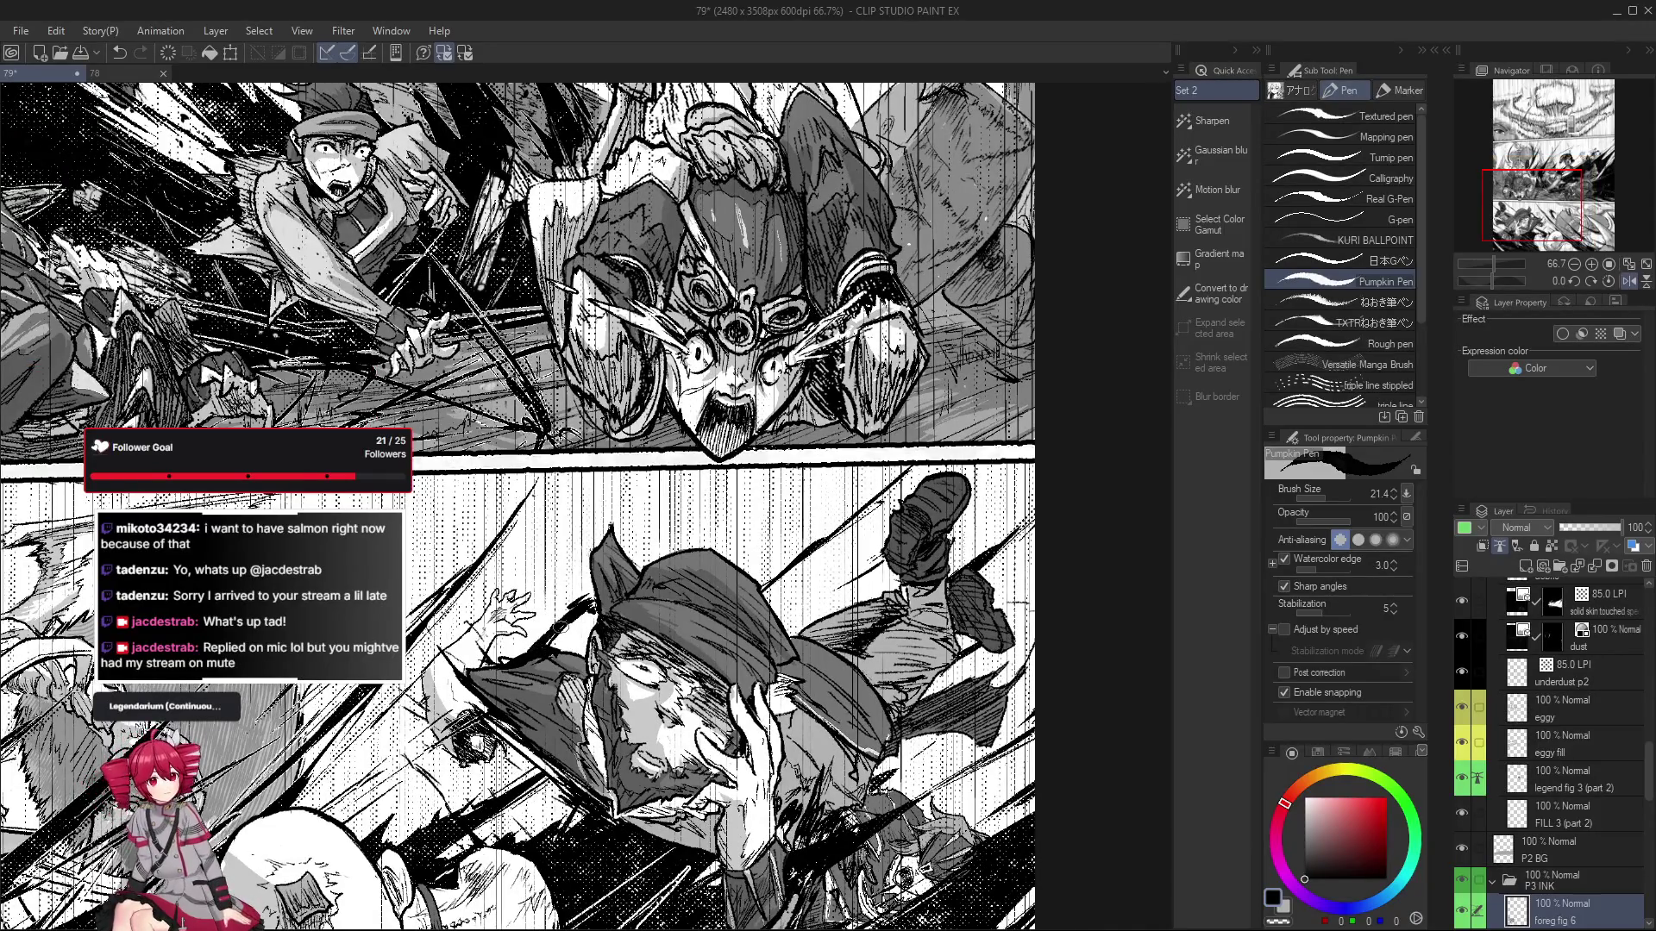
left_click_drag(537, 653, 455, 586)
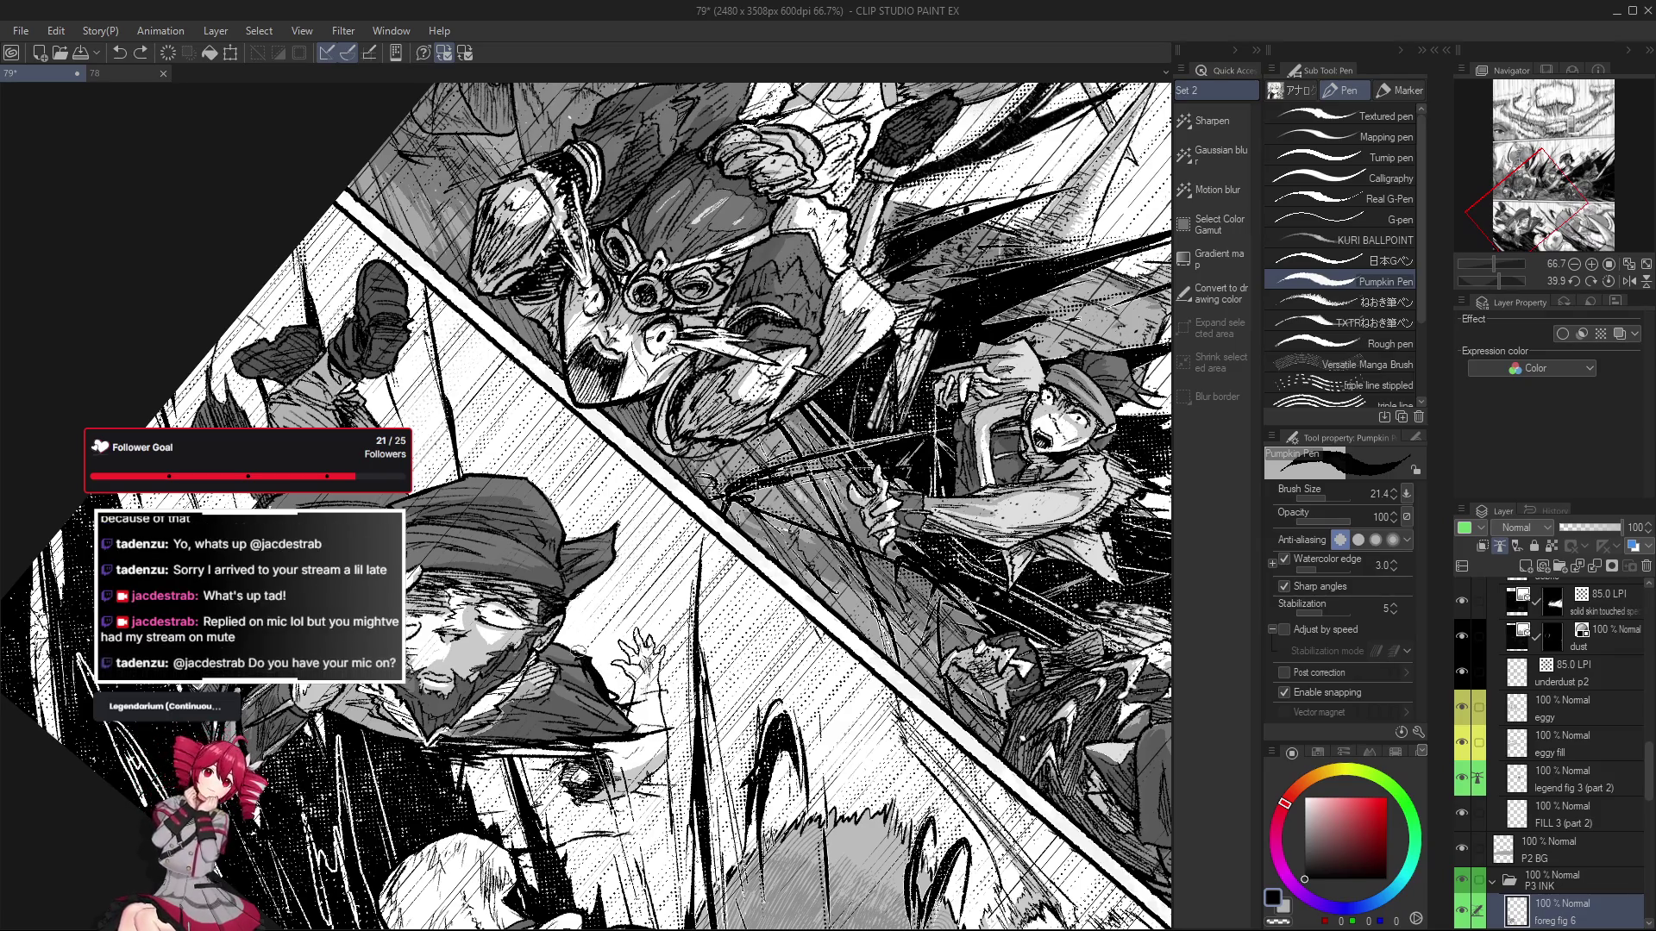
Mirror and tilt the page view to about -14°, then select the Pumpkin Pen Eraser.
left_click_drag(595, 619, 589, 614)
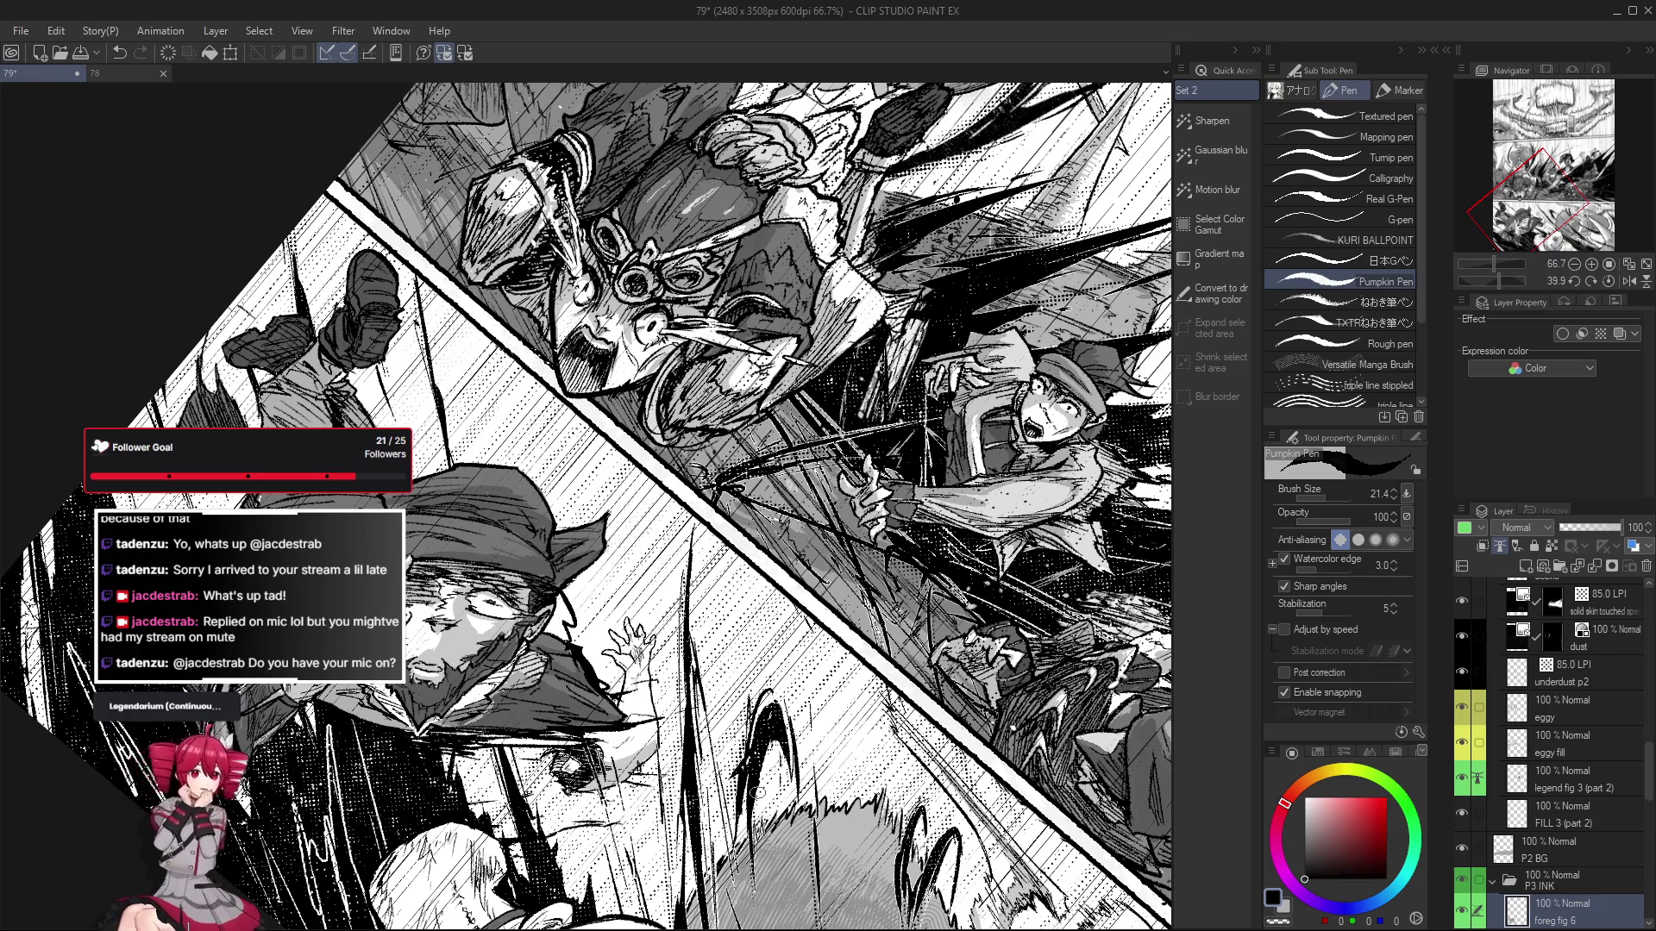
left_click_drag(579, 642, 587, 639)
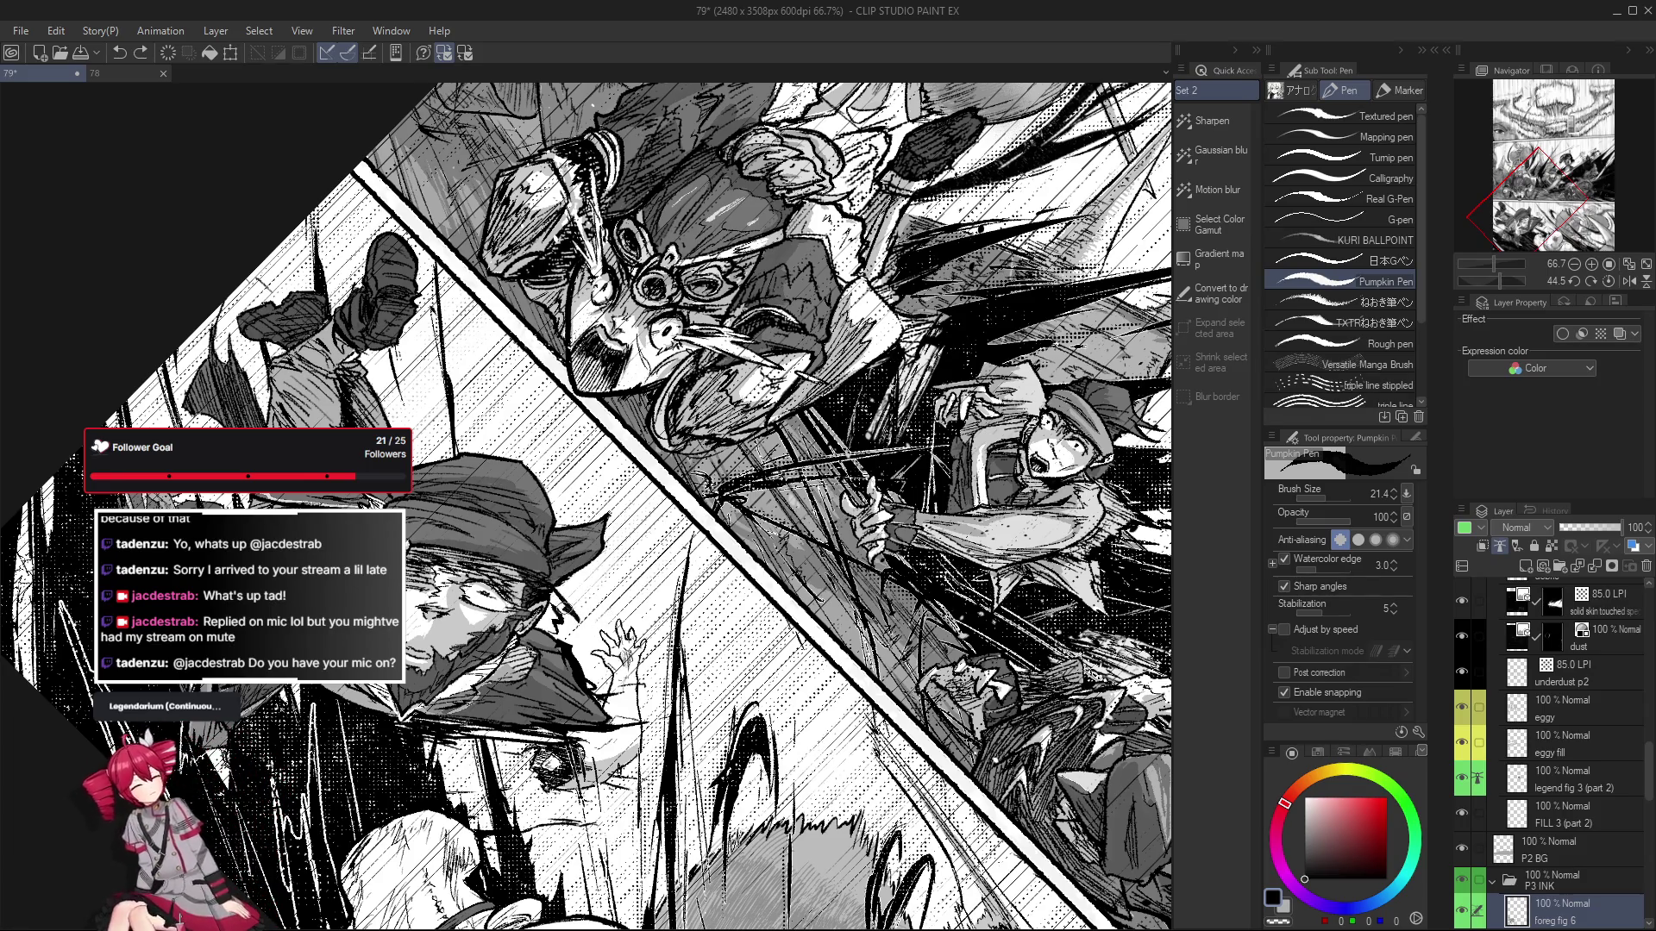
key("h")
left_click_drag(601, 732, 517, 645)
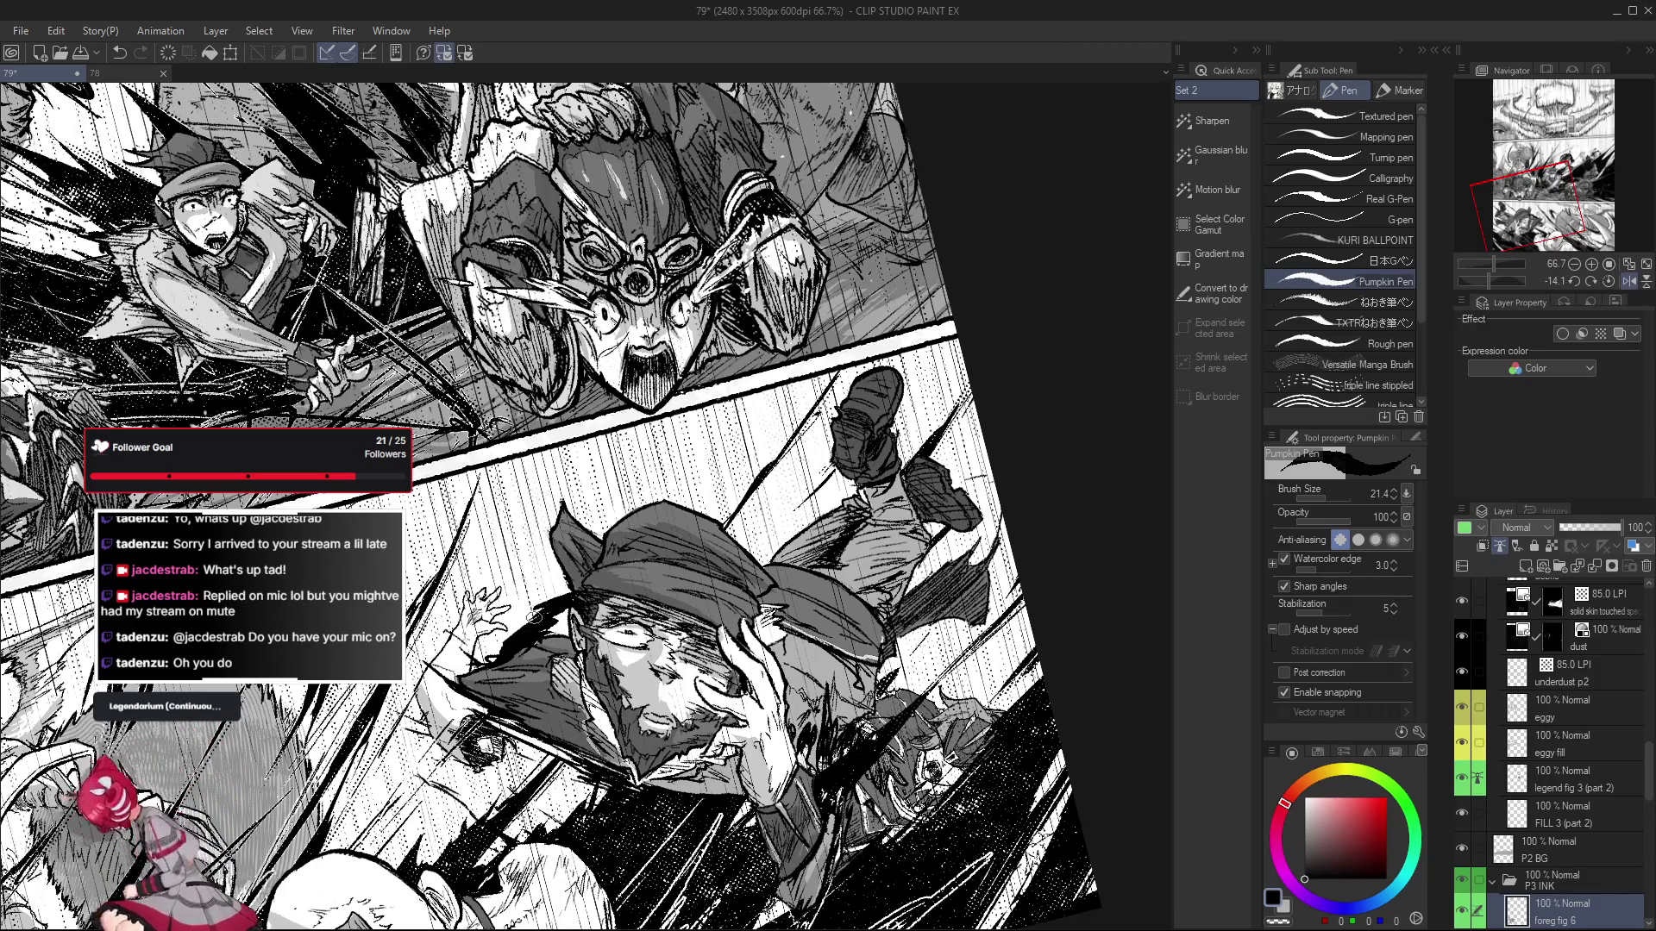
key("e")
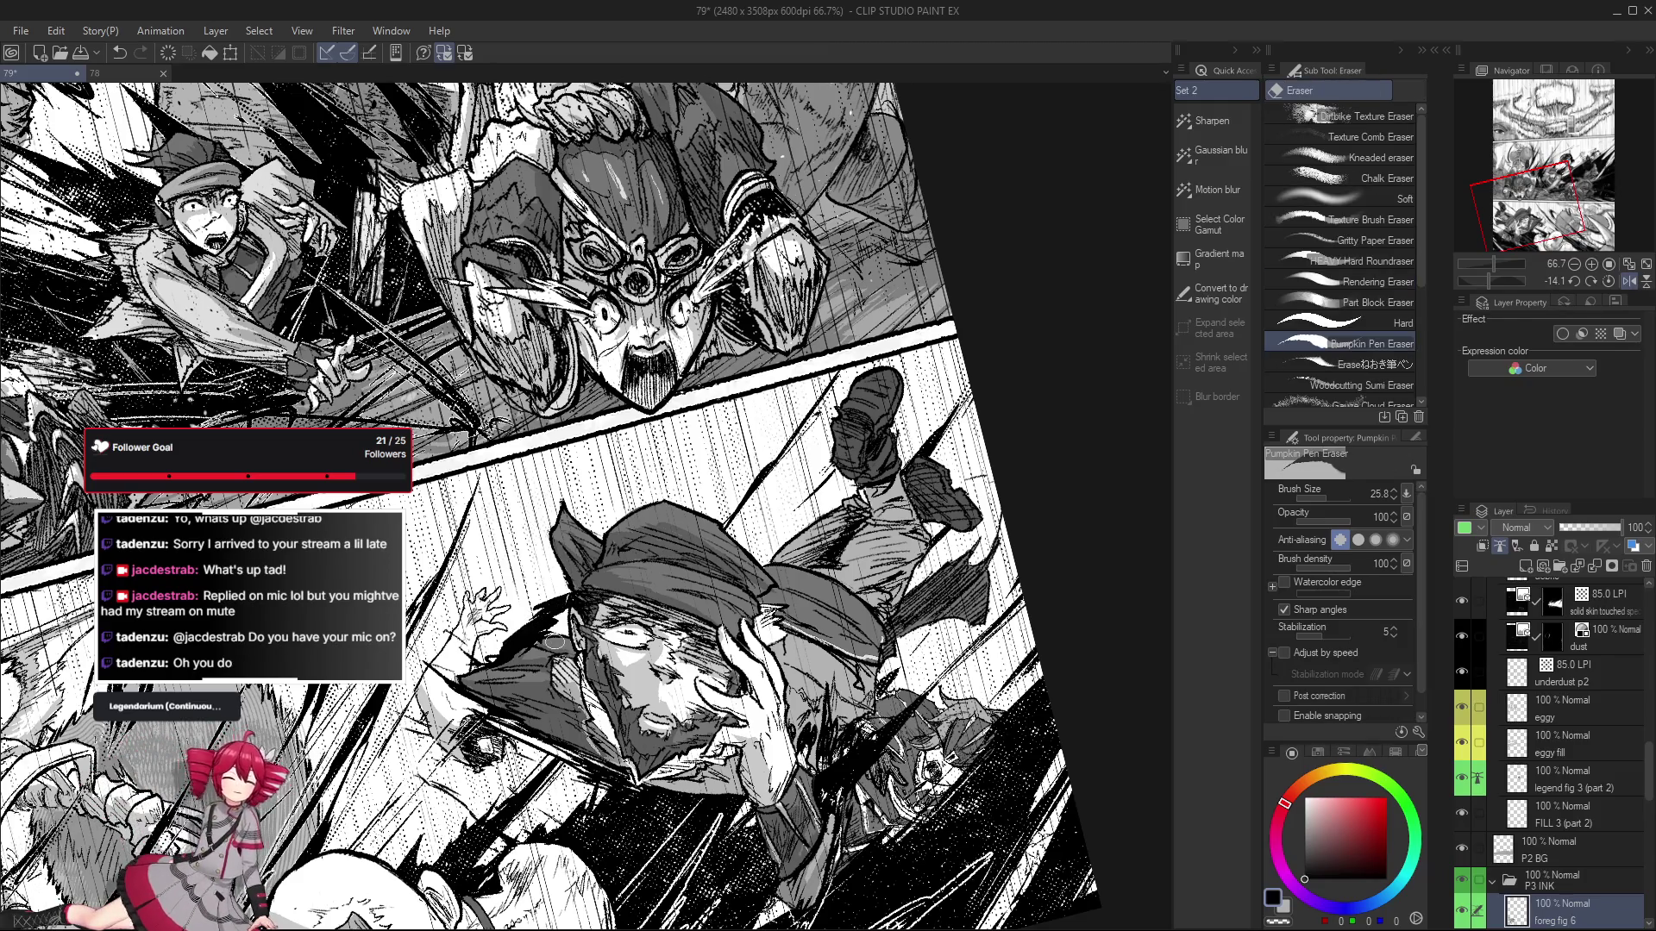